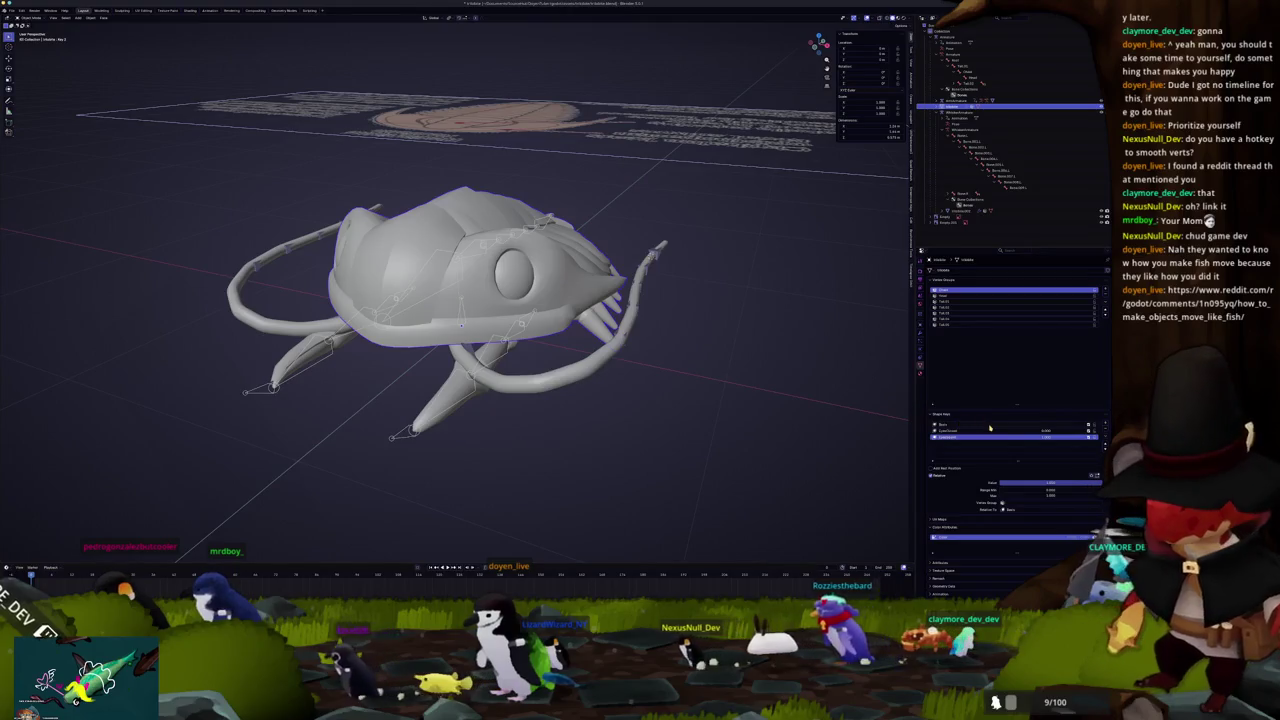
# Step: Put the fish creature into Sculpt Mode from the mode pie menu and zoom in on its head
pyautogui.hotkey('ctrl', 'Tab')
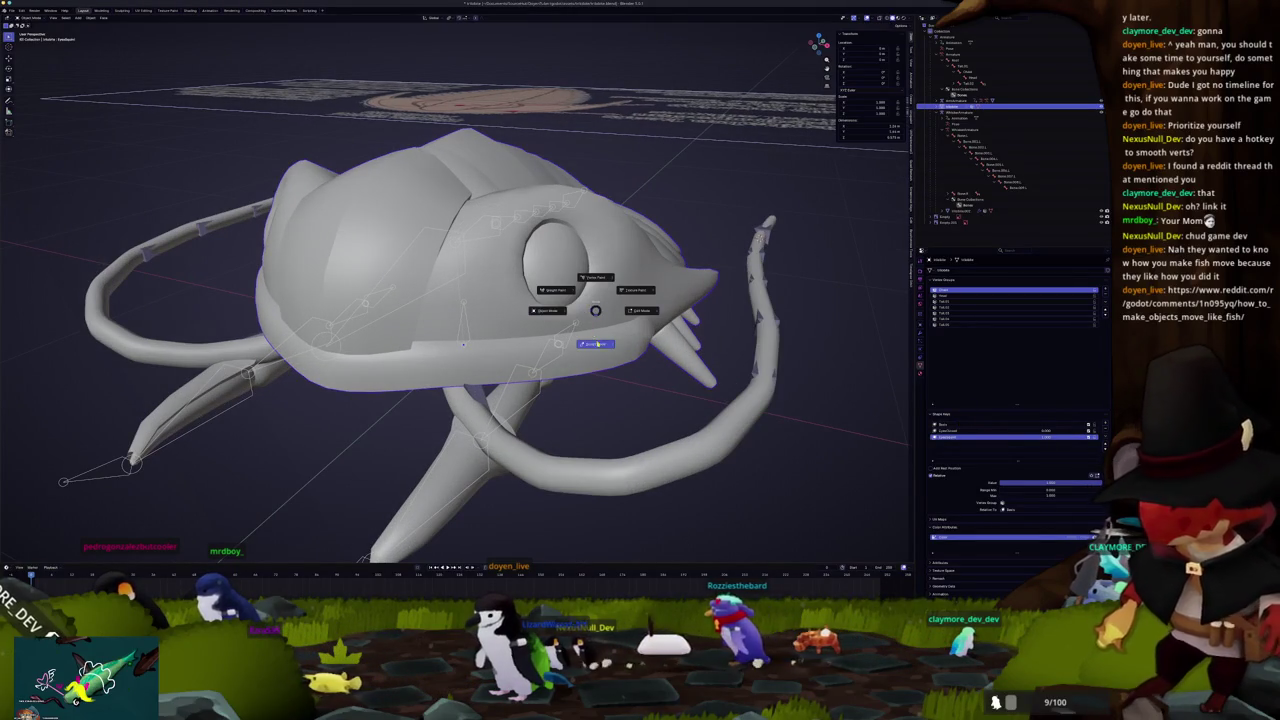
pyautogui.click(597, 343)
pyautogui.scroll(4, 580, 400)
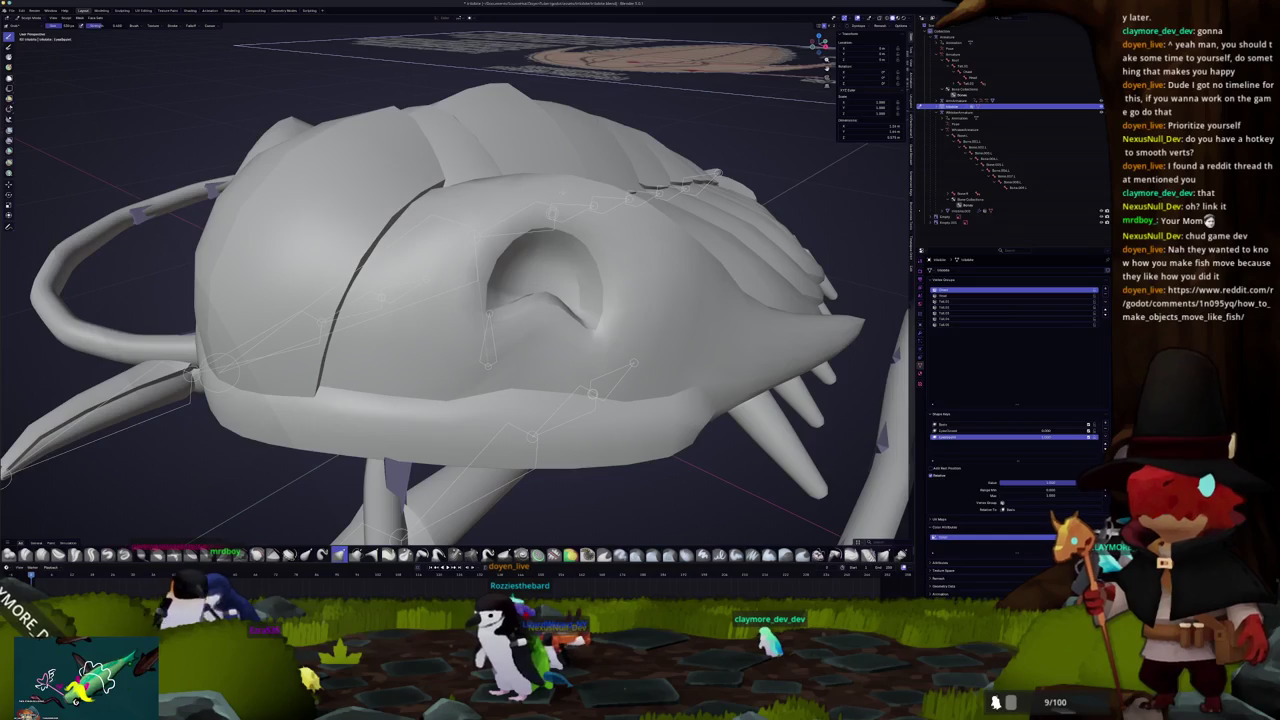
# Step: Work around the empty eye socket from several angles, then unhide the eyeball
pyautogui.moveTo(550, 200); pyautogui.dragTo(483, 282)
pyautogui.scroll(2, 468, 262)
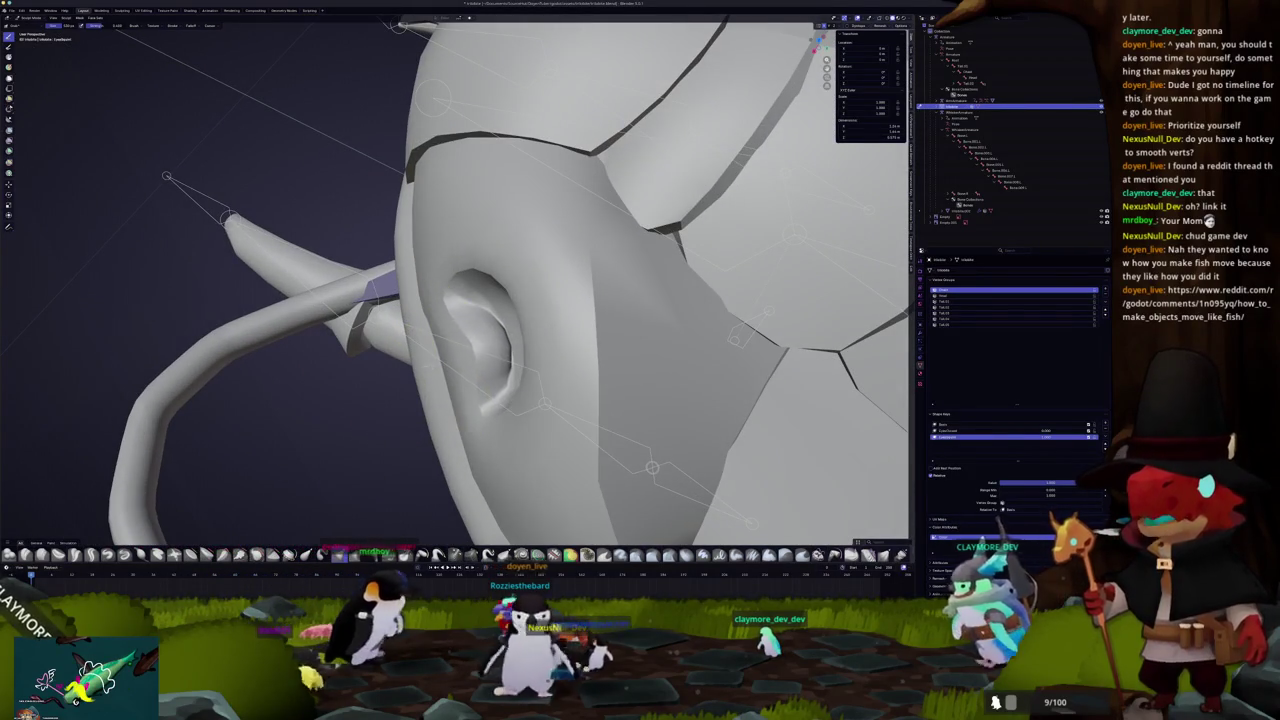
pyautogui.moveTo(458, 377)
pyautogui.mouseDown()
pyautogui.moveTo(540, 272)
pyautogui.moveTo(514, 314)
pyautogui.moveTo(514, 357)
pyautogui.moveTo(449, 386)
pyautogui.moveTo(471, 350)
pyautogui.moveTo(522, 318)
pyautogui.moveTo(533, 227)
pyautogui.mouseUp()
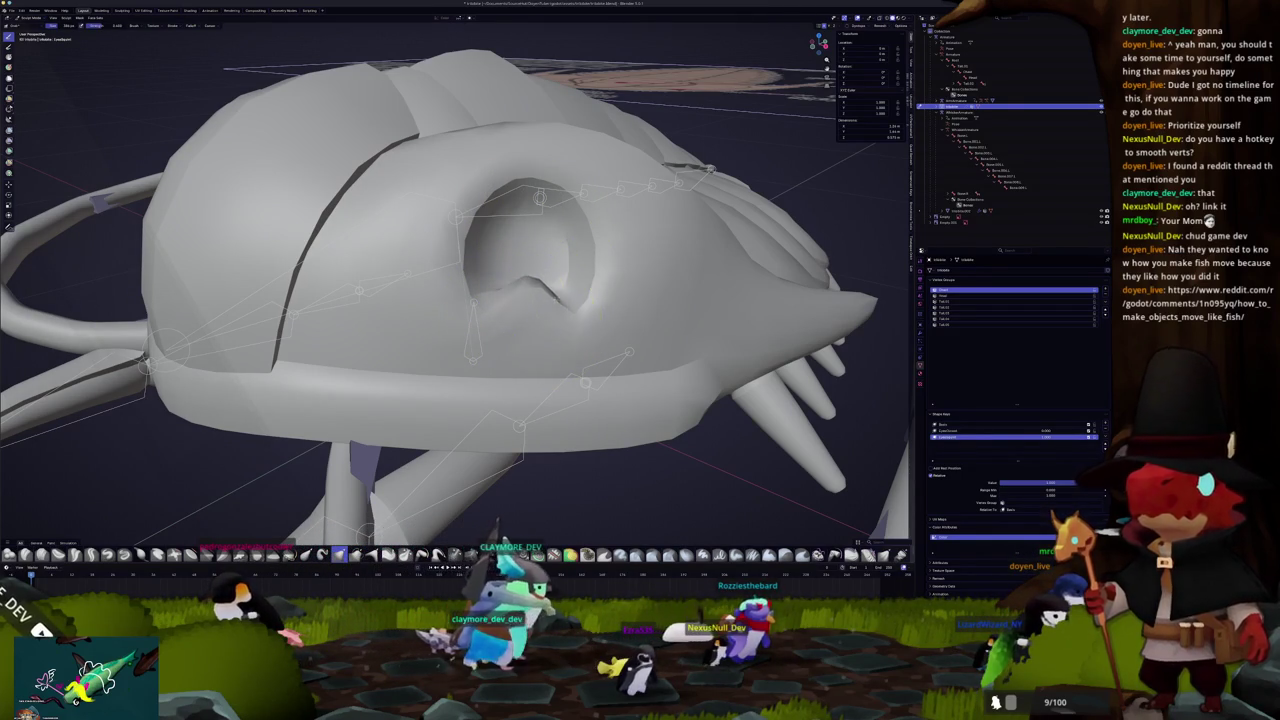
pyautogui.moveTo(500, 290); pyautogui.dragTo(550, 305)
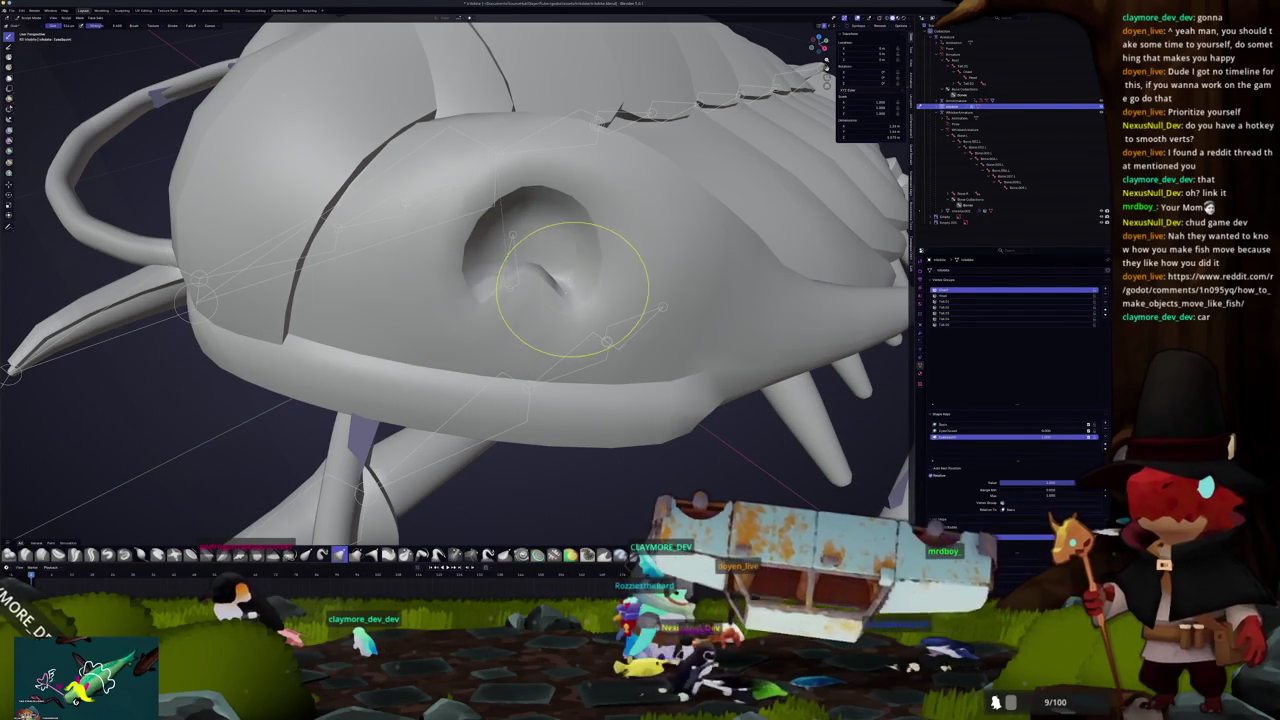
pyautogui.moveTo(565, 286)
pyautogui.mouseDown()
pyautogui.moveTo(586, 271)
pyautogui.moveTo(598, 308)
pyautogui.moveTo(500, 262)
pyautogui.moveTo(550, 285)
pyautogui.moveTo(569, 234)
pyautogui.moveTo(520, 280)
pyautogui.moveTo(521, 262)
pyautogui.moveTo(530, 300)
pyautogui.mouseUp()
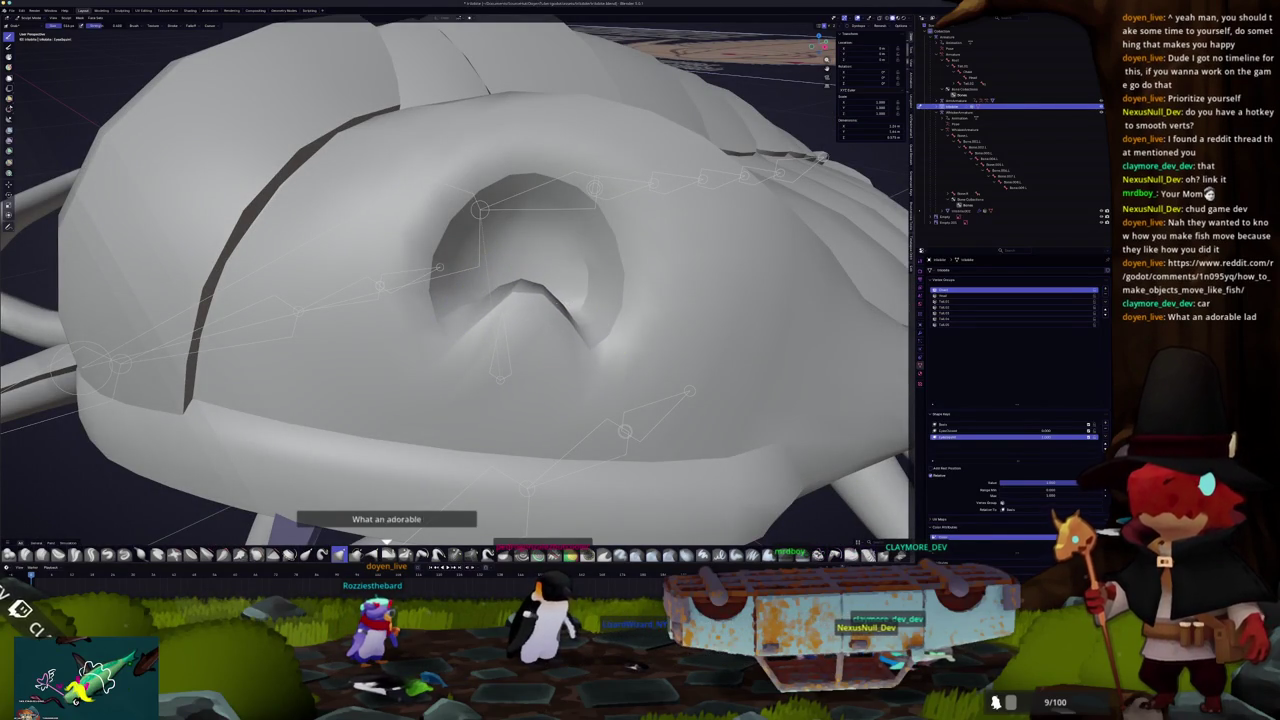
pyautogui.moveTo(529, 321); pyautogui.dragTo(498, 306)
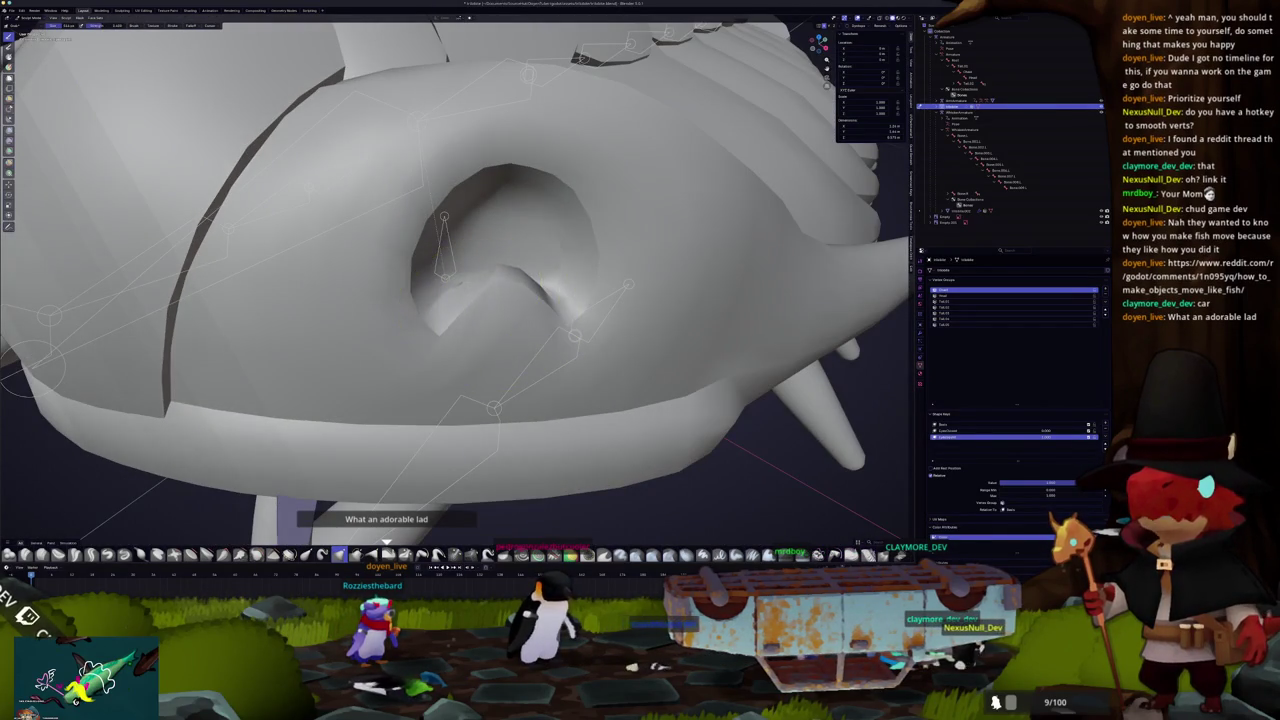
pyautogui.press('KP_Divide')
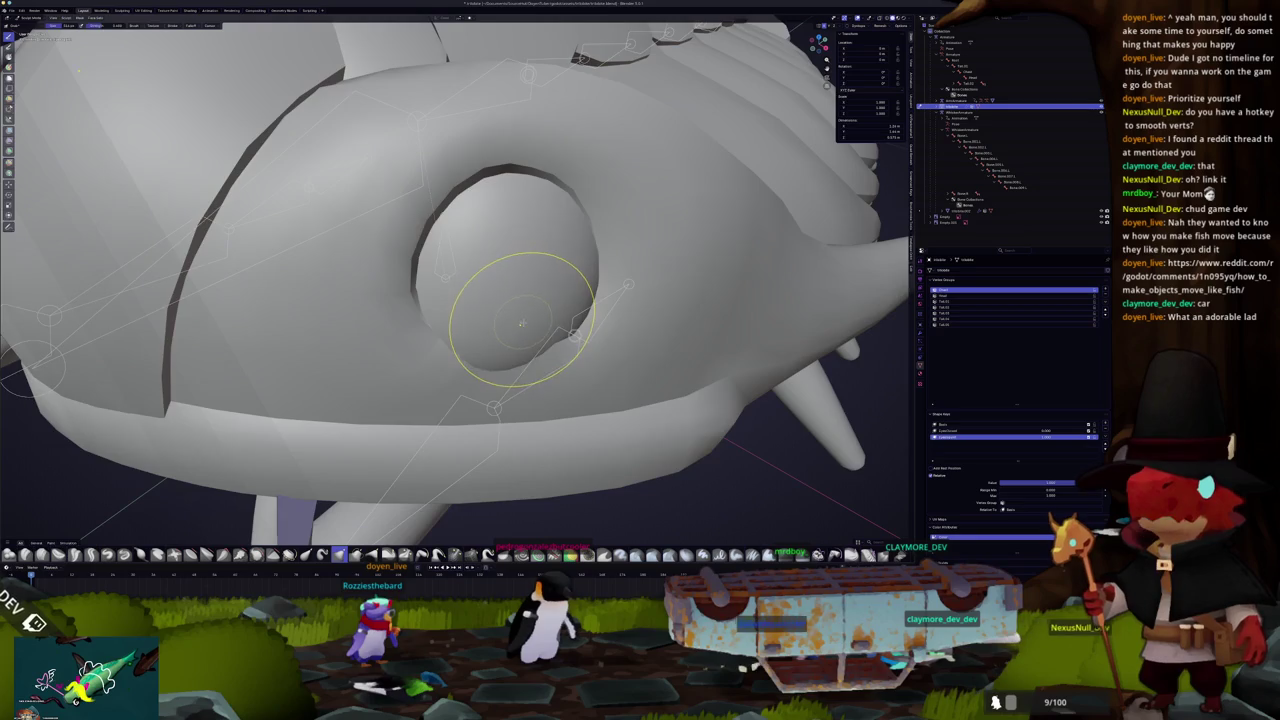
# Step: Hide the eyeball mesh in Edit Mode, then return to sculpting the head
pyautogui.hotkey('ctrl', 'Tab')
pyautogui.press('Tab')
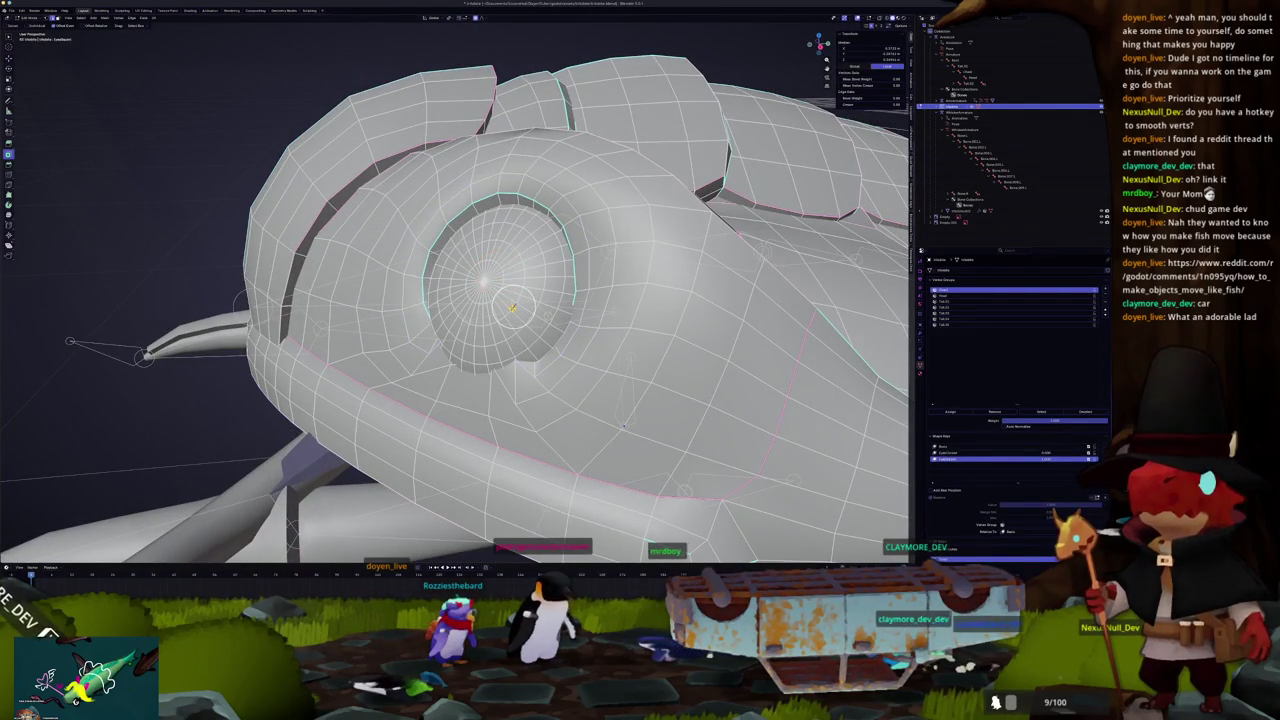
pyautogui.press('l')
pyautogui.press('h')
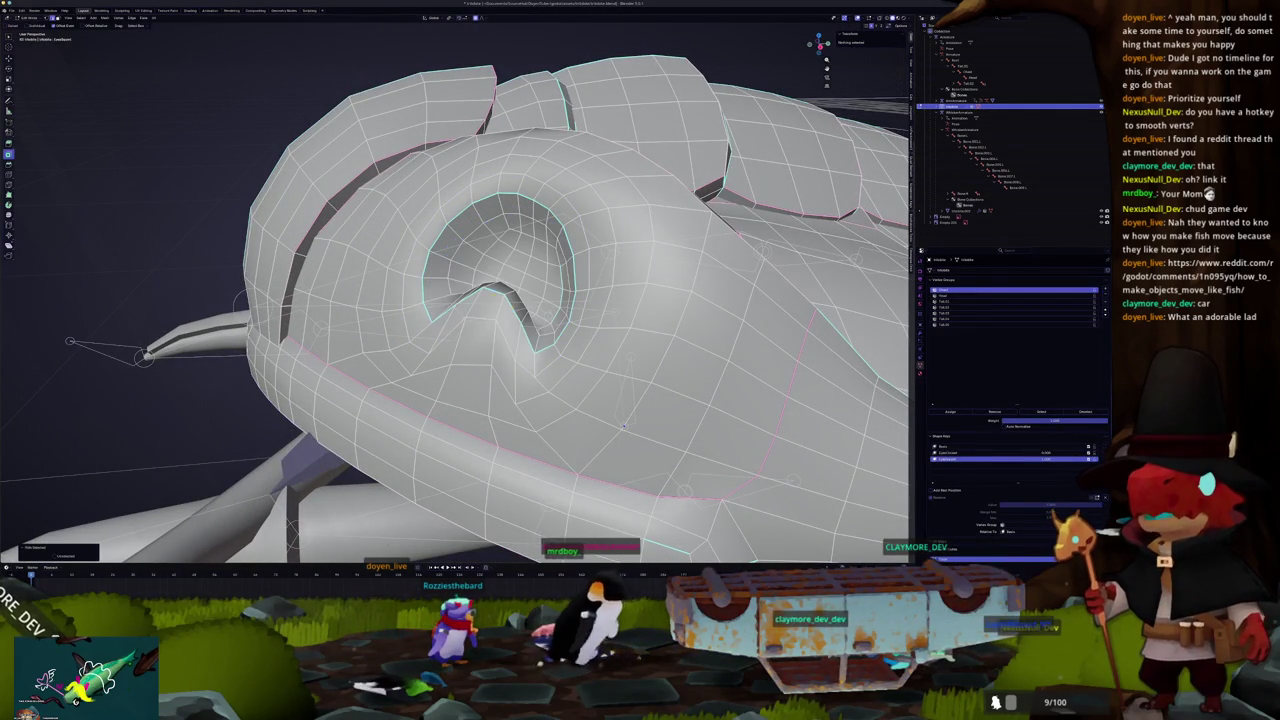
pyautogui.moveTo(624, 426); pyautogui.dragTo(554, 378)
pyautogui.click(514, 343)
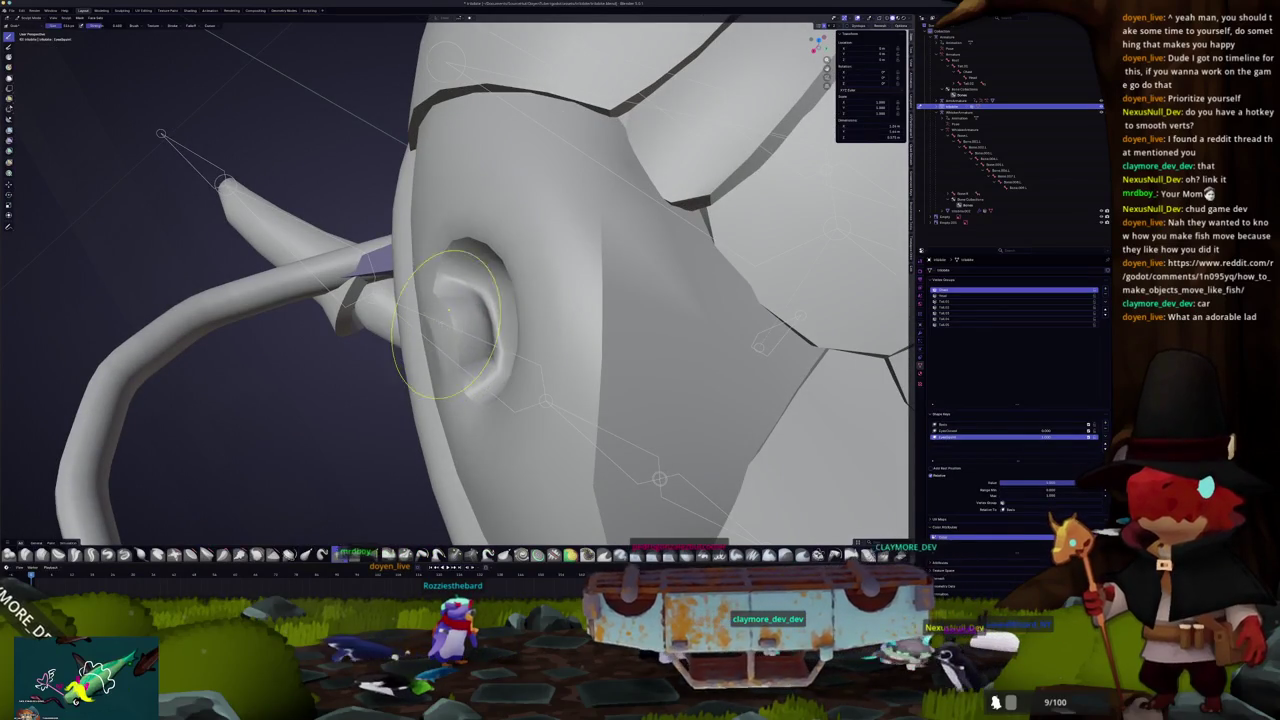
pyautogui.moveTo(454, 366); pyautogui.dragTo(549, 312)
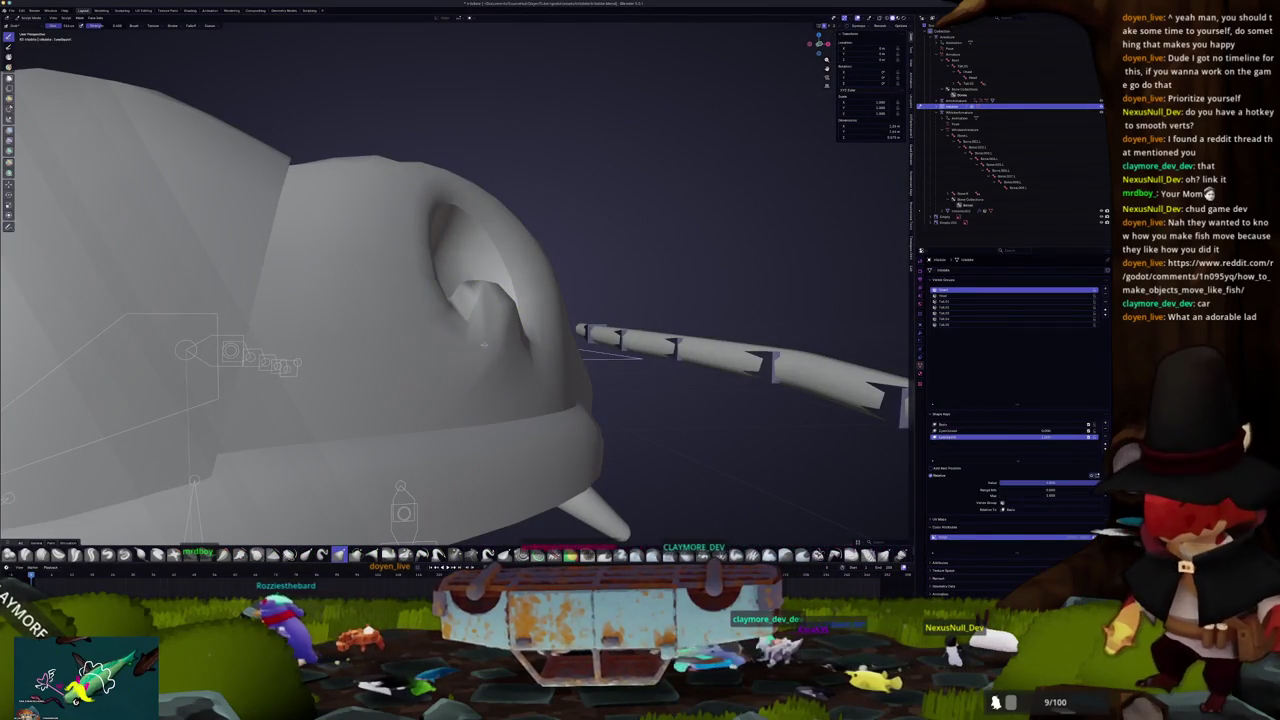
# Step: Move the eye socket rim loop with proportional falloff to round out the opening
pyautogui.press('Tab')
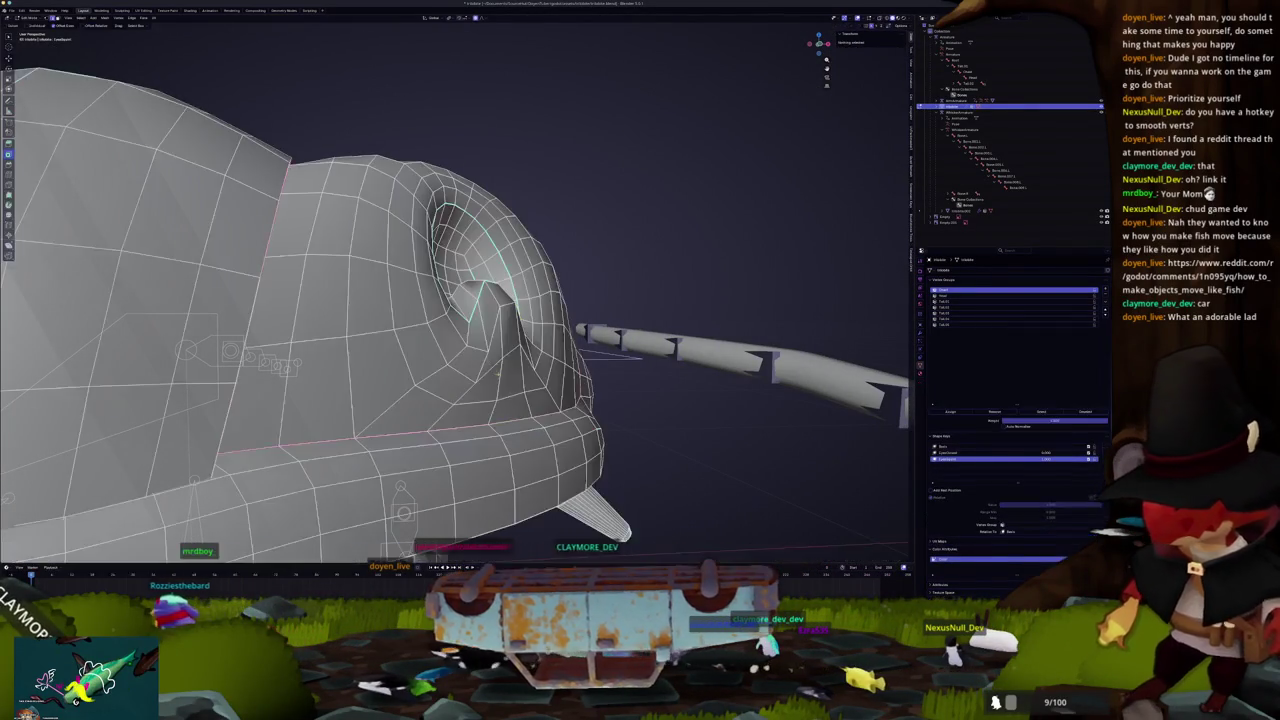
pyautogui.scroll(4, 455, 360)
pyautogui.press('g')
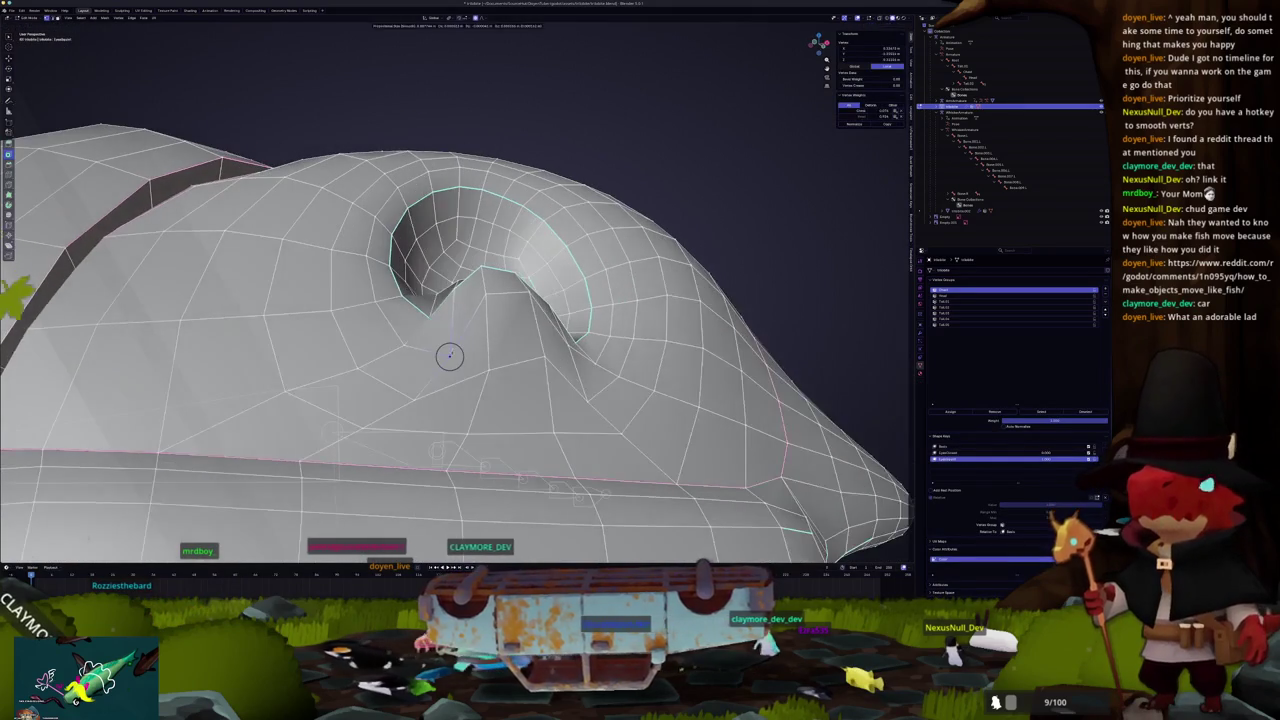
pyautogui.moveTo(437, 351)
pyautogui.mouseDown()
pyautogui.moveTo(450, 340)
pyautogui.moveTo(428, 336)
pyautogui.mouseUp()
pyautogui.click(428, 336)
# Step: Go back to Sculpt Mode and view the eye from new angles
pyautogui.press('Tab')
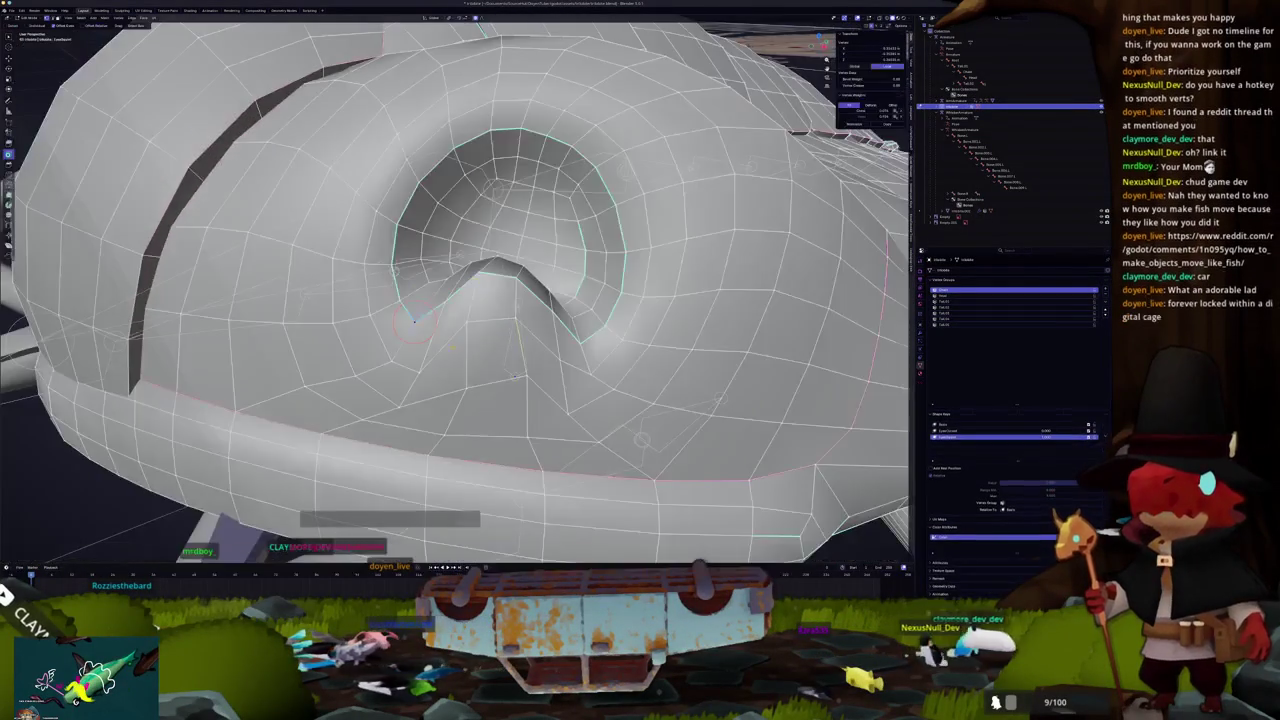
pyautogui.press('Tab')
pyautogui.press('Tab')
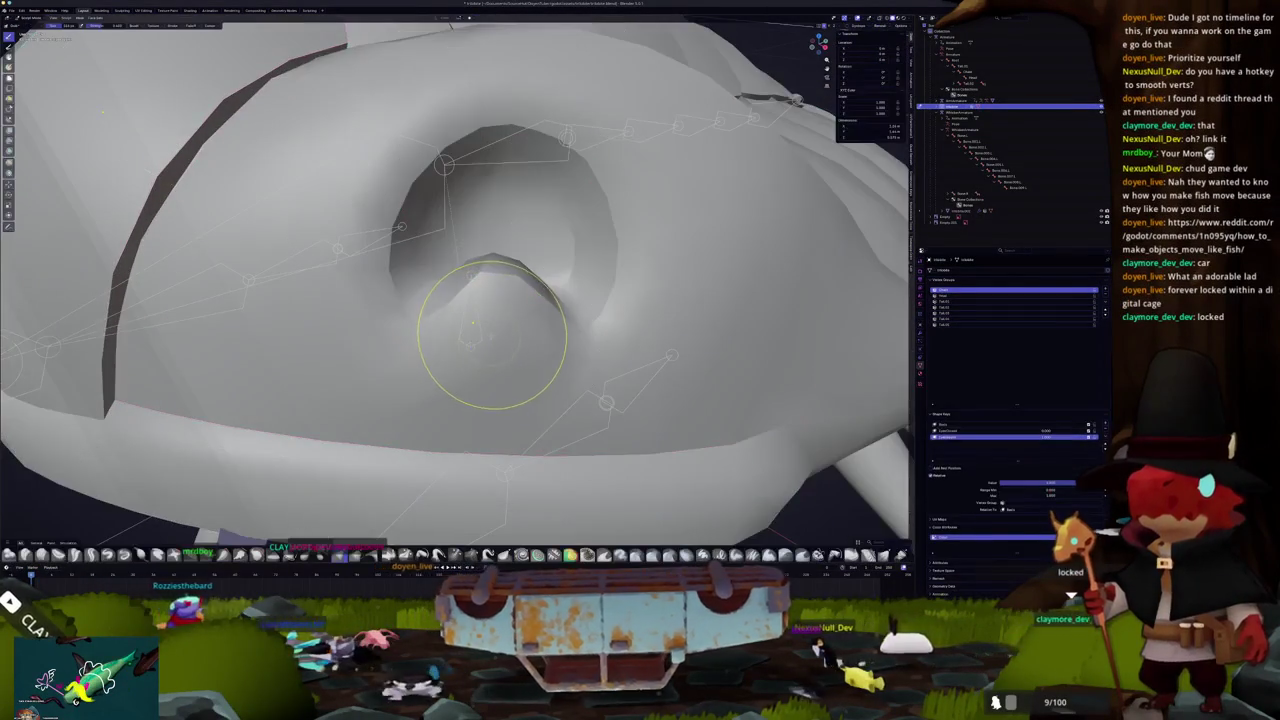
pyautogui.click(490, 368)
pyautogui.moveTo(471, 357)
pyautogui.mouseDown()
pyautogui.moveTo(486, 229)
pyautogui.moveTo(480, 300)
pyautogui.moveTo(463, 283)
pyautogui.moveTo(460, 310)
pyautogui.mouseUp()
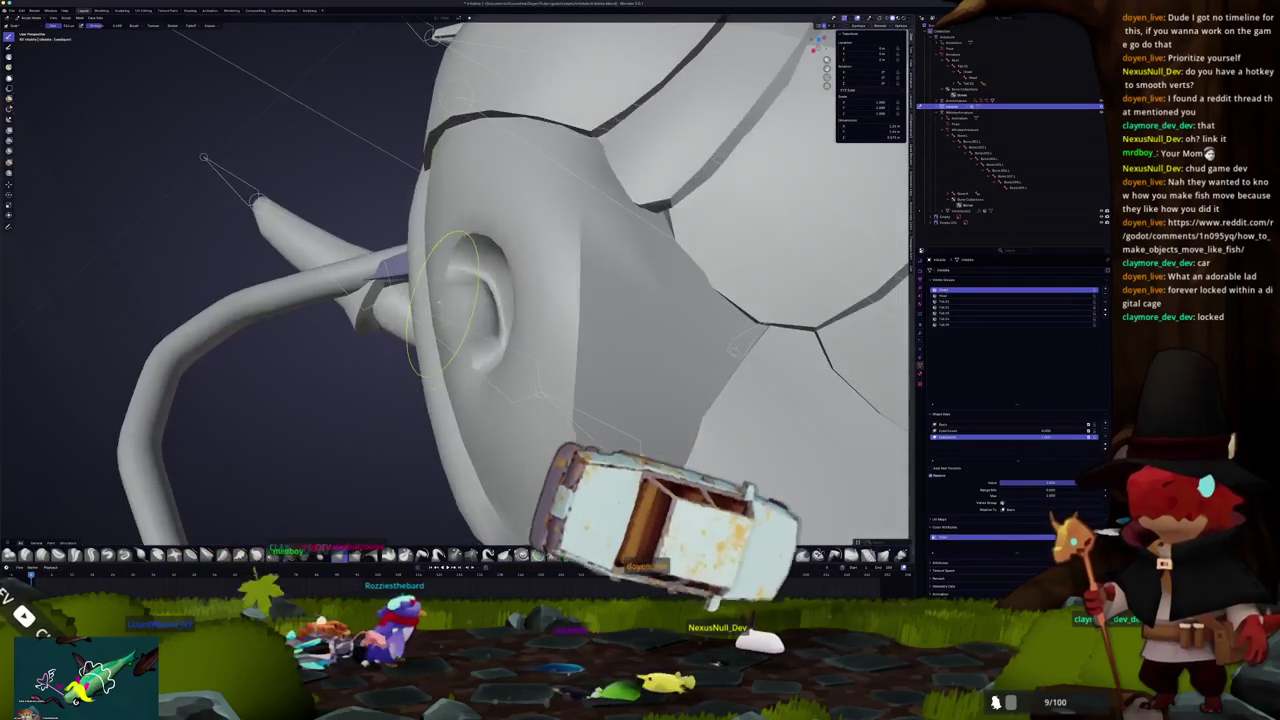
pyautogui.moveTo(465, 360); pyautogui.dragTo(458, 330)
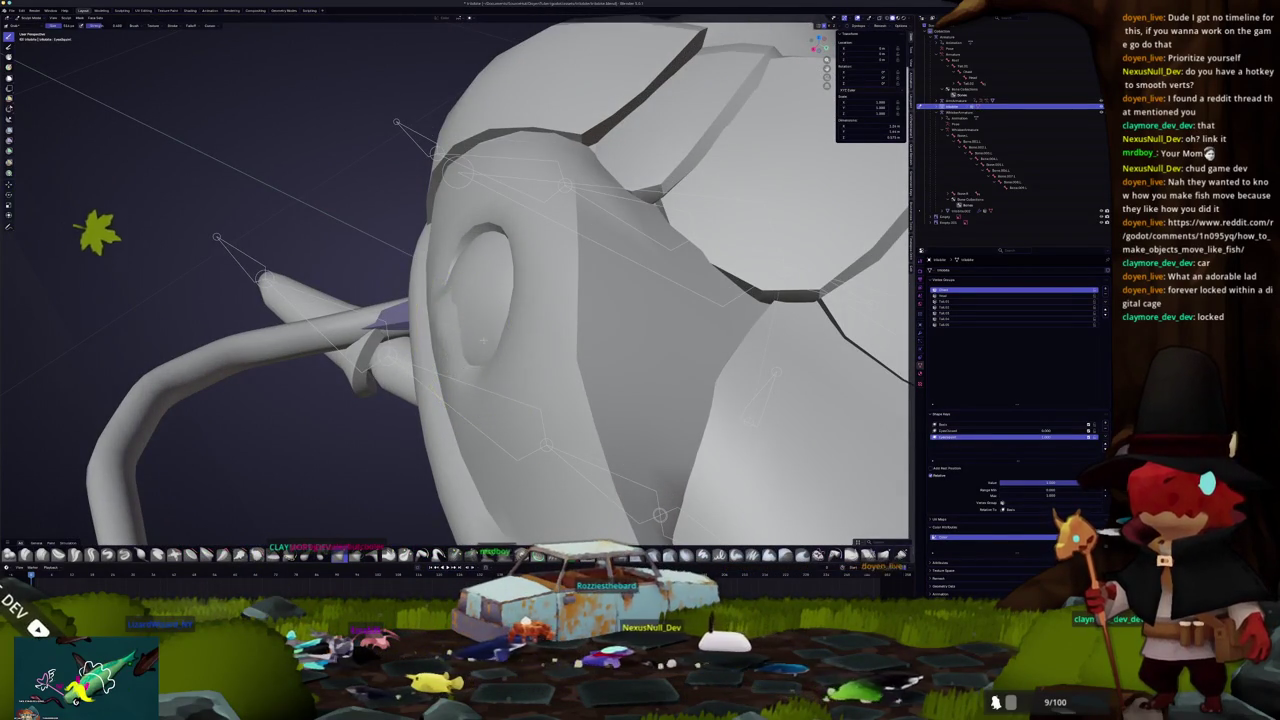
pyautogui.click(345, 340)
pyautogui.moveTo(345, 340); pyautogui.dragTo(486, 386)
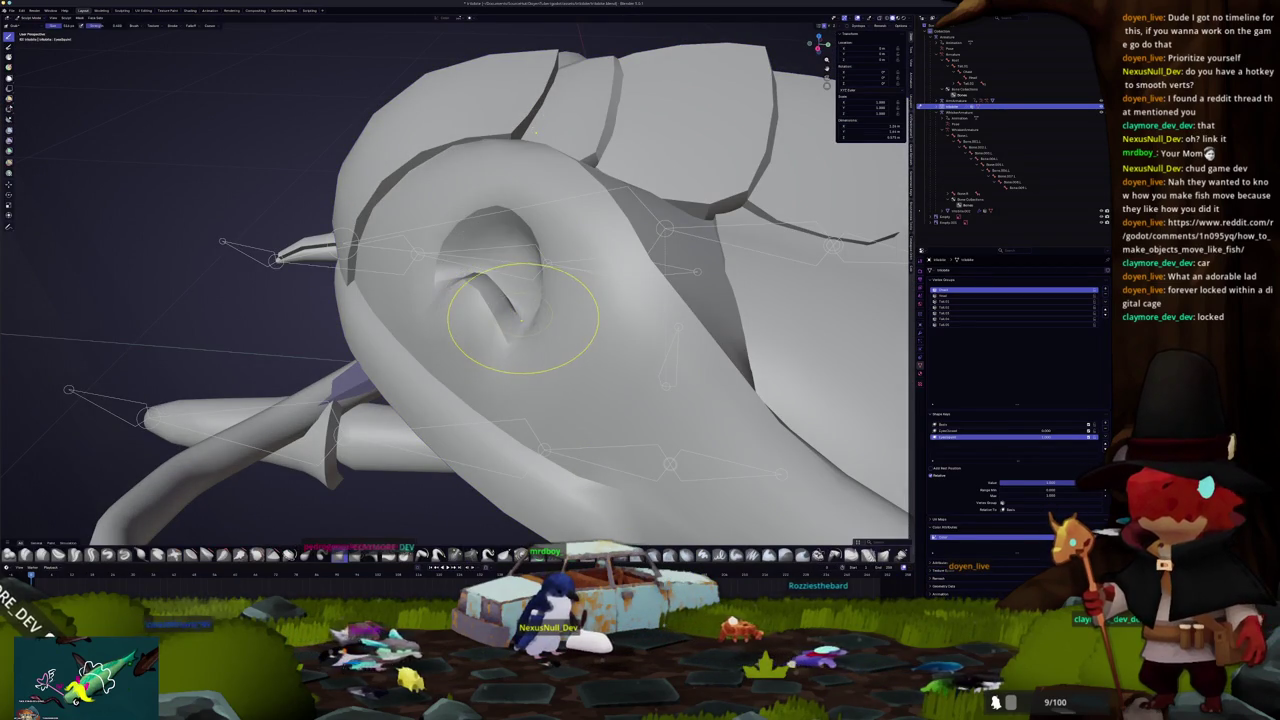
# Step: Select and inspect the eyeball disc up close, then cycle through Sculpt and Object Mode
pyautogui.press('Tab')
pyautogui.press('l')
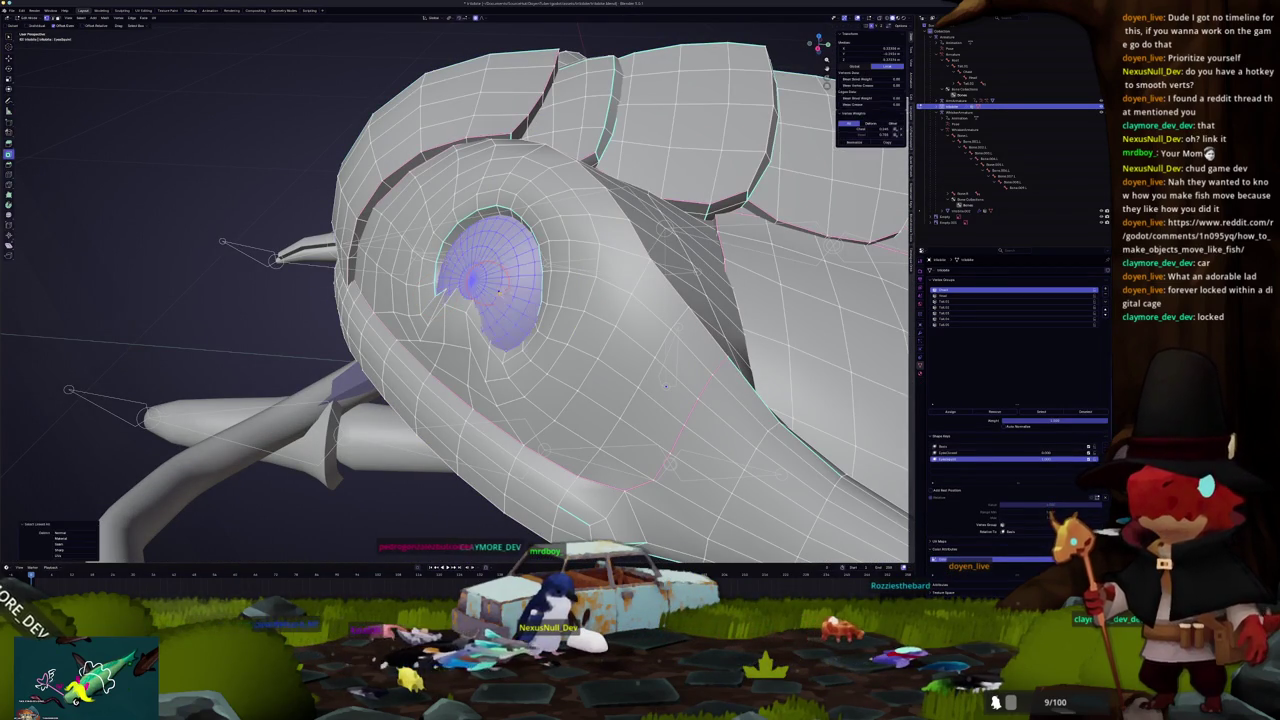
pyautogui.moveTo(483, 283)
pyautogui.mouseDown()
pyautogui.moveTo(489, 206)
pyautogui.moveTo(480, 285)
pyautogui.mouseUp()
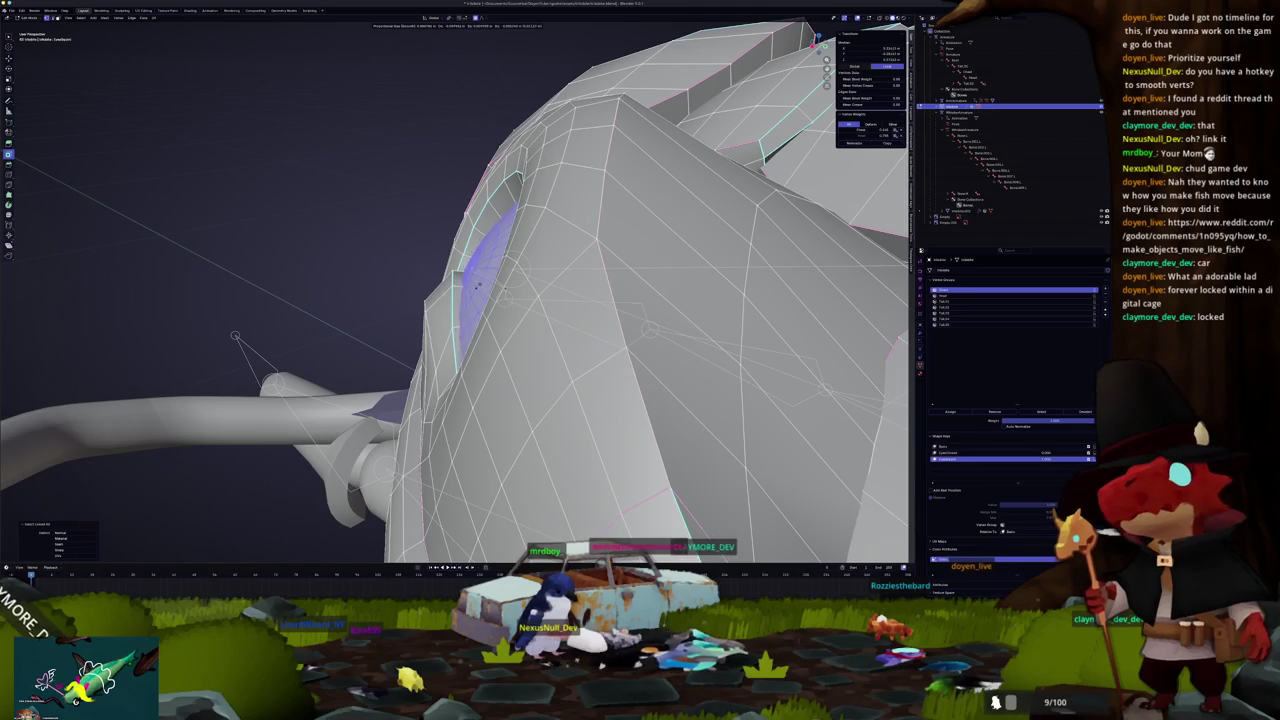
pyautogui.moveTo(480, 285); pyautogui.dragTo(496, 347)
pyautogui.press('Tab')
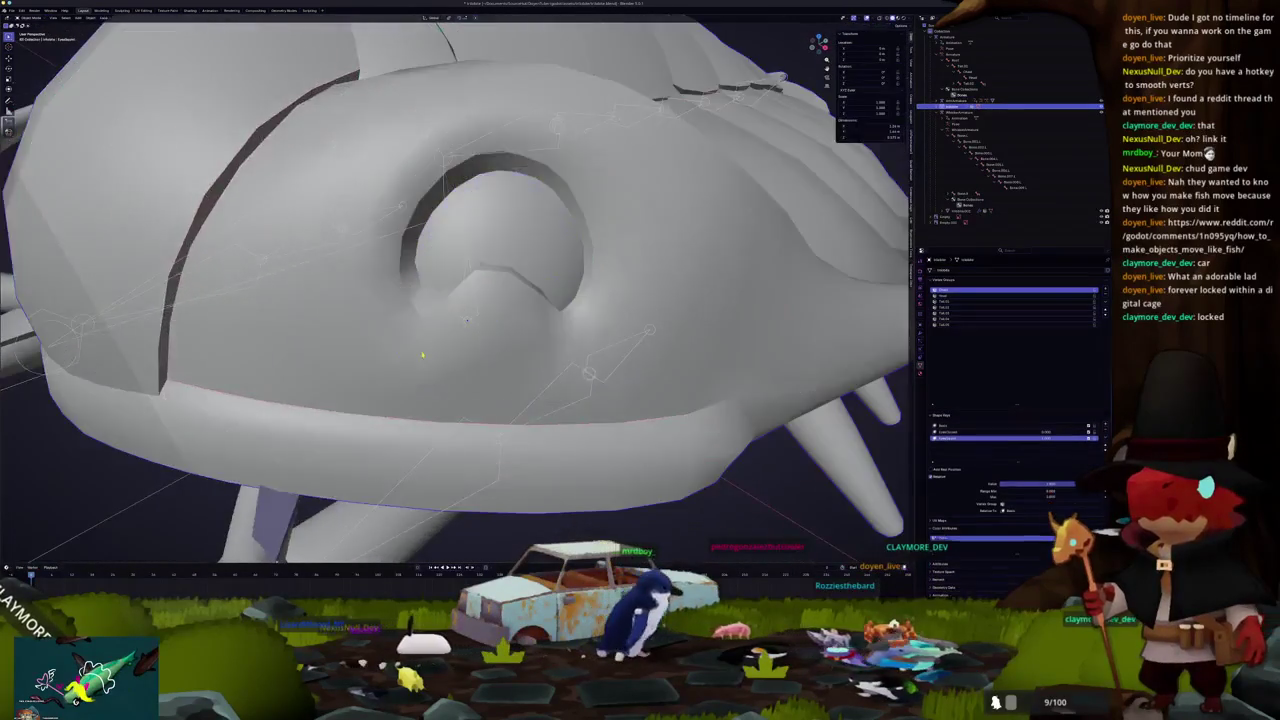
pyautogui.scroll(-10, 490, 340)
pyautogui.hotkey('ctrl', 'Tab')
pyautogui.click(482, 347)
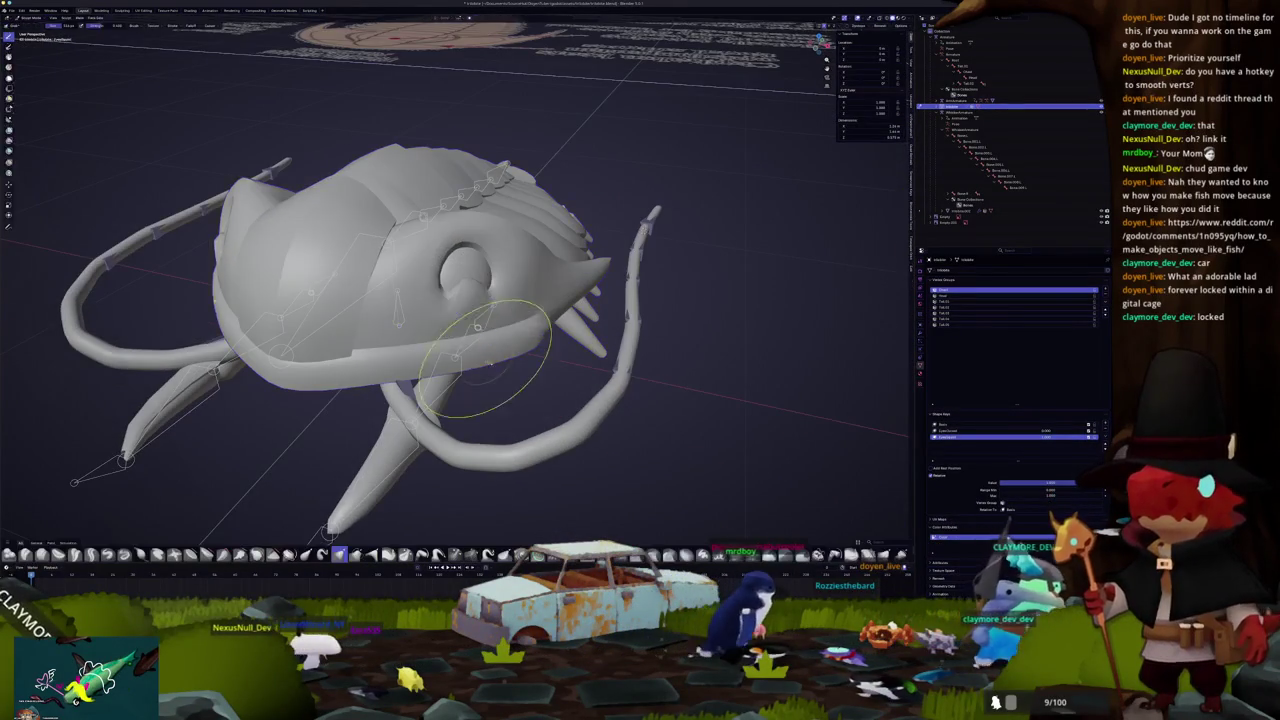
pyautogui.scroll(5, 490, 320)
pyautogui.hotkey('ctrl', 'Tab')
pyautogui.click(420, 300)
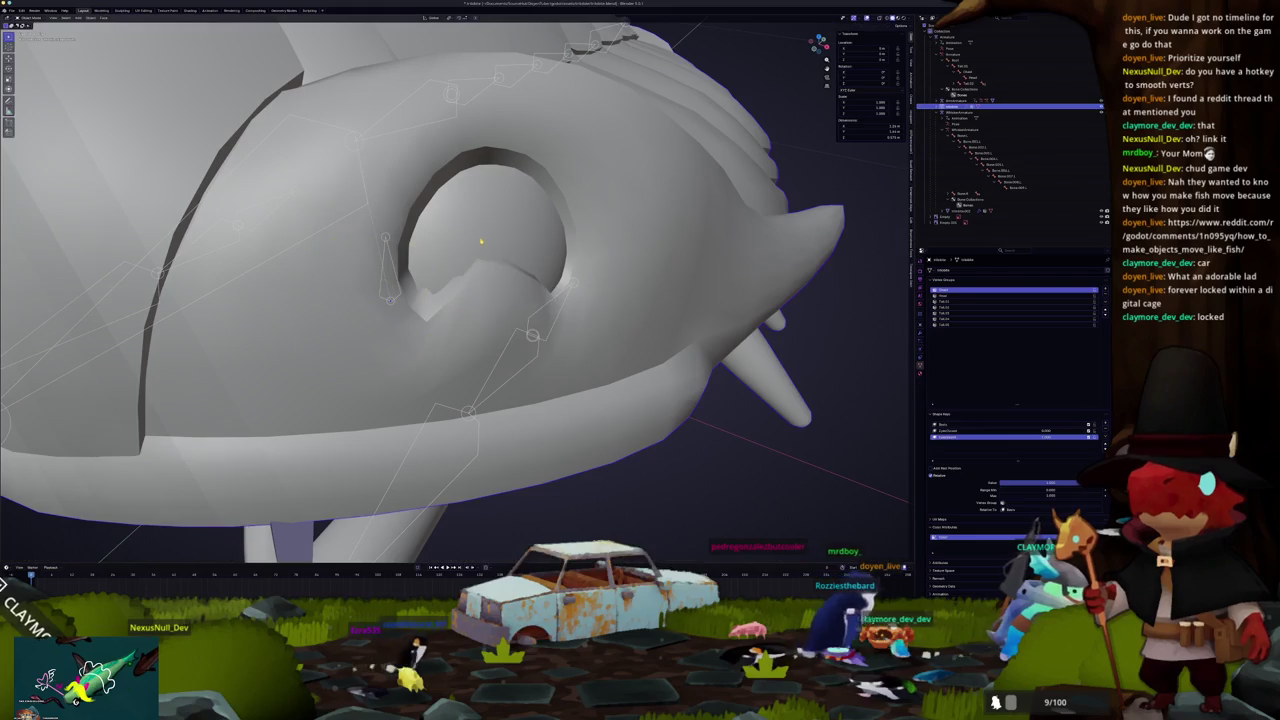
# Step: Hide the eyeball faces again and resume sculpting around the socket
pyautogui.press('Tab')
pyautogui.press('l')
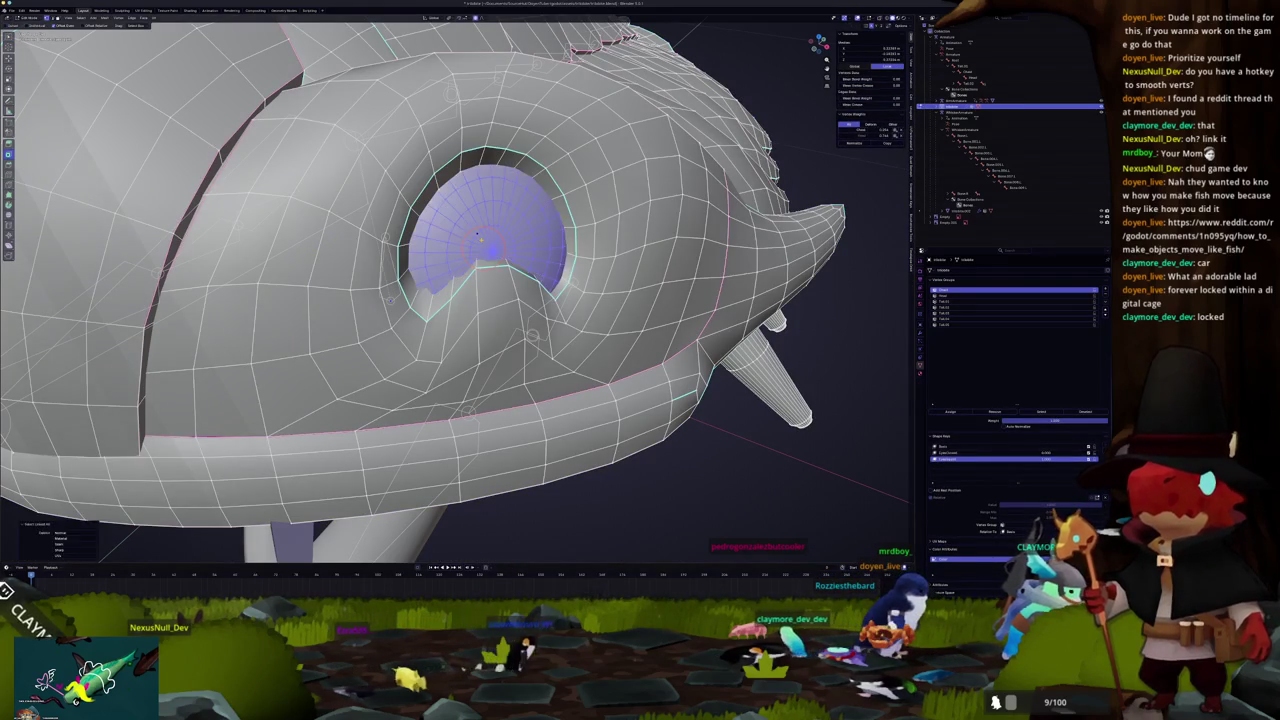
pyautogui.press('h')
pyautogui.press('Tab')
pyautogui.press('Tab')
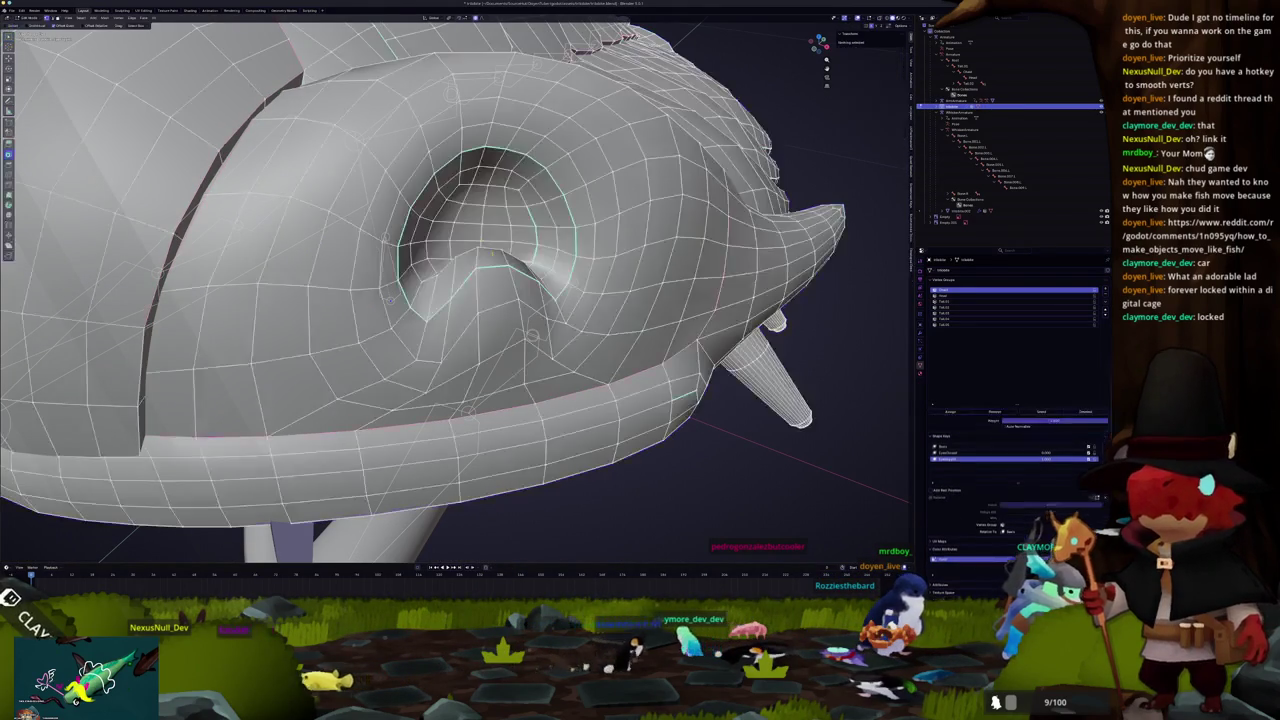
pyautogui.click(508, 292)
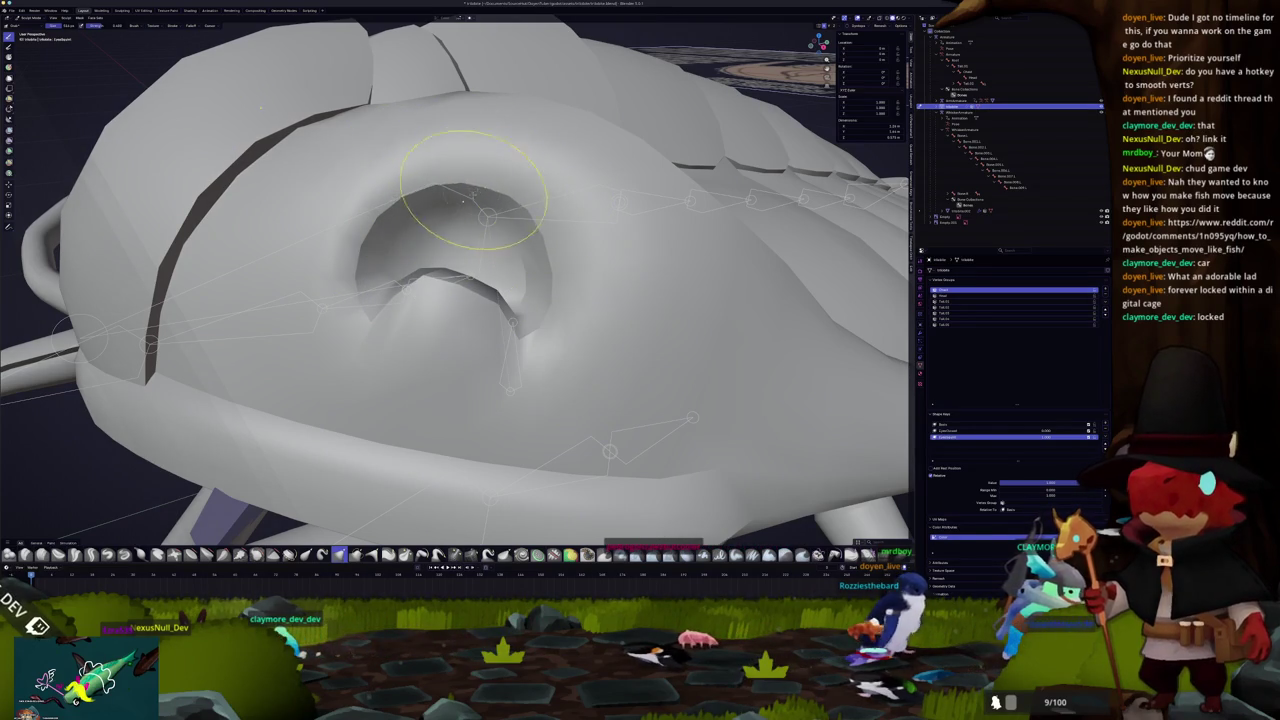
pyautogui.scroll(-3, 505, 268)
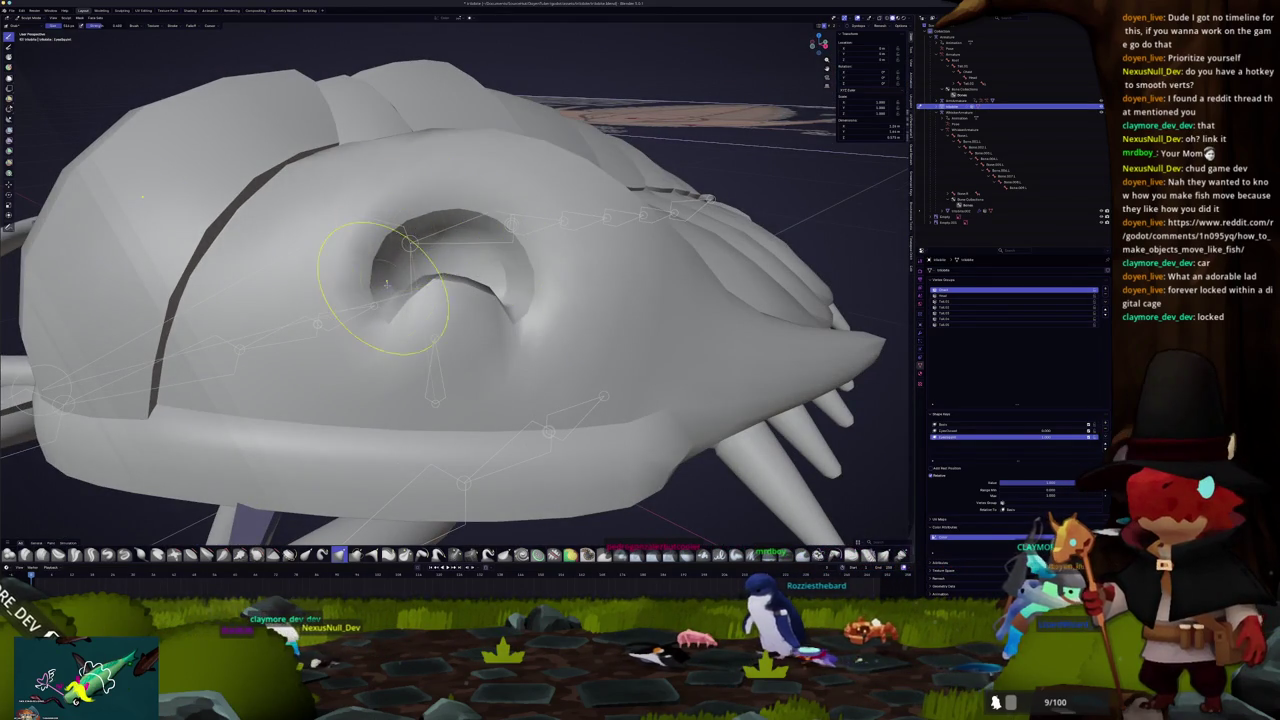
pyautogui.scroll(4, 415, 225)
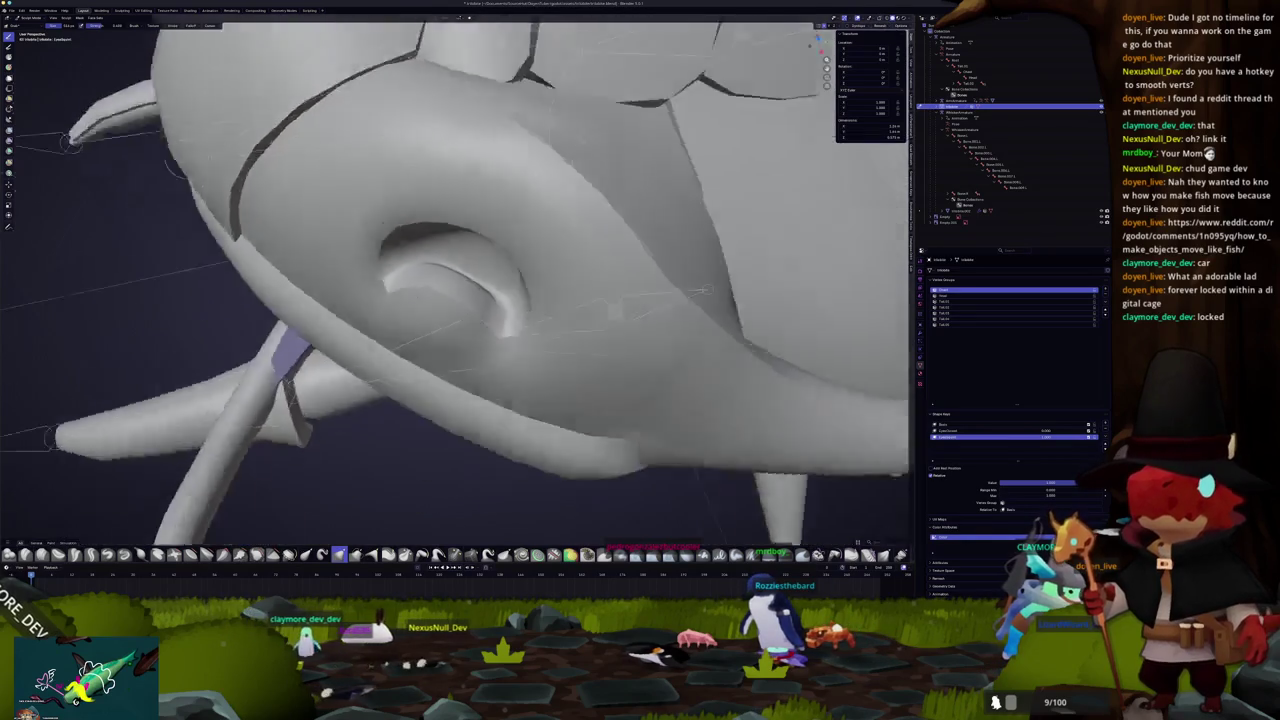
pyautogui.scroll(3, 415, 268)
pyautogui.press('Tab')
# Step: Select edge paths along the upper and lower eyelids and smooth their vertices
pyautogui.scroll(1, 498, 343)
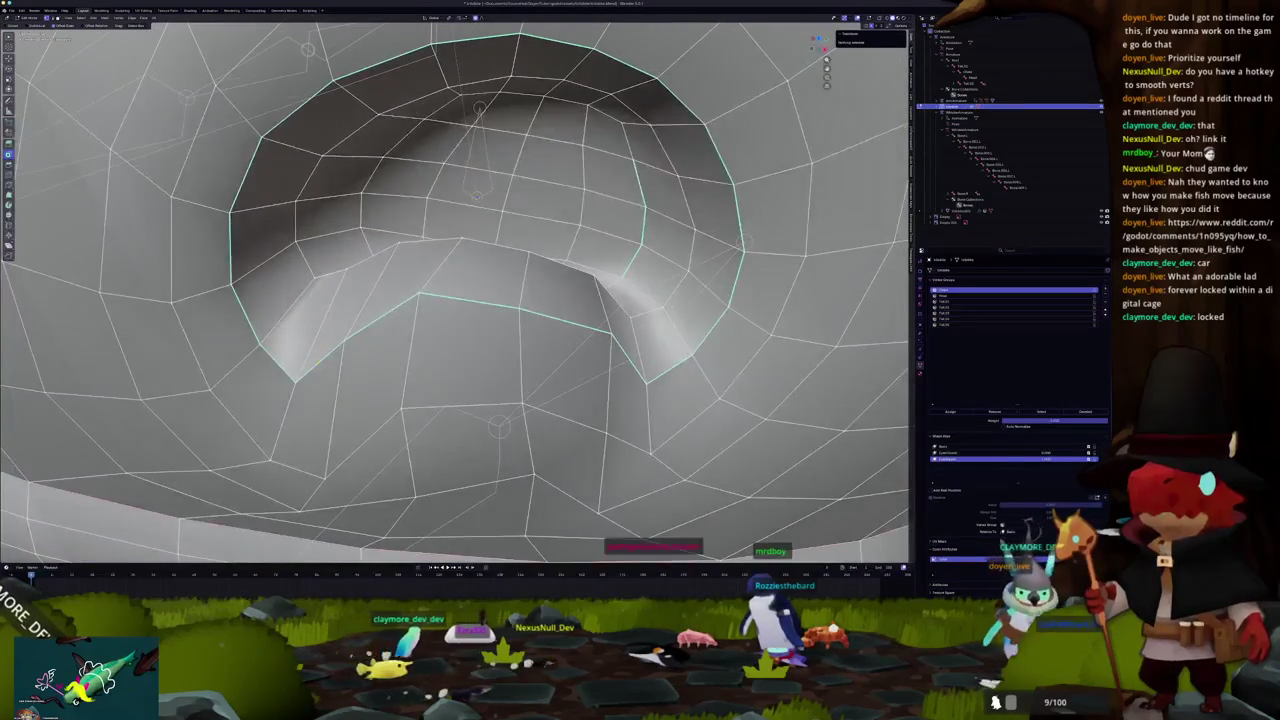
pyautogui.keyDown('ctrl'); pyautogui.click(474, 341); pyautogui.keyUp('ctrl')
pyautogui.scroll(-3, 474, 341)
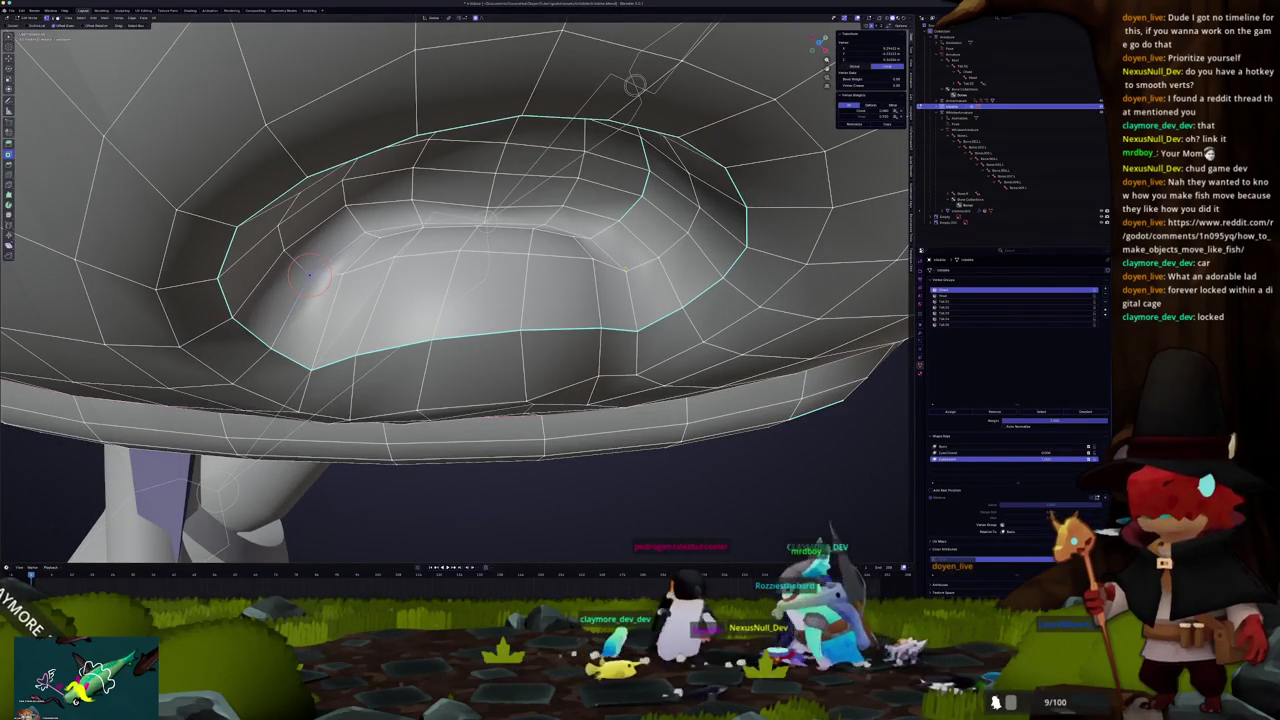
pyautogui.keyDown('ctrl'); pyautogui.click(310, 275); pyautogui.keyUp('ctrl')
pyautogui.click(625, 270)
pyautogui.keyDown('ctrl'); pyautogui.click(459, 250); pyautogui.keyUp('ctrl')
pyautogui.hotkey('ctrl', 'v')
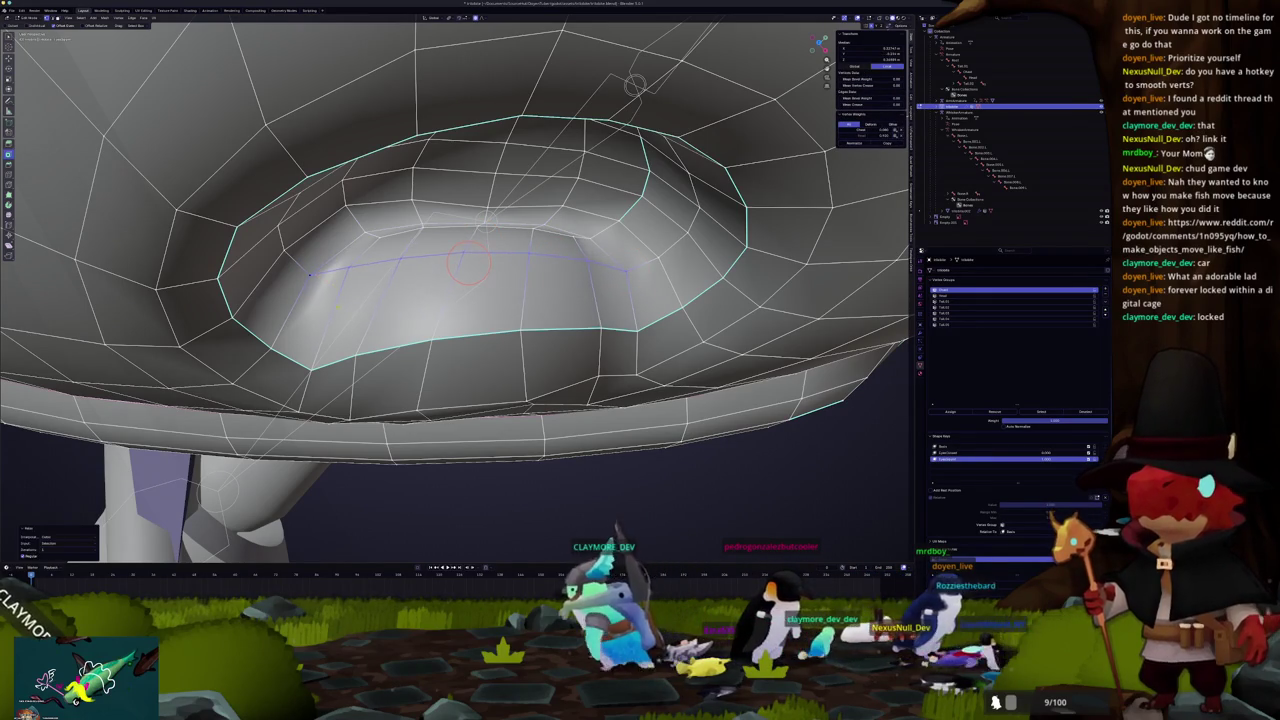
# Step: Rework the eyelid edge selection and place the 3D cursor beside the eye socket
pyautogui.click(271, 345)
pyautogui.keyDown('shift'); pyautogui.rightClick(271, 345); pyautogui.keyUp('shift')
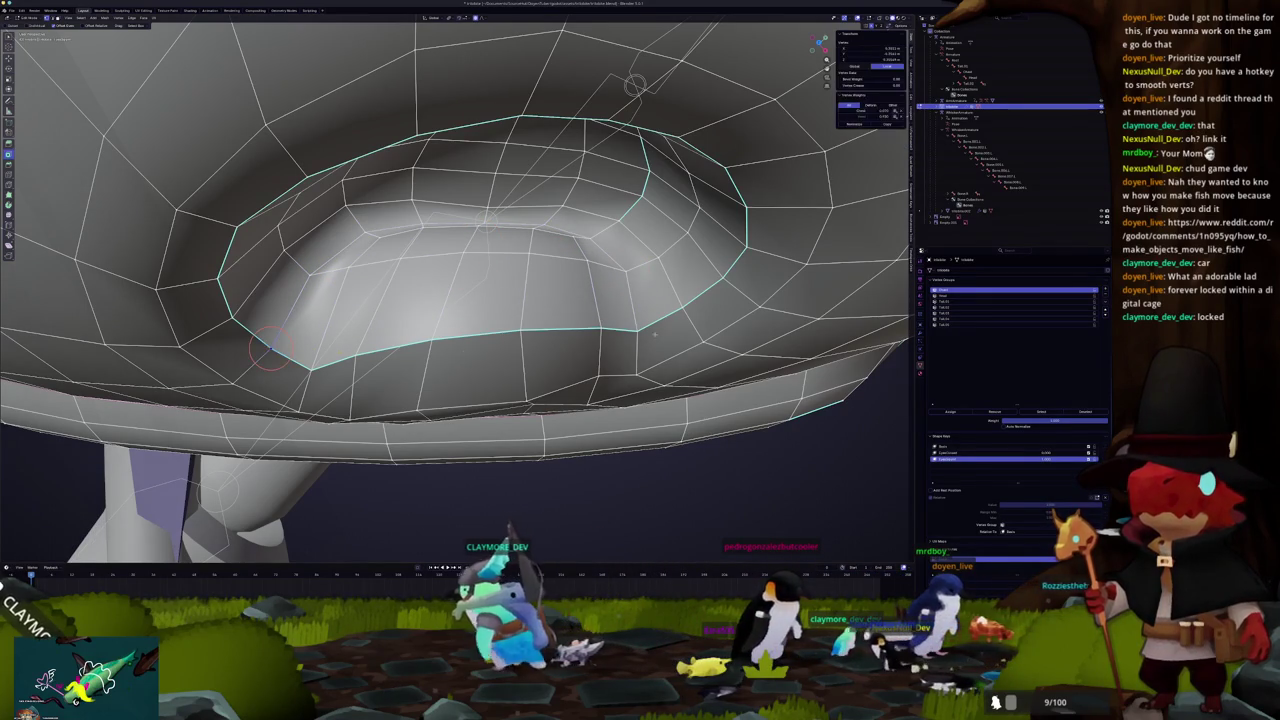
pyautogui.click(271, 345)
pyautogui.press('KP_Decimal')
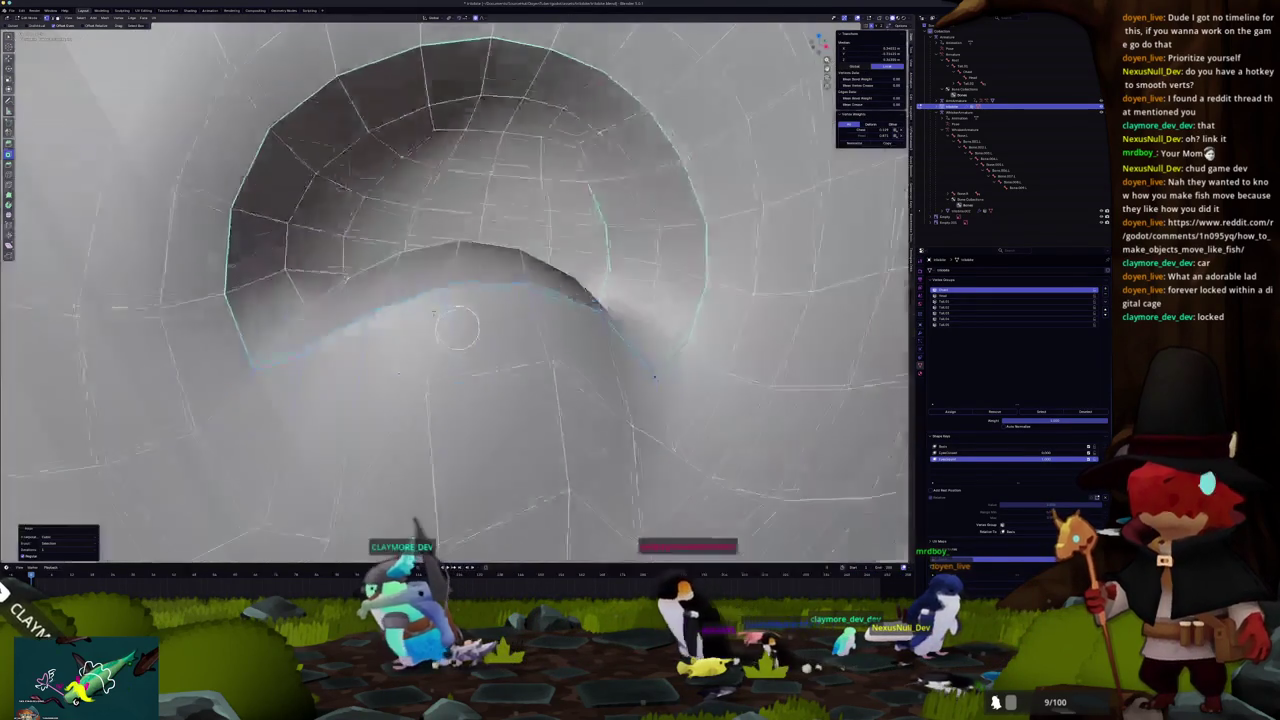
pyautogui.scroll(-4, 456, 300)
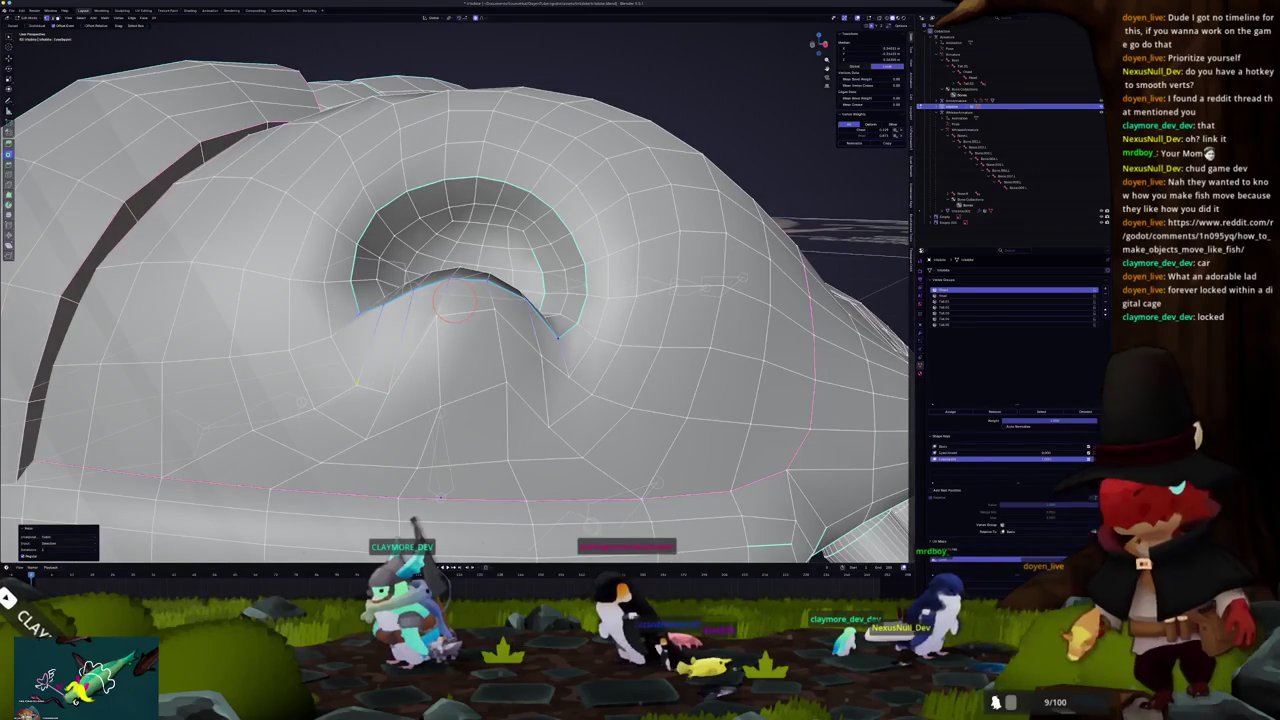
pyautogui.hotkey('ctrl', 'z')
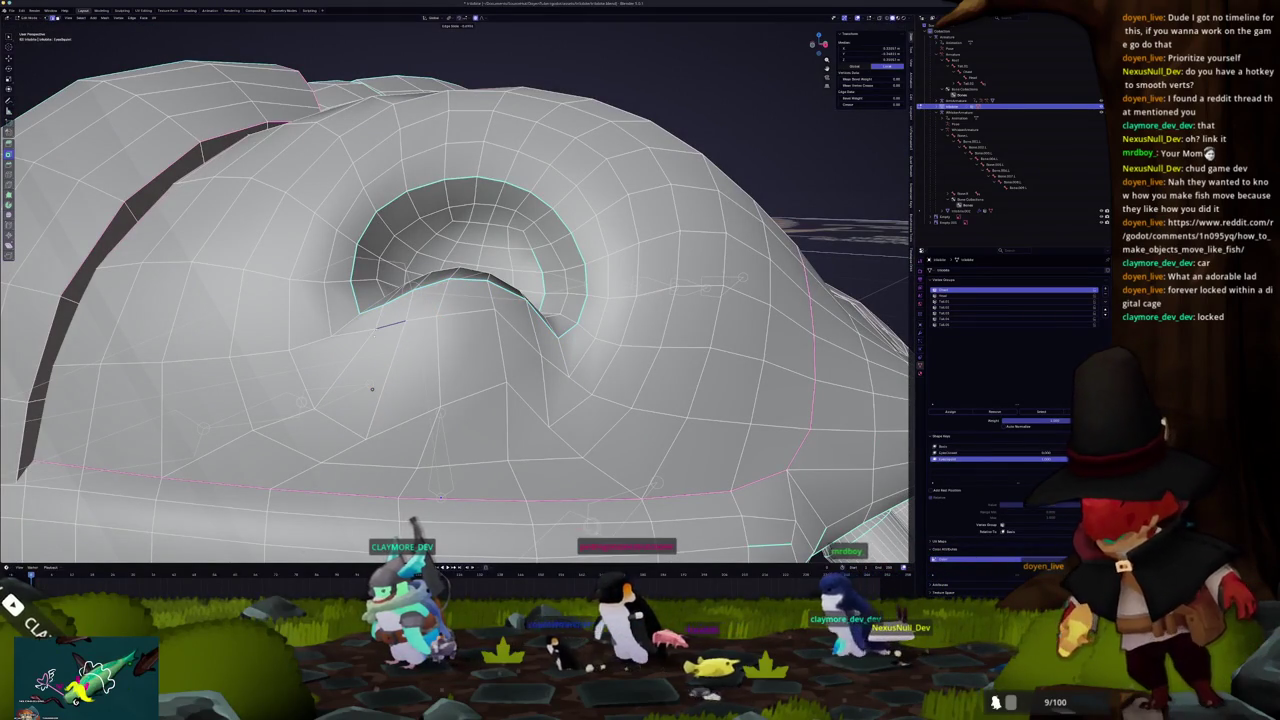
pyautogui.keyDown('shift'); pyautogui.rightClick(390, 325); pyautogui.keyUp('shift')
pyautogui.moveTo(385, 335); pyautogui.dragTo(578, 481)
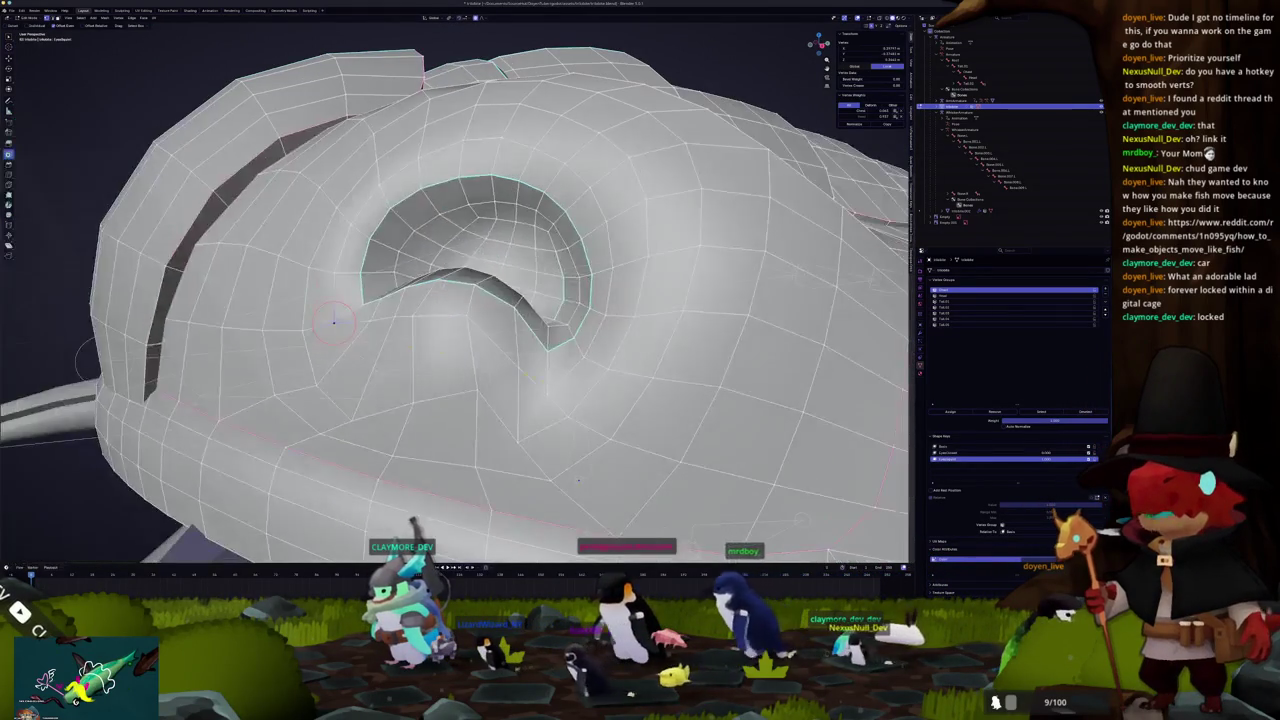
# Step: Select edge paths on the cheek below the eye, then return to Object Mode
pyautogui.keyDown('ctrl'); pyautogui.click(547, 393); pyautogui.keyUp('ctrl')
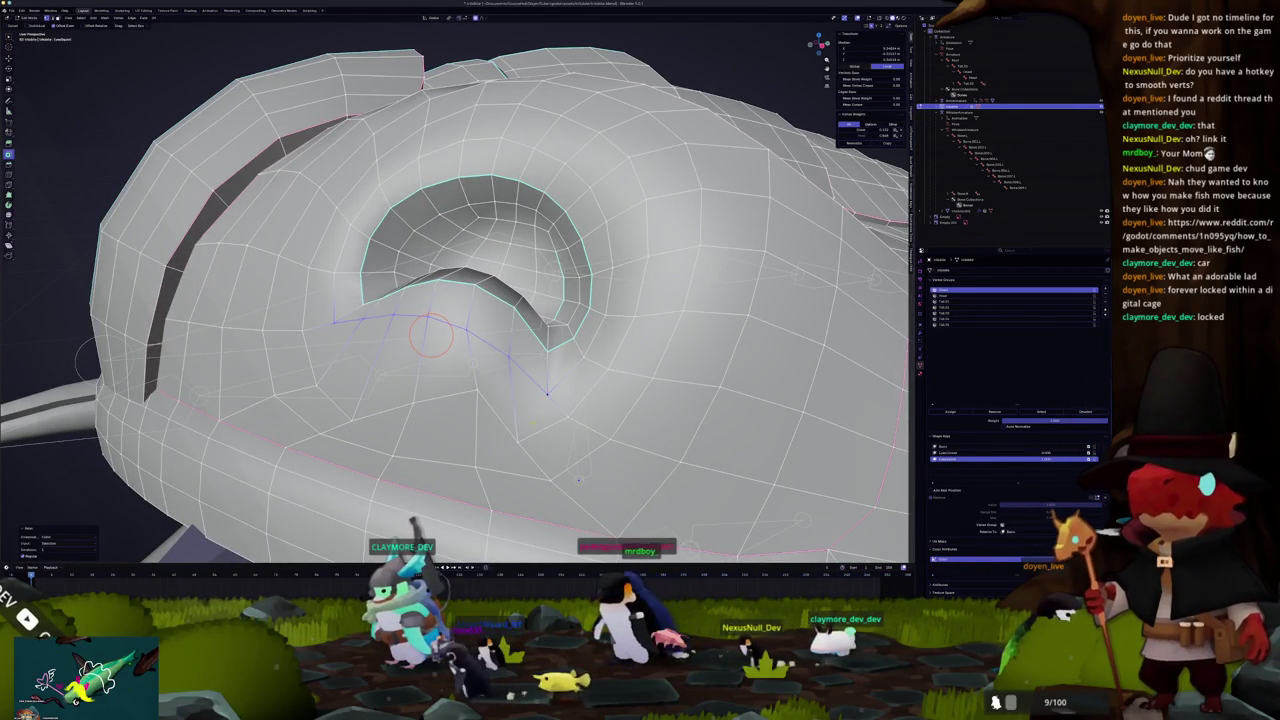
pyautogui.click(567, 416)
pyautogui.keyDown('shift'); pyautogui.rightClick(567, 416); pyautogui.keyUp('shift')
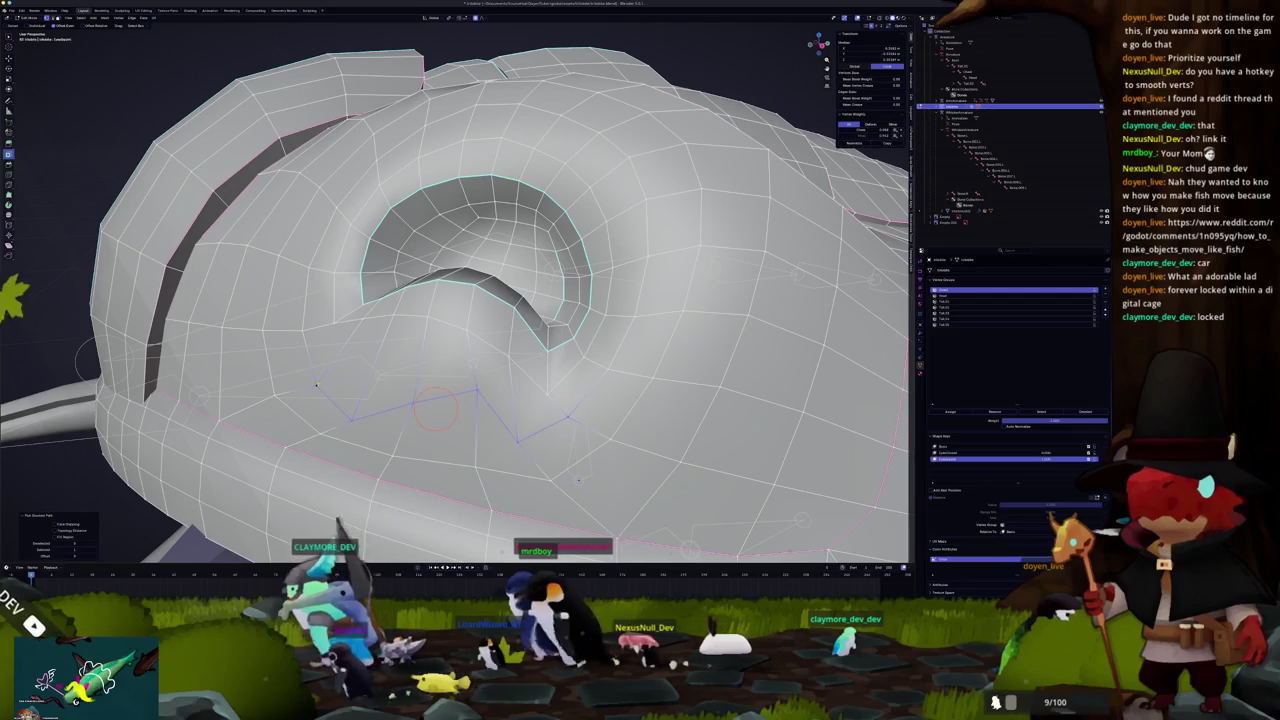
pyautogui.keyDown('shift'); pyautogui.rightClick(517, 441); pyautogui.keyUp('shift')
pyautogui.keyDown('ctrl'); pyautogui.click(315, 385); pyautogui.keyUp('ctrl')
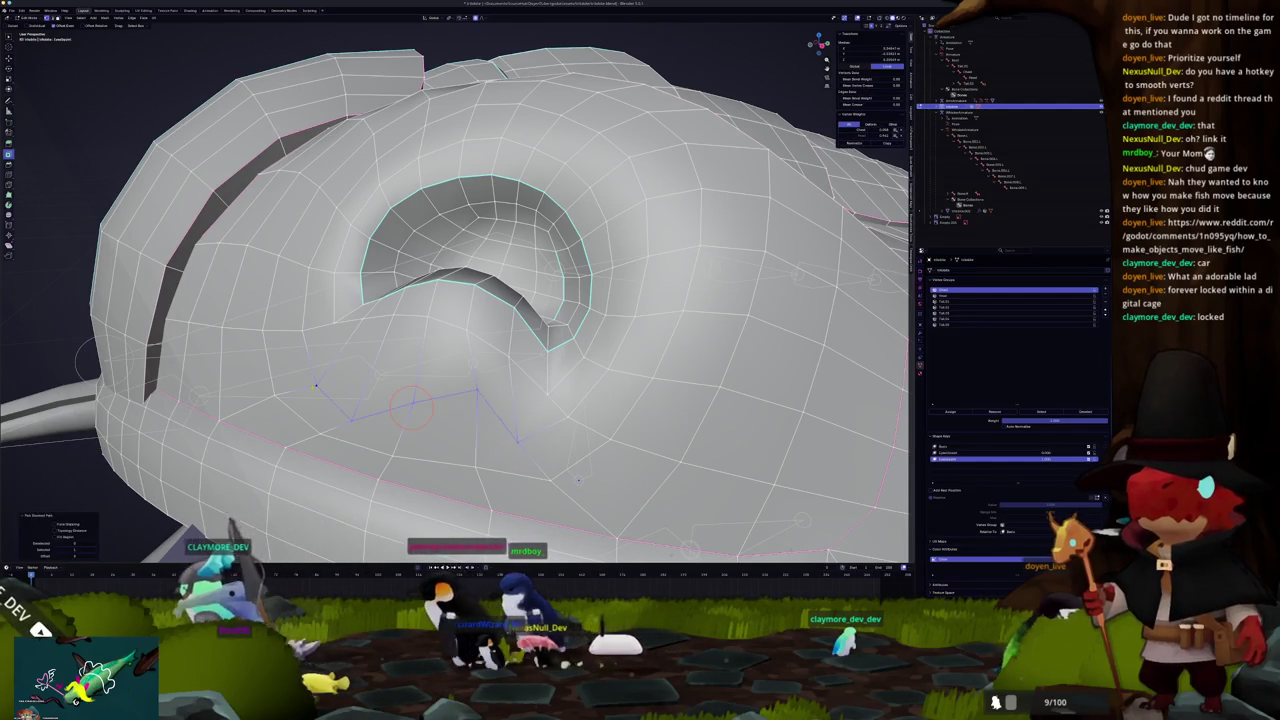
pyautogui.keyDown('shift'); pyautogui.rightClick(410, 405); pyautogui.keyUp('shift')
pyautogui.press('Tab')
pyautogui.scroll(-5, 455, 300)
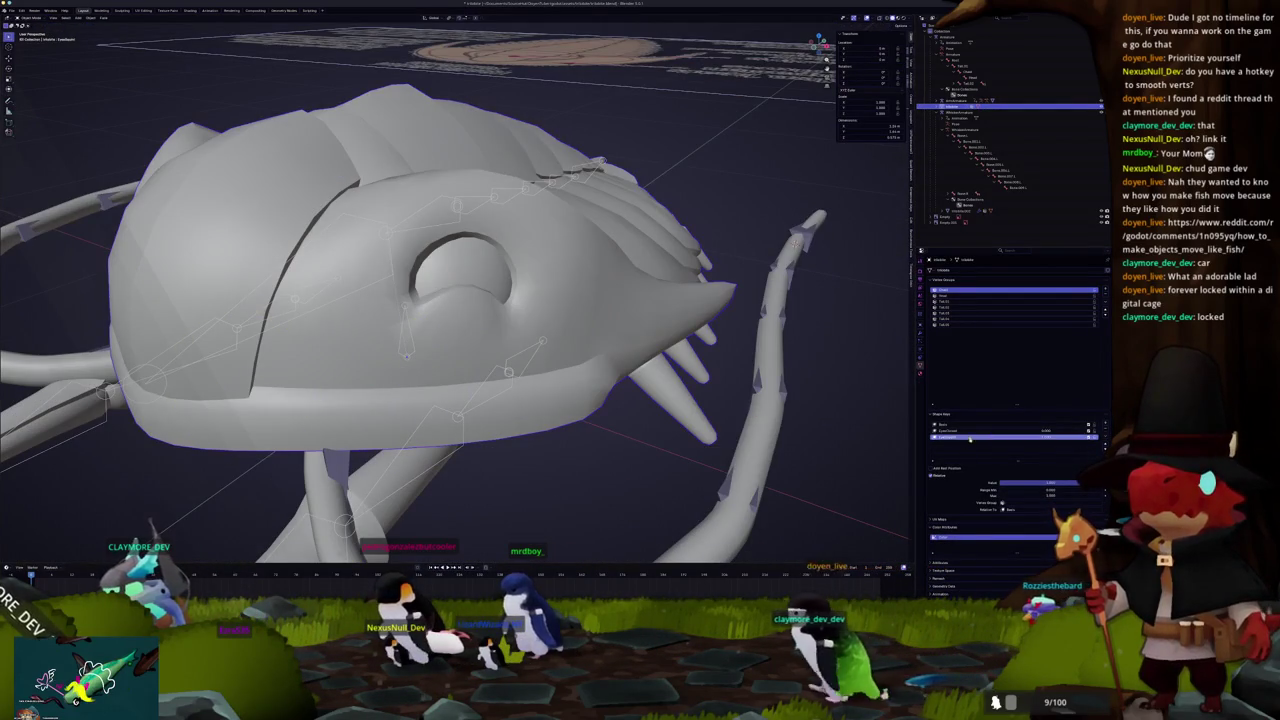
# Step: Scrub the Value of each of the three eye shape keys between open and closed
pyautogui.moveTo(1062, 484)
pyautogui.mouseDown()
pyautogui.moveTo(1085, 484)
pyautogui.moveTo(1066, 483)
pyautogui.mouseUp()
pyautogui.moveTo(673, 447); pyautogui.dragTo(580, 420)
pyautogui.moveTo(1052, 483); pyautogui.dragTo(1000, 483)
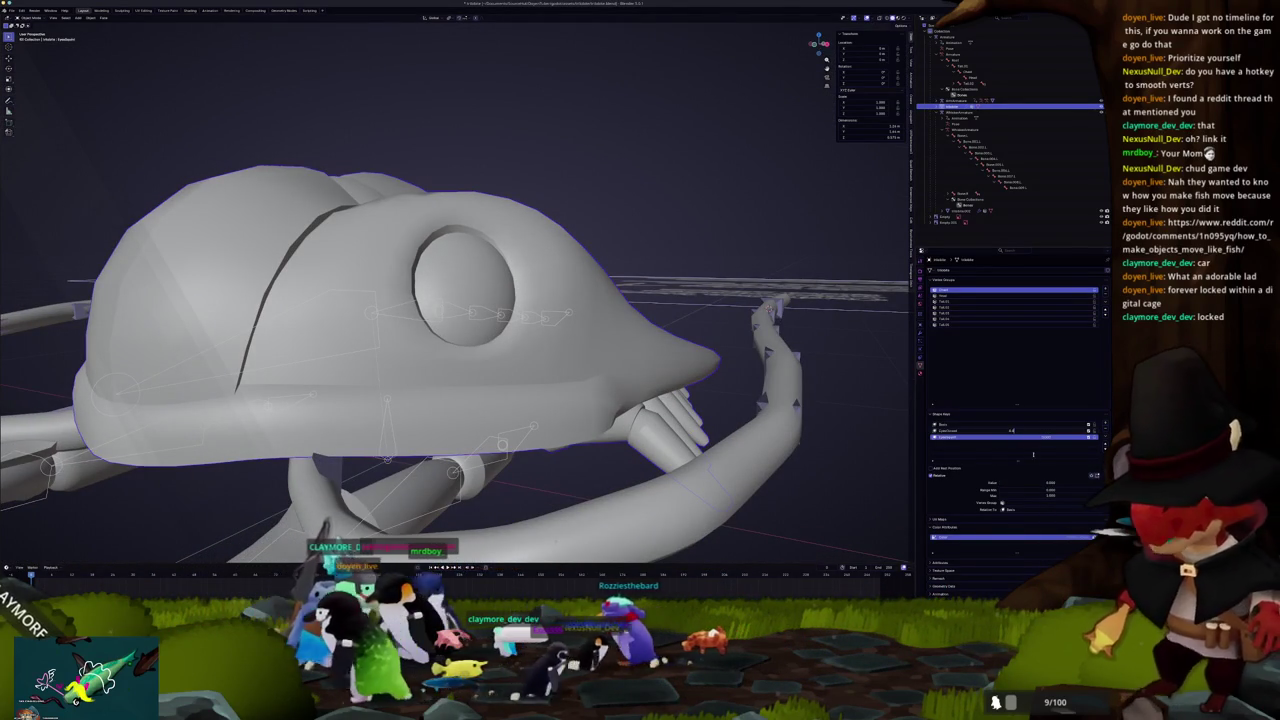
pyautogui.click(983, 431)
pyautogui.moveTo(1000, 483)
pyautogui.mouseDown()
pyautogui.moveTo(1070, 483)
pyautogui.moveTo(1000, 483)
pyautogui.mouseUp()
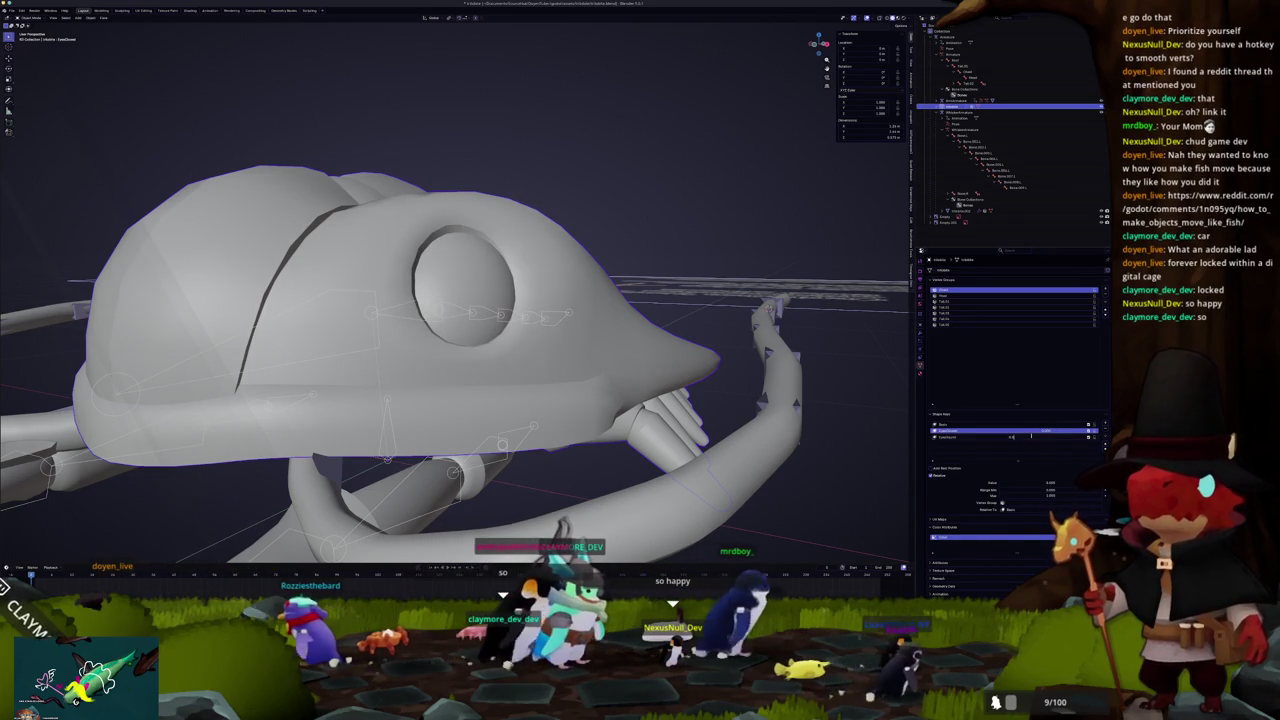
pyautogui.click(997, 437)
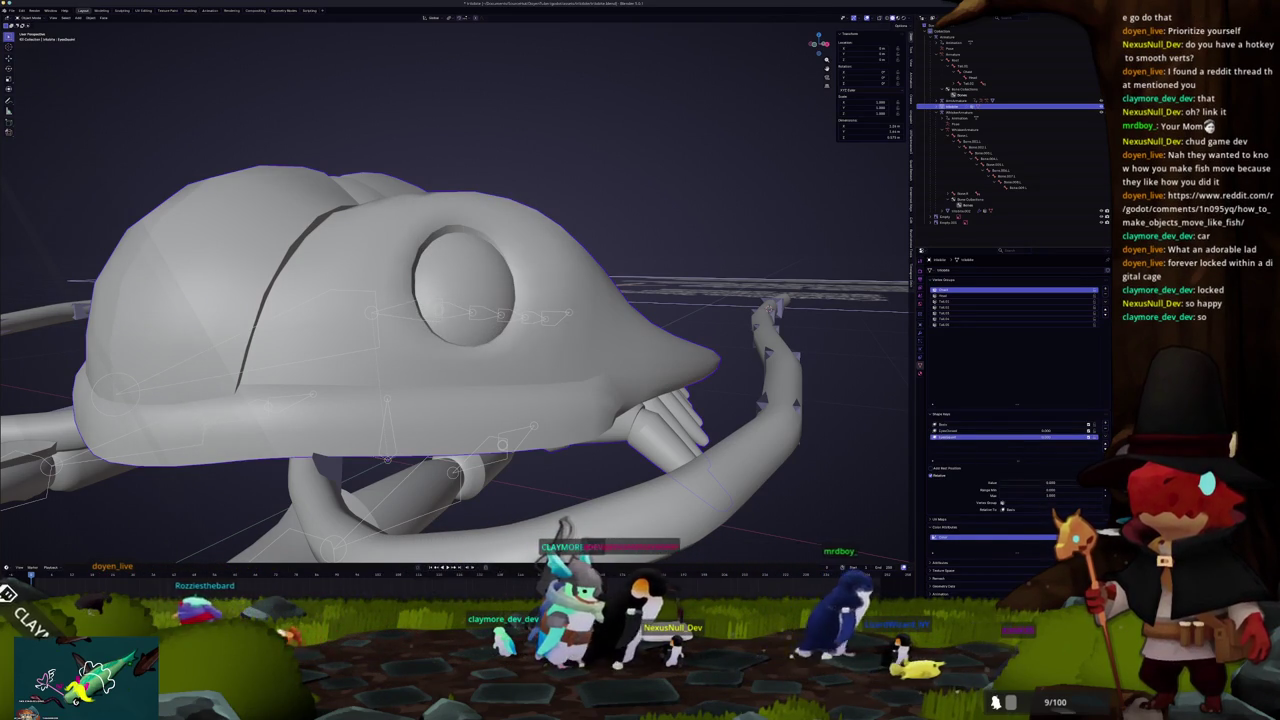
pyautogui.moveTo(1000, 483); pyautogui.dragTo(1070, 483)
# Step: View the fish side-on and make its Armature the active object in the Outliner
pyautogui.scroll(-5, 723, 430)
pyautogui.scroll(4, 723, 430)
pyautogui.scroll(-4, 723, 430)
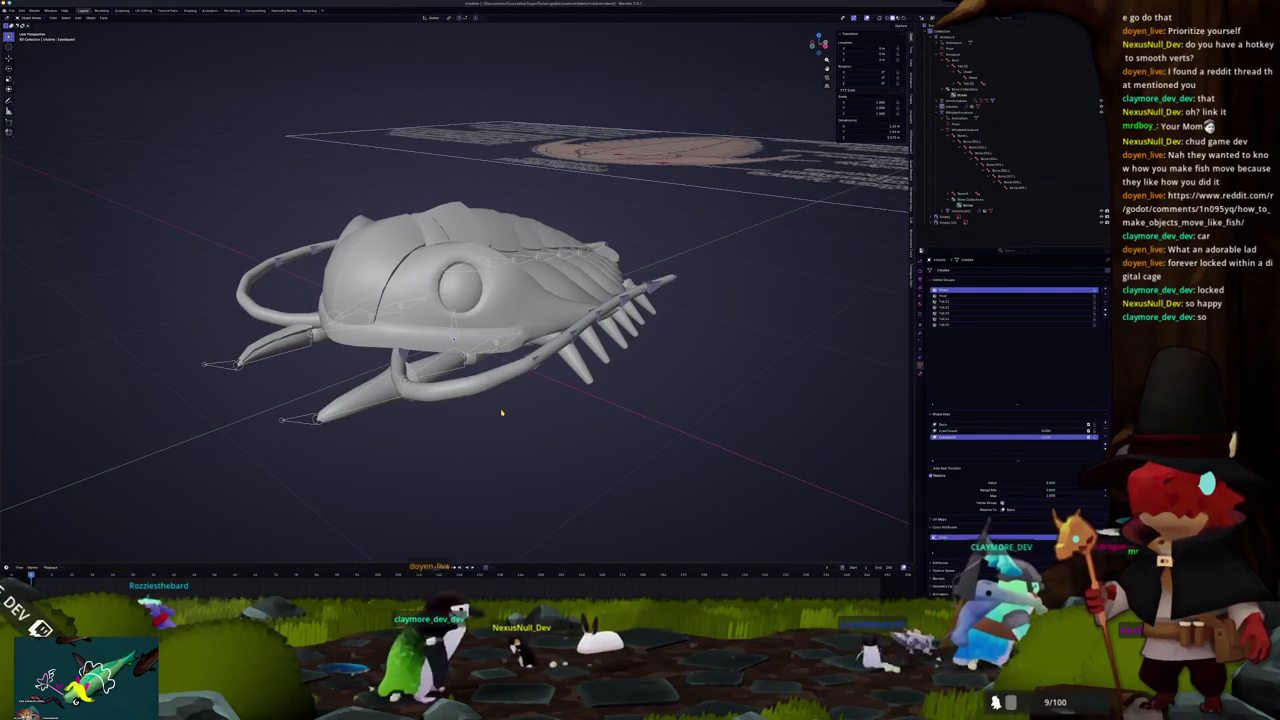
pyautogui.moveTo(493, 410); pyautogui.dragTo(509, 406)
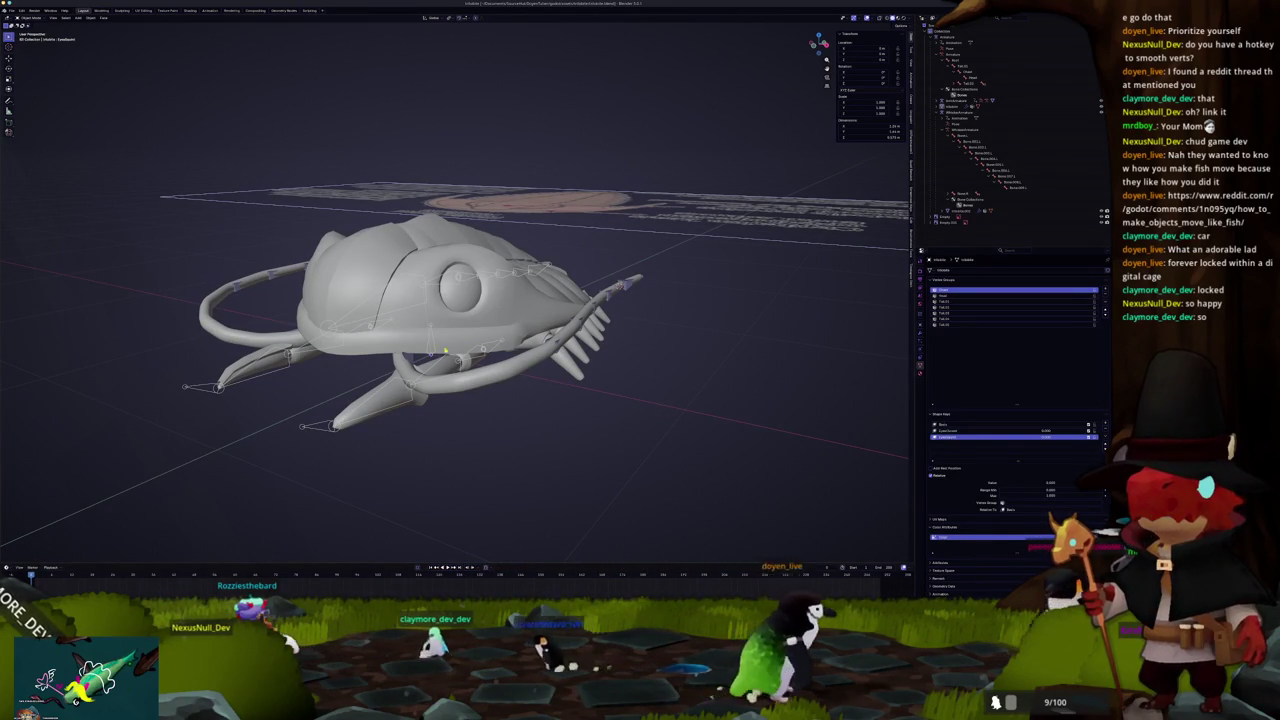
pyautogui.click(955, 36)
pyautogui.scroll(3, 478, 385)
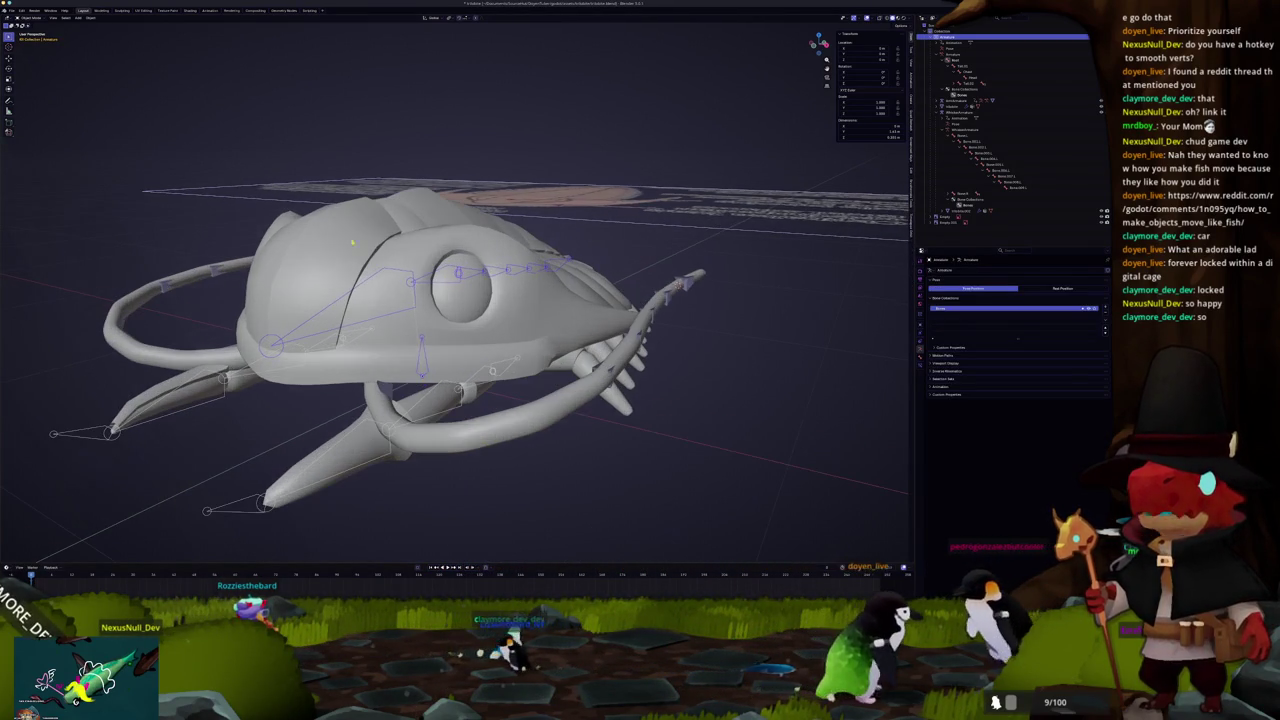
pyautogui.click(210, 10)
pyautogui.scroll(5, 509, 217)
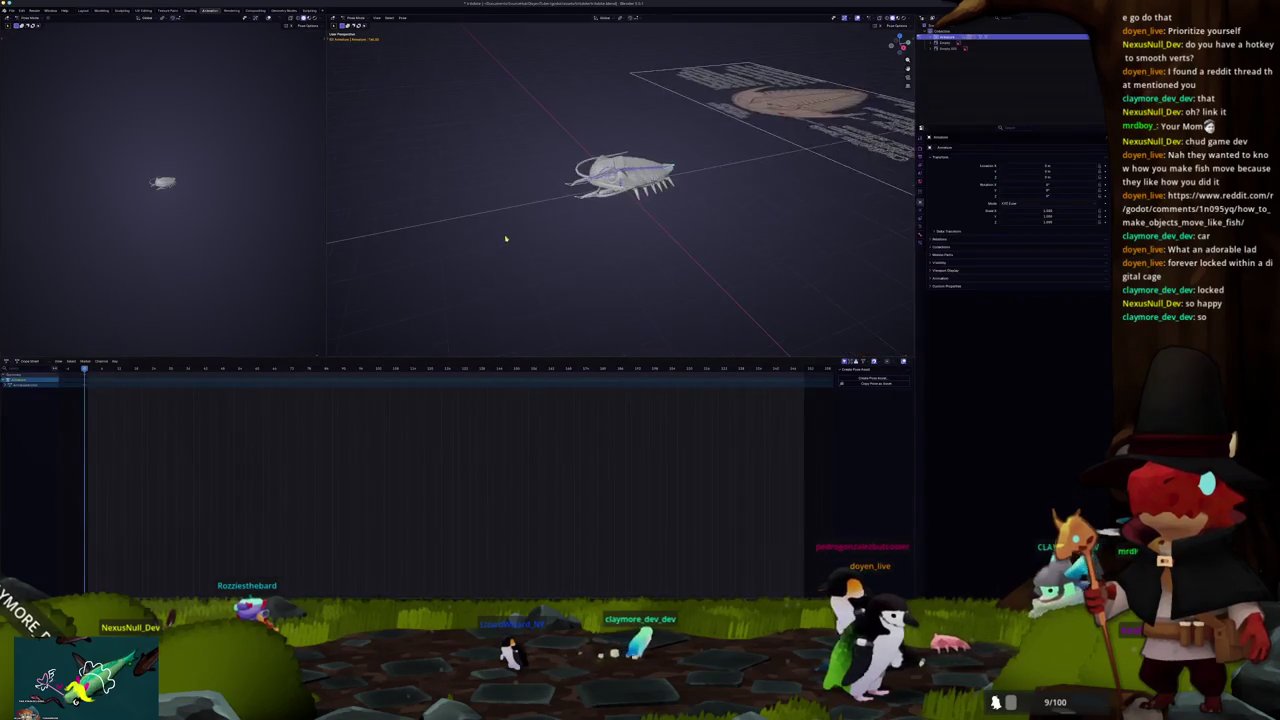
pyautogui.moveTo(509, 217); pyautogui.dragTo(497, 252)
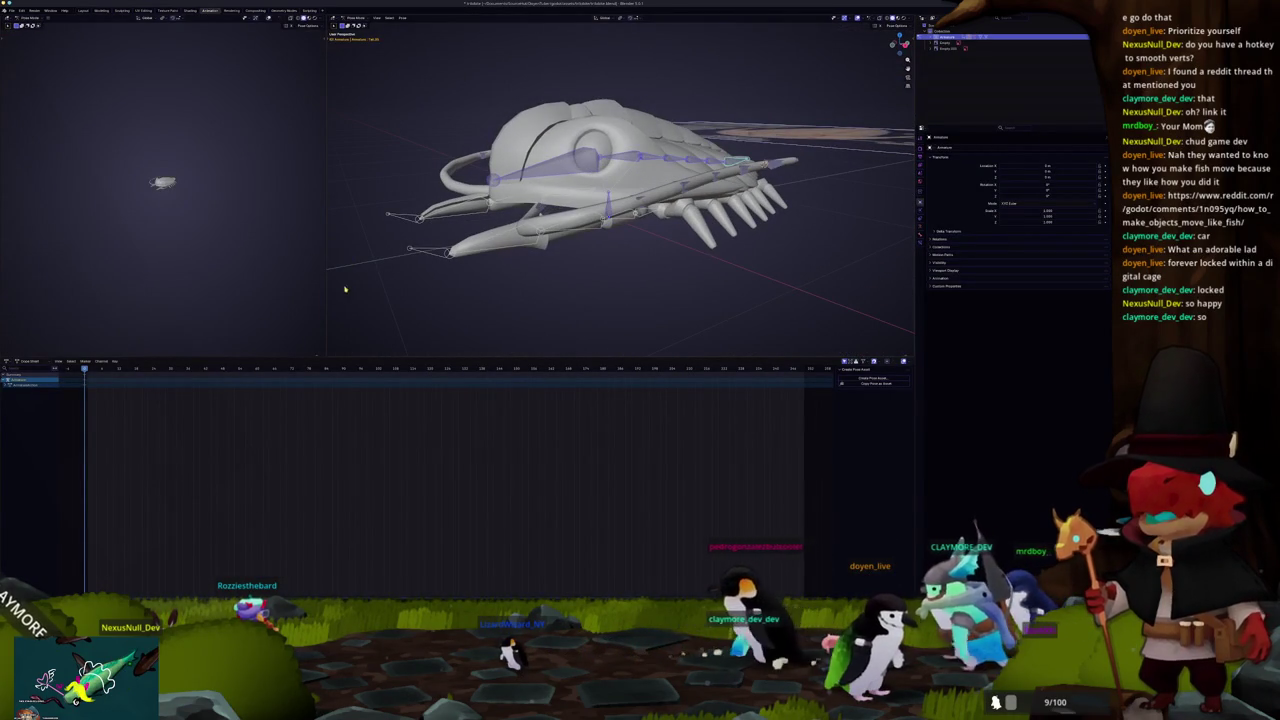
pyautogui.moveTo(325, 295); pyautogui.dragTo(240, 295)
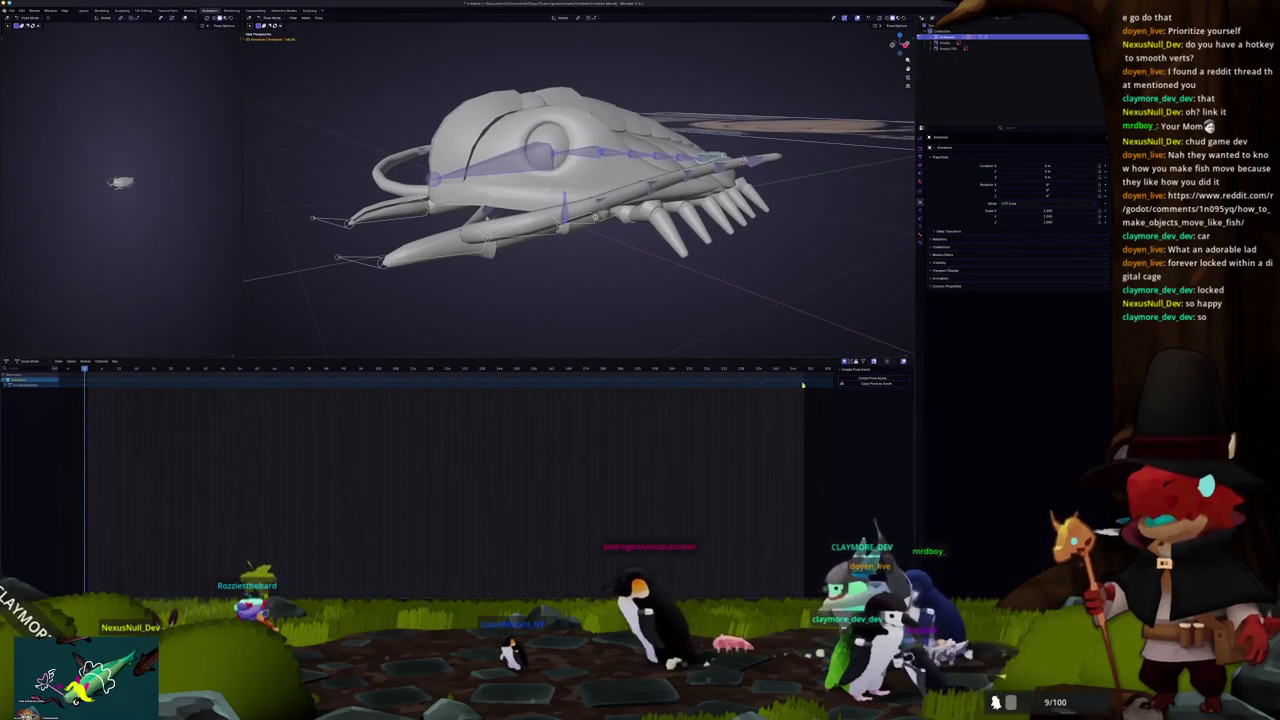
pyautogui.moveTo(912, 356)
pyautogui.mouseDown()
pyautogui.moveTo(911, 345)
pyautogui.moveTo(393, 322)
pyautogui.mouseUp()
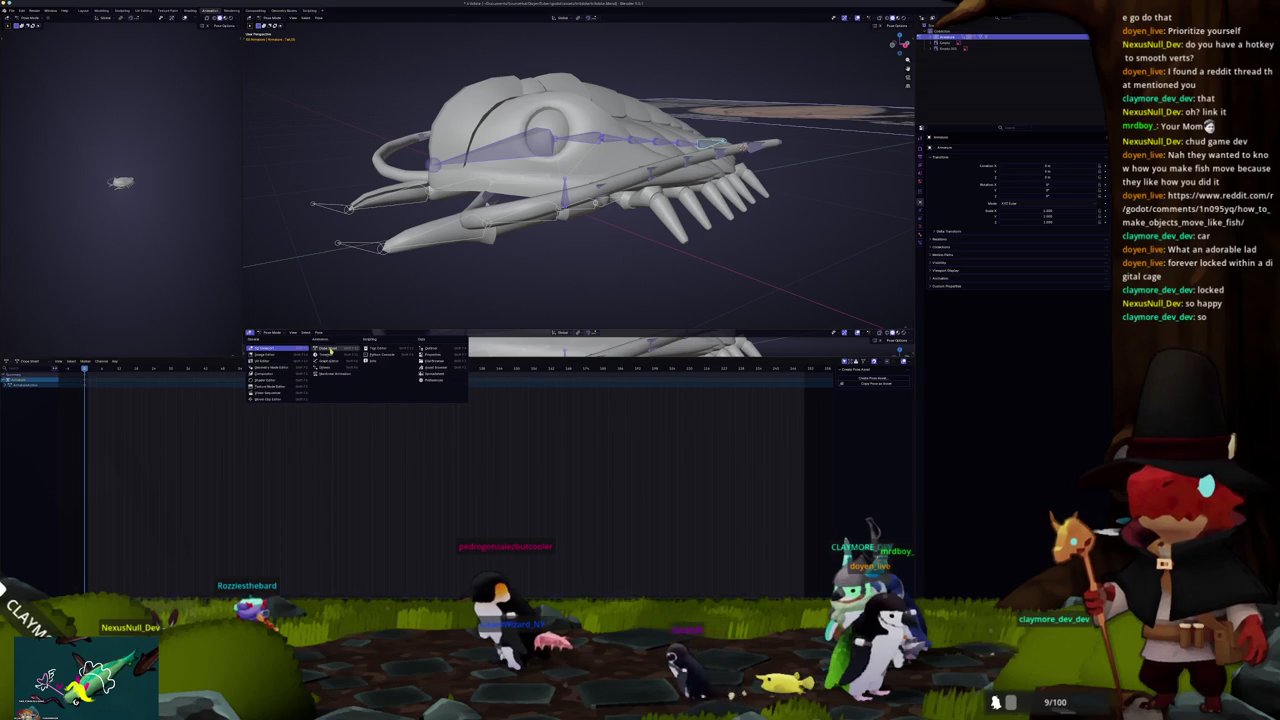
pyautogui.click(329, 349)
pyautogui.moveTo(525, 357)
pyautogui.mouseDown()
pyautogui.moveTo(518, 492)
pyautogui.moveTo(515, 458)
pyautogui.mouseUp()
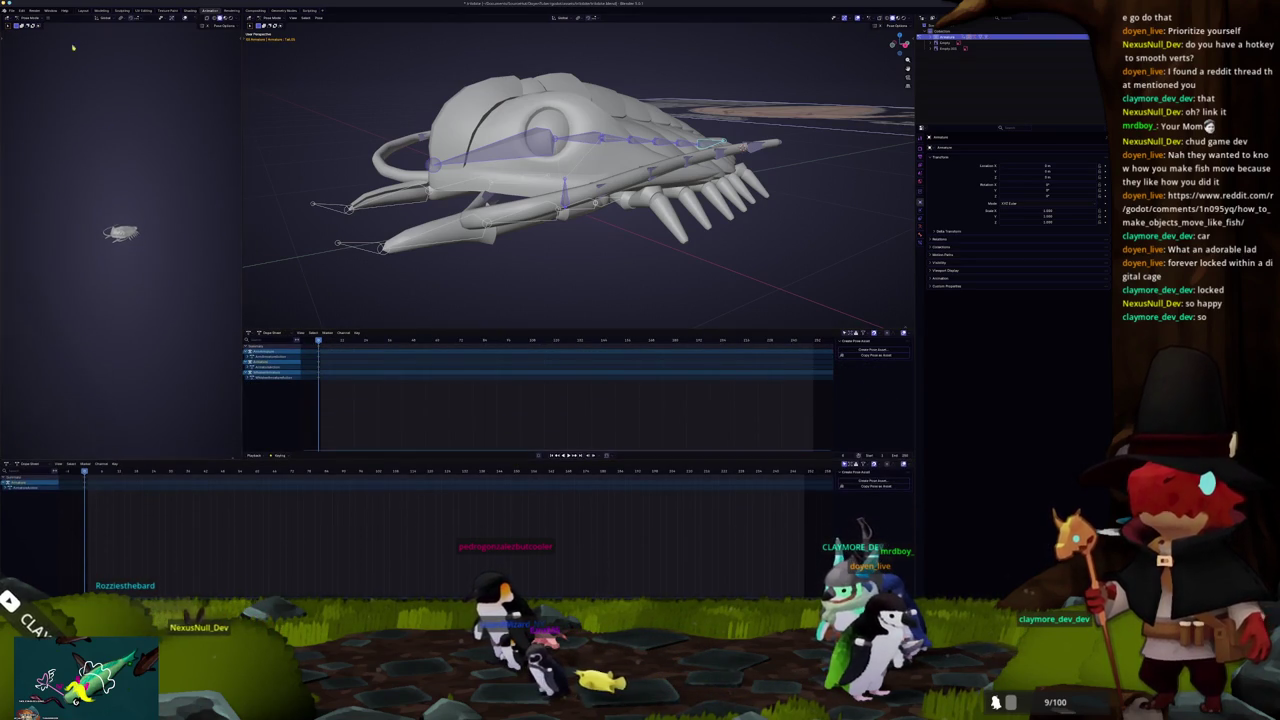
pyautogui.click(83, 11)
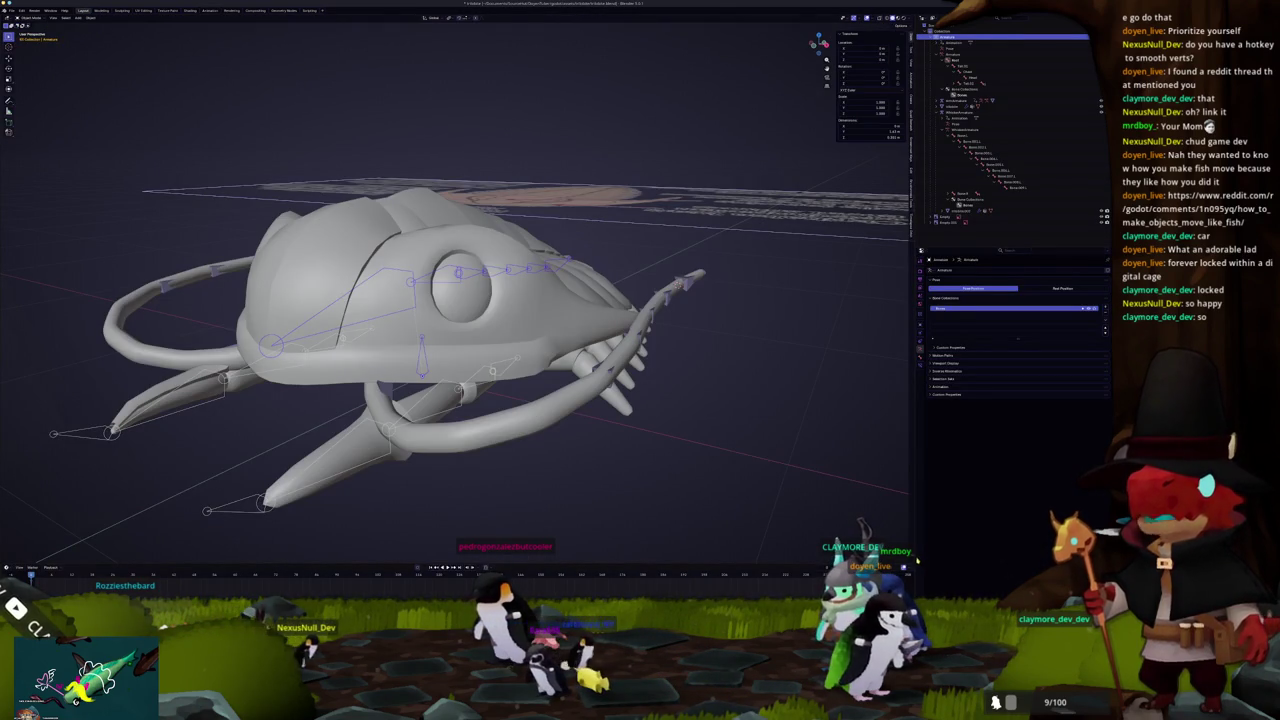
# Step: Split off a lower area and set it to the Dope Sheet's Action Editor
pyautogui.moveTo(4, 562); pyautogui.dragTo(6, 494)
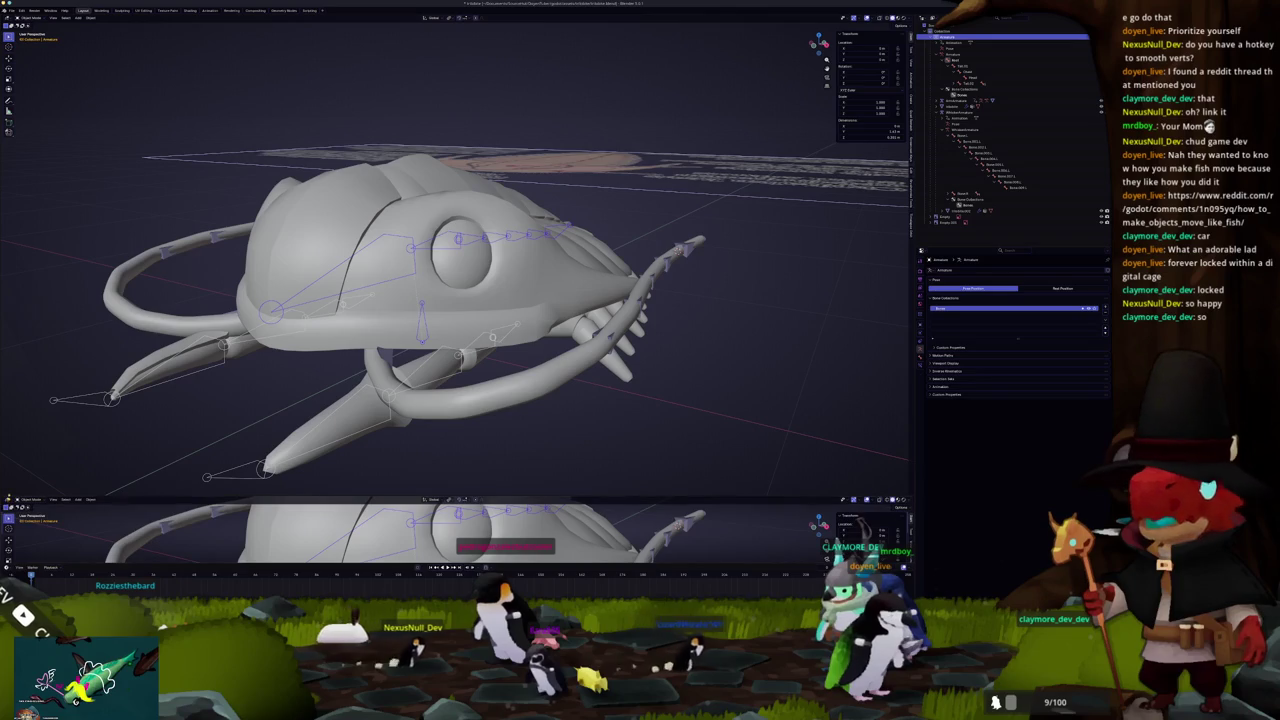
pyautogui.click(12, 500)
pyautogui.click(83, 517)
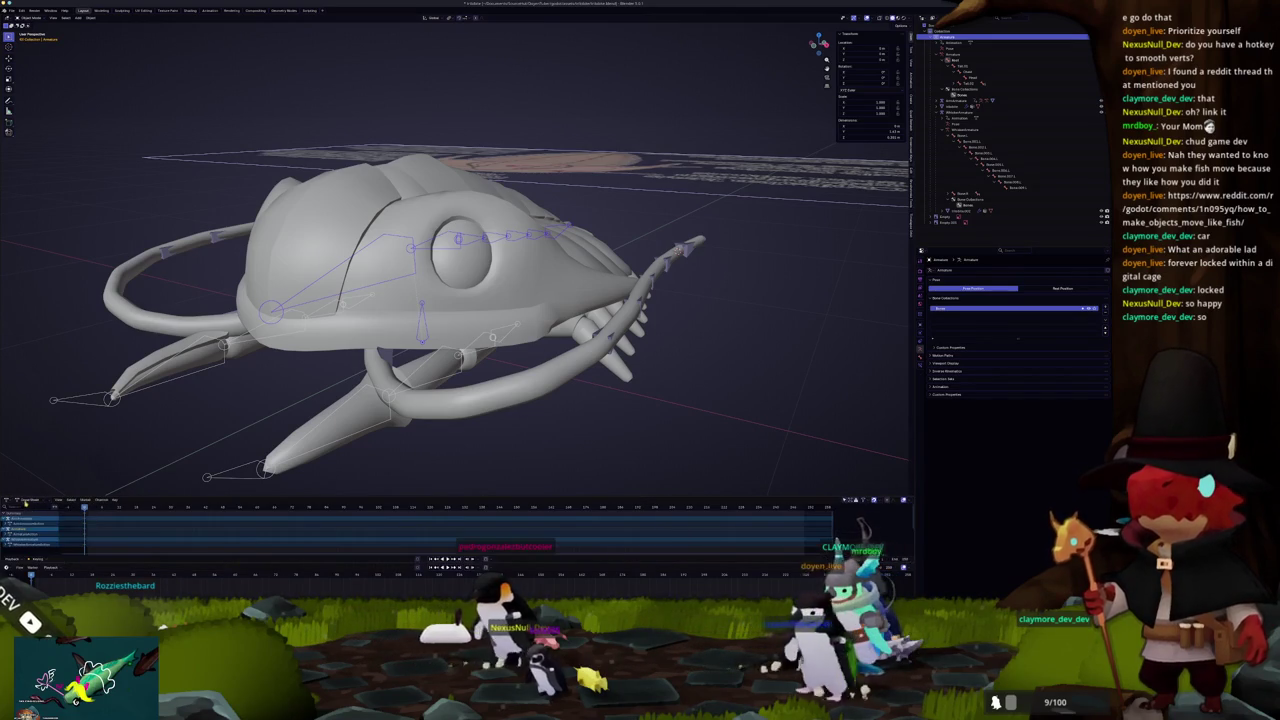
pyautogui.click(33, 521)
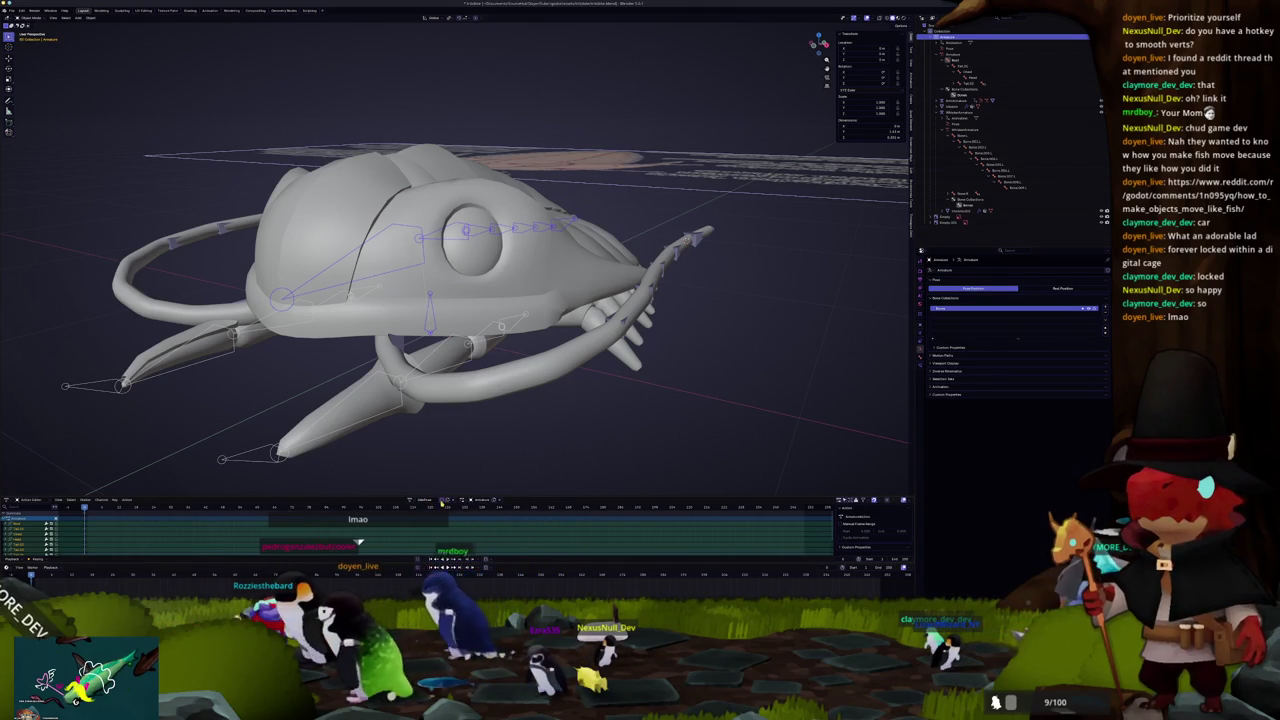
# Step: In side view, test rotating the lower jaw bones, cancel, and enter armature Edit Mode
pyautogui.press('KP_3')
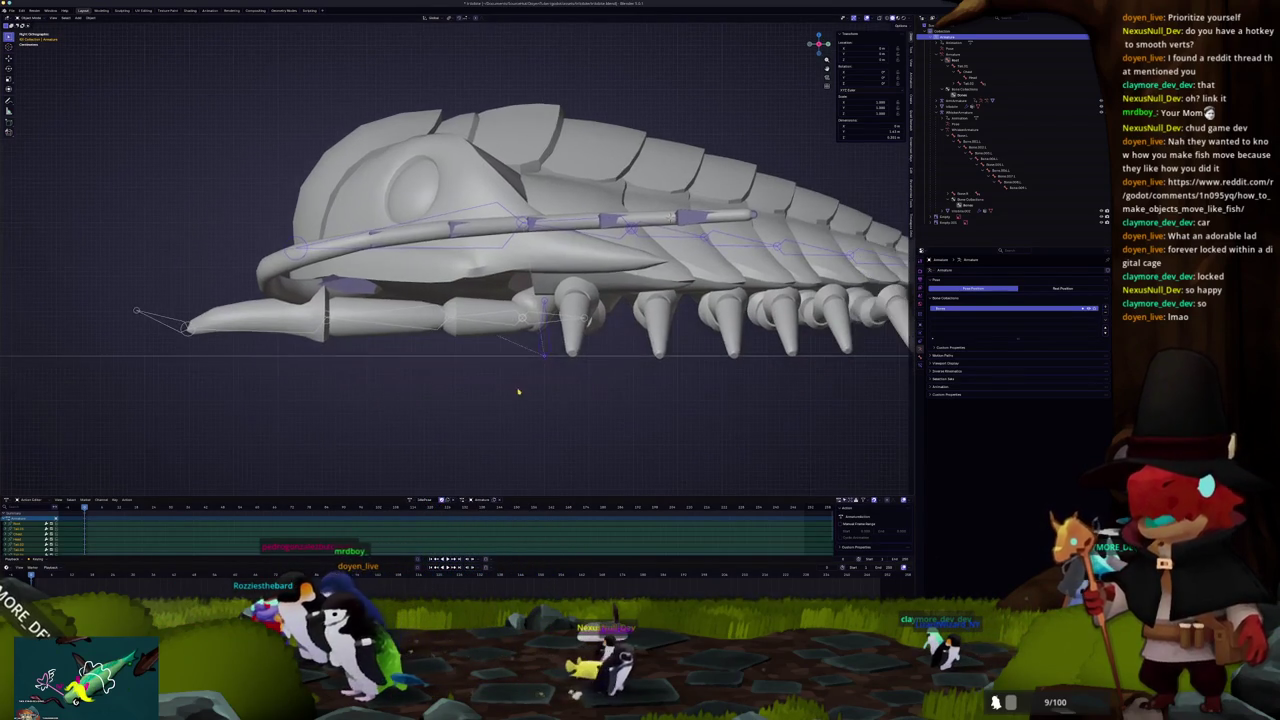
pyautogui.press('a')
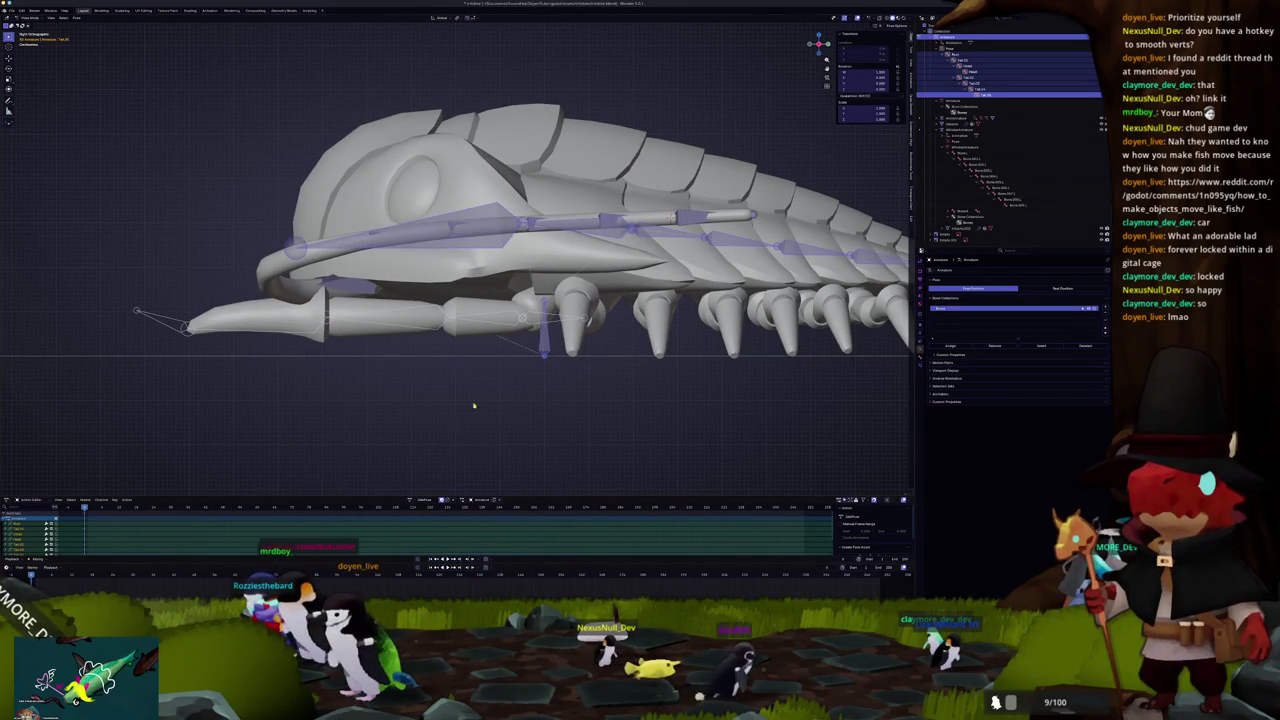
pyautogui.scroll(-2, 485, 400)
pyautogui.scroll(2, 488, 397)
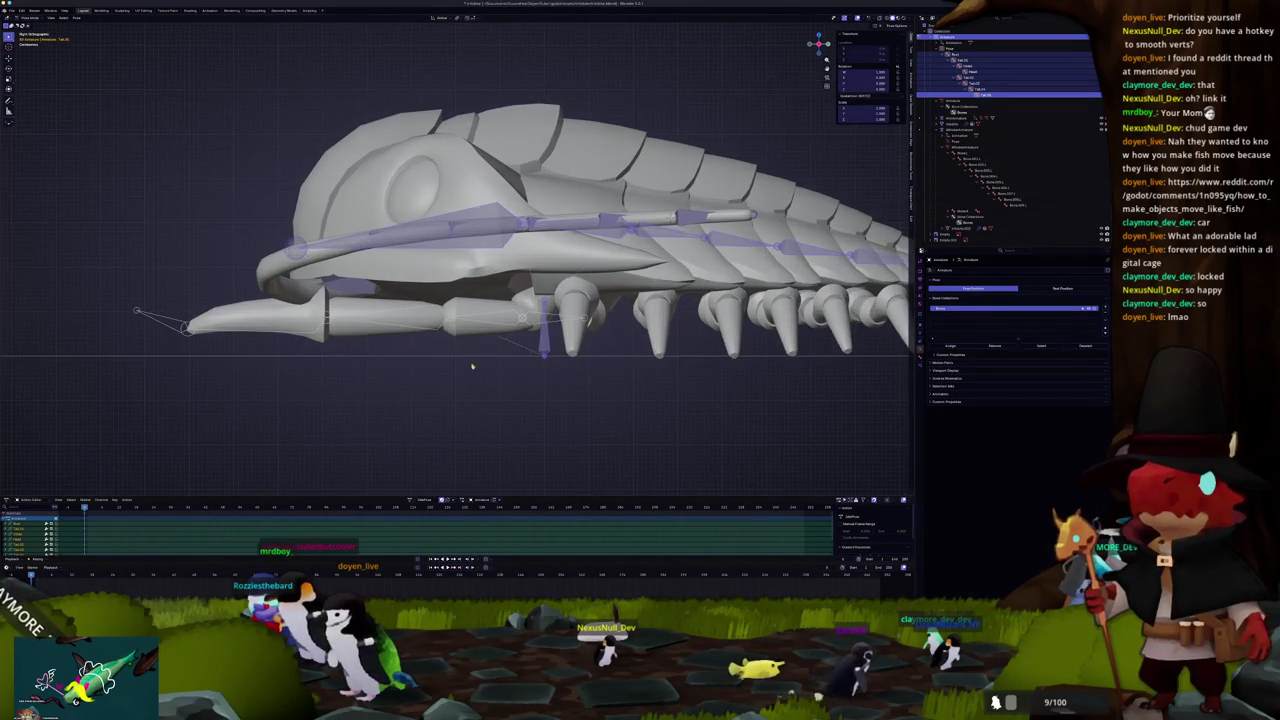
pyautogui.click(520, 317)
pyautogui.press('r')
pyautogui.click(533, 320)
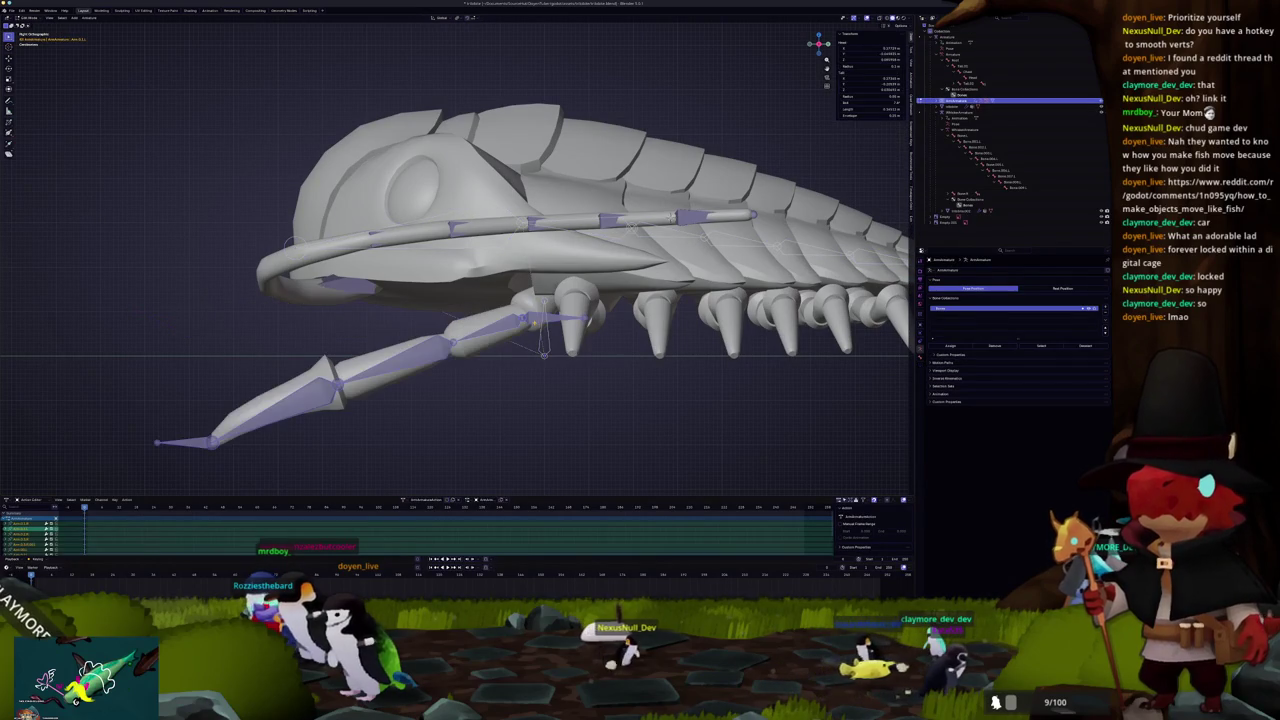
pyautogui.rightClick(403, 382)
pyautogui.moveTo(403, 382); pyautogui.dragTo(500, 398)
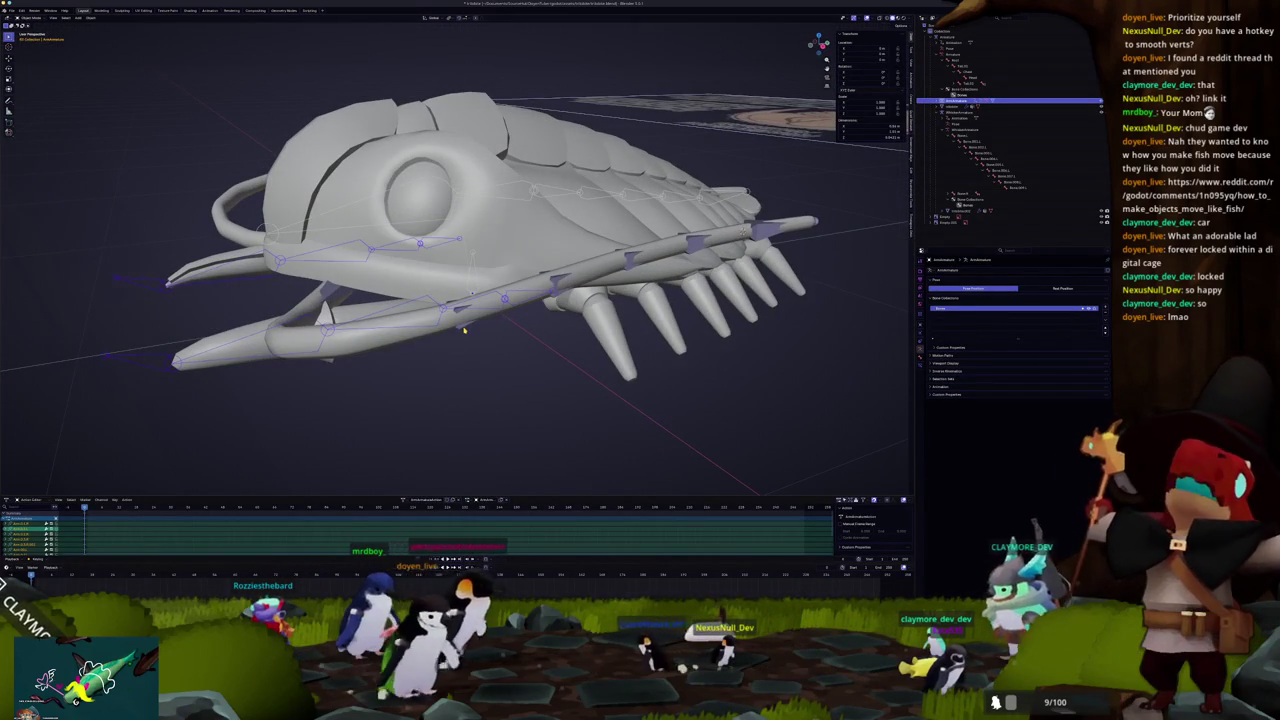
pyautogui.press('Tab')
pyautogui.press('Tab')
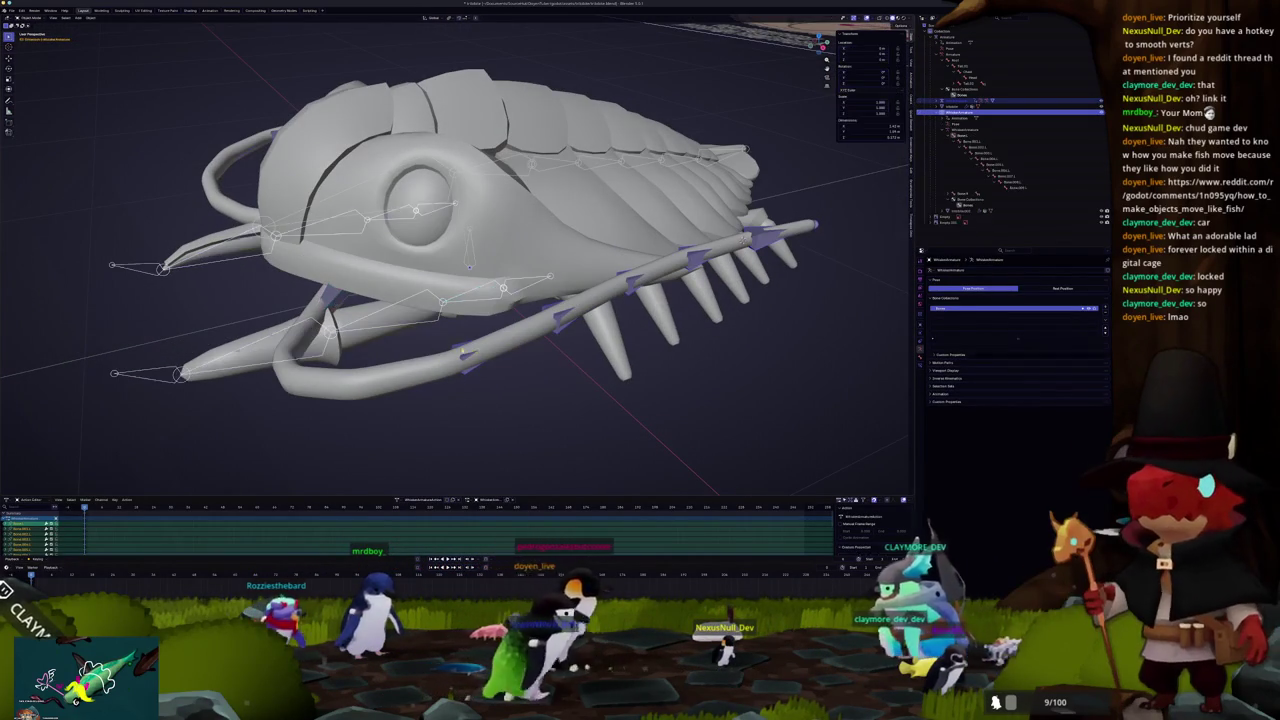
pyautogui.moveTo(436, 323); pyautogui.dragTo(487, 362)
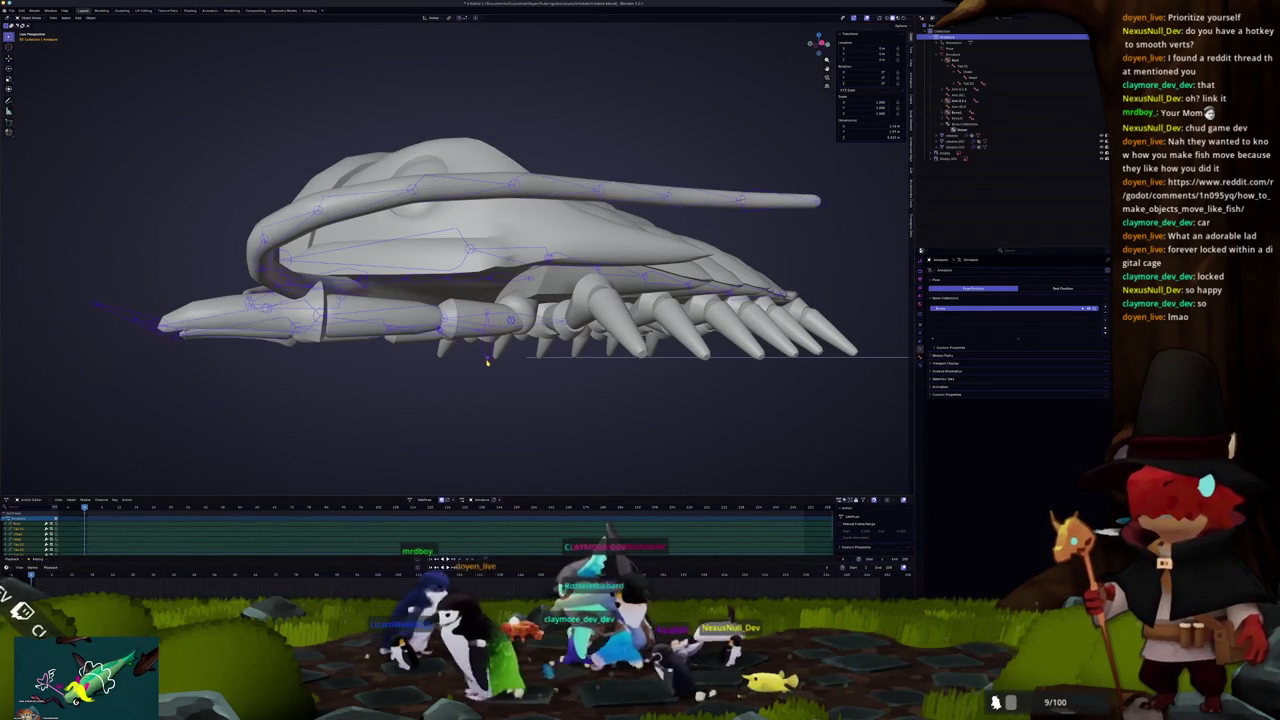
# Step: Revert the fish file to its last saved state
pyautogui.click(11, 10)
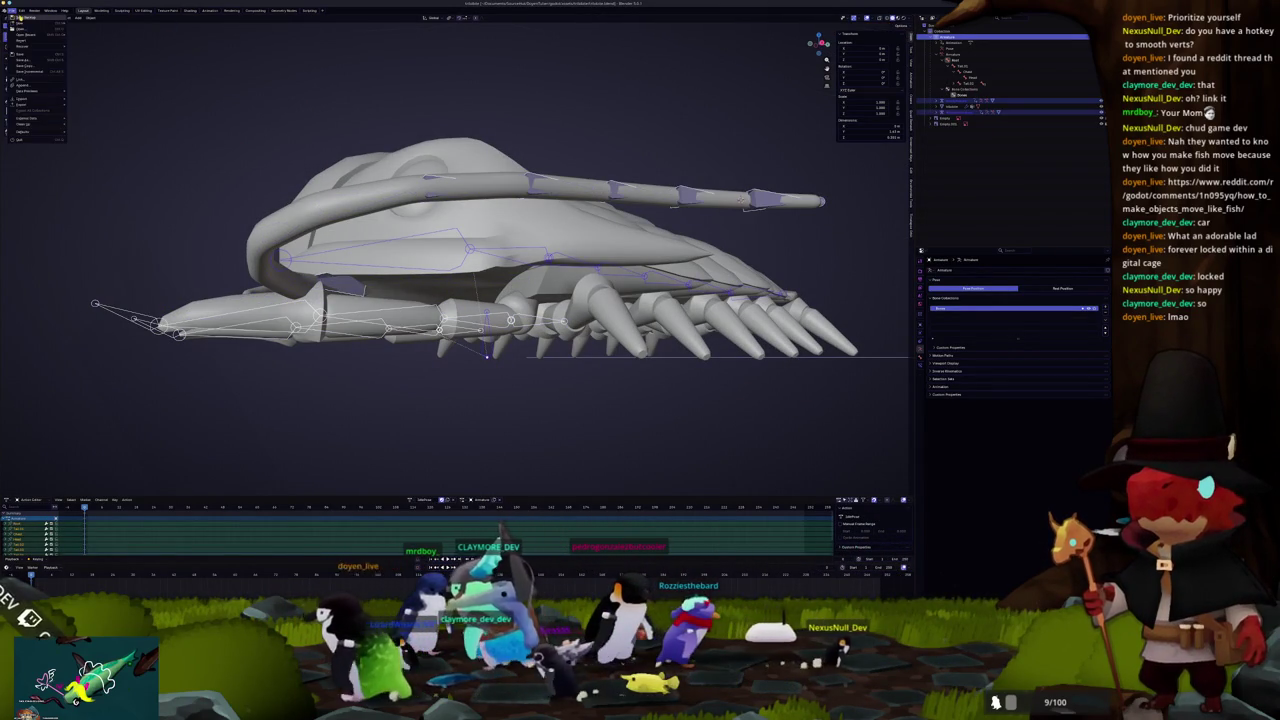
pyautogui.click(22, 35)
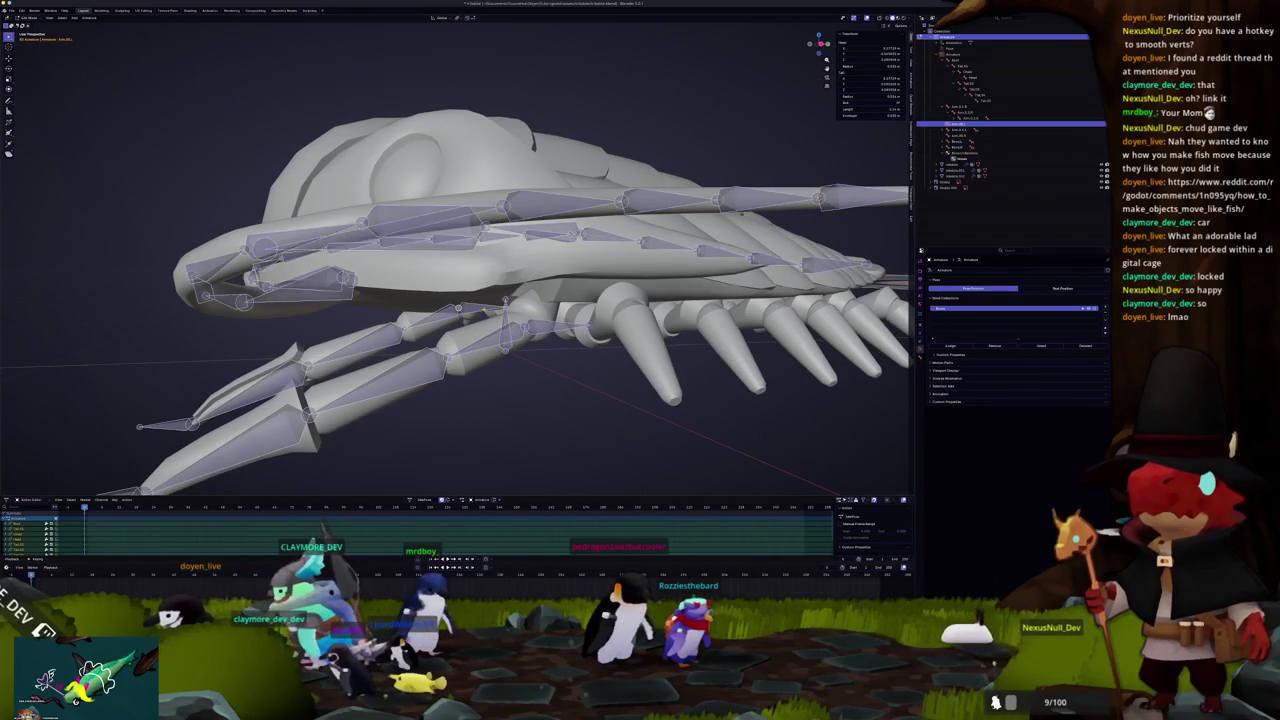
pyautogui.scroll(5, 458, 255)
pyautogui.scroll(-5, 458, 255)
pyautogui.scroll(4, 458, 255)
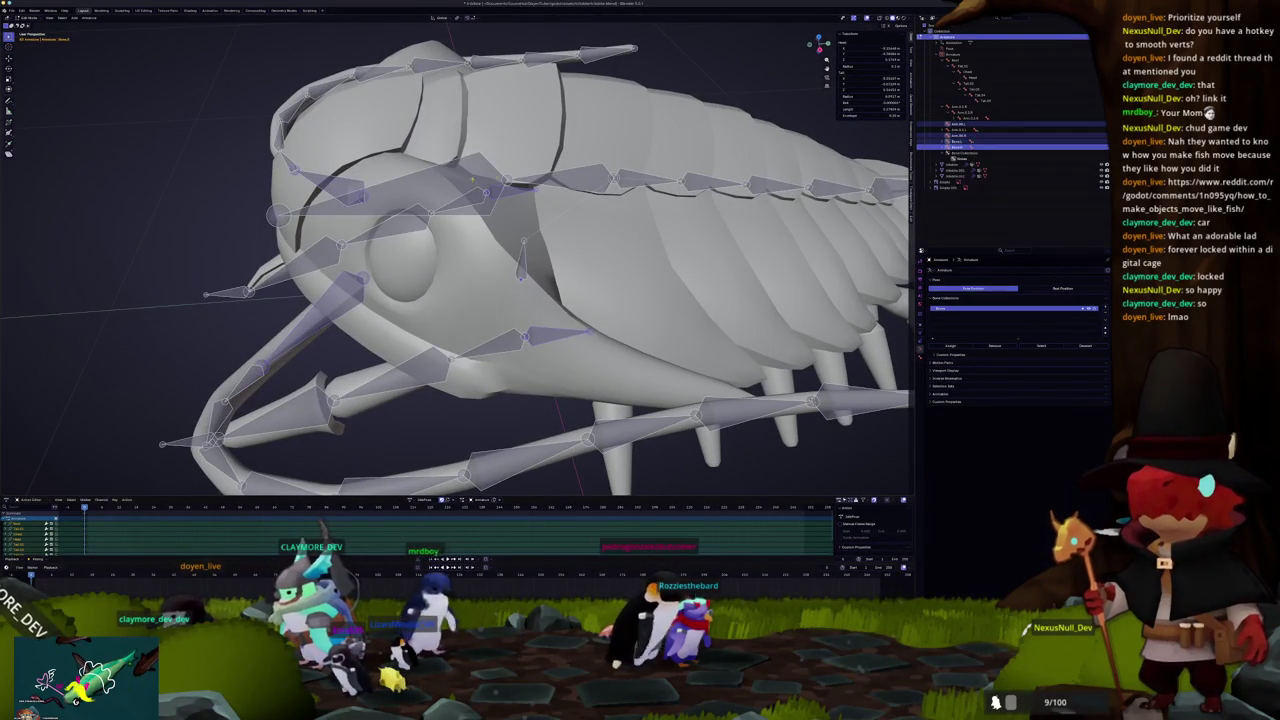
# Step: Parent the head bones to the spine bone with Keep Offset, then switch to the numpad 3 side view
pyautogui.click(533, 252)
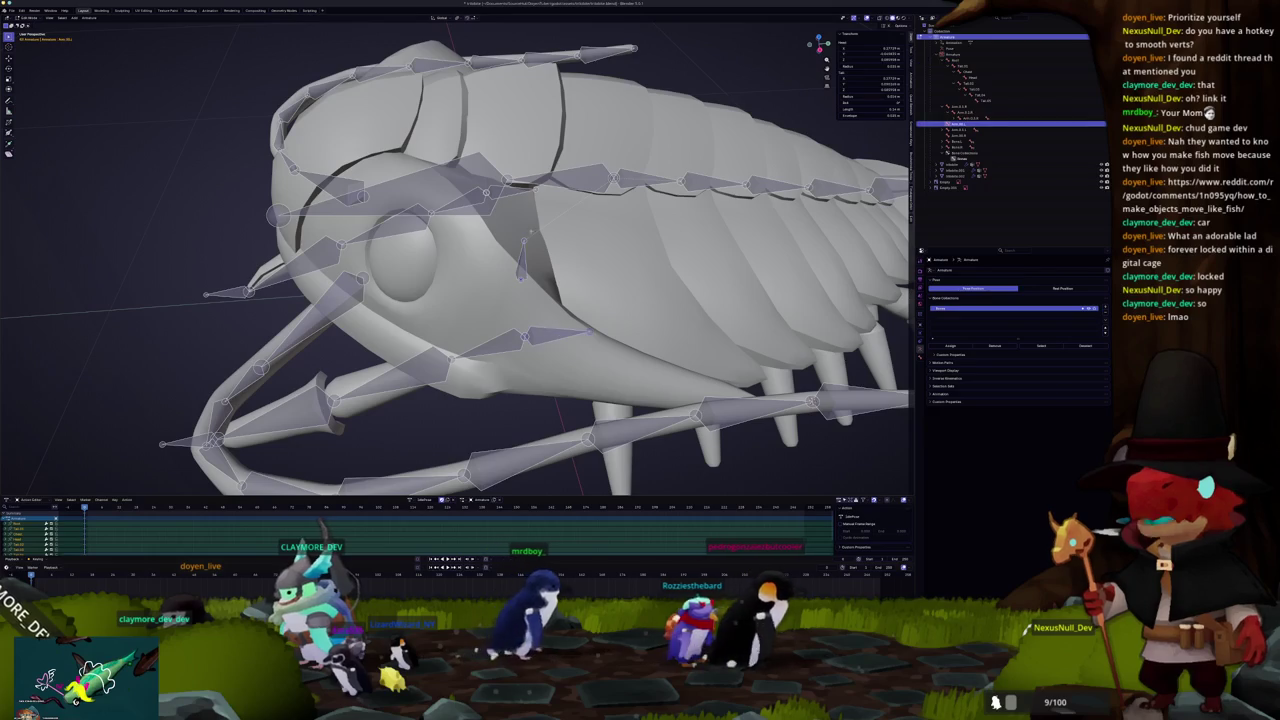
pyautogui.click(604, 185)
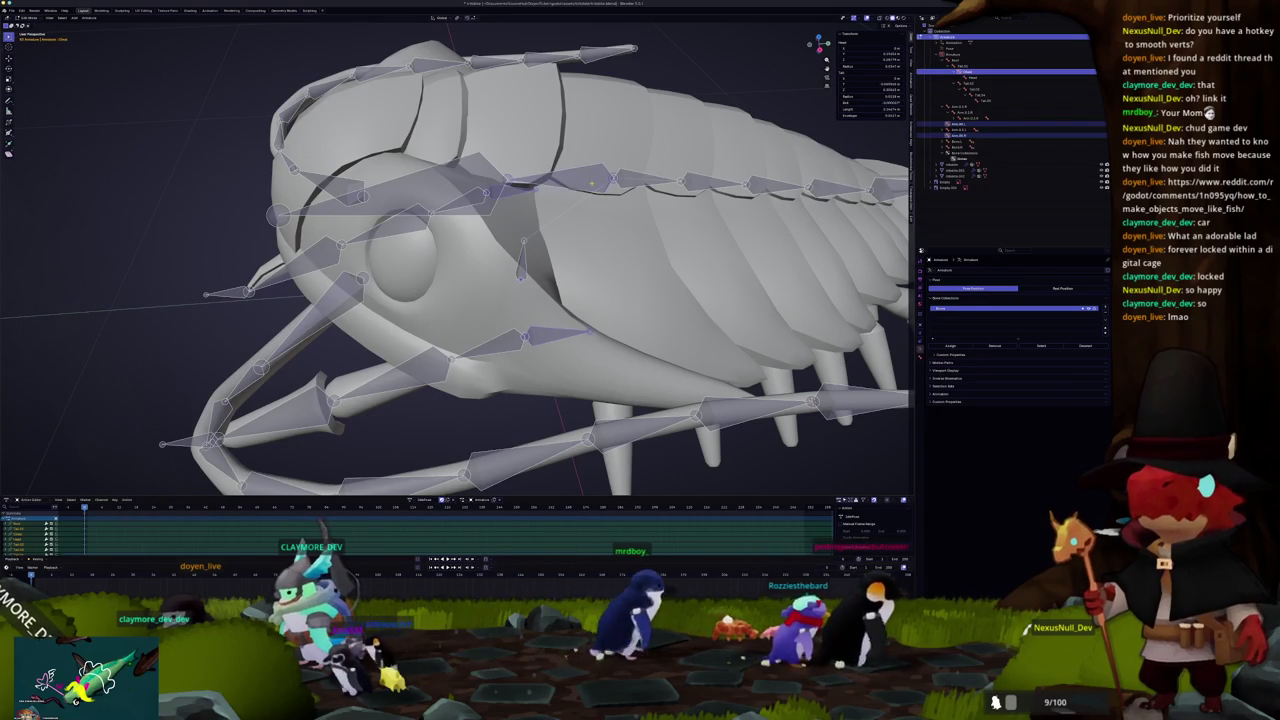
pyautogui.click(592, 186)
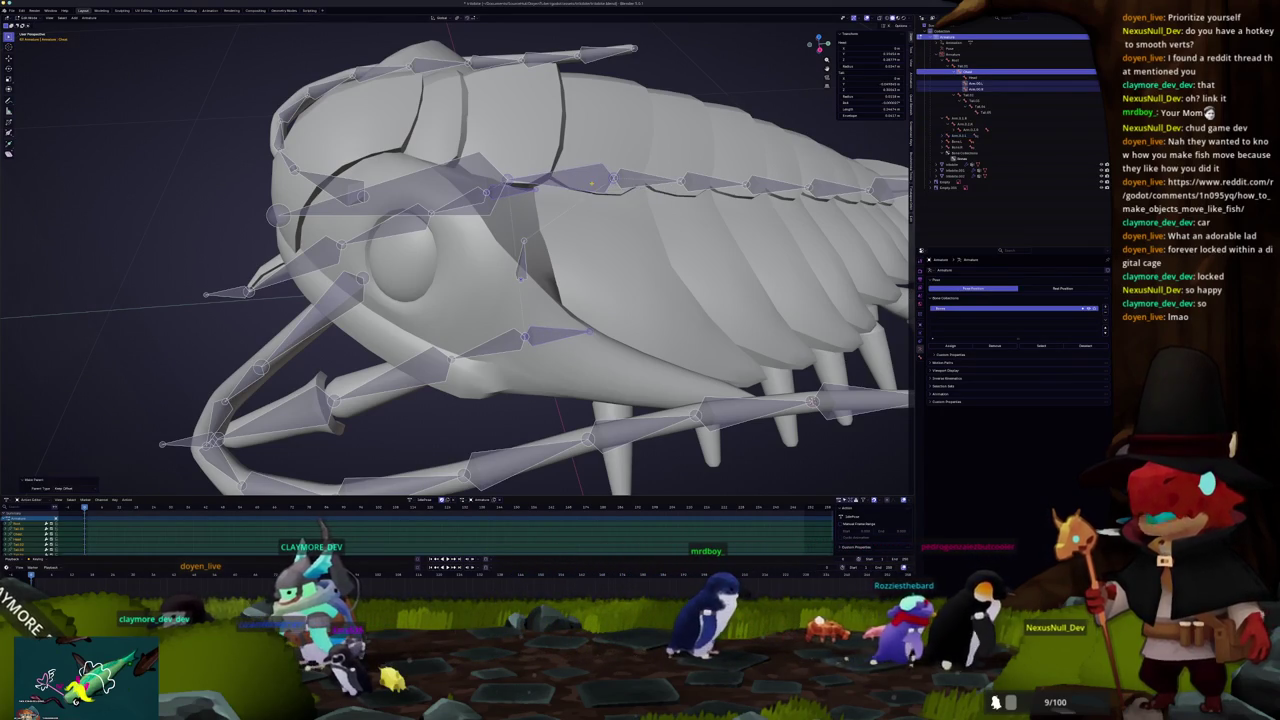
pyautogui.press('Home')
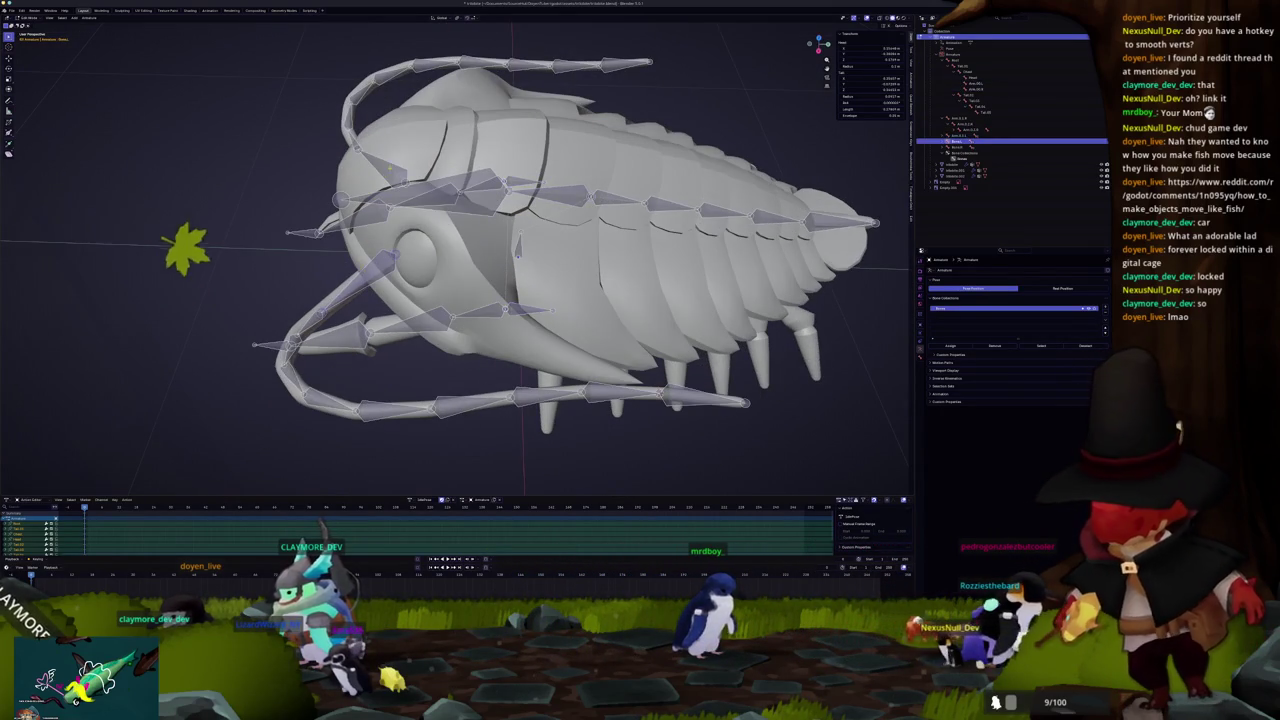
pyautogui.hotkey('ctrl', 'p')
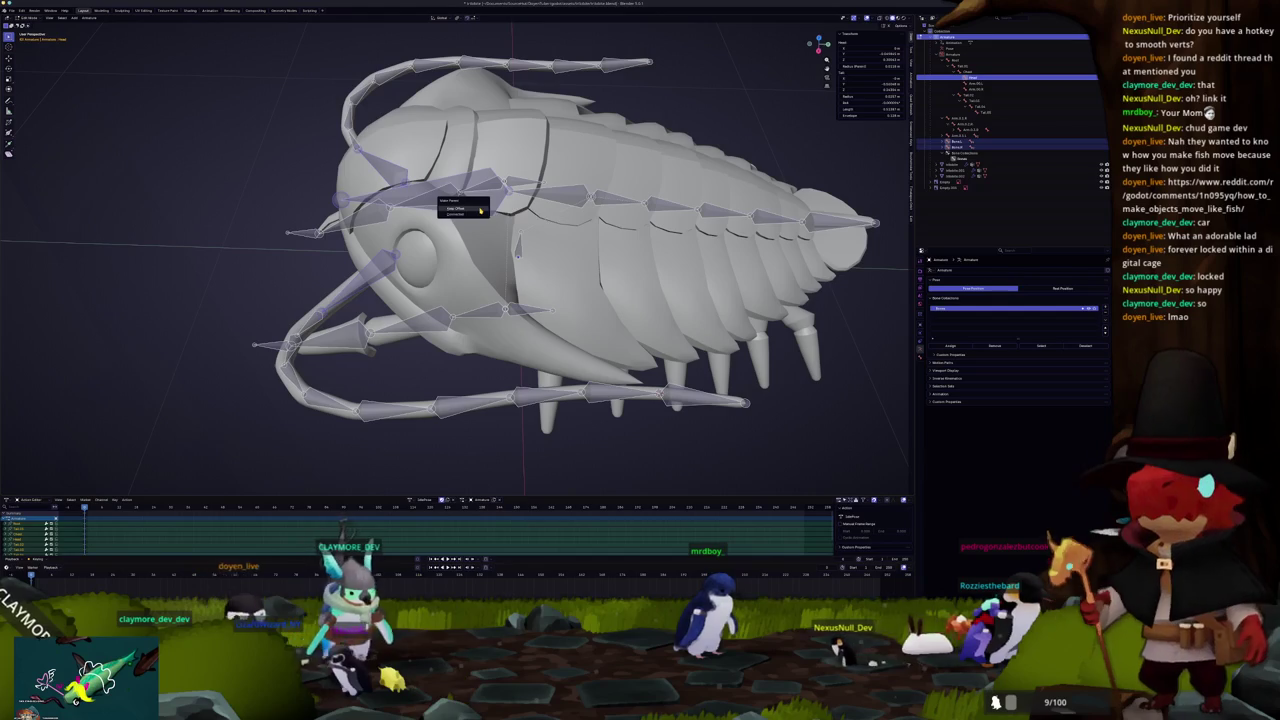
pyautogui.click(480, 208)
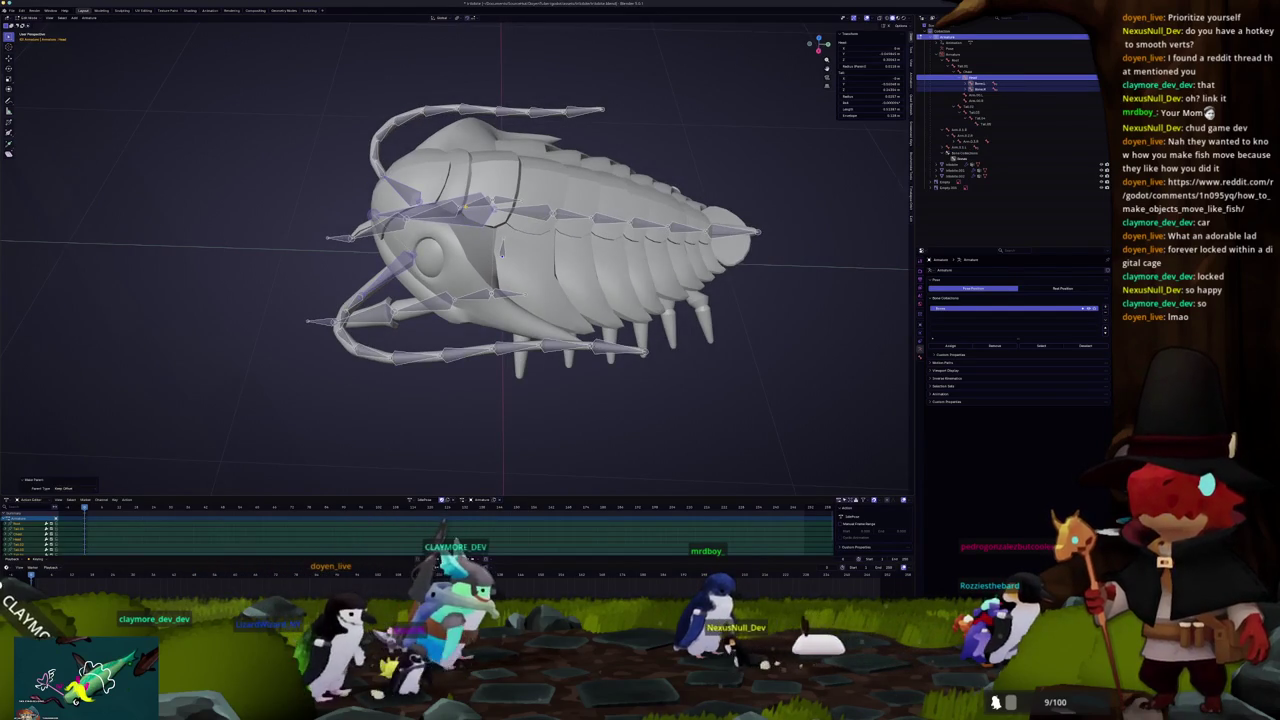
pyautogui.press('KP_3')
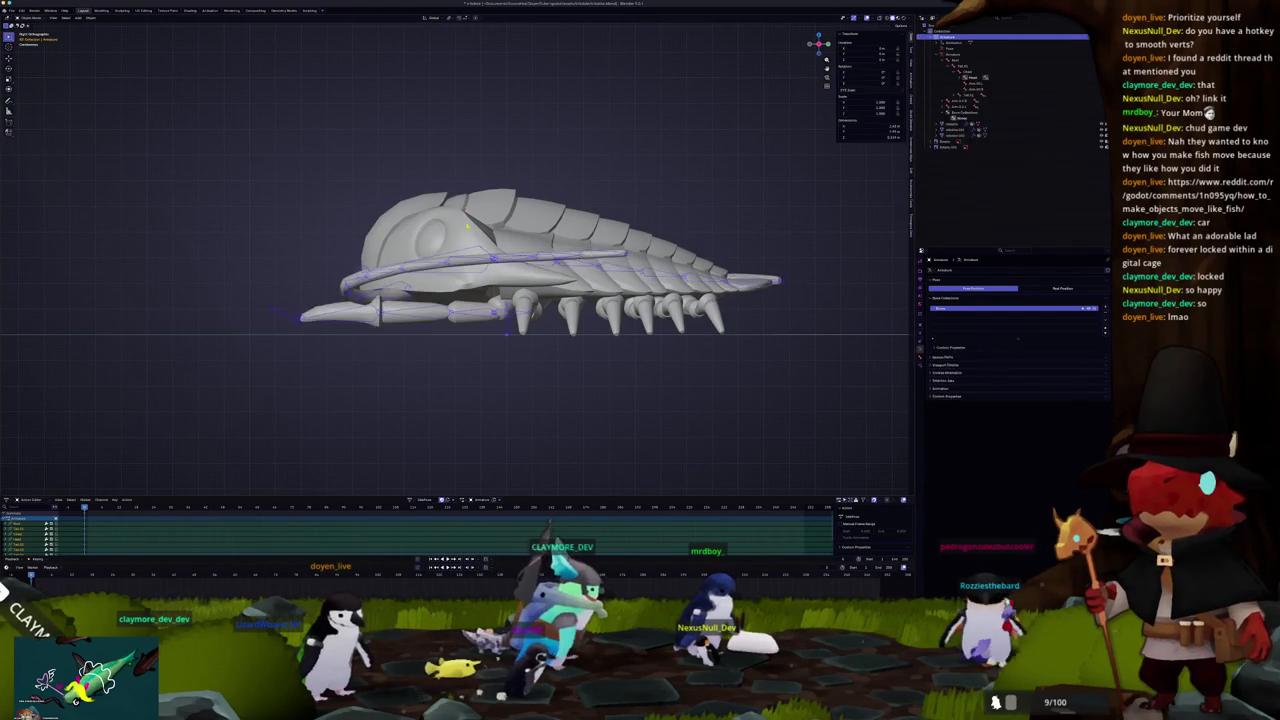
# Step: Enter Pose Mode and try a vertical Z move of the selected bone, then cancel it
pyautogui.scroll(5, 535, 366)
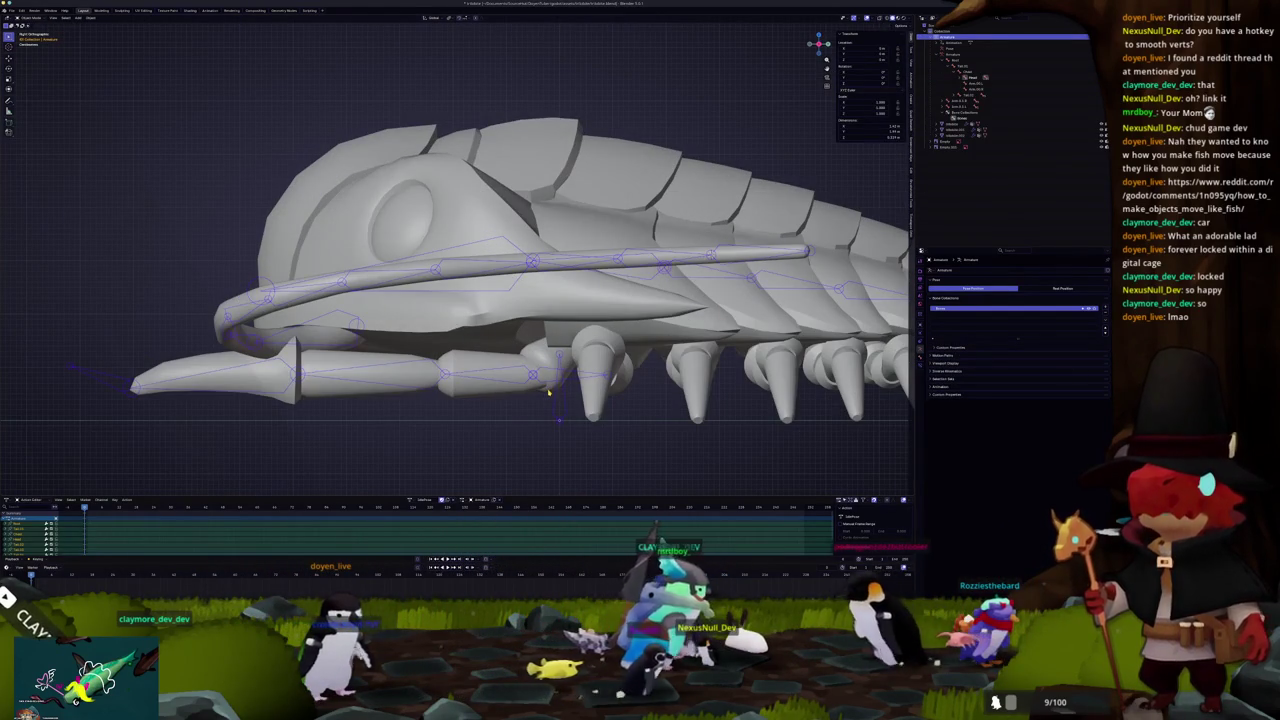
pyautogui.press('Tab')
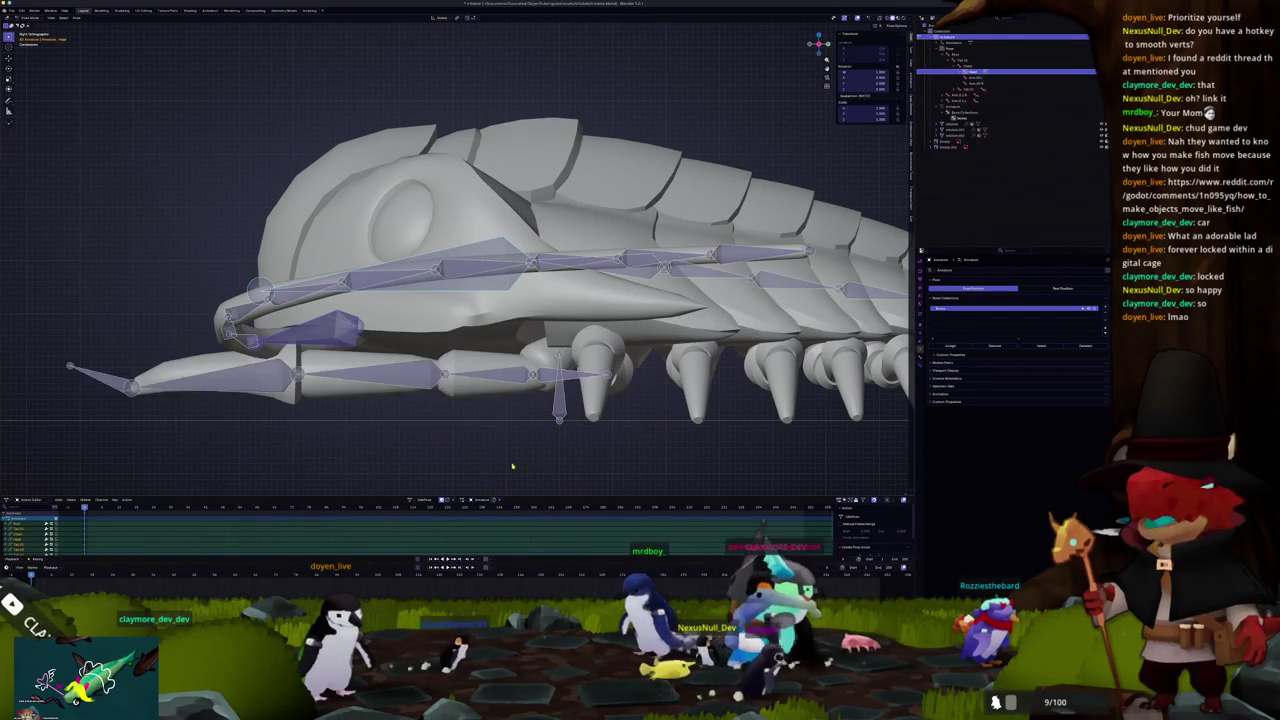
pyautogui.scroll(-6, 538, 427)
pyautogui.scroll(7, 561, 410)
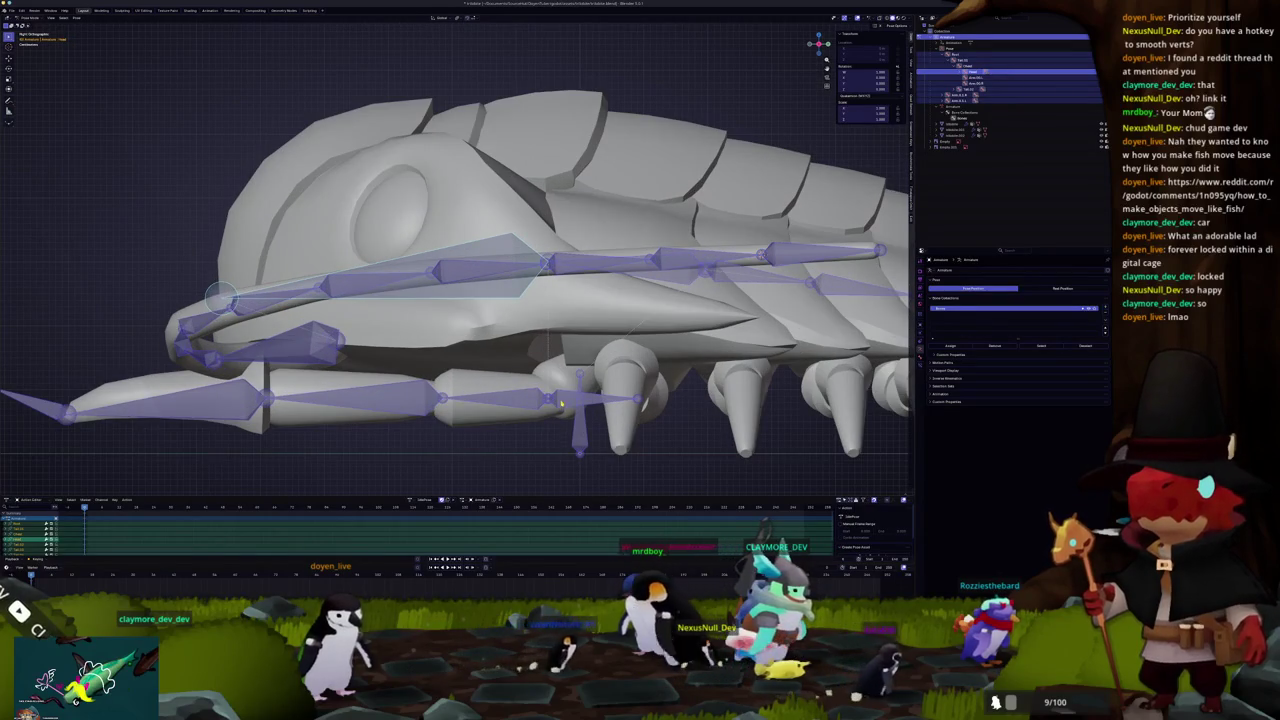
pyautogui.scroll(-3, 561, 403)
pyautogui.press('g')
pyautogui.press('z')
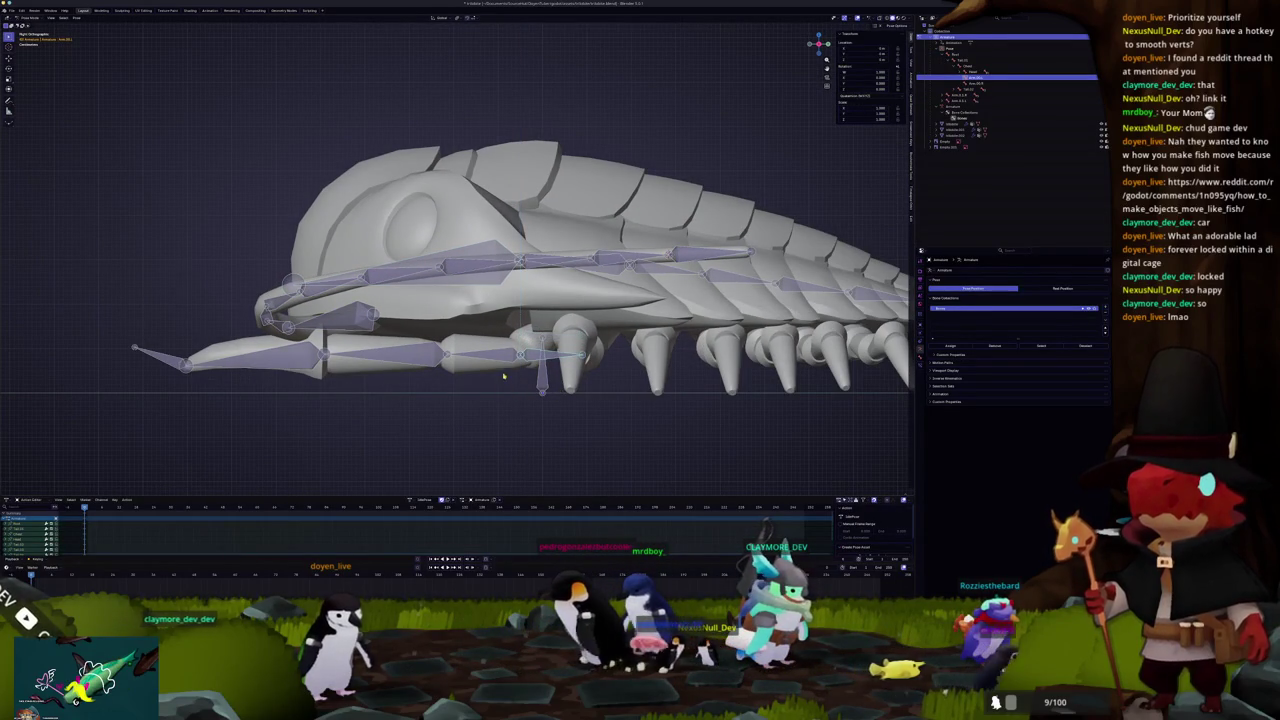
pyautogui.press('Escape')
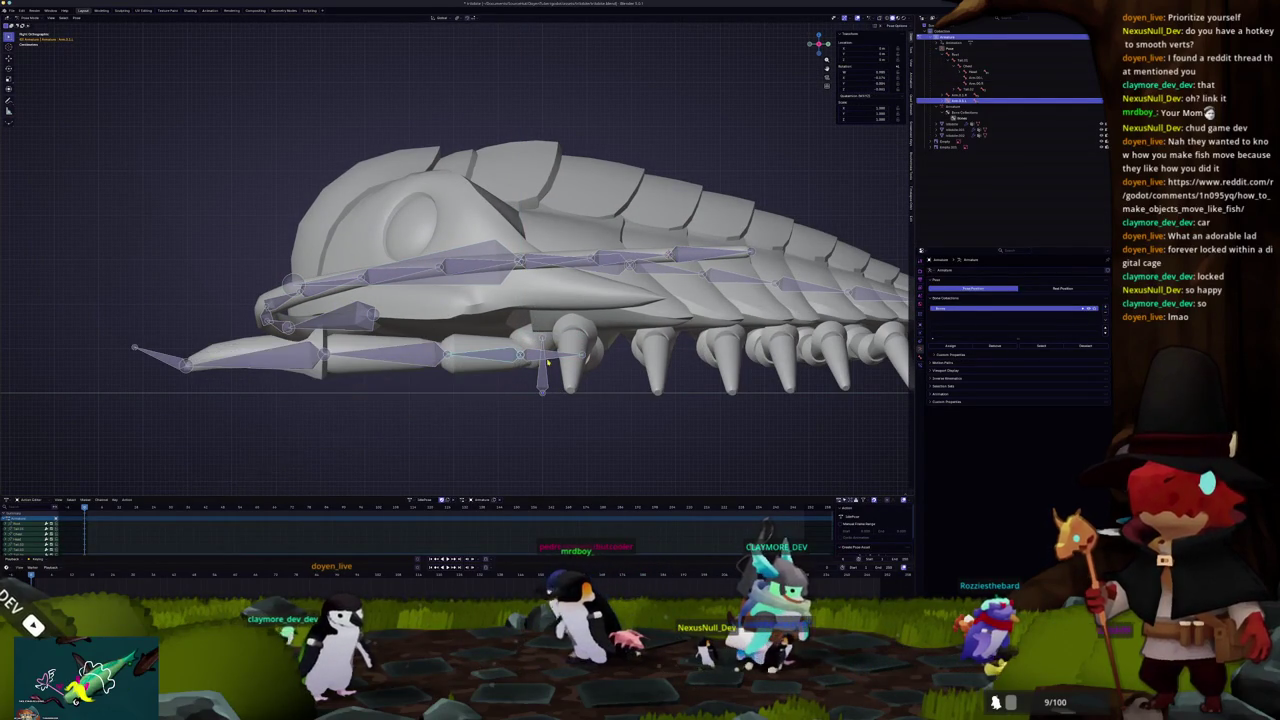
# Step: Select the head bone and rotate it upward in side view
pyautogui.moveTo(540, 360); pyautogui.dragTo(487, 381)
pyautogui.click(476, 423)
pyautogui.press('KP_3')
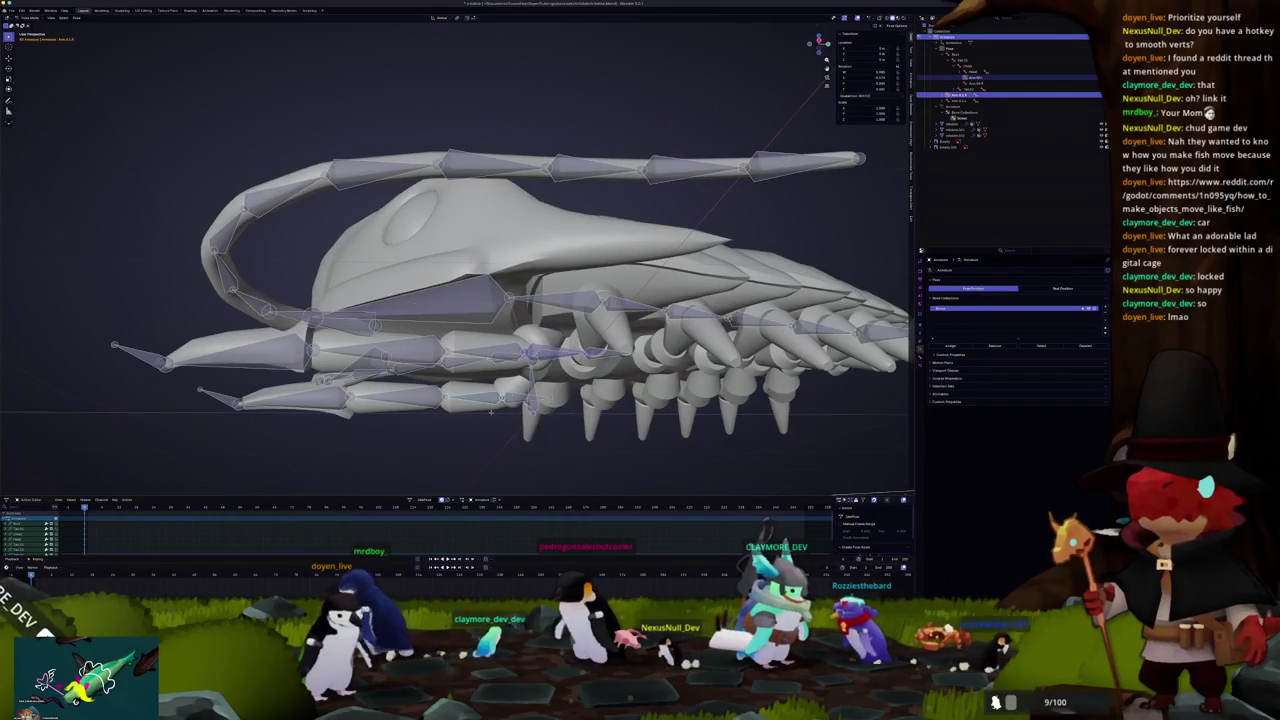
pyautogui.press('r')
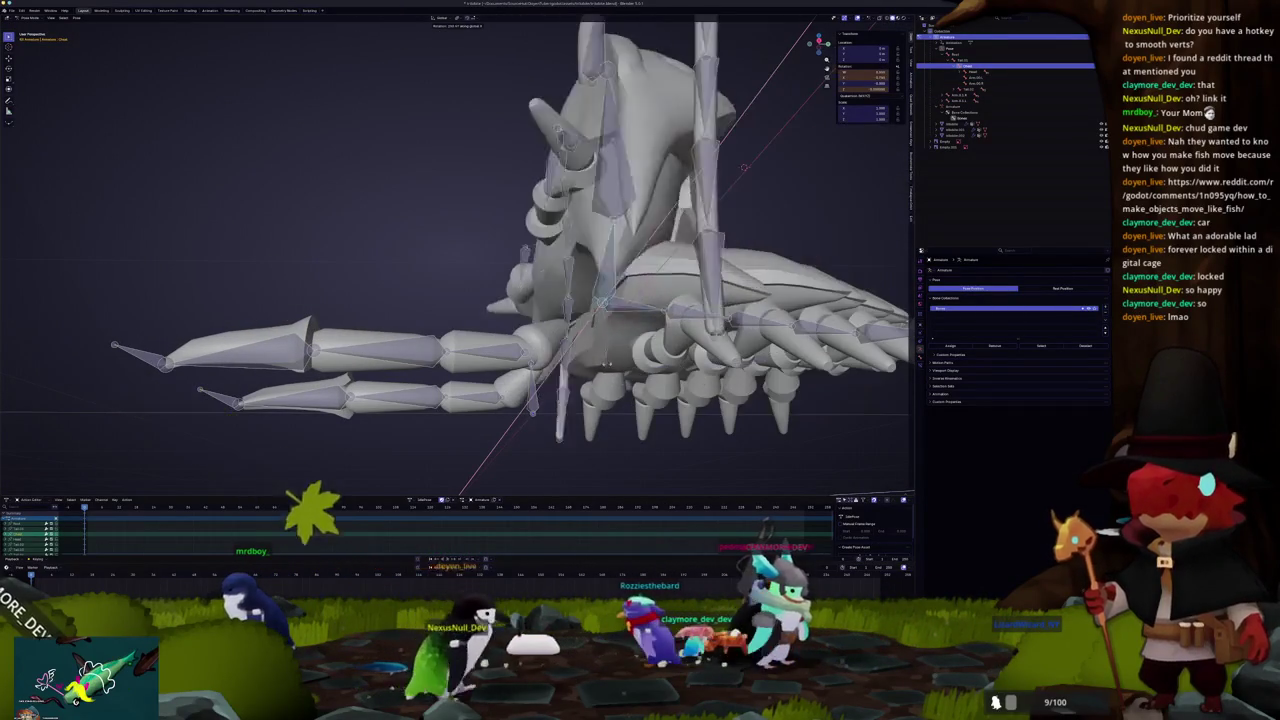
pyautogui.click(745, 168)
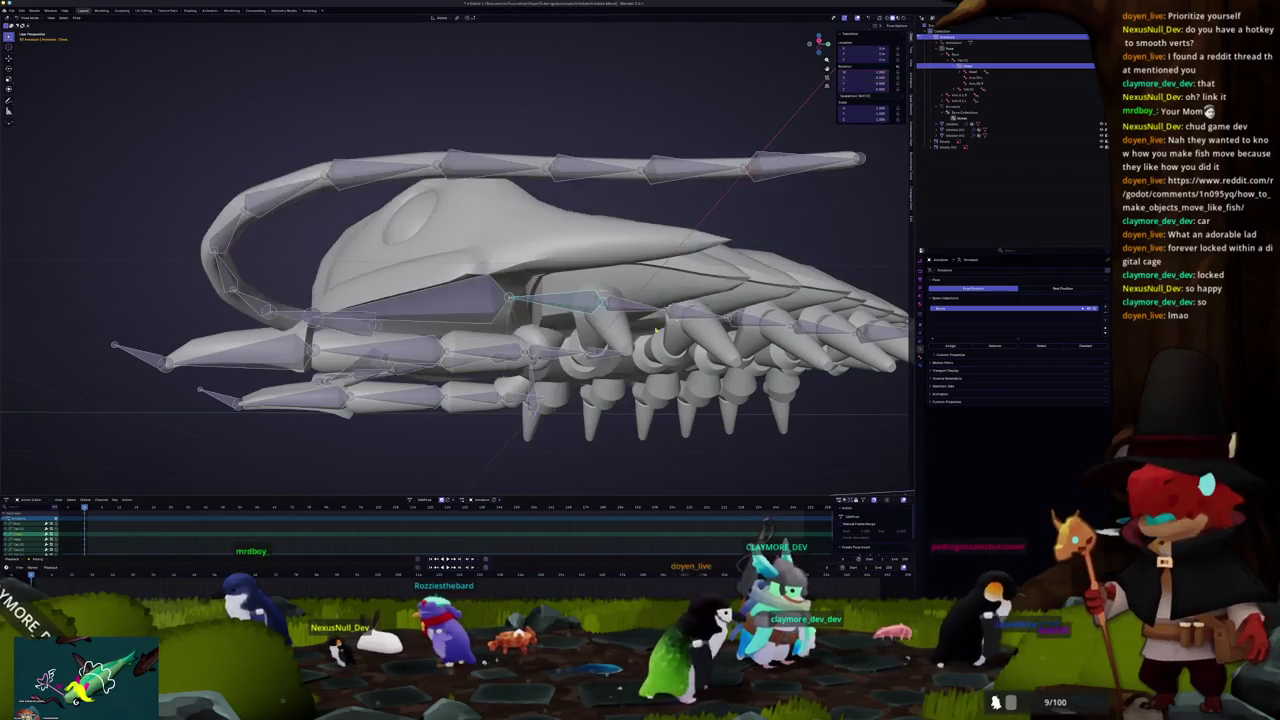
pyautogui.scroll(3, 520, 377)
pyautogui.press('Tab')
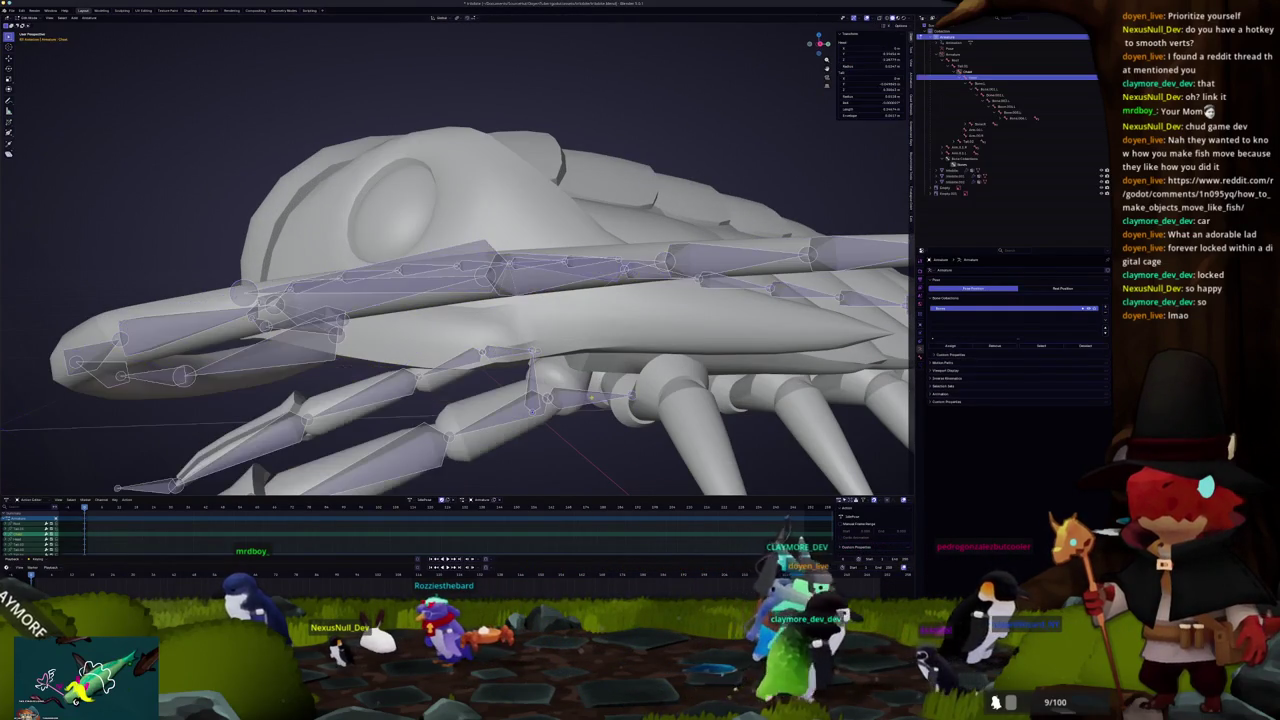
# Step: Check the selected bone's head, tail and roll, and try an X-axis rotation
pyautogui.click(920, 357)
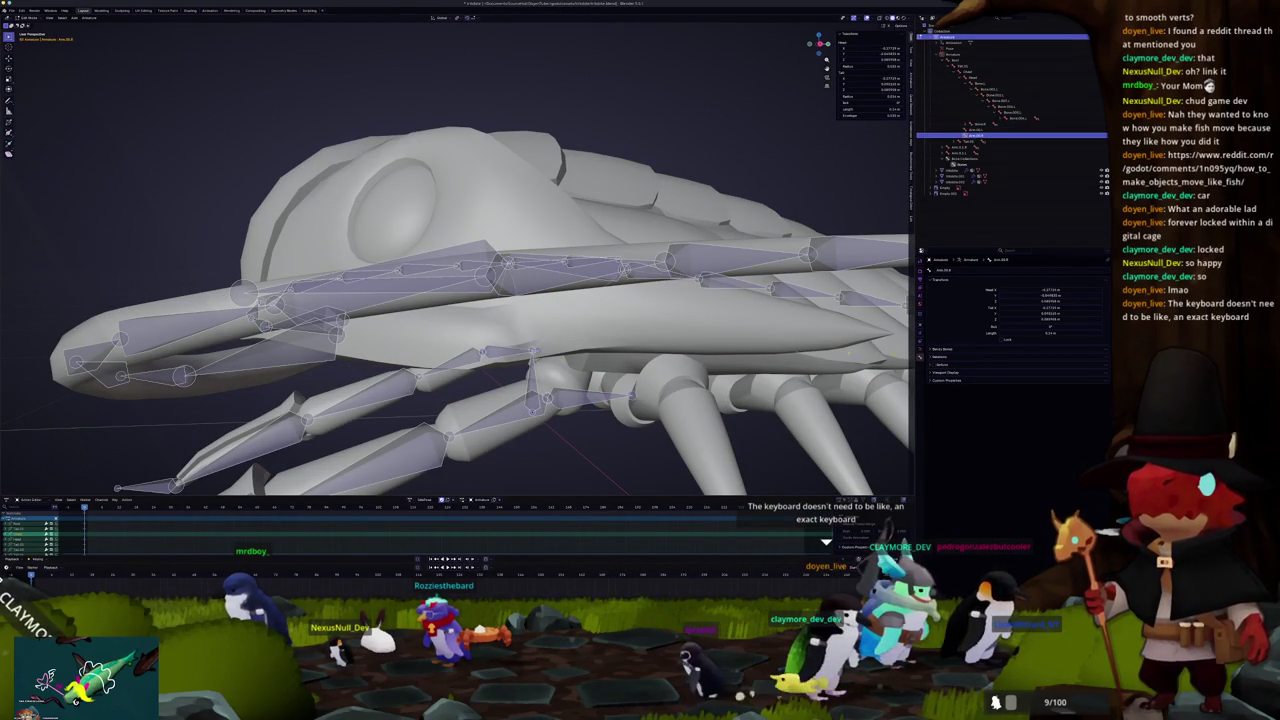
pyautogui.press('Tab')
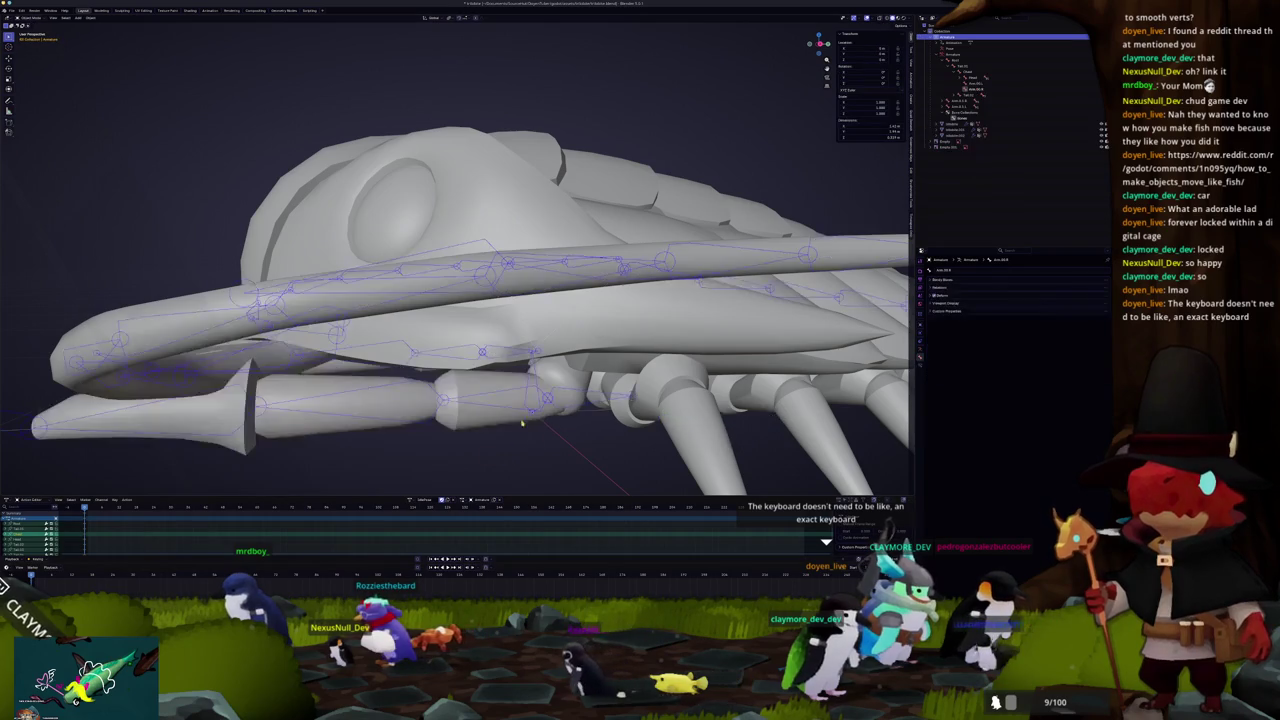
pyautogui.press('Tab')
pyautogui.press('r')
pyautogui.press('x')
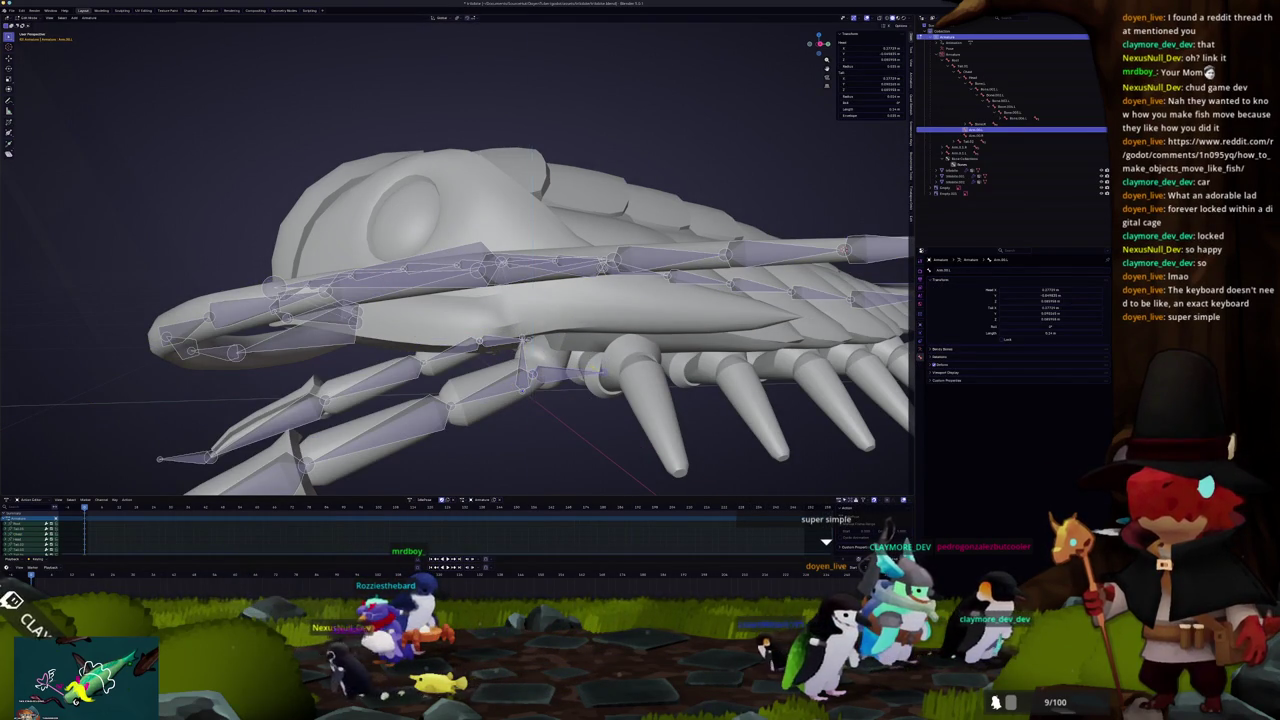
pyautogui.moveTo(595, 381)
pyautogui.mouseDown()
pyautogui.moveTo(510, 372)
pyautogui.moveTo(540, 335)
pyautogui.moveTo(560, 345)
pyautogui.moveTo(453, 373)
pyautogui.moveTo(533, 374)
pyautogui.mouseUp()
# Step: Parent another jaw bone to its neighbour with Keep Offset
pyautogui.click(546, 377)
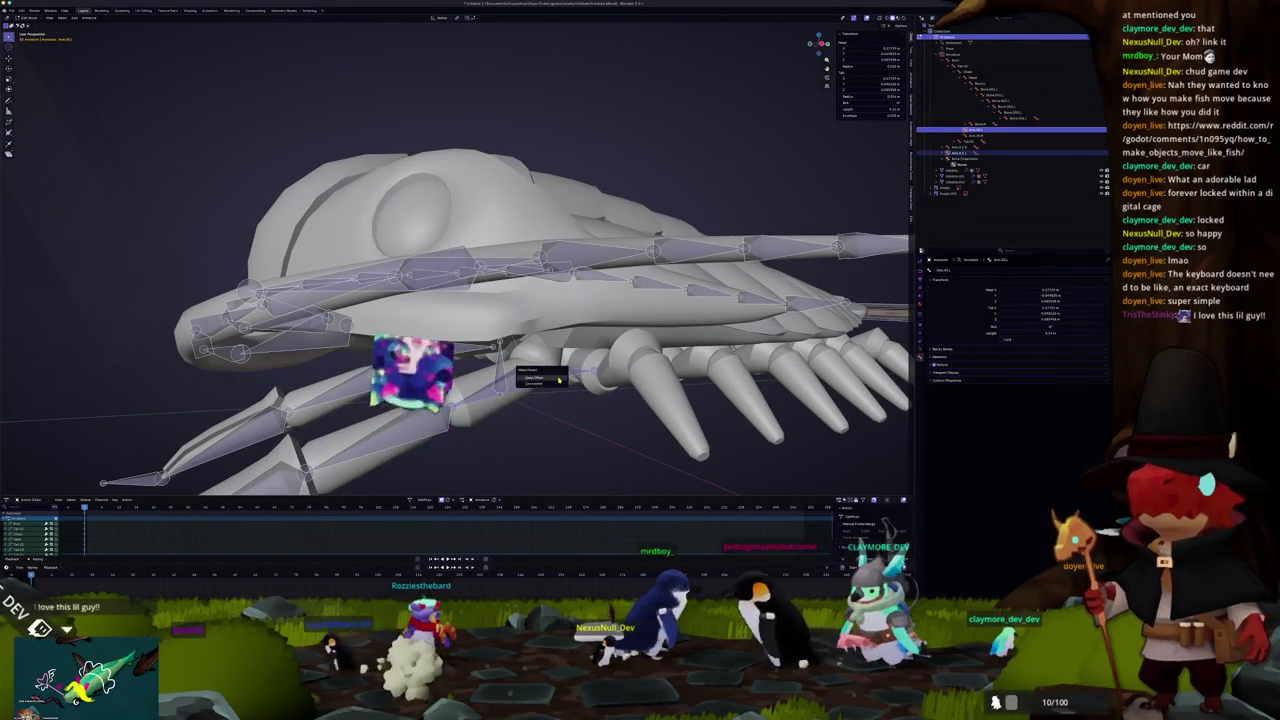
pyautogui.hotkey('ctrl', 'p')
pyautogui.click(422, 356)
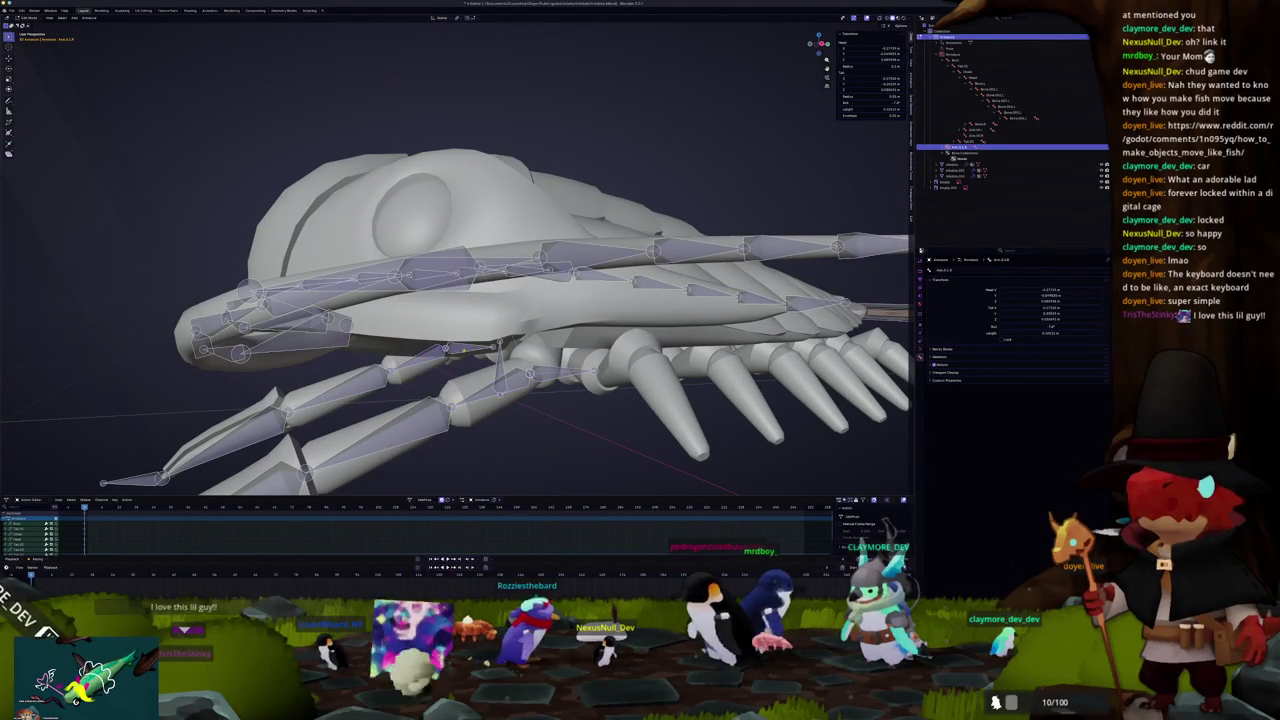
# Step: Select the bone beneath the jaw plus another bone and move them vertically into place
pyautogui.click(447, 349)
pyautogui.click(962, 71)
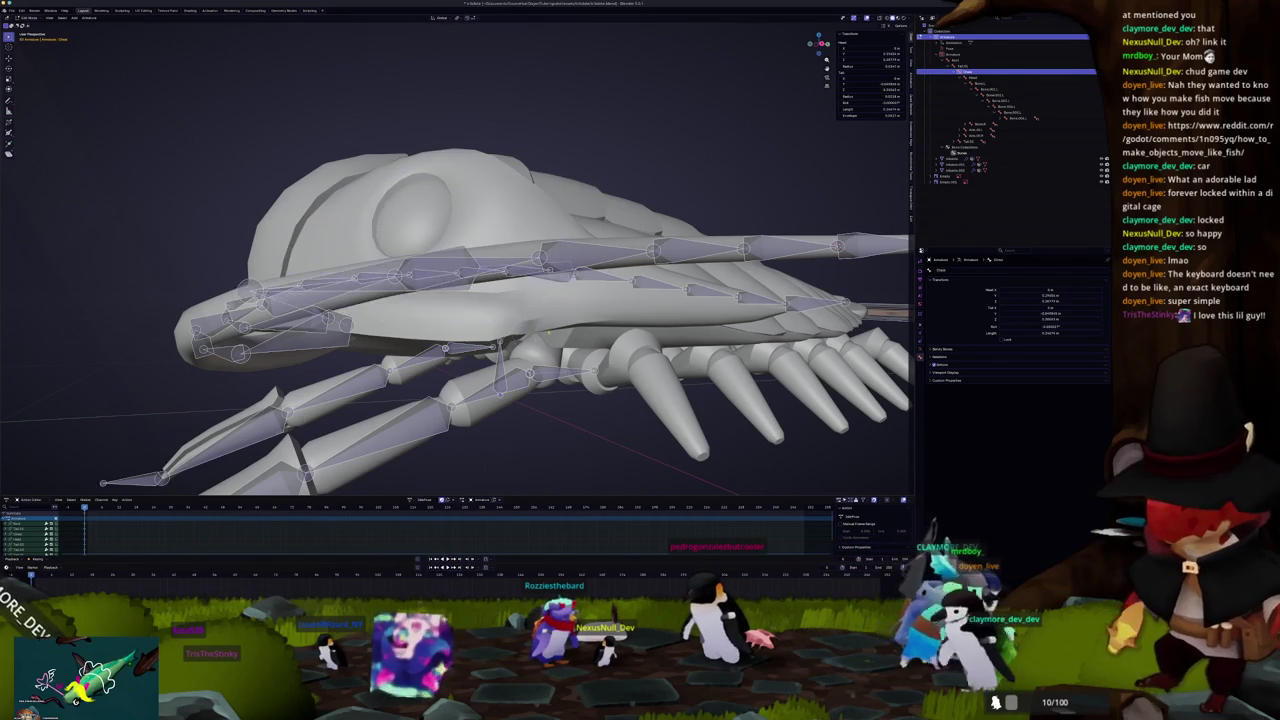
pyautogui.scroll(-2, 455, 300)
pyautogui.press('g')
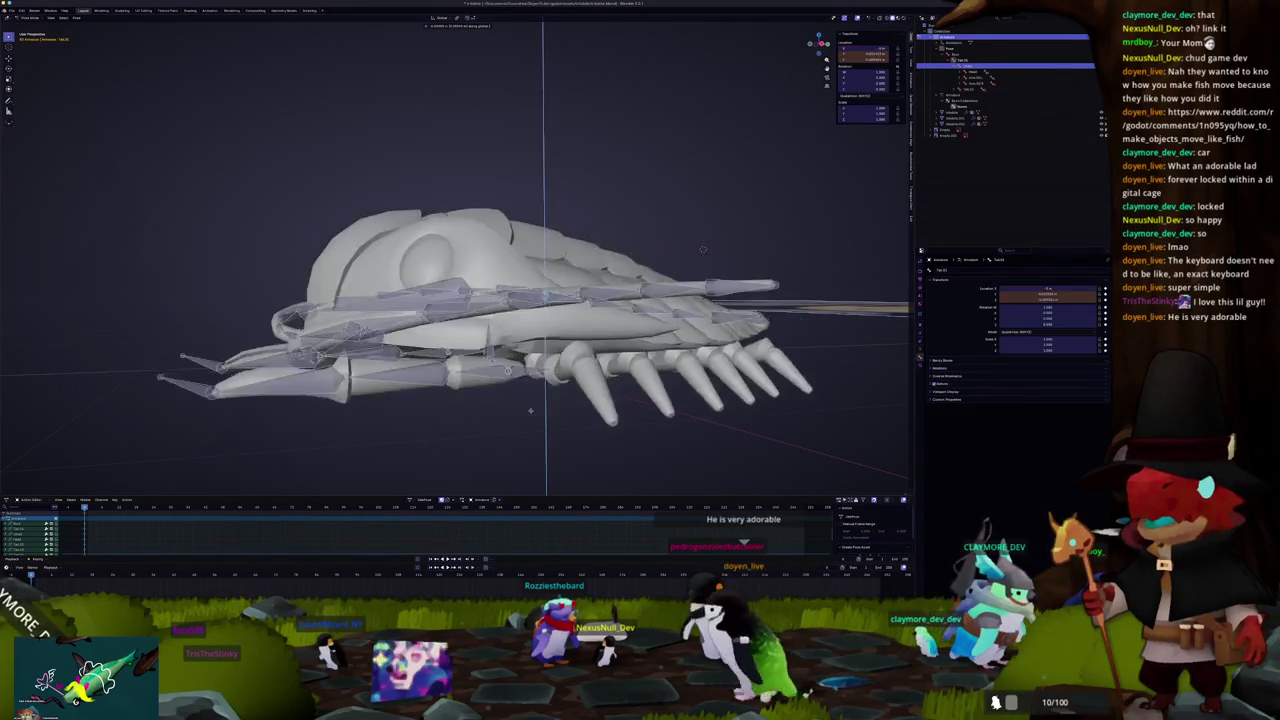
pyautogui.click(537, 345)
pyautogui.hotkey('ctrl', 'Tab')
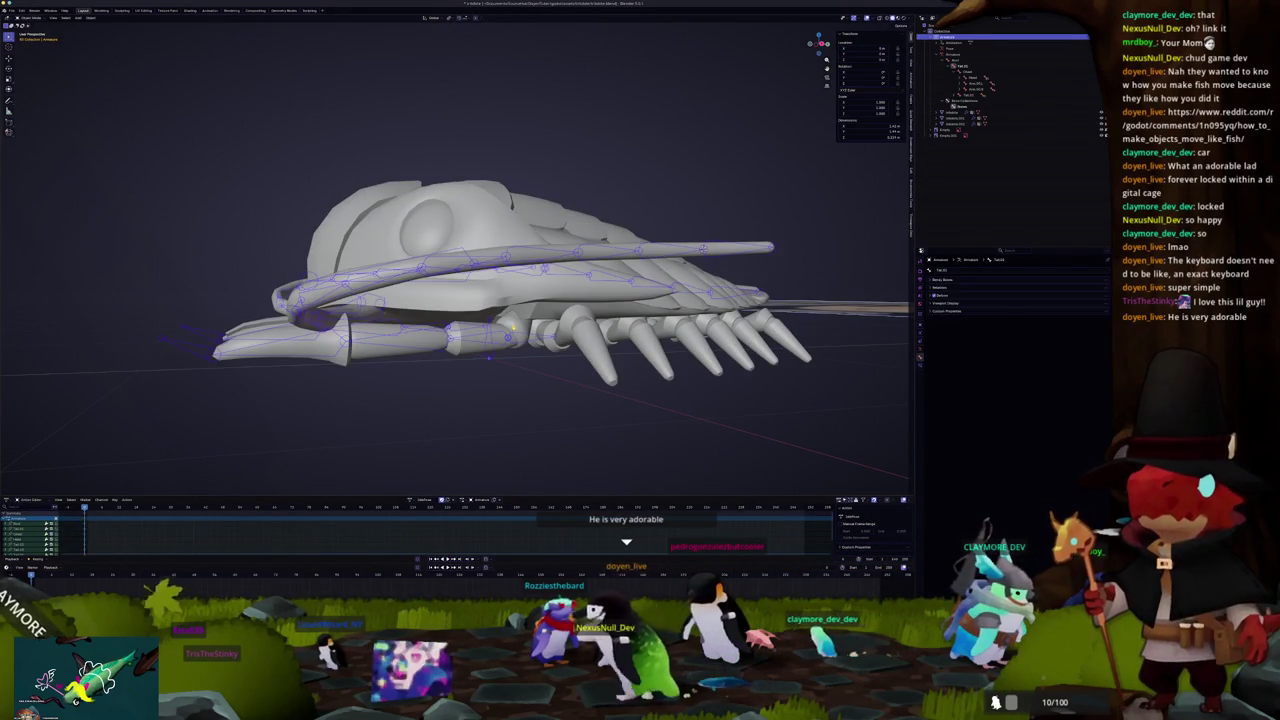
# Step: Check the fin mesh in Edit Mode, then switch the fish armature into Pose Mode
pyautogui.click(285, 395)
pyautogui.press('Tab')
pyautogui.scroll(3, 285, 395)
pyautogui.hotkey('alt', 'a')
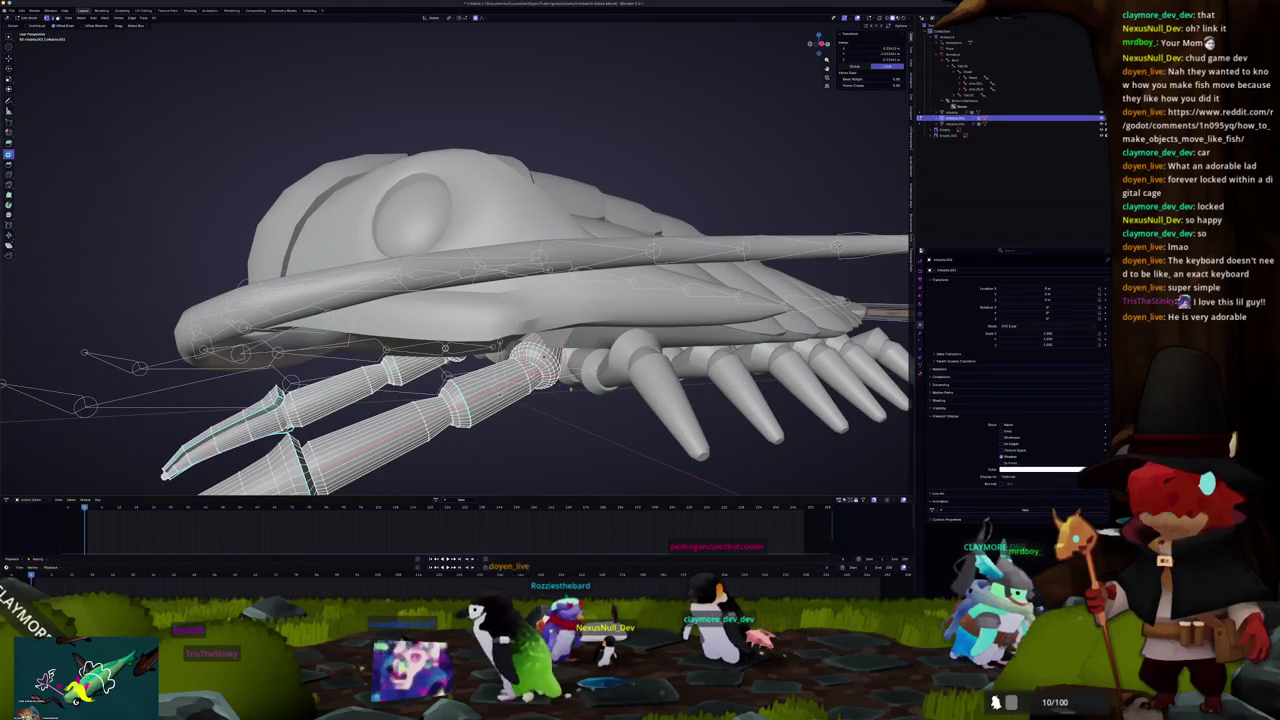
pyautogui.click(490, 443)
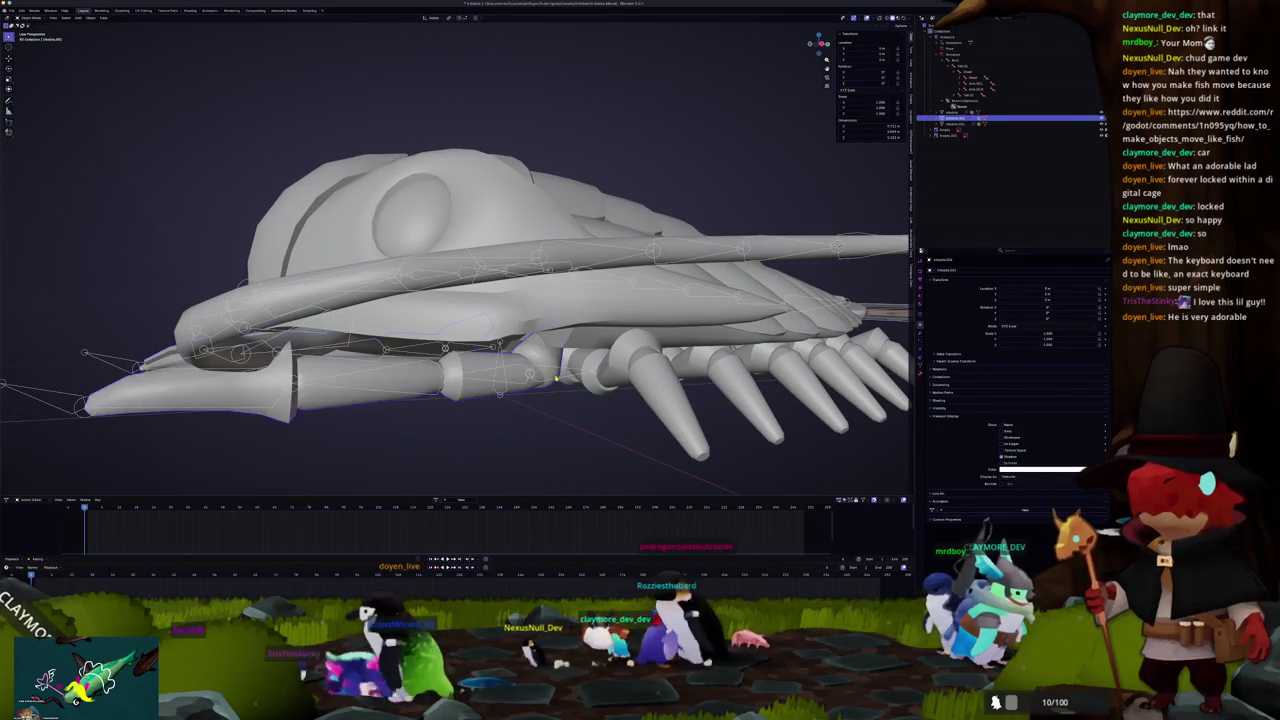
pyautogui.click(560, 380)
pyautogui.hotkey('ctrl', 'Tab')
pyautogui.moveTo(577, 381); pyautogui.dragTo(470, 380)
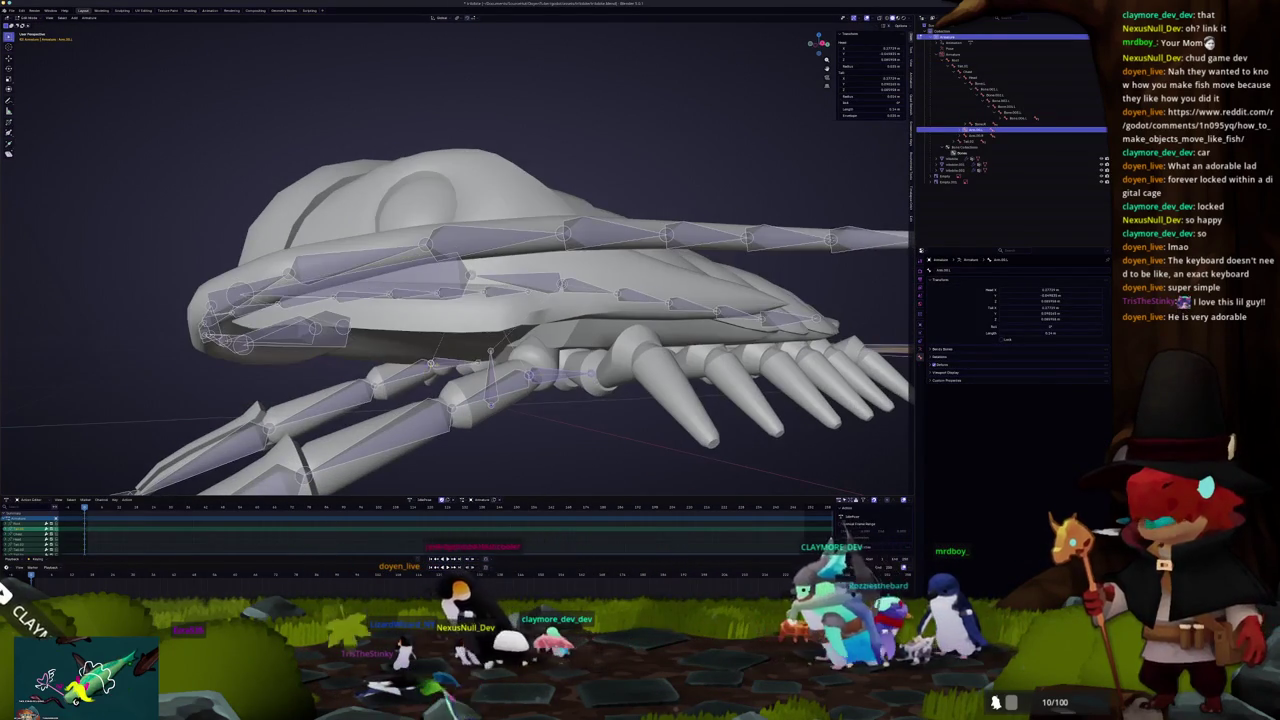
# Step: Select one front fin's linked vertices and add a new vertex group for them
pyautogui.click(432, 368)
pyautogui.press('Tab')
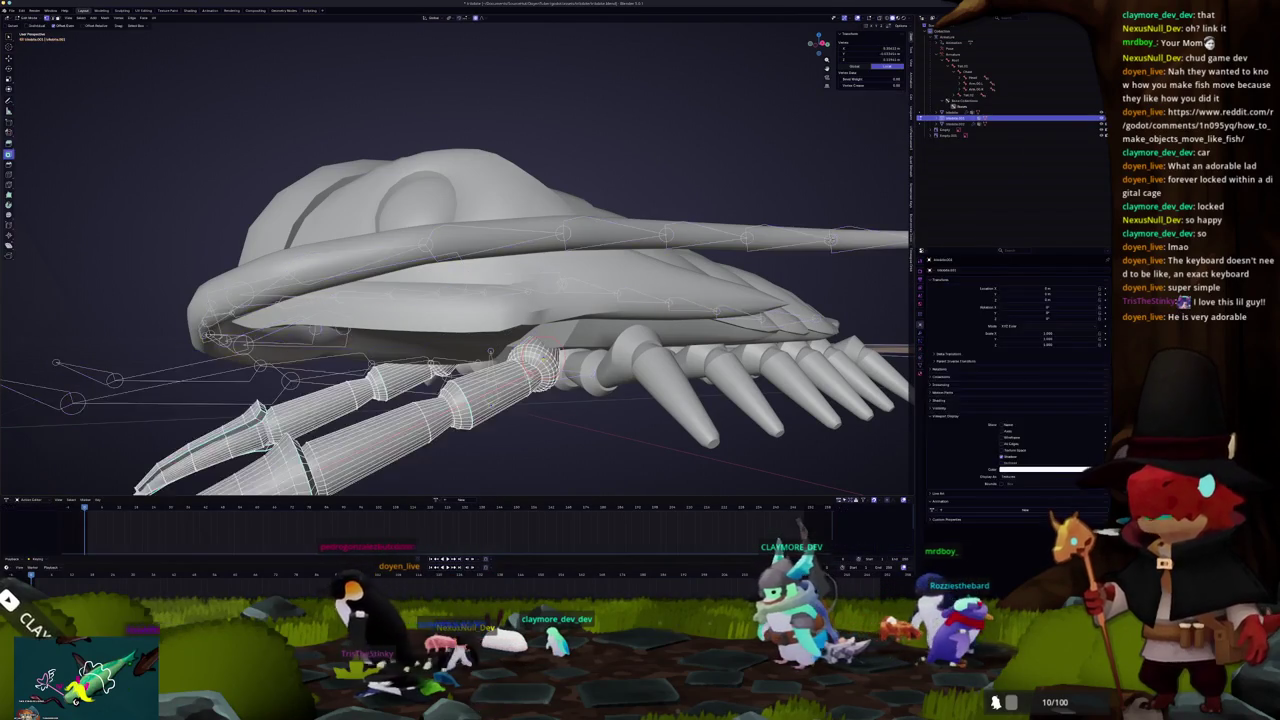
pyautogui.press('l')
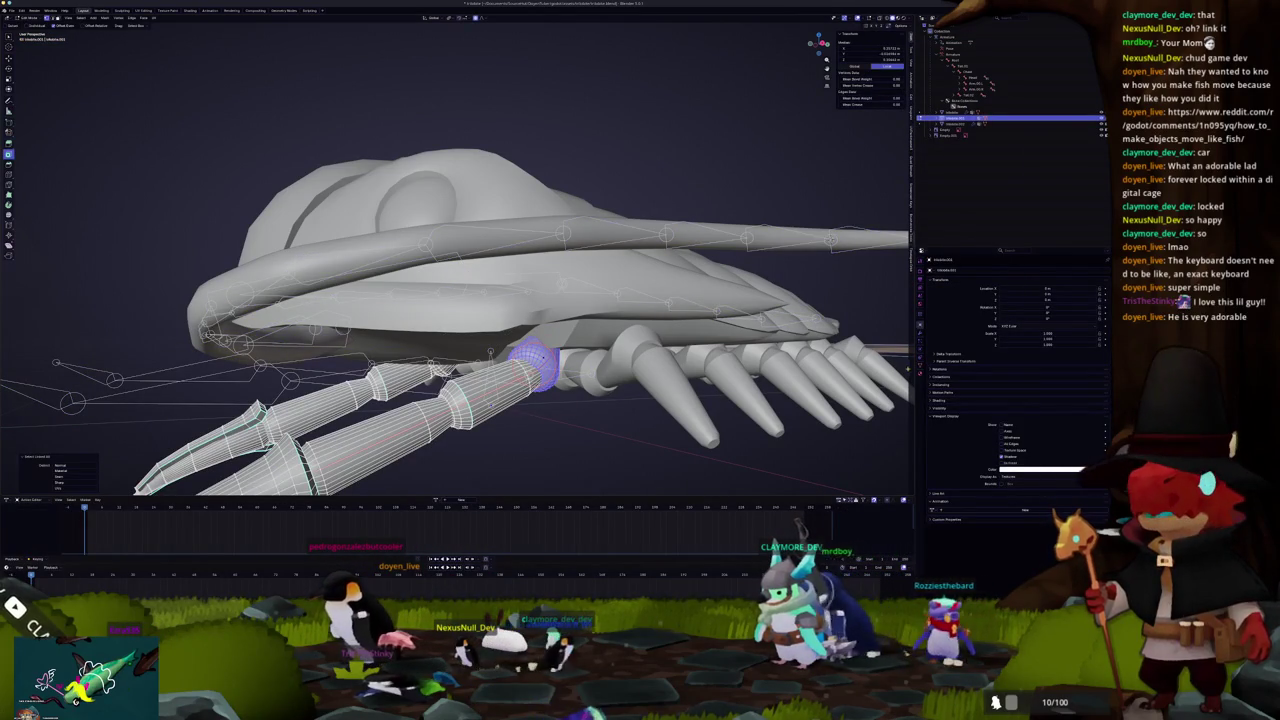
pyautogui.click(919, 363)
pyautogui.moveTo(450, 300); pyautogui.dragTo(500, 283)
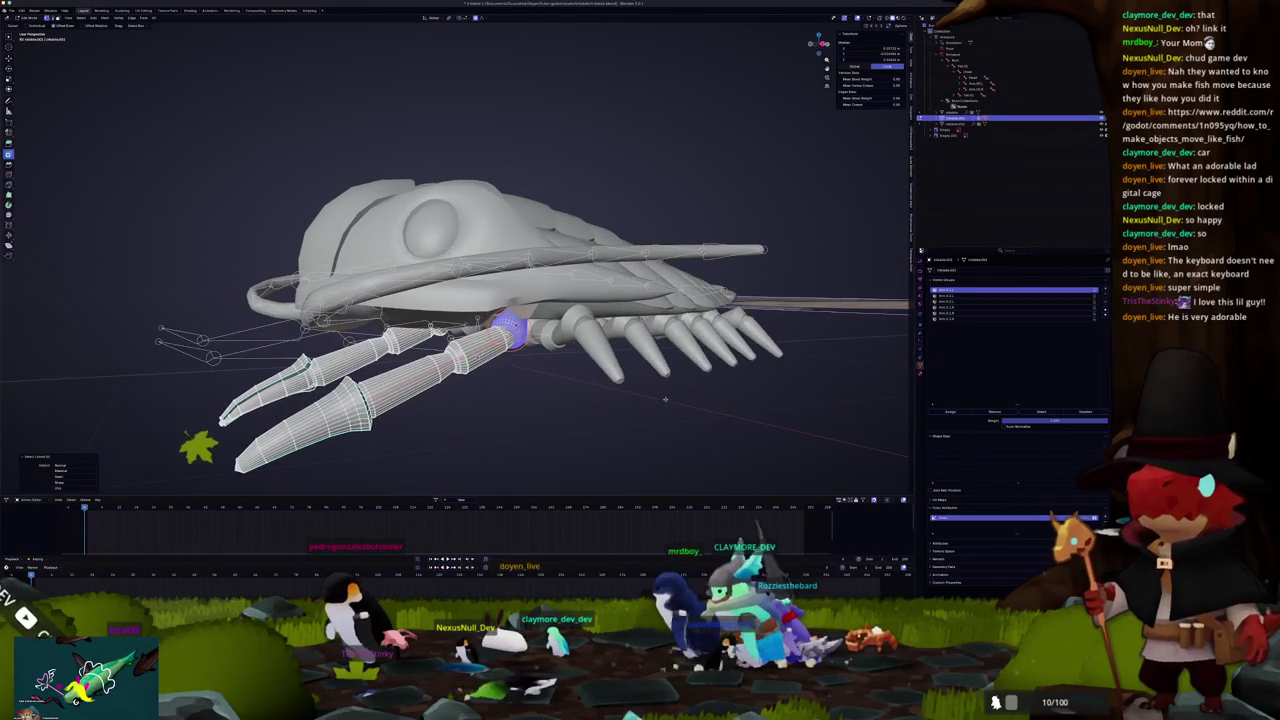
pyautogui.click(1105, 289)
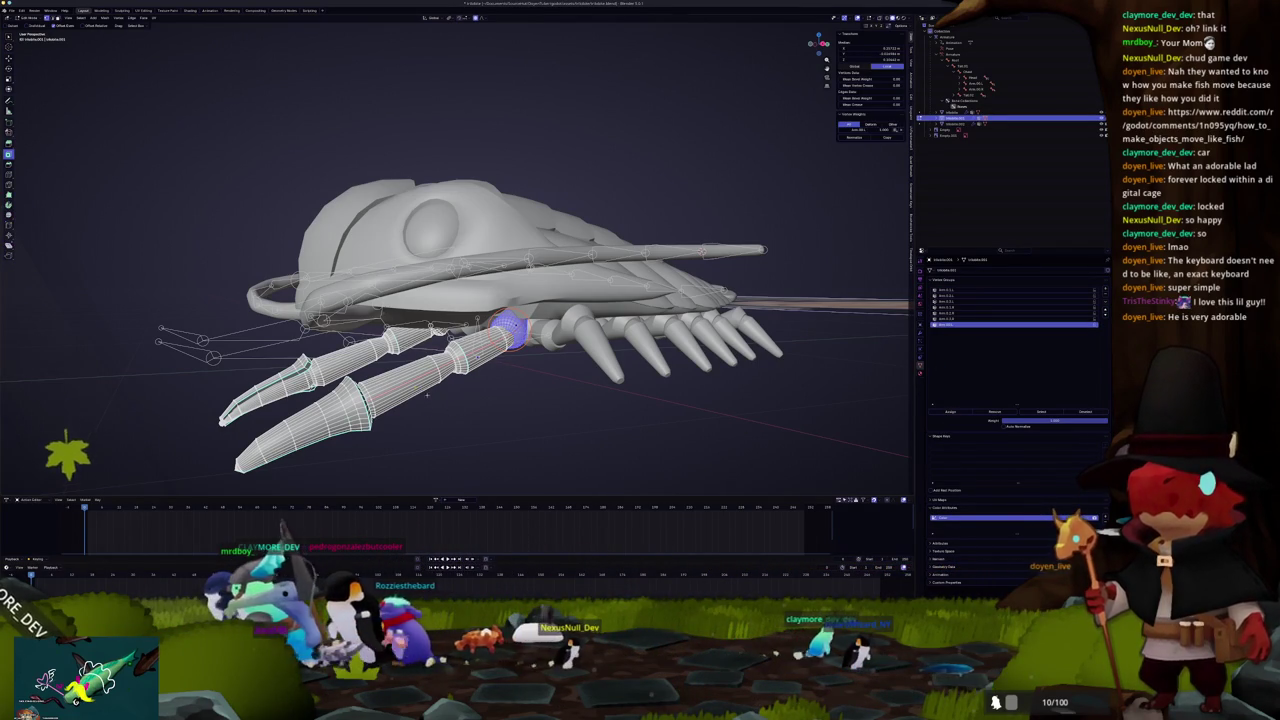
# Step: Add a named vertex group for the other front fin's connected vertices, then leave Edit Mode
pyautogui.scroll(5, 500, 330)
pyautogui.click(524, 304)
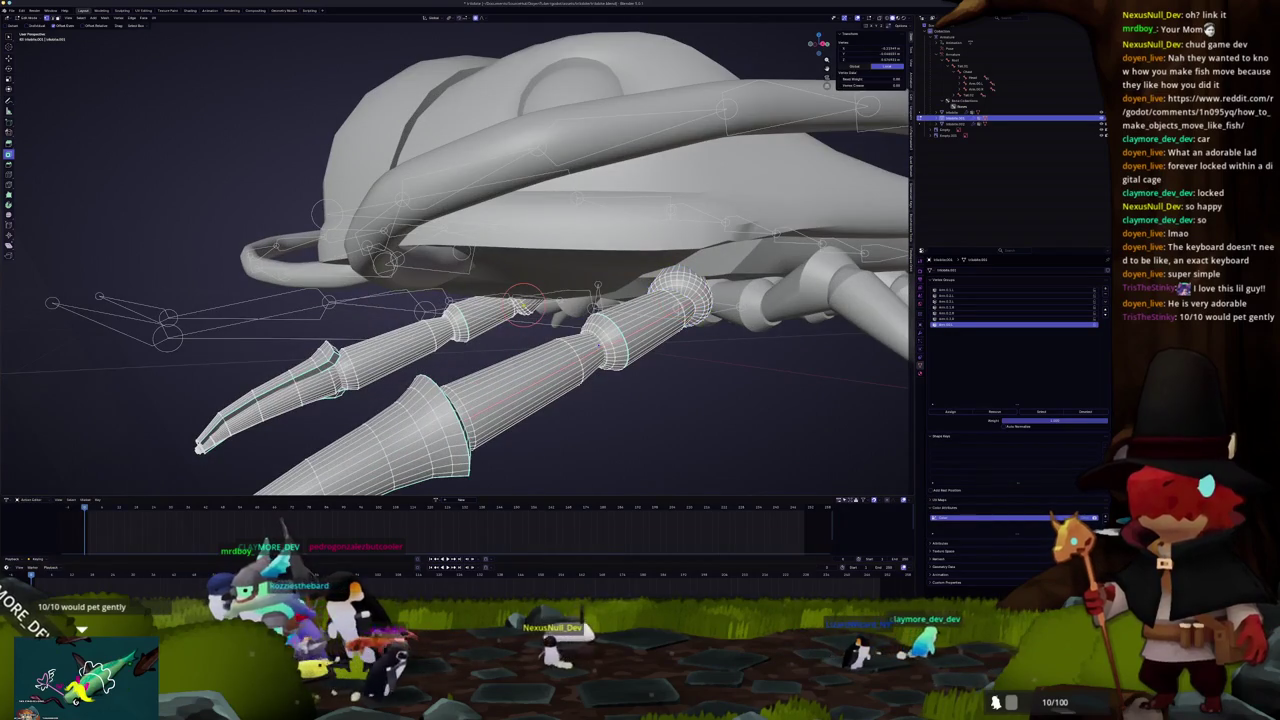
pyautogui.hotkey('ctrl', 'l')
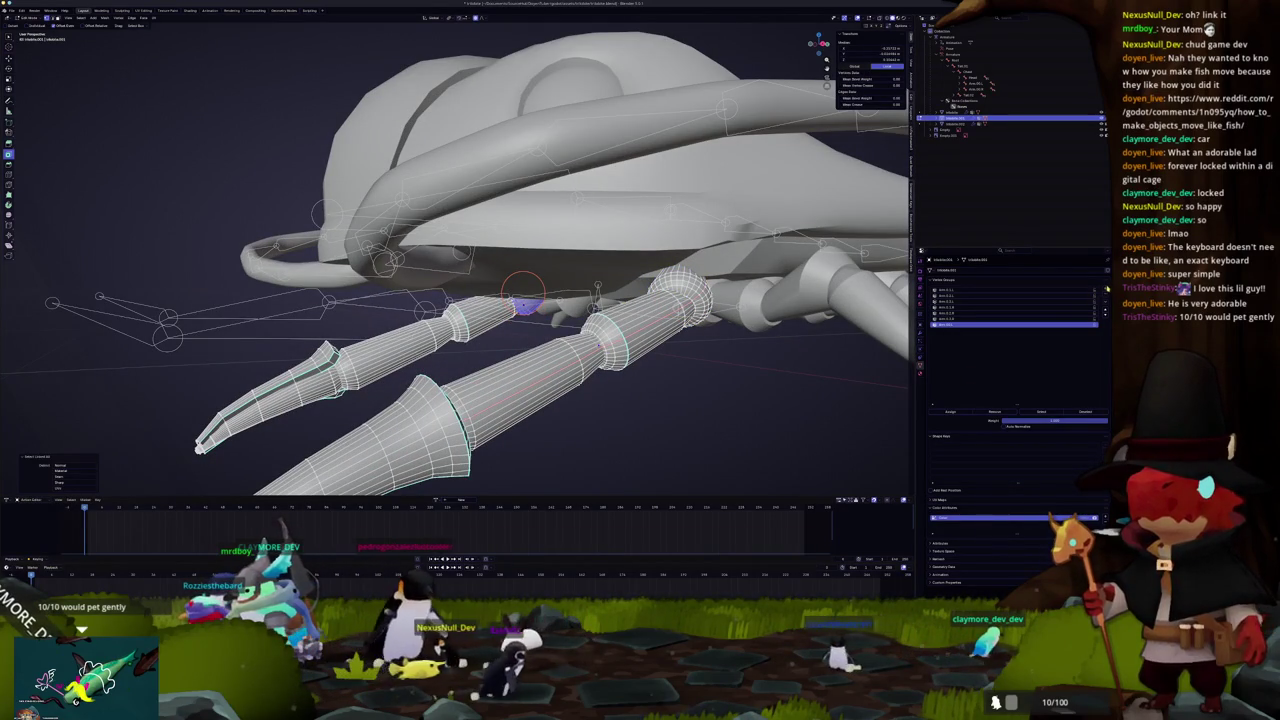
pyautogui.click(1105, 288)
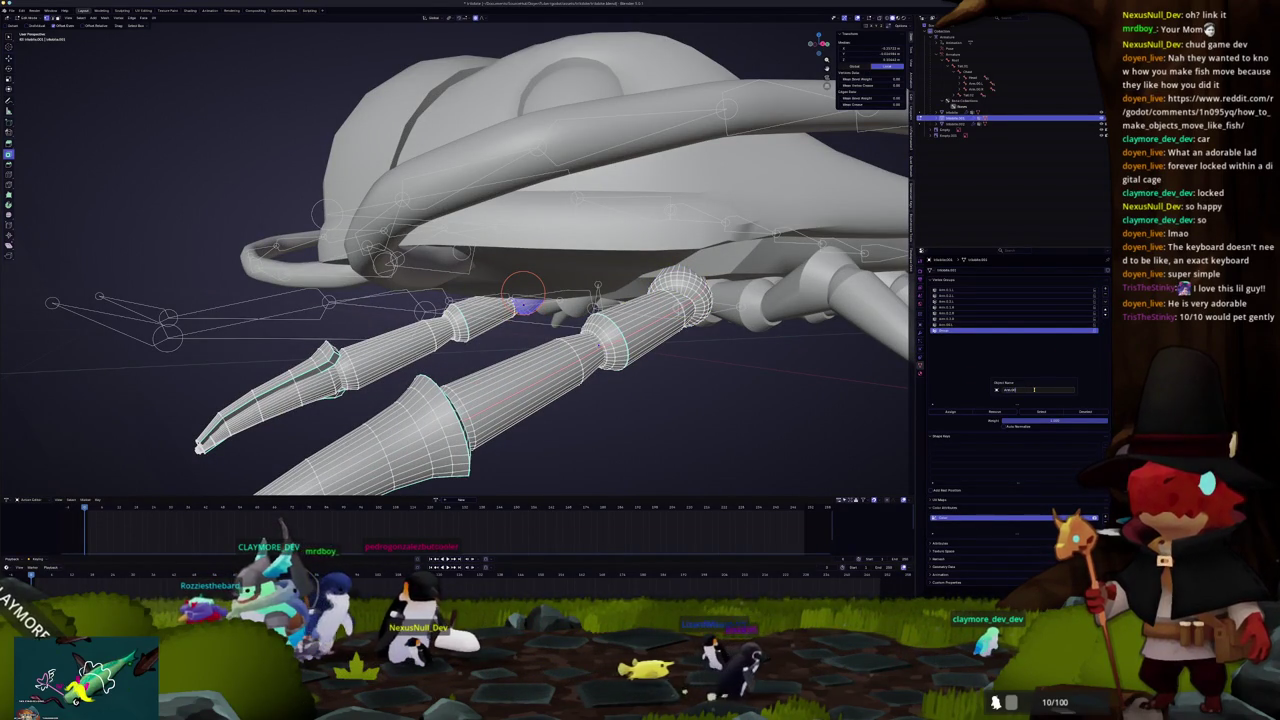
pyautogui.press('Return')
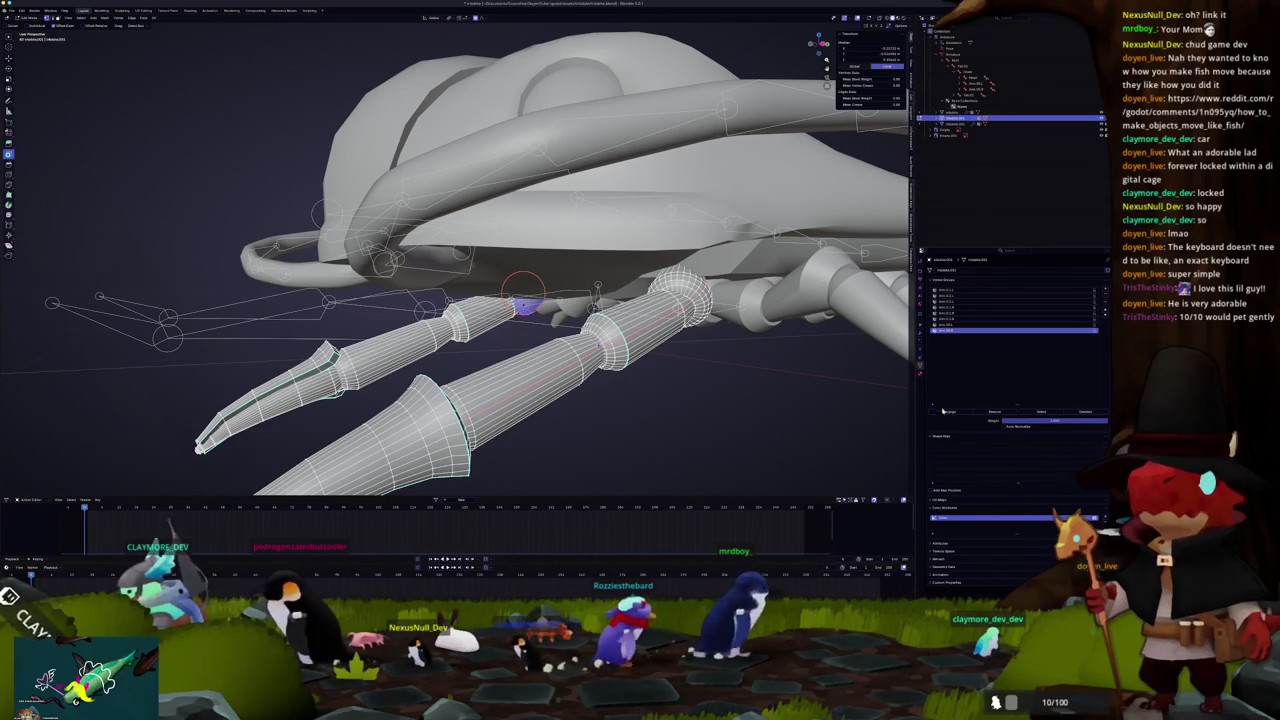
pyautogui.press('Tab')
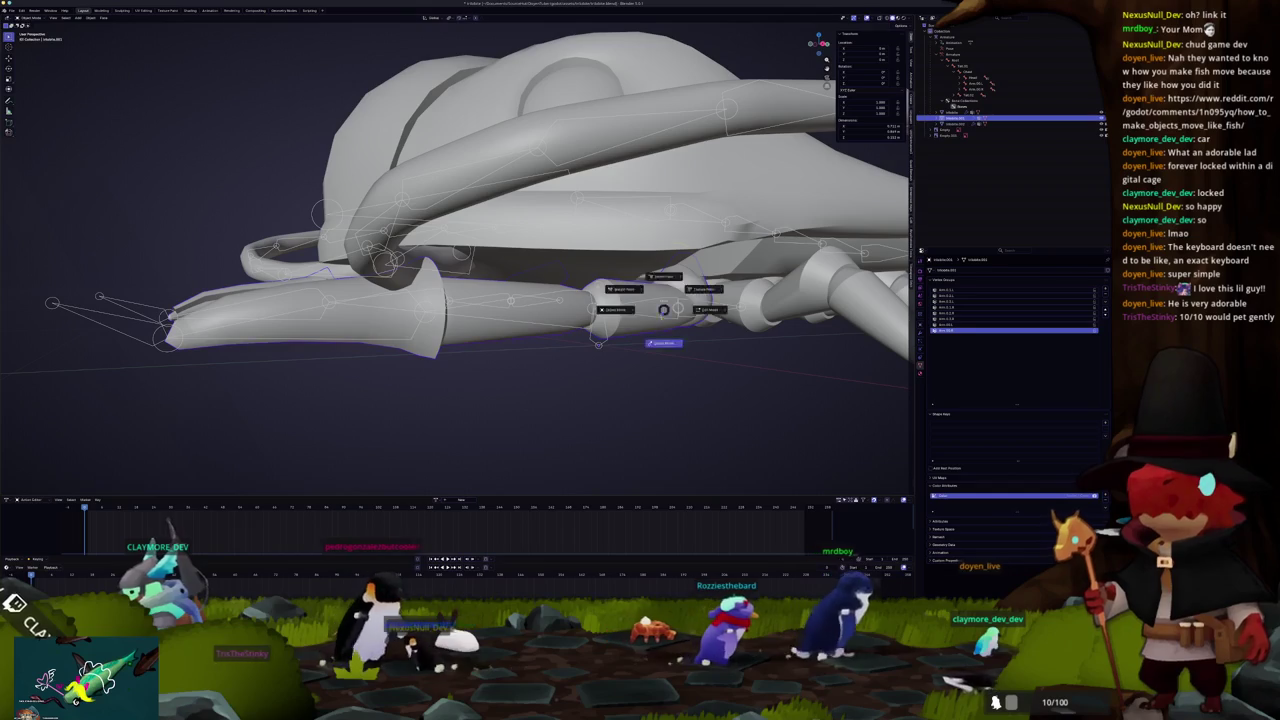
# Step: Test-rotate the armature's bones in Pose Mode, cancelling each change
pyautogui.click(708, 222)
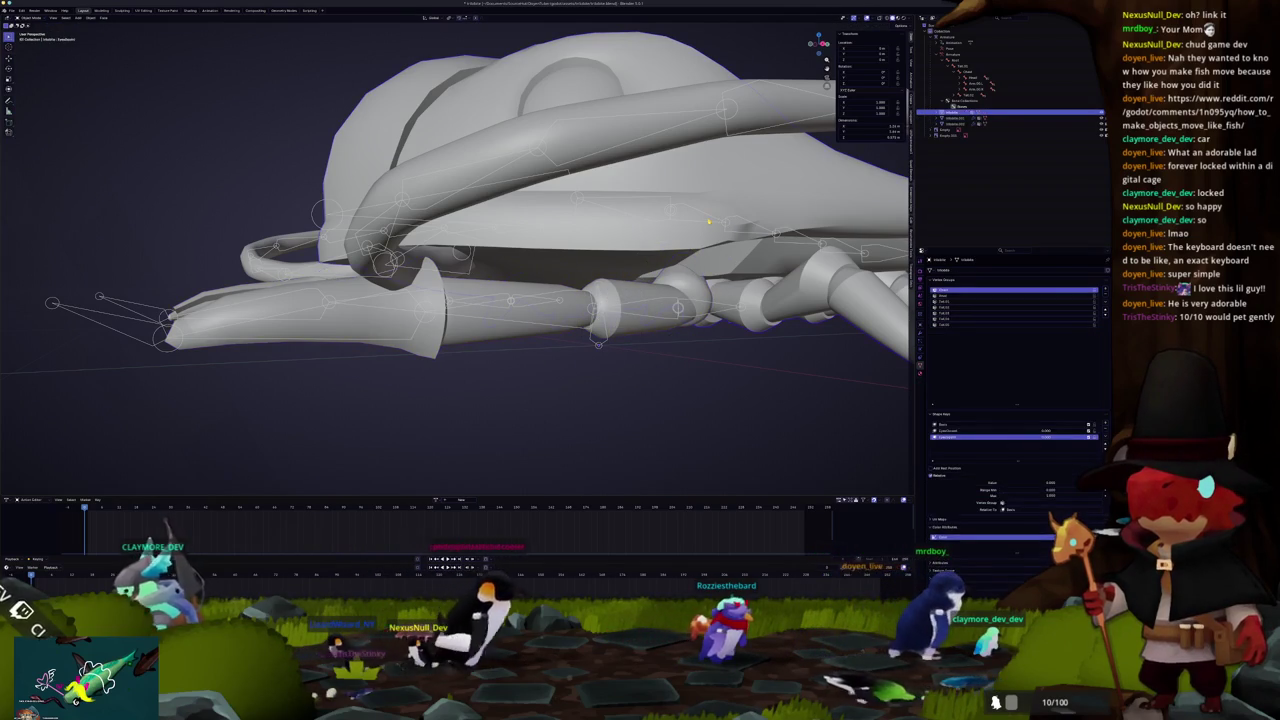
pyautogui.hotkey('ctrl', 'Tab')
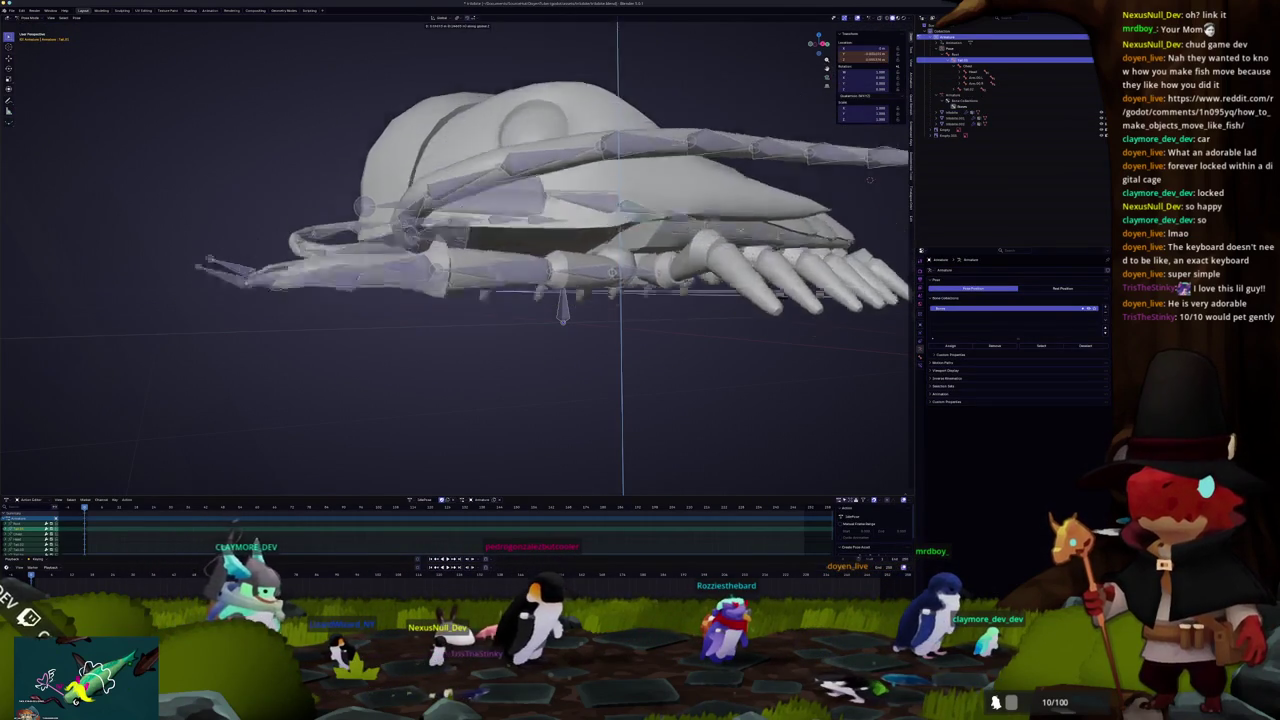
pyautogui.press('Escape')
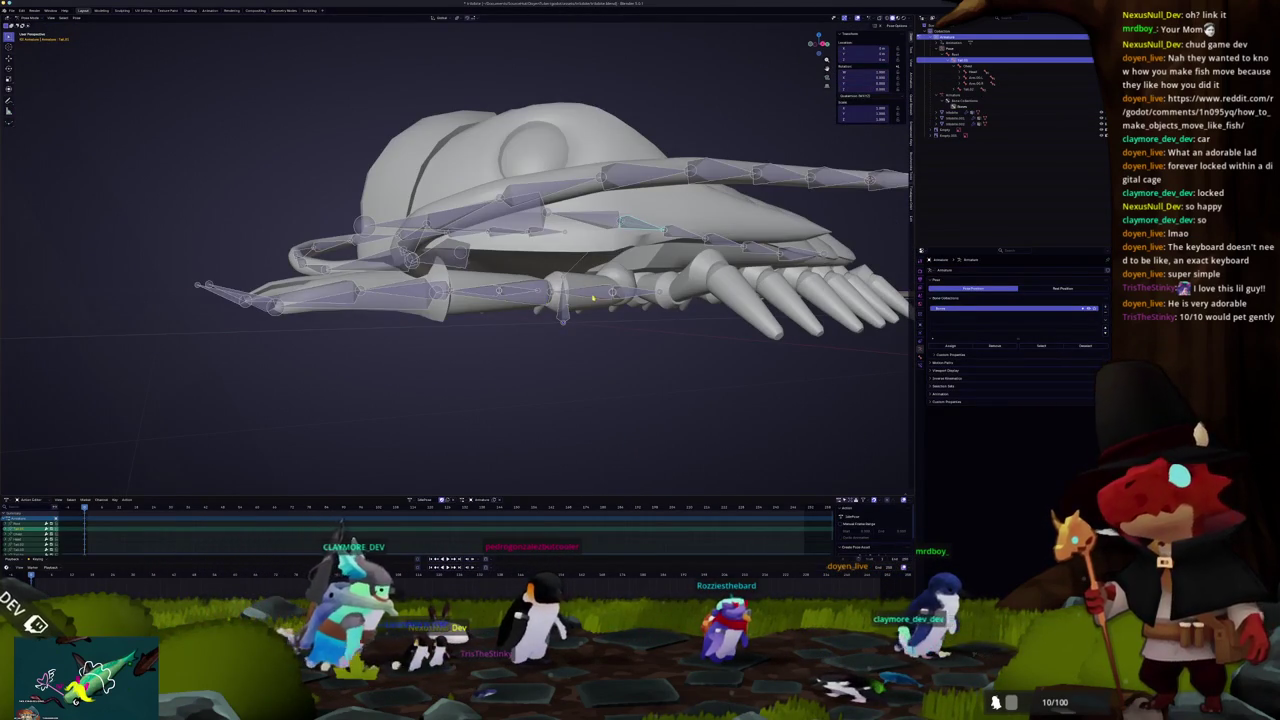
pyautogui.press('r')
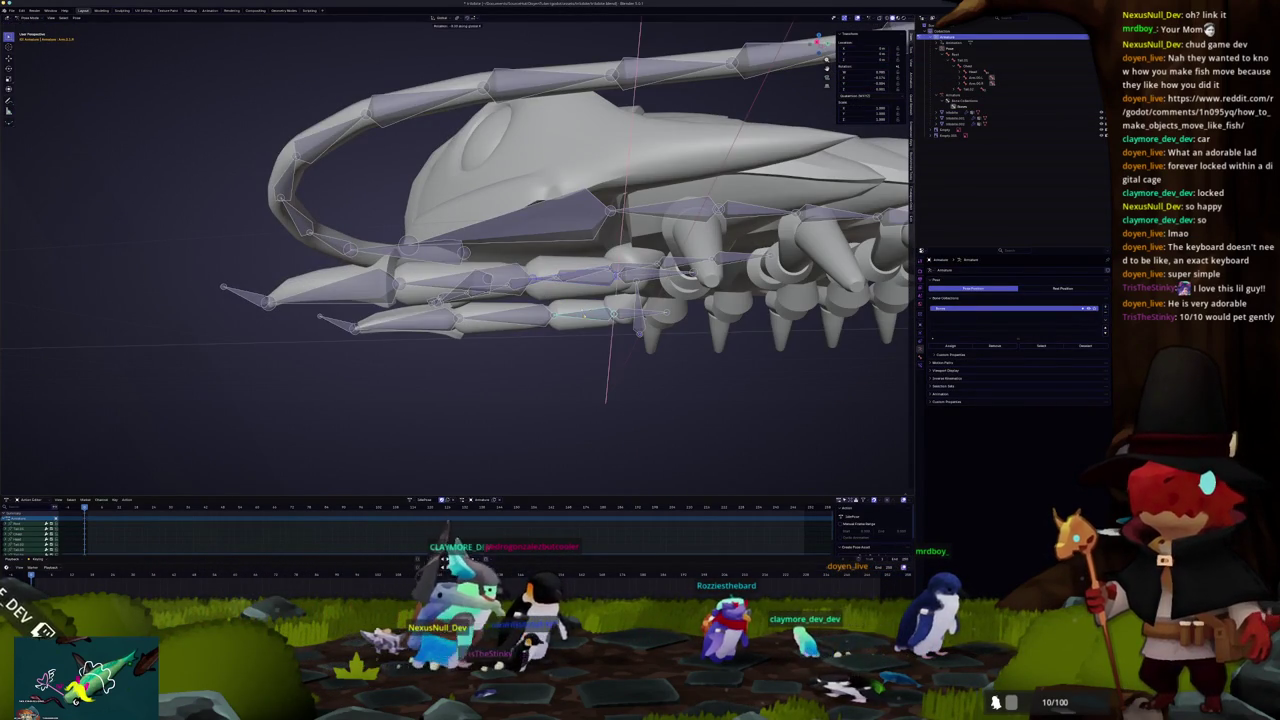
pyautogui.press('Escape')
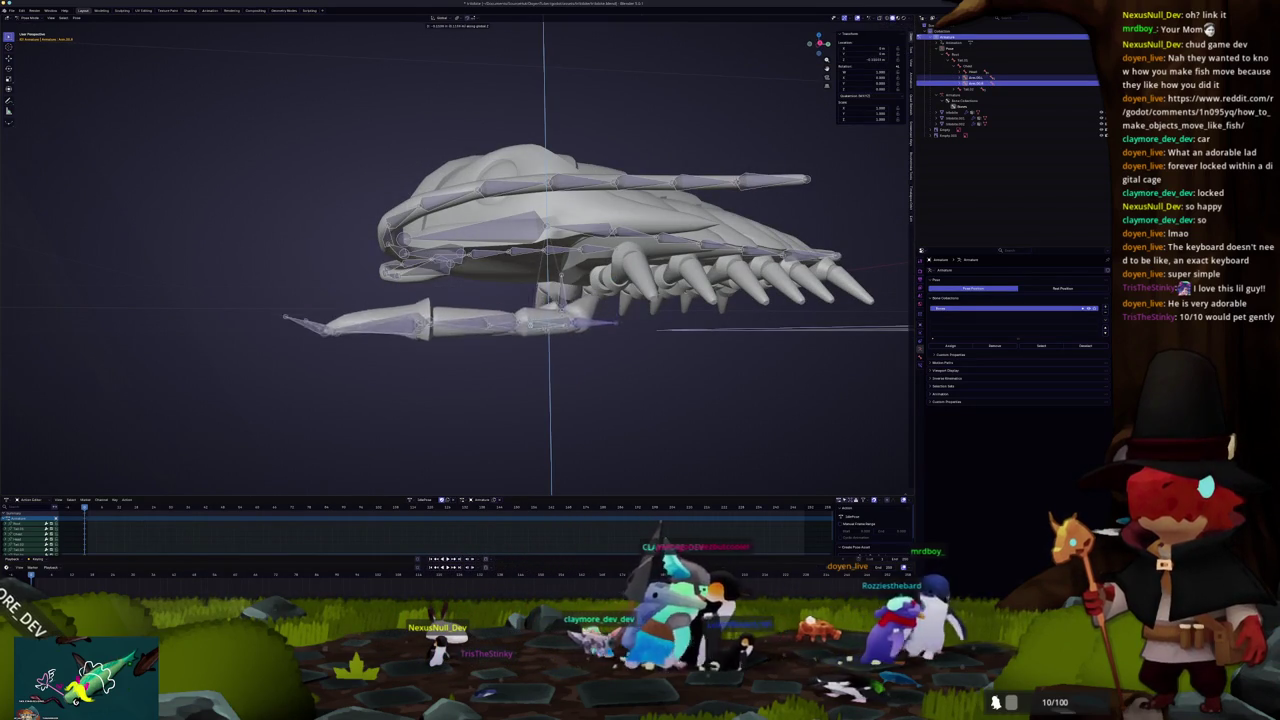
pyautogui.press('Escape')
# Step: Box-select all of the fish's bones
pyautogui.scroll(-3, 557, 357)
pyautogui.moveTo(614, 341); pyautogui.dragTo(340, 146)
pyautogui.scroll(-2, 394, 215)
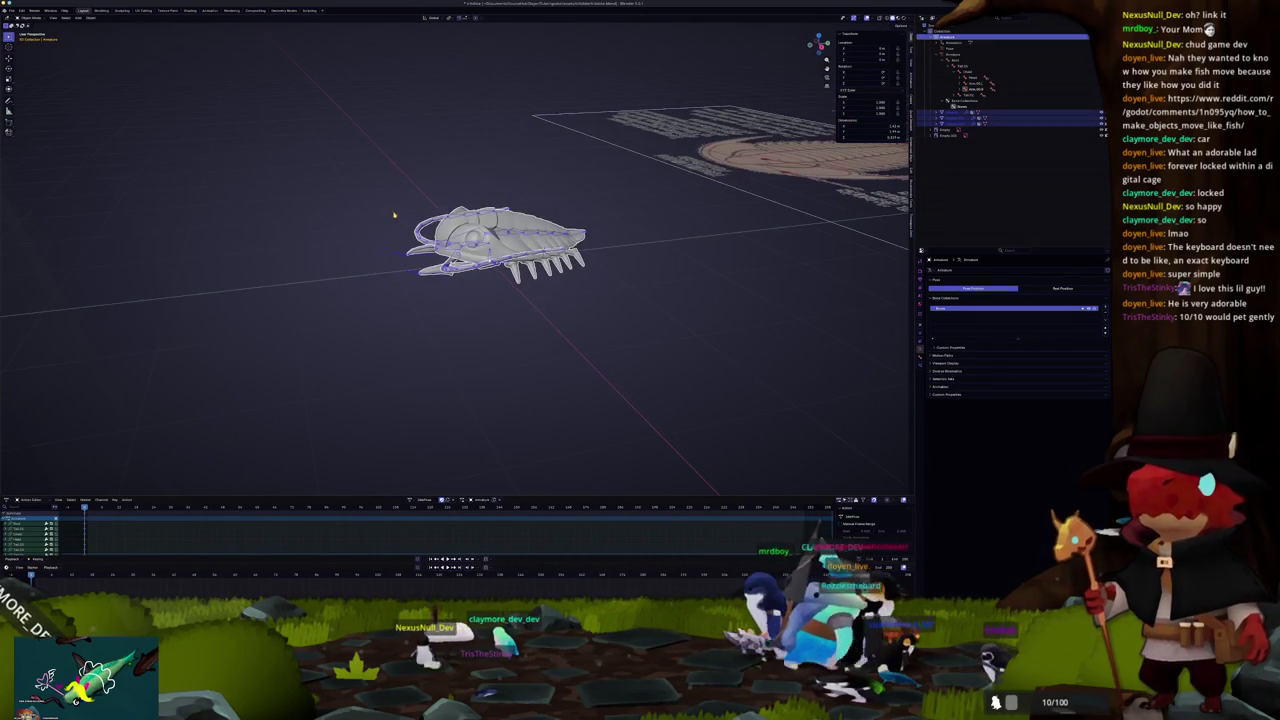
pyautogui.click(12, 10)
# Step: Export the fish model as a glTF 2.0 file
pyautogui.moveTo(35, 105)
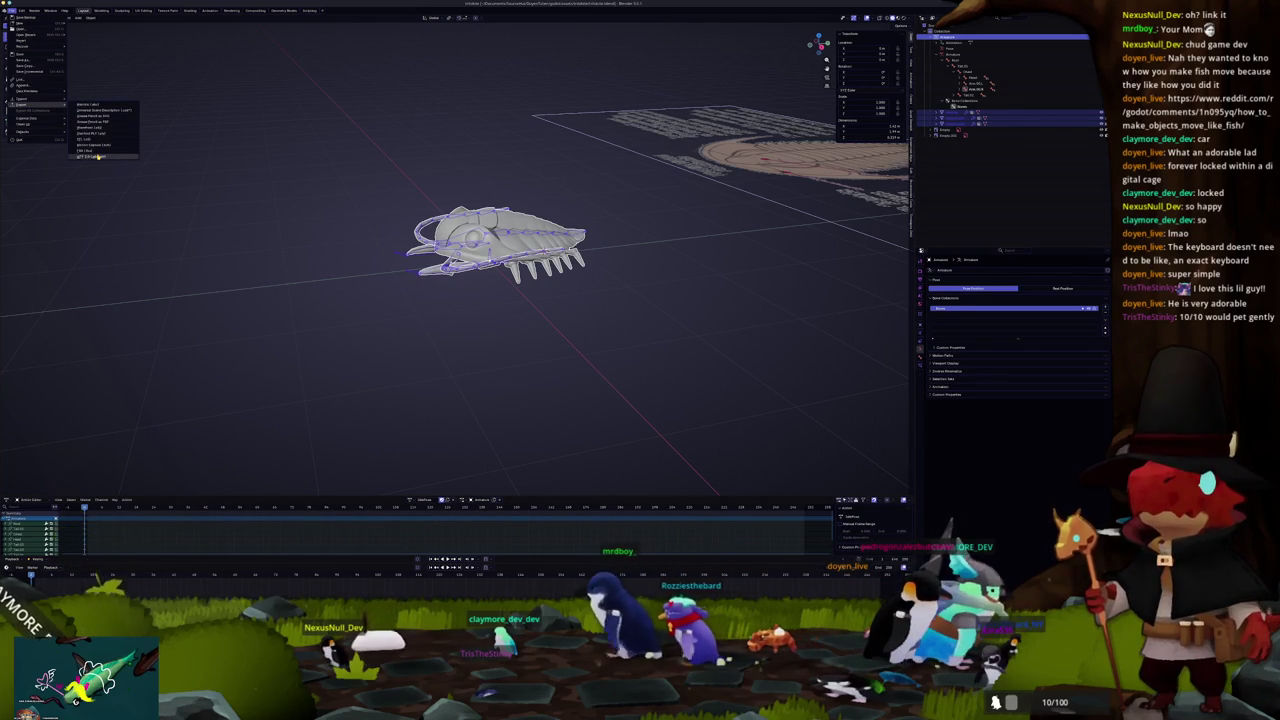
pyautogui.click(96, 157)
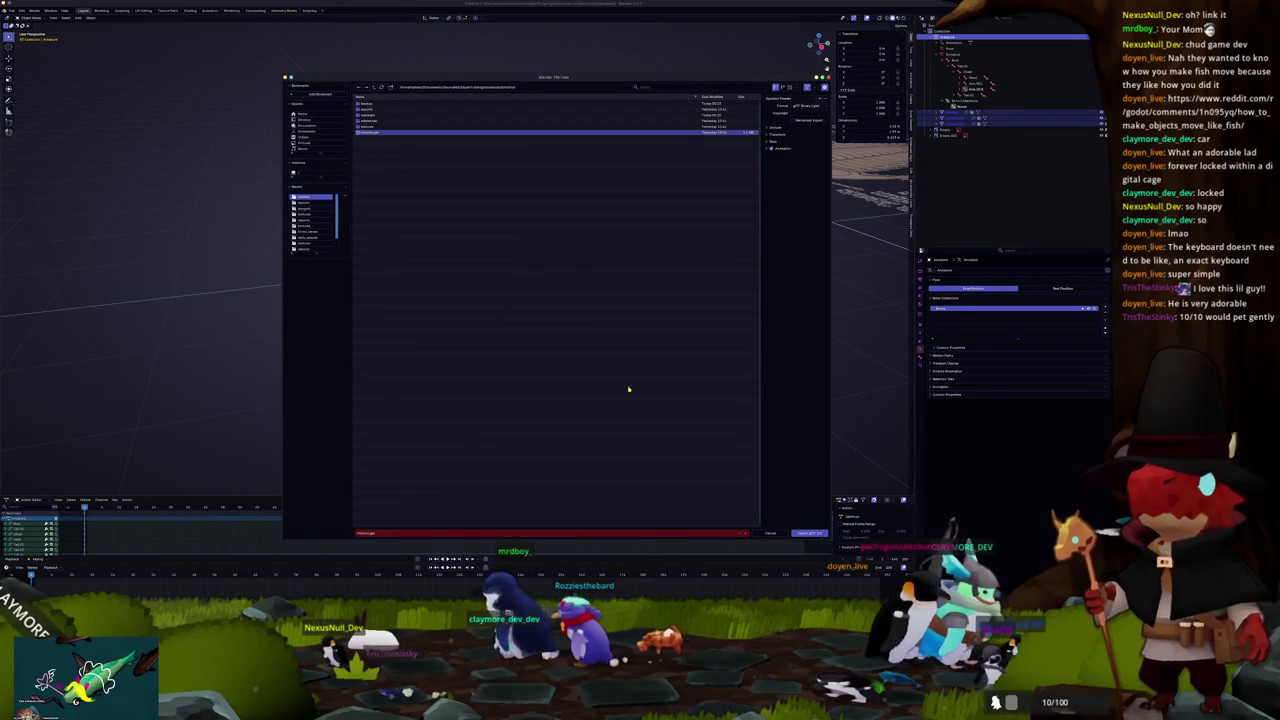
pyautogui.click(812, 534)
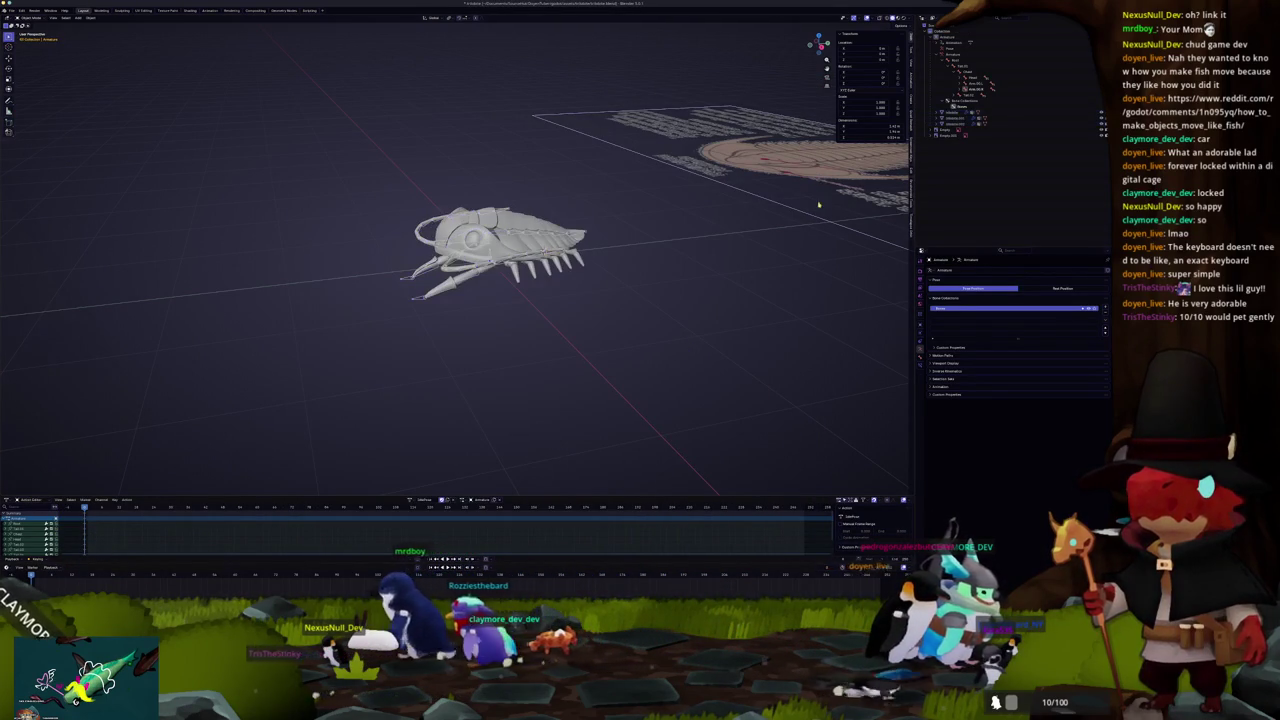
# Step: Select the fin mesh object, then move over to the Godot editor
pyautogui.click(955, 120)
pyautogui.scroll(2, 640, 312)
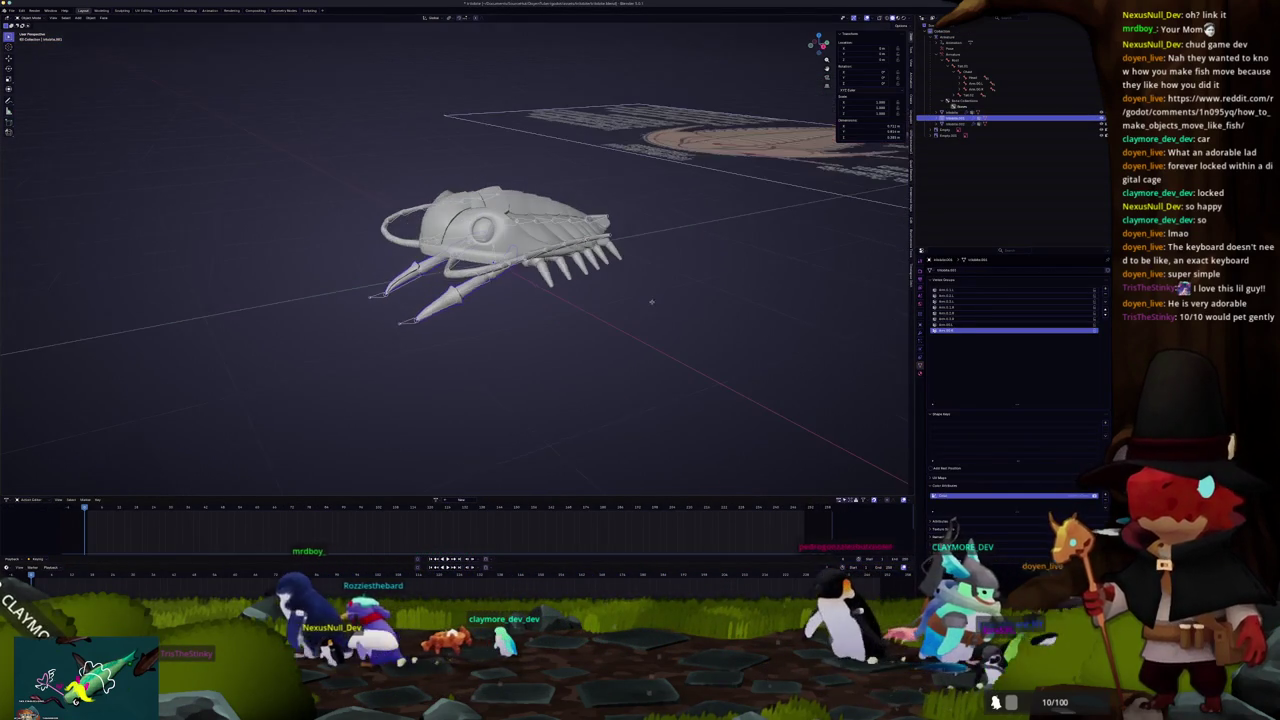
pyautogui.moveTo(603, 411); pyautogui.dragTo(606, 402)
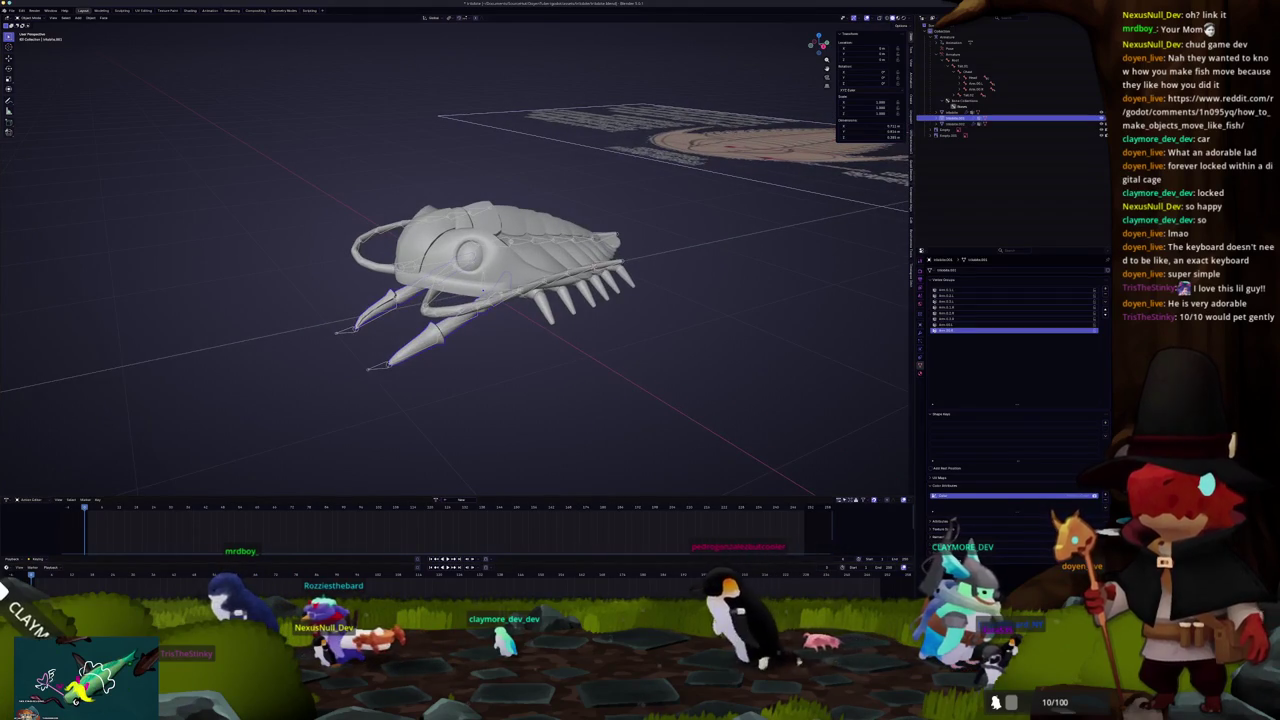
pyautogui.hotkey('alt', 'Tab')
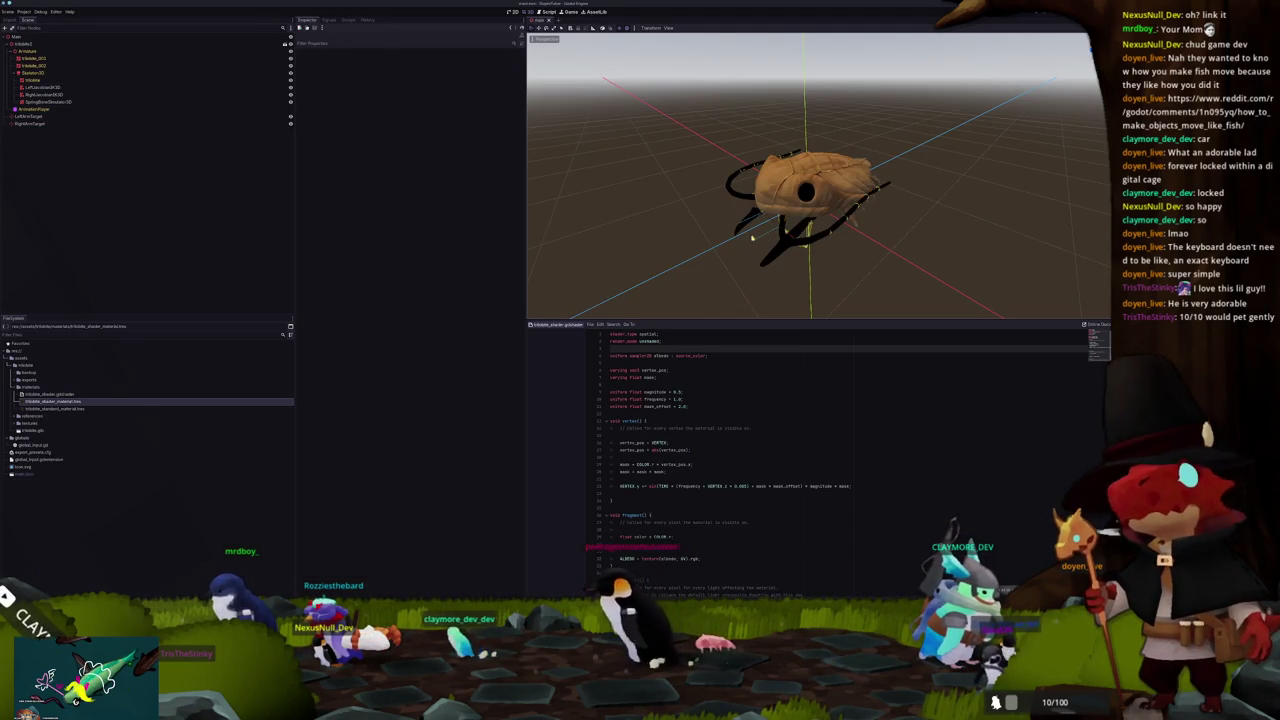
# Step: Frame tribble_001 in the Godot viewport, select tribble_002, then return to Blender
pyautogui.click(40, 58)
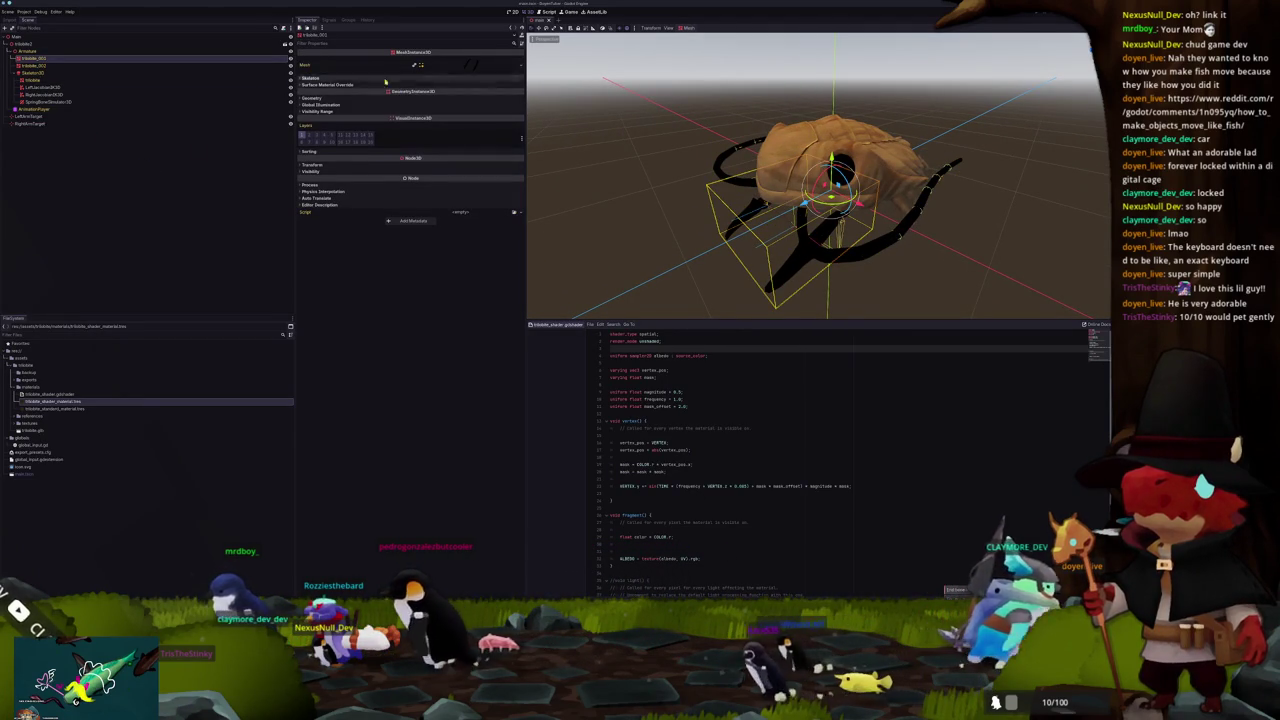
pyautogui.press('f')
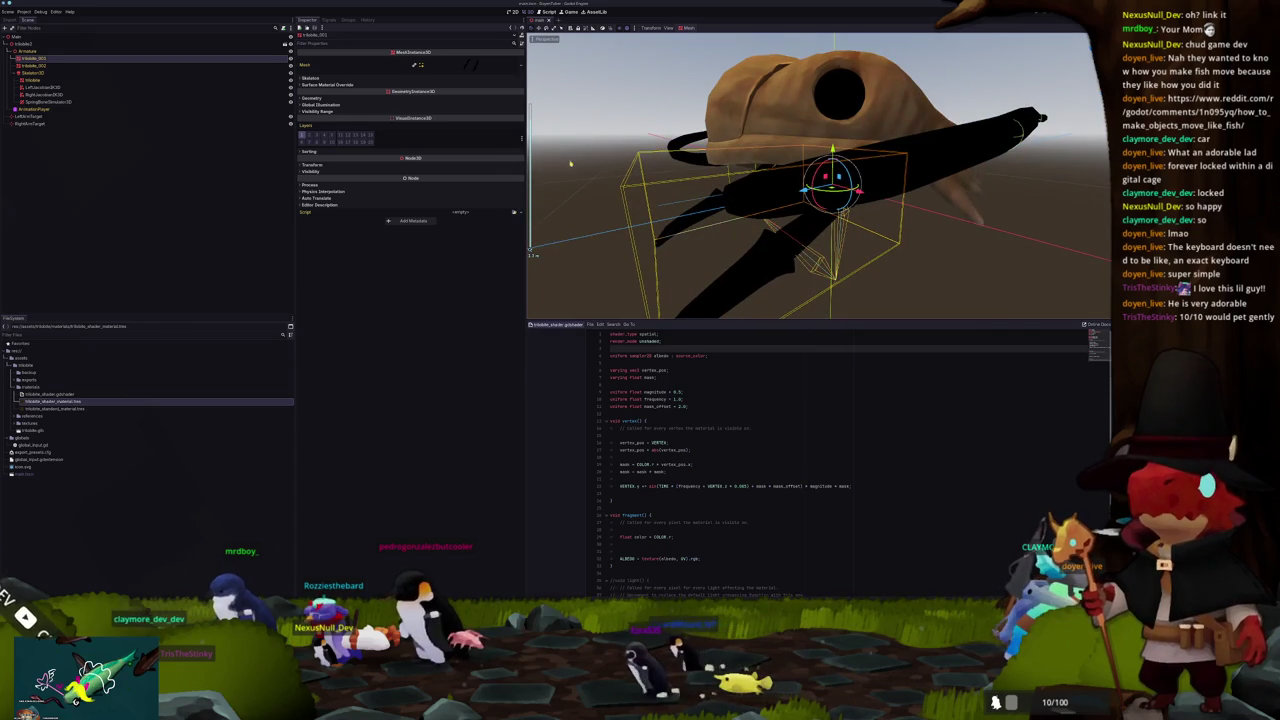
pyautogui.click(33, 65)
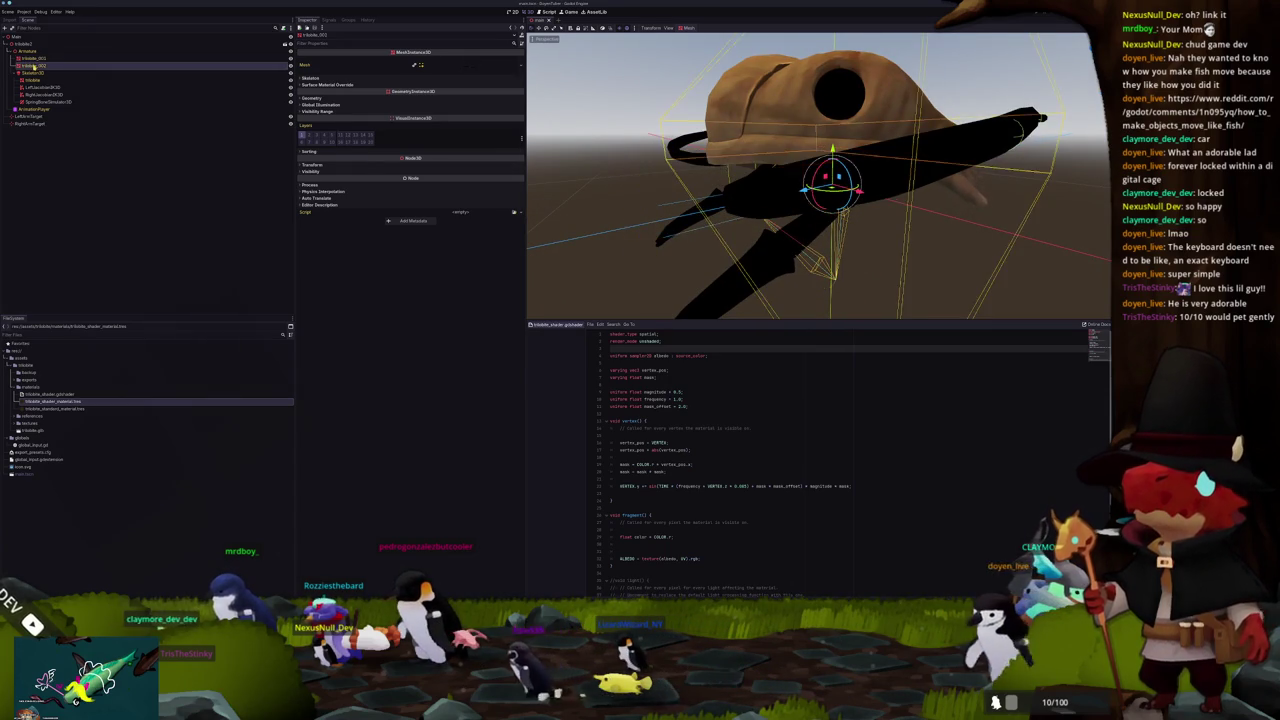
pyautogui.hotkey('alt', 'Tab')
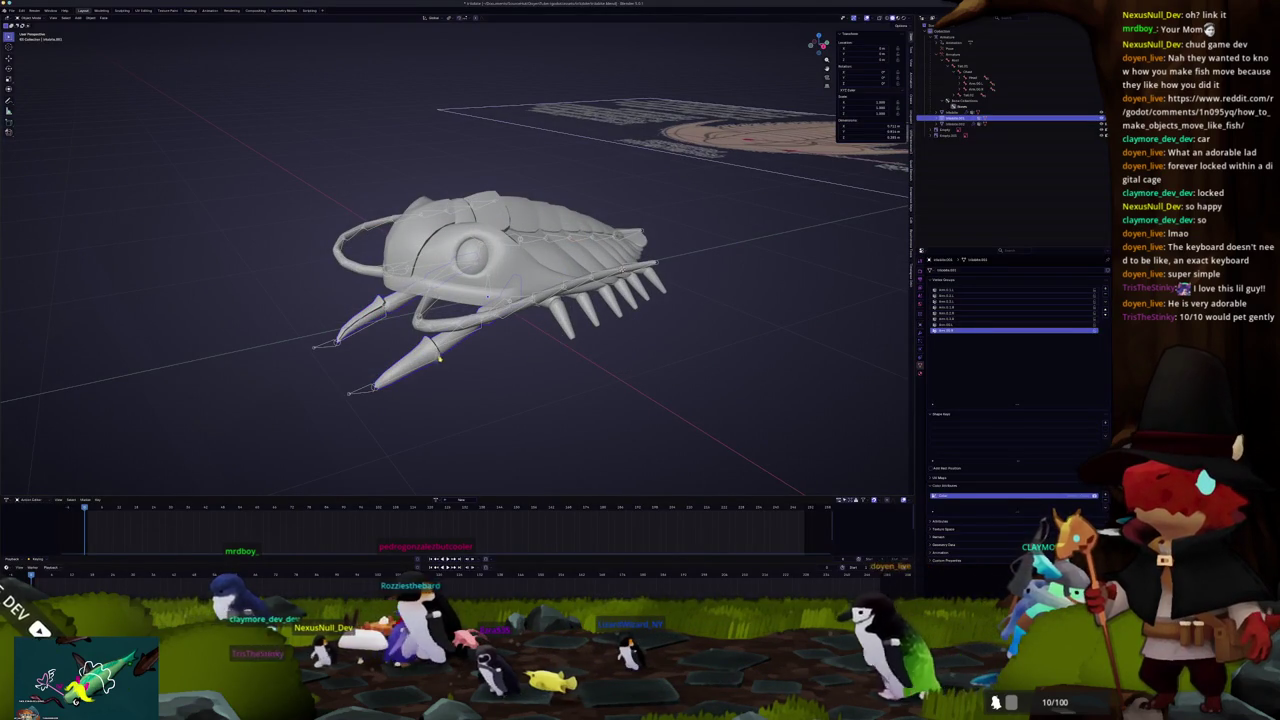
# Step: Remove the duplicate Armature modifier from the fin mesh and select another mesh part
pyautogui.click(920, 308)
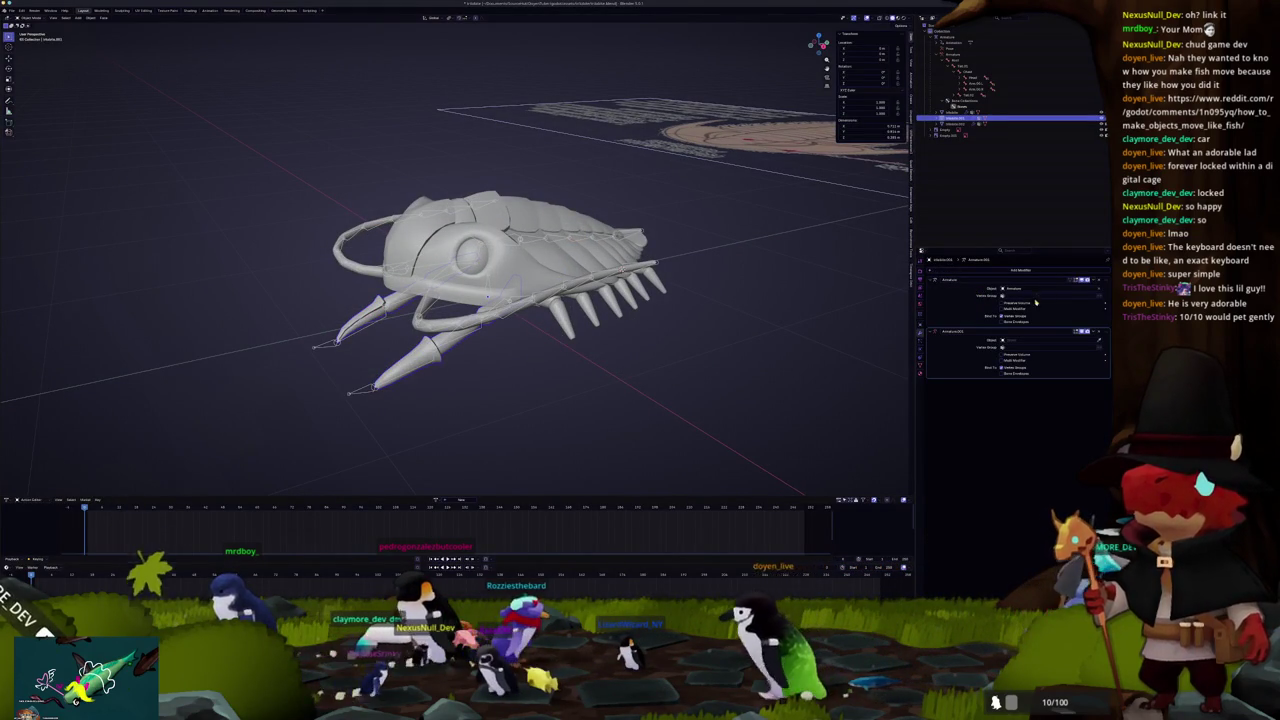
pyautogui.click(1098, 331)
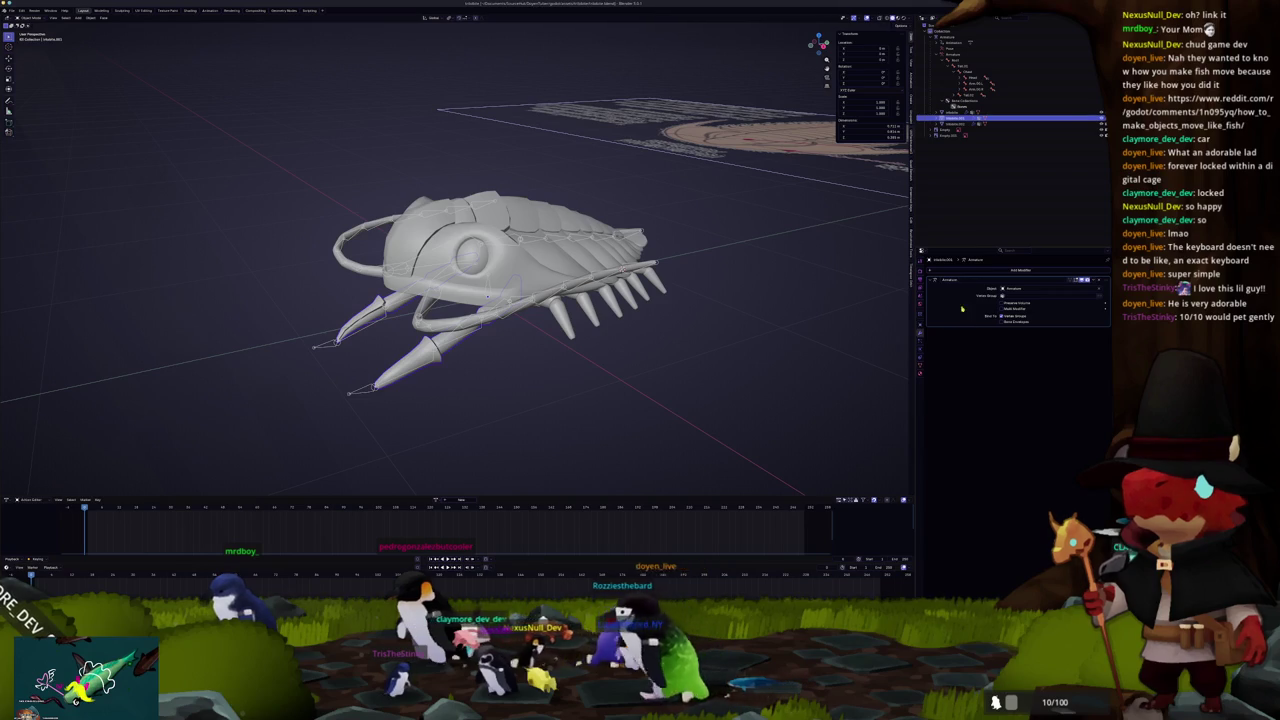
pyautogui.click(955, 124)
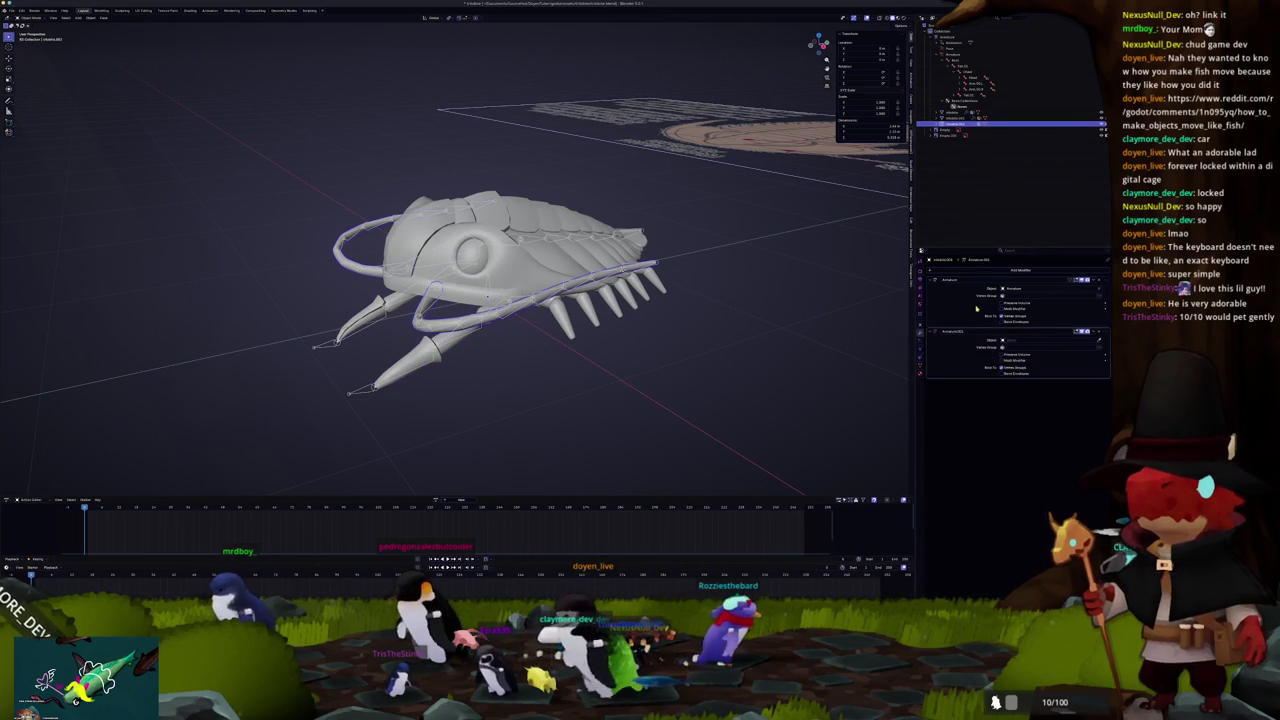
pyautogui.scroll(2, 689, 352)
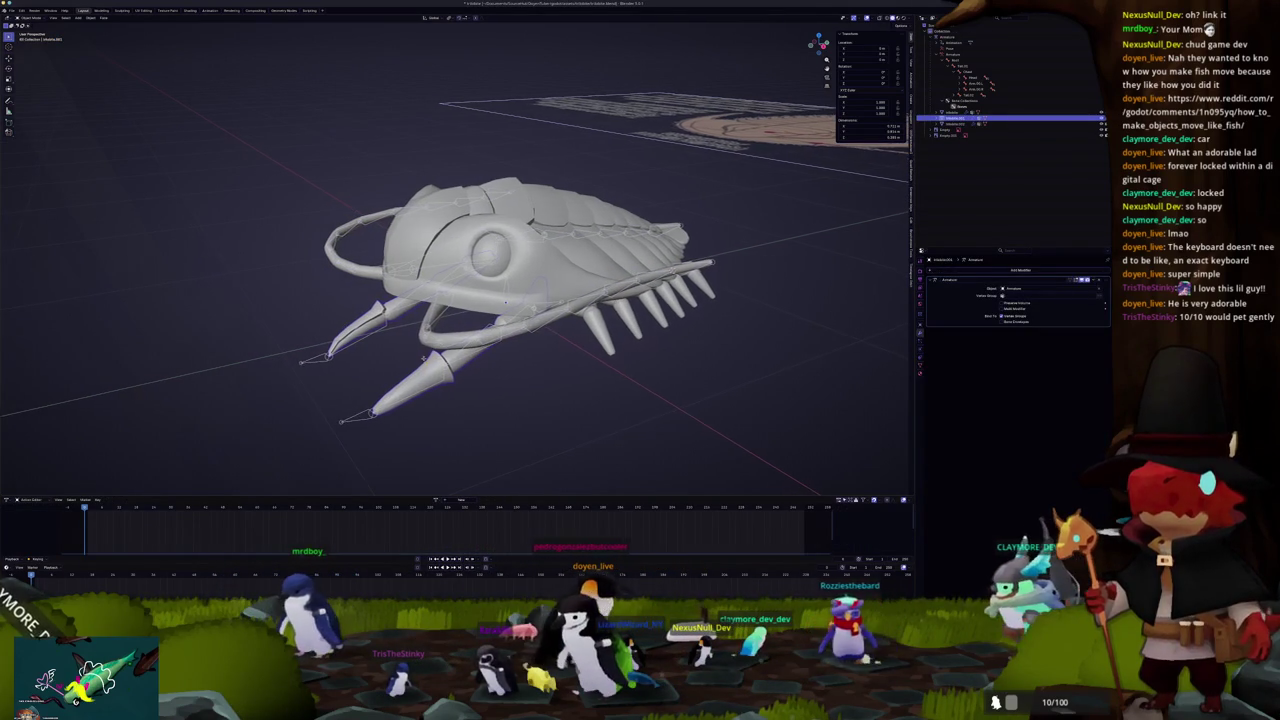
# Step: Parent the mesh to the armature With Automatic Weights, then select the whole rigged model
pyautogui.keyDown('shift'); pyautogui.click(358, 418); pyautogui.keyUp('shift')
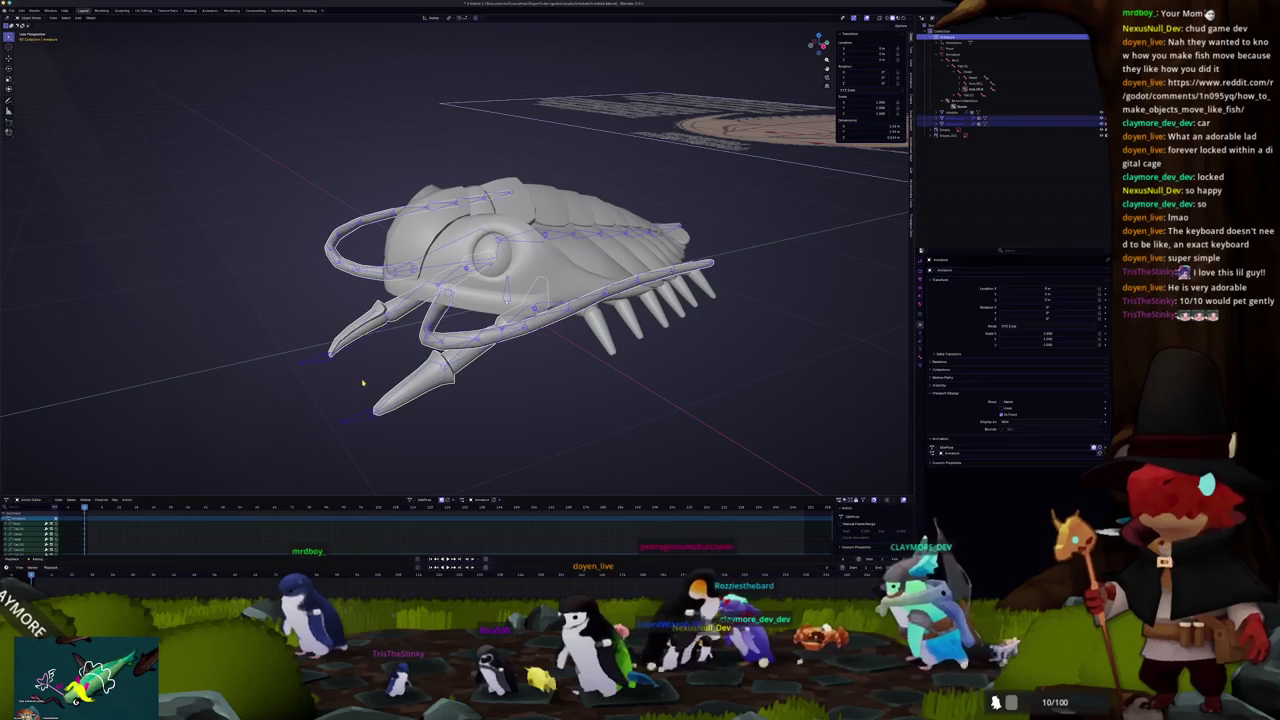
pyautogui.hotkey('ctrl', 'p')
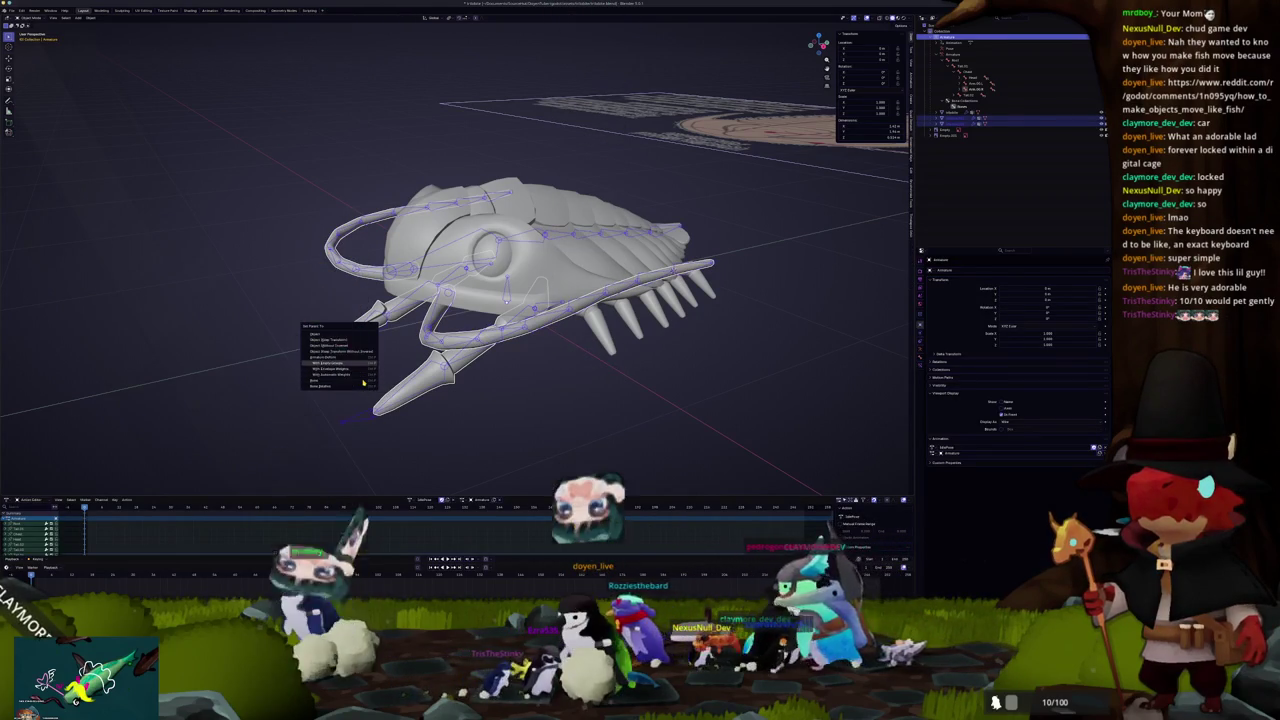
pyautogui.click(363, 381)
pyautogui.scroll(-5, 509, 367)
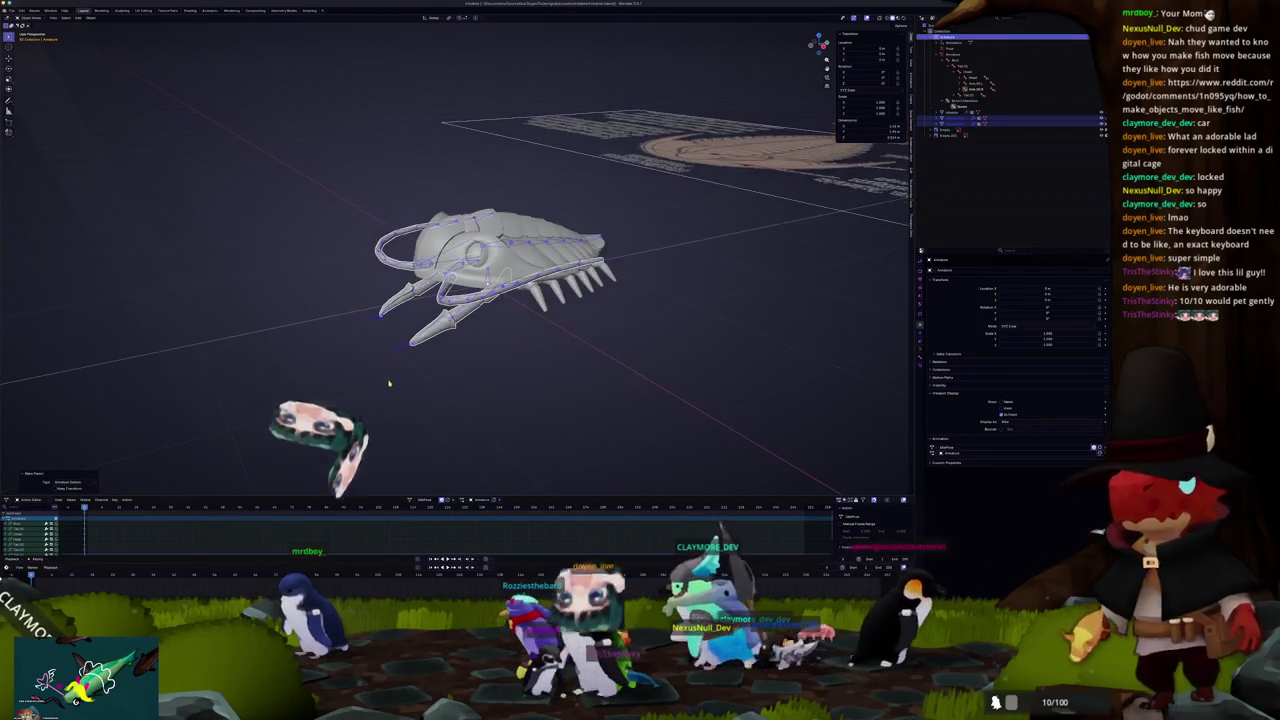
pyautogui.moveTo(509, 367)
pyautogui.mouseDown()
pyautogui.moveTo(310, 125)
pyautogui.moveTo(313, 207)
pyautogui.mouseUp()
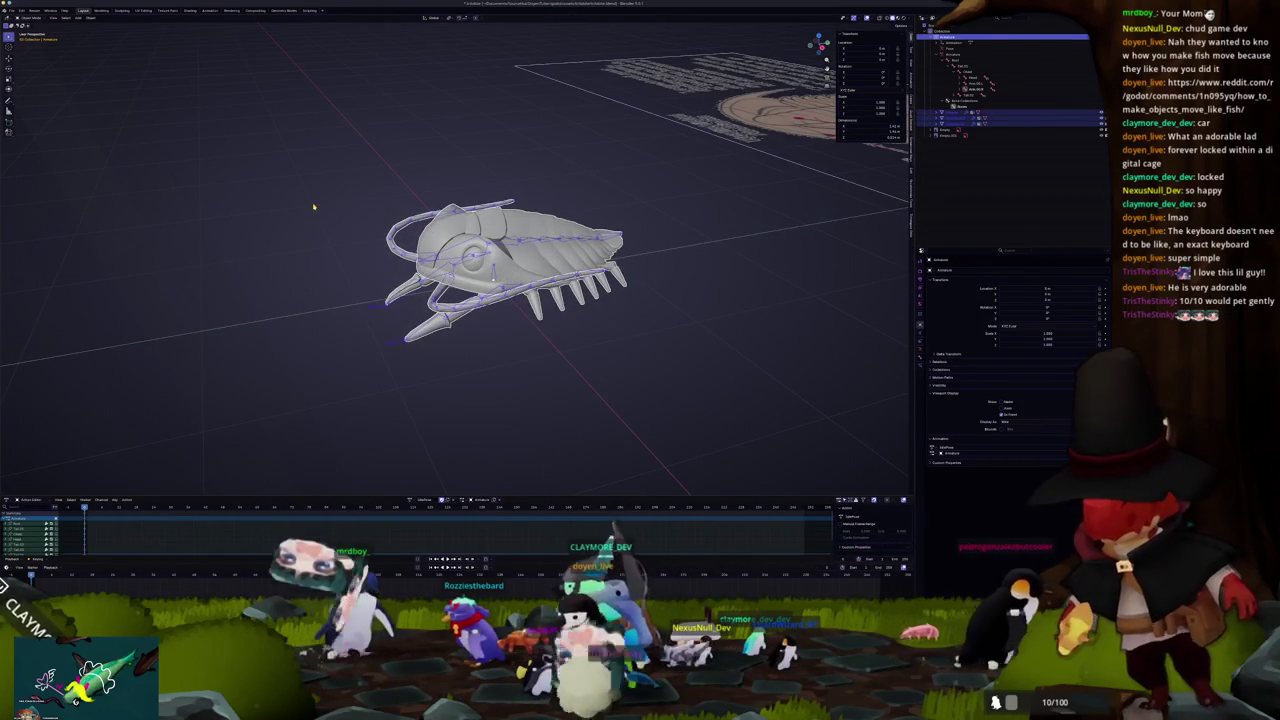
# Step: Export the rigged fish as glTF 2.0 and move over to Godot
pyautogui.click(11, 10)
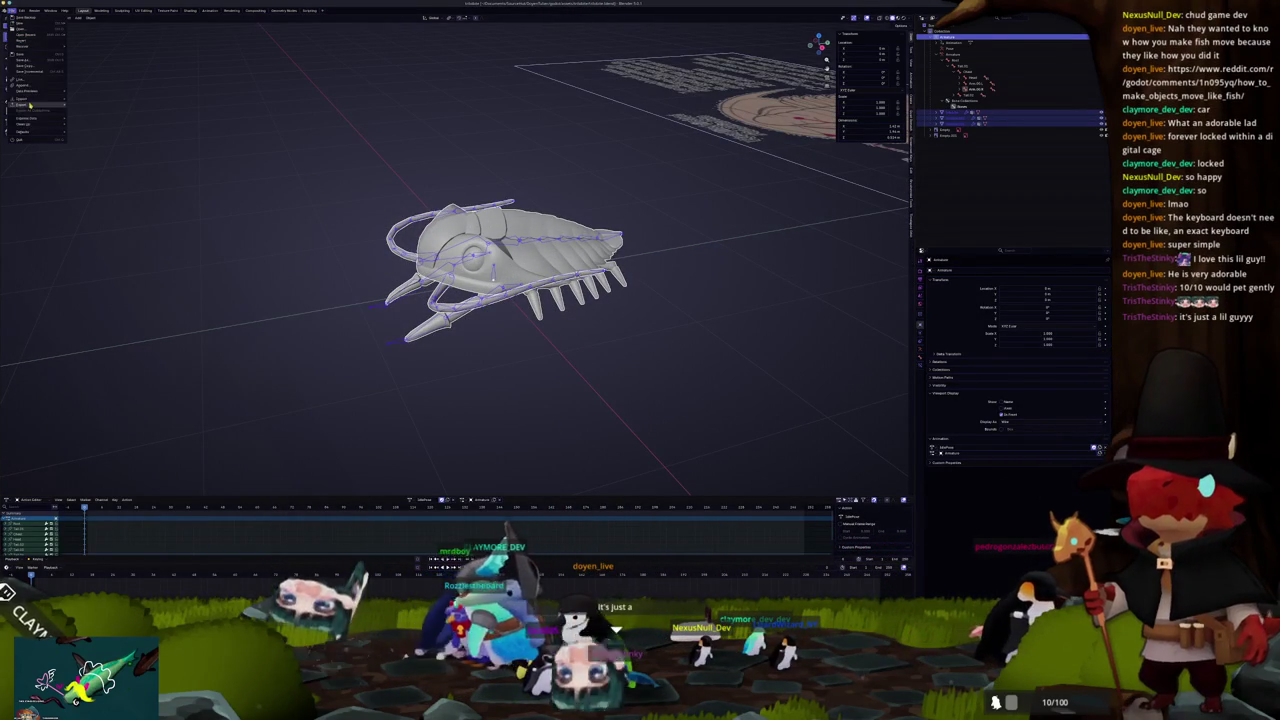
pyautogui.moveTo(30, 104)
pyautogui.click(91, 156)
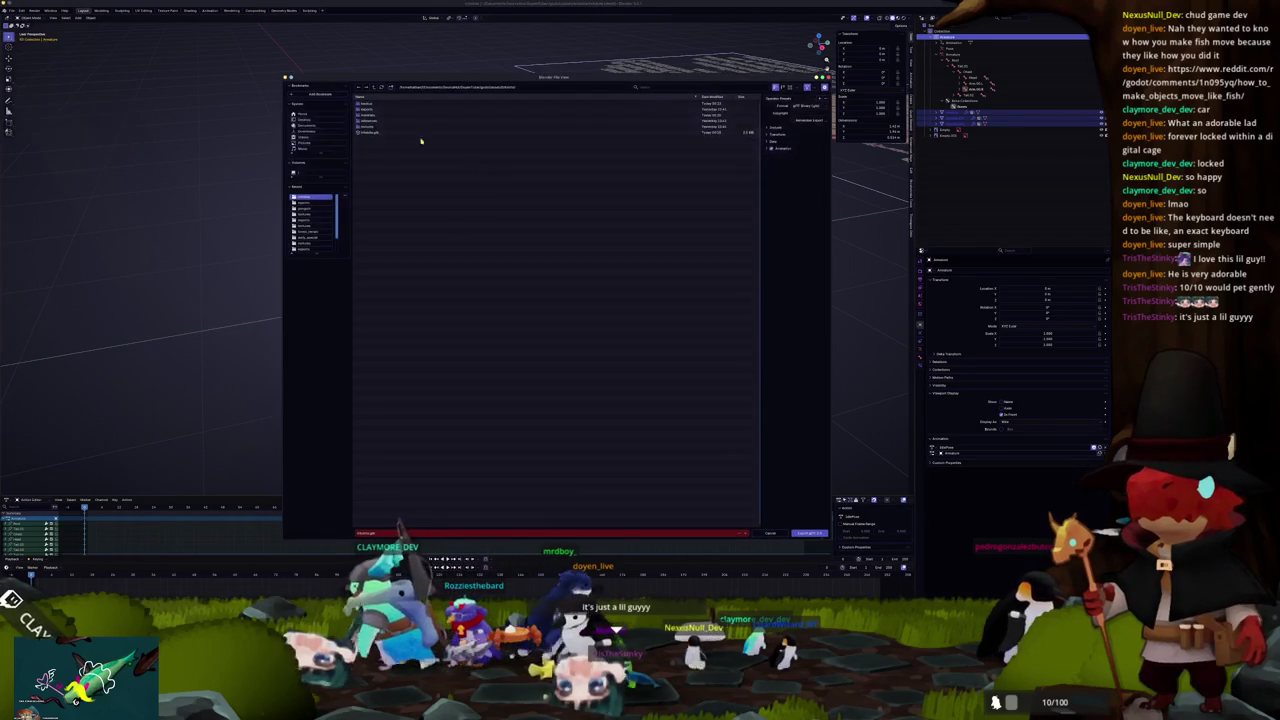
pyautogui.click(808, 533)
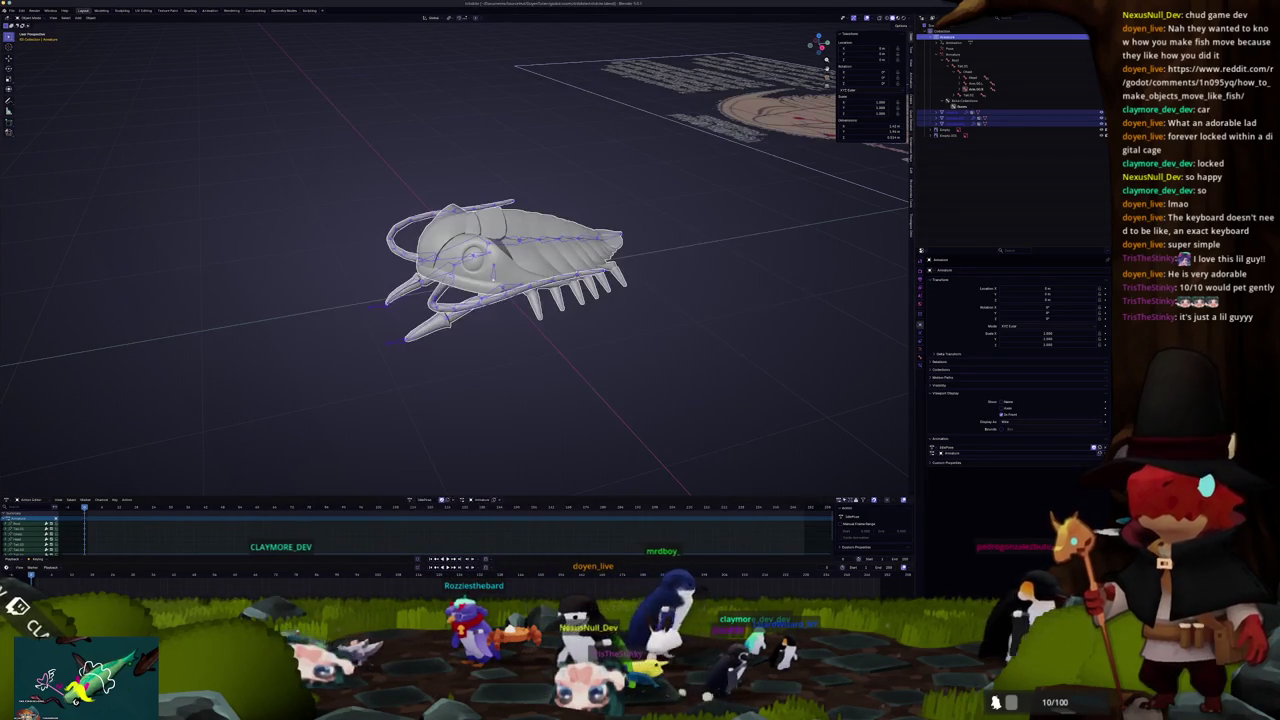
pyautogui.hotkey('alt', 'Tab')
pyautogui.scroll(-5, 676, 213)
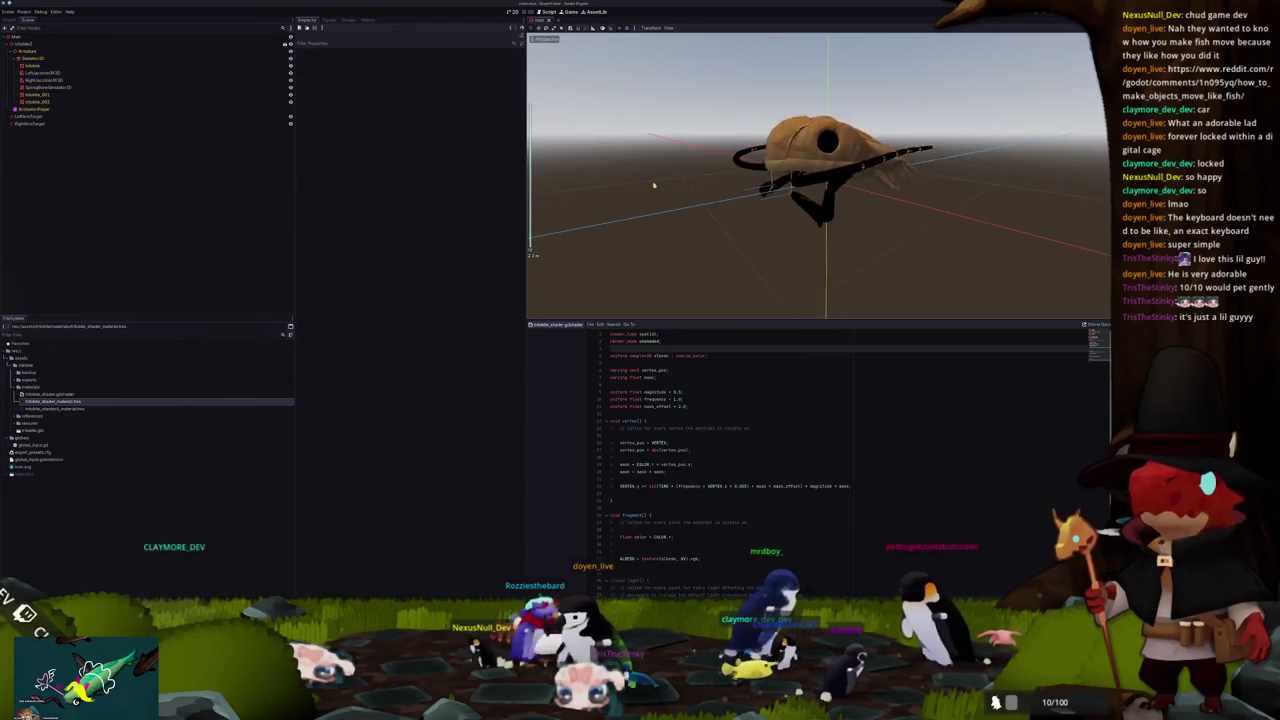
# Step: Set the first fish mesh's Material Override to the second trilobite material
pyautogui.scroll(4, 676, 213)
pyautogui.scroll(5, 749, 229)
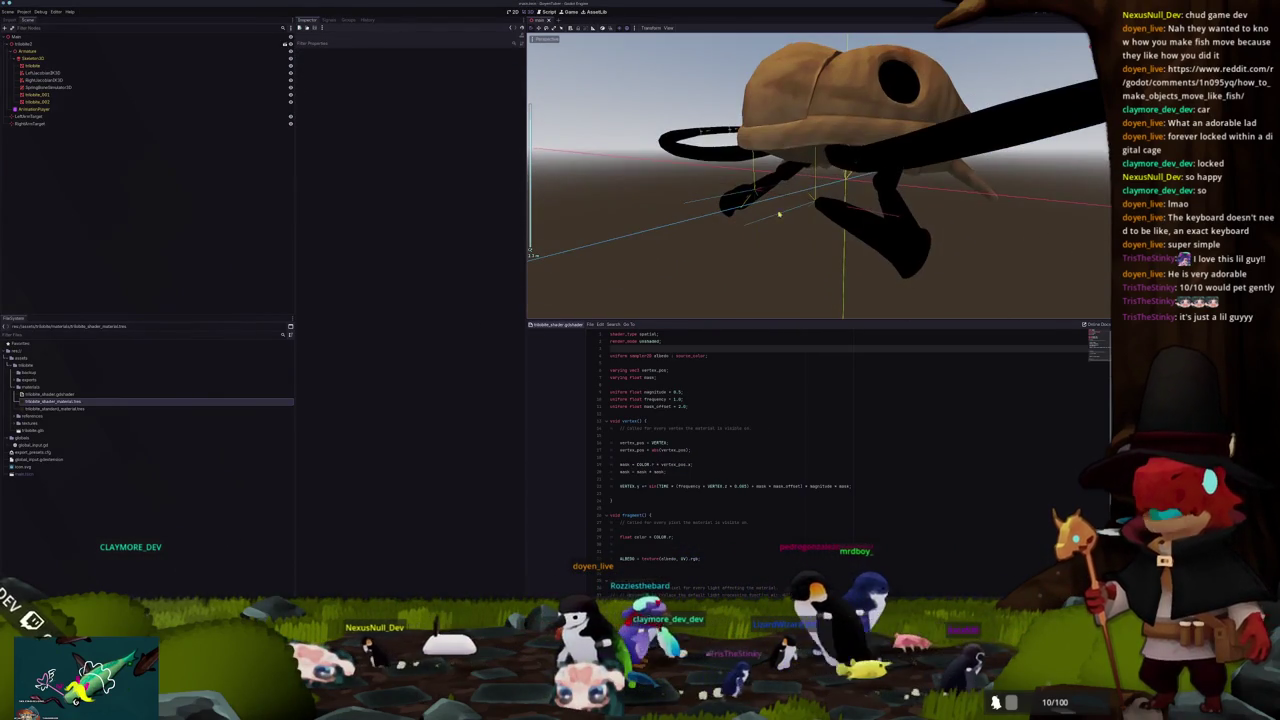
pyautogui.click(860, 152)
pyautogui.scroll(-3, 860, 152)
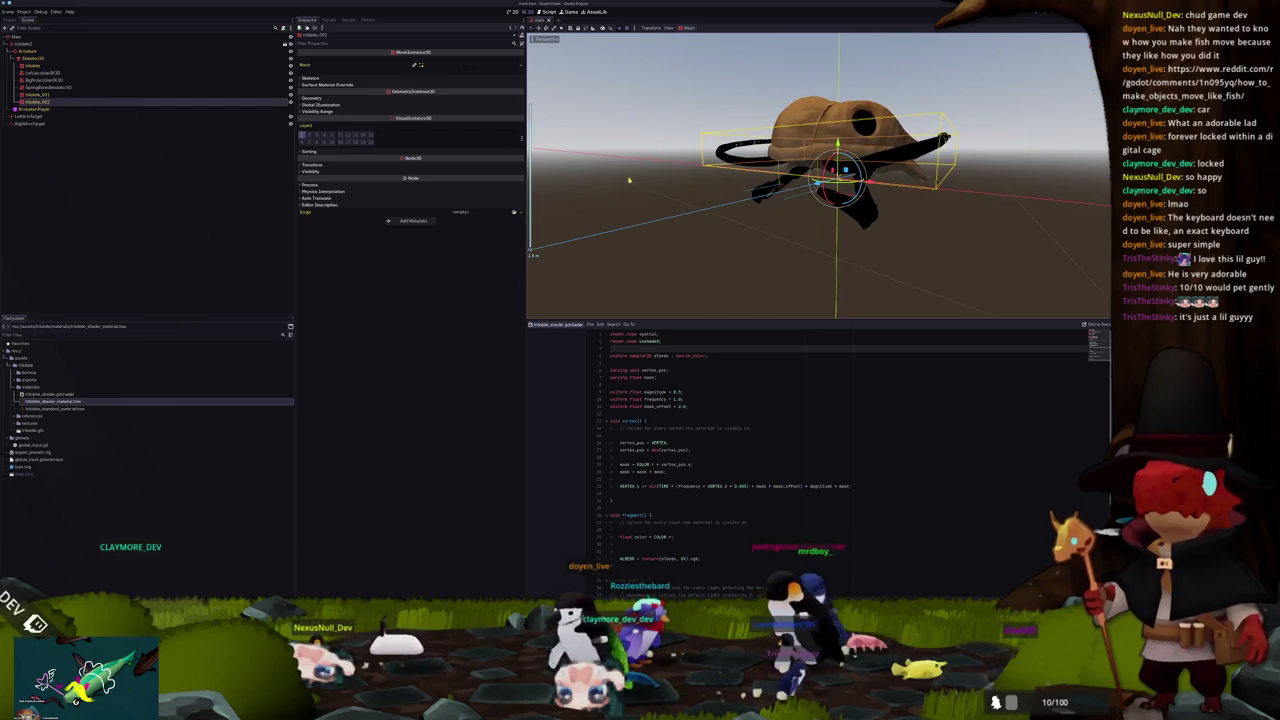
pyautogui.click(327, 98)
pyautogui.click(514, 107)
pyautogui.click(515, 165)
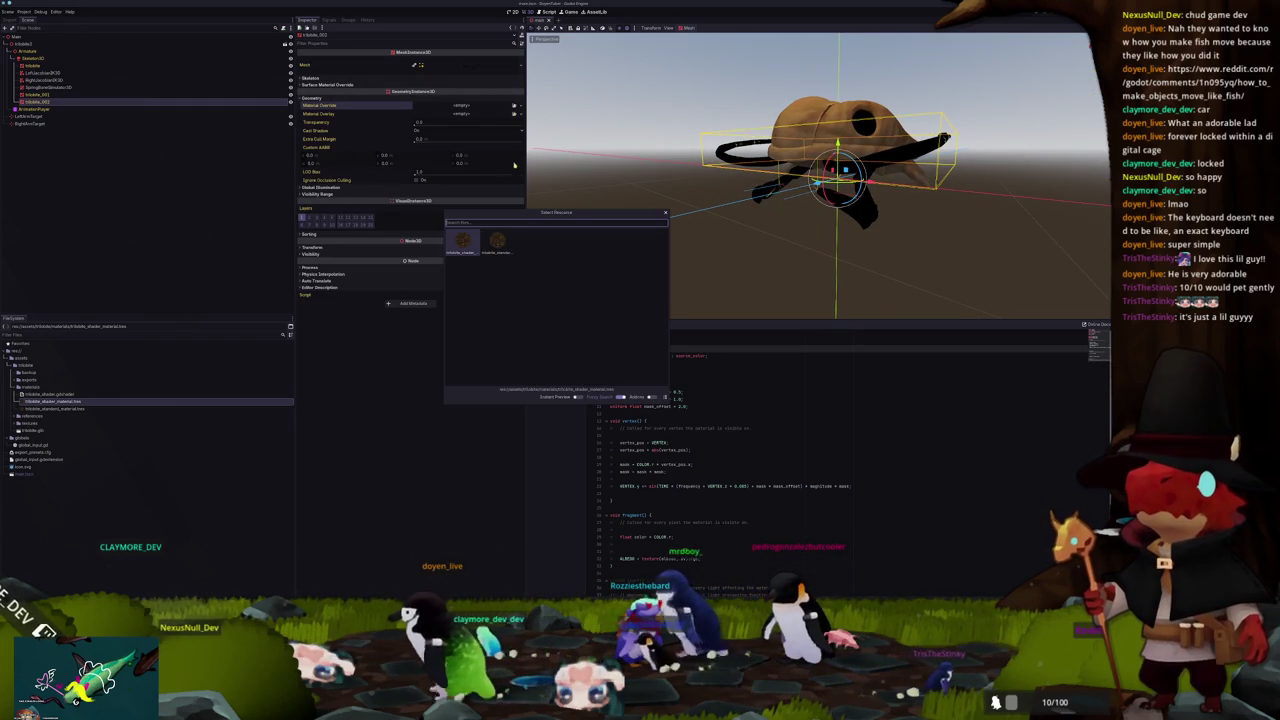
pyautogui.click(499, 249)
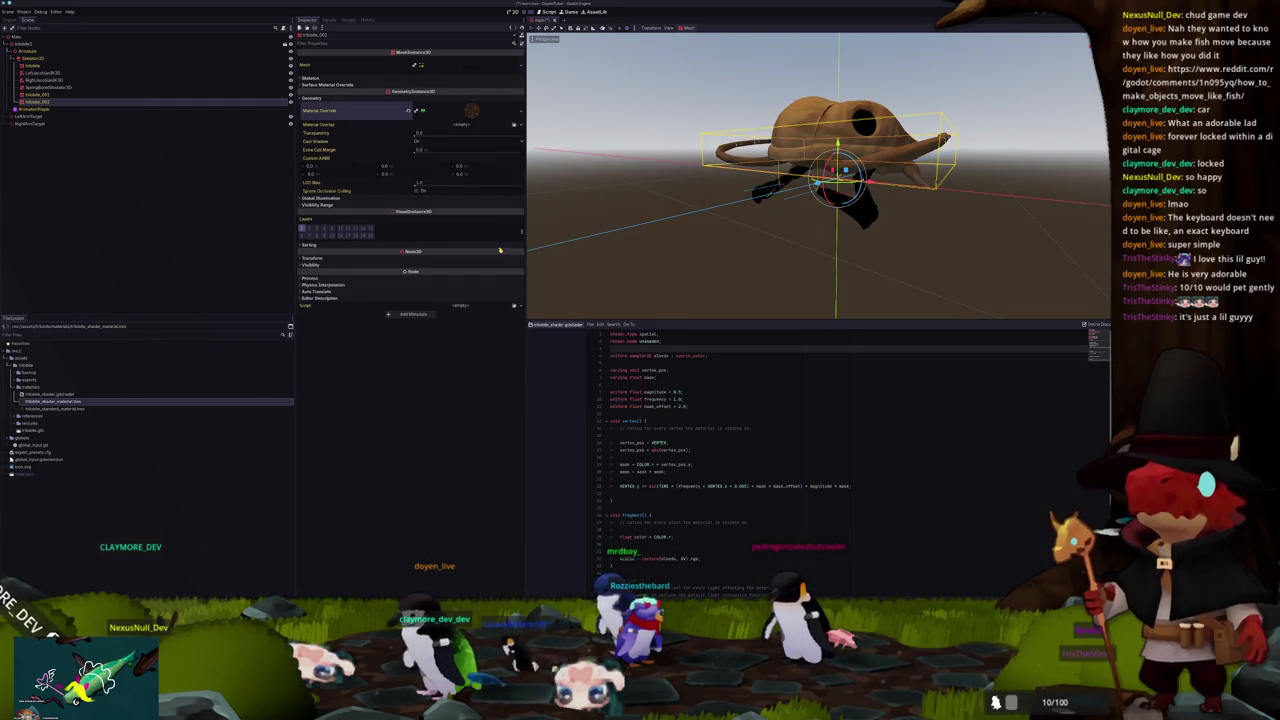
pyautogui.moveTo(575, 222); pyautogui.dragTo(562, 213)
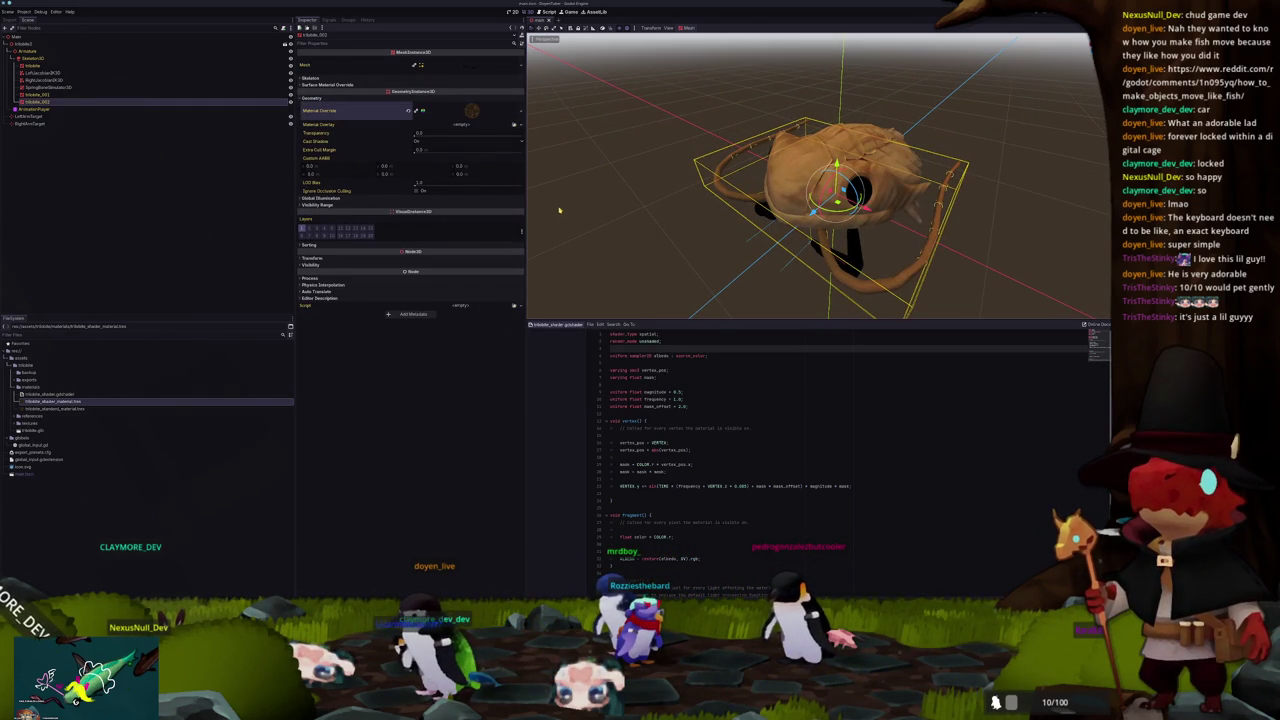
pyautogui.click(470, 112)
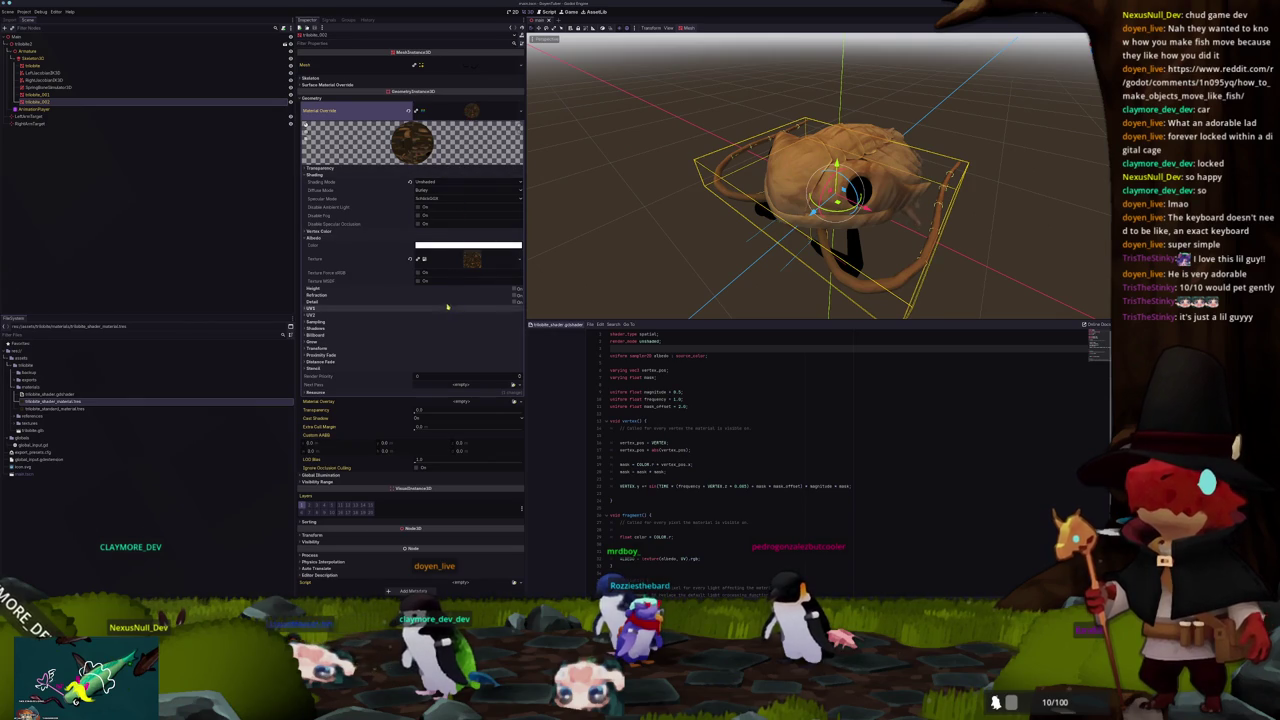
# Step: Apply the same trilobite material override to another mesh part
pyautogui.click(355, 97)
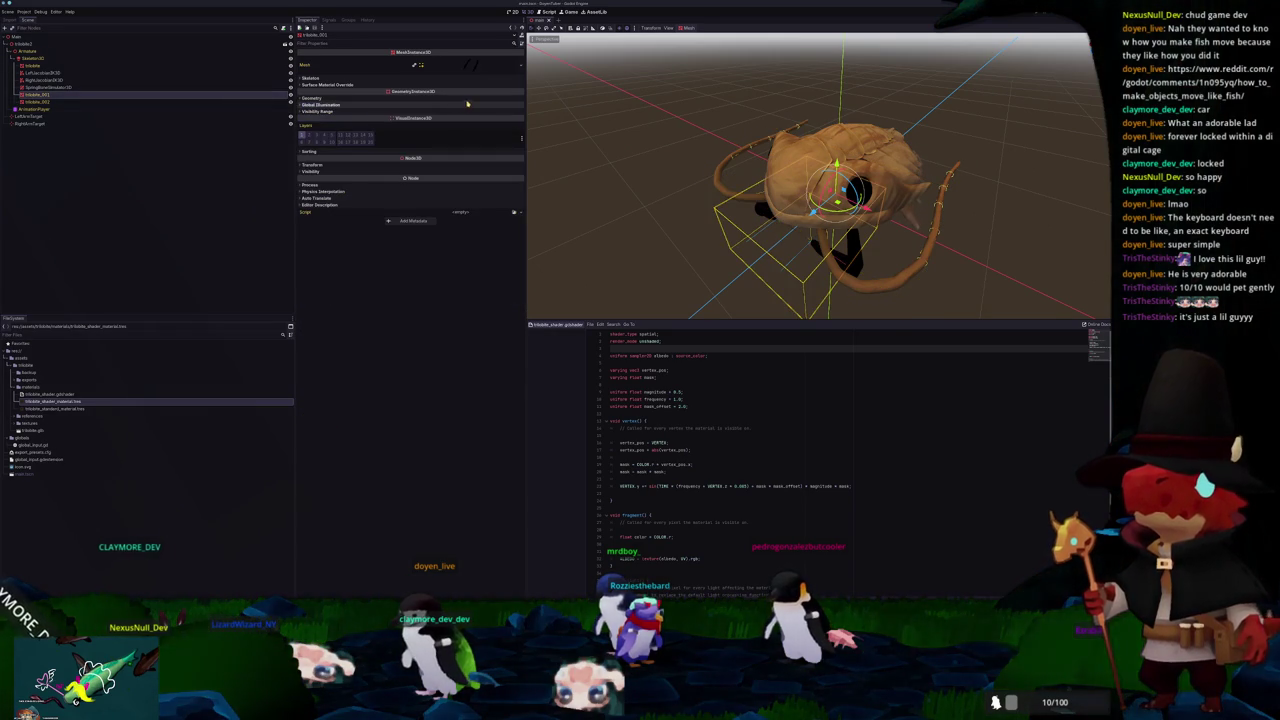
pyautogui.click(466, 99)
pyautogui.click(498, 143)
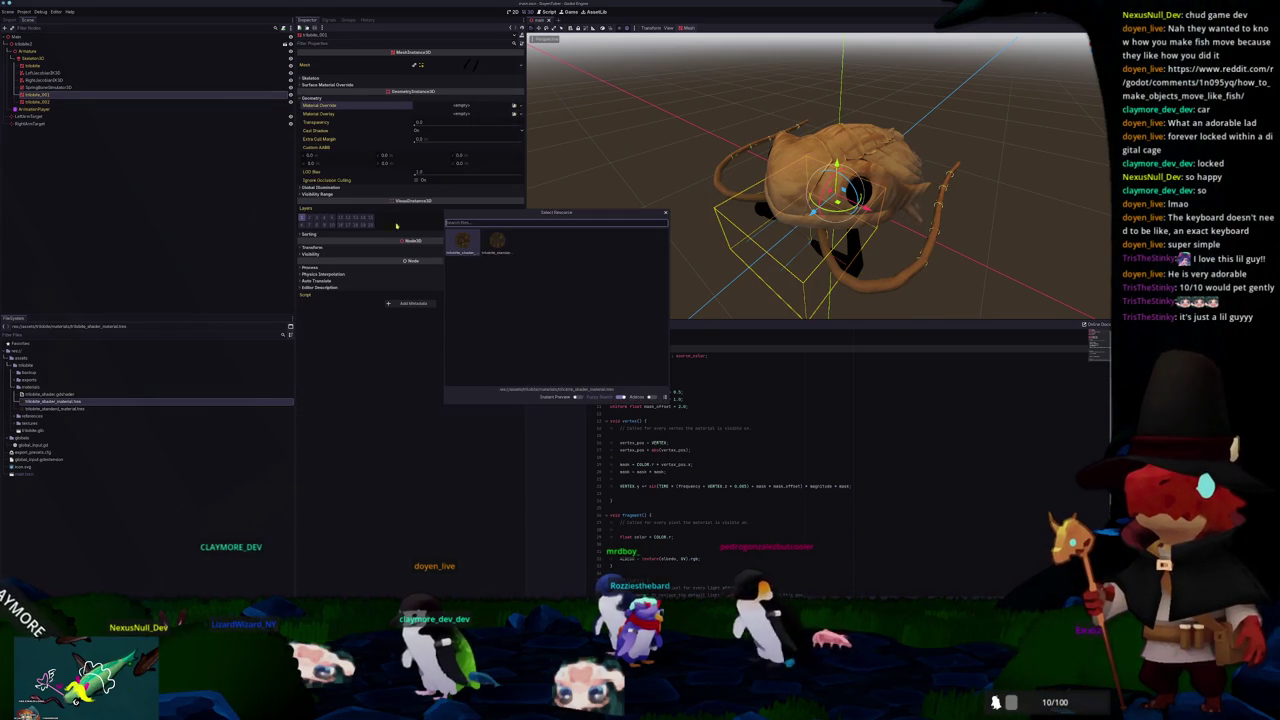
pyautogui.doubleClick(498, 243)
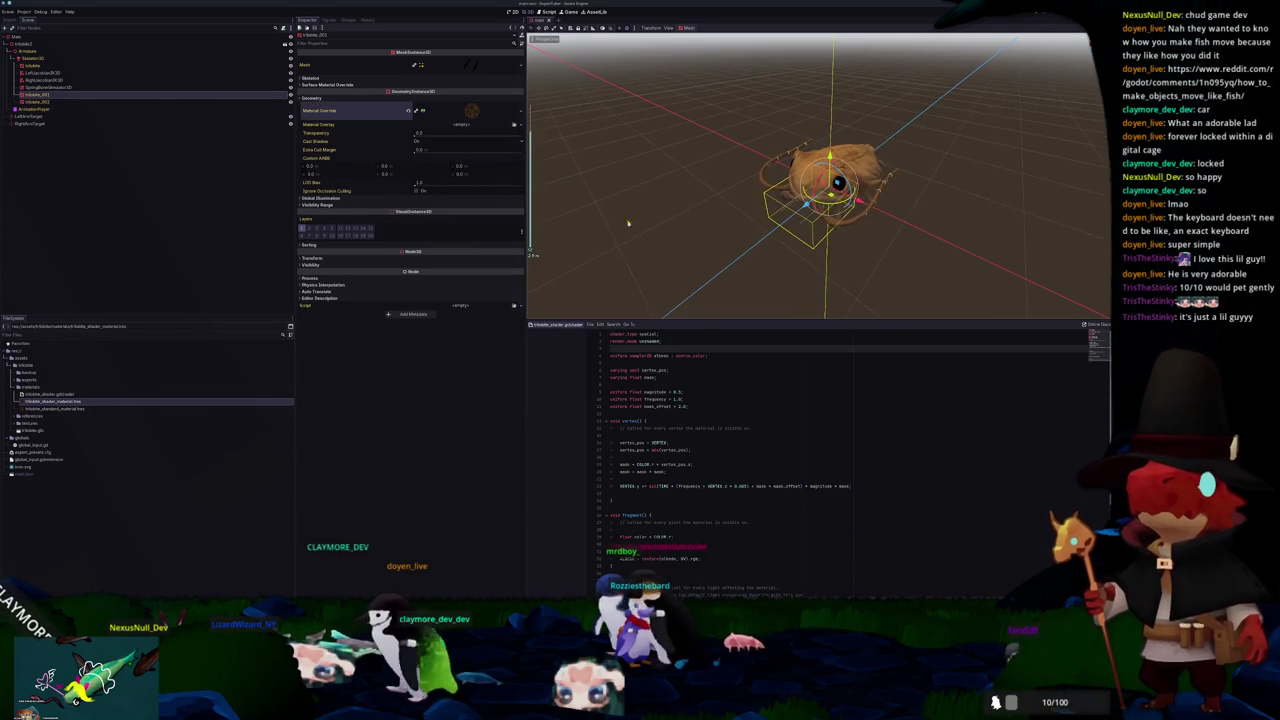
# Step: Rotate the Skeleton3D about 47 degrees to test deformation, then return to Blender
pyautogui.click(55, 59)
pyautogui.scroll(5, 820, 180)
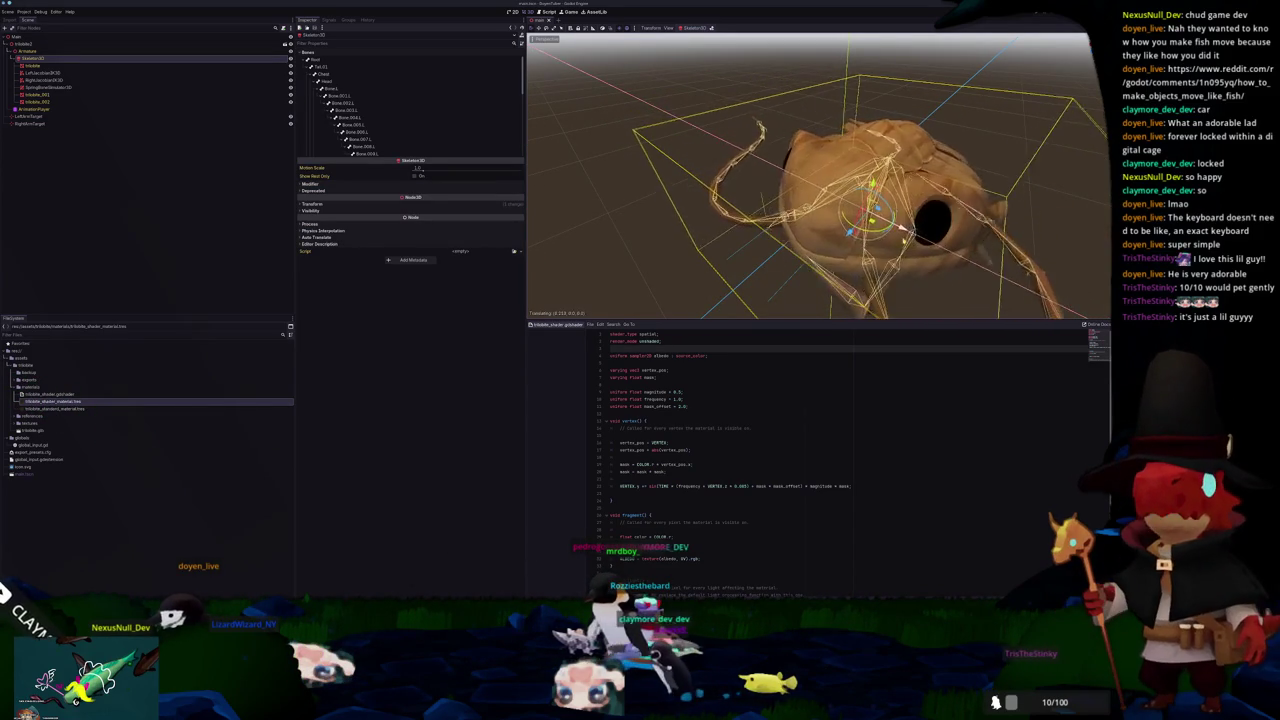
pyautogui.moveTo(902, 247)
pyautogui.mouseDown()
pyautogui.moveTo(838, 182)
pyautogui.moveTo(757, 247)
pyautogui.moveTo(637, 269)
pyautogui.moveTo(686, 271)
pyautogui.moveTo(667, 282)
pyautogui.mouseUp()
pyautogui.click(699, 267)
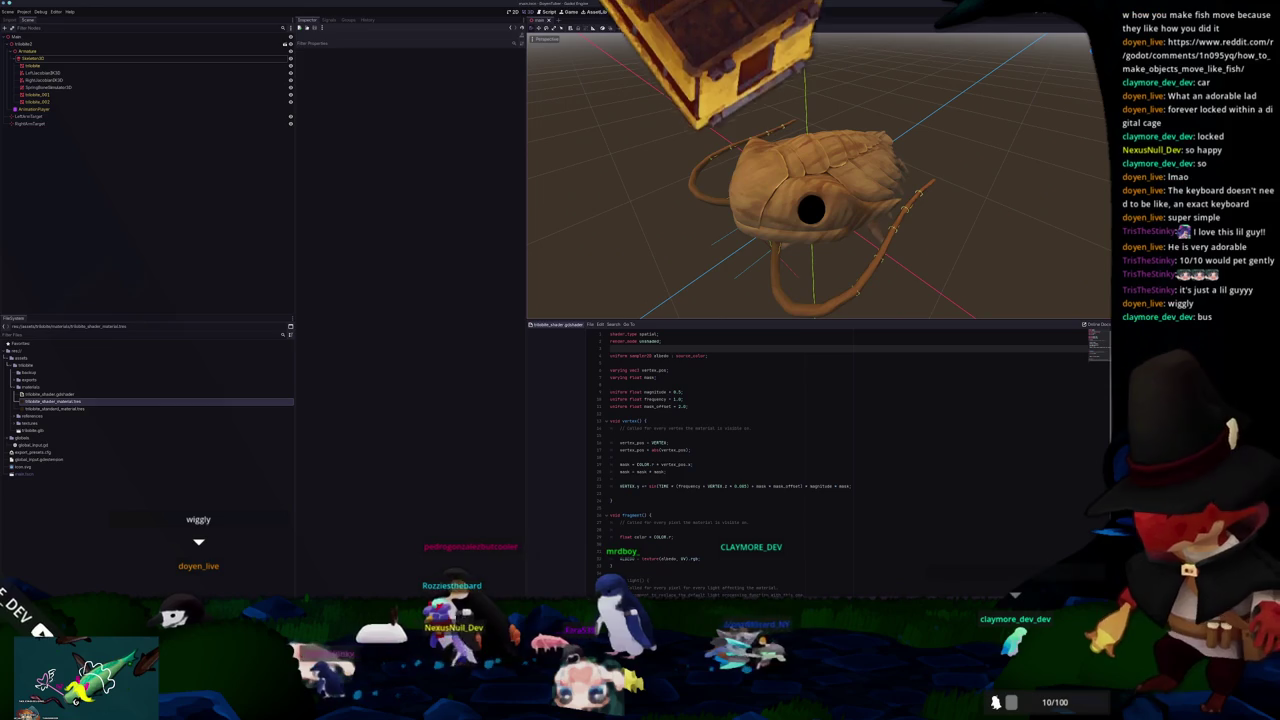
pyautogui.hotkey('alt', 'Tab')
pyautogui.moveTo(488, 399); pyautogui.dragTo(558, 388)
# Step: In side view, rotate the drooping limb bone so it lies straight
pyautogui.press('KP_3')
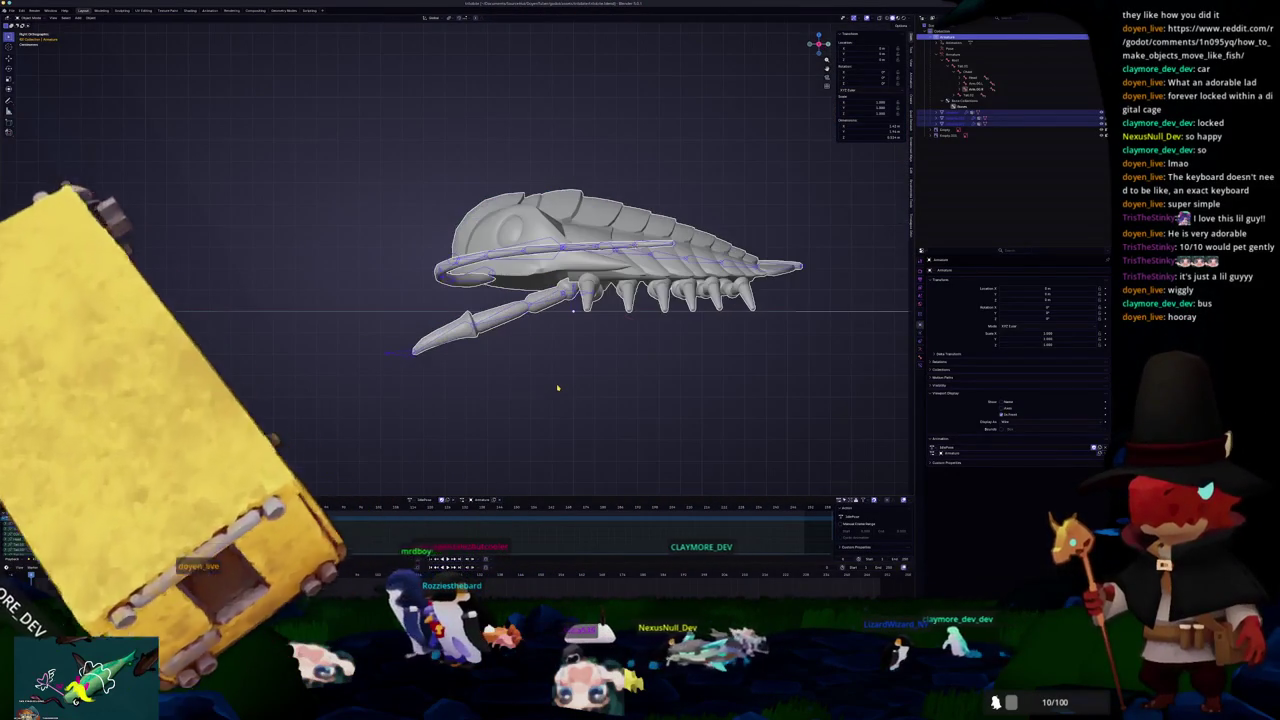
pyautogui.scroll(3, 558, 388)
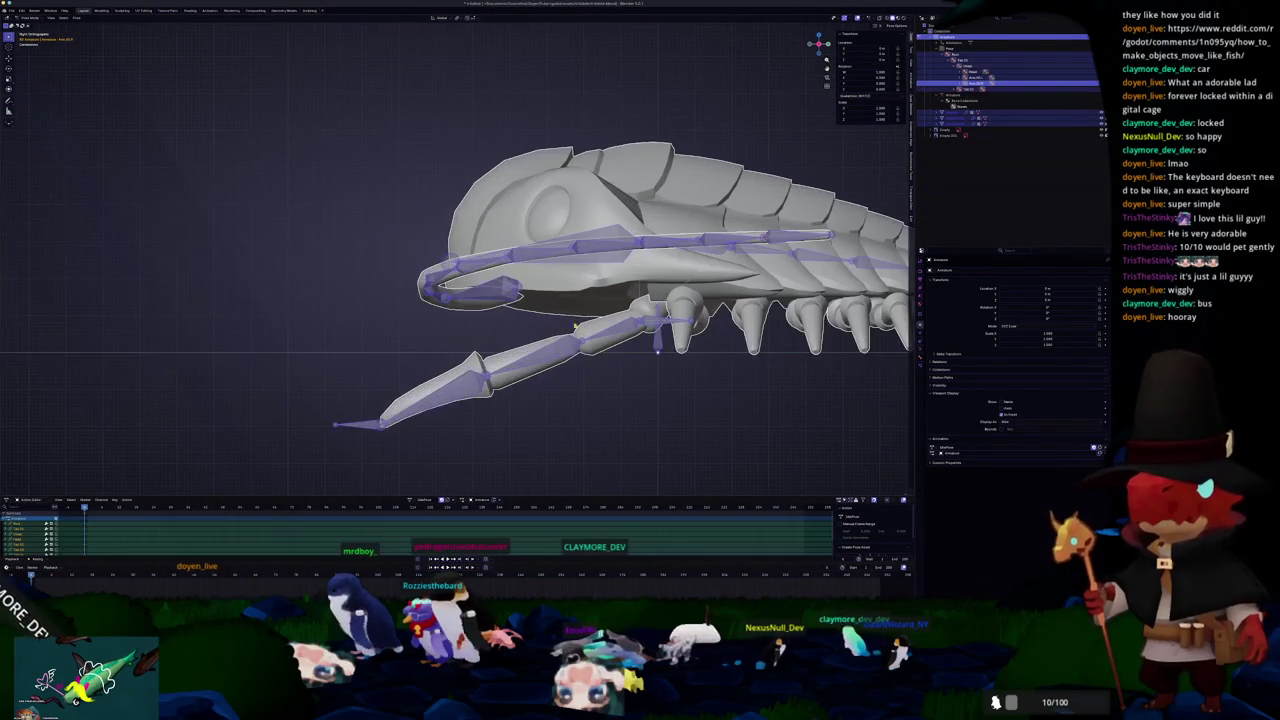
pyautogui.click(617, 355)
pyautogui.press('r')
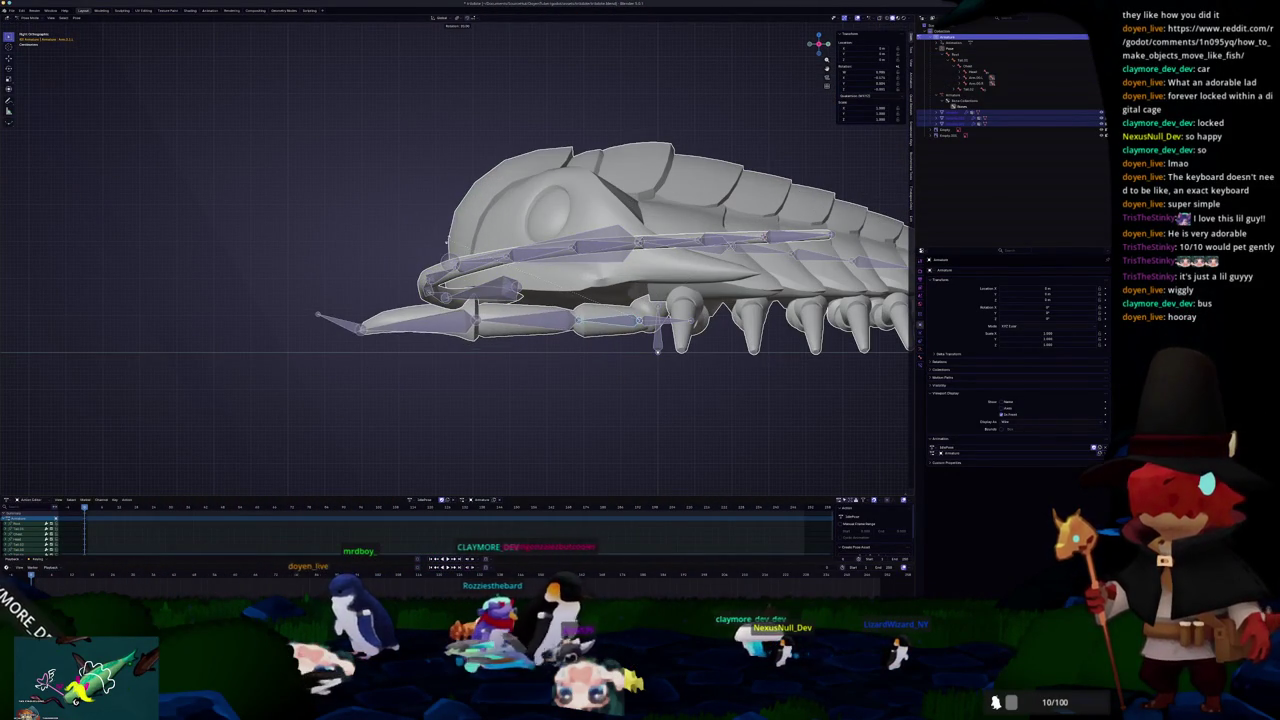
# Step: From the top view, rotate the leg bones outward, then check the pose side-on
pyautogui.press('KP_1')
pyautogui.press('KP_7')
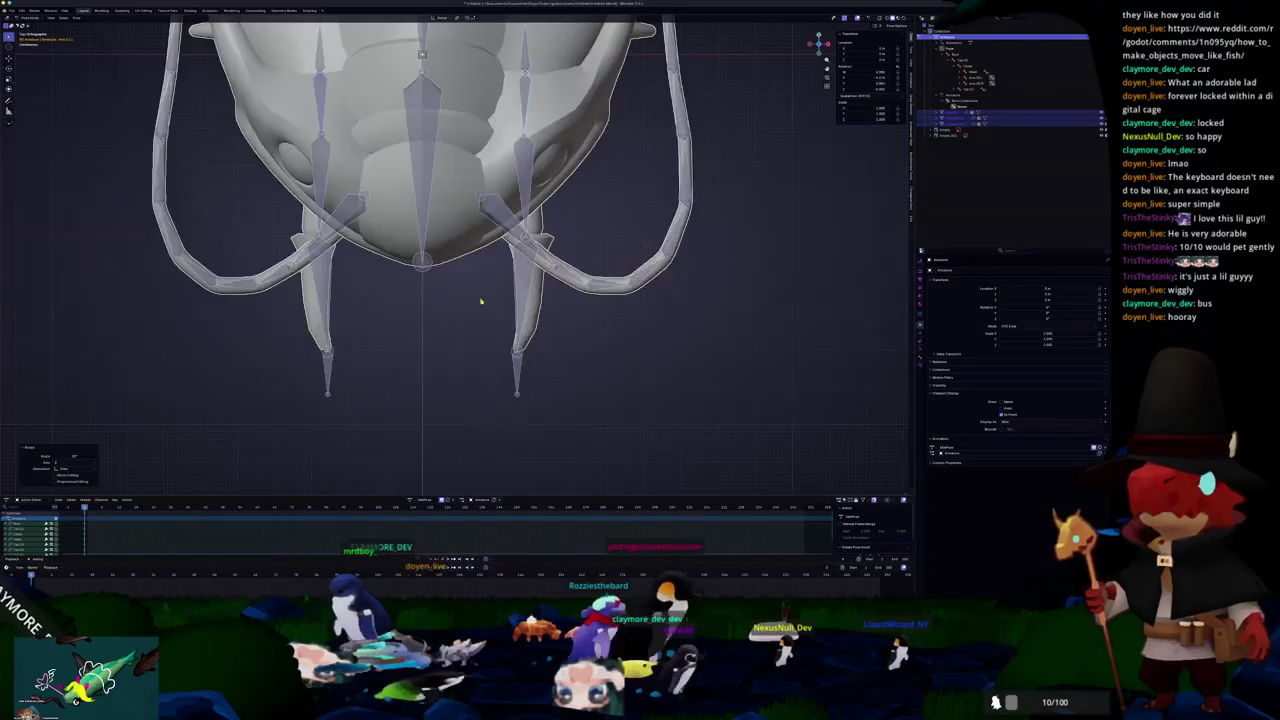
pyautogui.rightClick(586, 150)
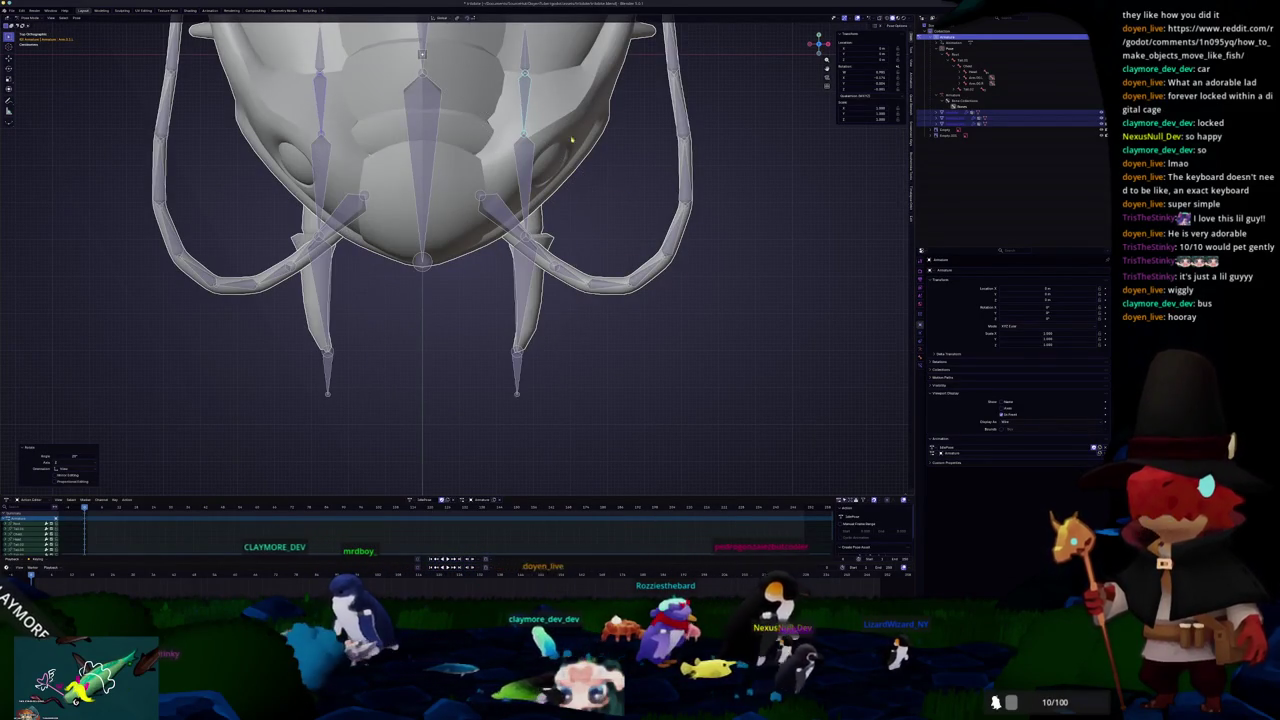
pyautogui.press('KP_8')
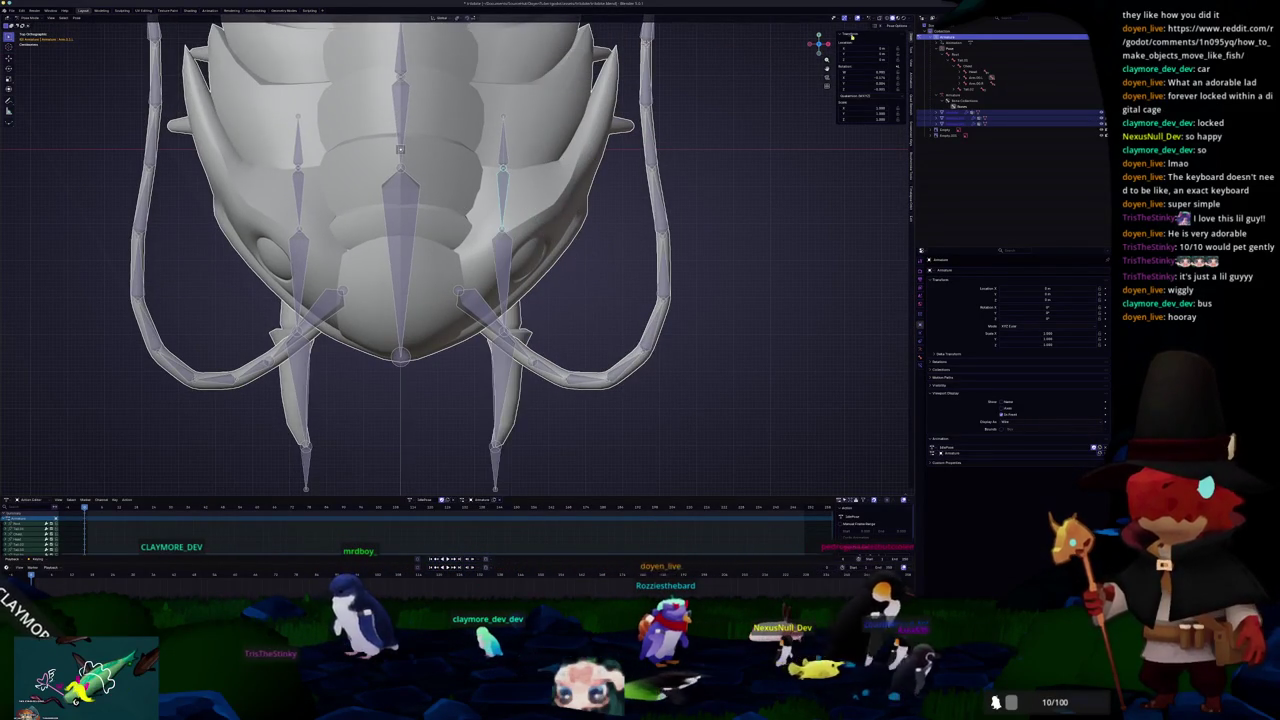
pyautogui.press('r')
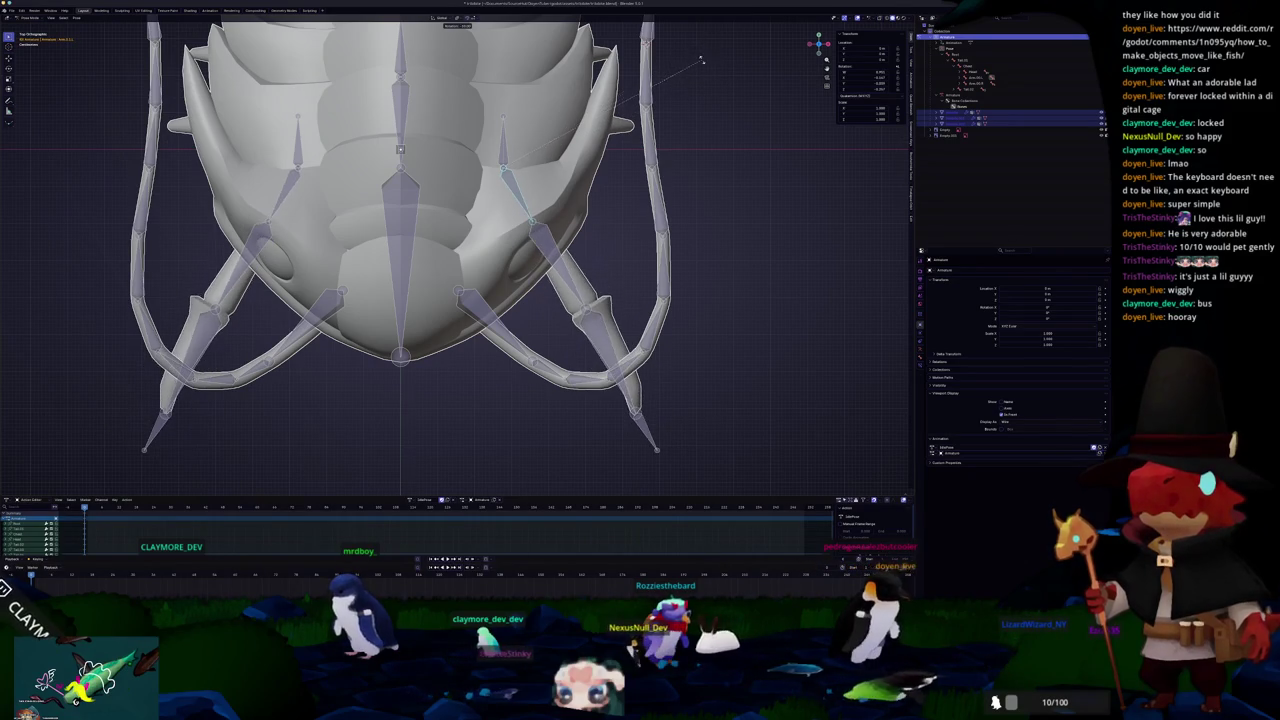
pyautogui.scroll(-5, 600, 286)
pyautogui.moveTo(600, 286); pyautogui.dragTo(574, 270)
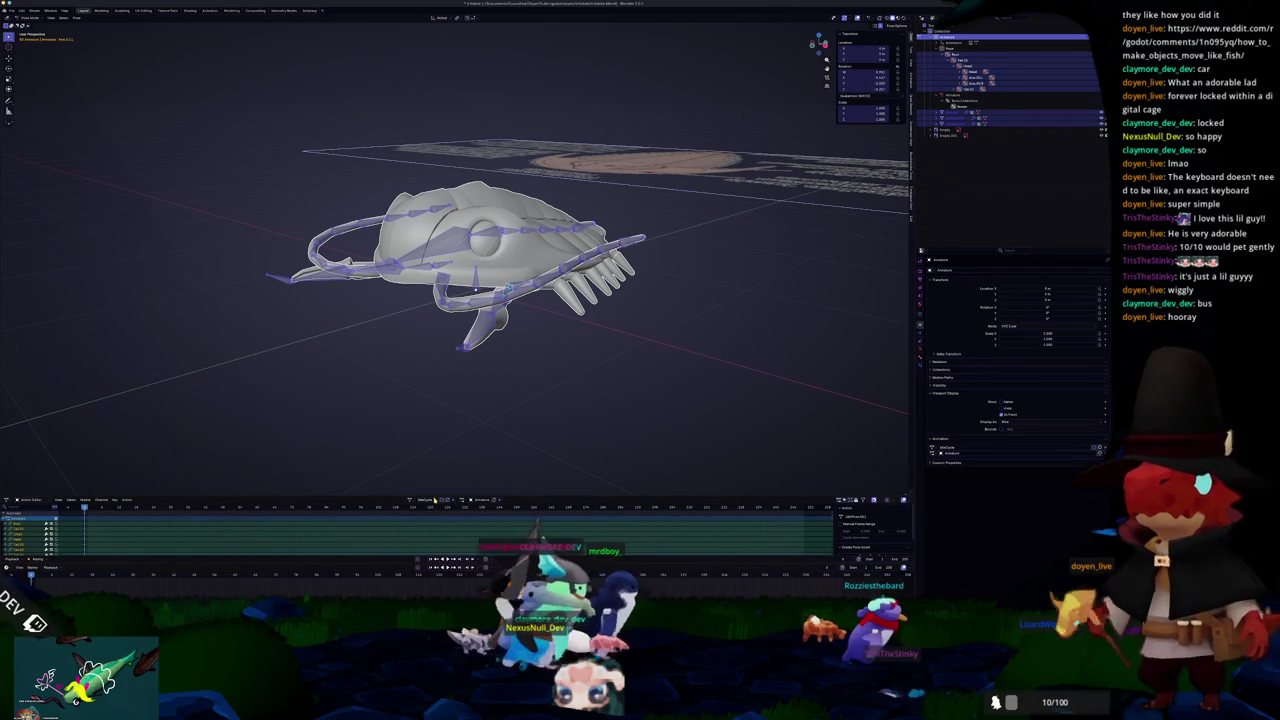
pyautogui.press('KP_3')
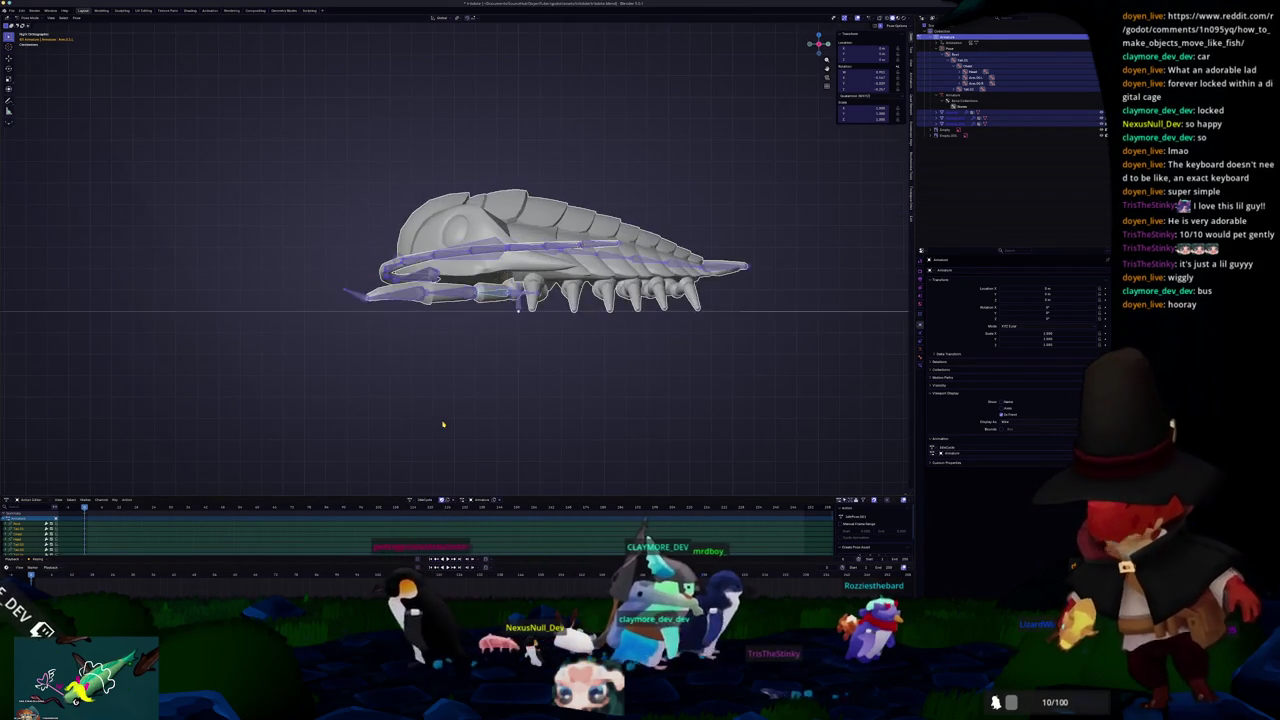
# Step: Raise the selected bones vertically along Z into a new pose
pyautogui.scroll(3, 461, 333)
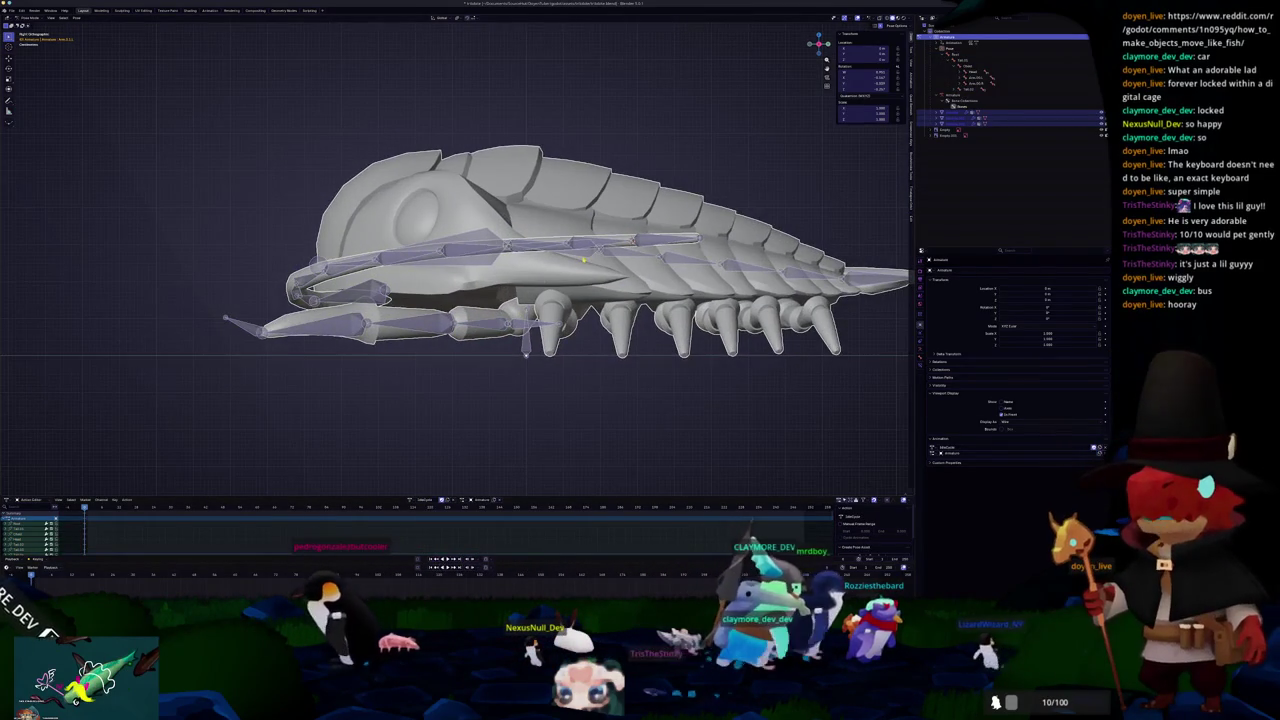
pyautogui.click(583, 260)
pyautogui.scroll(-2, 548, 305)
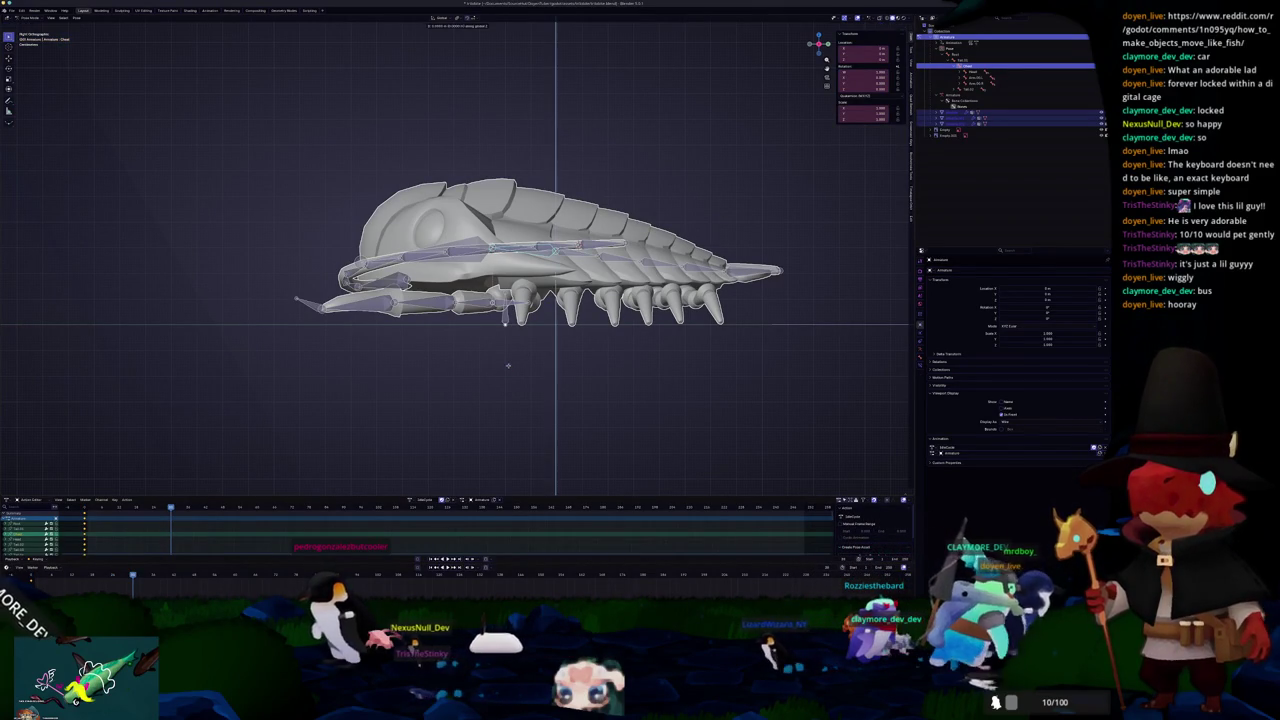
pyautogui.press('Escape')
pyautogui.click(569, 258)
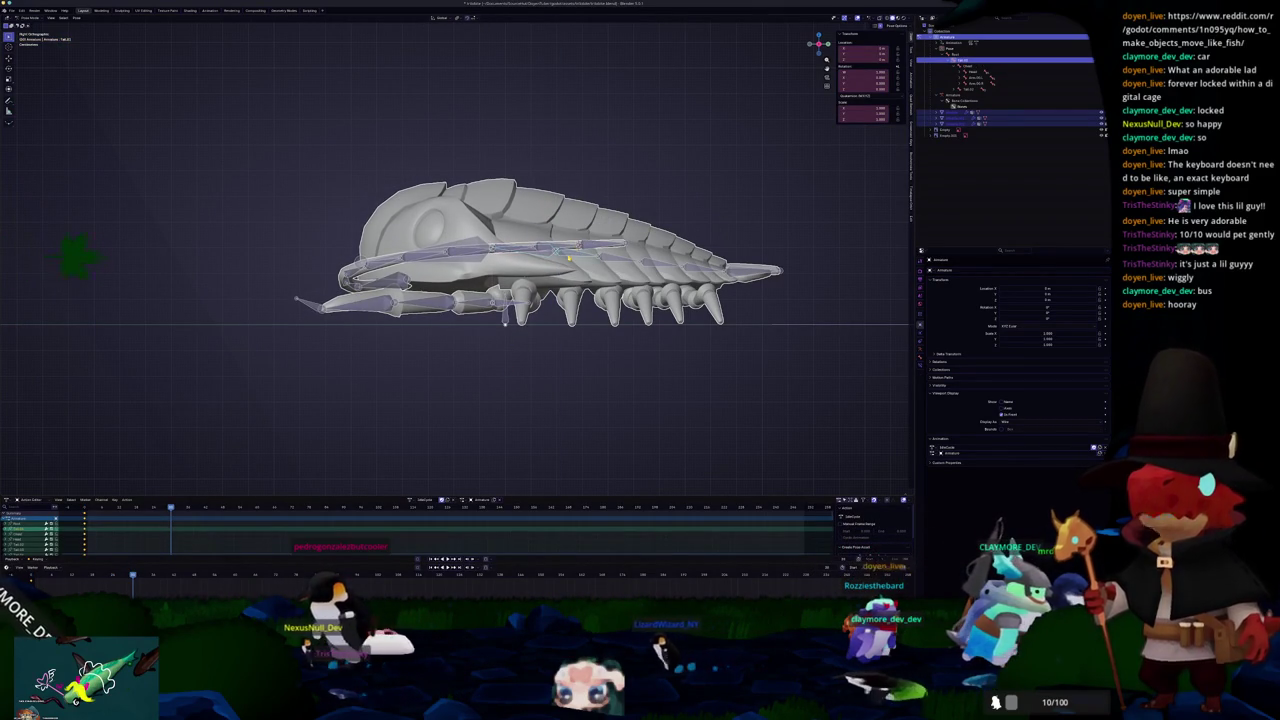
pyautogui.press('g')
pyautogui.press('z')
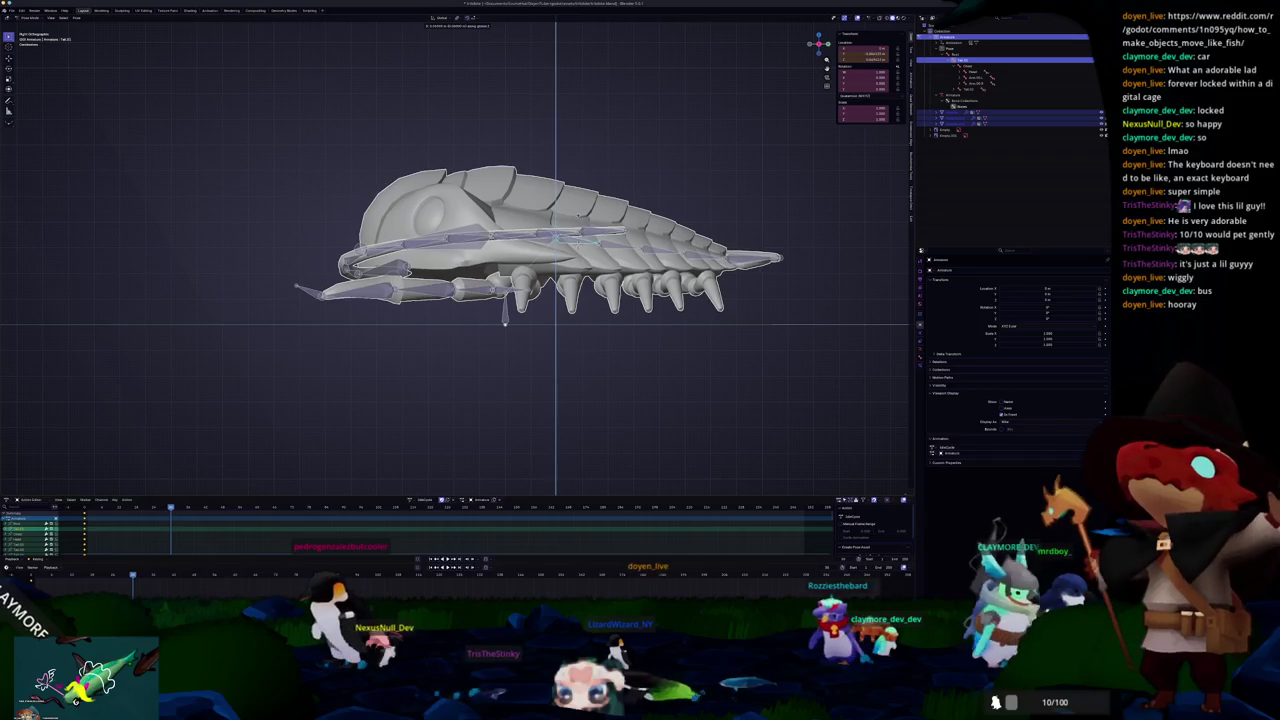
pyautogui.press('Escape')
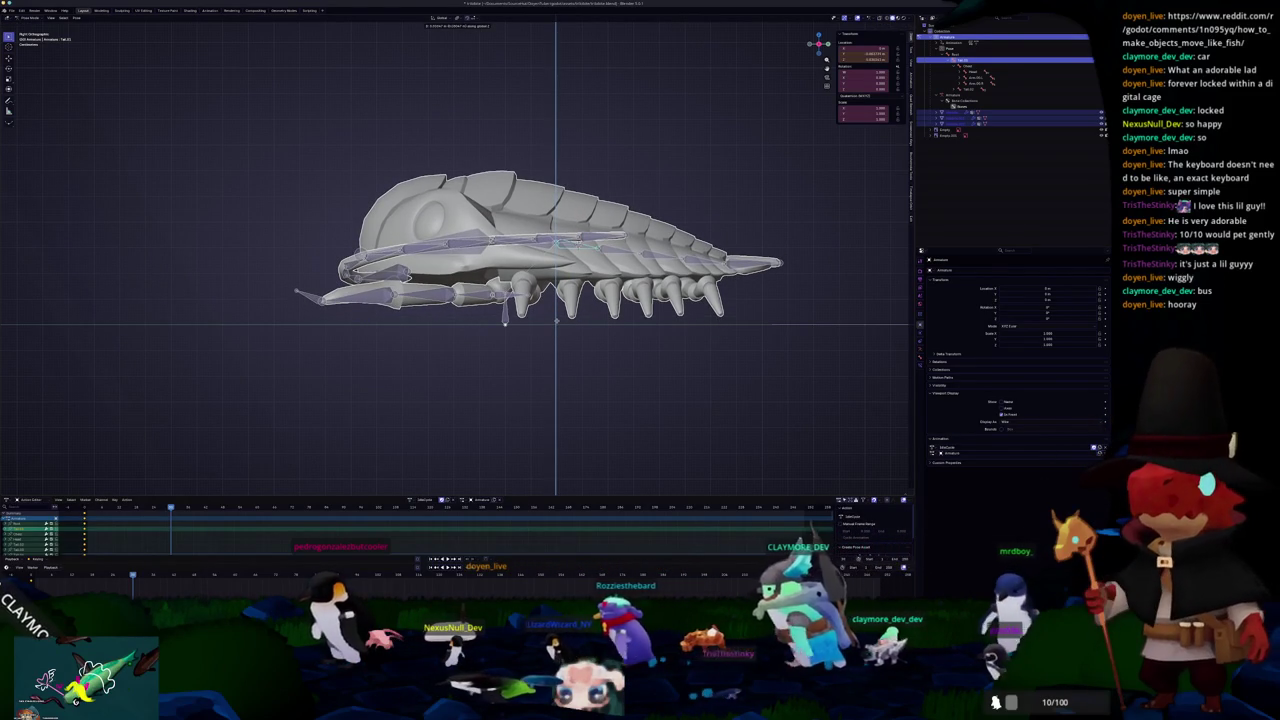
pyautogui.click(558, 323)
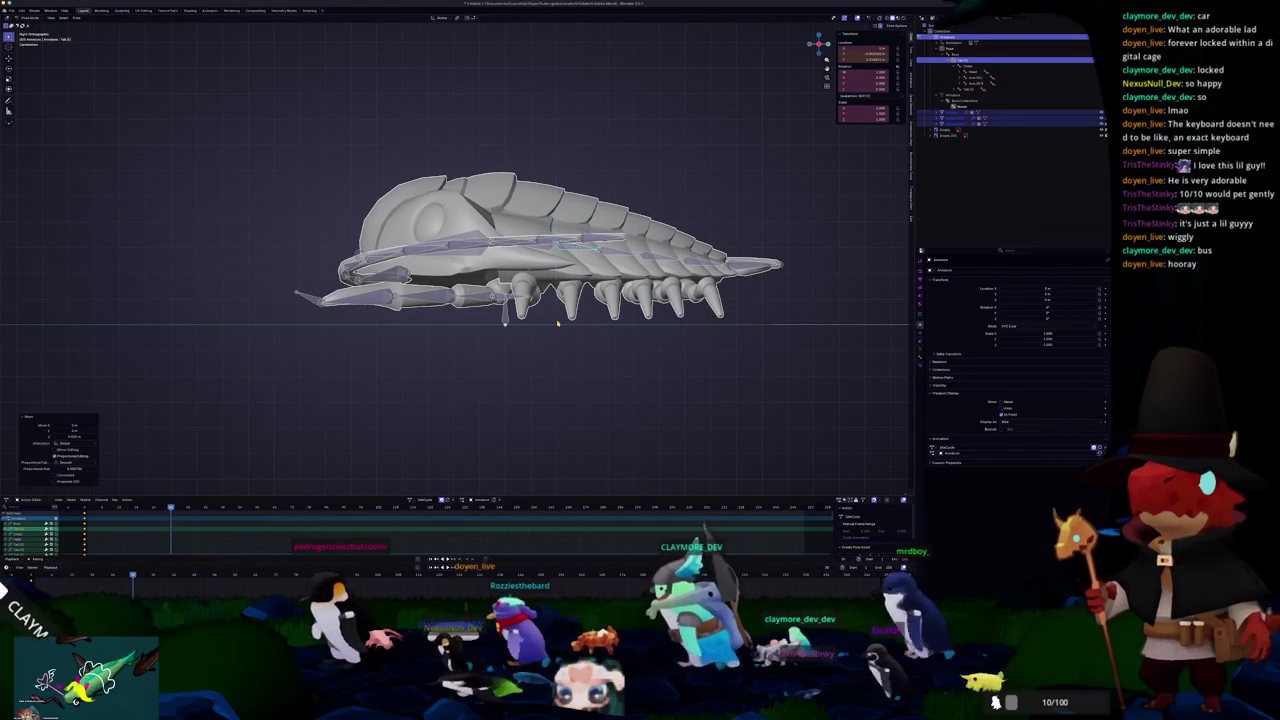
pyautogui.press('g')
pyautogui.press('z')
pyautogui.click(558, 323)
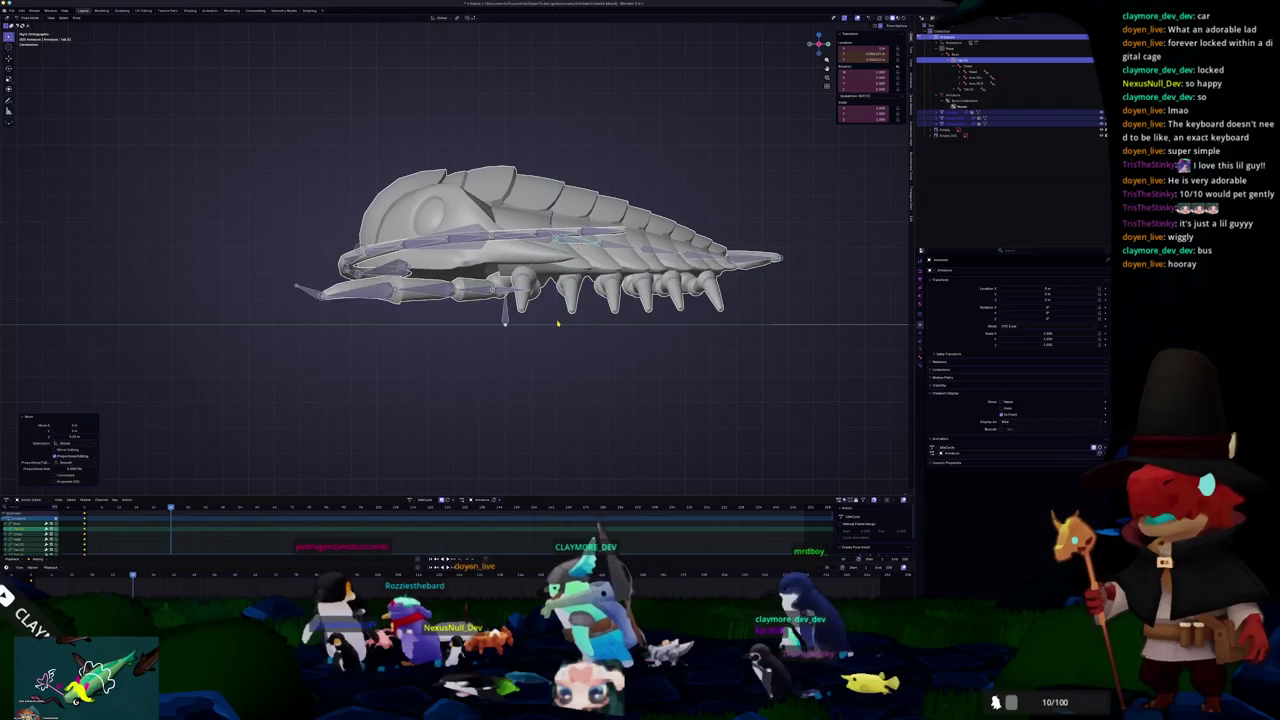
# Step: Key the pose on all bones, preview the playback, and leave Pose Mode
pyautogui.press('a')
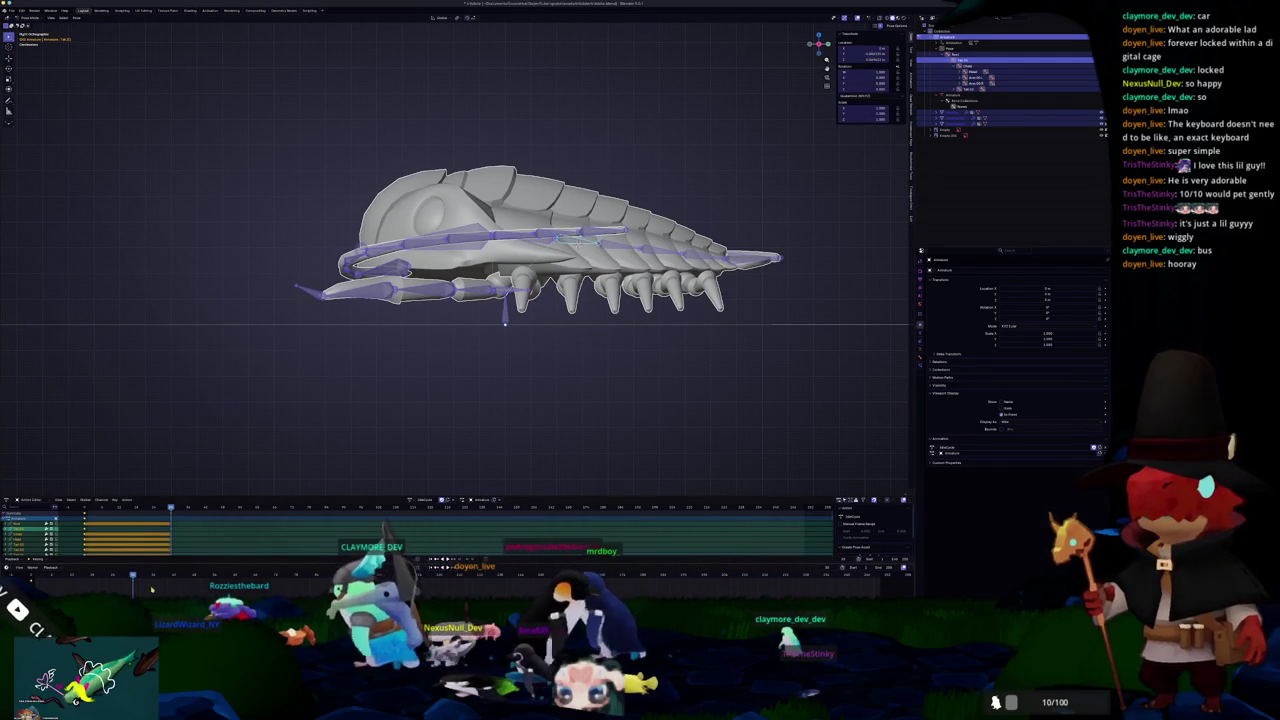
pyautogui.hotkey('alt', 'r')
pyautogui.press('space')
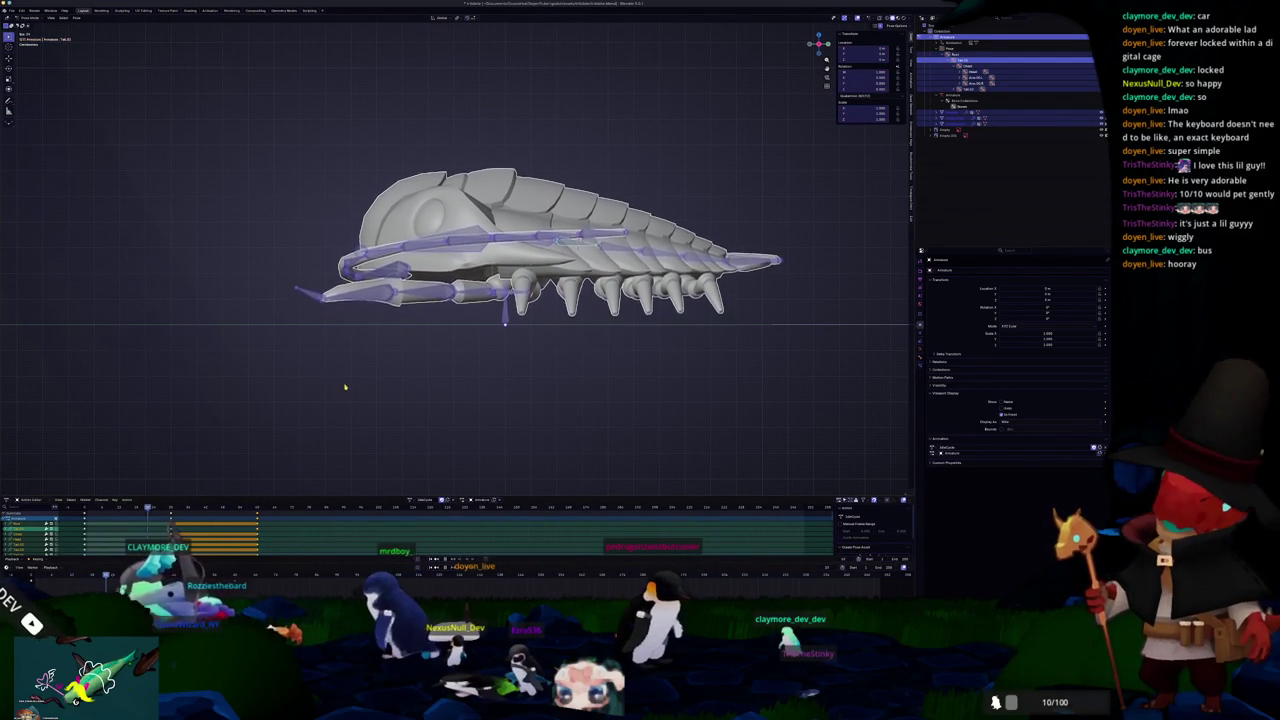
pyautogui.moveTo(344, 387); pyautogui.dragTo(352, 389)
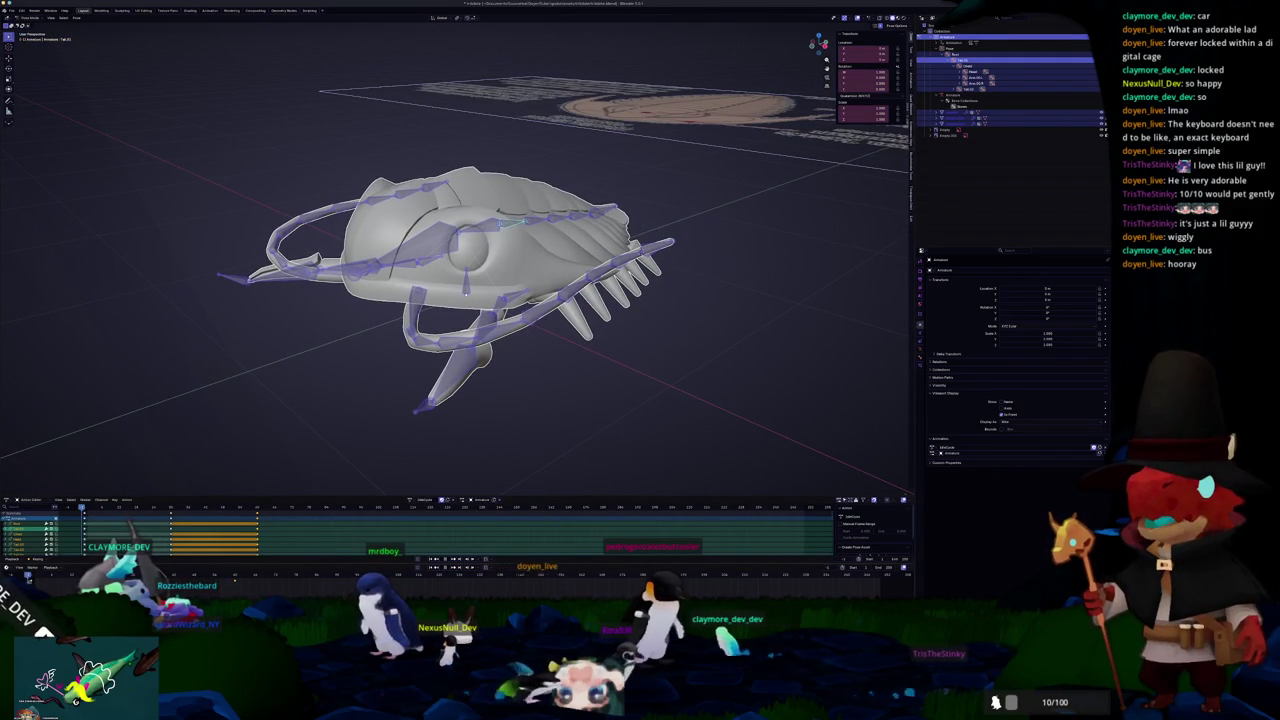
pyautogui.scroll(-2, 689, 322)
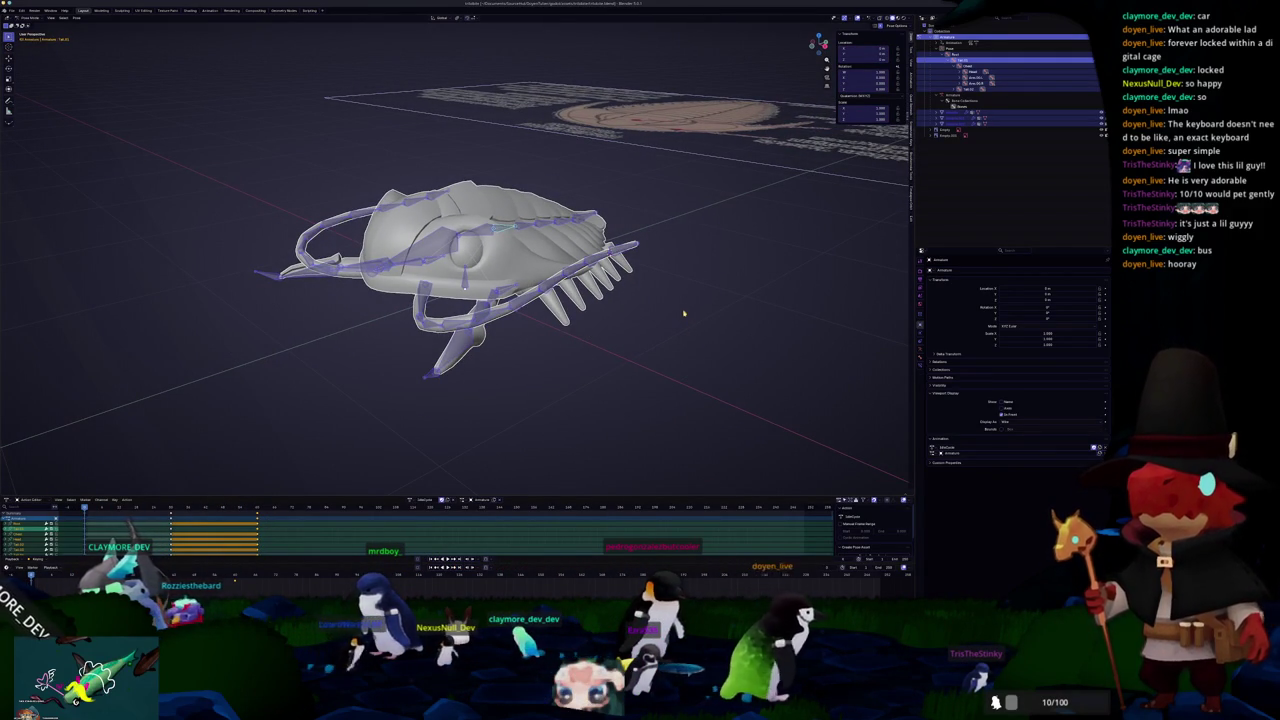
pyautogui.moveTo(666, 339); pyautogui.dragTo(548, 370)
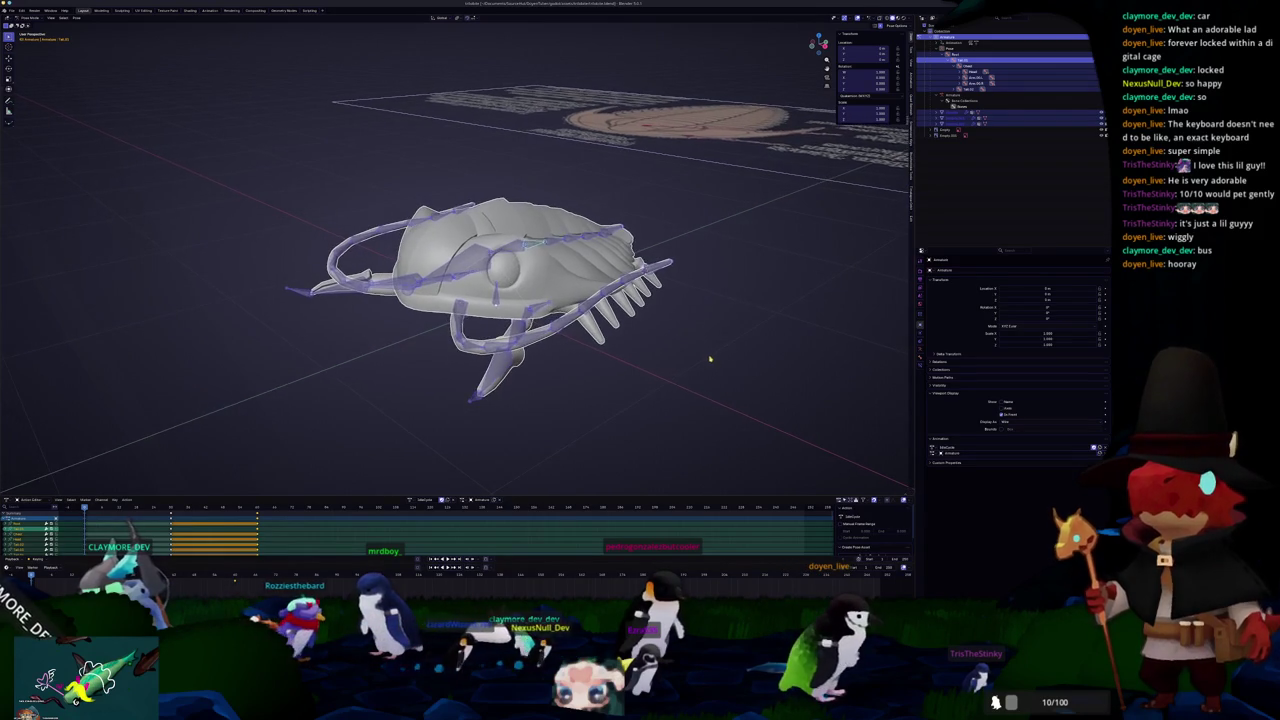
pyautogui.hotkey('ctrl', 'Tab')
pyautogui.moveTo(672, 357)
pyautogui.mouseDown()
pyautogui.moveTo(640, 366)
pyautogui.moveTo(652, 390)
pyautogui.mouseUp()
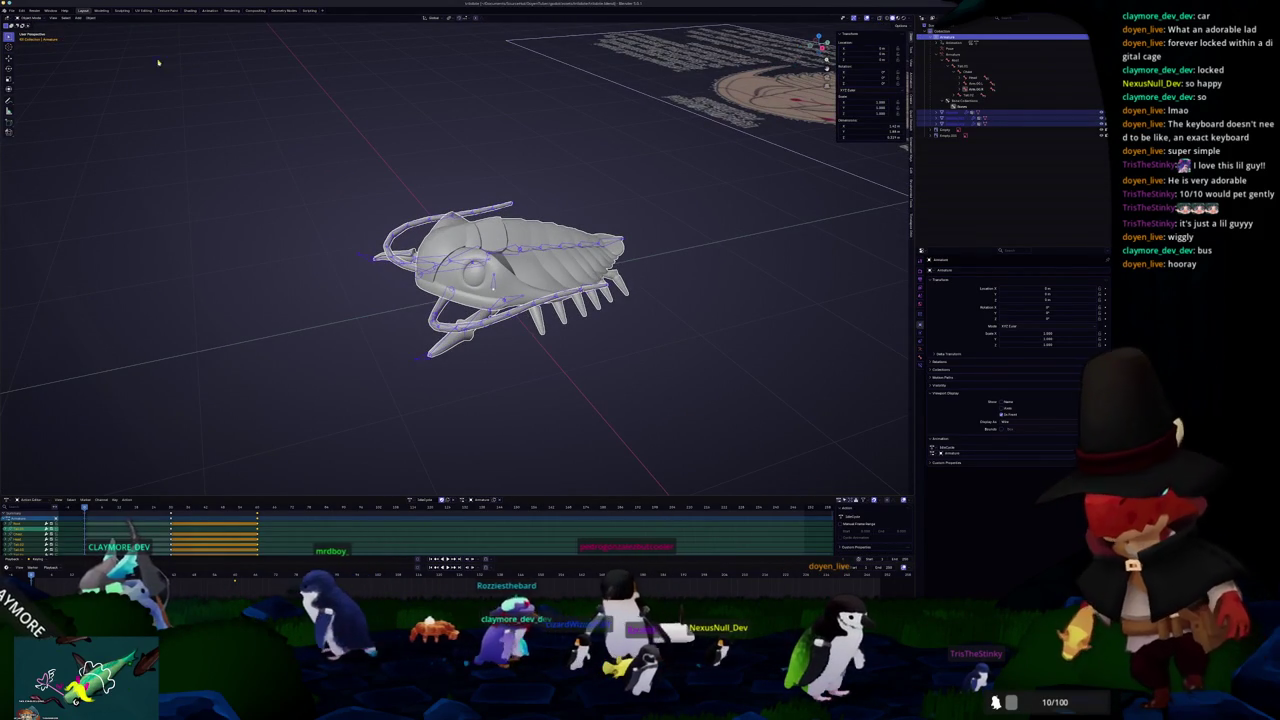
# Step: Export the rigged model as glTF 2.0 and move over to Godot
pyautogui.click(20, 10)
pyautogui.moveTo(27, 105)
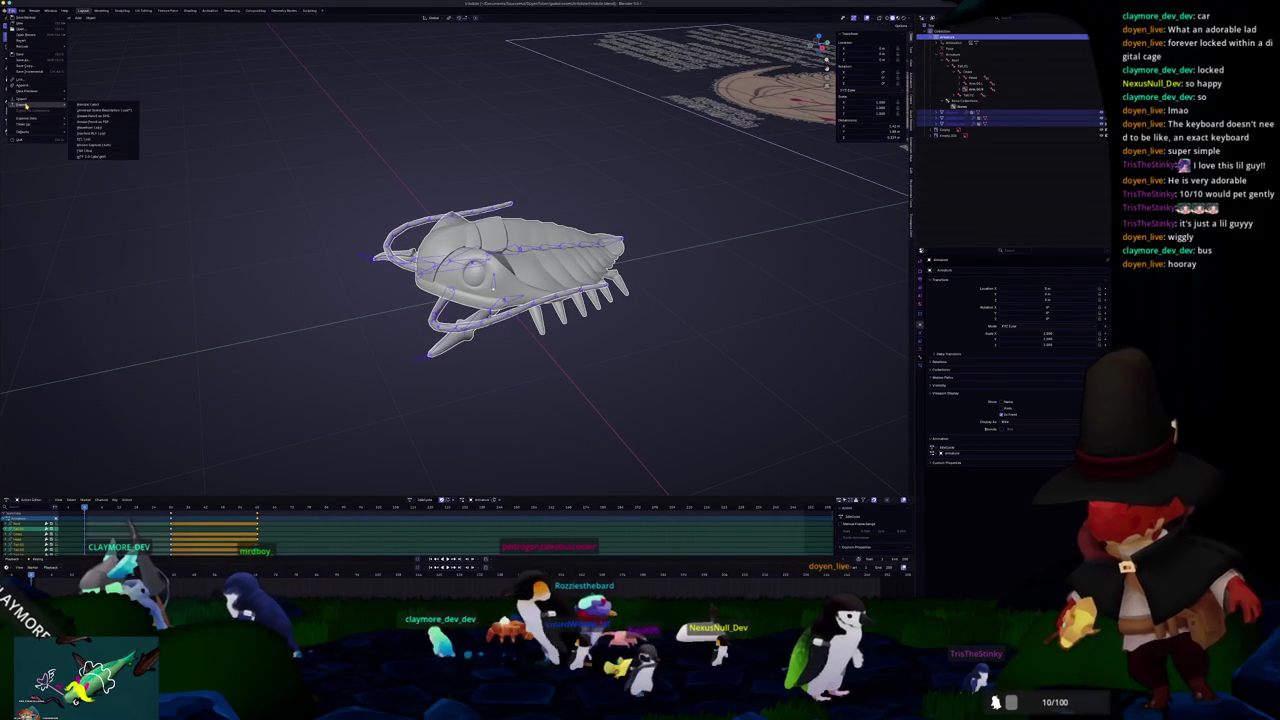
pyautogui.click(93, 157)
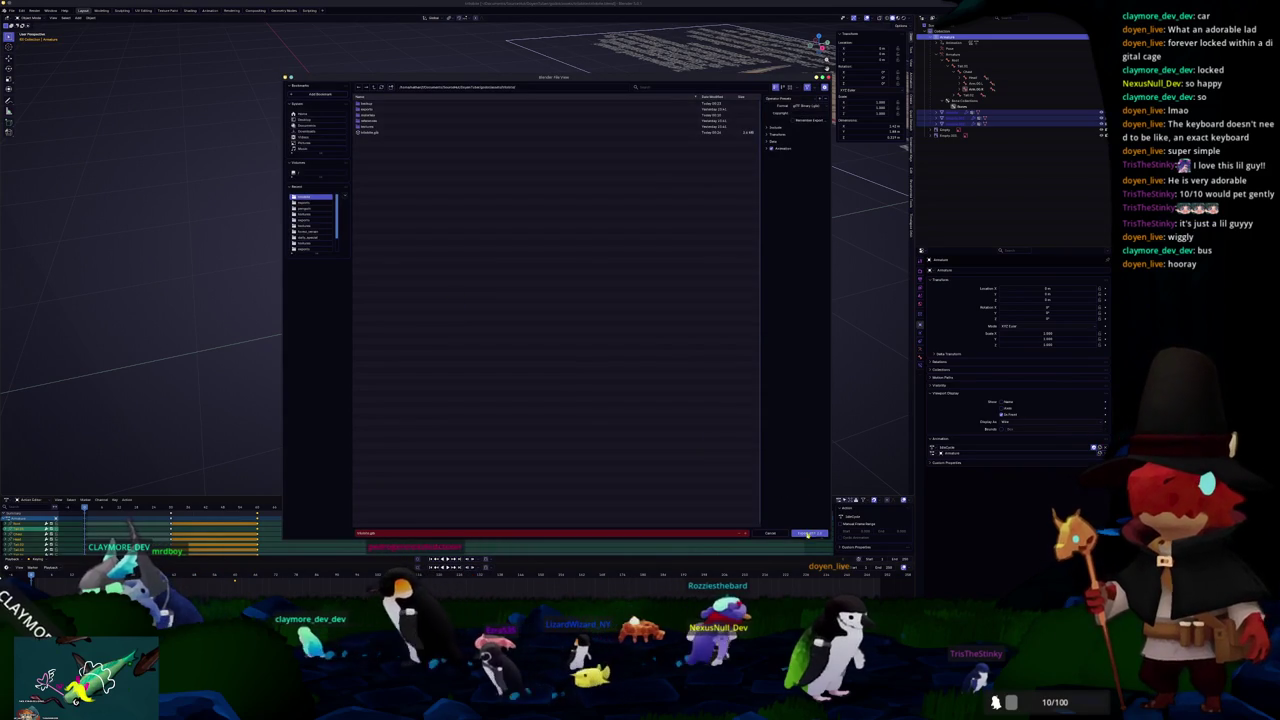
pyautogui.click(808, 533)
pyautogui.hotkey('alt', 'Tab')
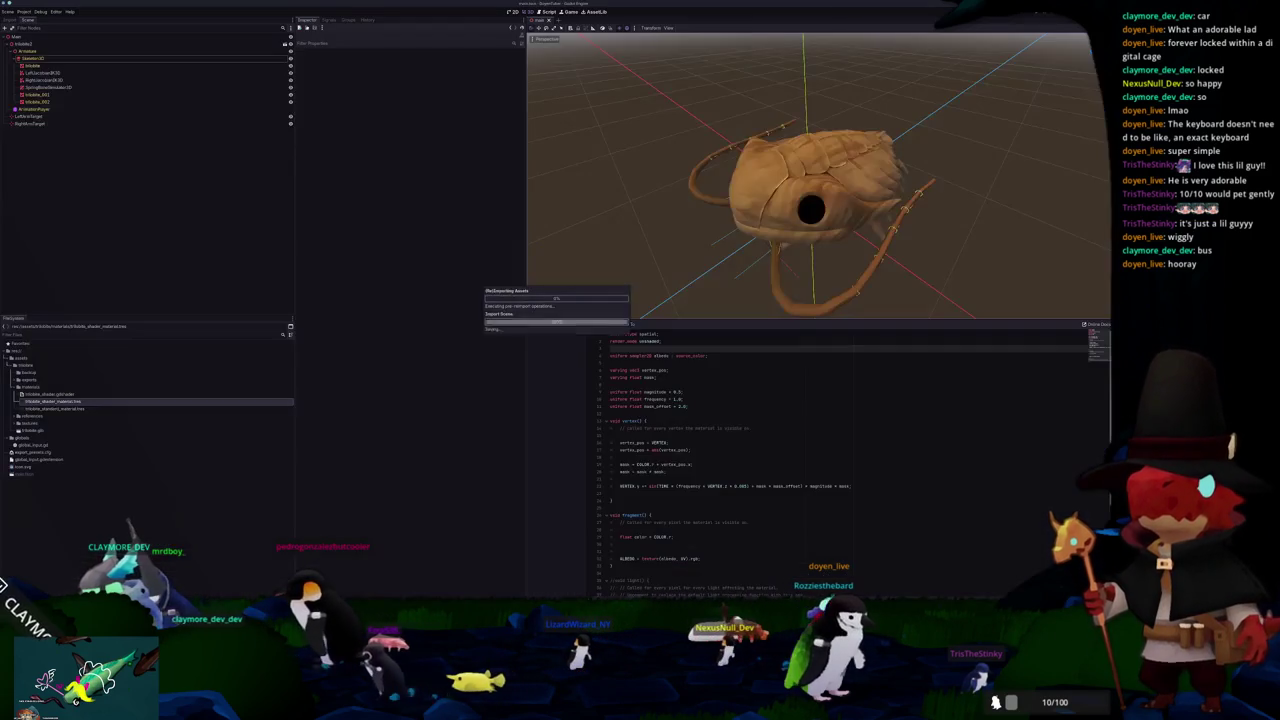
# Step: Load the IdleCycle animation on the creature's AnimationPlayer
pyautogui.moveTo(650, 240); pyautogui.dragTo(656, 188)
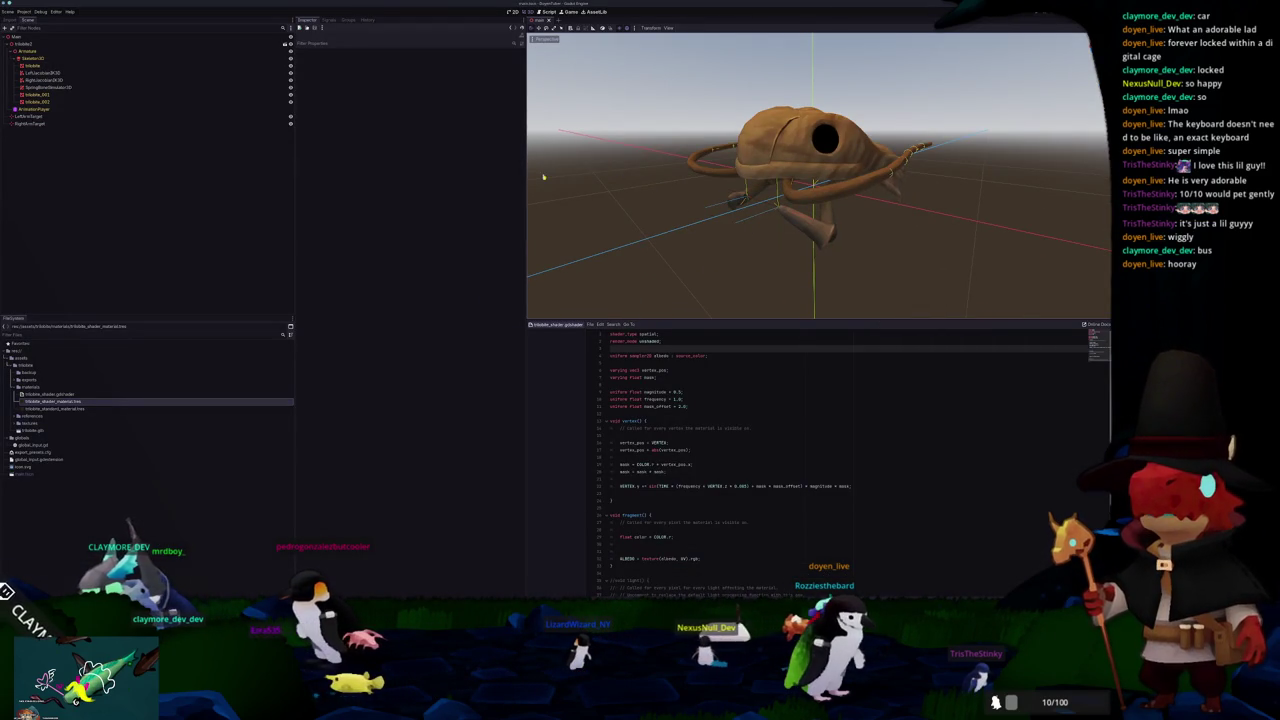
pyautogui.click(45, 109)
pyautogui.click(639, 547)
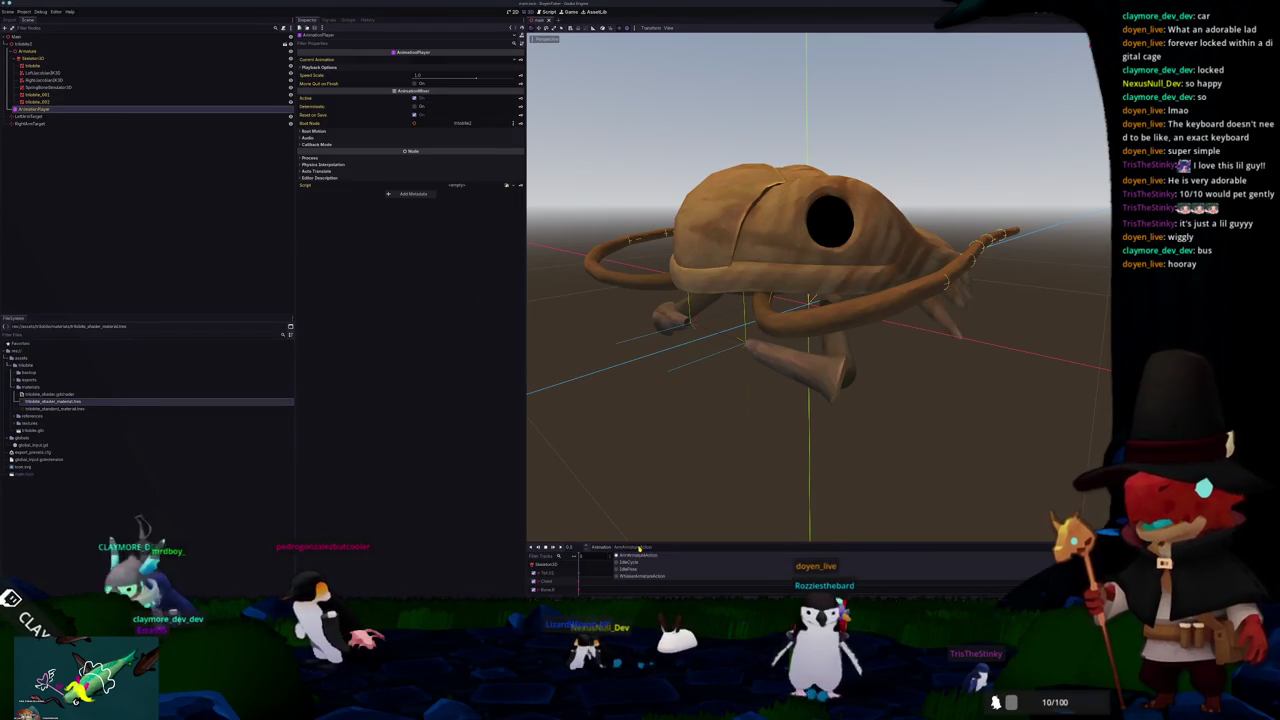
pyautogui.click(633, 569)
# Step: Orbit and zoom around the textured creature's legs, then return to Blender
pyautogui.moveTo(724, 443)
pyautogui.mouseDown()
pyautogui.moveTo(719, 469)
pyautogui.moveTo(743, 440)
pyautogui.moveTo(776, 447)
pyautogui.moveTo(739, 458)
pyautogui.mouseUp()
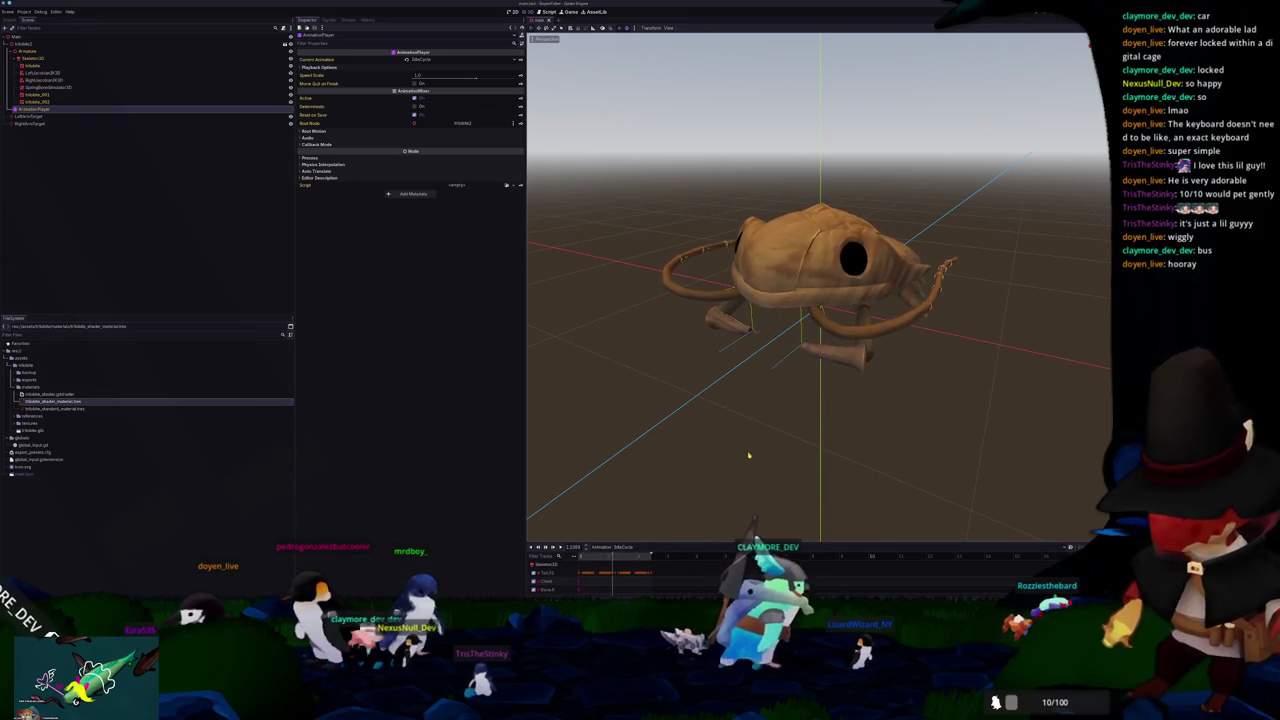
pyautogui.moveTo(748, 457)
pyautogui.mouseDown()
pyautogui.moveTo(720, 480)
pyautogui.moveTo(729, 500)
pyautogui.moveTo(756, 467)
pyautogui.moveTo(770, 500)
pyautogui.moveTo(800, 490)
pyautogui.moveTo(872, 340)
pyautogui.moveTo(750, 440)
pyautogui.moveTo(757, 394)
pyautogui.moveTo(733, 421)
pyautogui.mouseUp()
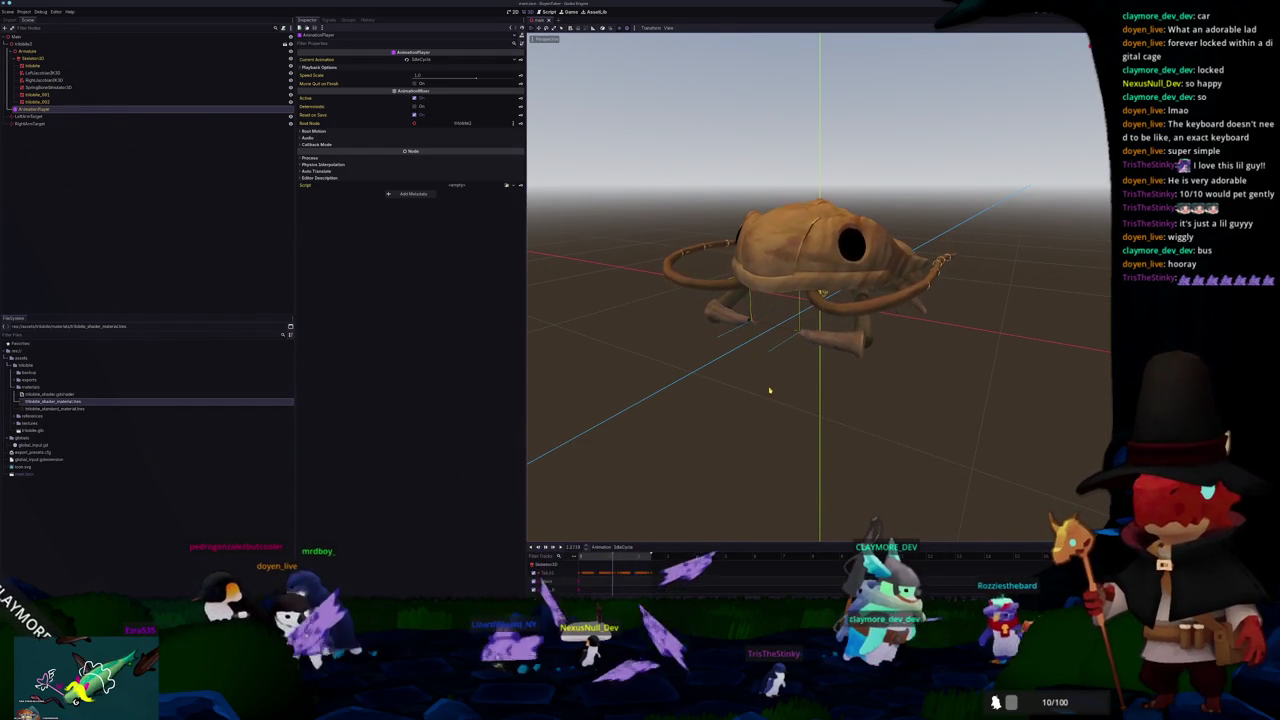
pyautogui.scroll(10, 740, 428)
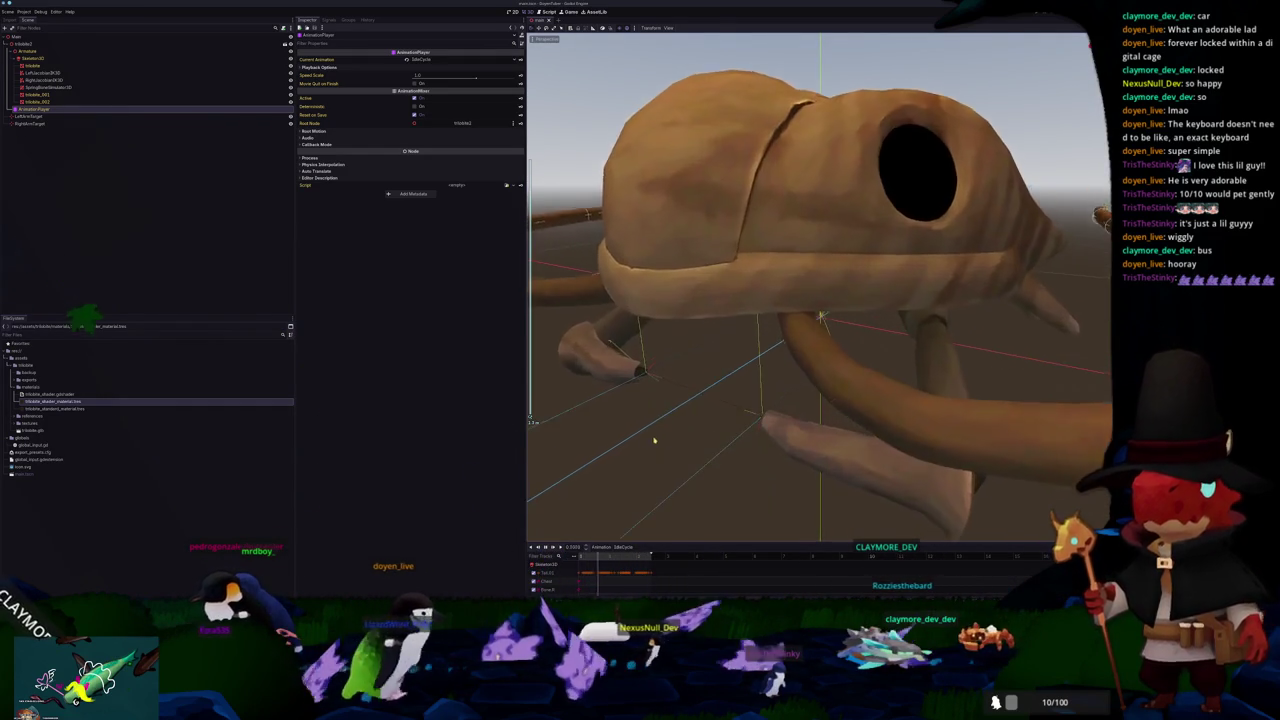
pyautogui.scroll(3, 850, 320)
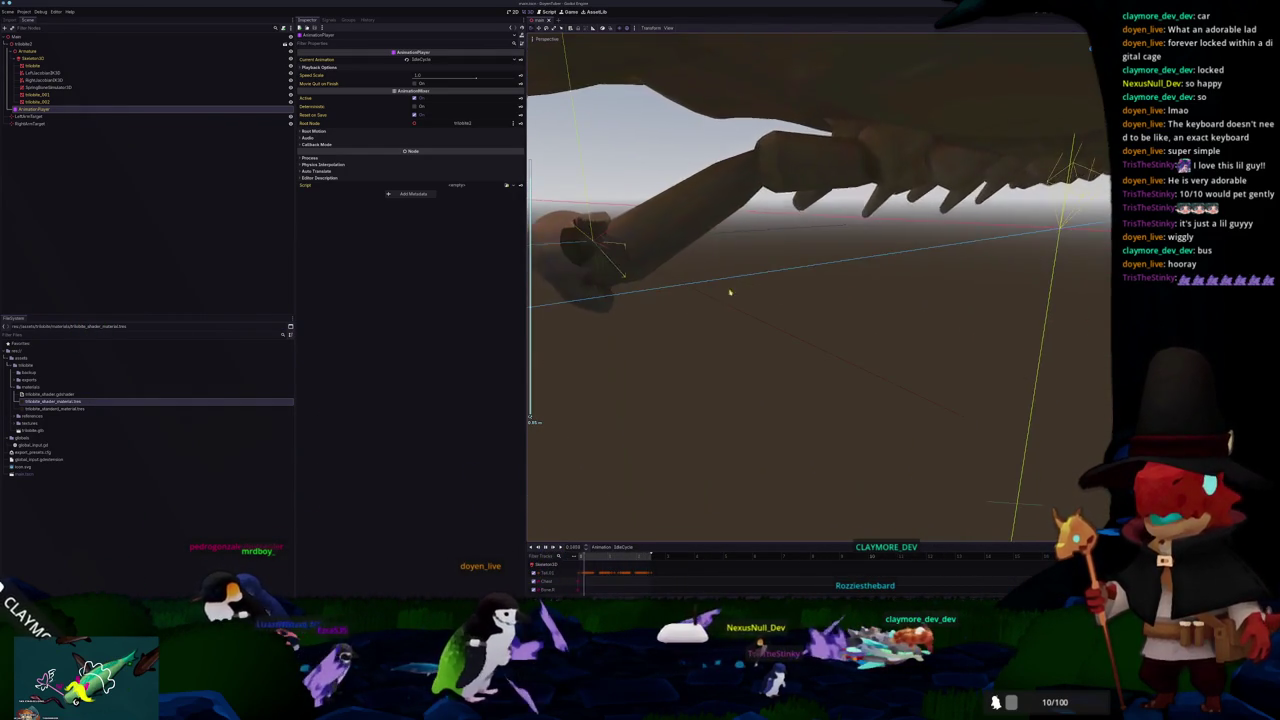
pyautogui.moveTo(740, 300)
pyautogui.mouseDown()
pyautogui.moveTo(760, 329)
pyautogui.moveTo(706, 334)
pyautogui.moveTo(737, 340)
pyautogui.moveTo(660, 330)
pyautogui.moveTo(688, 310)
pyautogui.moveTo(823, 280)
pyautogui.moveTo(603, 294)
pyautogui.moveTo(791, 351)
pyautogui.moveTo(757, 329)
pyautogui.moveTo(787, 325)
pyautogui.moveTo(749, 323)
pyautogui.moveTo(650, 530)
pyautogui.mouseUp()
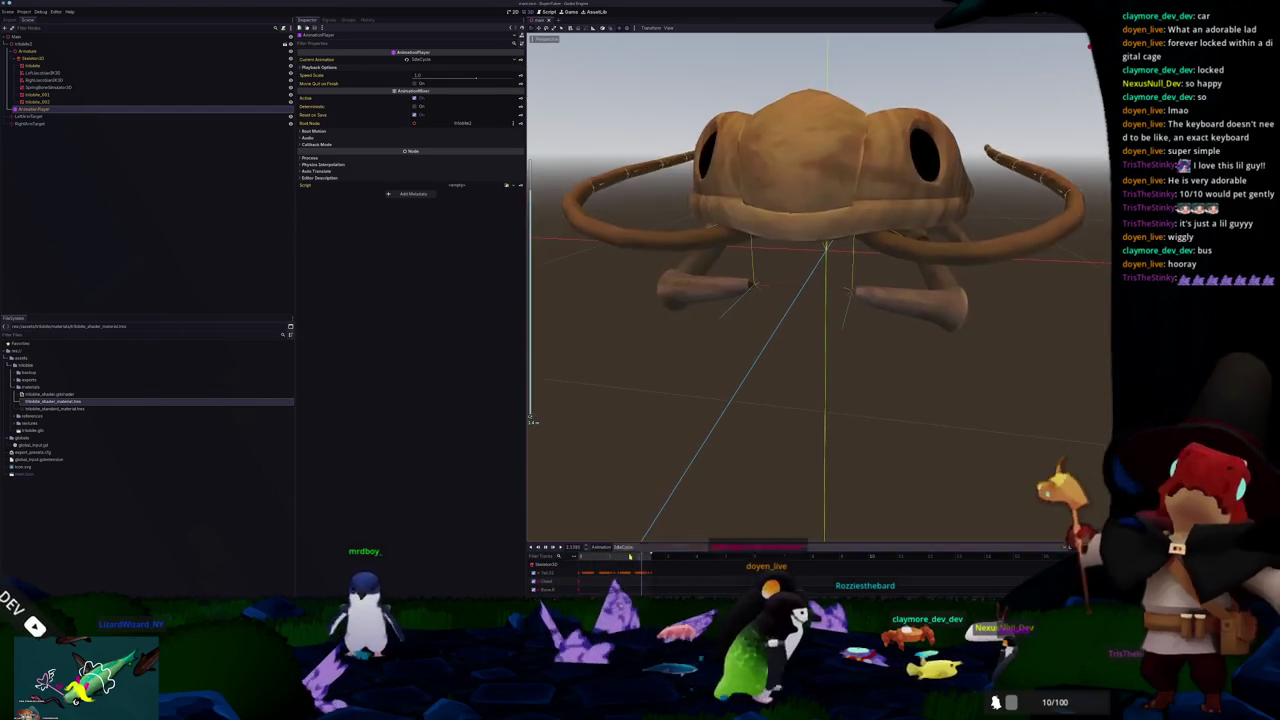
pyautogui.hotkey('alt', 'Tab')
# Step: Delete the selected faces at the tip of the creature's arm mesh
pyautogui.scroll(8, 635, 405)
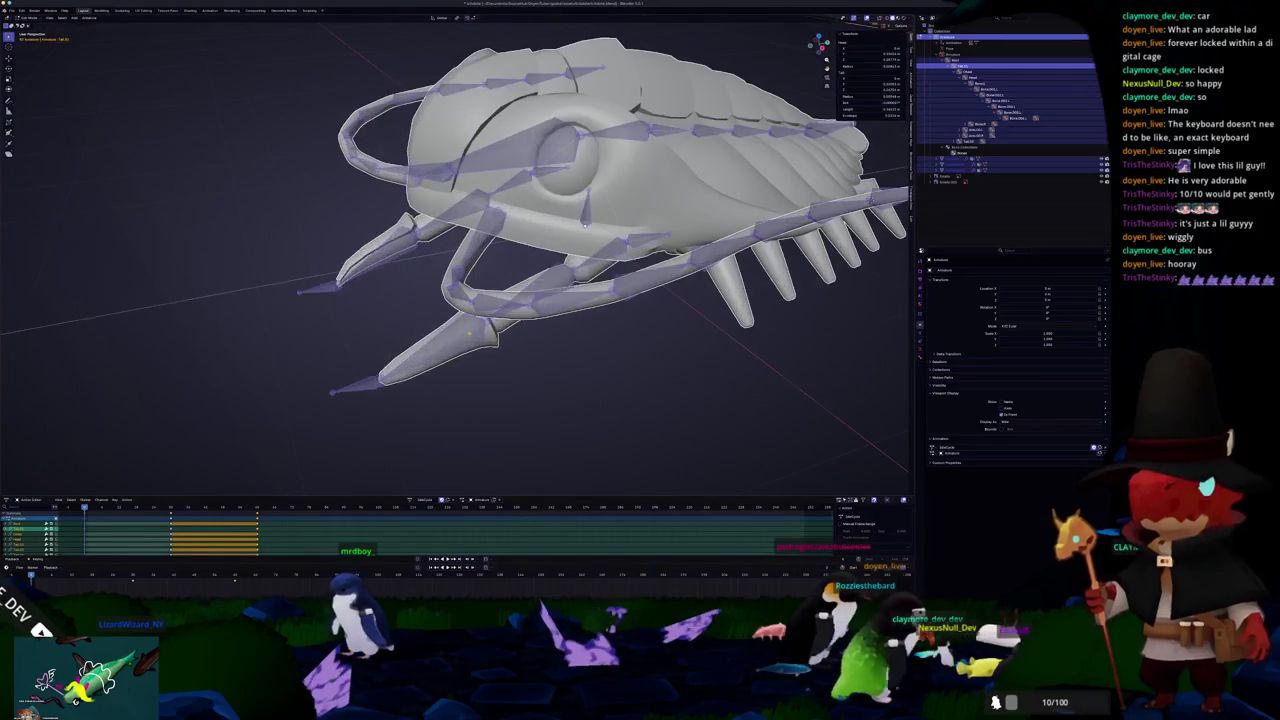
pyautogui.click(545, 348)
pyautogui.hotkey('ctrl', 'Tab')
pyautogui.moveTo(545, 348)
pyautogui.mouseDown()
pyautogui.moveTo(513, 370)
pyautogui.moveTo(513, 395)
pyautogui.moveTo(418, 328)
pyautogui.mouseUp()
pyautogui.scroll(5, 513, 395)
pyautogui.scroll(3, 460, 360)
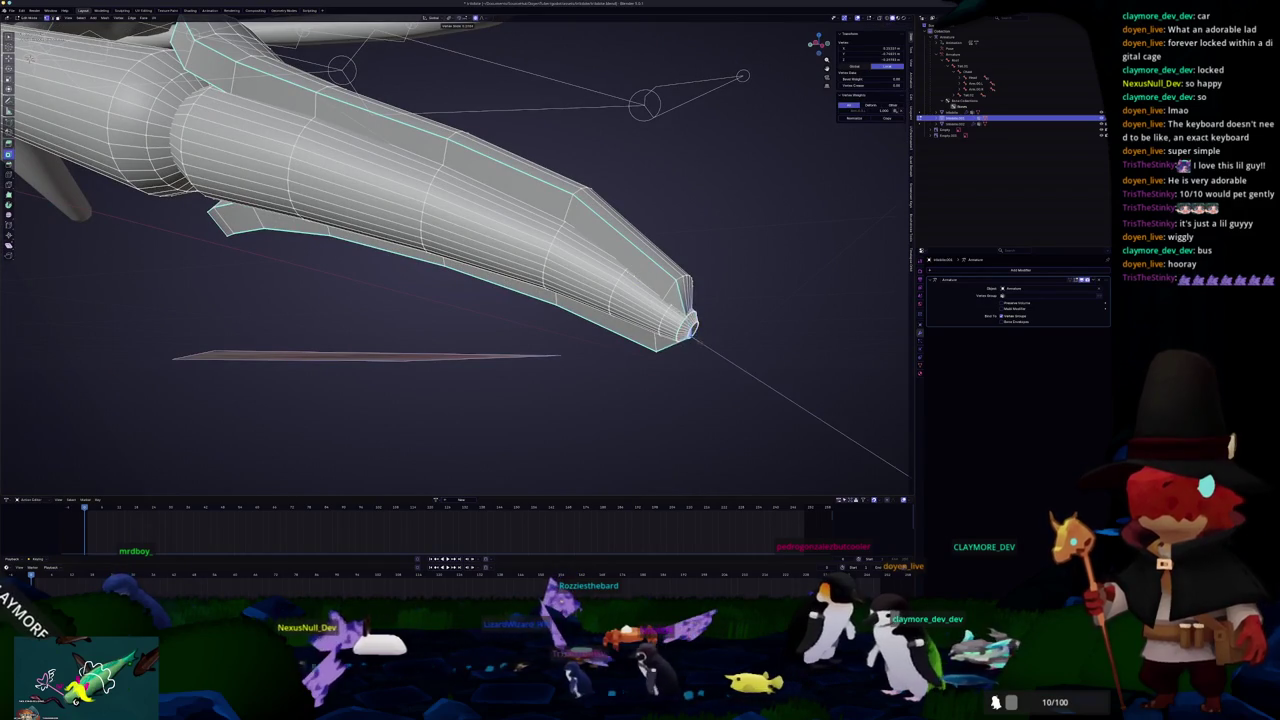
pyautogui.moveTo(418, 328); pyautogui.dragTo(396, 306)
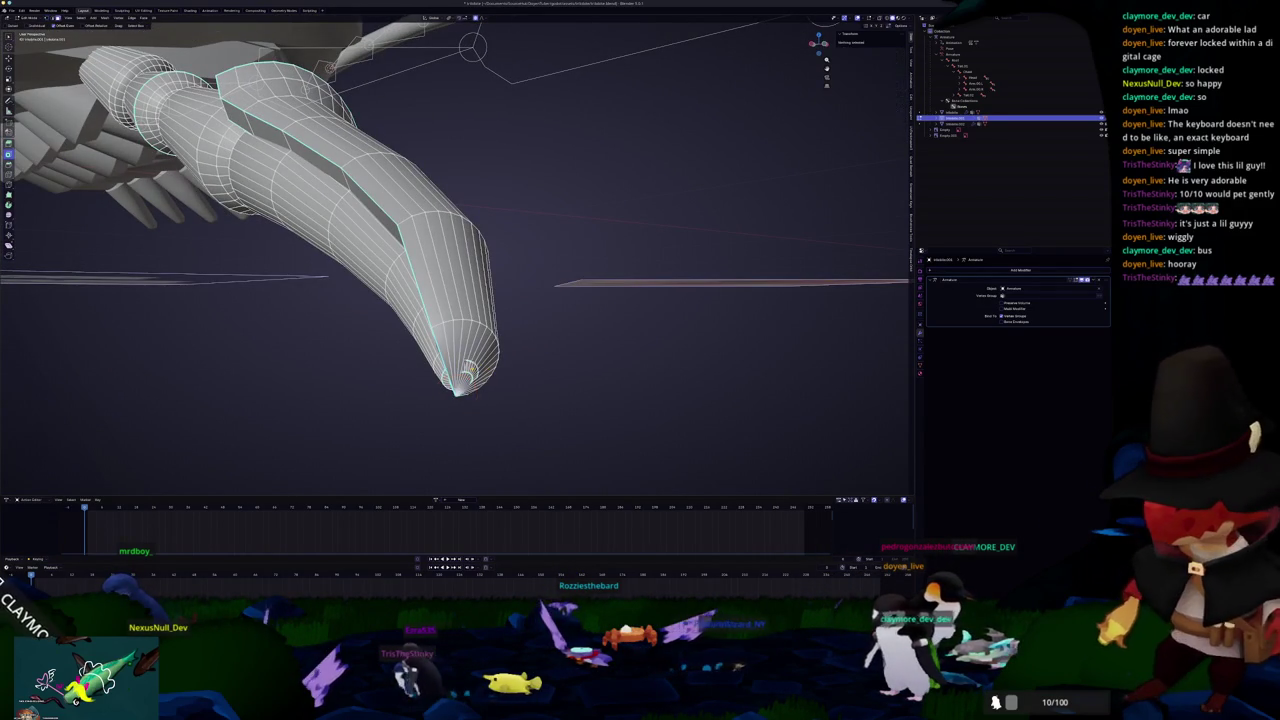
pyautogui.moveTo(466, 372); pyautogui.dragTo(485, 365)
pyautogui.press('x')
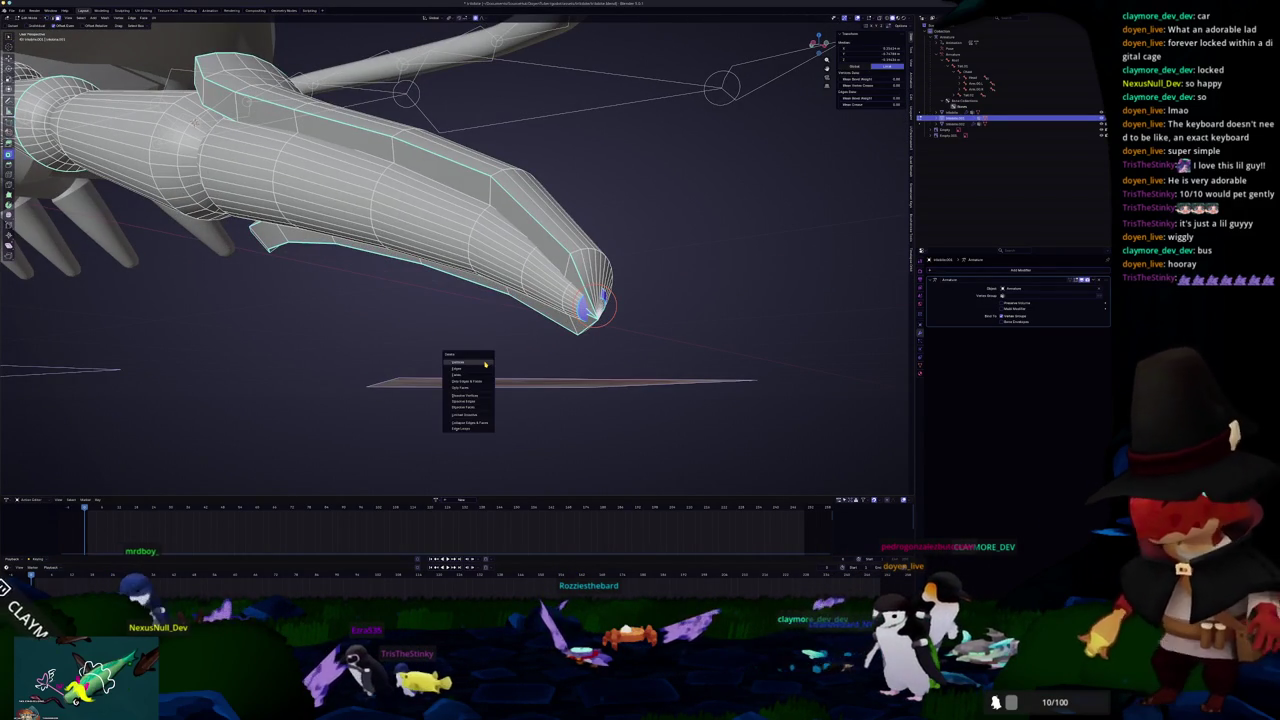
pyautogui.click(478, 374)
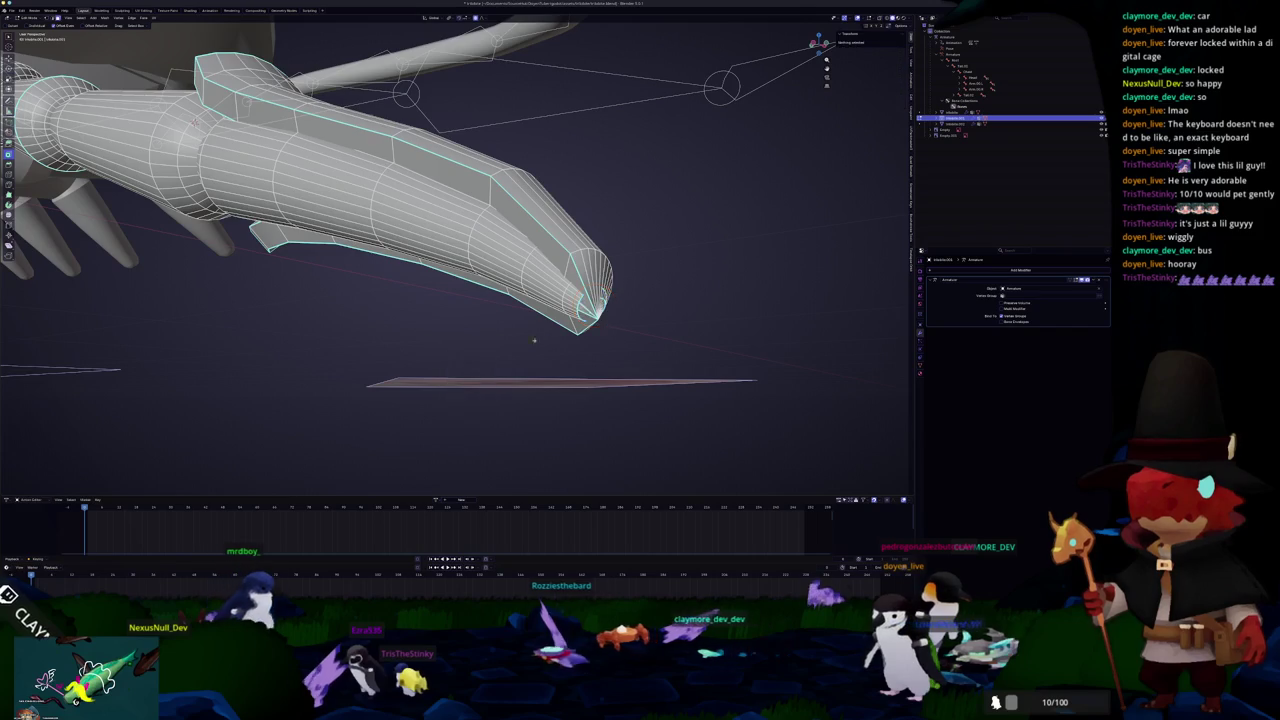
pyautogui.scroll(2, 400, 200)
# Step: In X-ray view, box-select the spike's cone-tip vertices and merge them at center
pyautogui.click(178, 115)
pyautogui.moveTo(178, 115)
pyautogui.mouseDown()
pyautogui.moveTo(400, 200)
pyautogui.moveTo(534, 290)
pyautogui.moveTo(560, 285)
pyautogui.mouseUp()
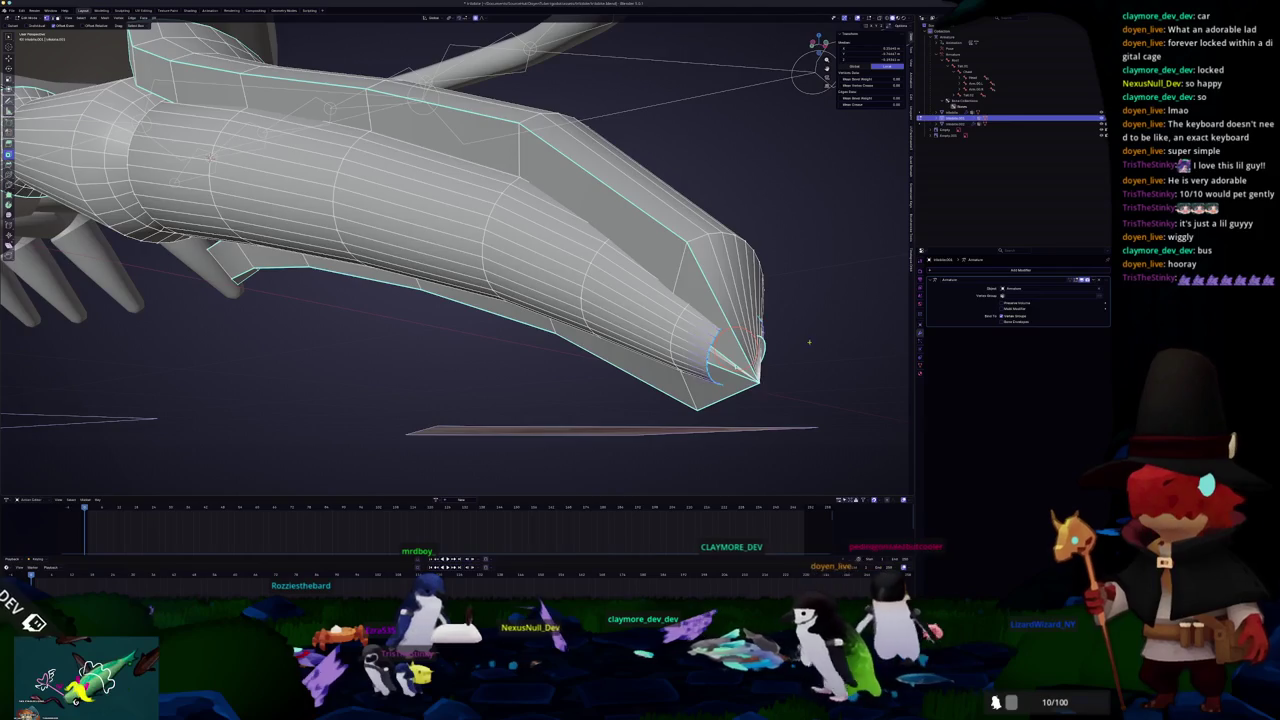
pyautogui.moveTo(777, 325); pyautogui.dragTo(781, 348)
pyautogui.click(618, 372)
pyautogui.rightClick(612, 330)
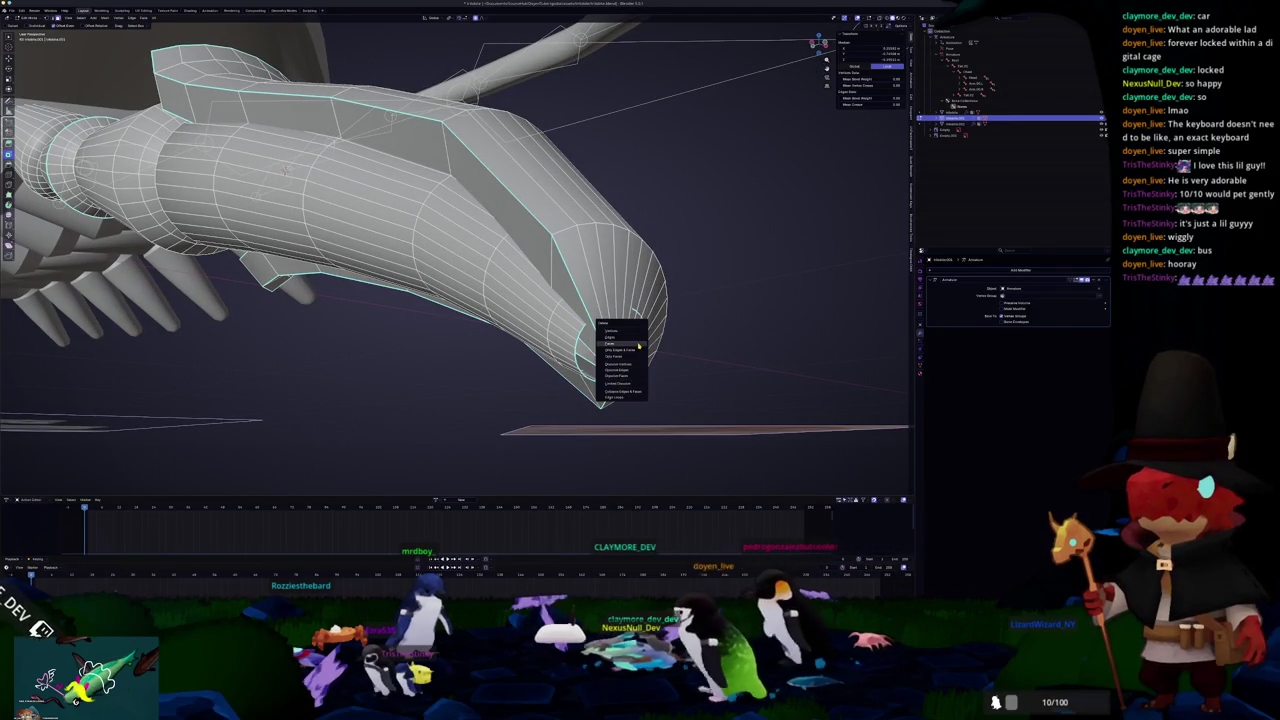
pyautogui.click(634, 345)
pyautogui.moveTo(634, 345)
pyautogui.mouseDown()
pyautogui.moveTo(600, 320)
pyautogui.moveTo(771, 388)
pyautogui.mouseUp()
pyautogui.hotkey('shift', 'z')
pyautogui.moveTo(780, 435); pyautogui.dragTo(678, 332)
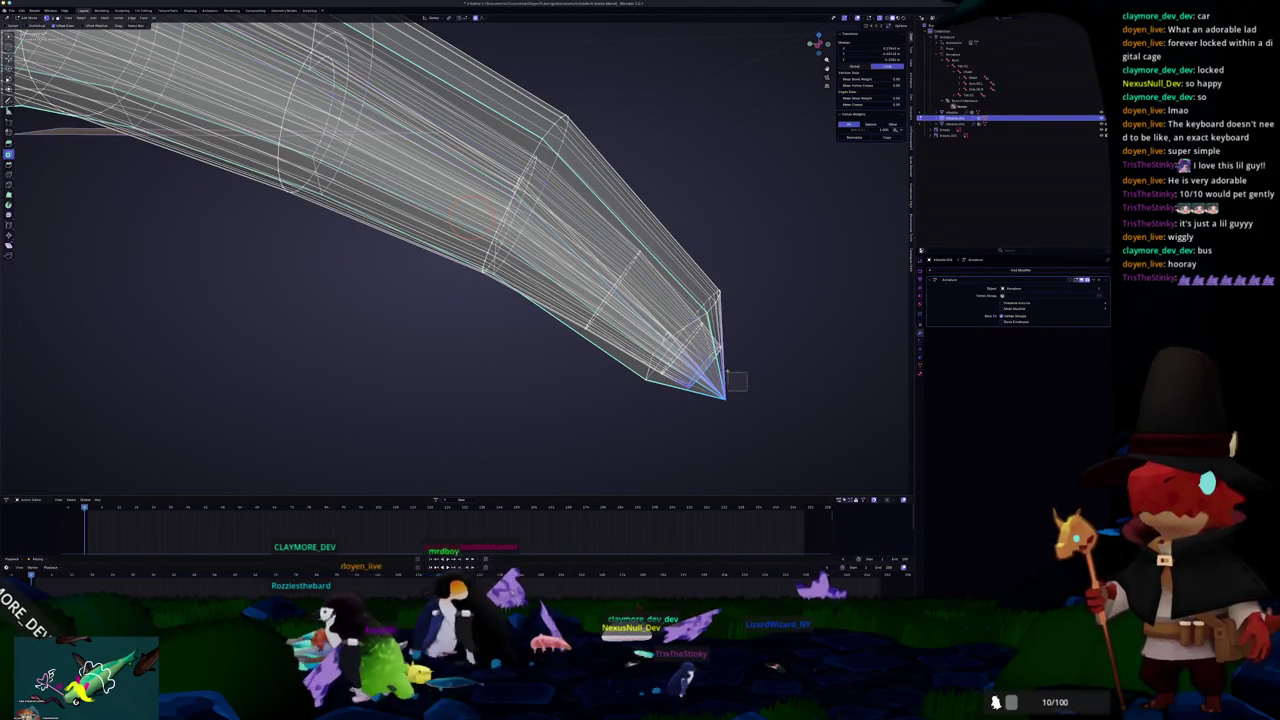
pyautogui.moveTo(757, 437)
pyautogui.mouseDown()
pyautogui.moveTo(695, 372)
pyautogui.moveTo(718, 346)
pyautogui.moveTo(704, 343)
pyautogui.mouseUp()
pyautogui.rightClick(754, 331)
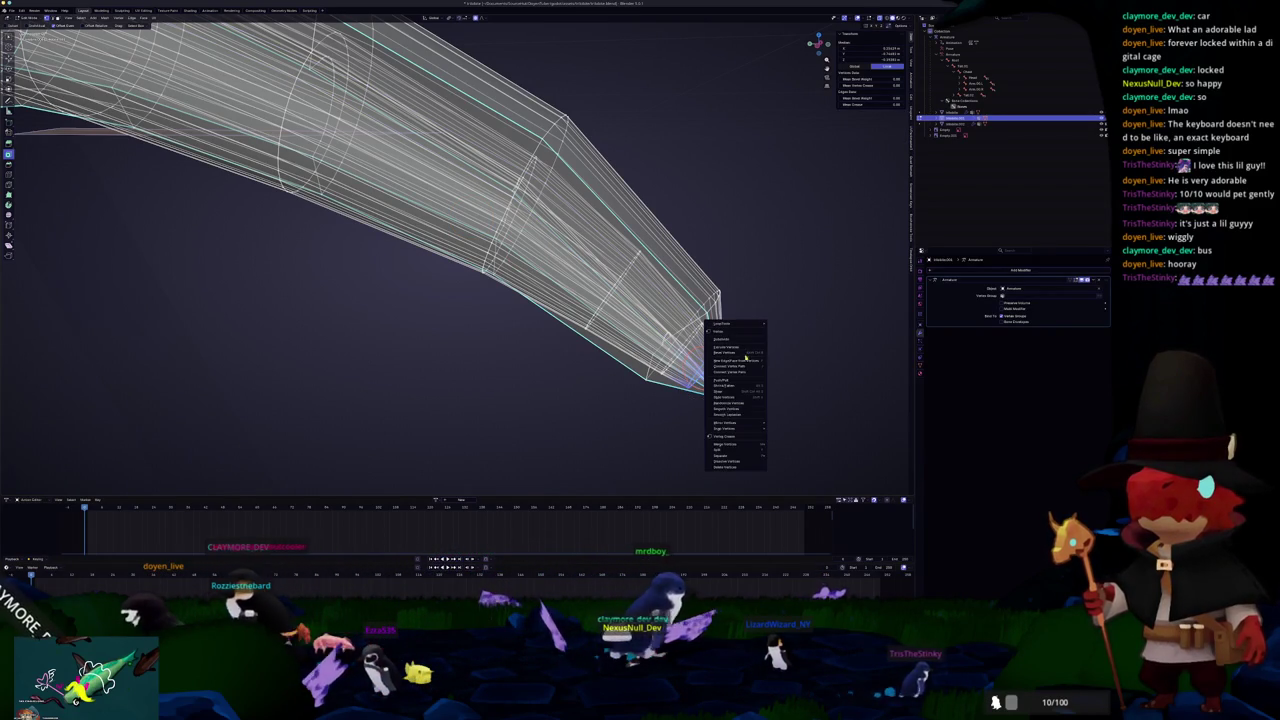
pyautogui.click(781, 441)
# Step: Merge the remaining tip vertices into one sharp point and reshape it with proportional editing
pyautogui.moveTo(779, 430); pyautogui.dragTo(640, 286)
pyautogui.rightClick(642, 290)
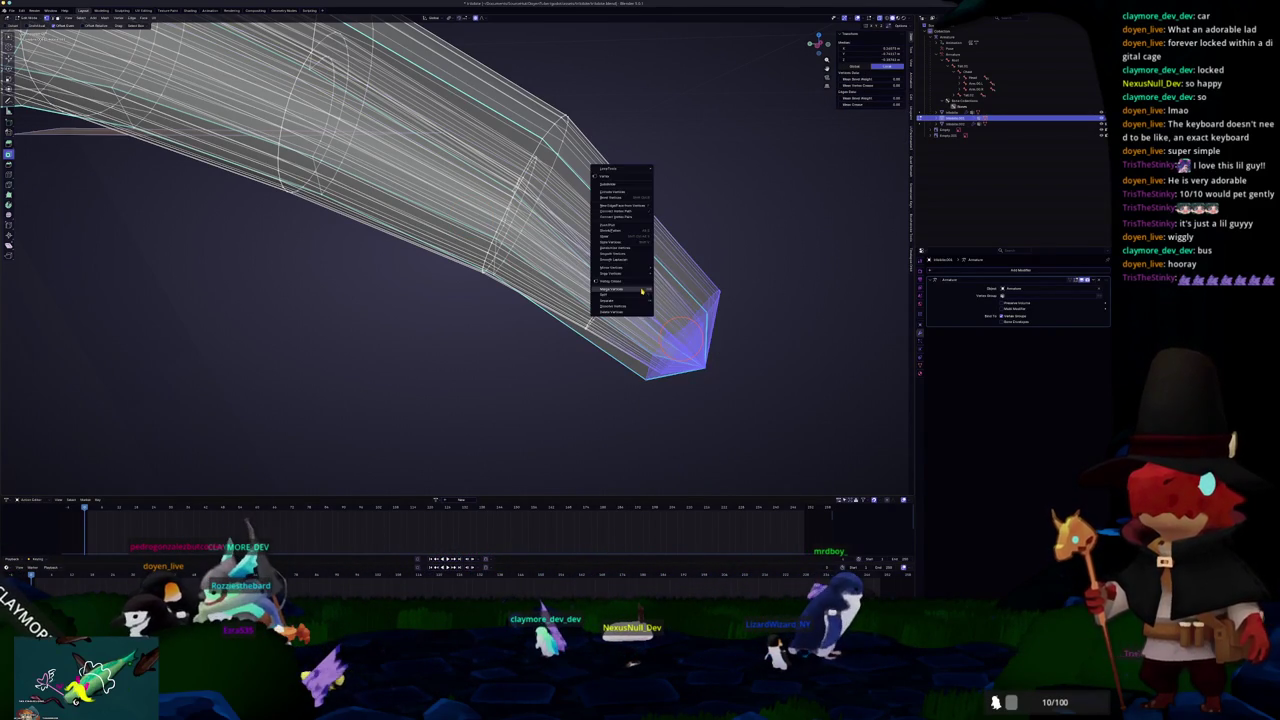
pyautogui.click(674, 292)
pyautogui.press('g')
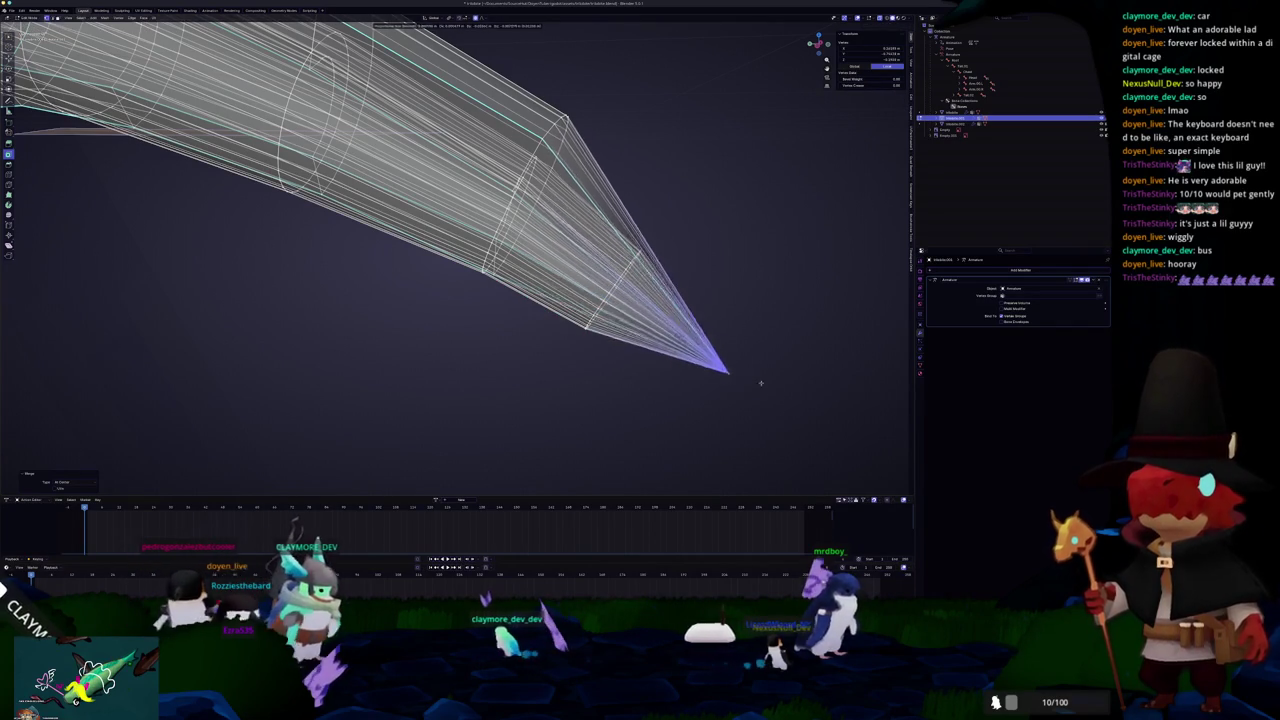
pyautogui.click(802, 420)
pyautogui.hotkey('alt', 'z')
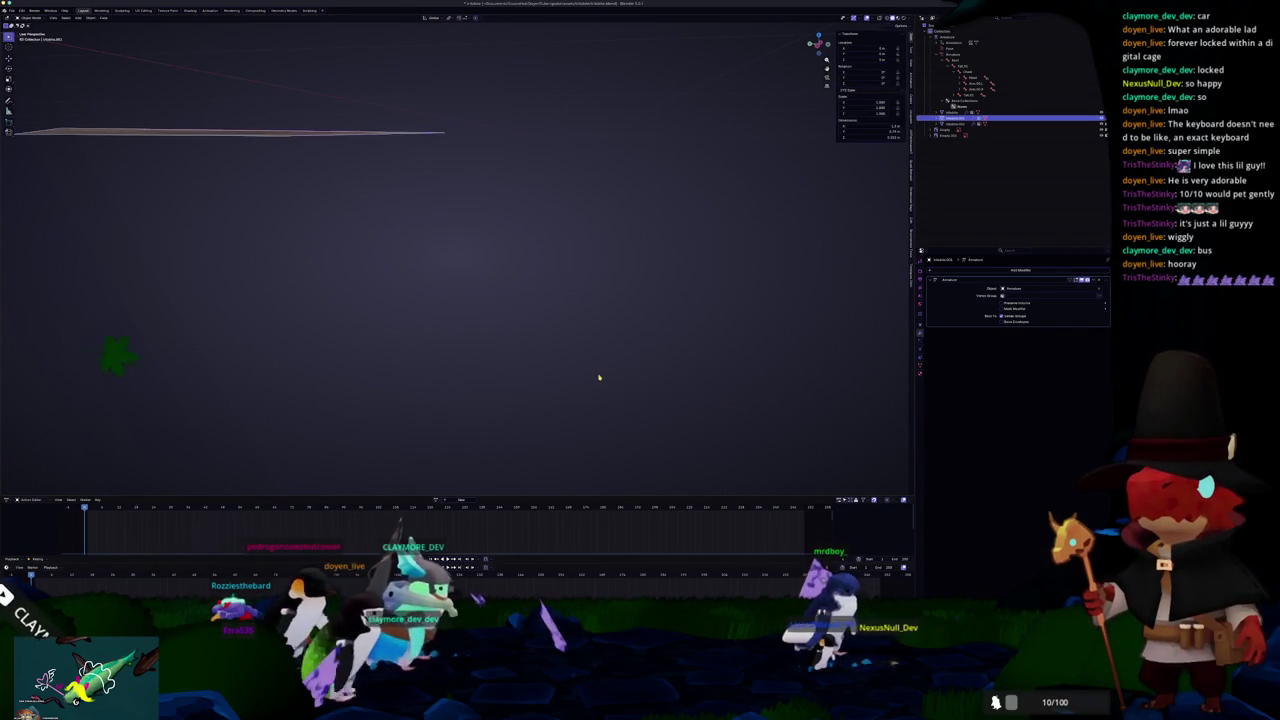
pyautogui.hotkey('alt', 'z')
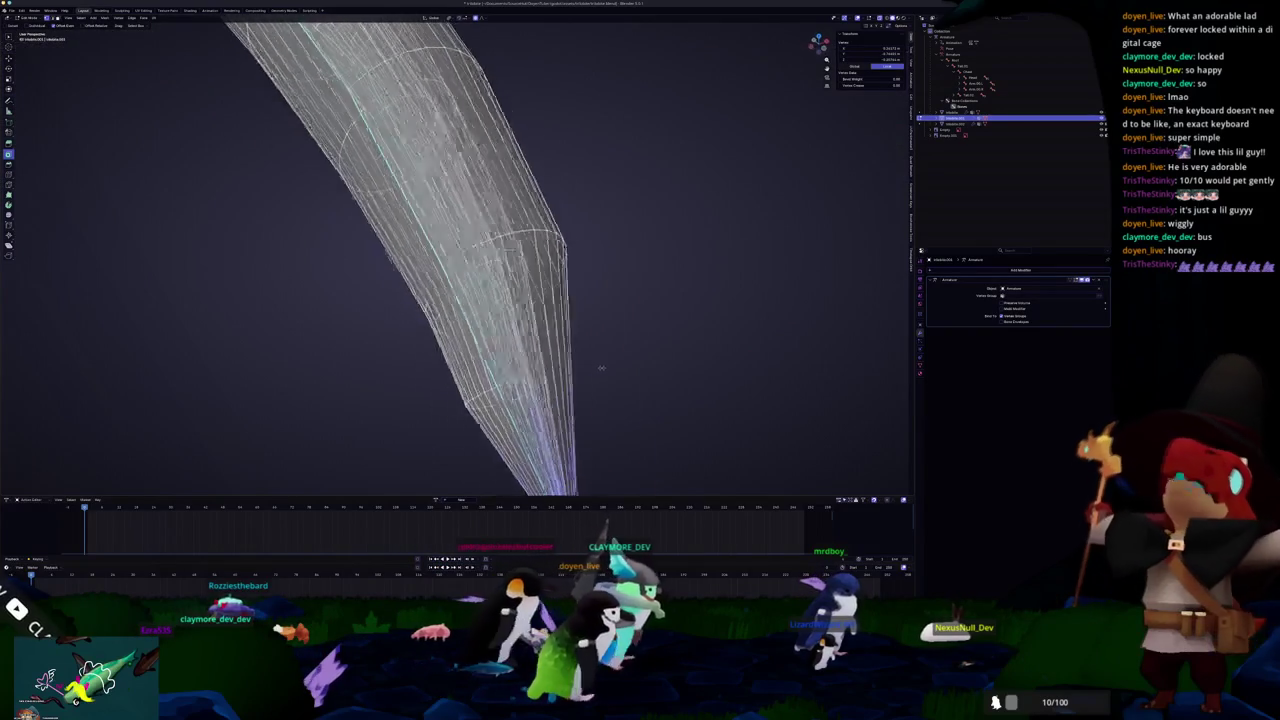
# Step: Return to Object Mode and orbit in to inspect one leg and its bone
pyautogui.scroll(-10, 640, 360)
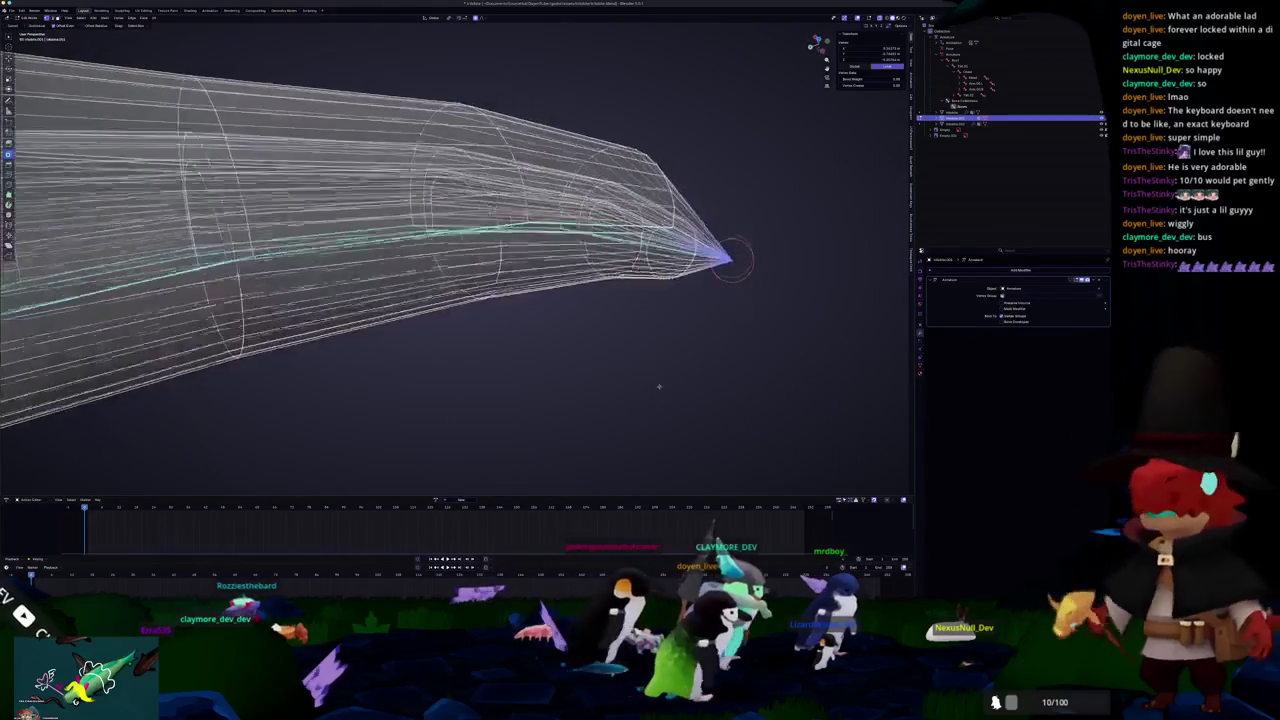
pyautogui.scroll(5, 690, 383)
pyautogui.press('Tab')
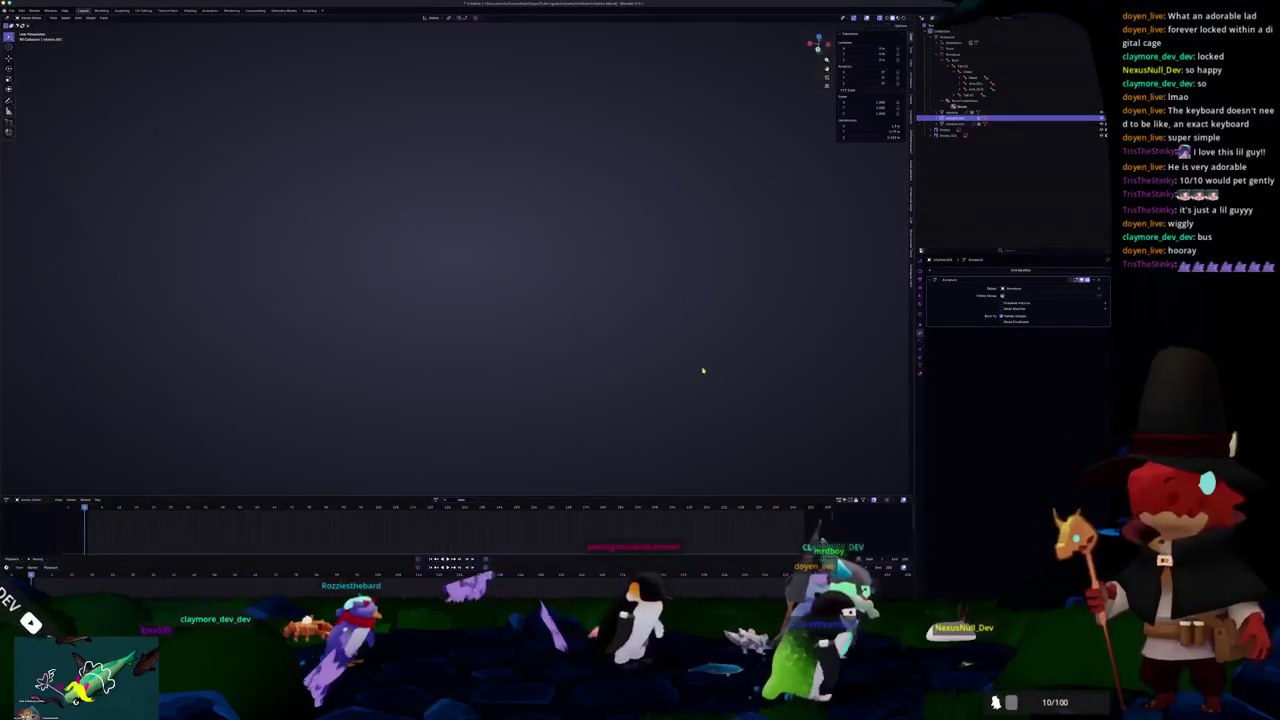
pyautogui.scroll(-8, 684, 362)
pyautogui.moveTo(640, 358); pyautogui.dragTo(432, 327)
pyautogui.scroll(8, 432, 327)
pyautogui.moveTo(503, 223); pyautogui.dragTo(469, 294)
pyautogui.scroll(3, 550, 309)
pyautogui.moveTo(550, 309); pyautogui.dragTo(529, 281)
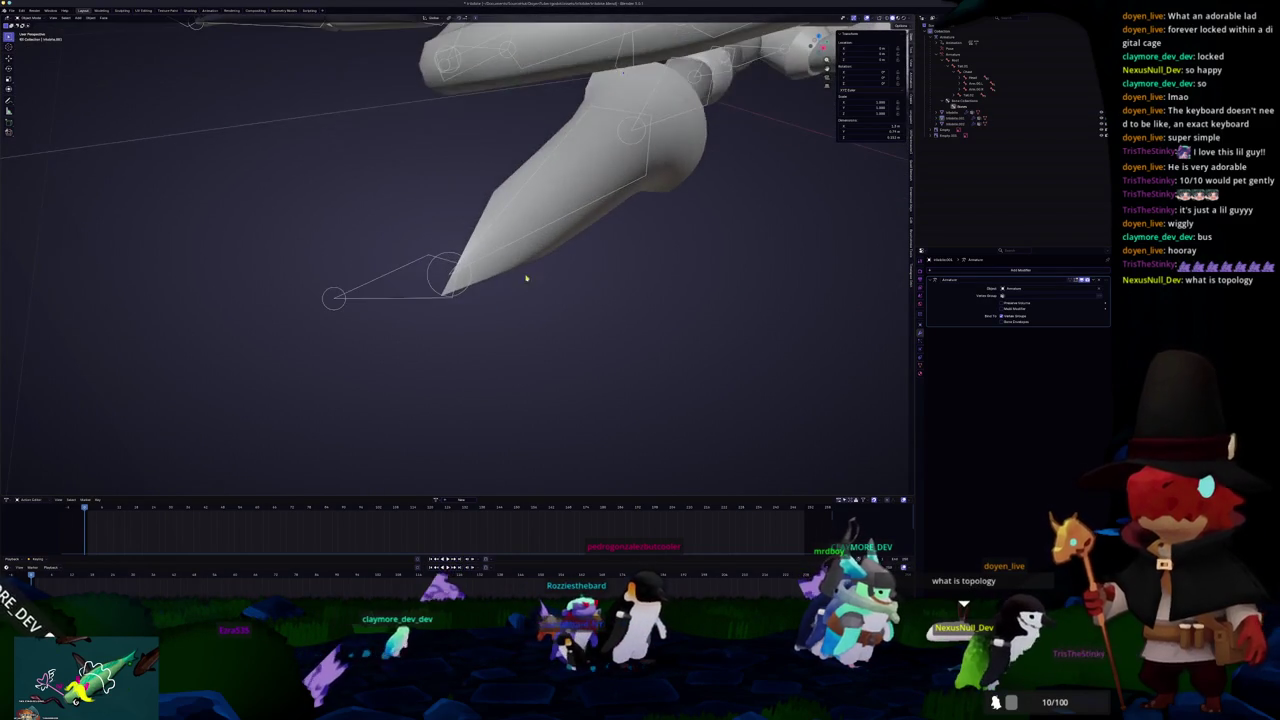
# Step: Move the leg-tip vertex down-left in Edit Mode, then return to Object Mode
pyautogui.press('Tab')
pyautogui.moveTo(369, 358)
pyautogui.mouseDown()
pyautogui.moveTo(340, 309)
pyautogui.moveTo(466, 330)
pyautogui.moveTo(433, 320)
pyautogui.moveTo(463, 280)
pyautogui.moveTo(461, 321)
pyautogui.mouseUp()
pyautogui.hotkey('alt', 'z')
pyautogui.press('g')
pyautogui.click(427, 327)
pyautogui.press('Tab')
pyautogui.scroll(-6, 428, 329)
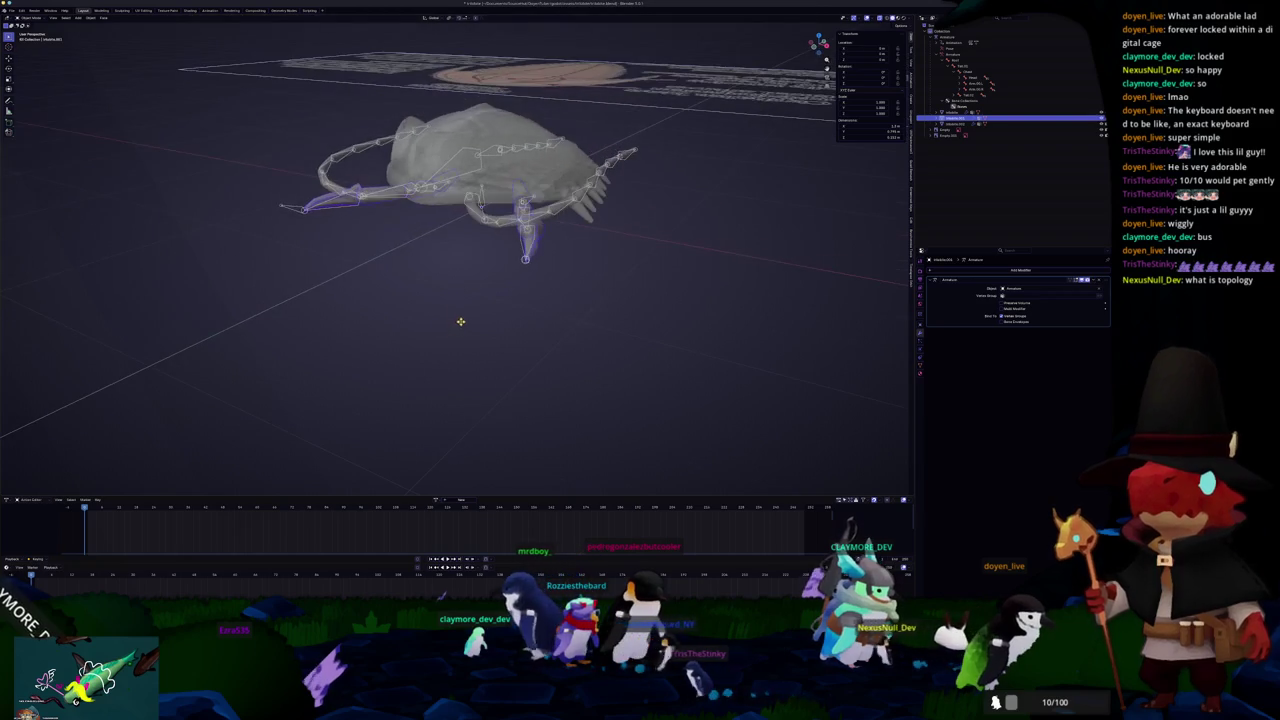
# Step: Add an Armature modifier to the creature mesh and delete its Mirror modifier
pyautogui.click(1083, 280)
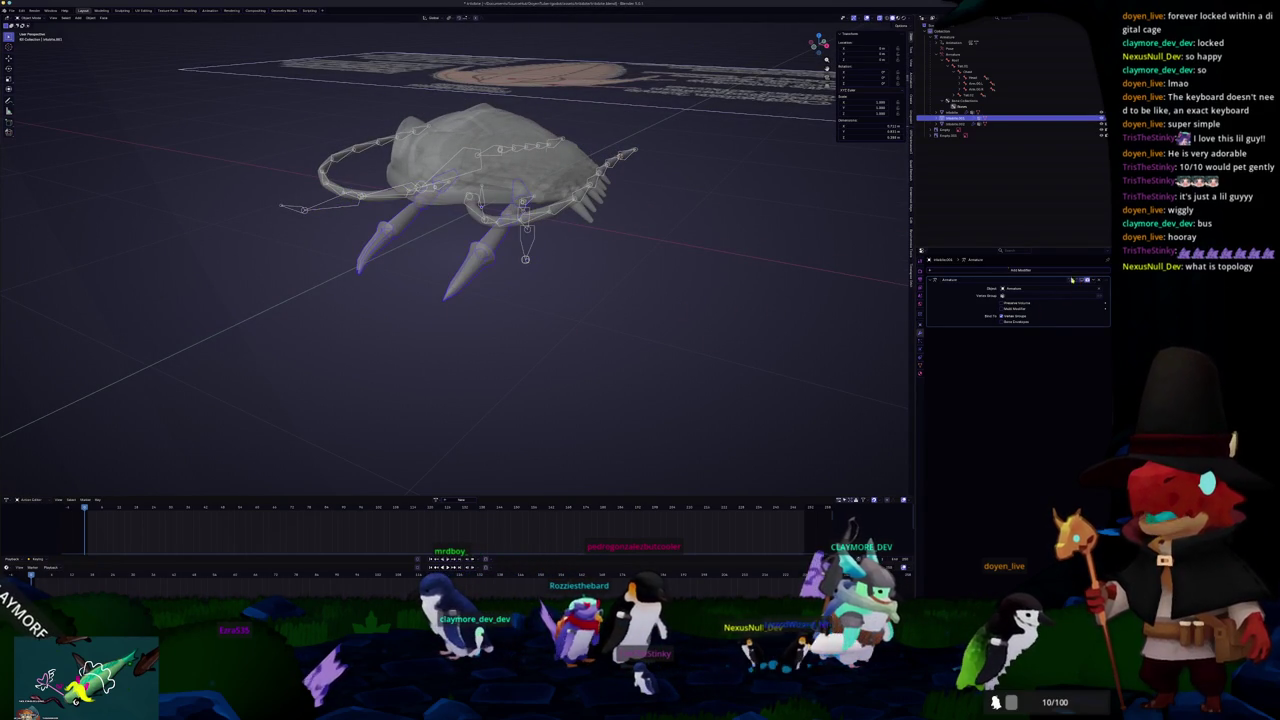
pyautogui.click(991, 273)
pyautogui.press('Return')
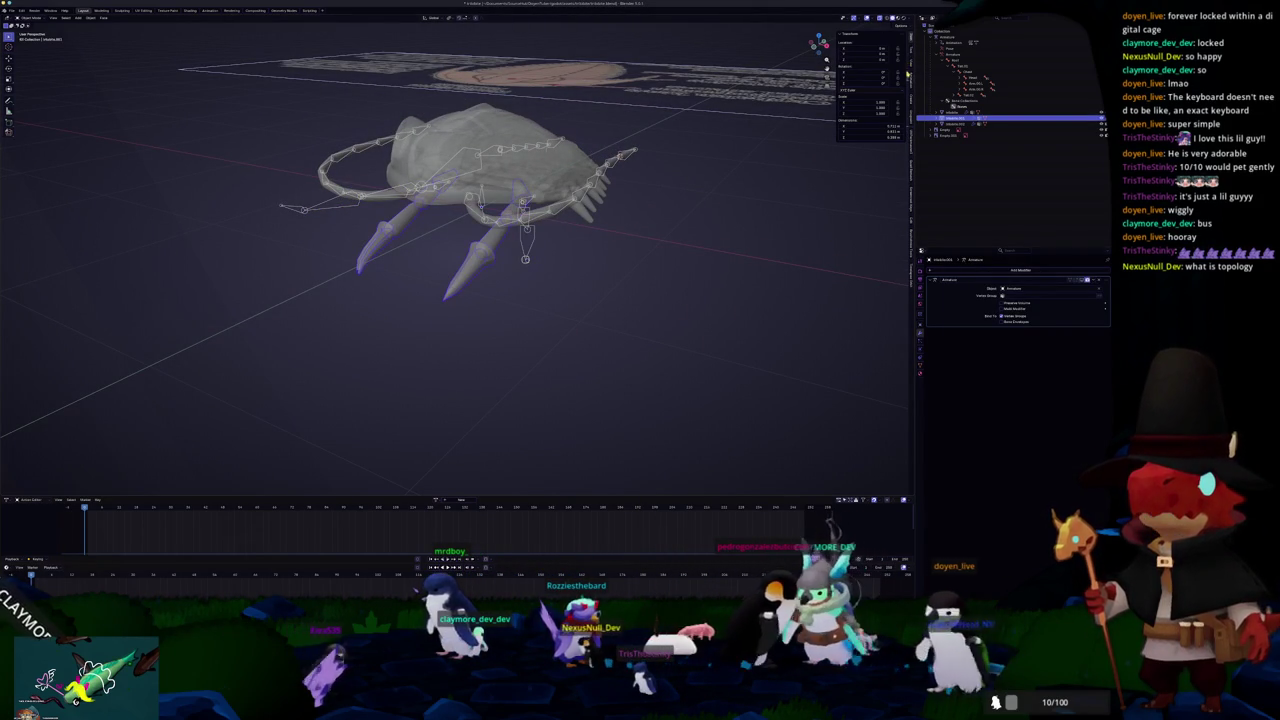
pyautogui.click(908, 60)
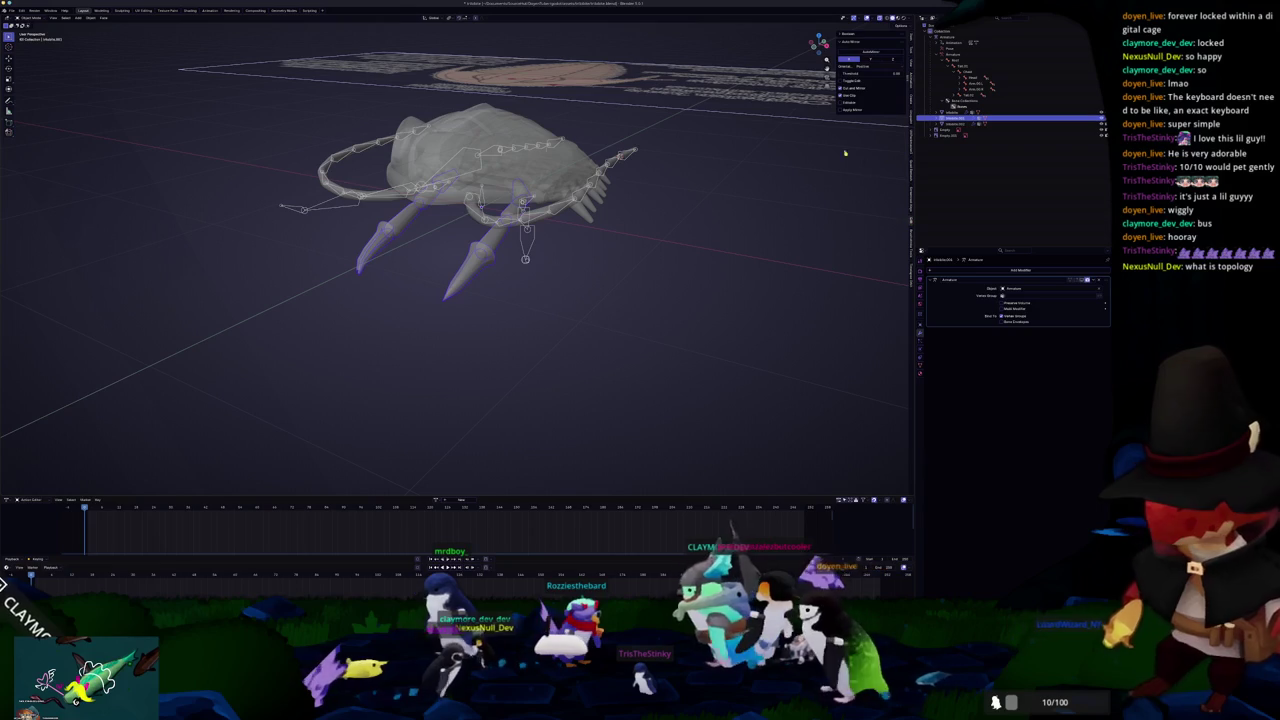
pyautogui.press('Delete')
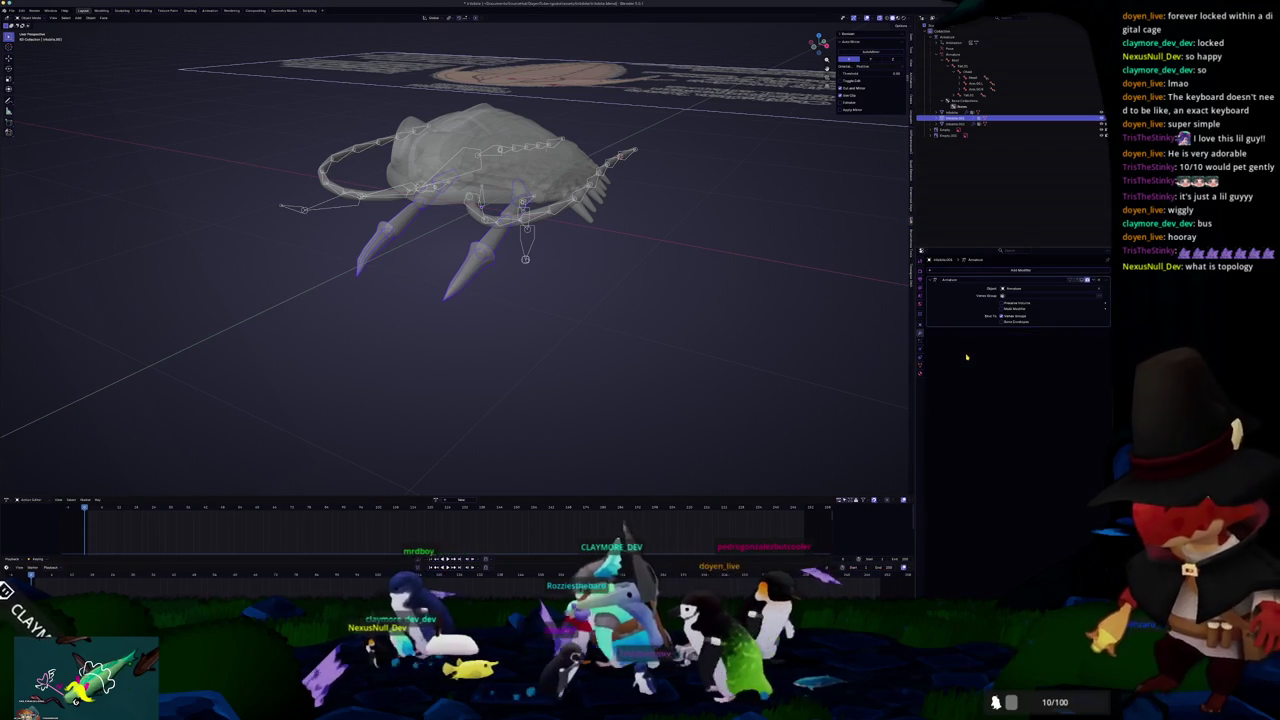
pyautogui.click(1083, 281)
pyautogui.scroll(2, 685, 300)
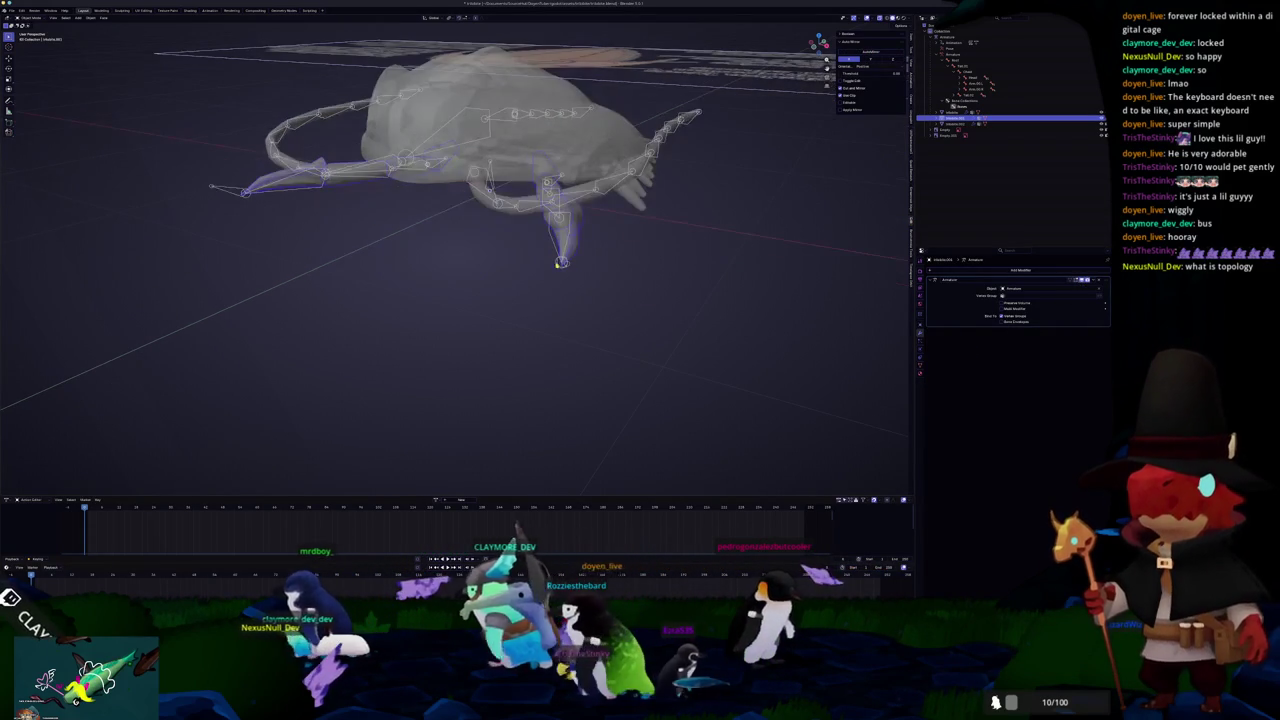
# Step: Test-rotate the lower leg bone to confirm the leg bends, cancel, and reselect the mesh
pyautogui.click(561, 269)
pyautogui.press('KP_Decimal')
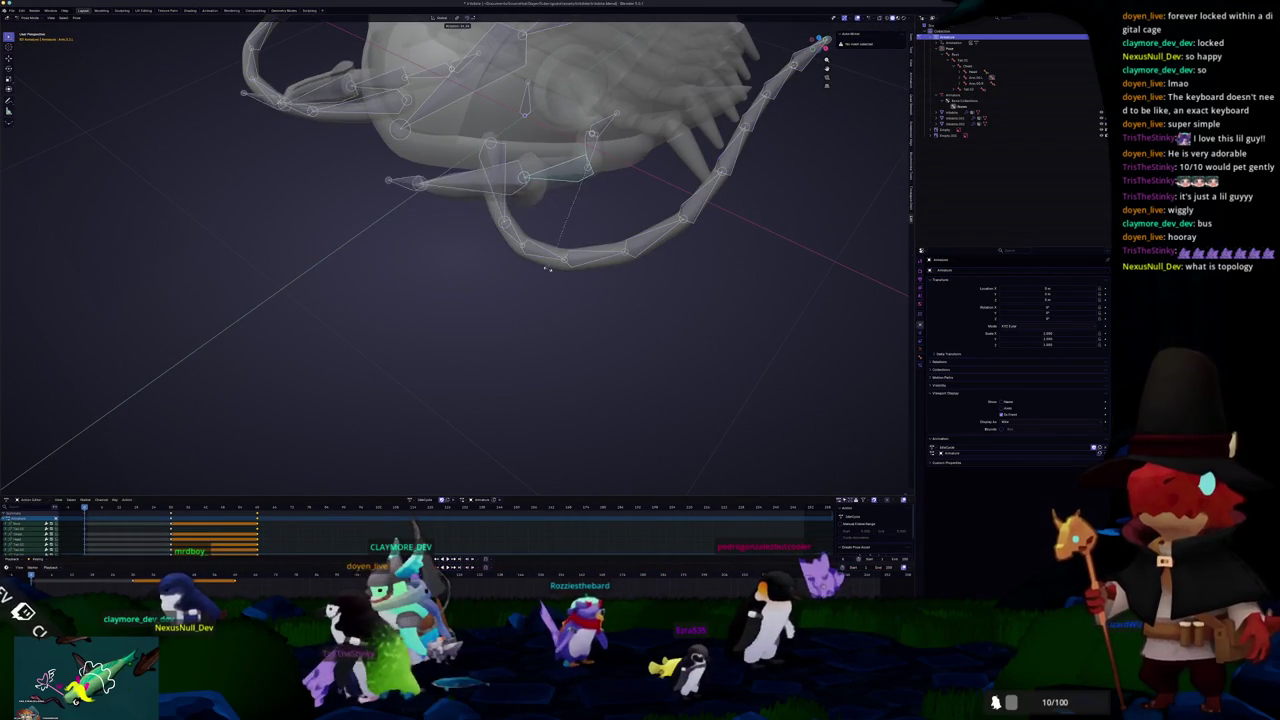
pyautogui.press('Escape')
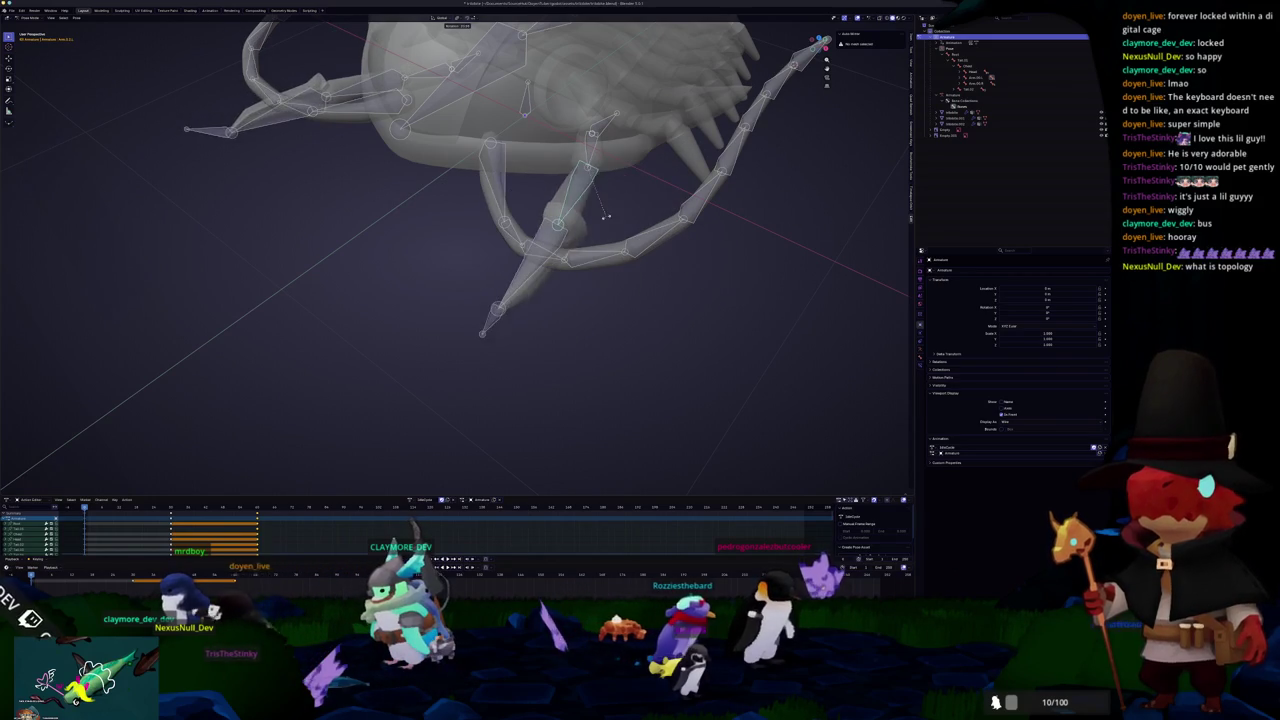
pyautogui.click(566, 335)
pyautogui.press('r')
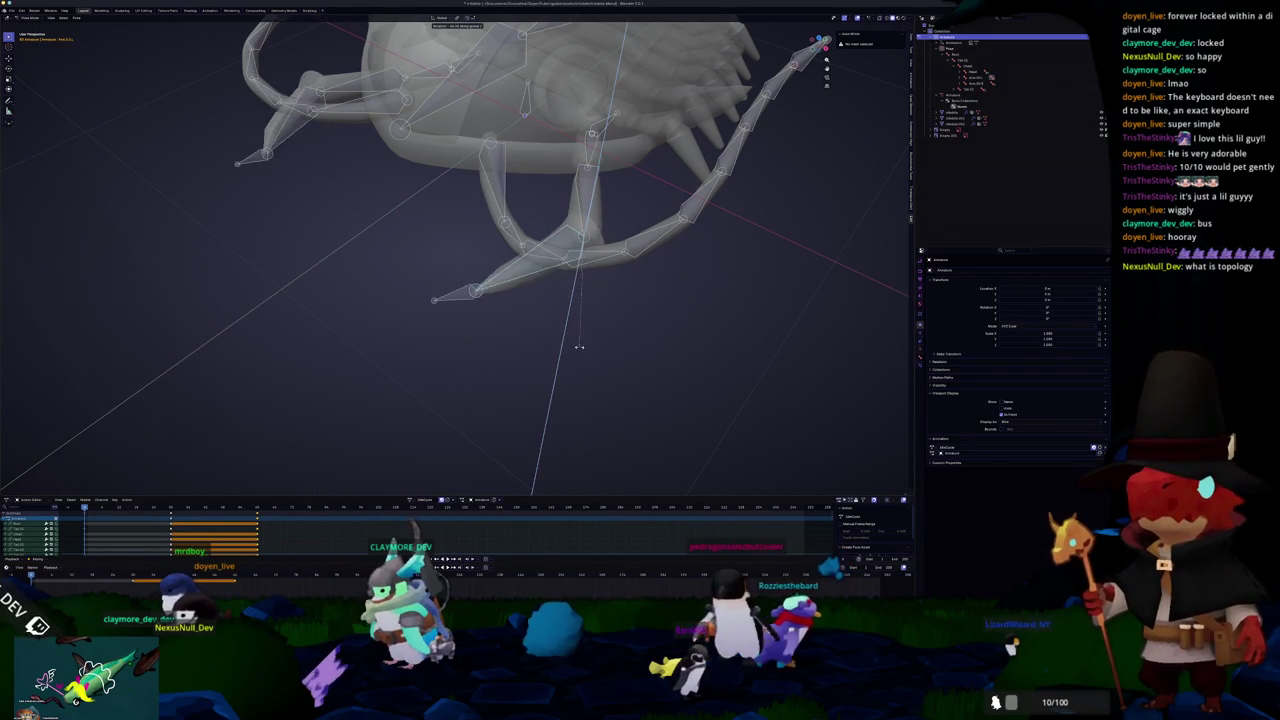
pyautogui.press('Escape')
pyautogui.scroll(-6, 563, 352)
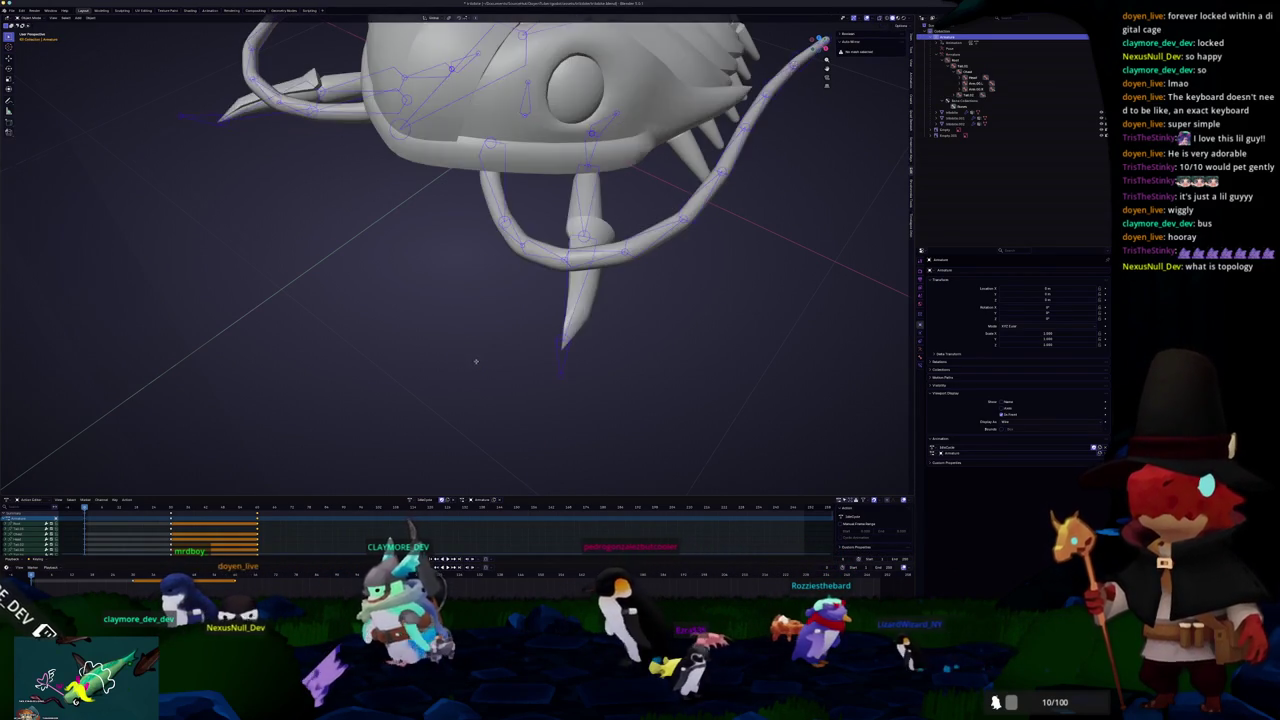
pyautogui.click(560, 300)
pyautogui.scroll(-3, 632, 293)
pyautogui.press('KP_Decimal')
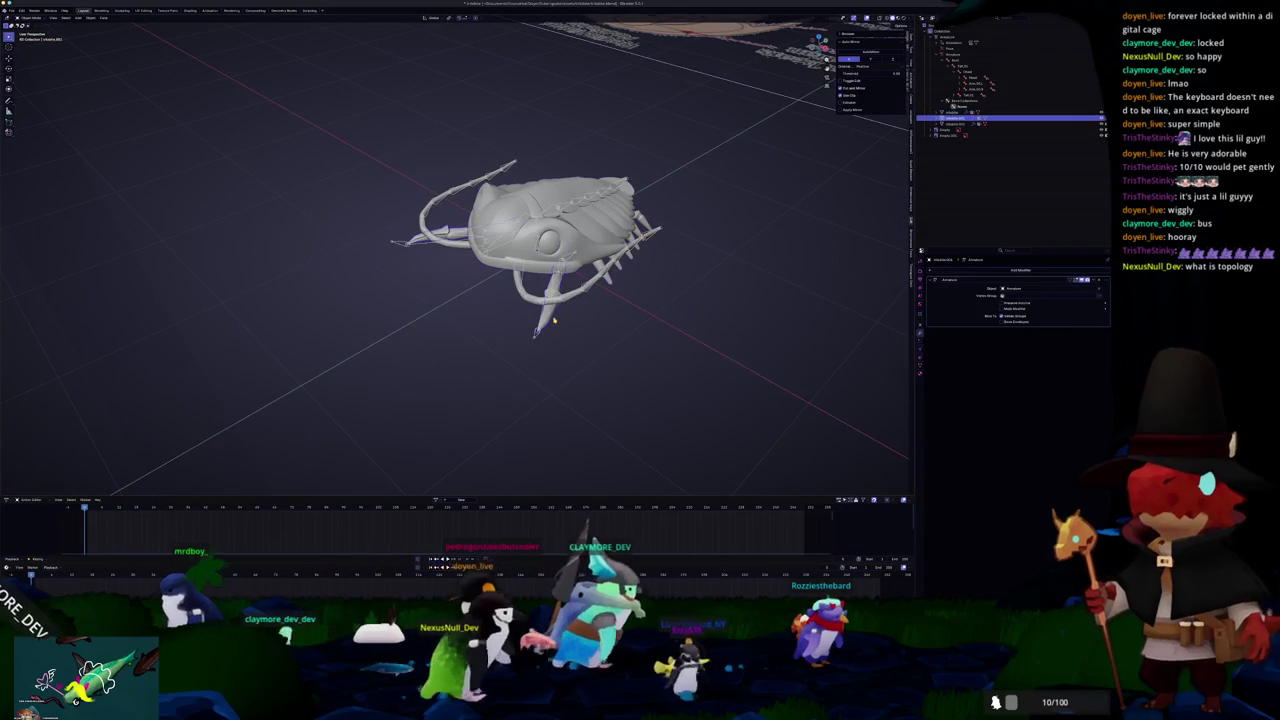
pyautogui.click(167, 11)
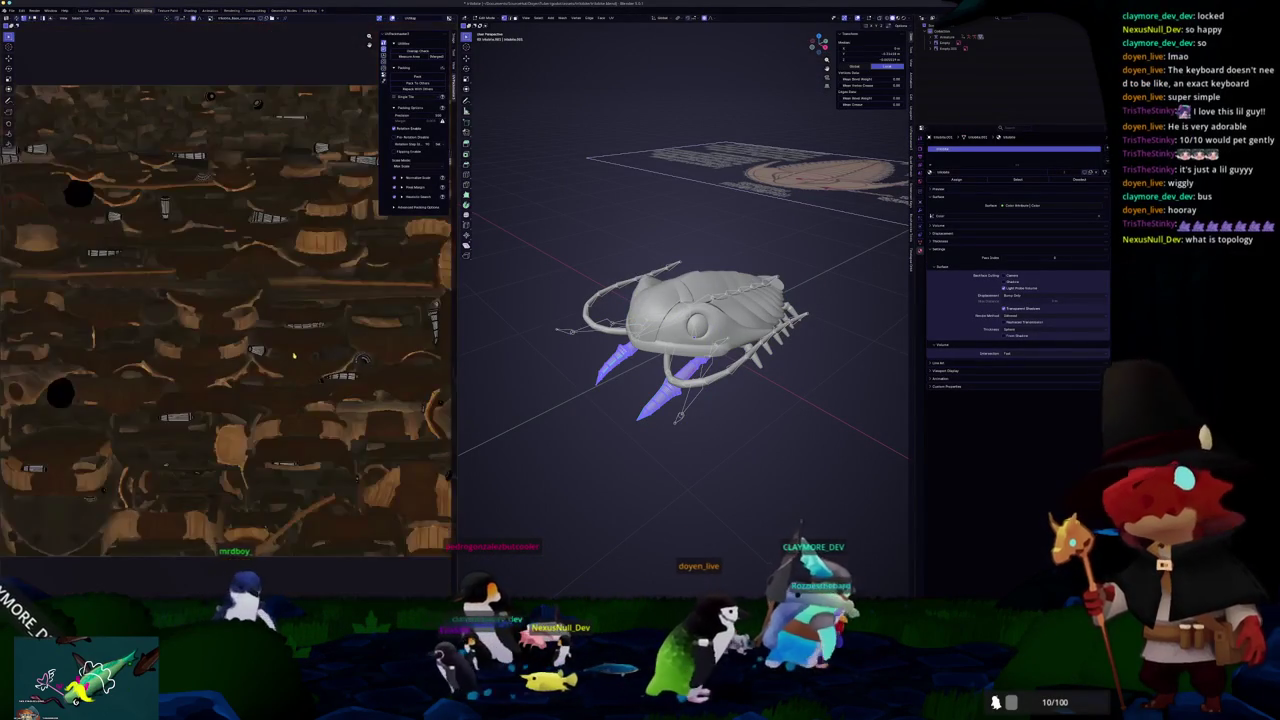
# Step: Apply Smart UV Project to the mesh and check the resulting UV islands
pyautogui.scroll(-4, 297, 355)
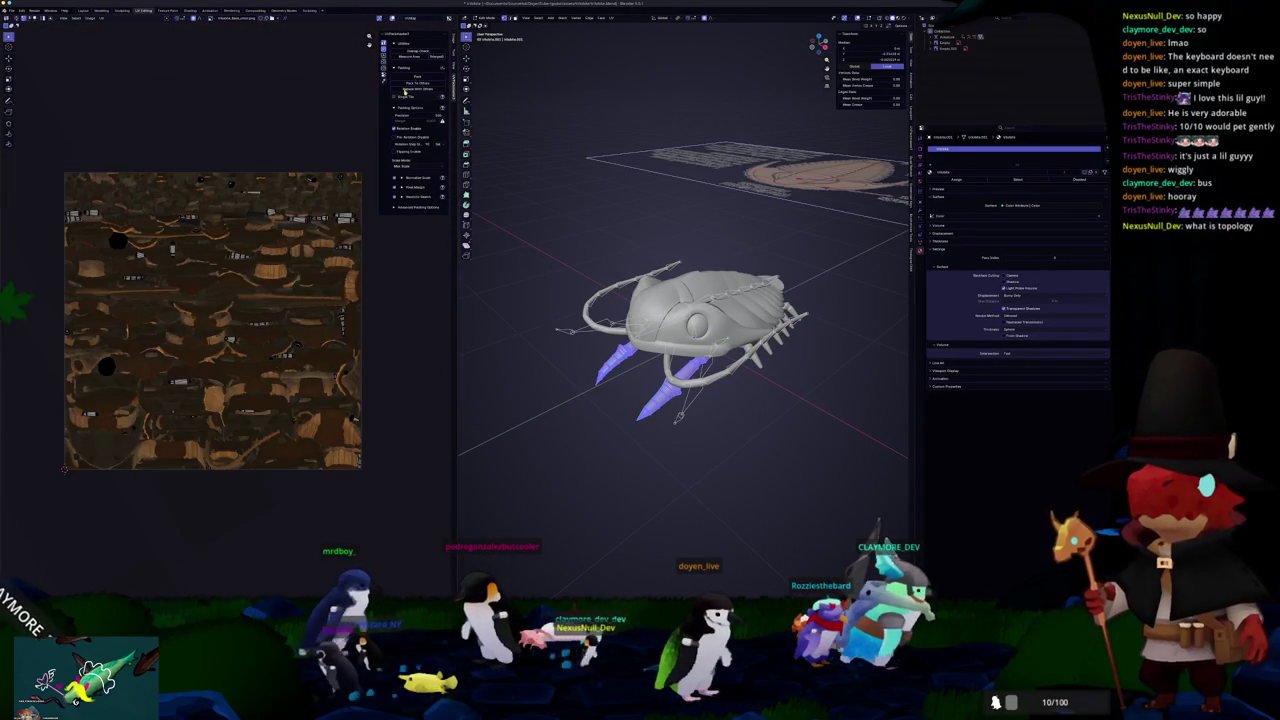
pyautogui.click(611, 17)
pyautogui.click(612, 31)
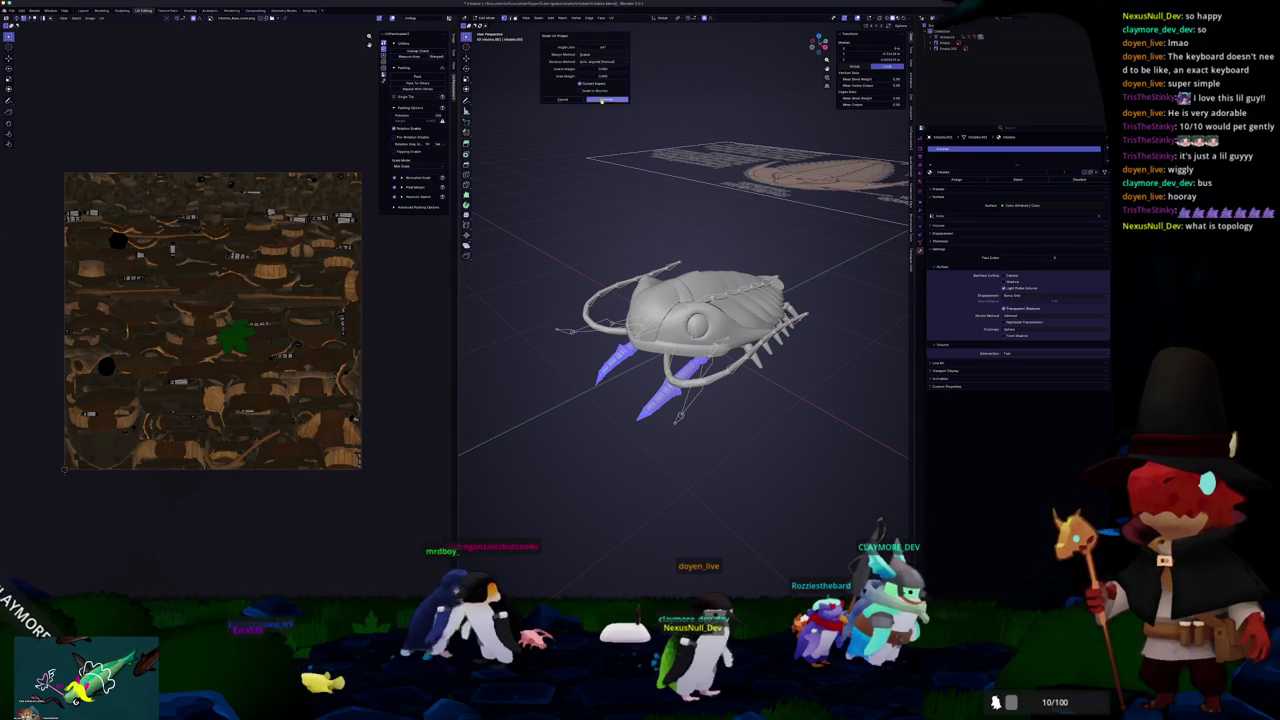
pyautogui.click(607, 100)
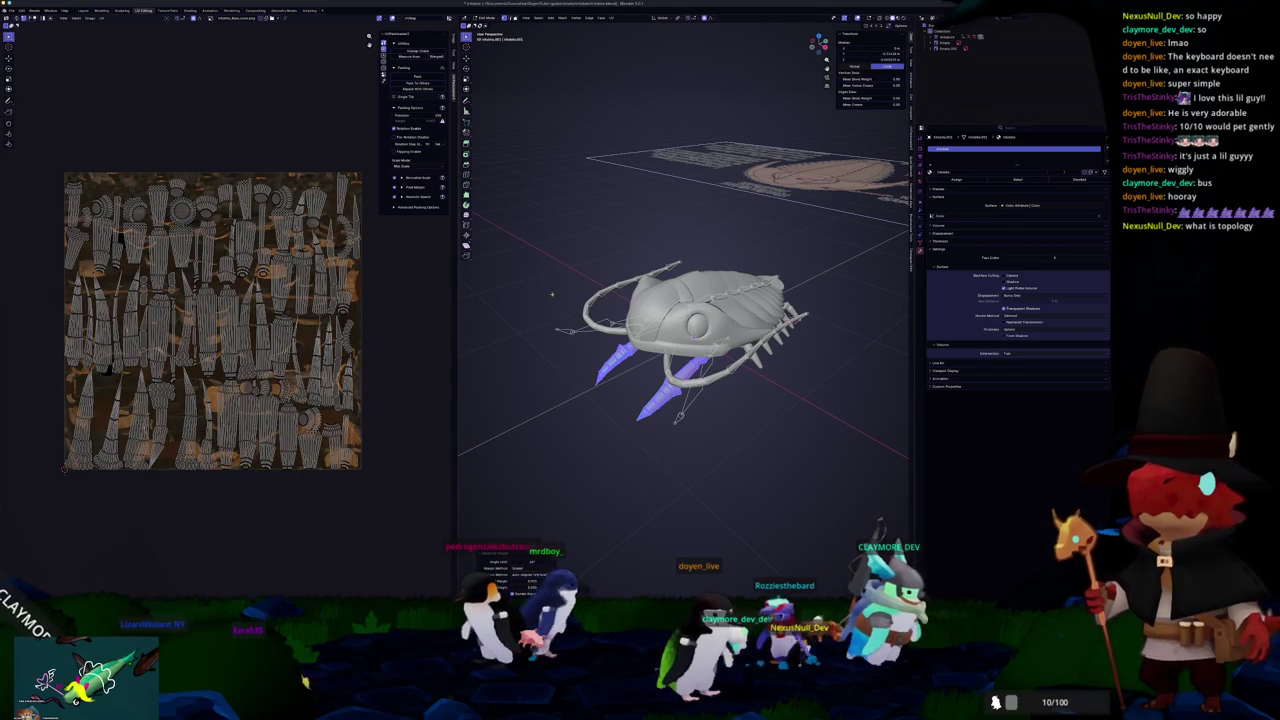
pyautogui.press('Tab')
pyautogui.press('Tab')
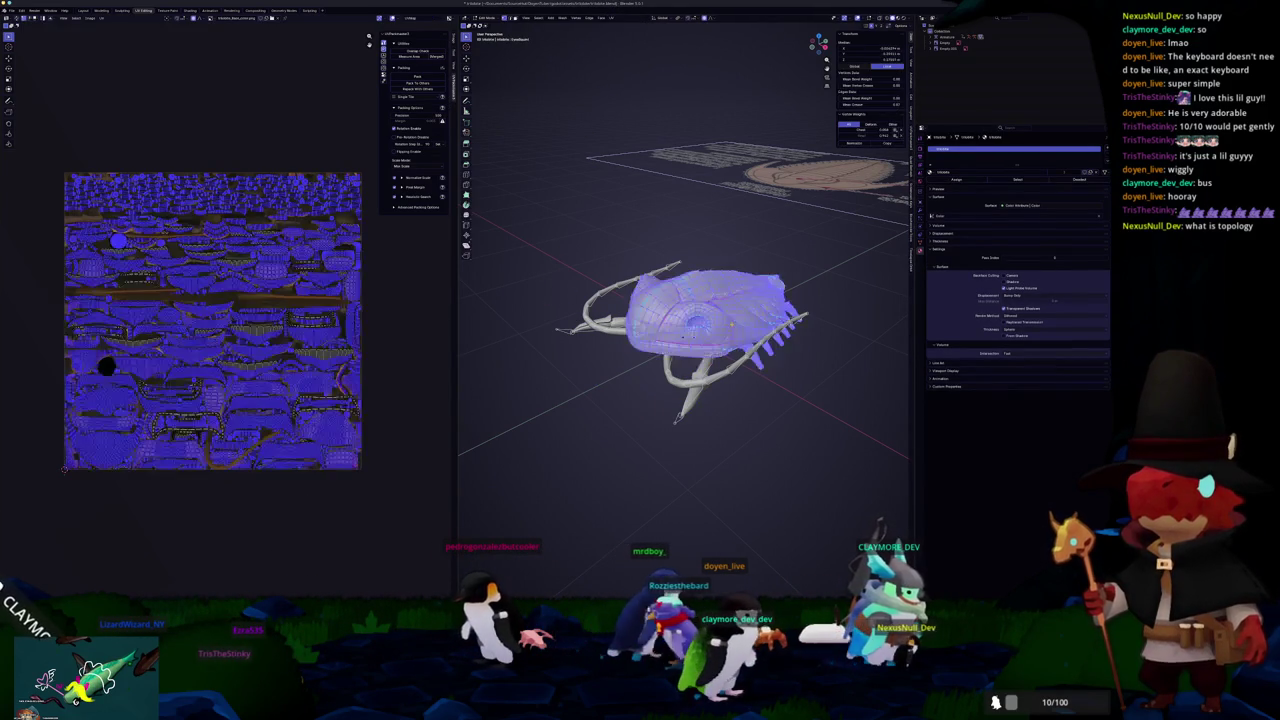
pyautogui.press('Tab')
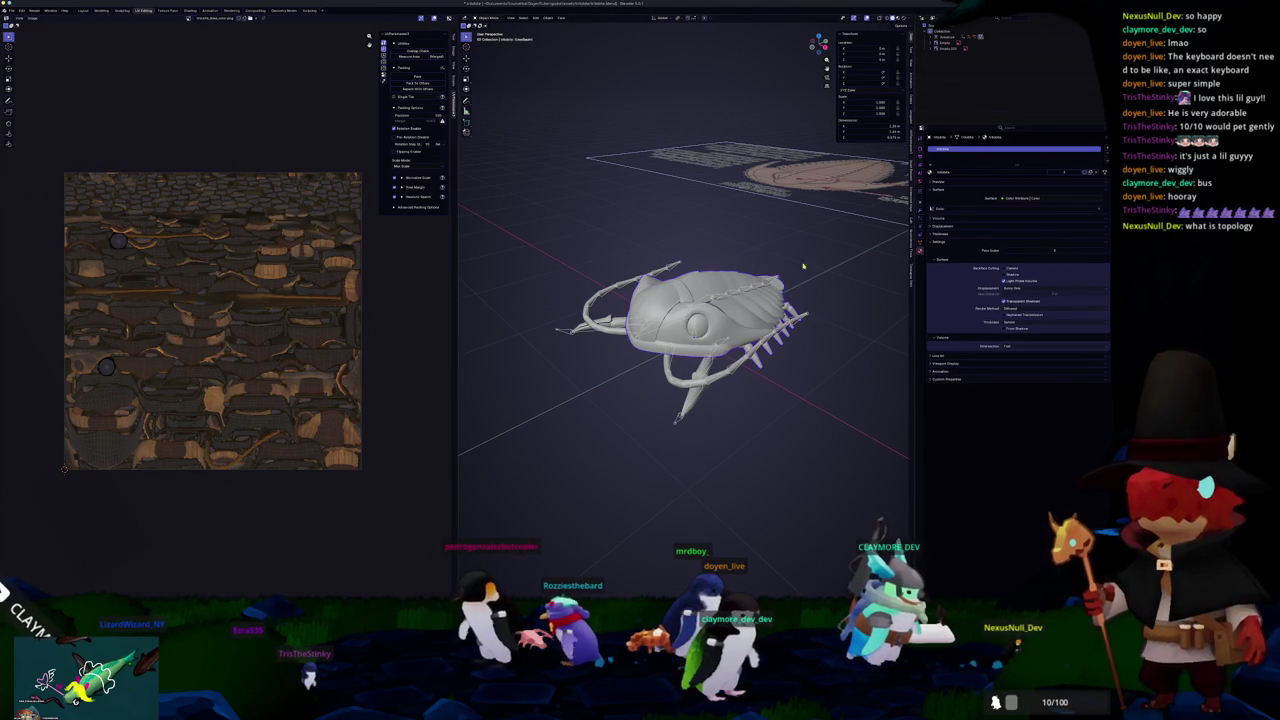
pyautogui.scroll(2, 793, 350)
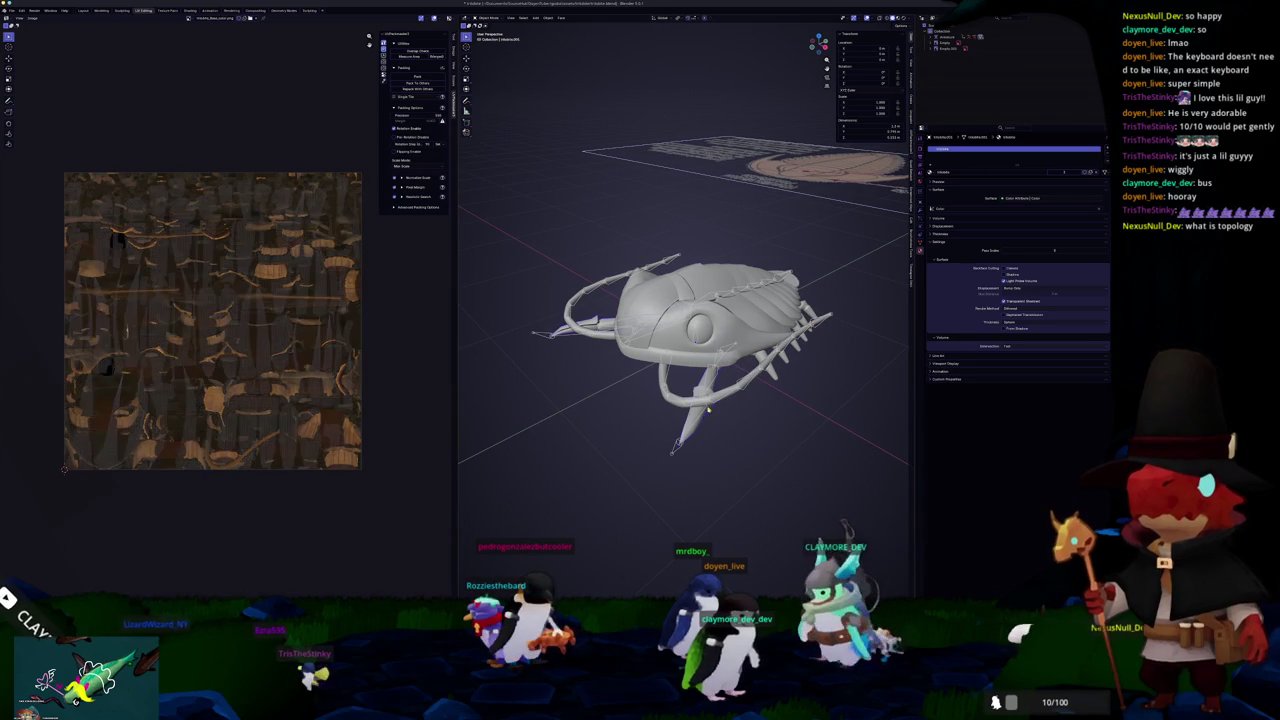
pyautogui.press('Tab')
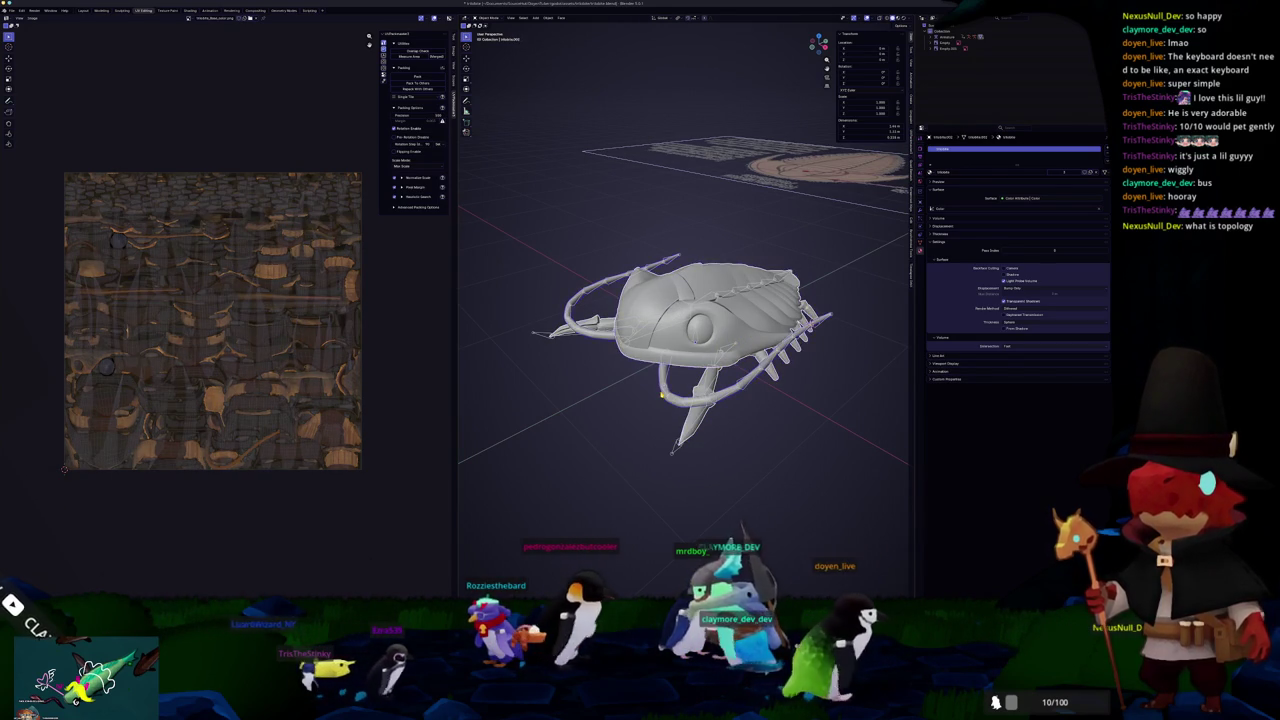
pyautogui.press('Tab')
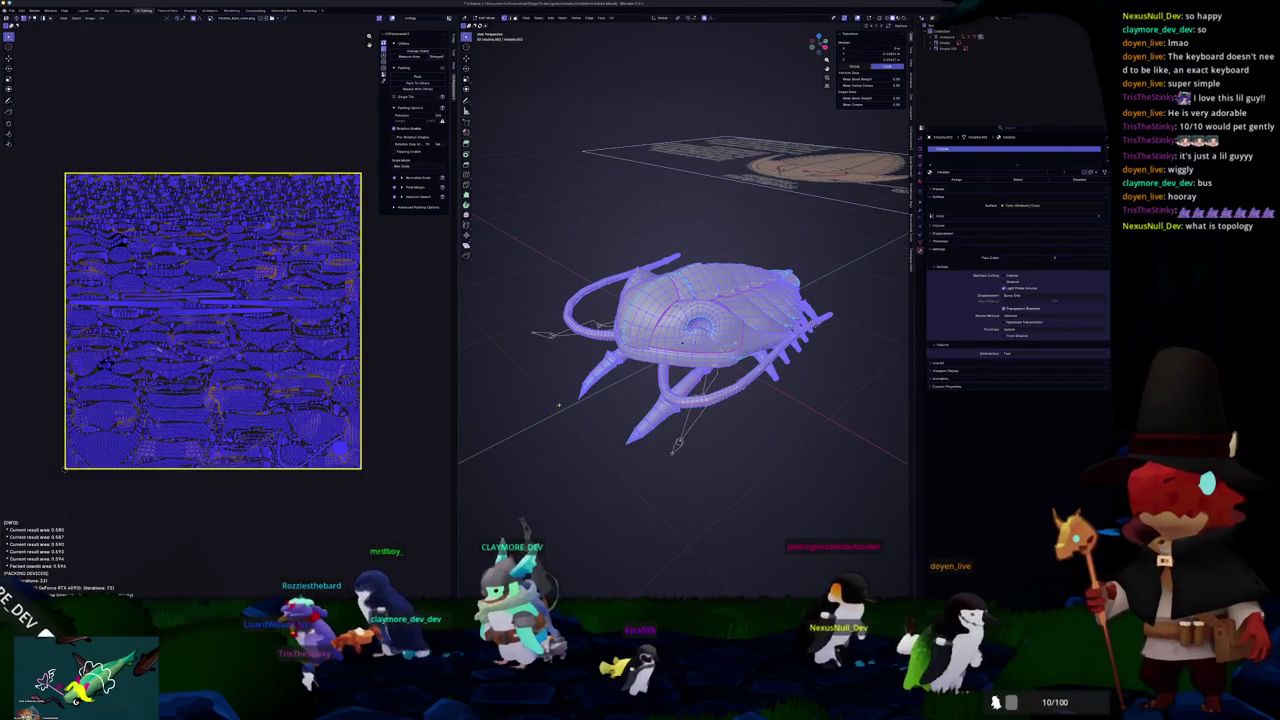
pyautogui.press('Tab')
# Step: Select the carapace body together with the ribbon.001 string pieces
pyautogui.click(671, 457)
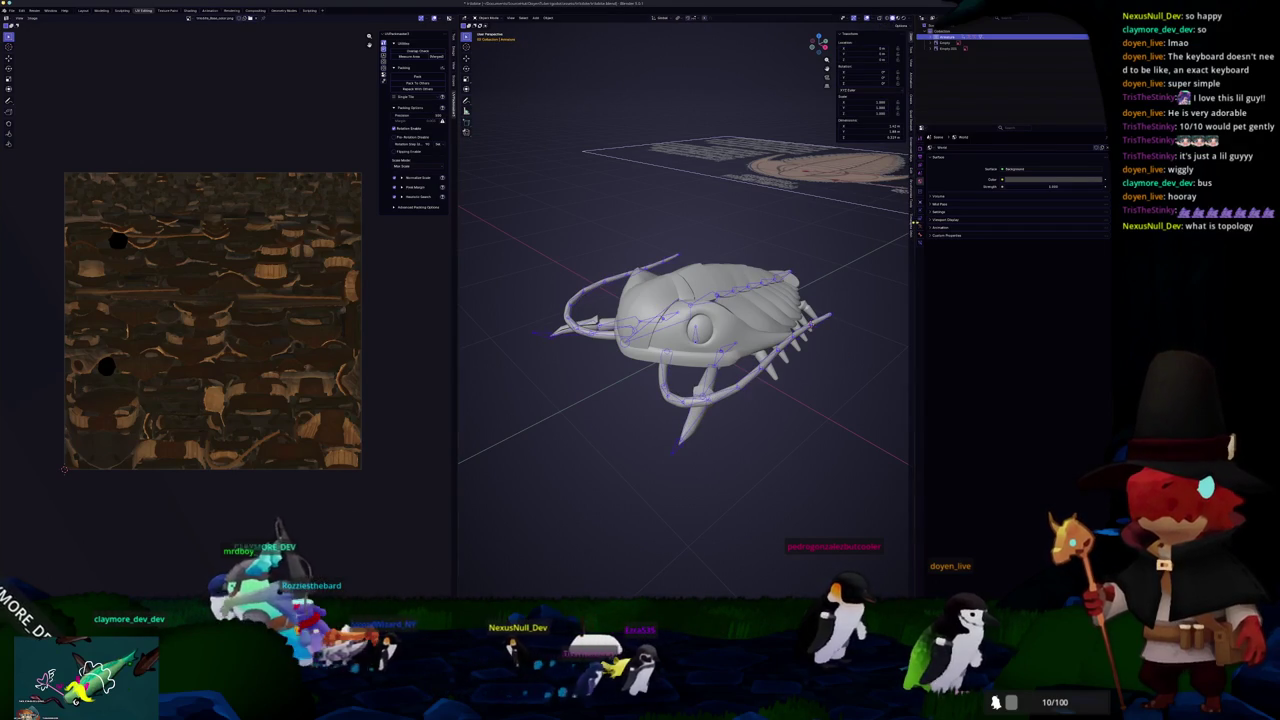
pyautogui.click(920, 211)
pyautogui.click(729, 325)
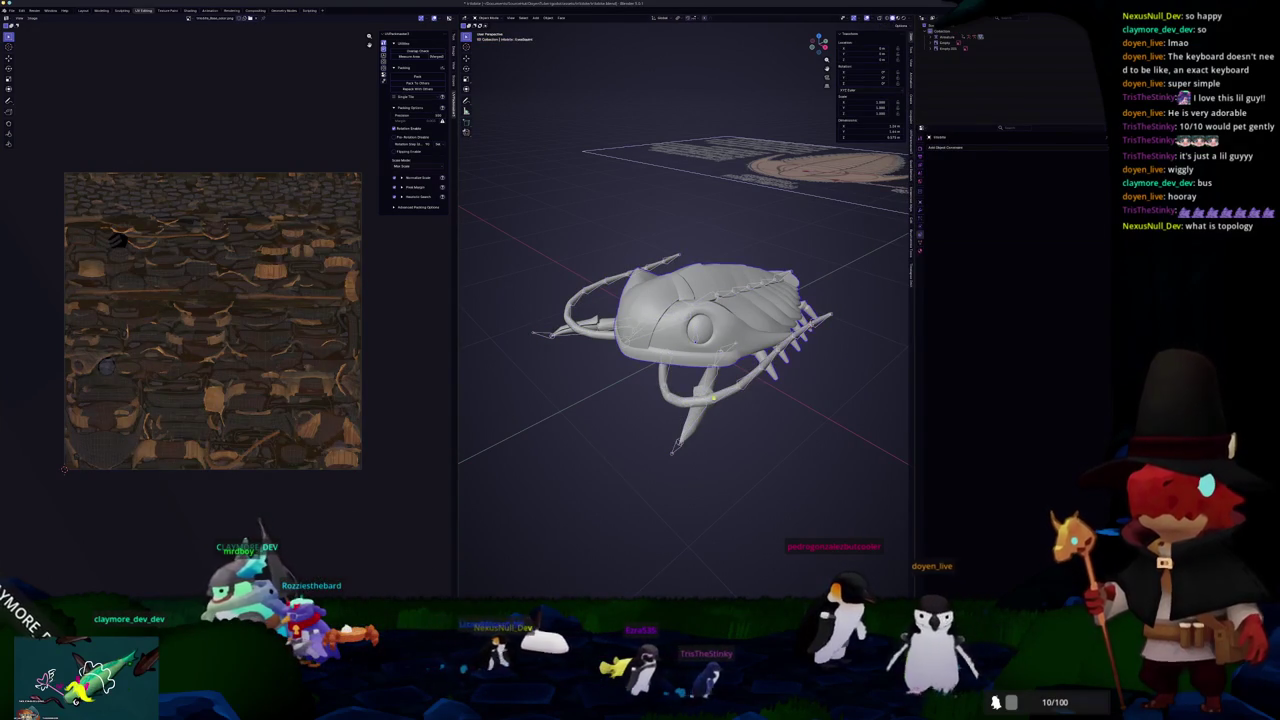
pyautogui.click(706, 420)
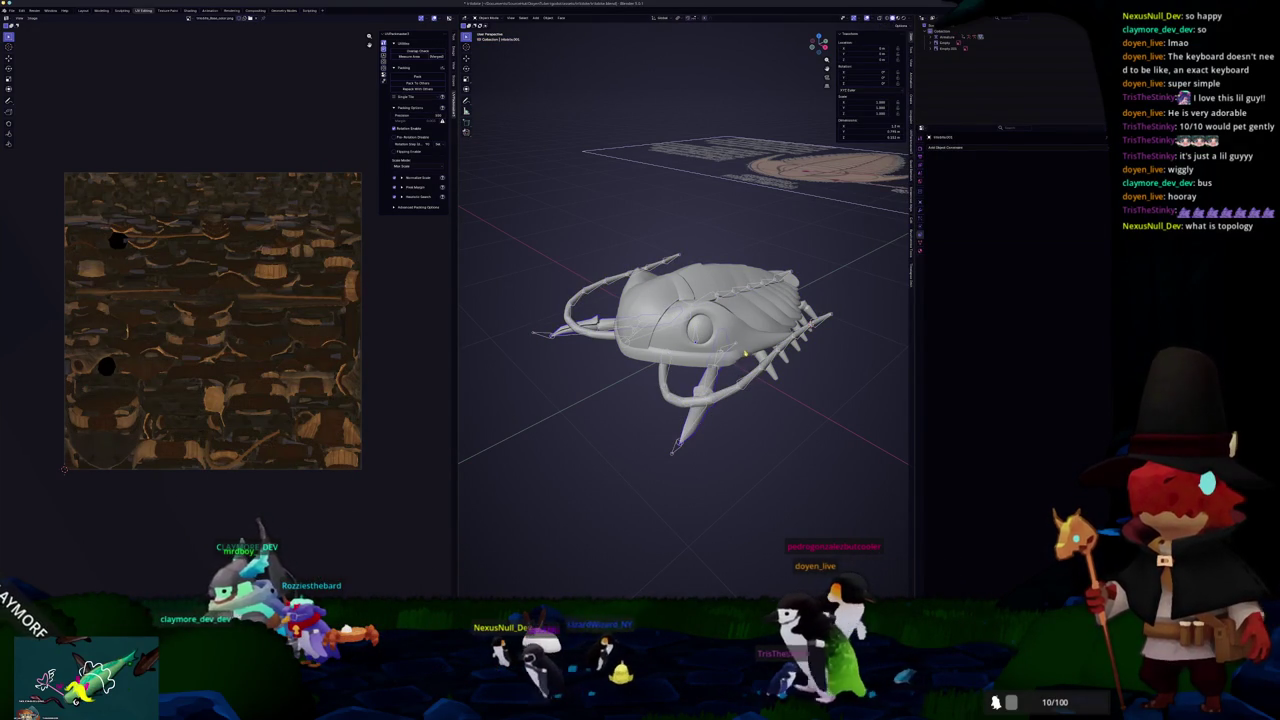
pyautogui.click(710, 300)
pyautogui.click(678, 408)
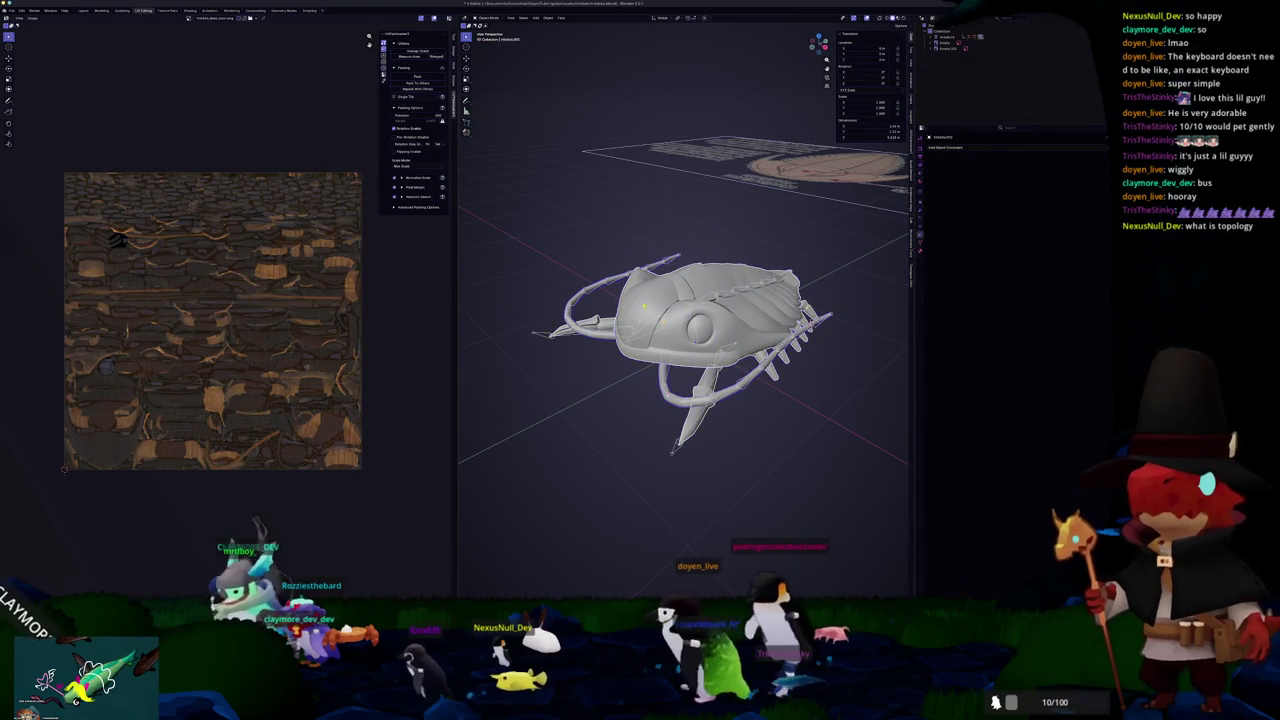
pyautogui.scroll(-3, 675, 380)
pyautogui.scroll(2, 670, 340)
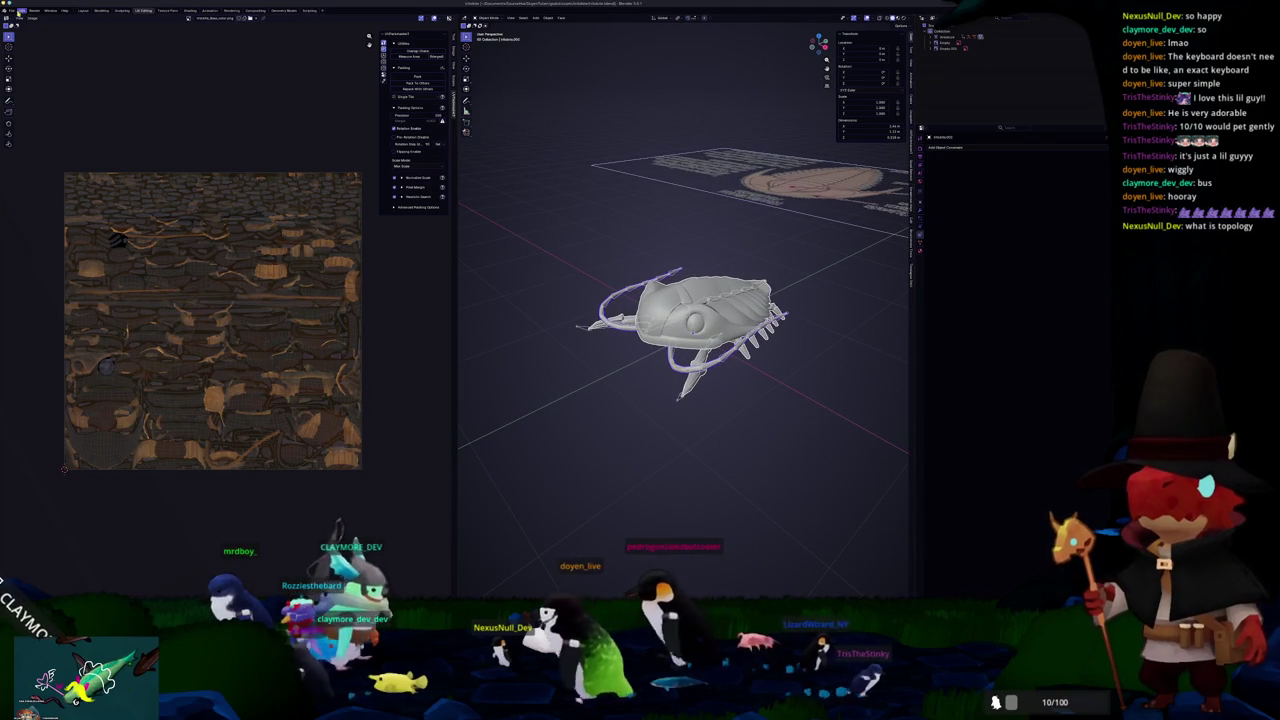
# Step: Export the selected body and strings to a model file
pyautogui.click(19, 12)
pyautogui.moveTo(35, 104)
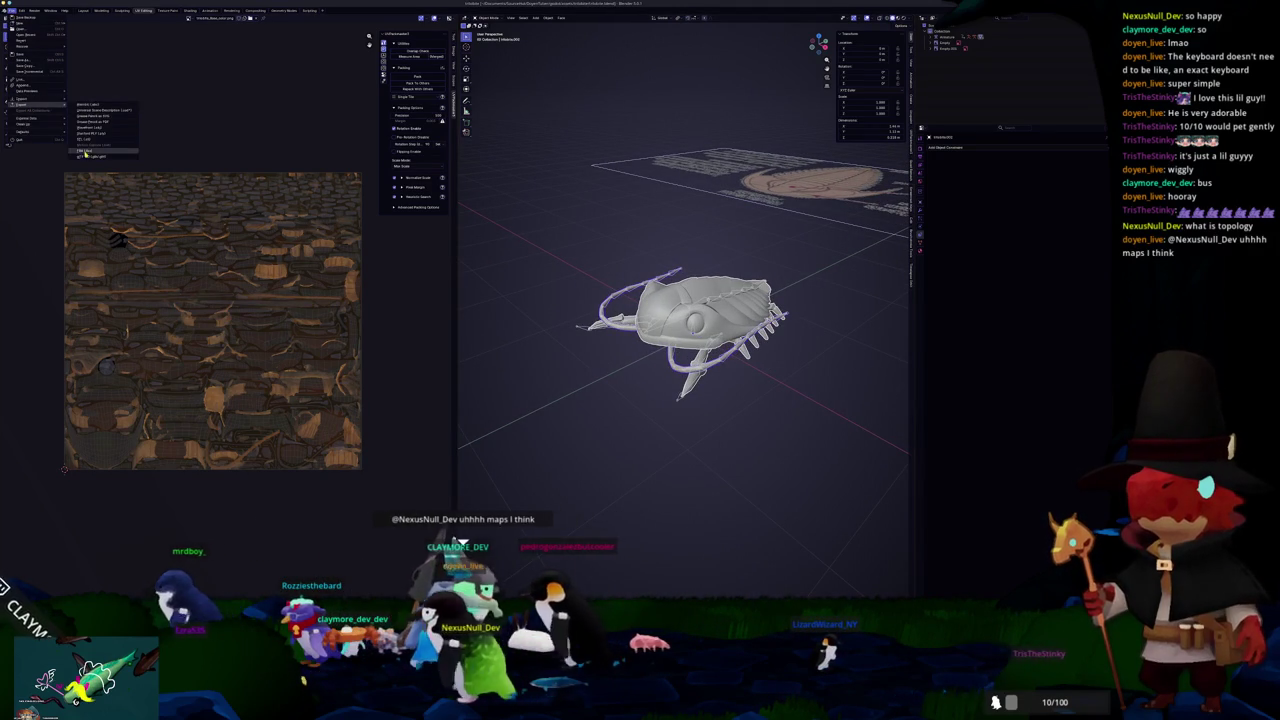
pyautogui.click(85, 153)
pyautogui.click(814, 537)
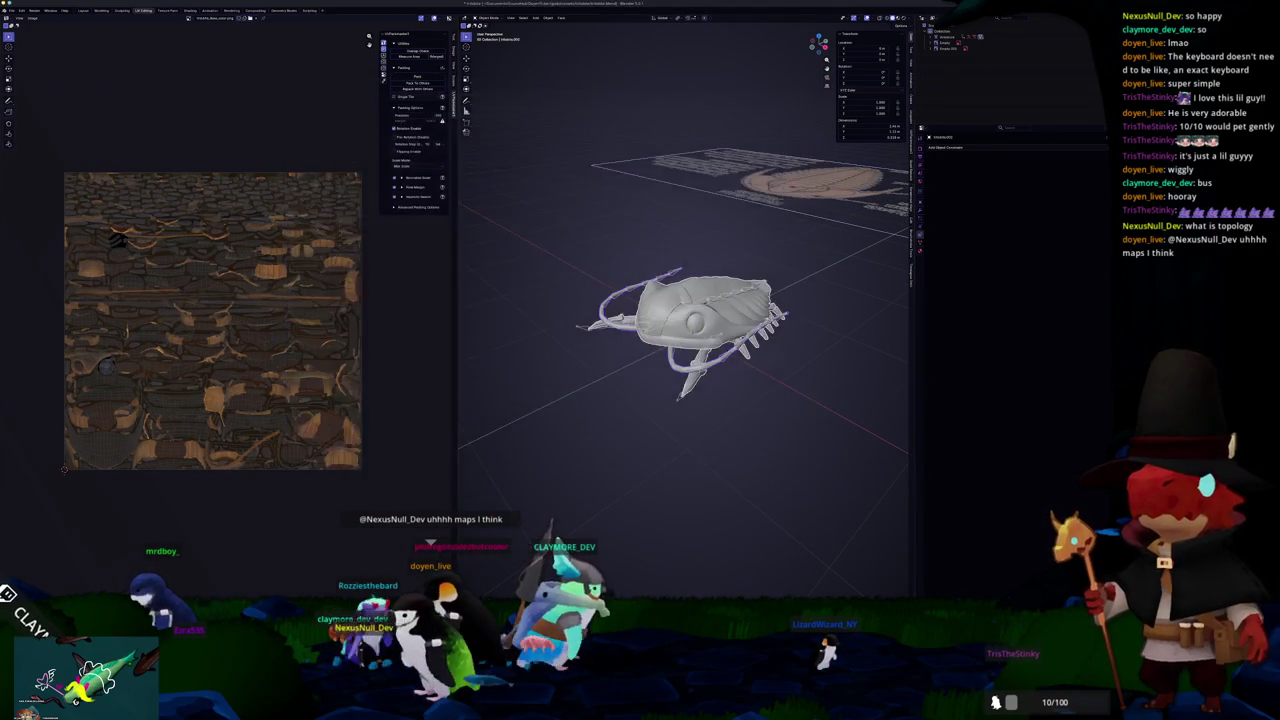
pyautogui.hotkey('alt', 'Tab')
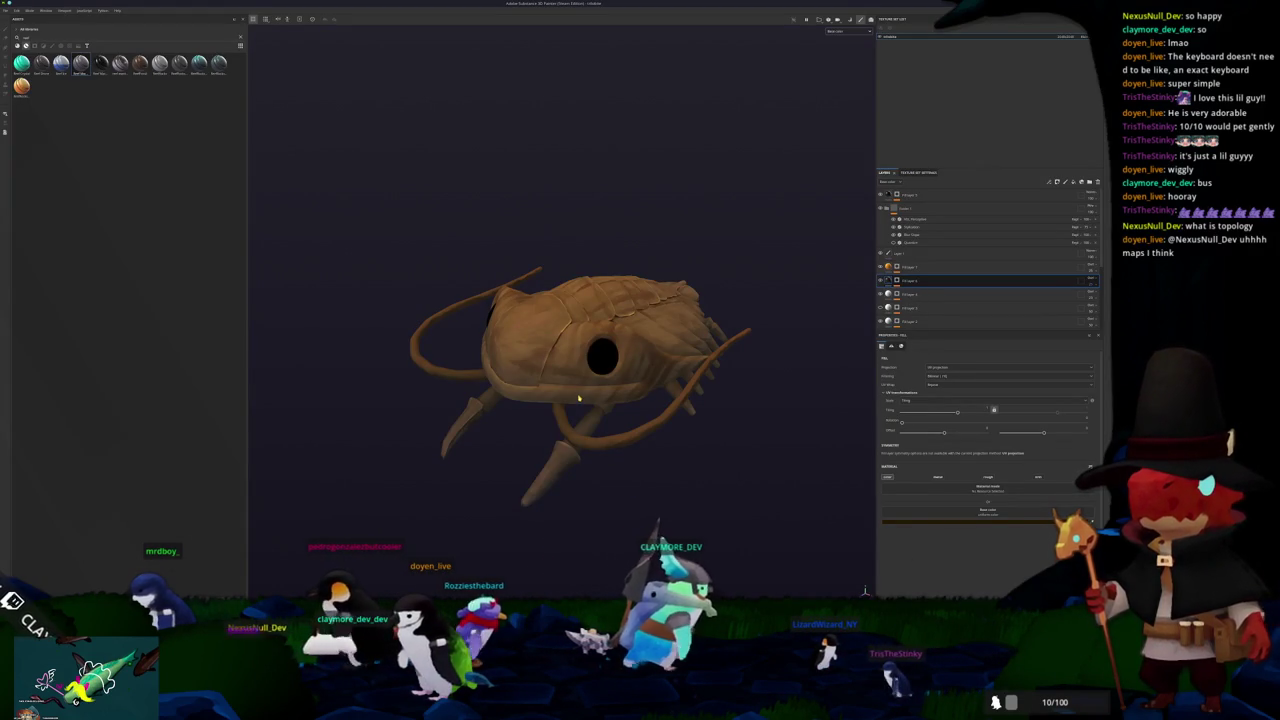
# Step: Replace the project's mesh with the newly exported creature file in Project Configuration
pyautogui.click(16, 11)
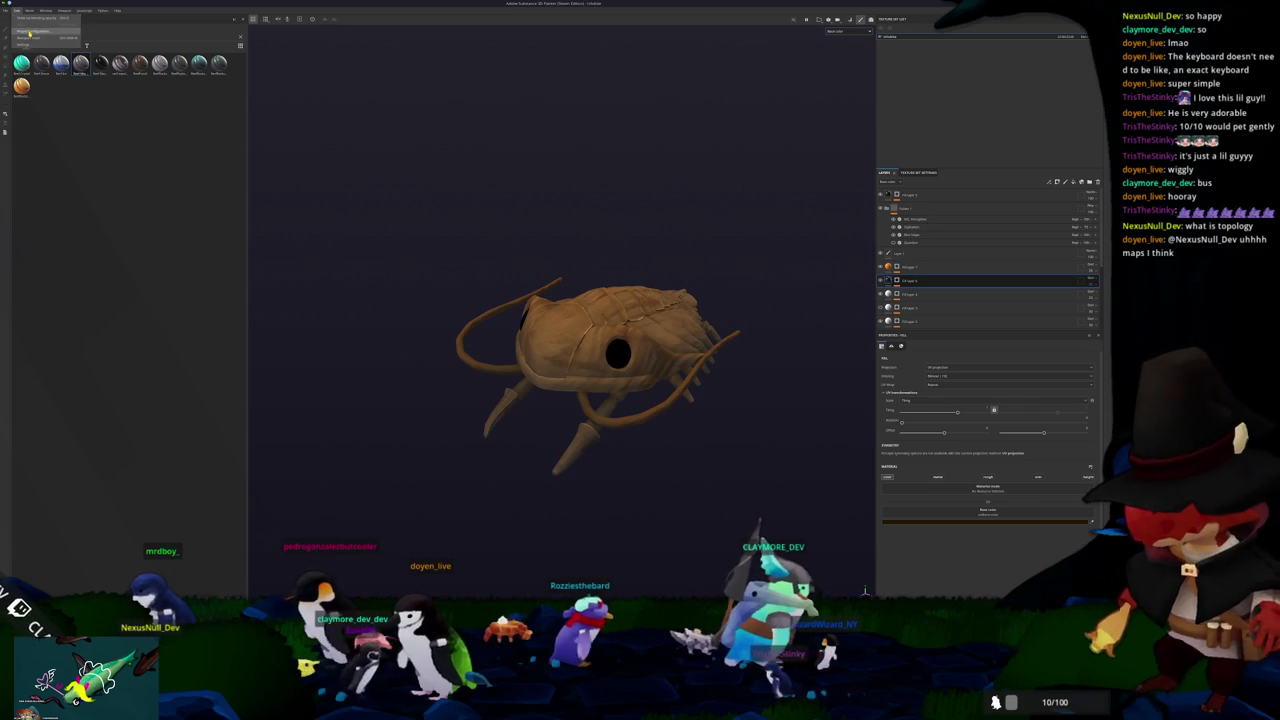
pyautogui.click(30, 34)
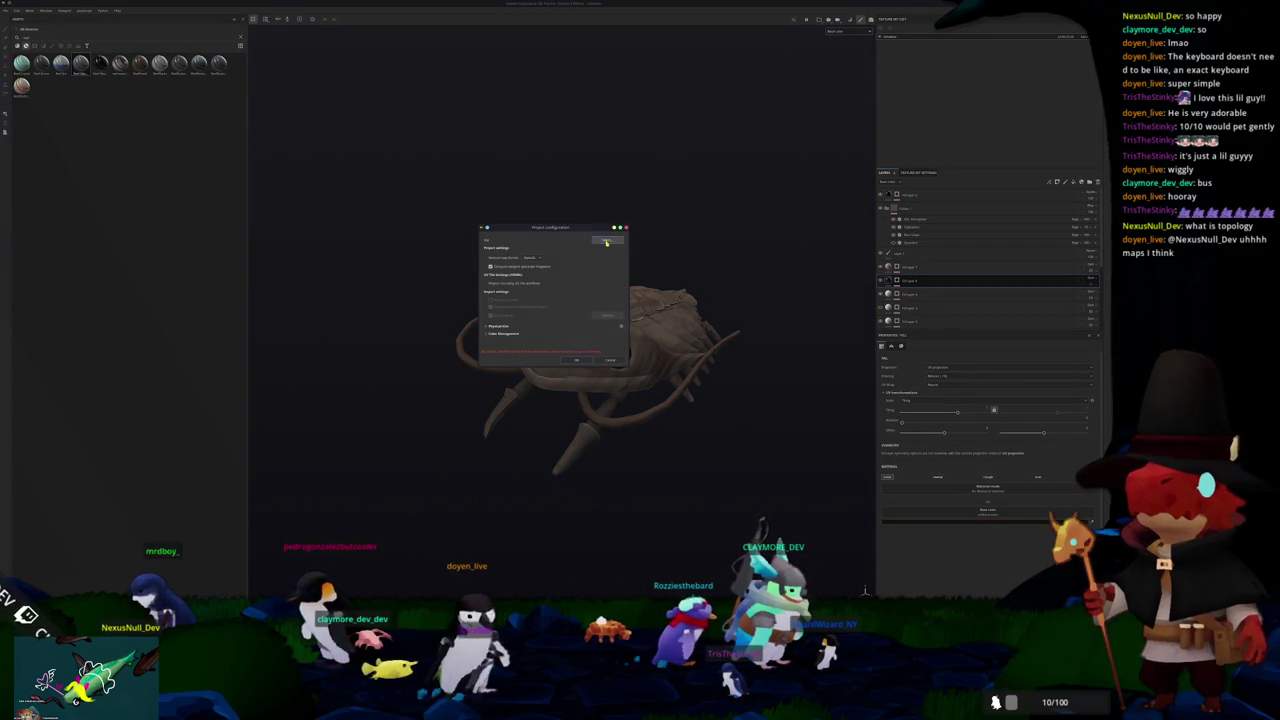
pyautogui.click(606, 242)
pyautogui.click(590, 234)
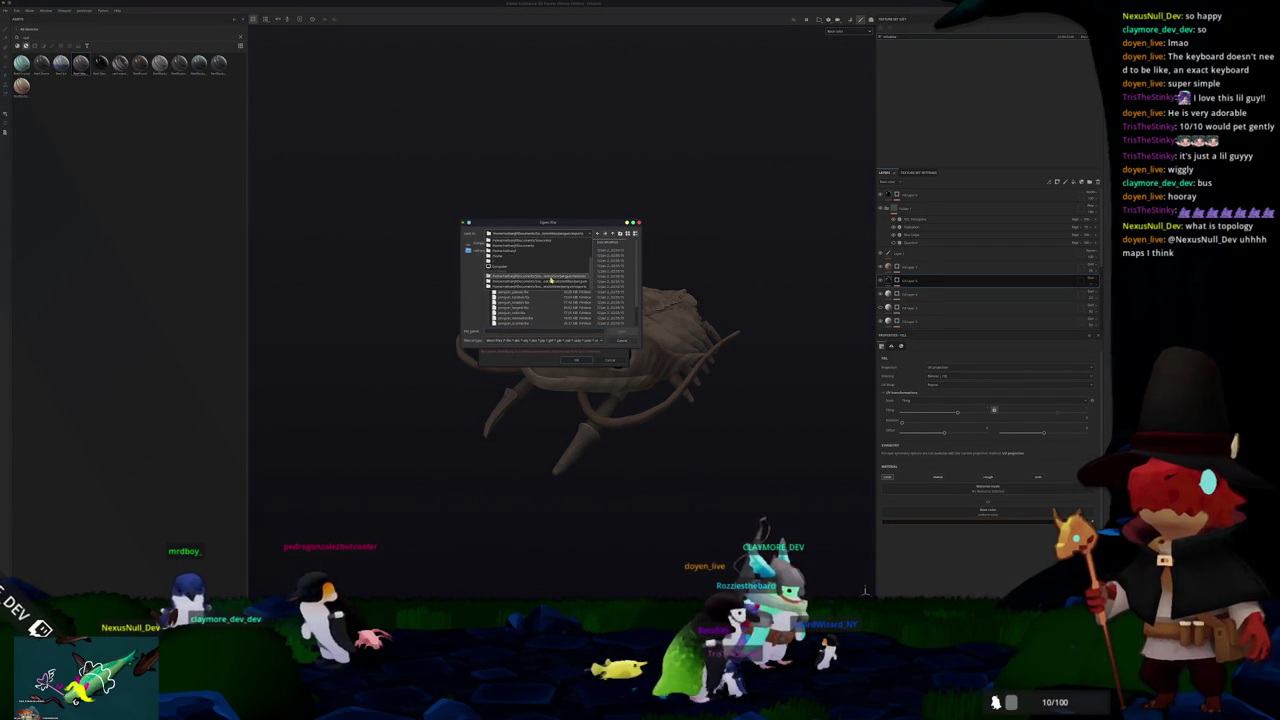
pyautogui.click(551, 280)
pyautogui.click(613, 234)
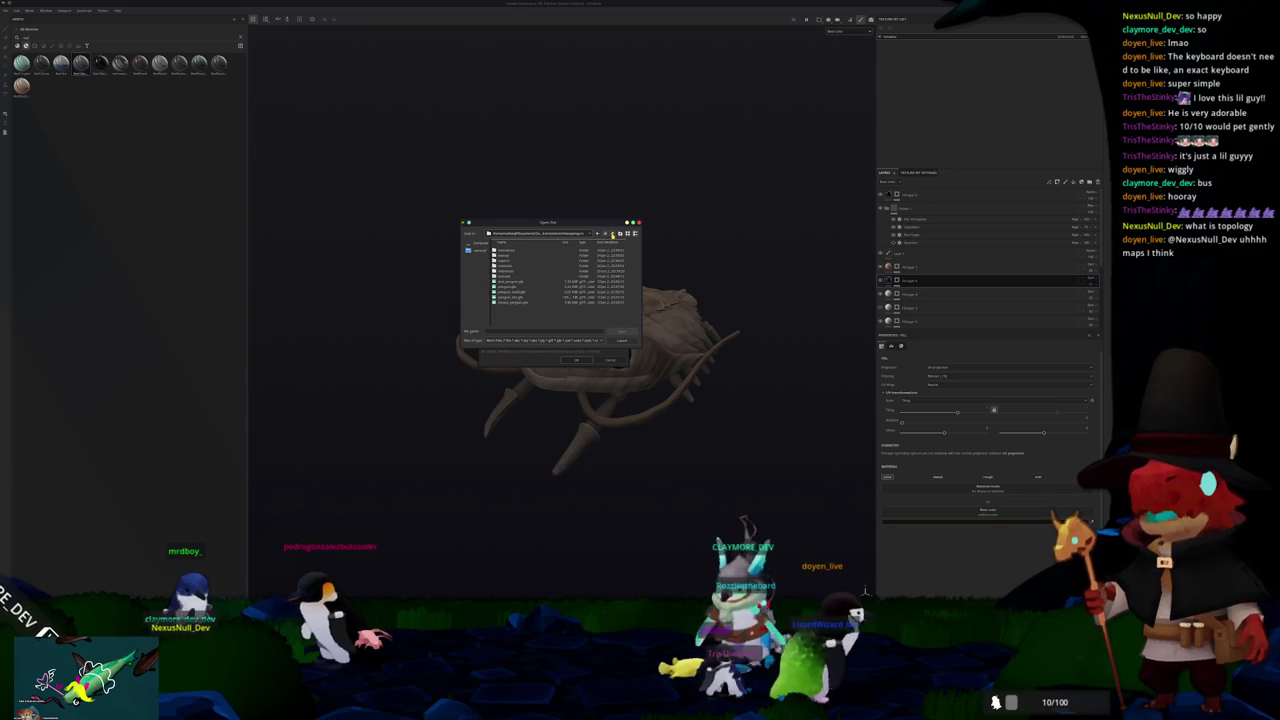
pyautogui.click(613, 234)
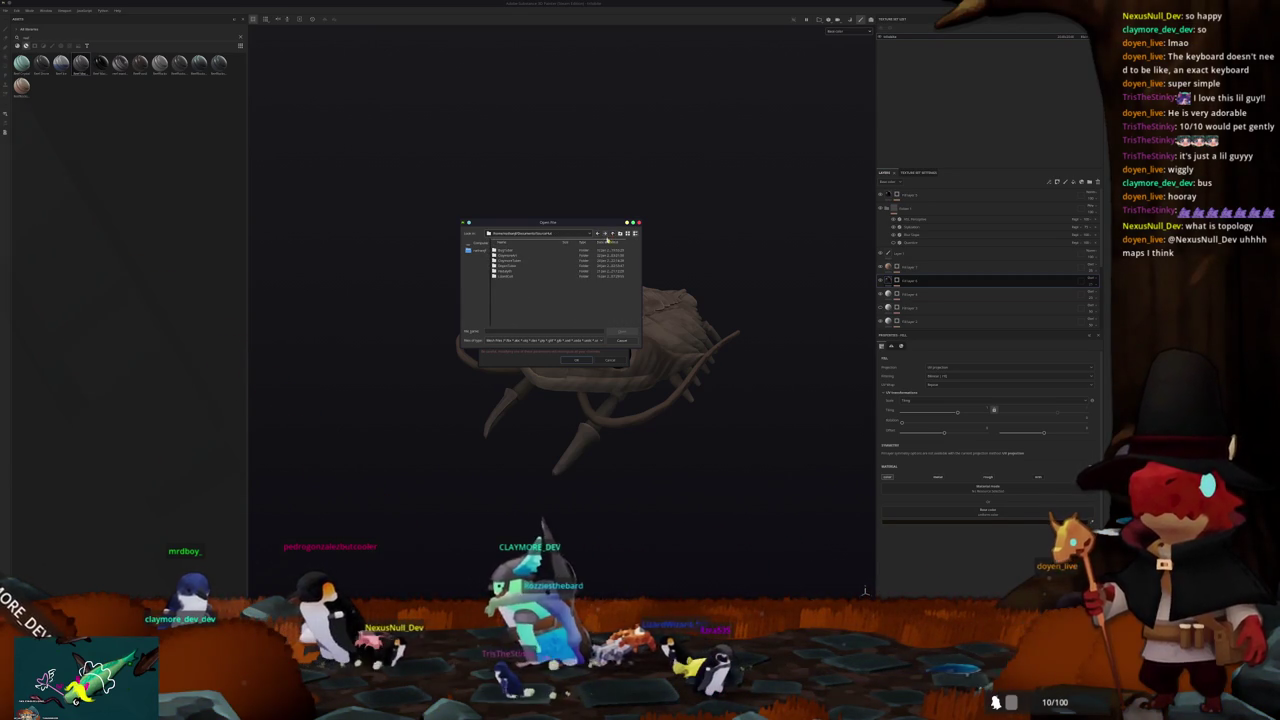
pyautogui.doubleClick(507, 272)
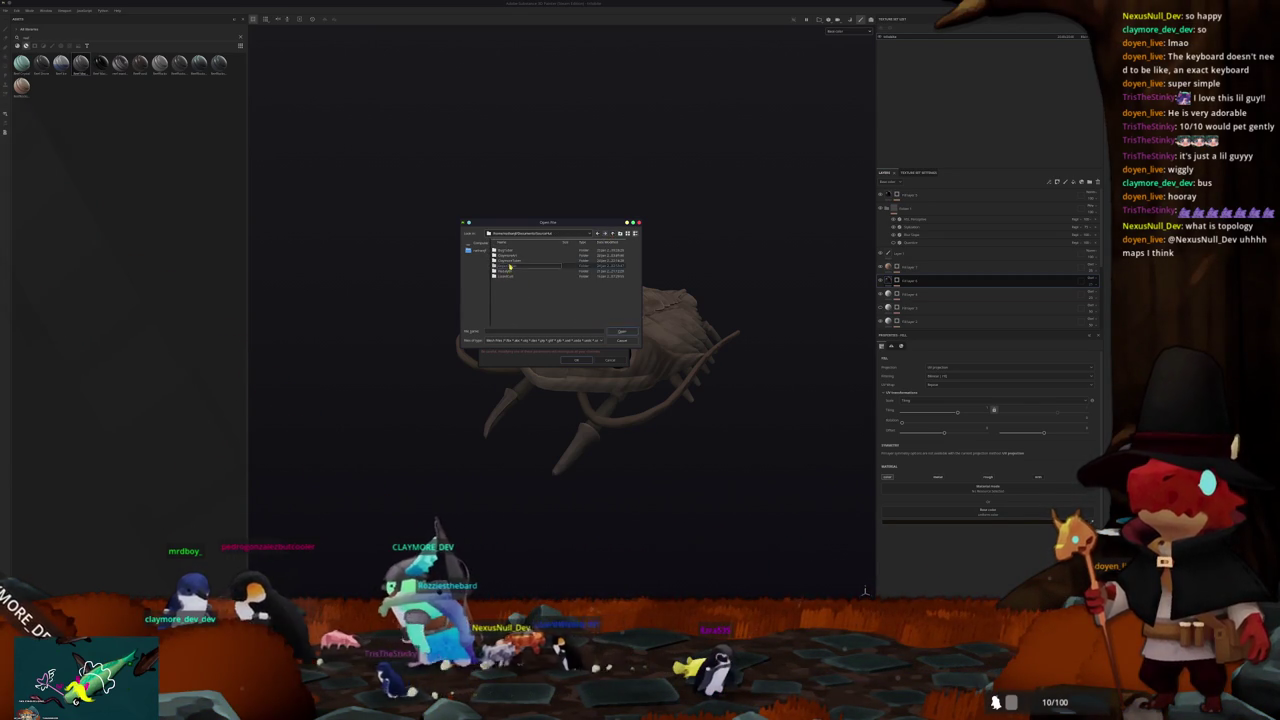
pyautogui.doubleClick(501, 256)
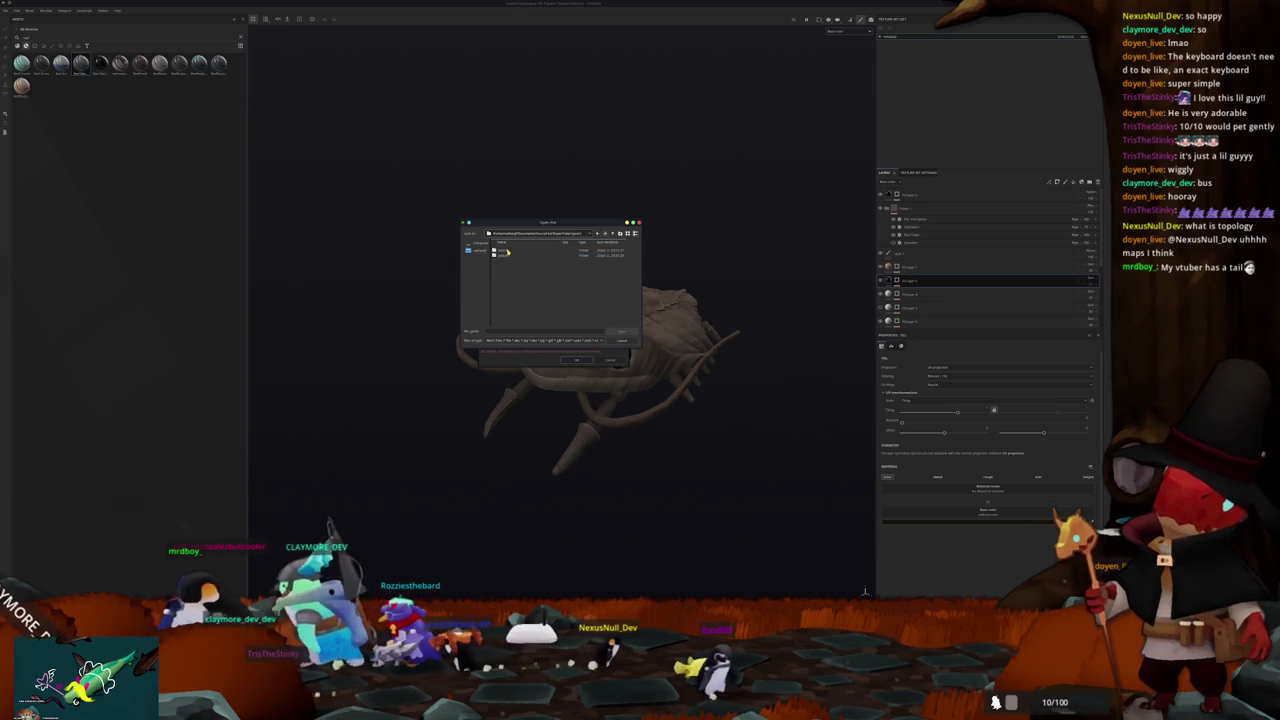
pyautogui.doubleClick(507, 251)
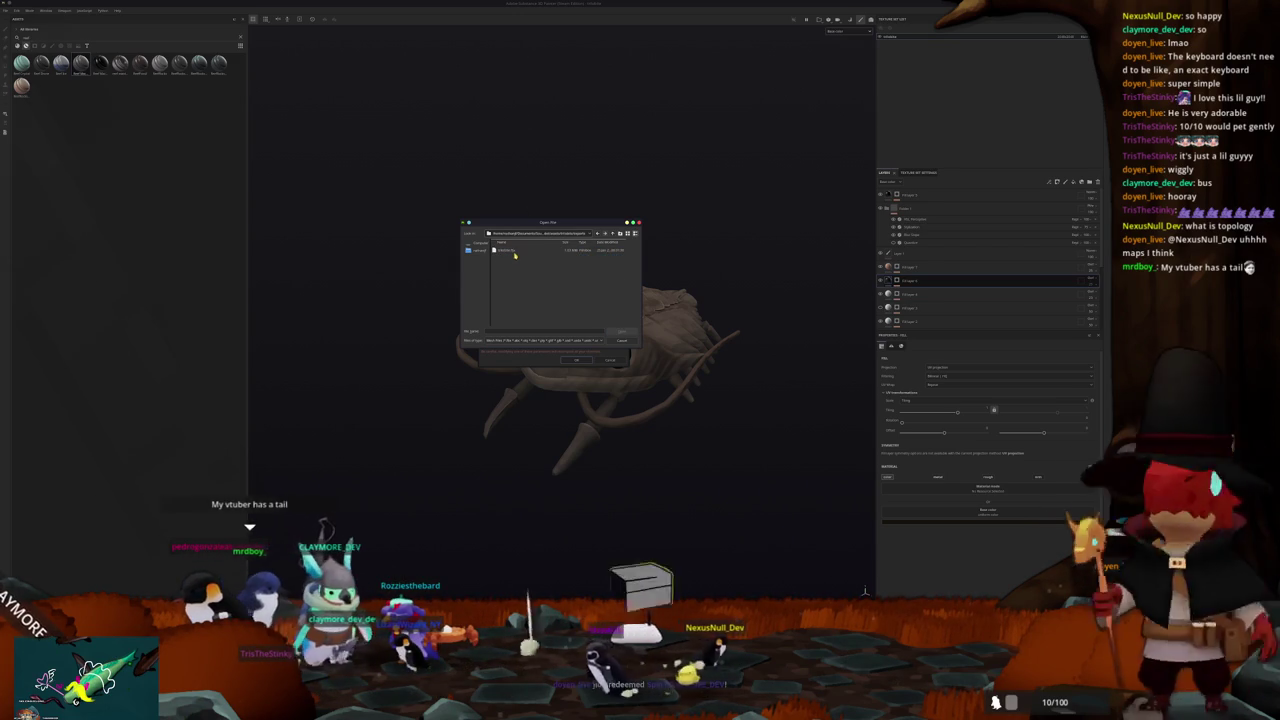
pyautogui.doubleClick(507, 251)
pyautogui.doubleClick(516, 252)
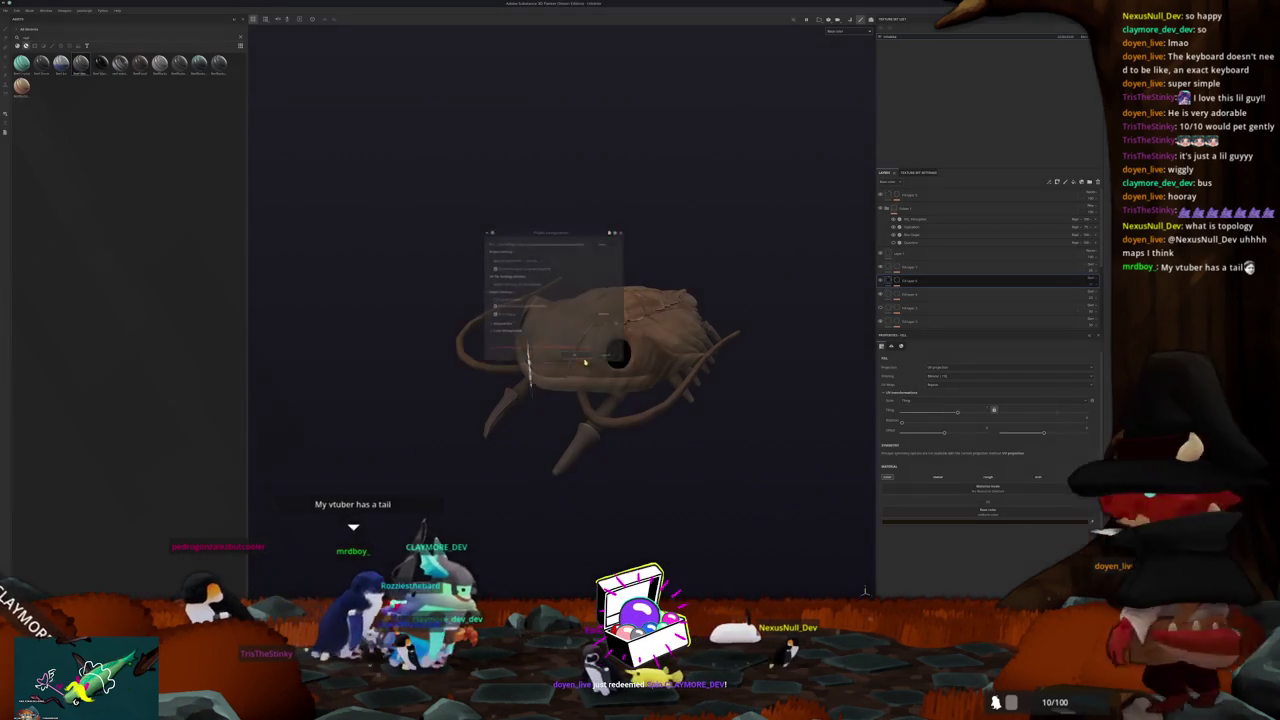
pyautogui.click(586, 358)
# Step: Bake the mesh maps, then inspect the reapplied Base color texture on the model
pyautogui.hotkey('ctrl', 'shift', 'b')
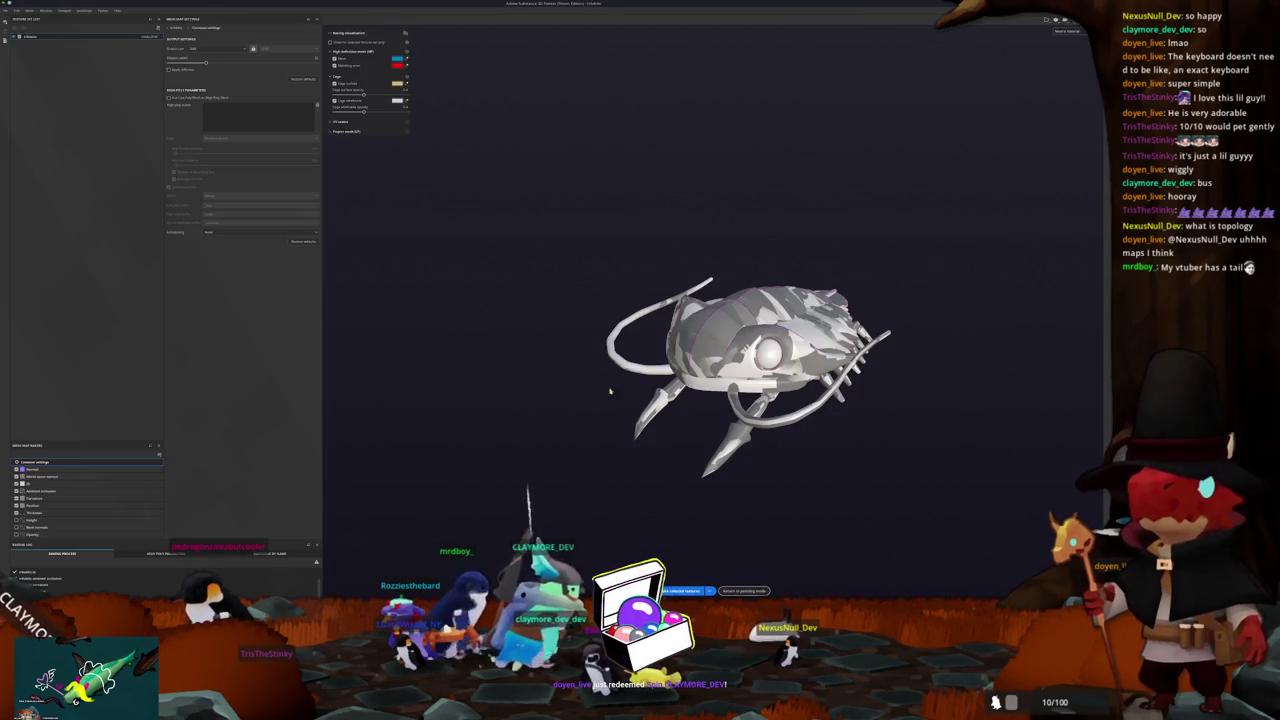
pyautogui.click(686, 590)
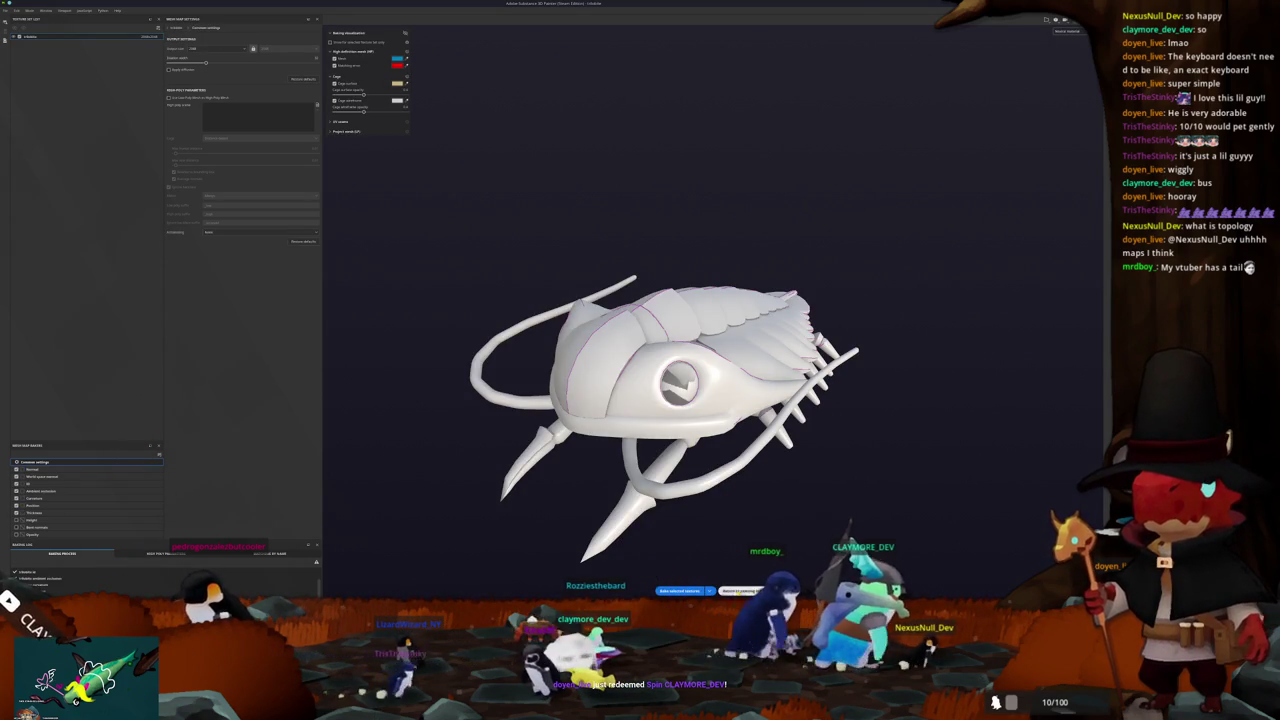
pyautogui.hotkey('ctrl', 'shift', 'b')
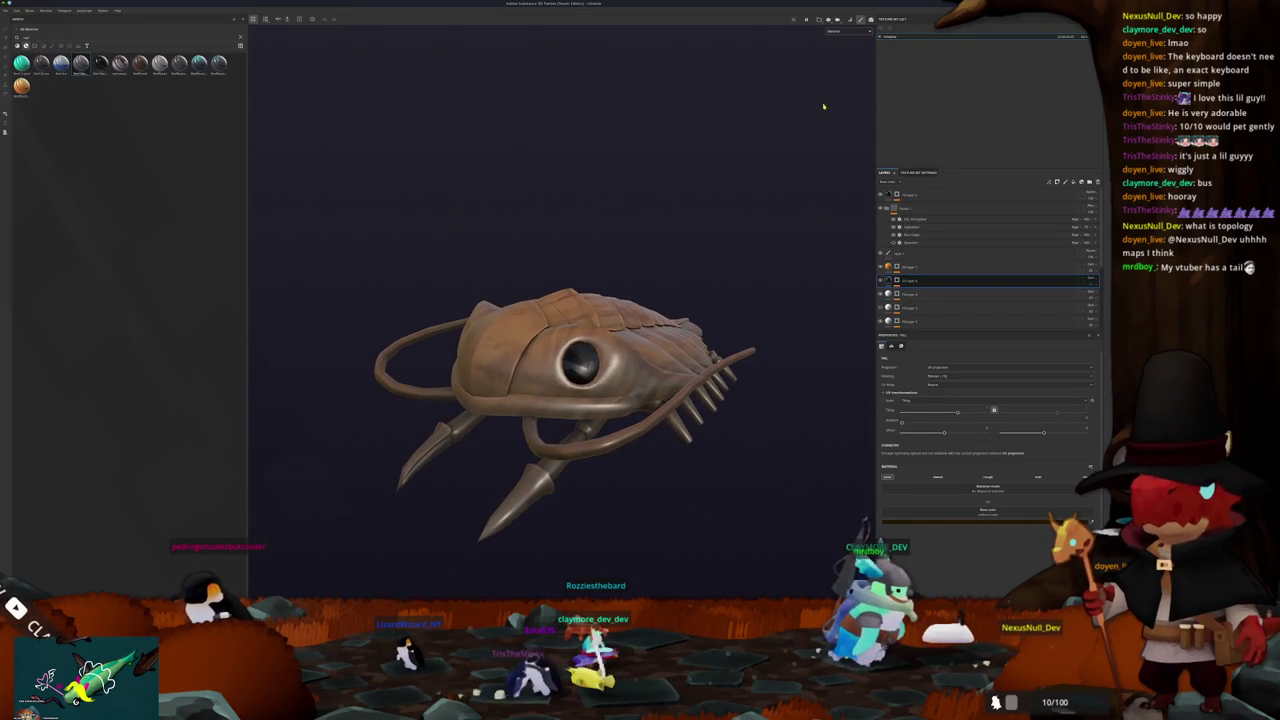
pyautogui.click(842, 57)
pyautogui.moveTo(723, 206)
pyautogui.mouseDown()
pyautogui.moveTo(642, 412)
pyautogui.moveTo(551, 374)
pyautogui.moveTo(609, 363)
pyautogui.moveTo(685, 402)
pyautogui.moveTo(556, 386)
pyautogui.mouseUp()
# Step: Back in Blender, frame the trilobite and make Basis the active shape key
pyautogui.hotkey('alt', 'Tab')
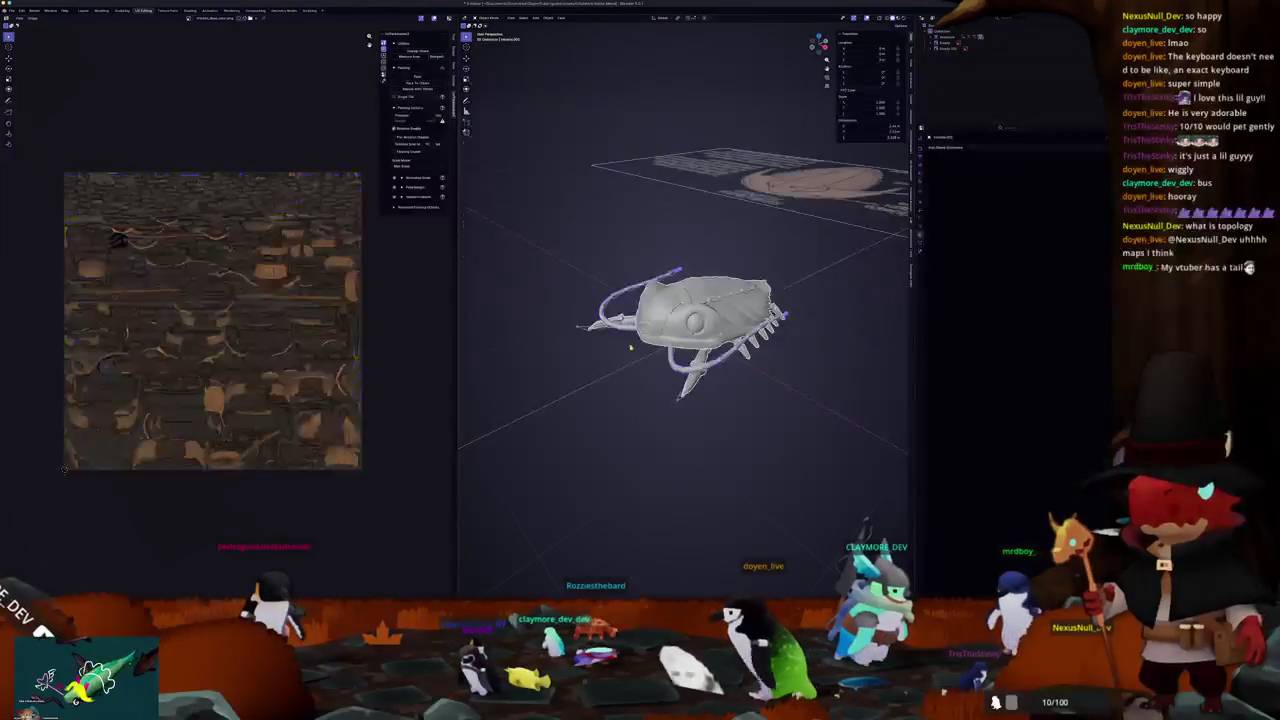
pyautogui.press('a')
pyautogui.press('Tab')
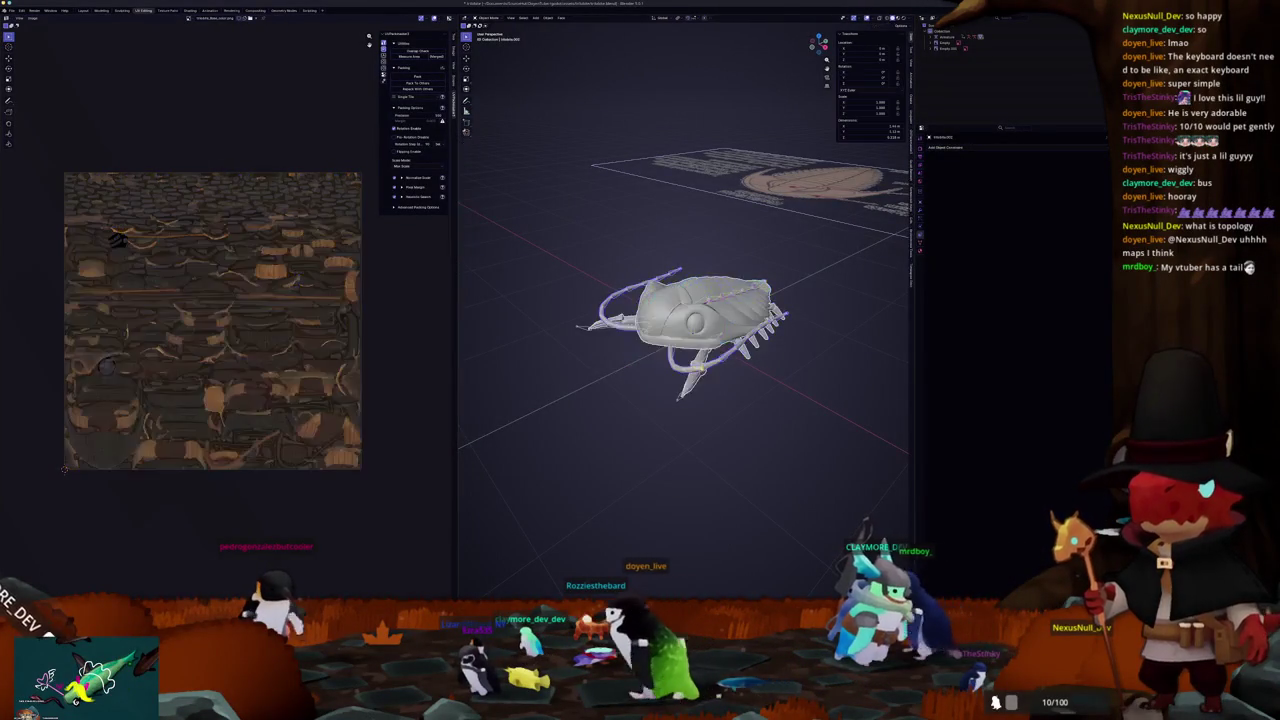
pyautogui.press('KP_Decimal')
pyautogui.click(921, 204)
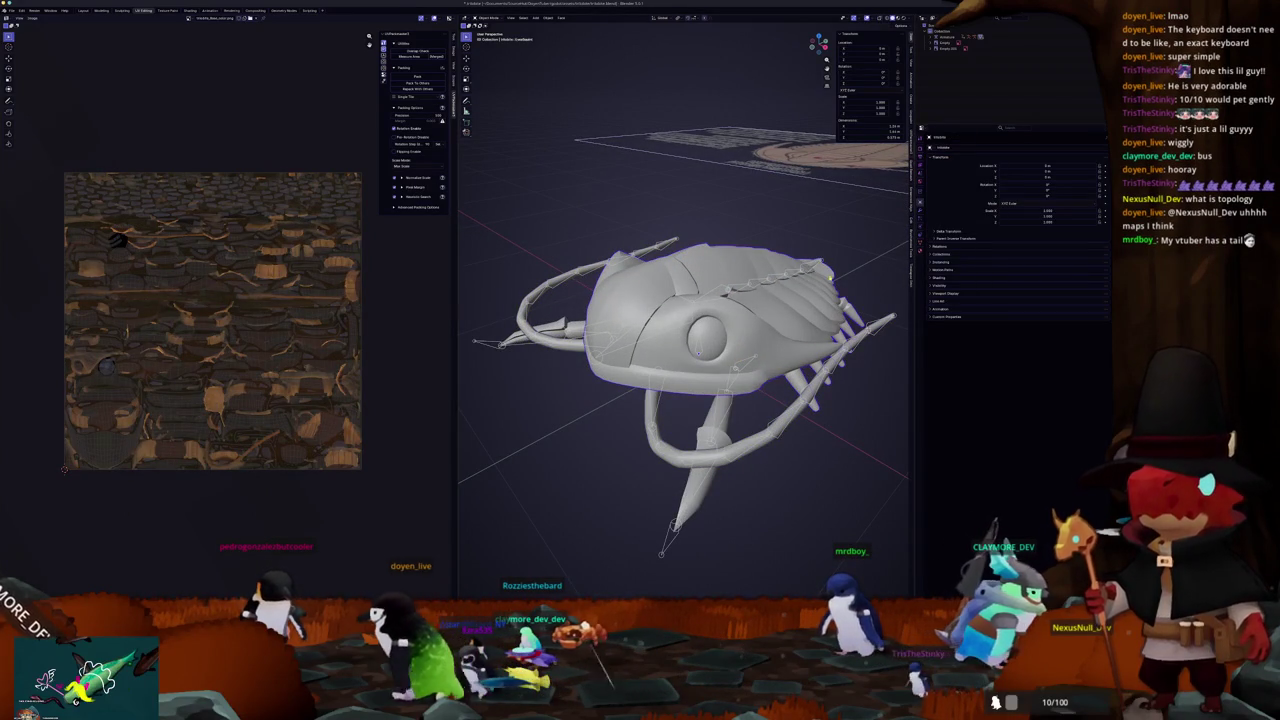
pyautogui.click(921, 247)
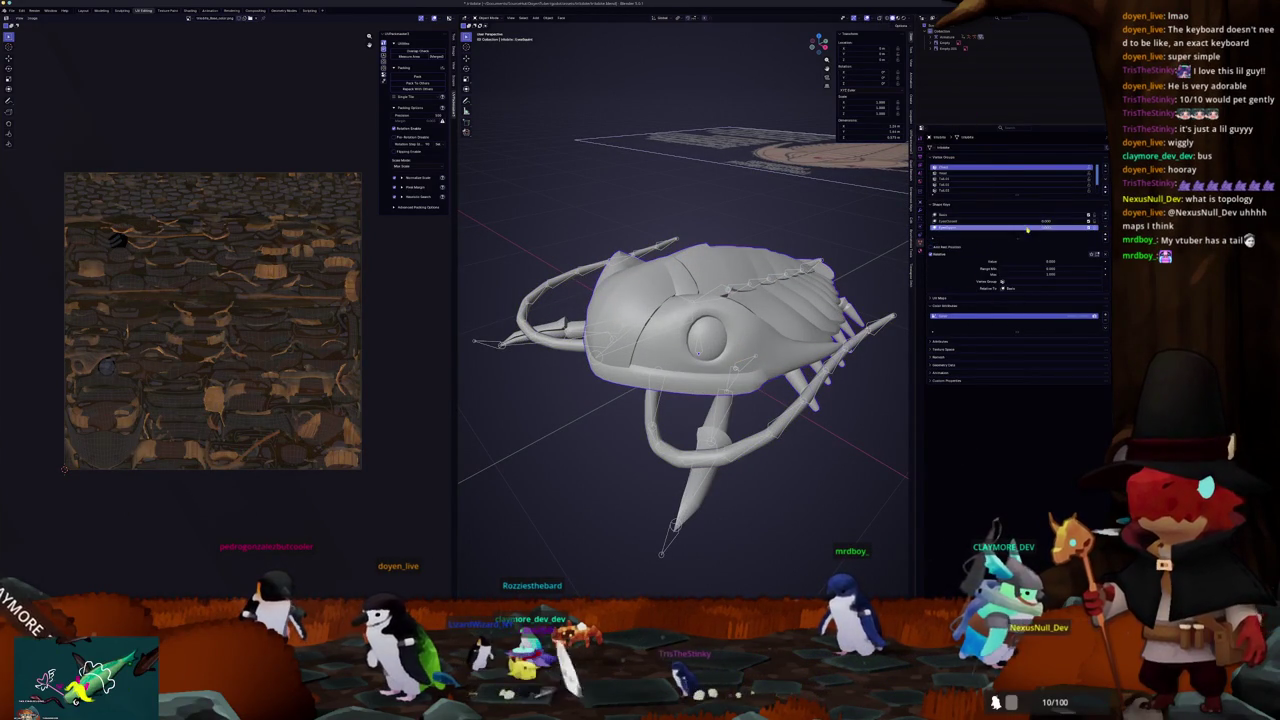
pyautogui.click(960, 215)
pyautogui.scroll(-4, 810, 318)
# Step: Select the trilobite's parts and repack their UV islands in Edit Mode
pyautogui.moveTo(796, 446); pyautogui.dragTo(550, 244)
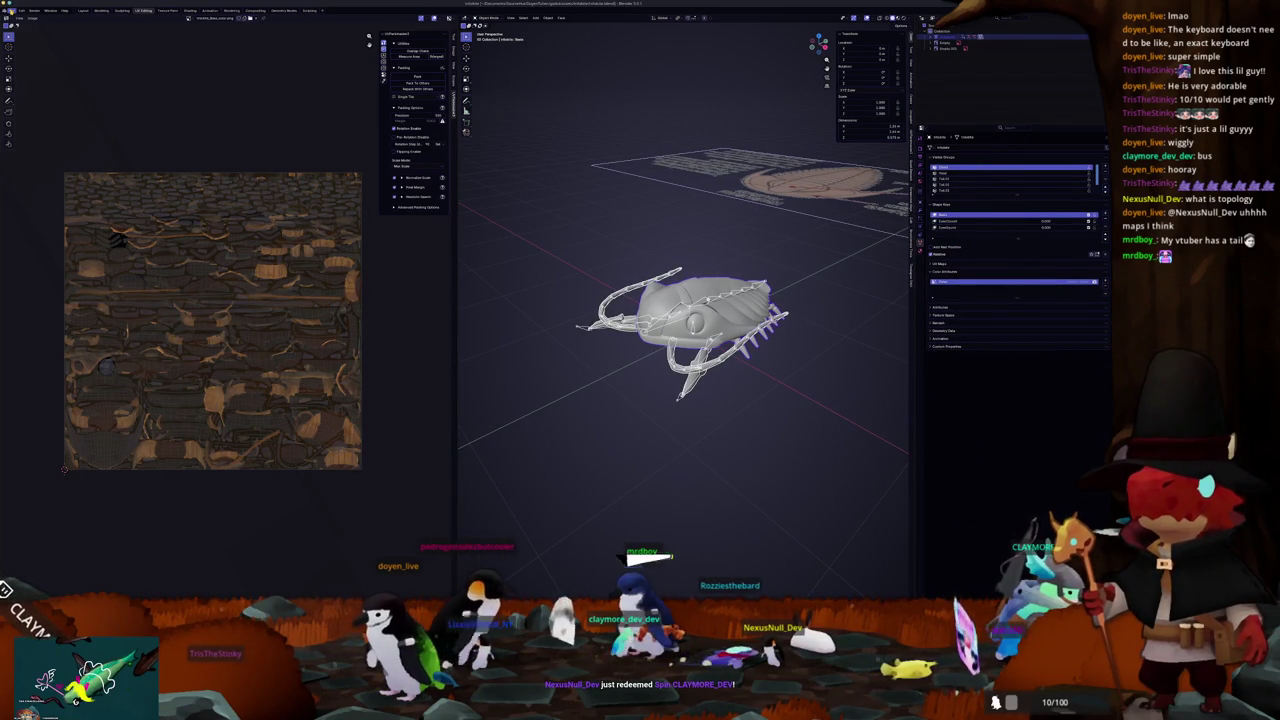
pyautogui.press('Tab')
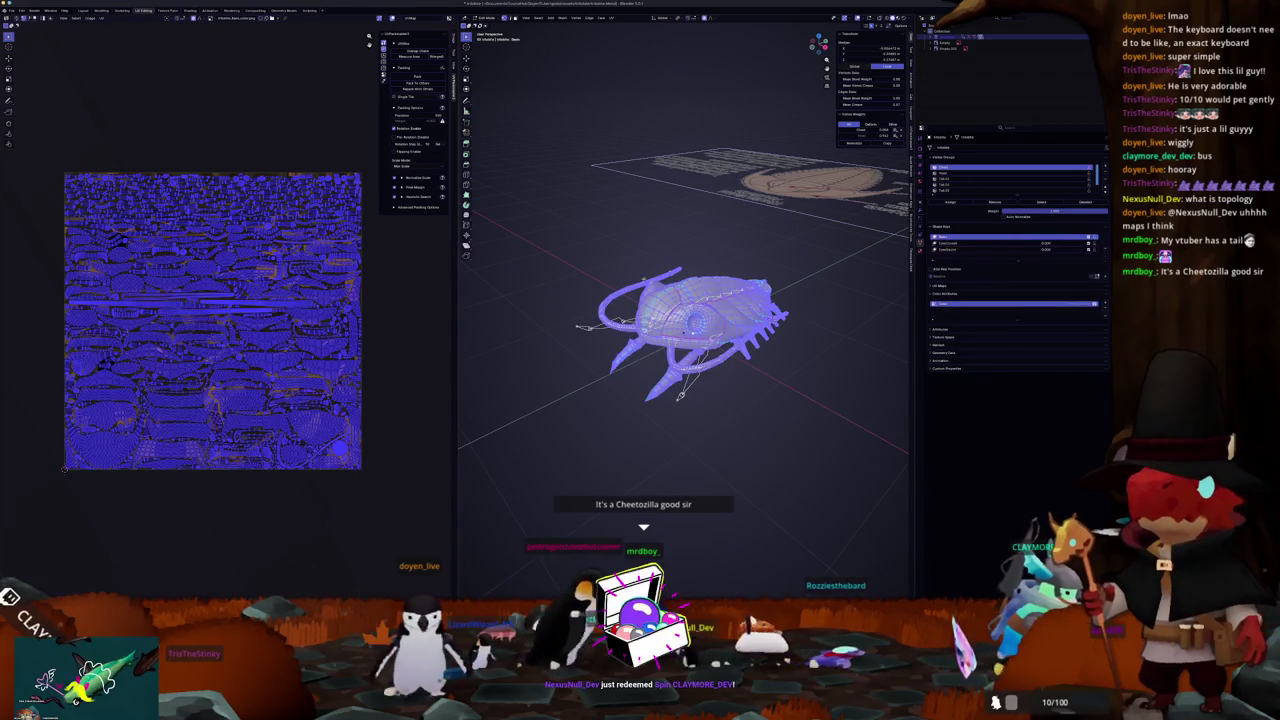
pyautogui.scroll(3, 685, 330)
pyautogui.press('Tab')
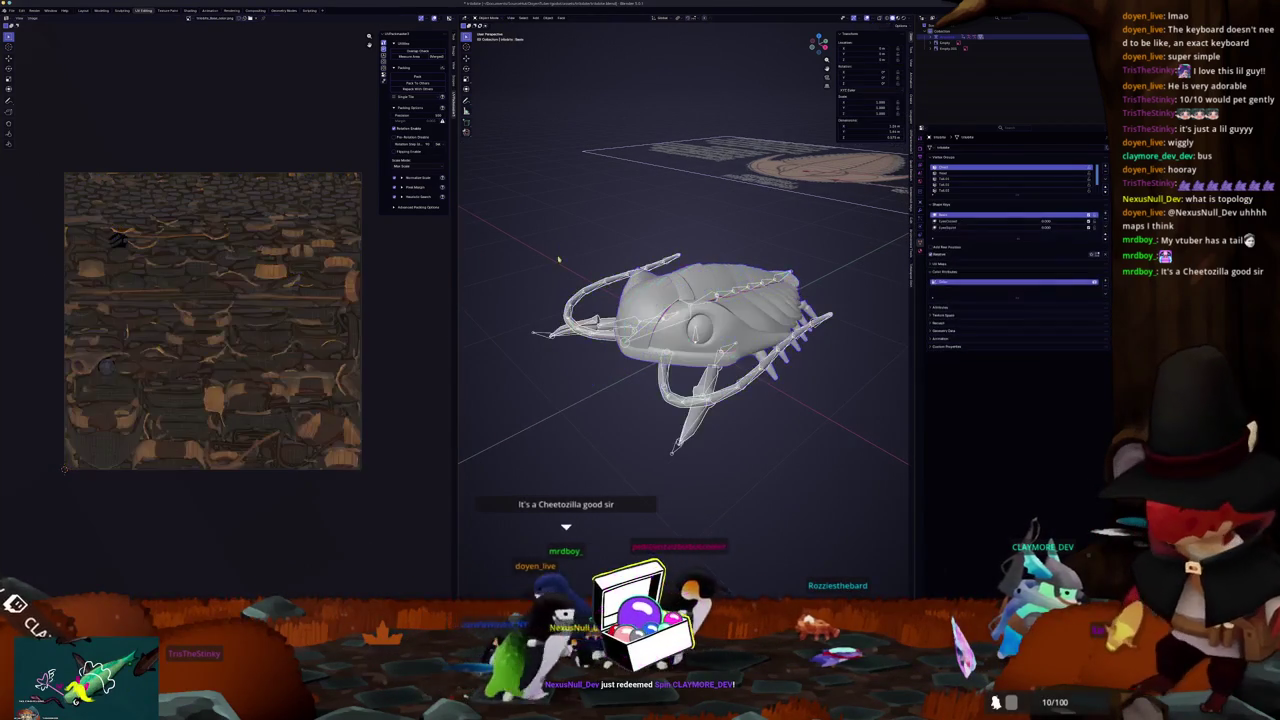
pyautogui.scroll(-2, 575, 285)
pyautogui.press('Tab')
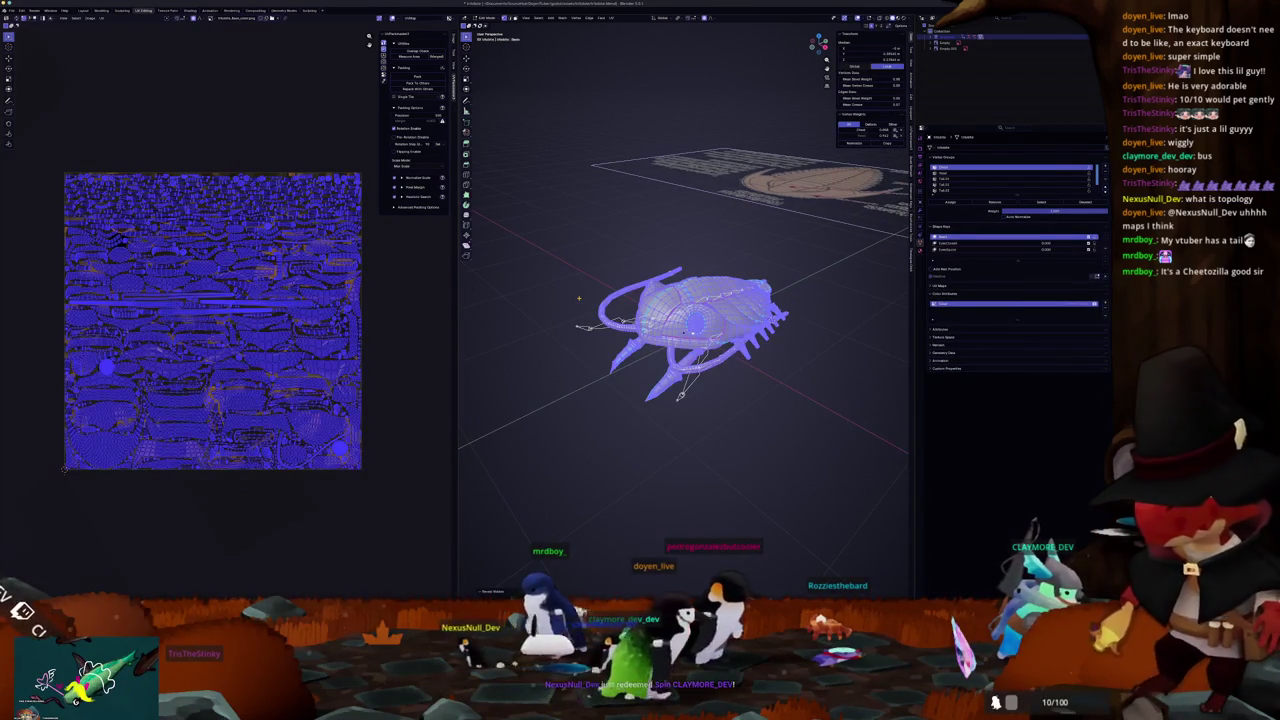
pyautogui.press('KP_8')
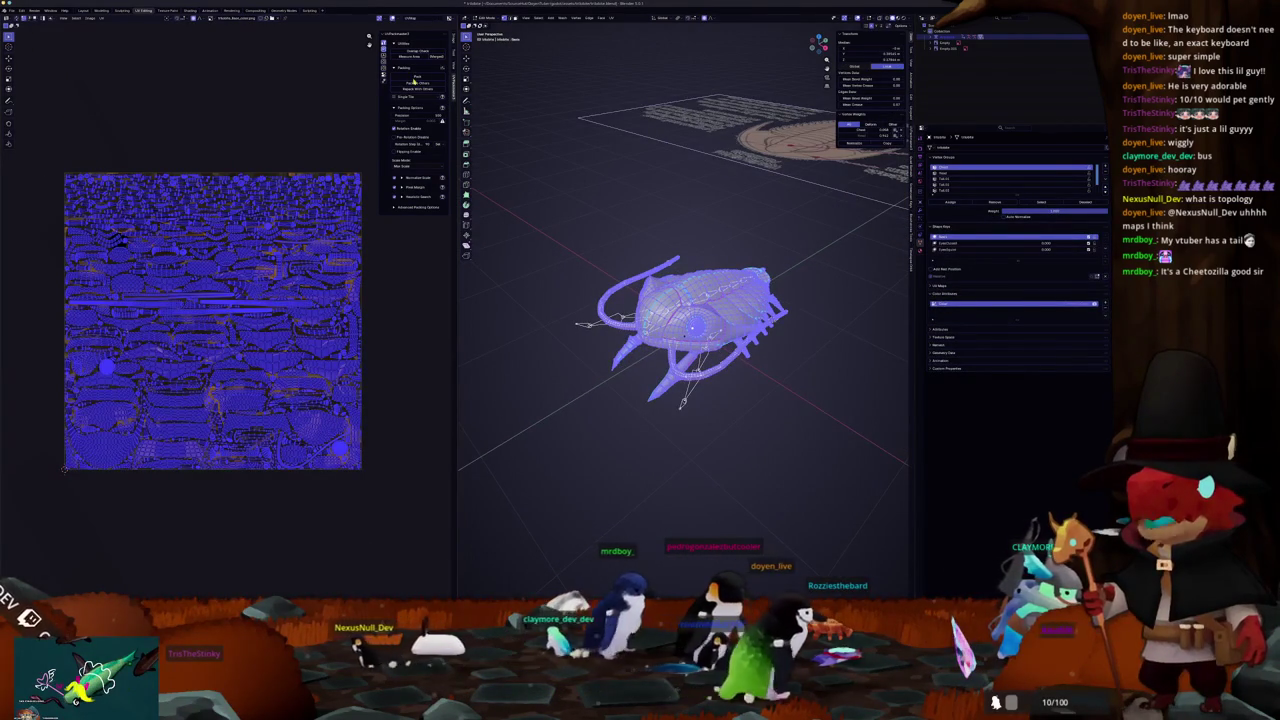
pyautogui.click(418, 78)
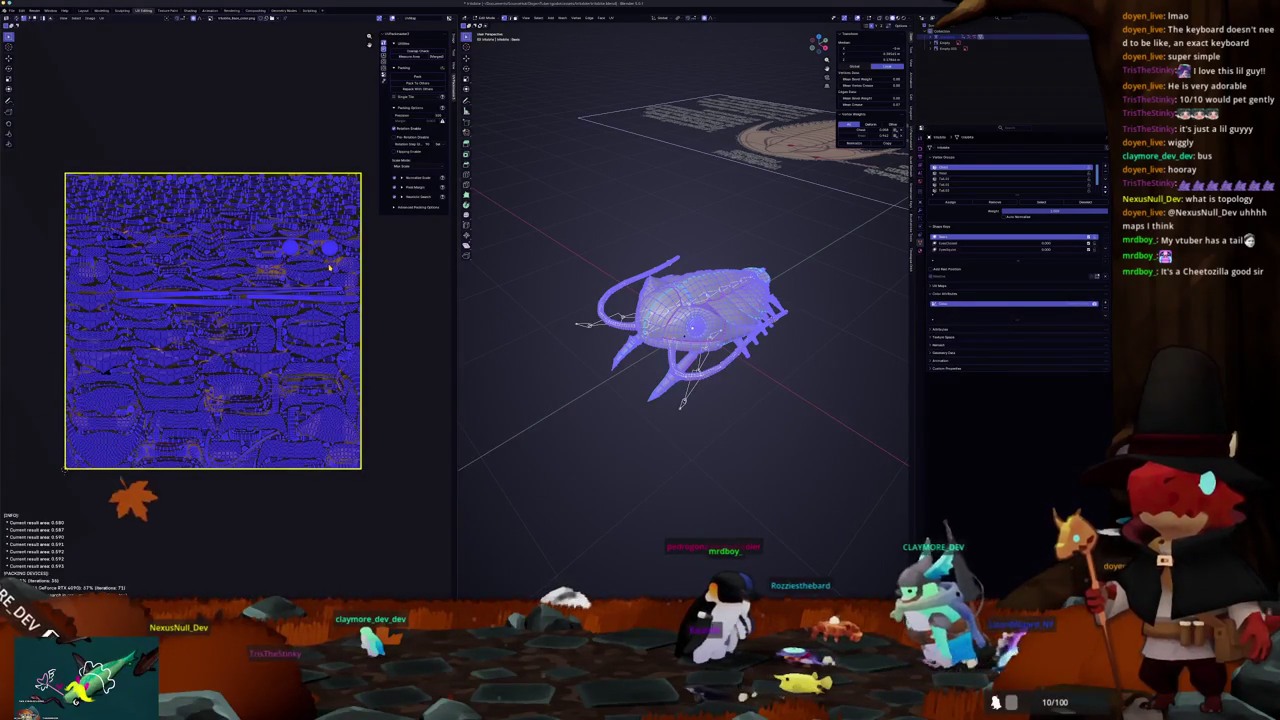
pyautogui.press('Tab')
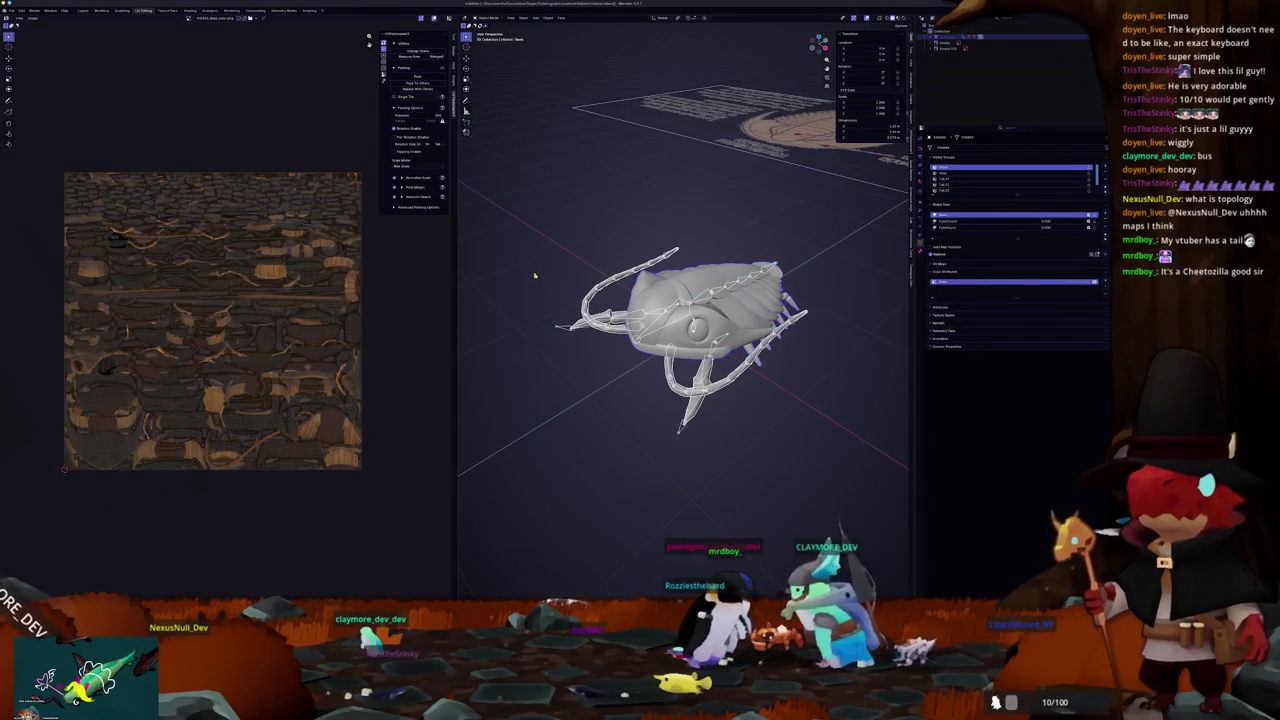
pyautogui.scroll(1, 538, 280)
# Step: Export the updated creature model after cancelling a mistakenly opened file dialog
pyautogui.moveTo(31, 103)
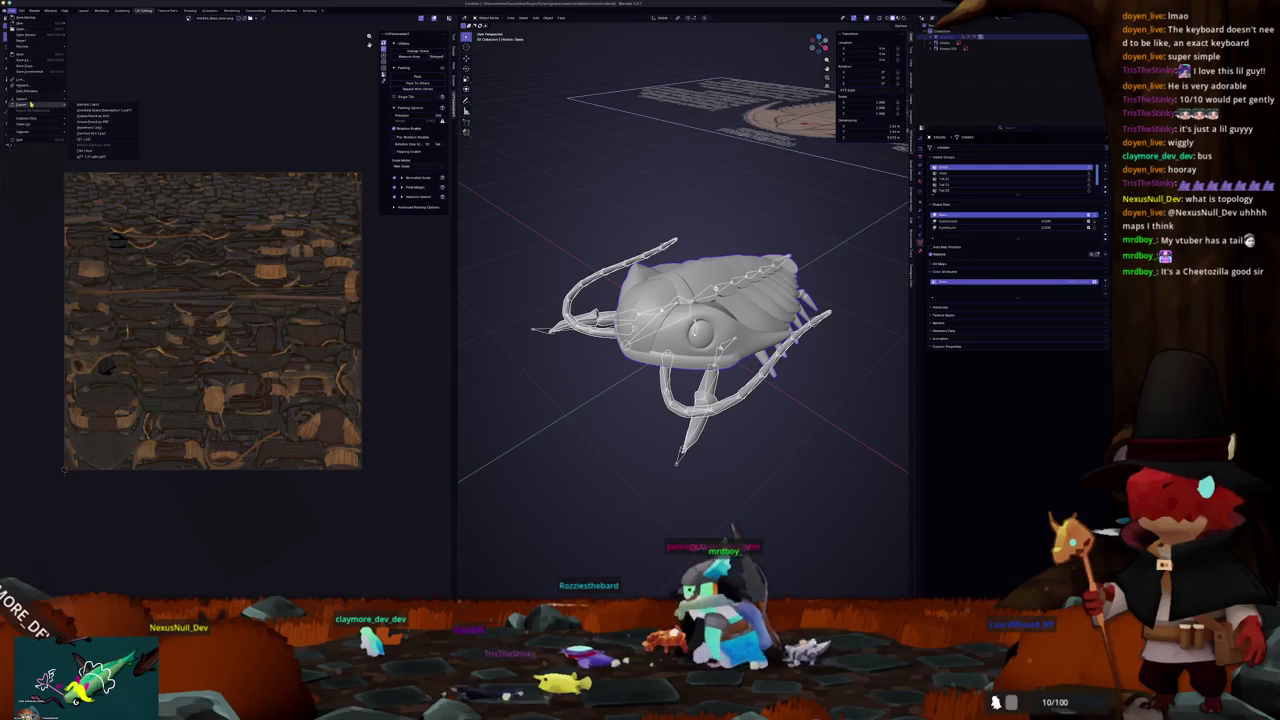
pyautogui.click(96, 158)
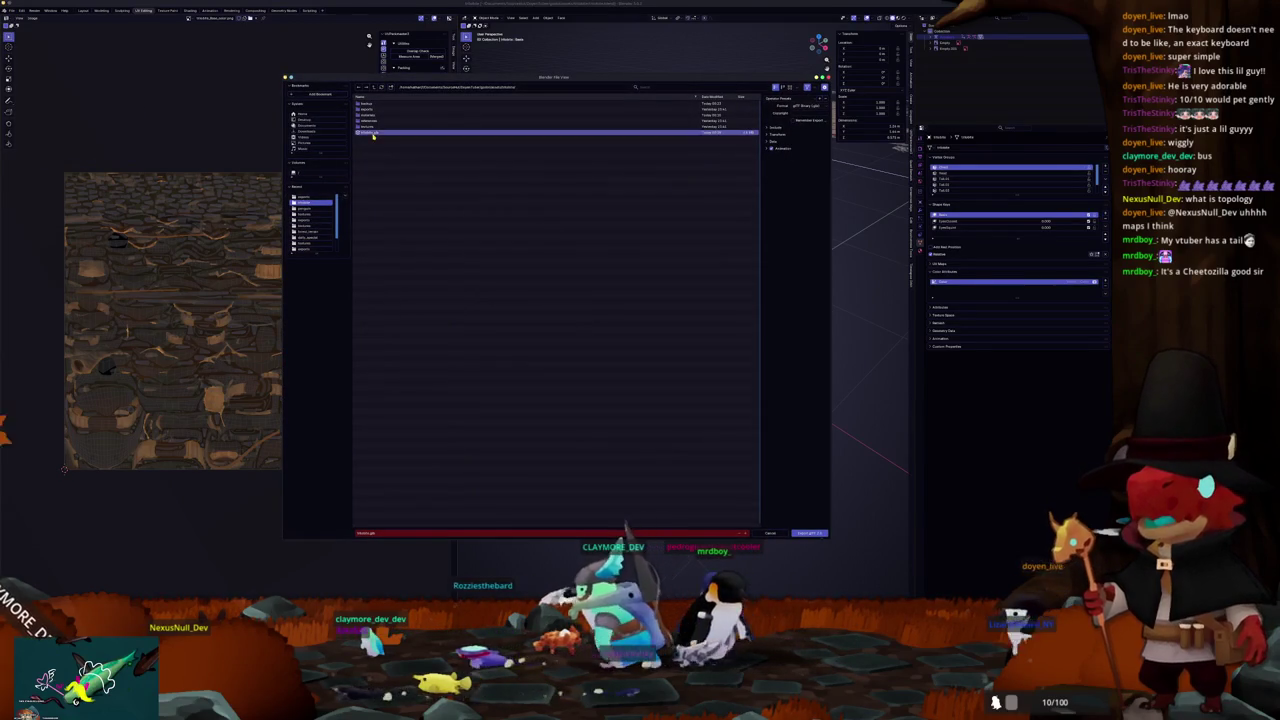
pyautogui.press('Escape')
pyautogui.click(11, 10)
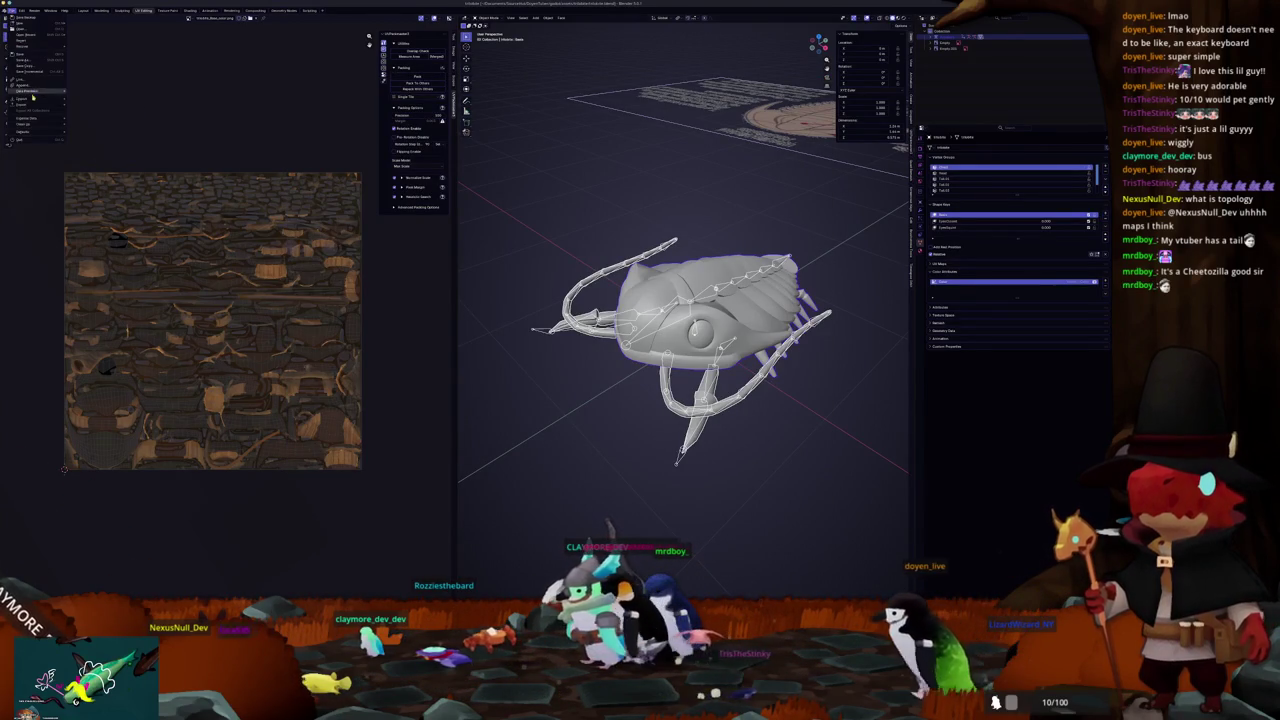
pyautogui.moveTo(31, 103)
pyautogui.click(94, 151)
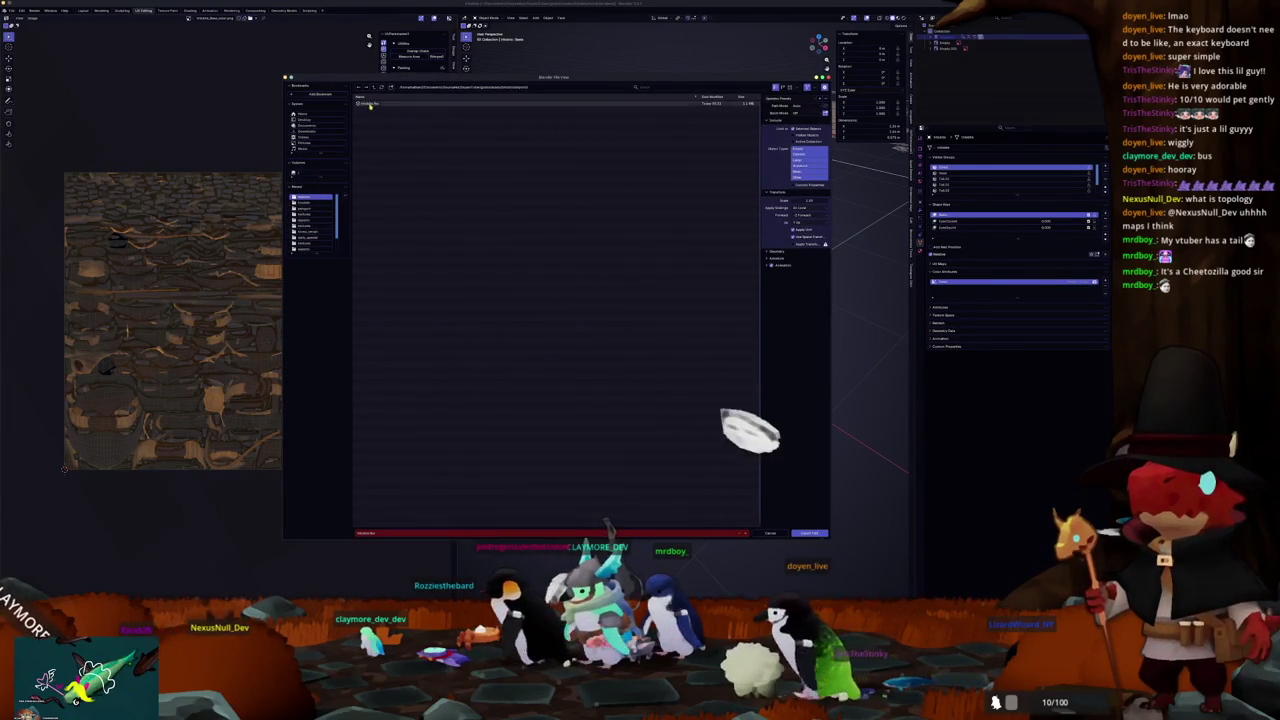
pyautogui.click(812, 532)
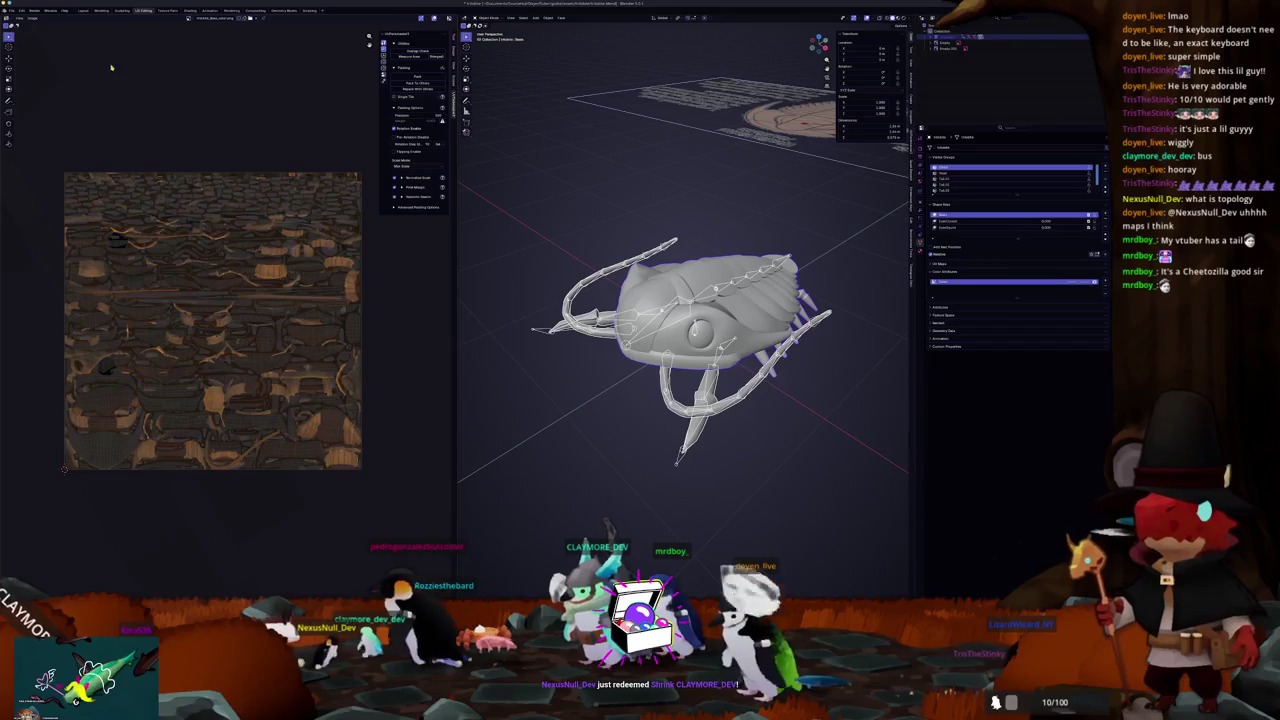
# Step: Re-export the model once more and return to Substance Painter
pyautogui.click(11, 10)
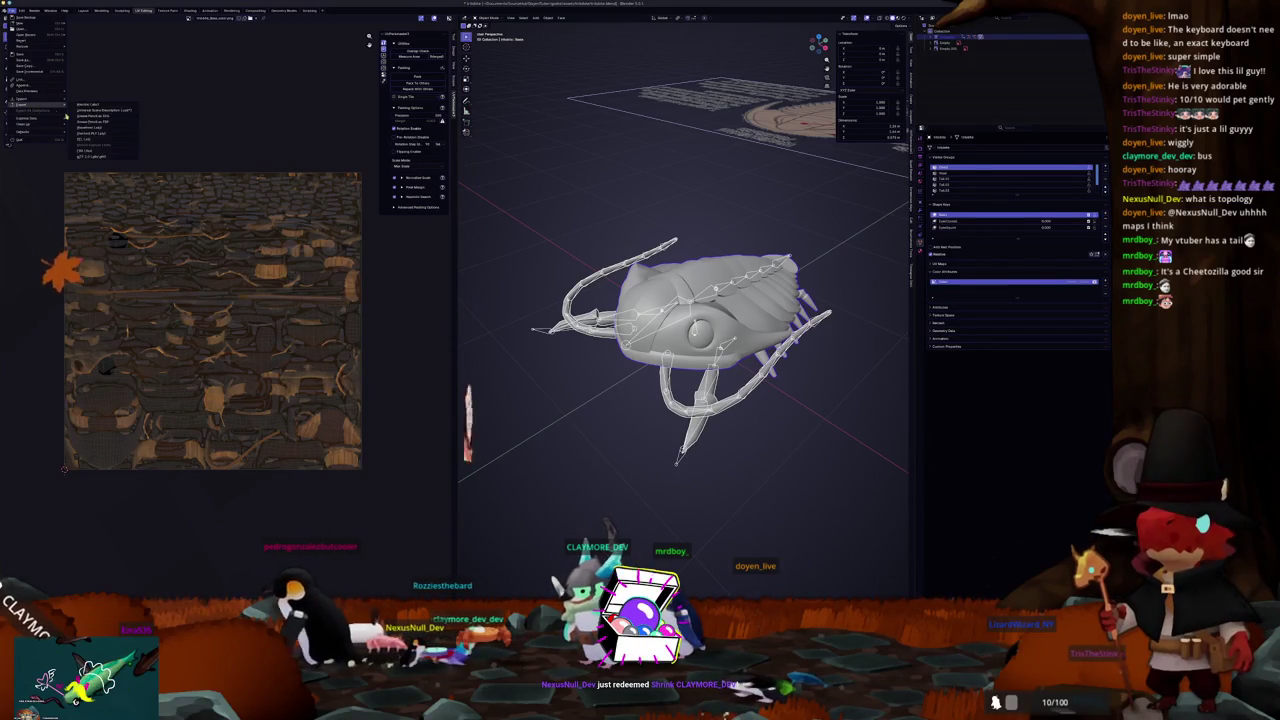
pyautogui.click(100, 125)
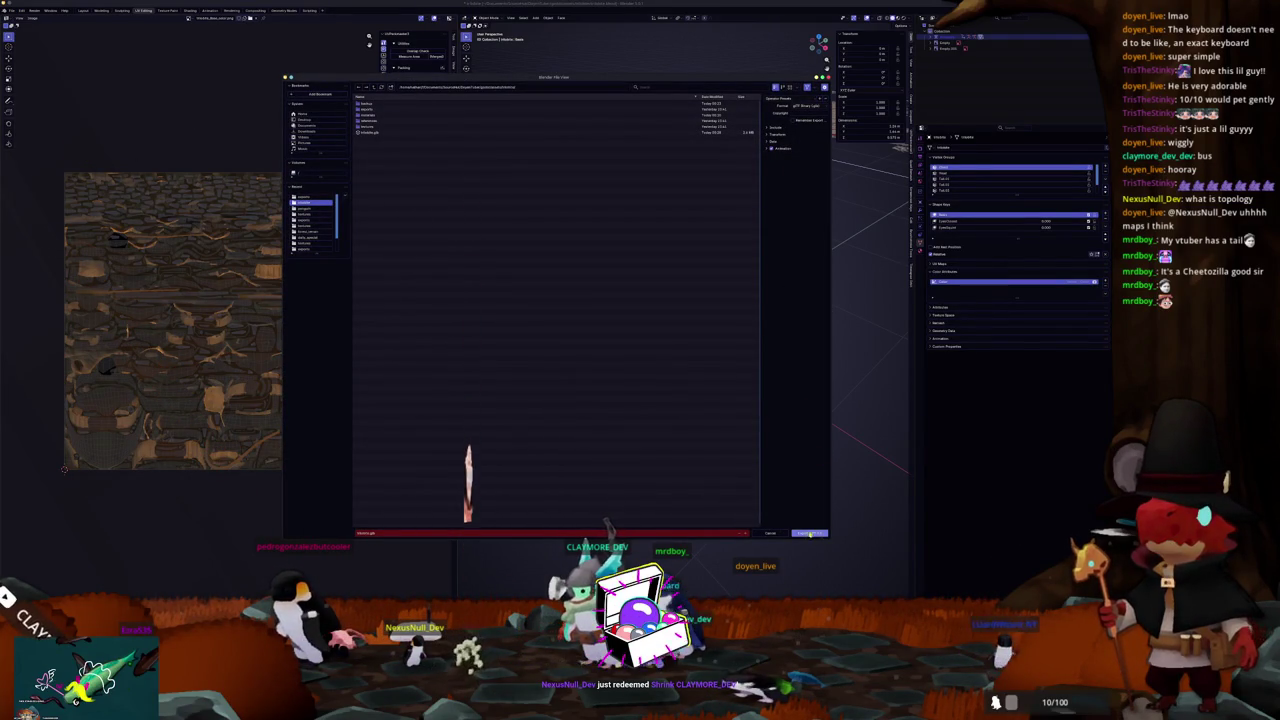
pyautogui.click(810, 532)
pyautogui.hotkey('alt', 'Tab')
pyautogui.scroll(-3, 490, 338)
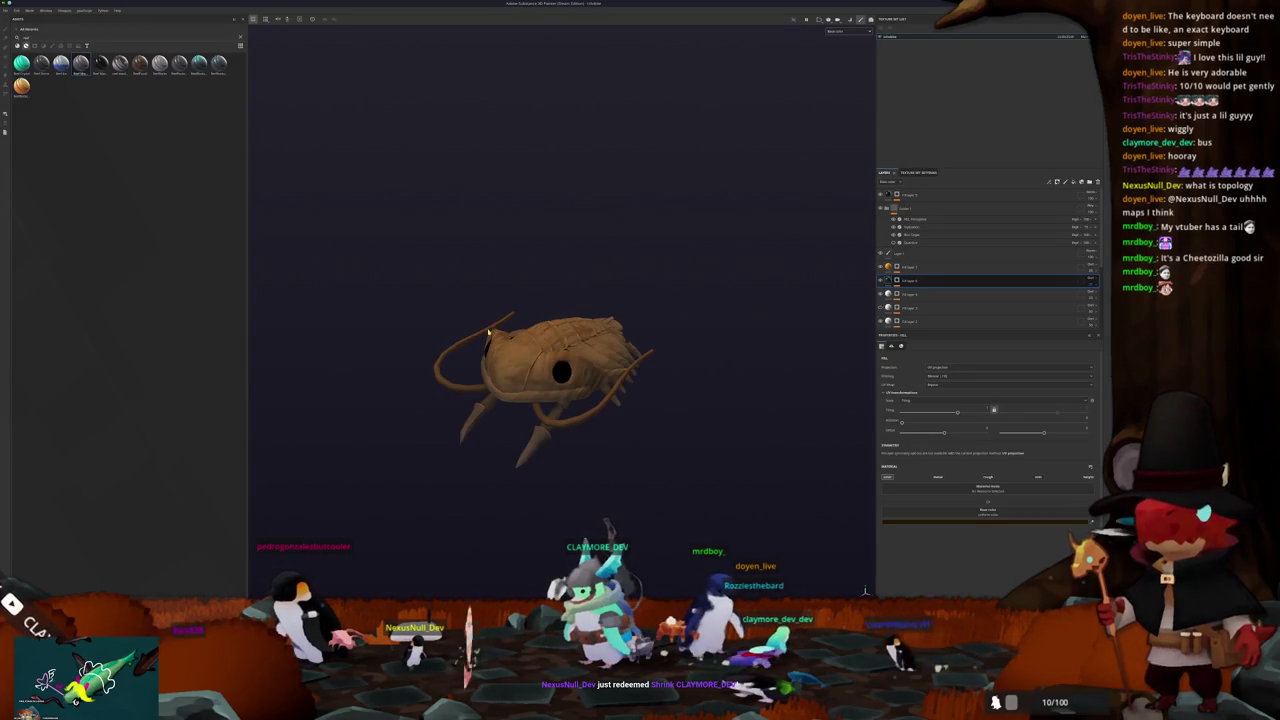
# Step: Reload the updated creature mesh into the project and review the mesh map baking settings
pyautogui.click(16, 10)
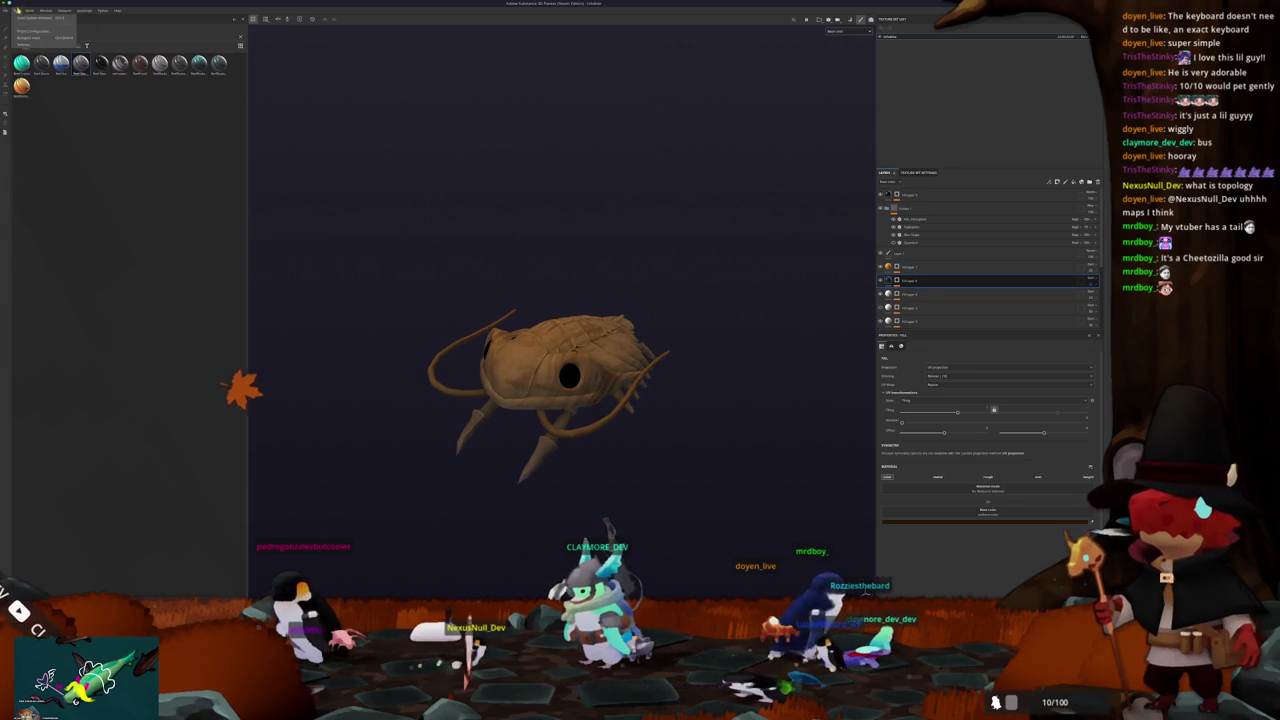
pyautogui.click(28, 38)
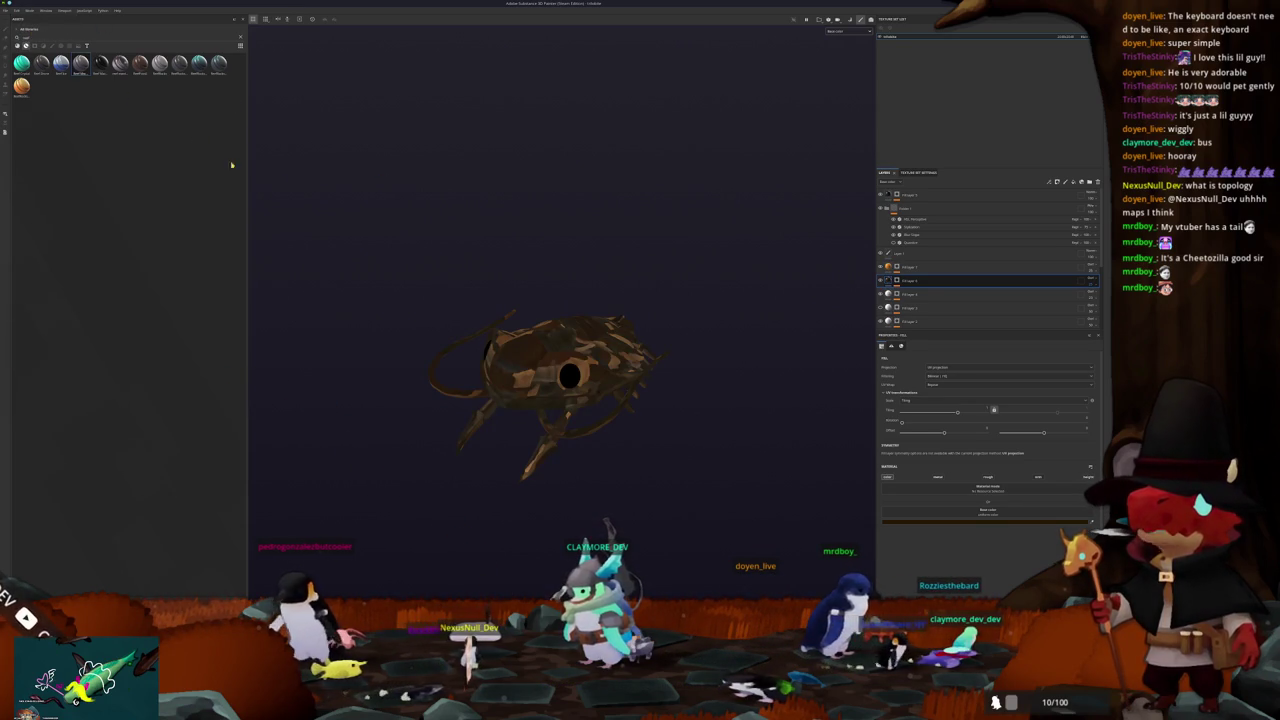
pyautogui.hotkey('ctrl', 'shift', 'b')
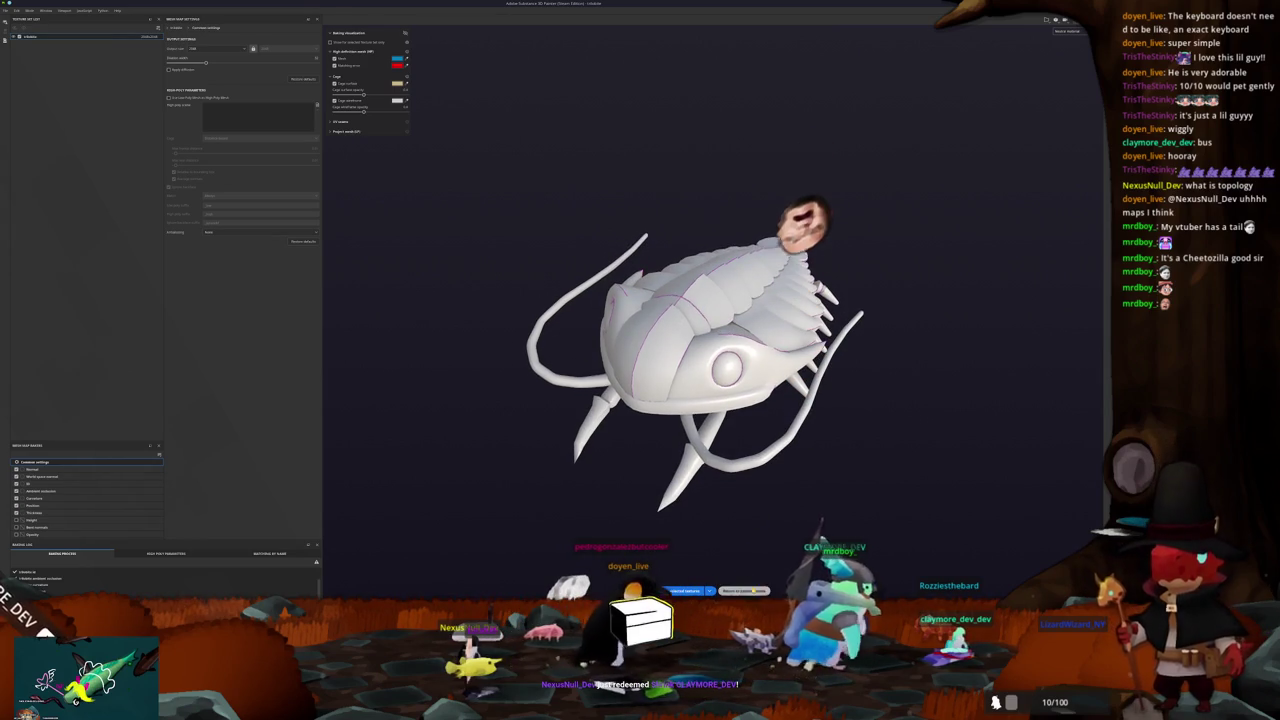
pyautogui.hotkey('ctrl', 'shift', 'b')
# Step: Switch the viewport to base colour only and export the textures again
pyautogui.click(833, 31)
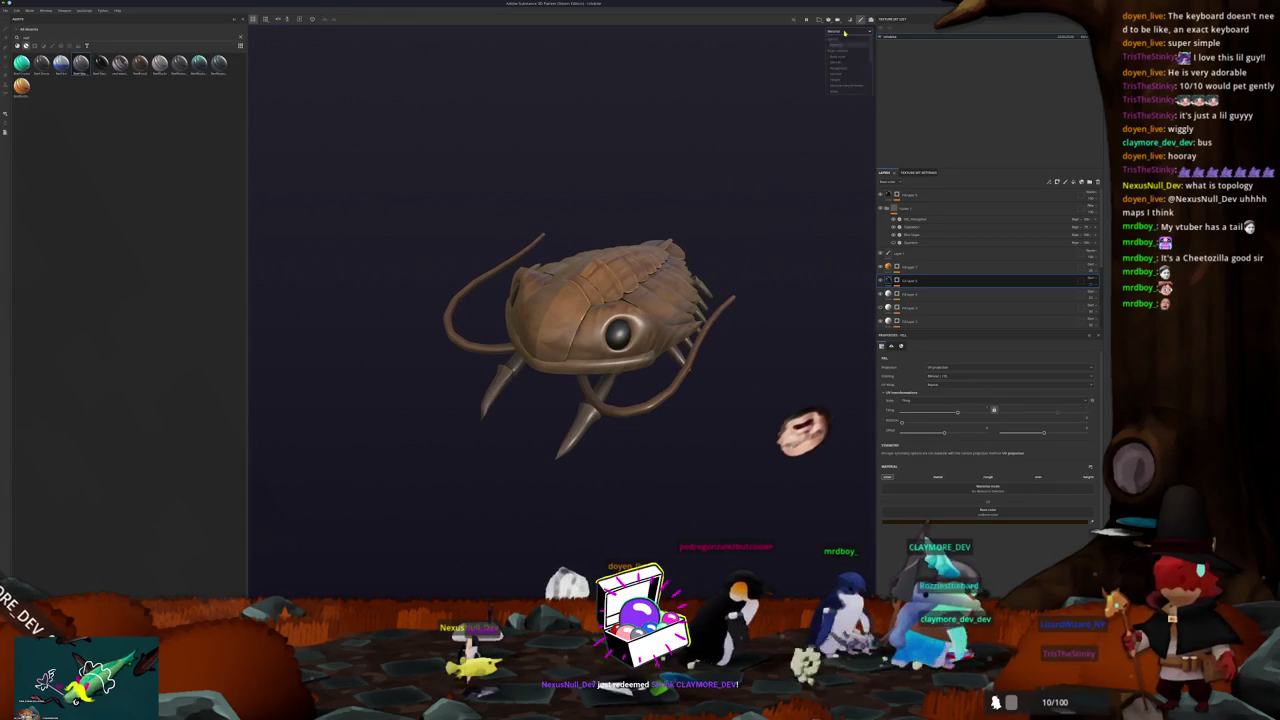
pyautogui.click(846, 57)
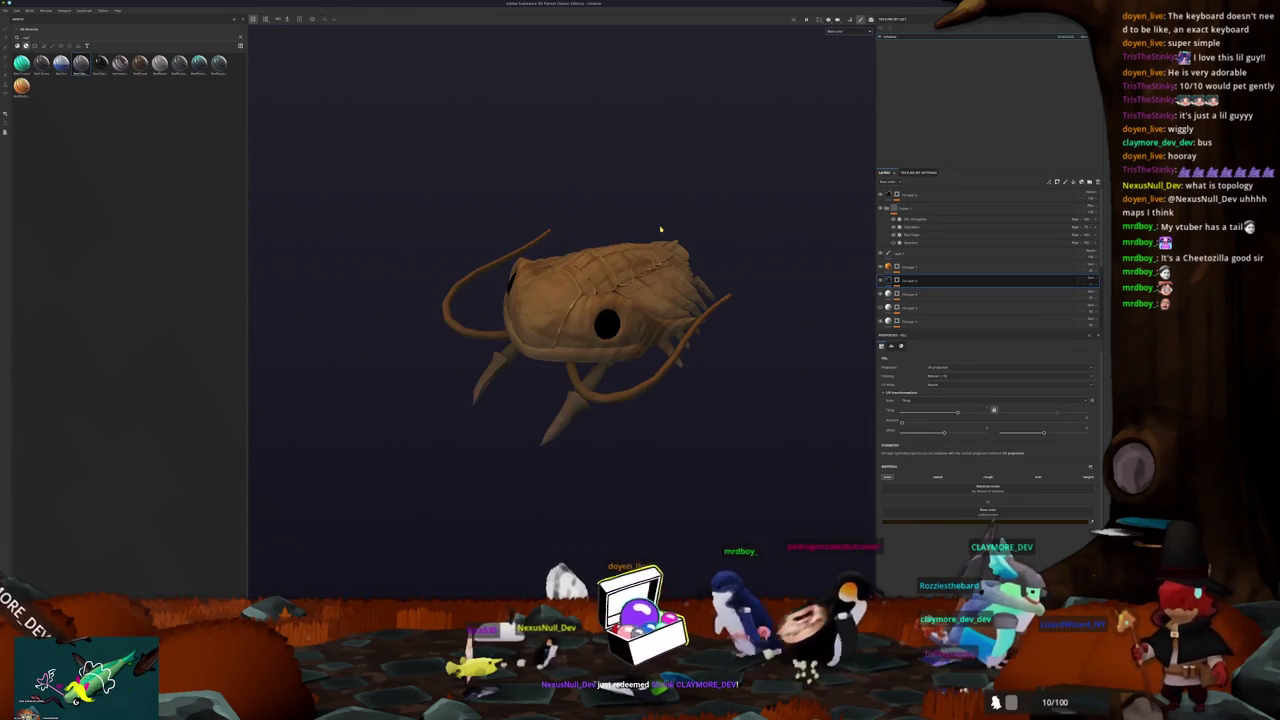
pyautogui.hotkey('ctrl', 'shift', 'e')
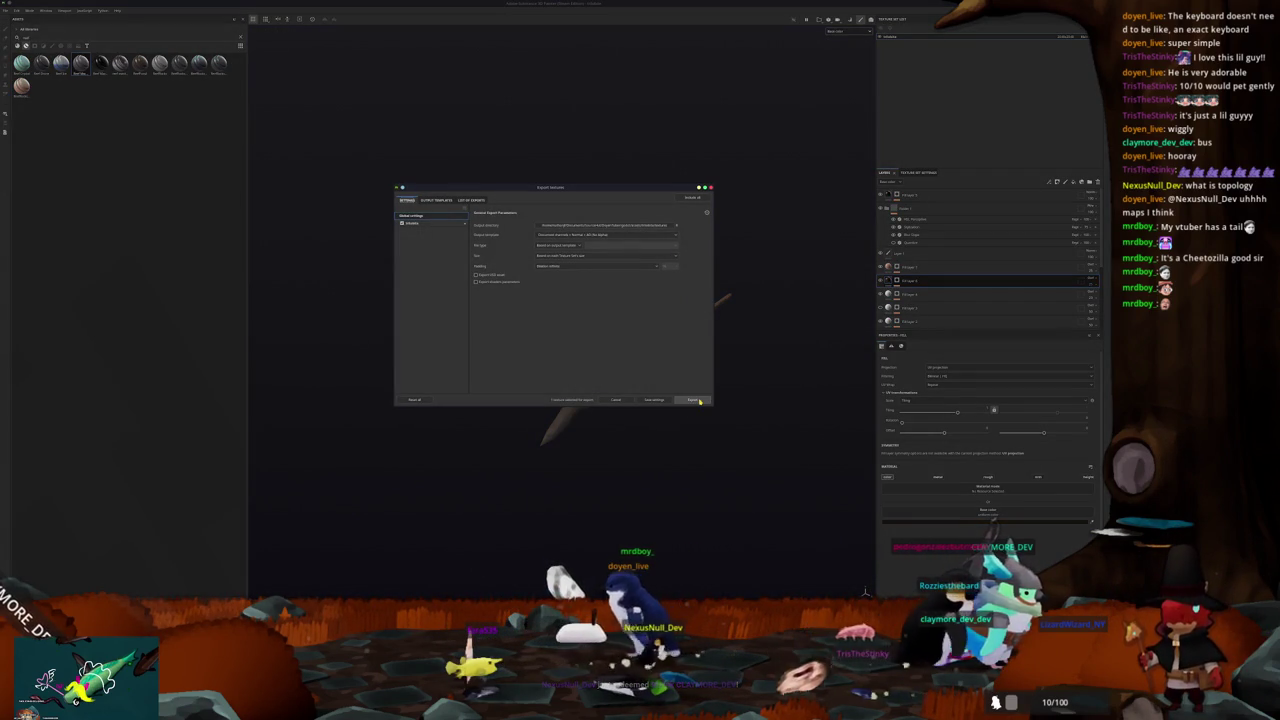
pyautogui.click(697, 400)
pyautogui.hotkey('alt', 'Tab')
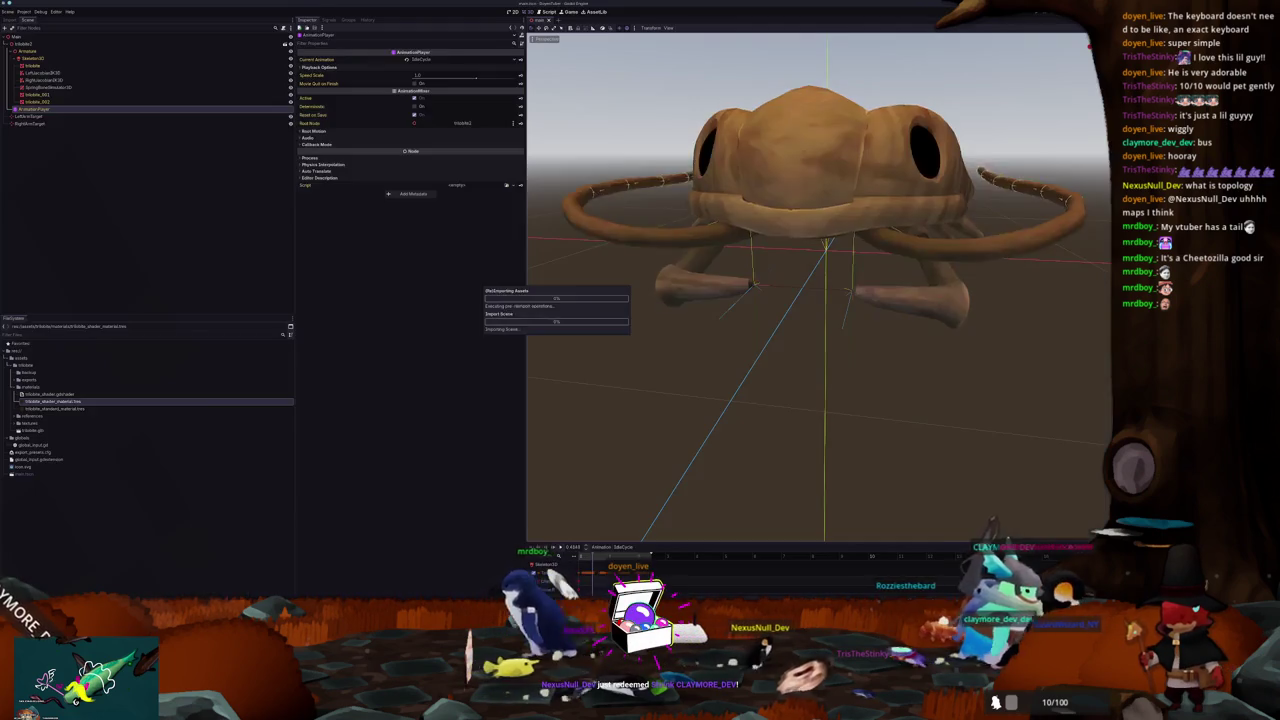
# Step: Orbit around the reimported textured creature and set its animation to ArmAmatureAction
pyautogui.moveTo(666, 435)
pyautogui.mouseDown()
pyautogui.moveTo(720, 423)
pyautogui.moveTo(680, 437)
pyautogui.moveTo(698, 445)
pyautogui.moveTo(724, 422)
pyautogui.mouseUp()
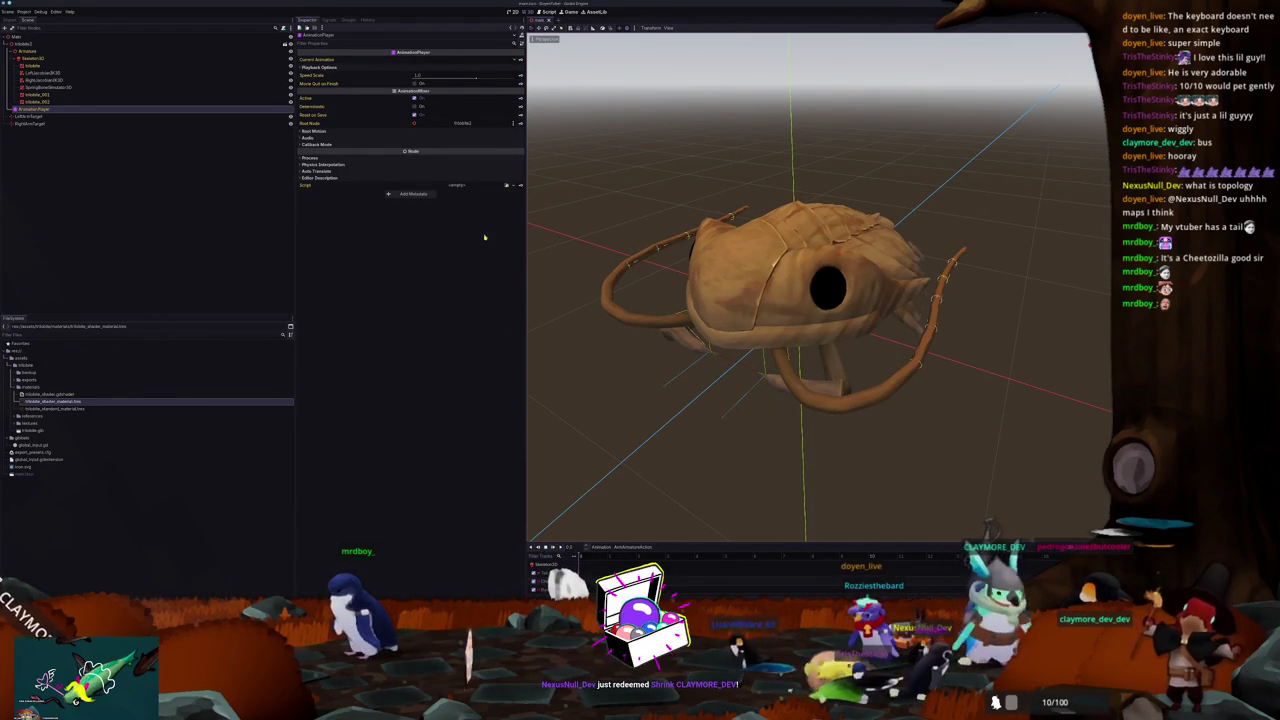
pyautogui.click(663, 547)
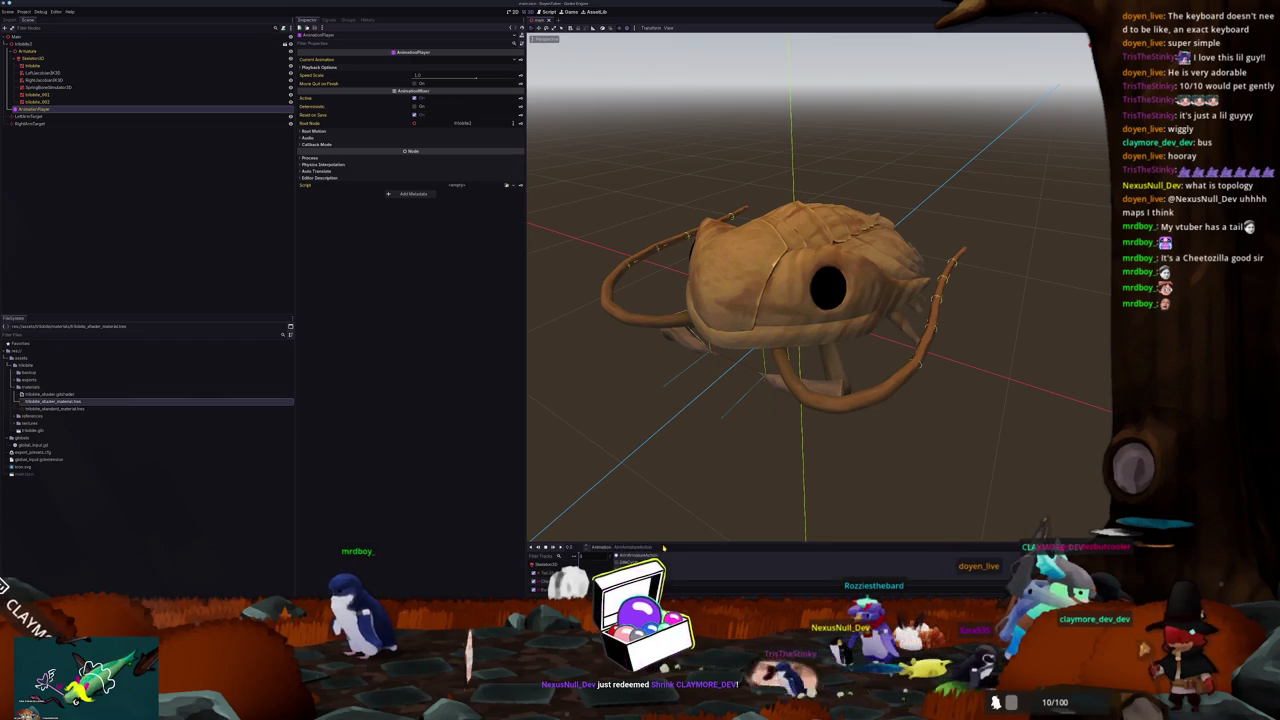
pyautogui.press('Return')
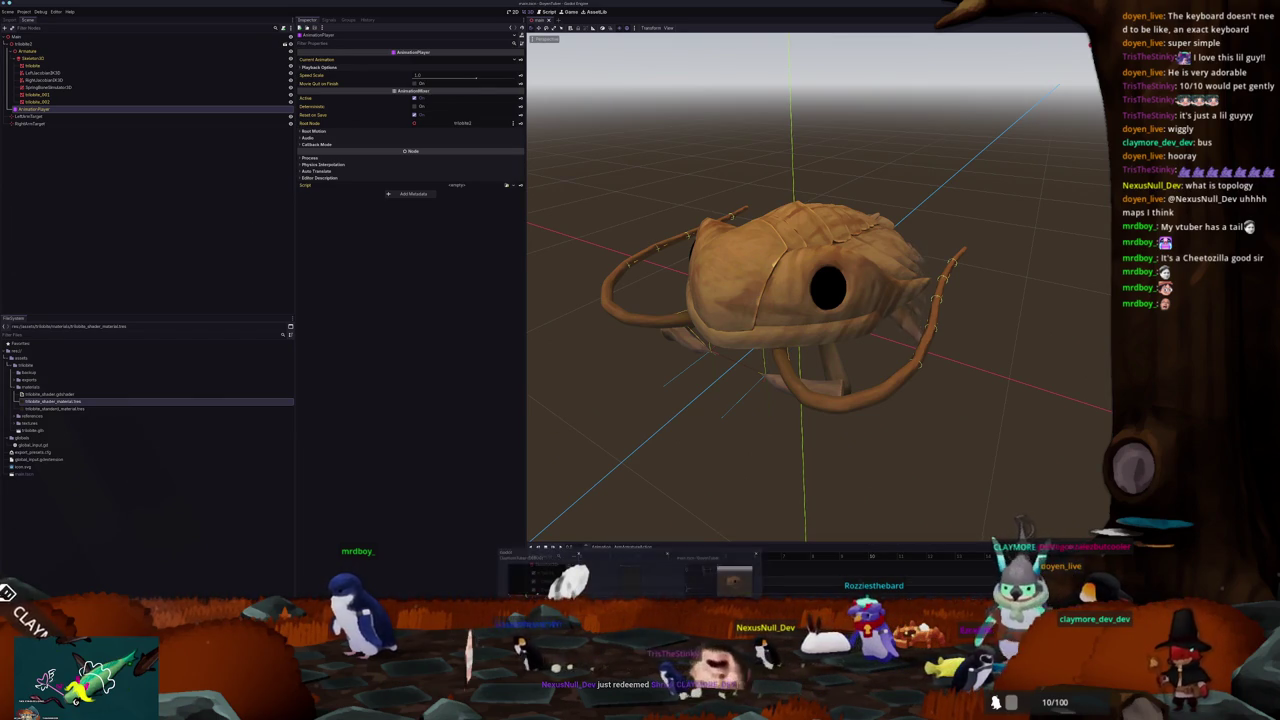
pyautogui.hotkey('alt', 'Tab')
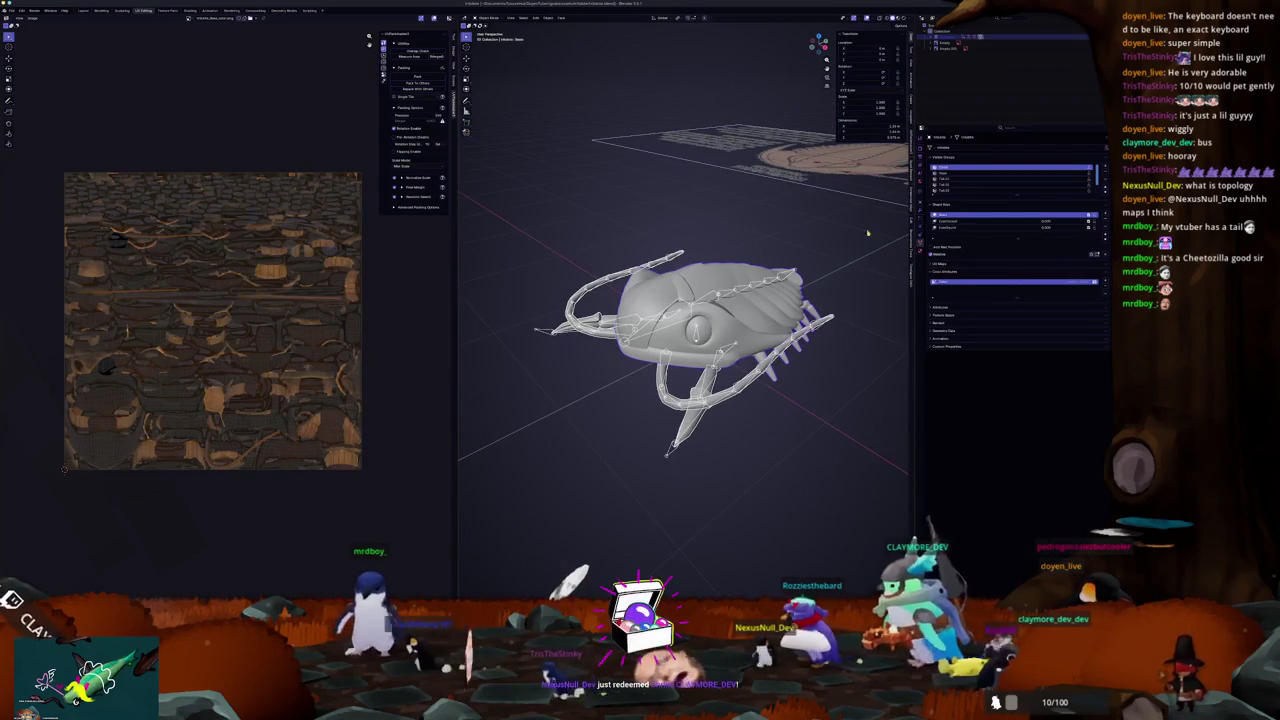
# Step: In the animation workspace, select the creature's armature and unlink its action
pyautogui.click(80, 10)
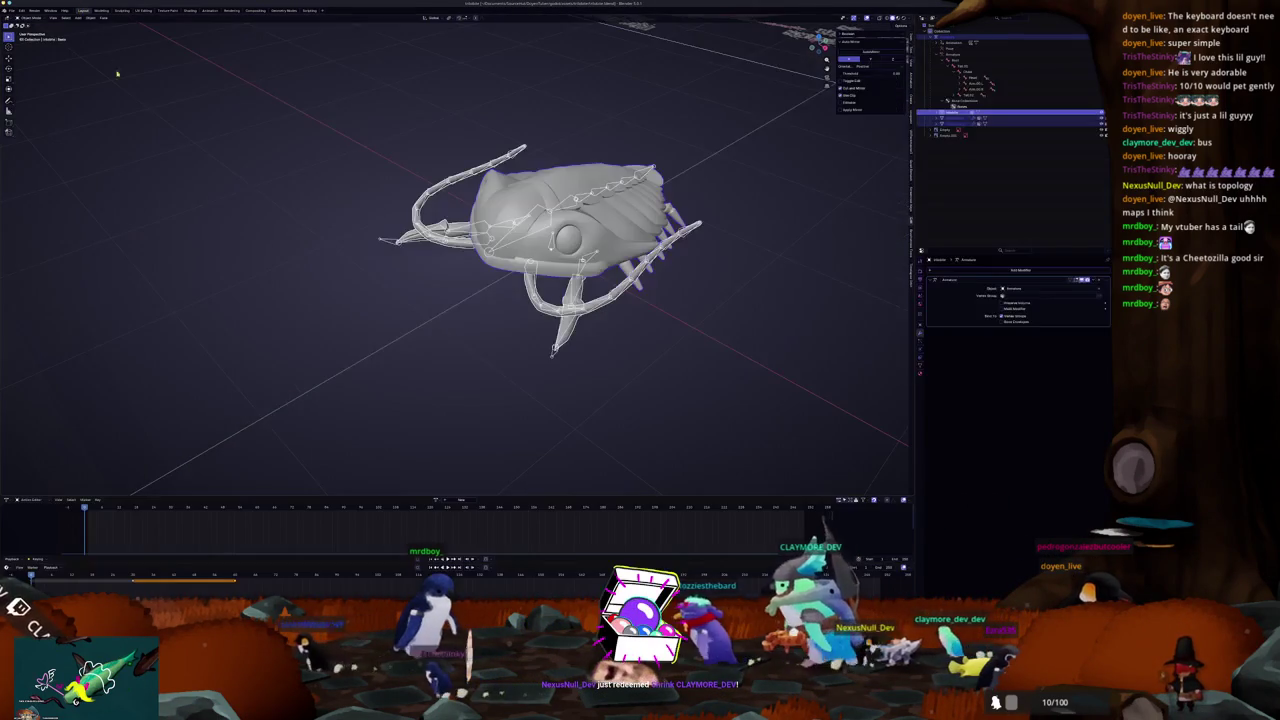
pyautogui.click(545, 372)
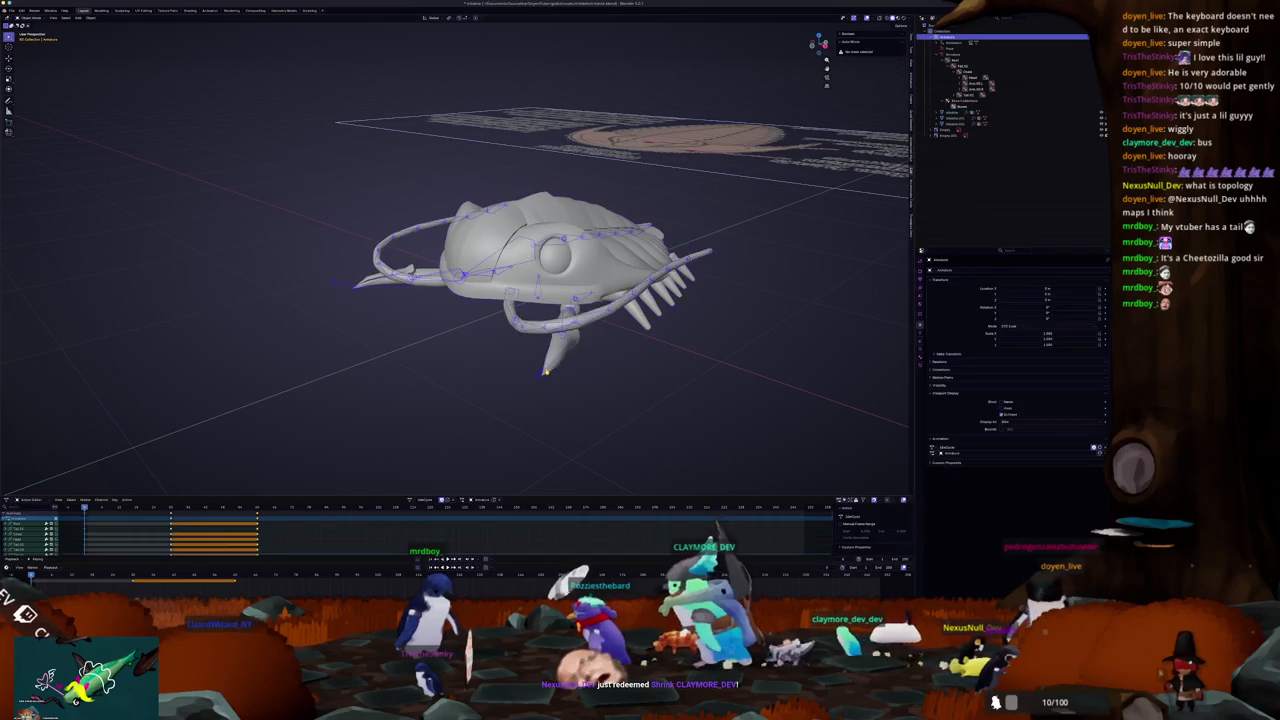
pyautogui.click(414, 501)
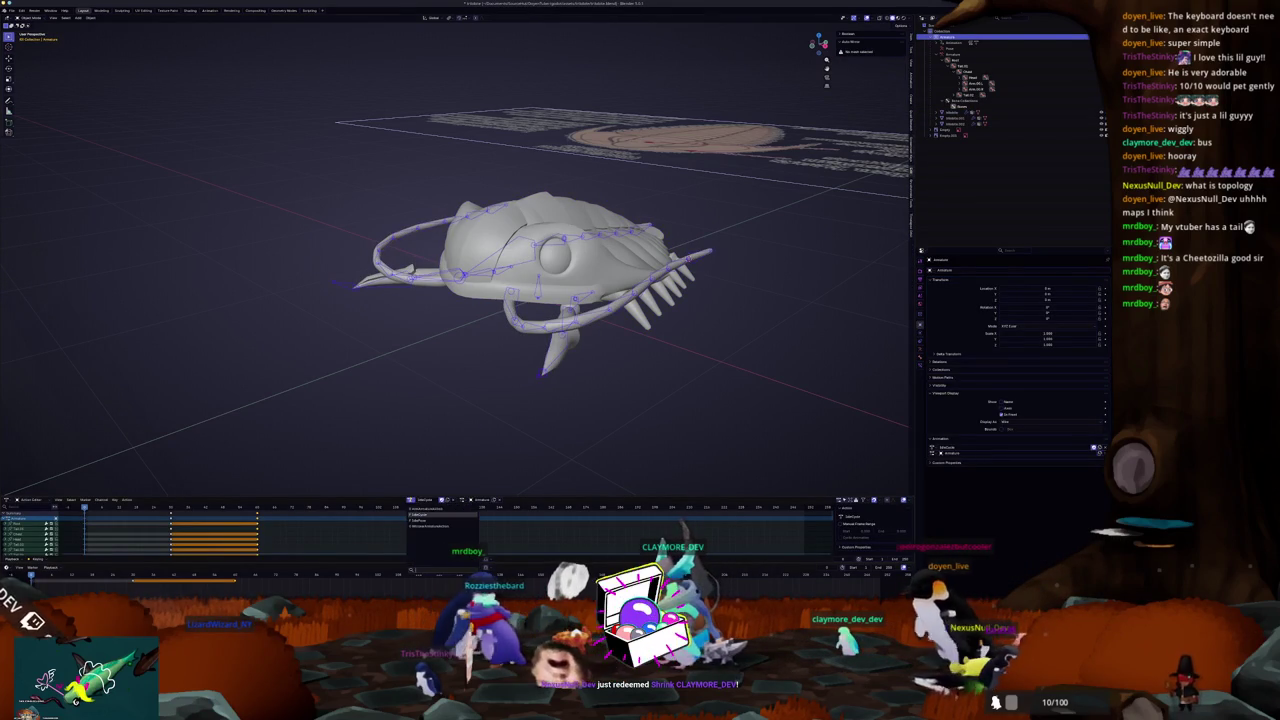
pyautogui.click(430, 508)
pyautogui.click(462, 500)
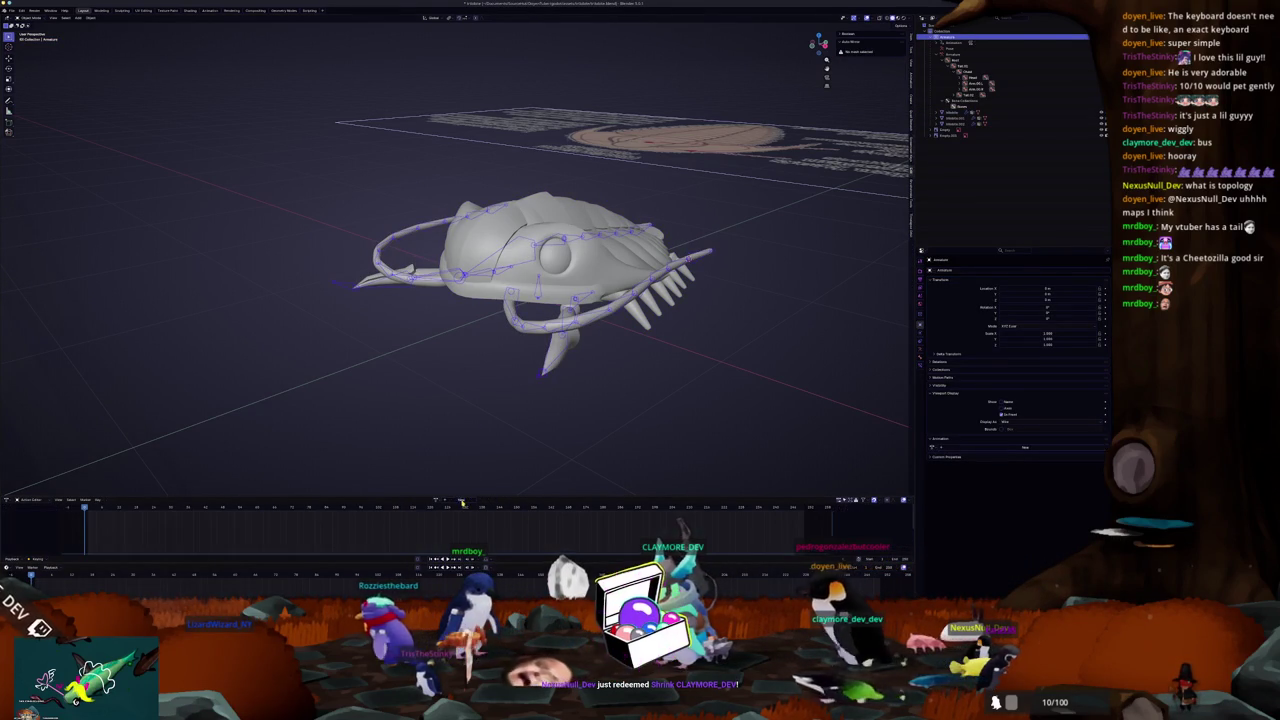
# Step: Run File > Clean Up > Purge Unused Data and confirm the deletion
pyautogui.click(12, 10)
pyautogui.moveTo(40, 123)
pyautogui.click(95, 125)
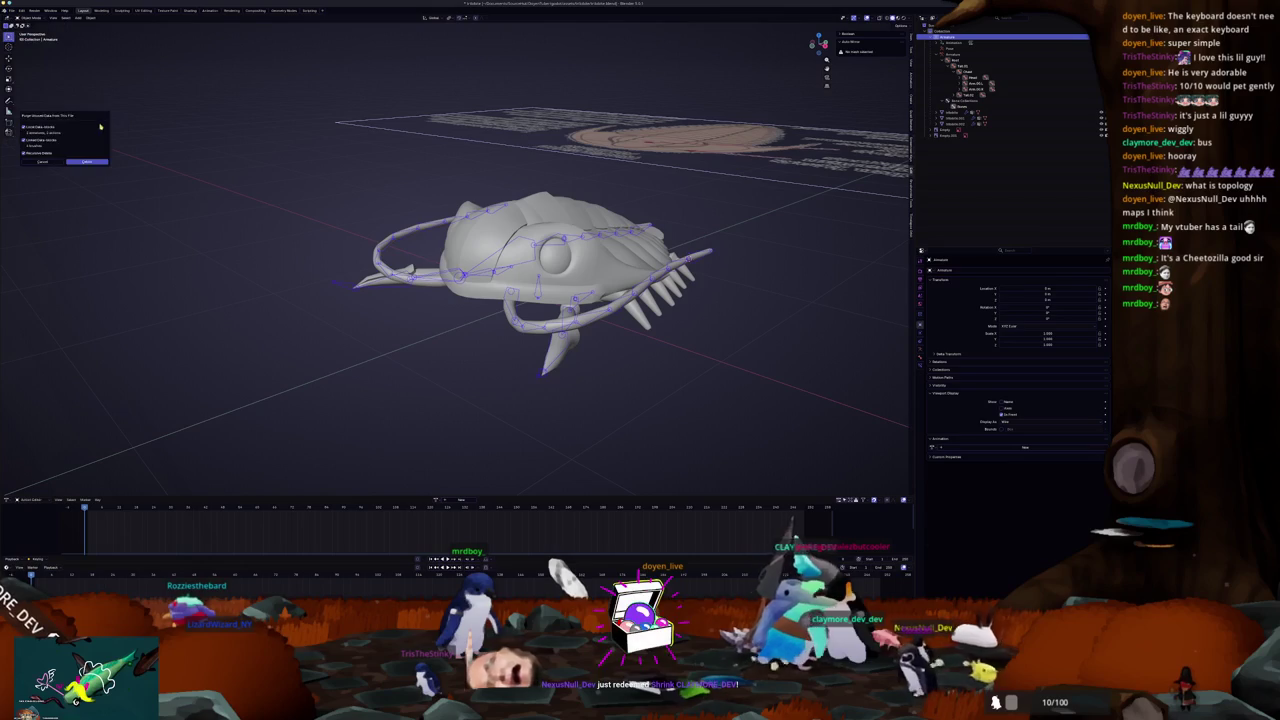
pyautogui.click(88, 162)
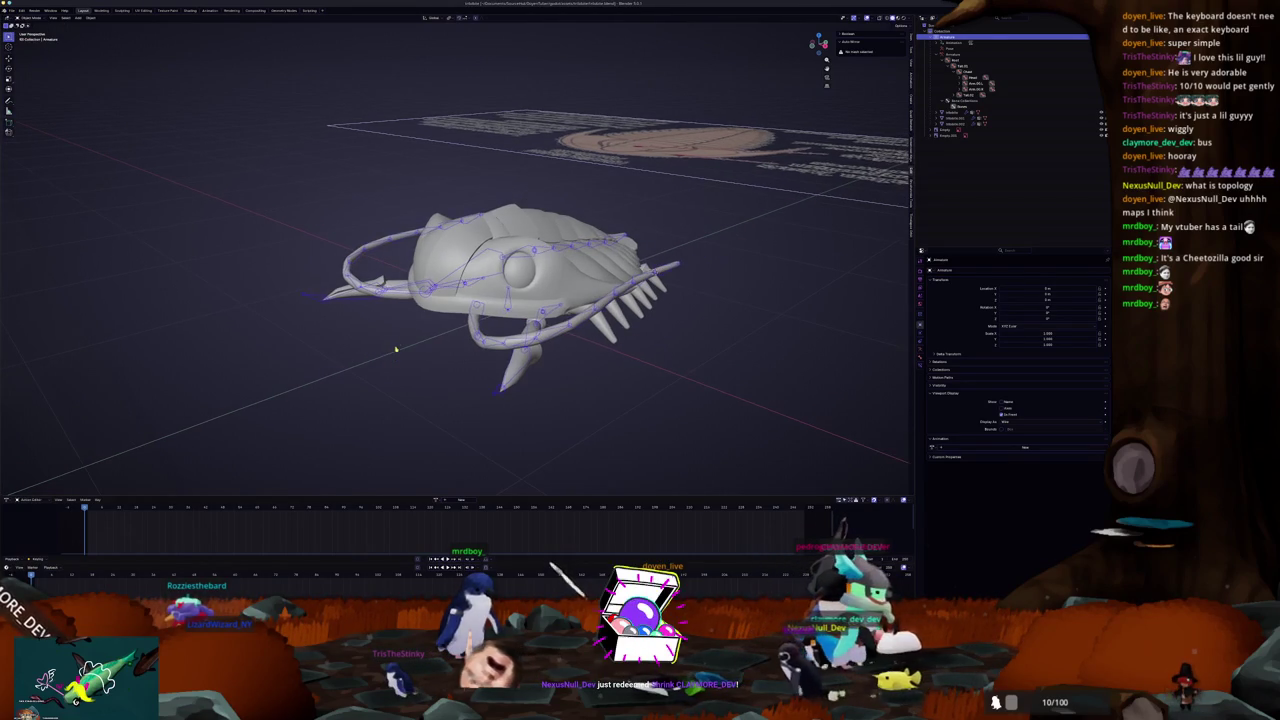
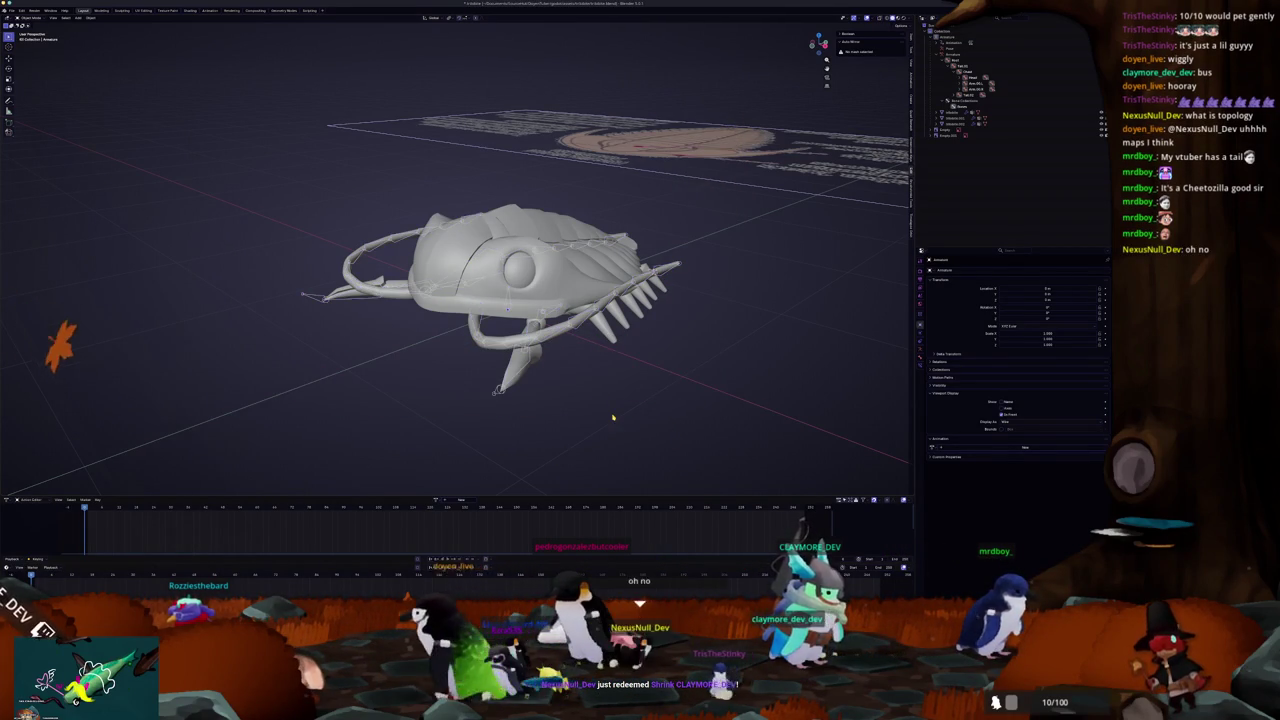
# Step: Switch the timeline to the Dope Sheet's Action Editor and assign the isopod rig's action
pyautogui.moveTo(668, 432); pyautogui.dragTo(503, 428)
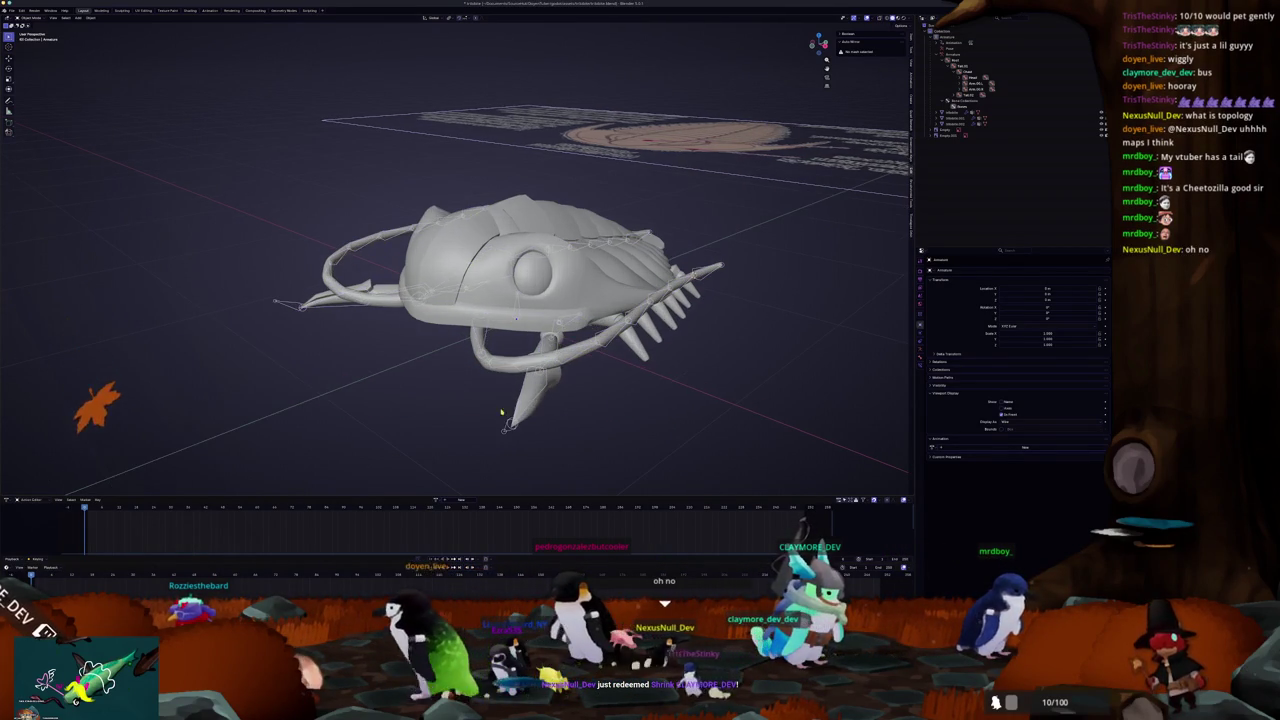
pyautogui.click(436, 499)
pyautogui.moveTo(430, 420); pyautogui.dragTo(340, 415)
pyautogui.click(436, 499)
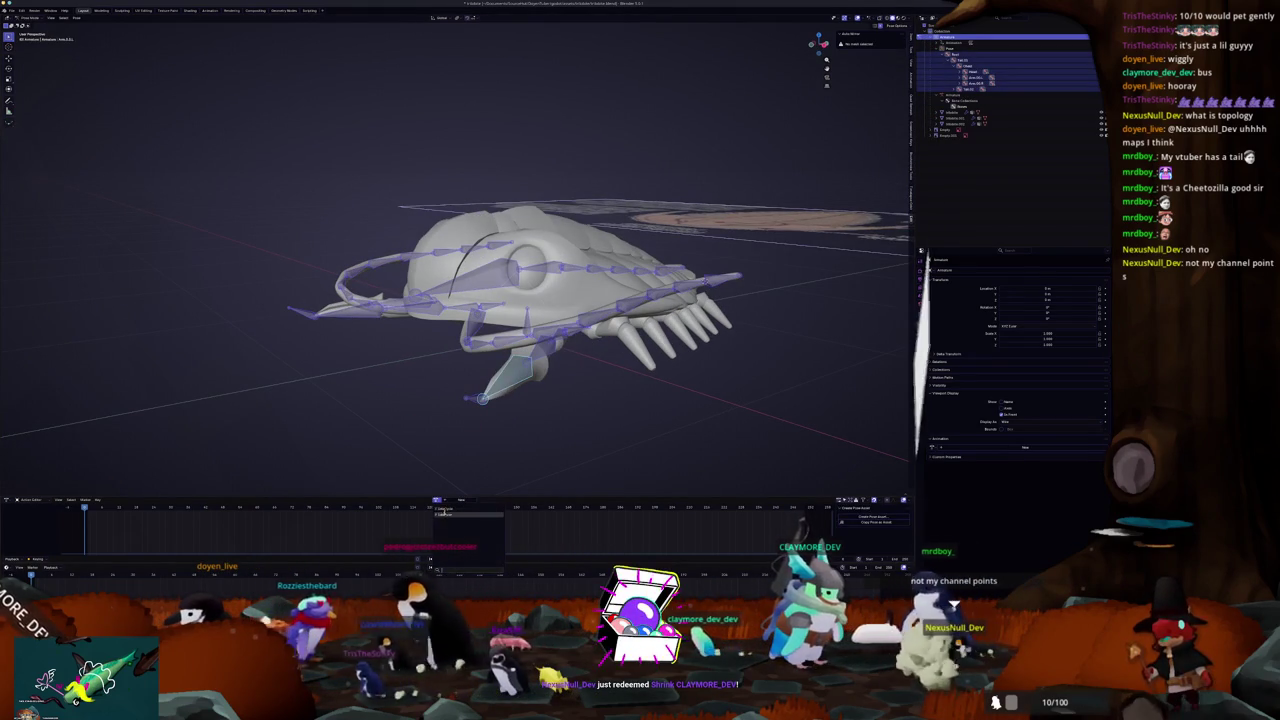
pyautogui.click(440, 512)
pyautogui.click(413, 503)
pyautogui.click(425, 530)
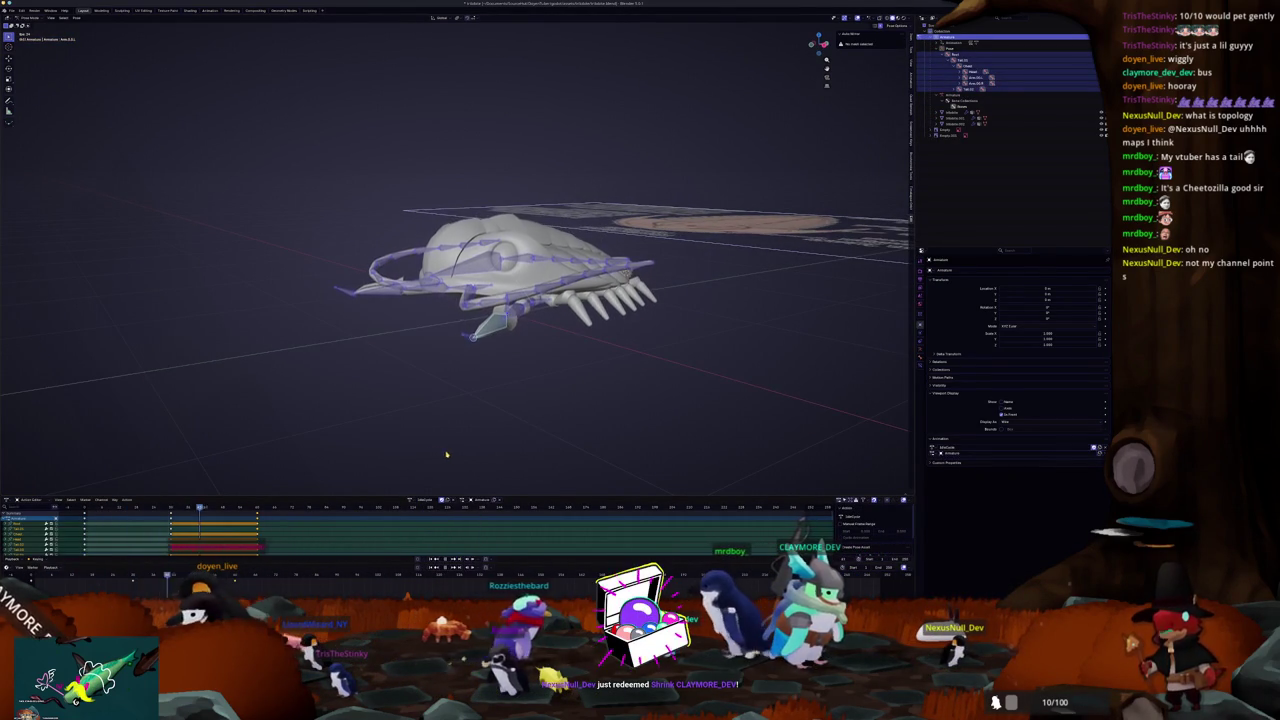
# Step: In top view, rotate the head bone so it tilts left
pyautogui.press('KP_7')
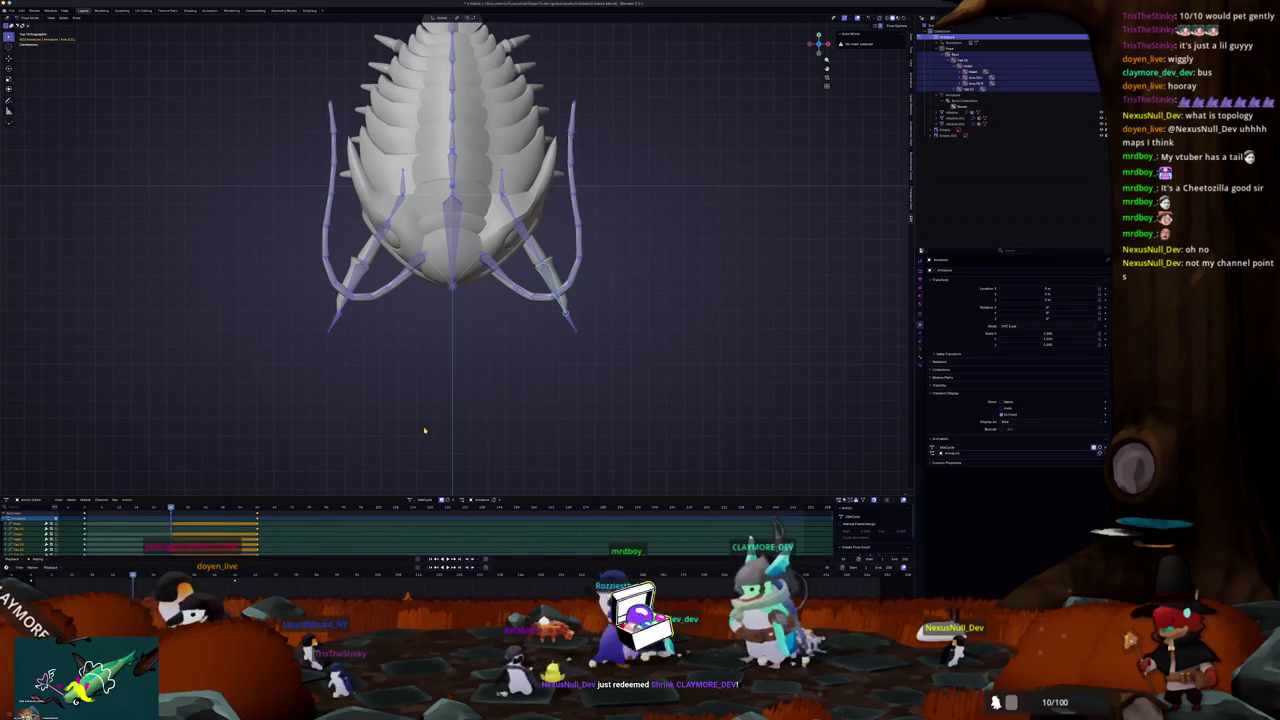
pyautogui.press('Home')
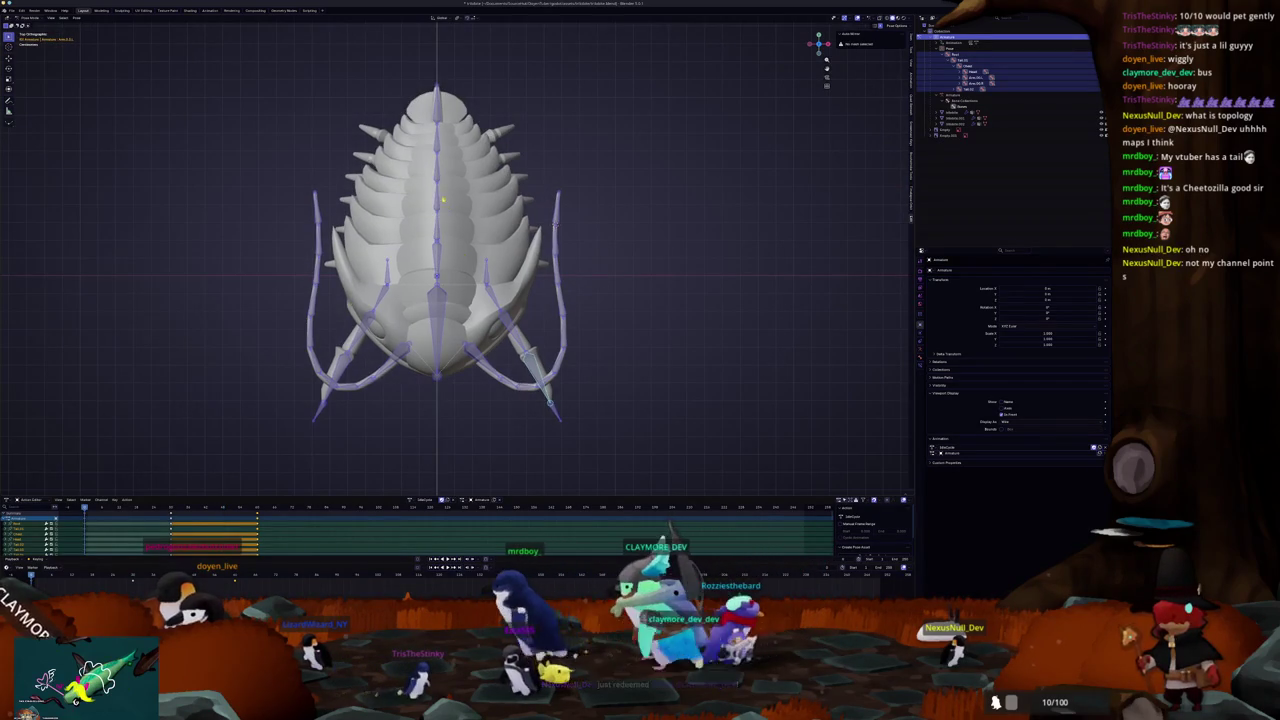
pyautogui.click(516, 185)
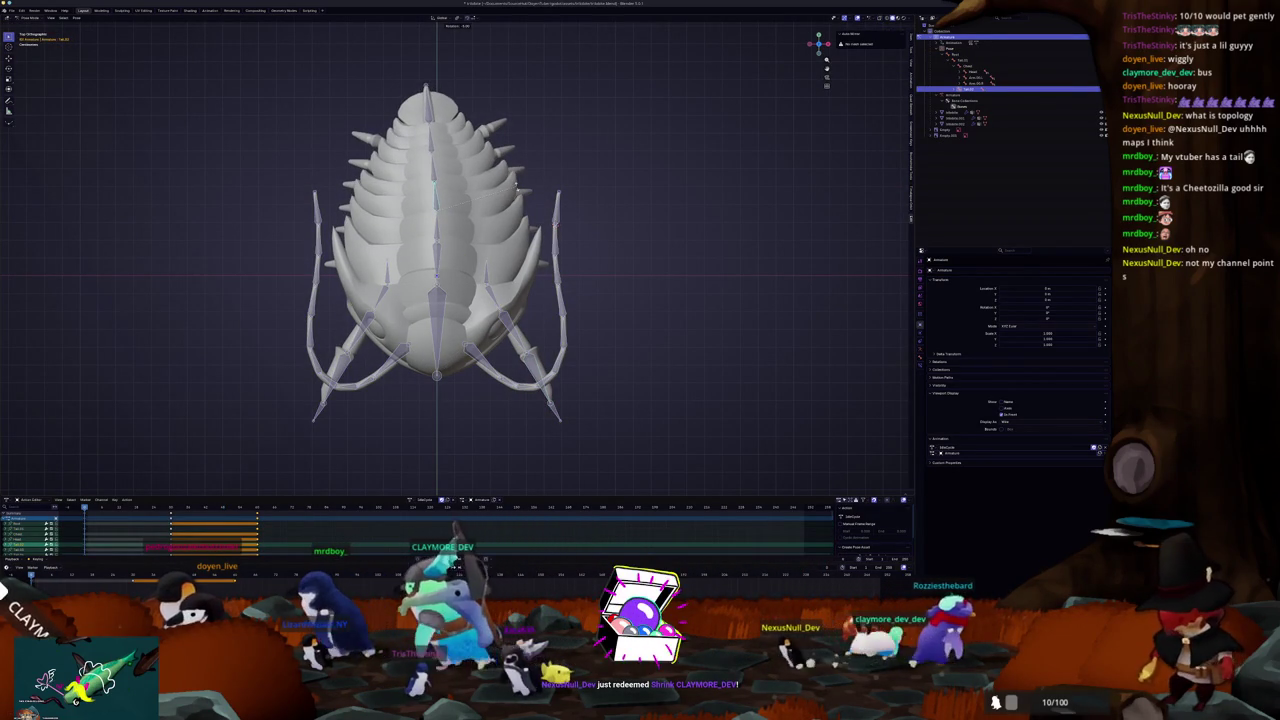
pyautogui.press('r')
pyautogui.click(519, 183)
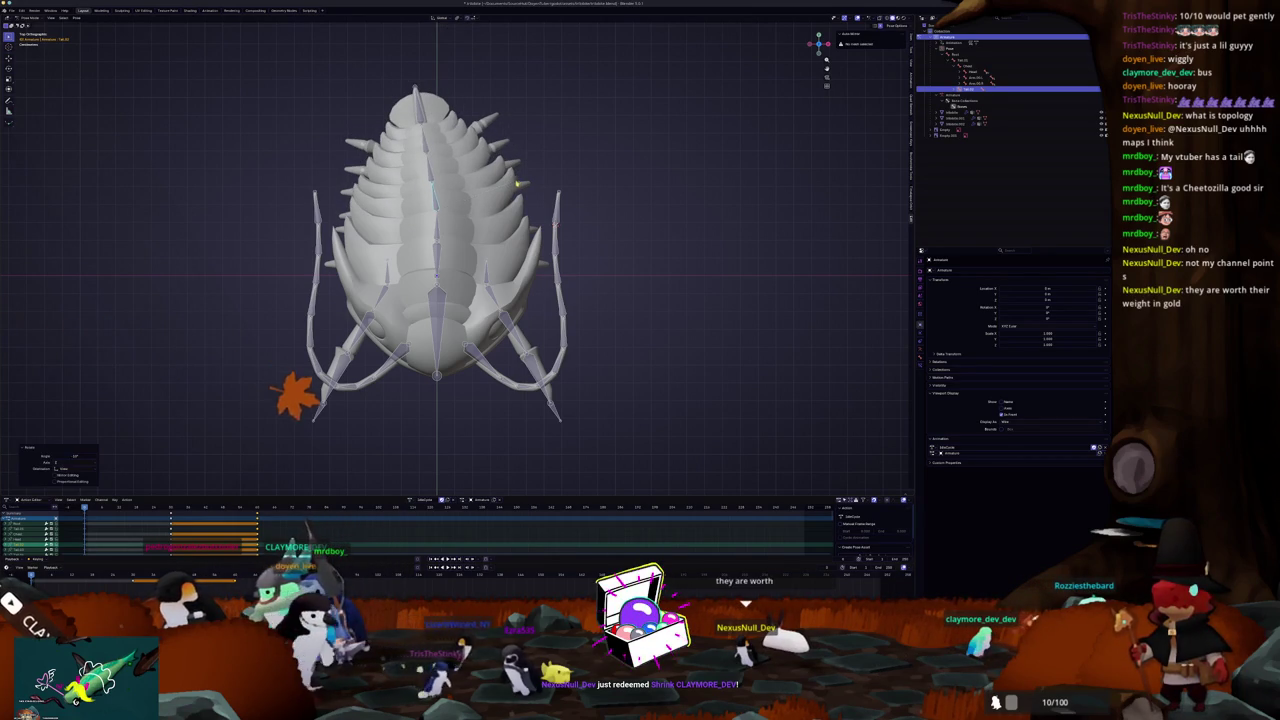
# Step: Paste the left-tilted pose onto the next two keyframes
pyautogui.click(400, 268)
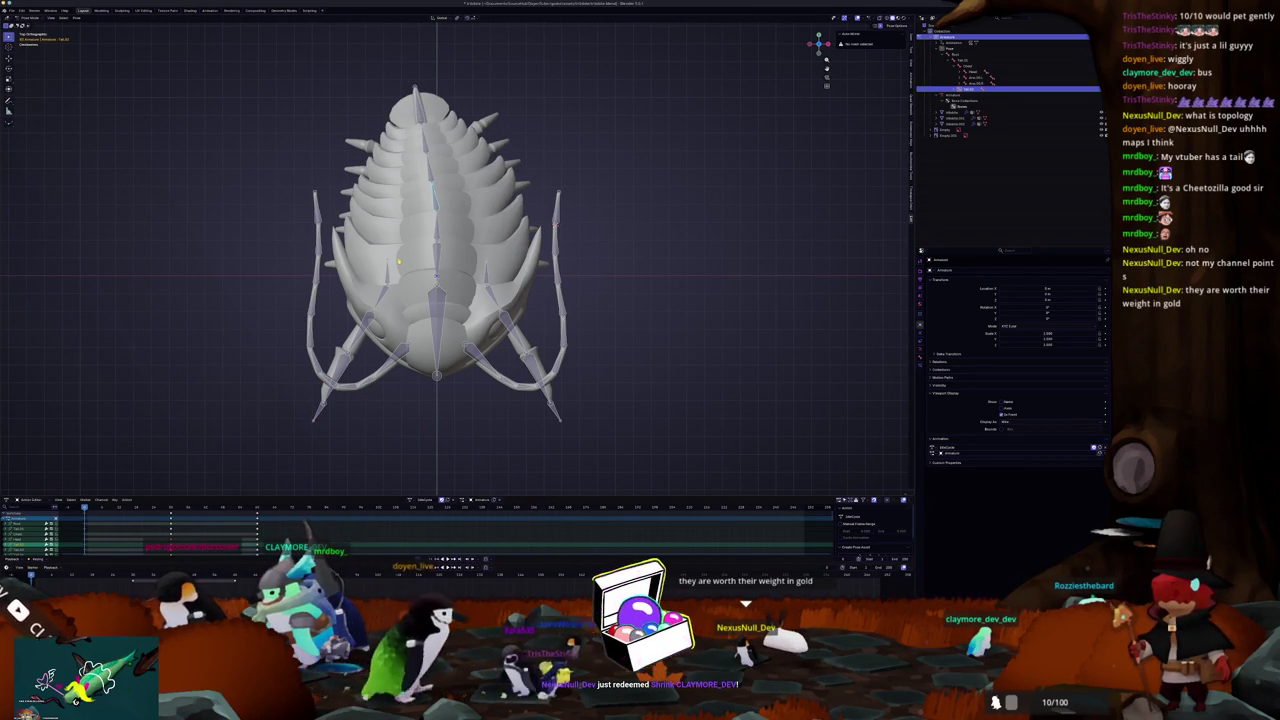
pyautogui.press('Up')
pyautogui.hotkey('ctrl', 'v')
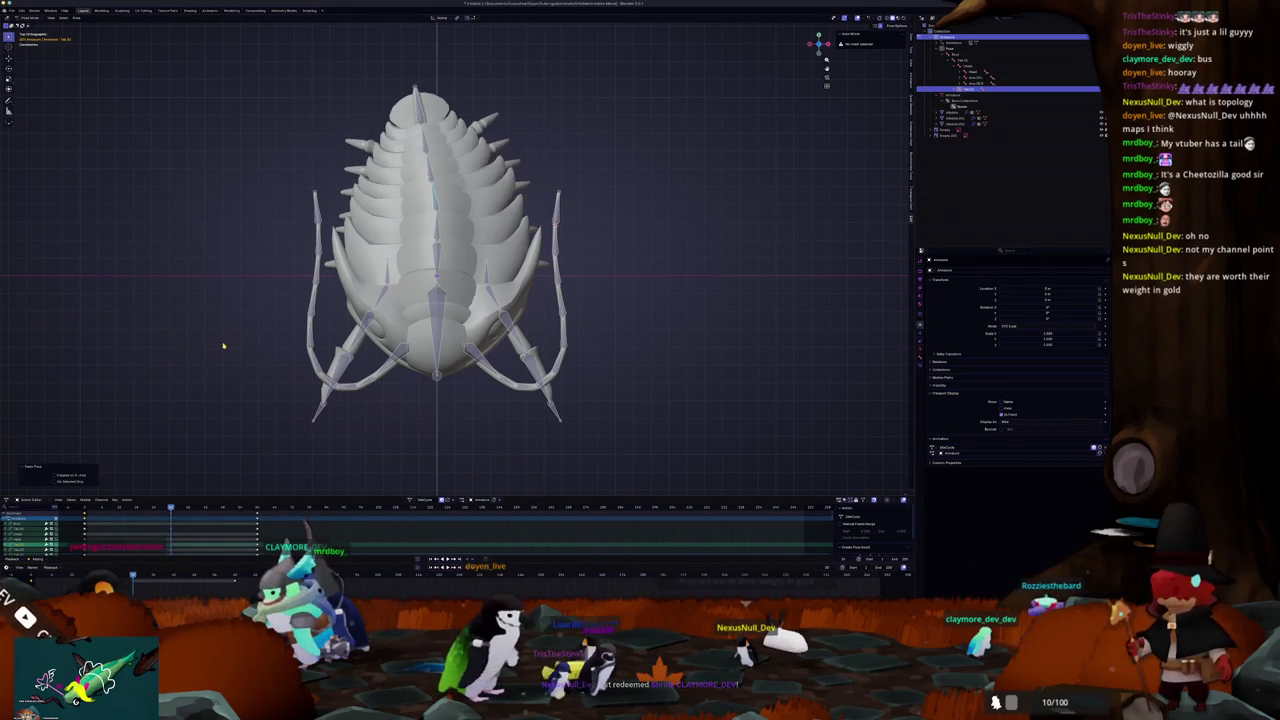
pyautogui.press('Up')
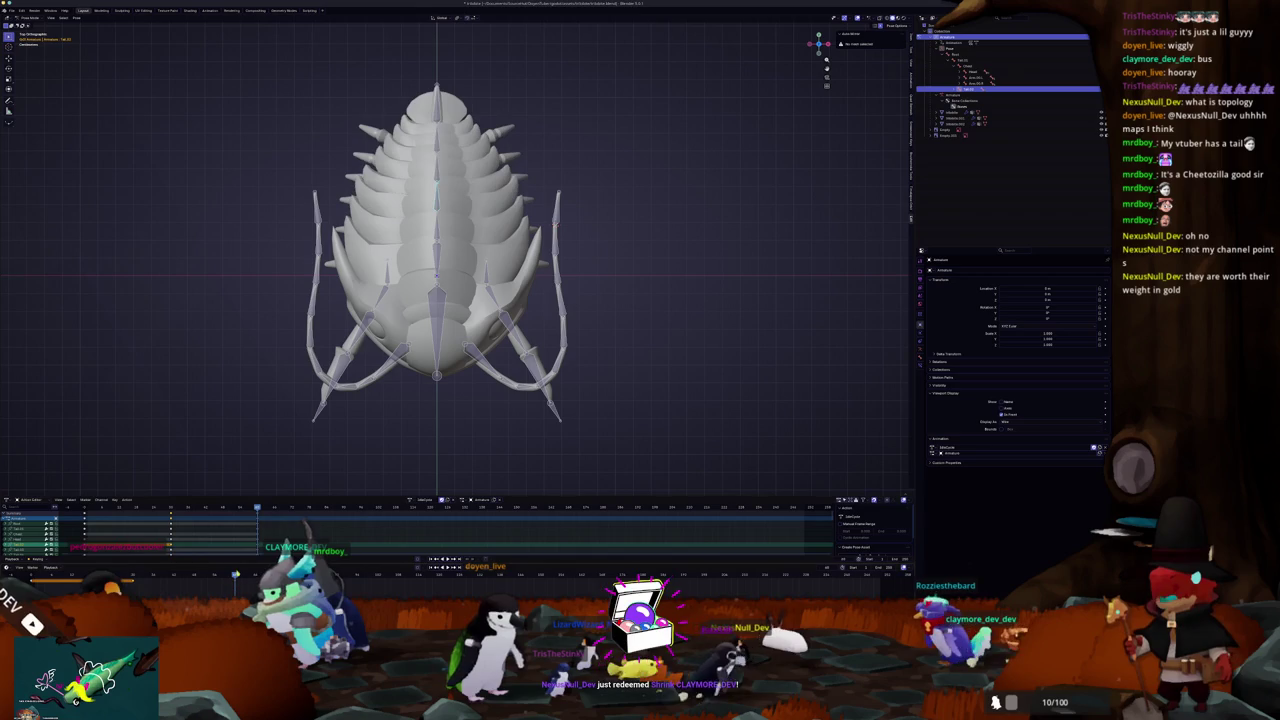
pyautogui.hotkey('ctrl', 'v')
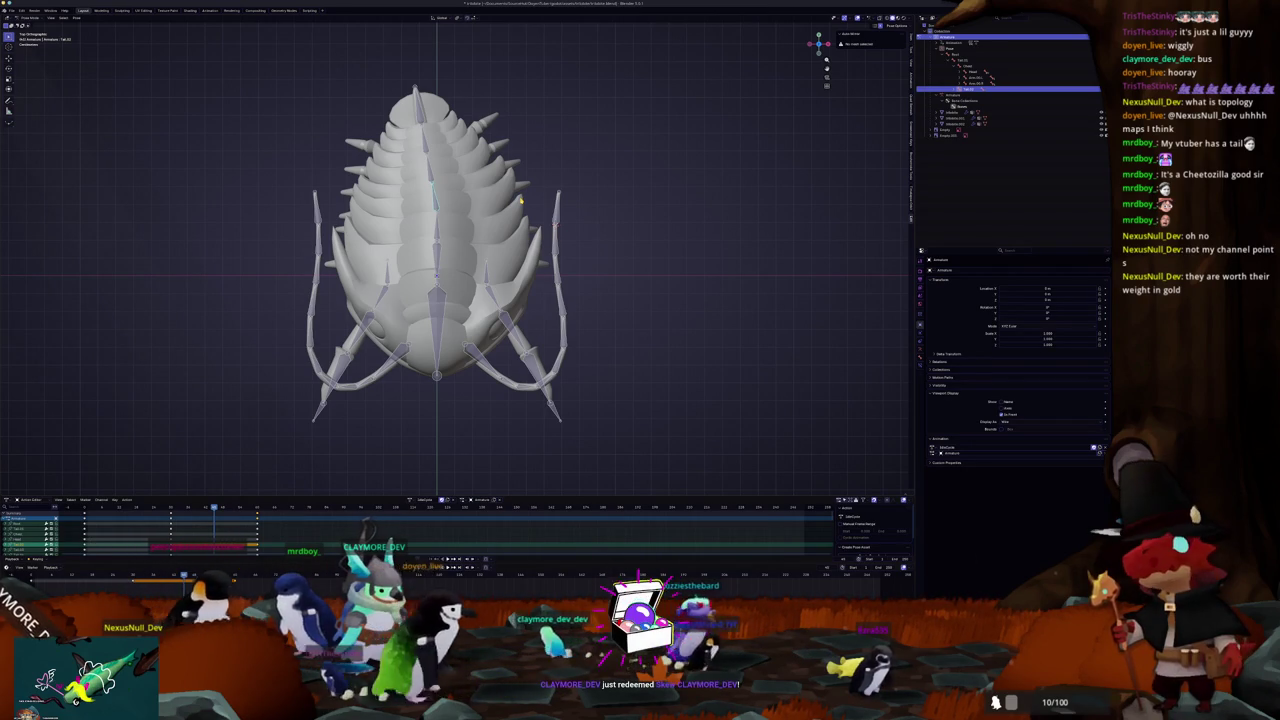
# Step: Paste the mirrored right-leaning pose, including at an earlier frame, and play the sway
pyautogui.hotkey('ctrl', 'v')
pyautogui.click(253, 352)
pyautogui.click(81, 578)
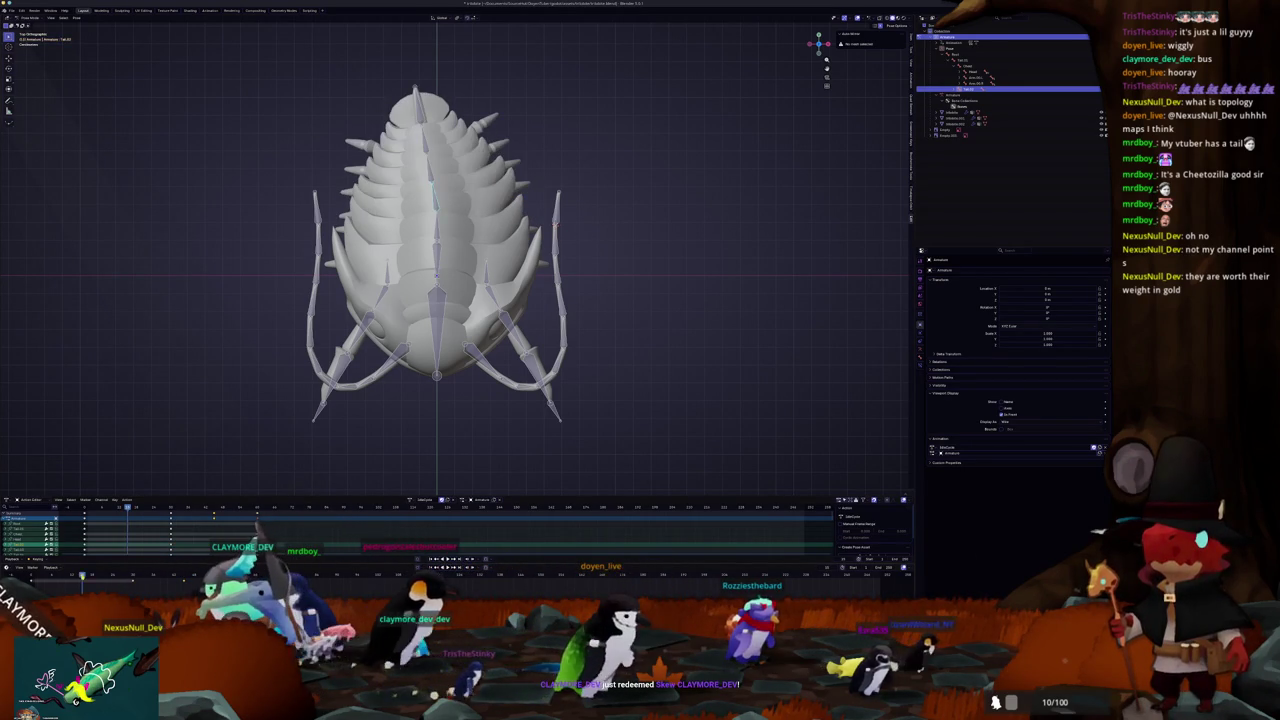
pyautogui.hotkey('ctrl', 'v')
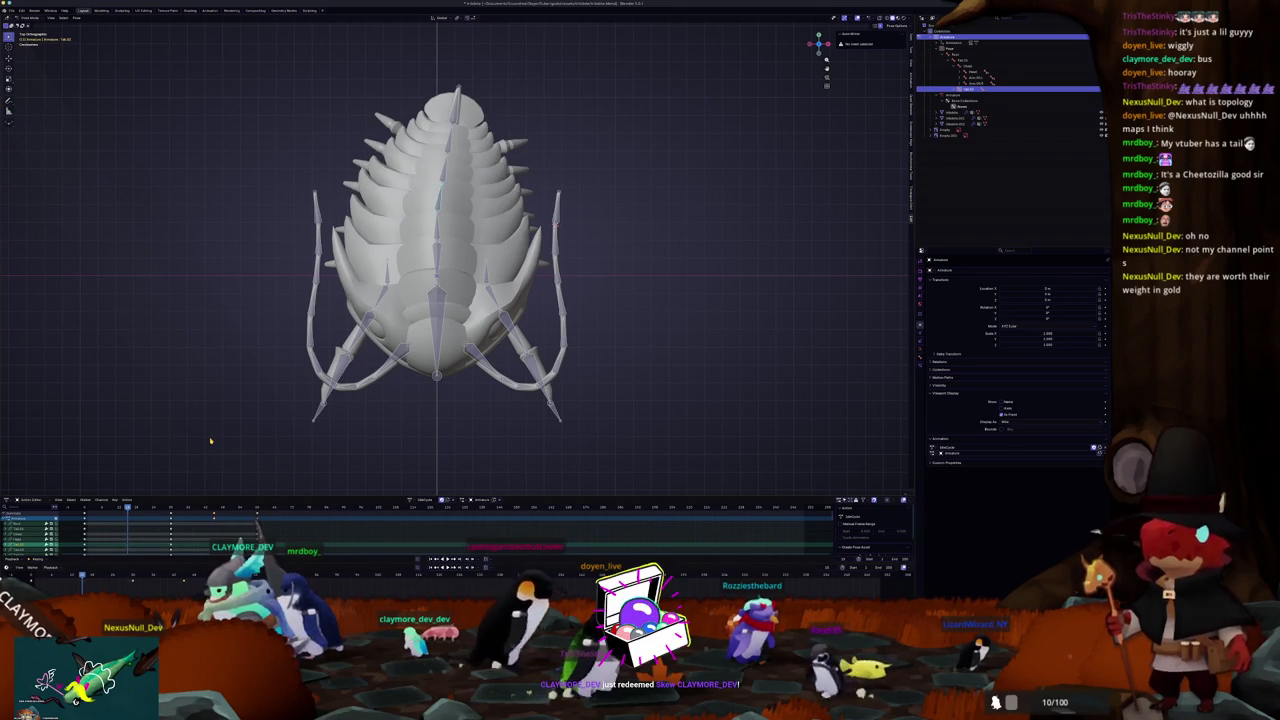
pyautogui.press('space')
pyautogui.moveTo(210, 440); pyautogui.dragTo(206, 367)
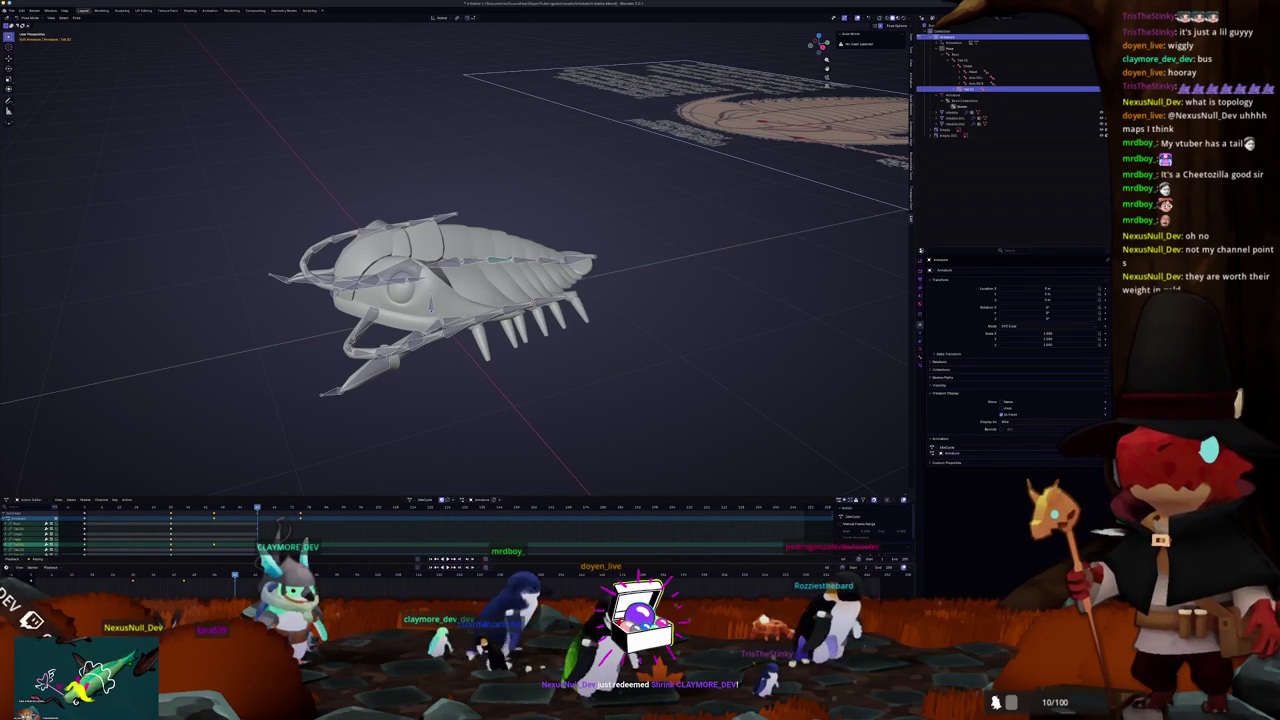
# Step: Select all bones and keyframes, then spread the keys over more frames
pyautogui.press('a')
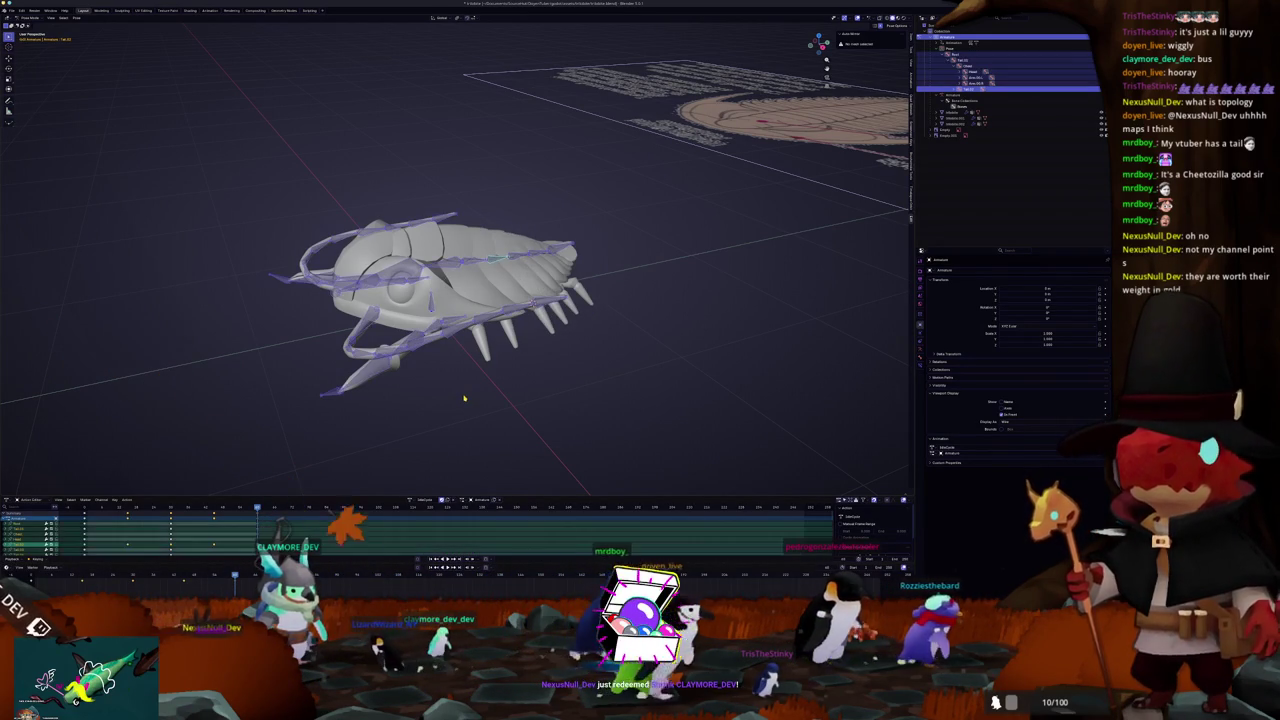
pyautogui.press('a')
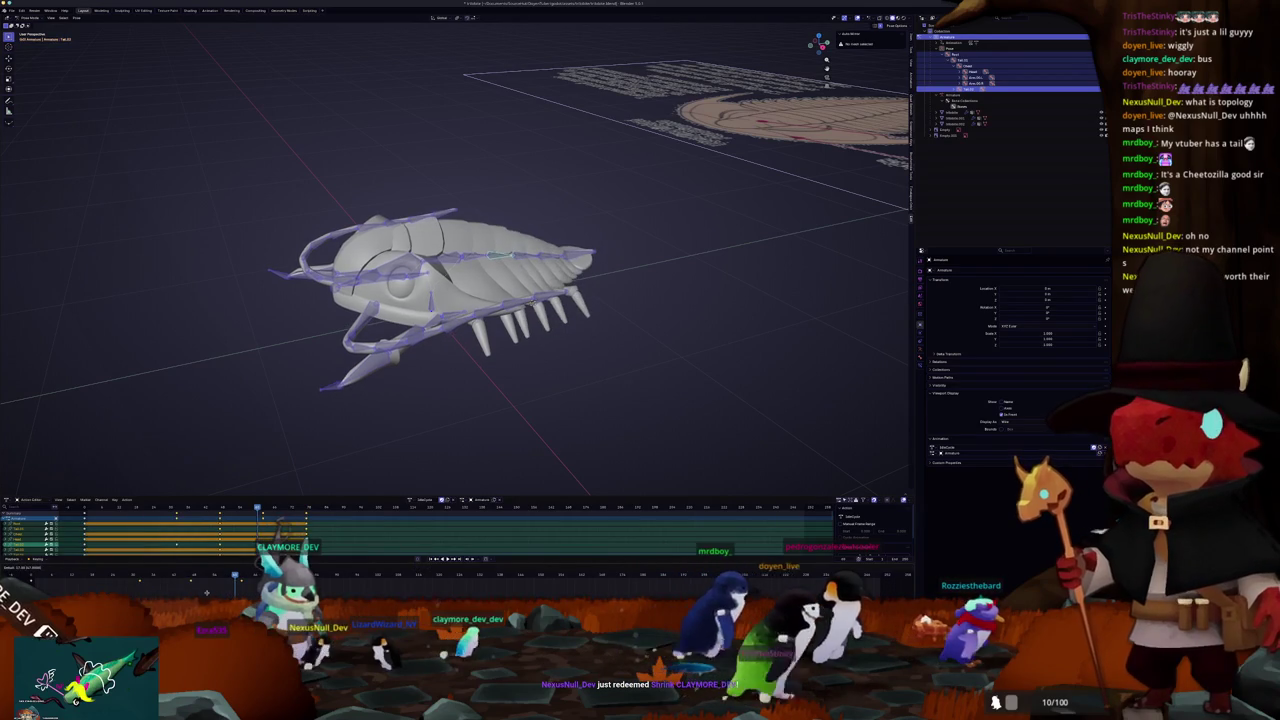
pyautogui.hotkey('shift', 'd')
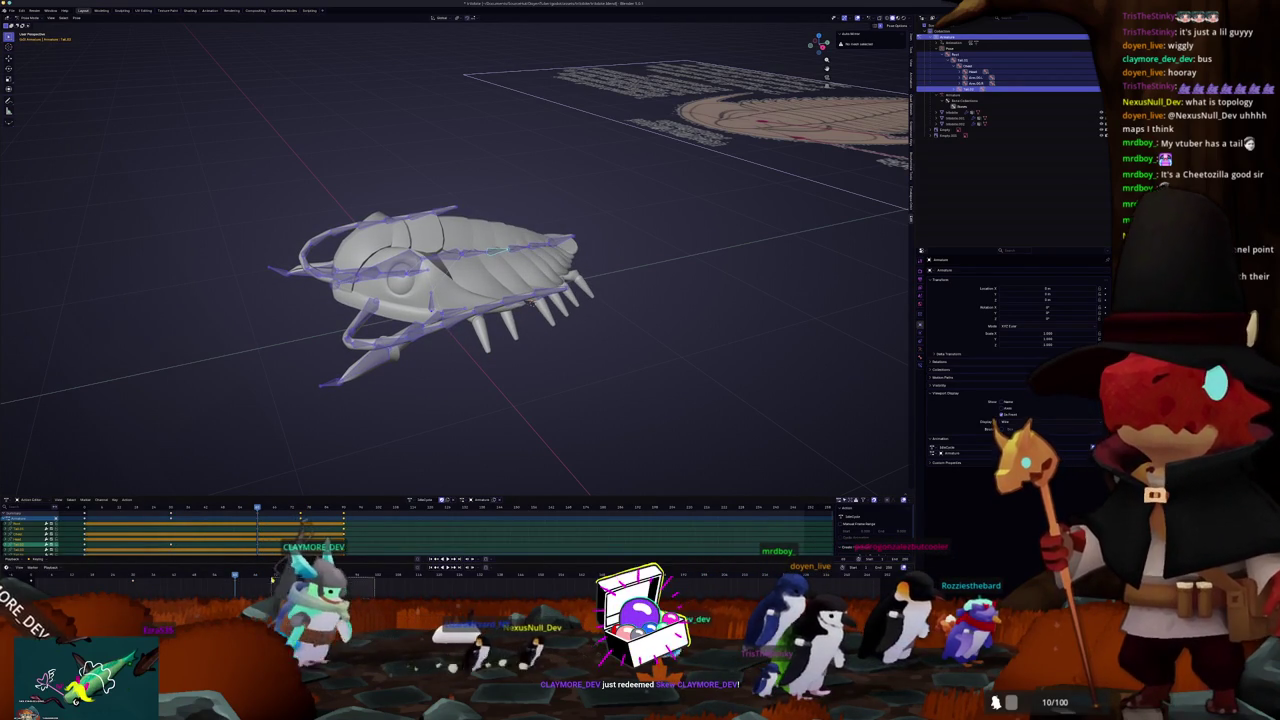
pyautogui.press('Return')
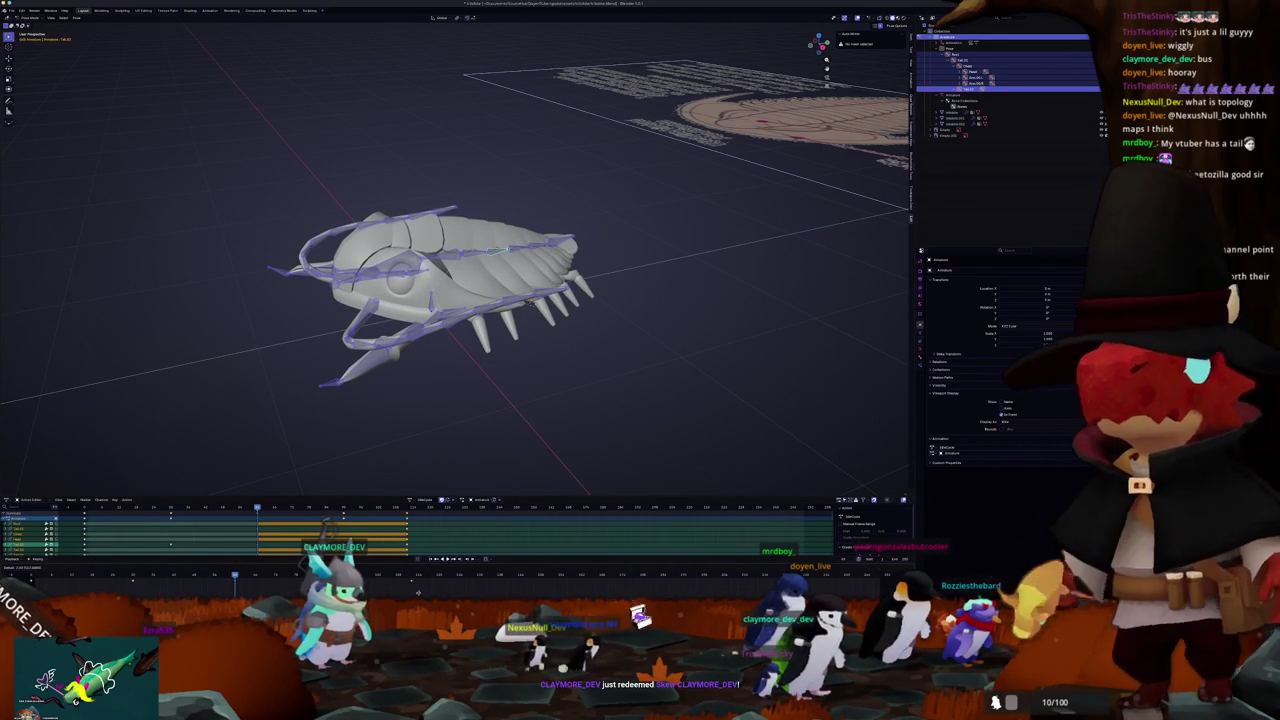
pyautogui.hotkey('shift', 'd')
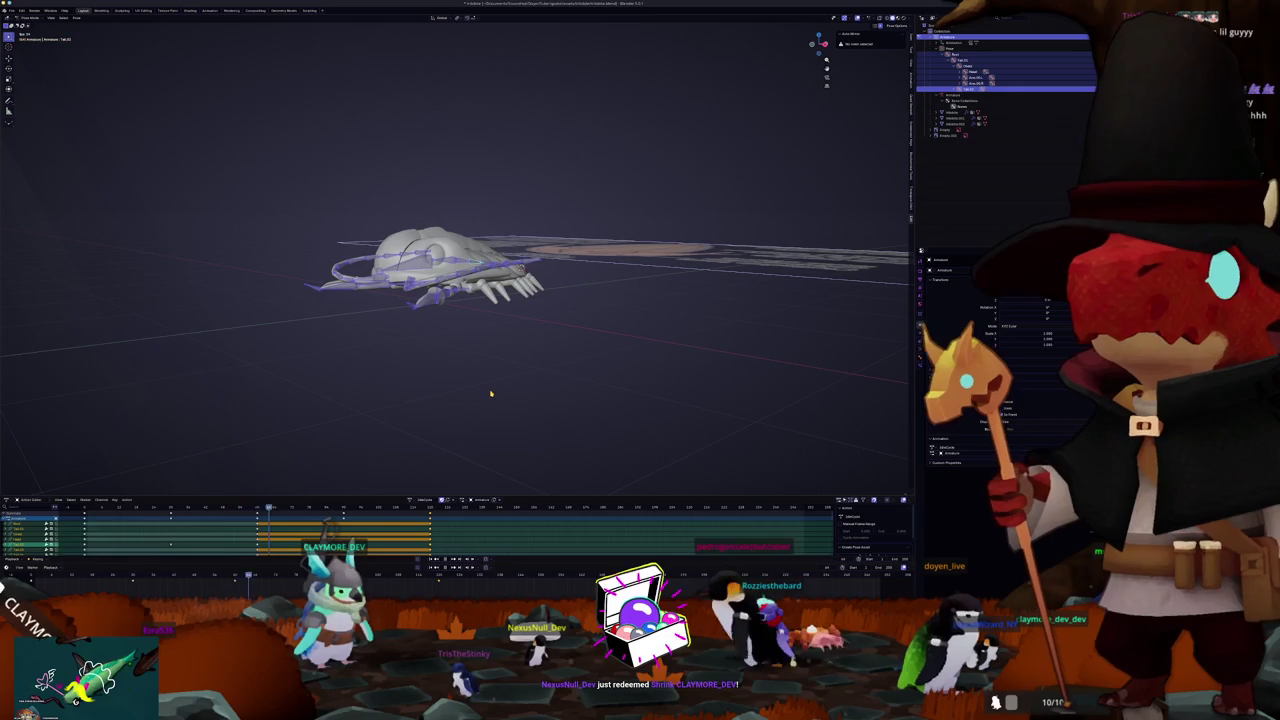
# Step: Preview the lengthened animation, then stop and return to its start frame
pyautogui.moveTo(491, 394); pyautogui.dragTo(493, 414)
pyautogui.press('Escape')
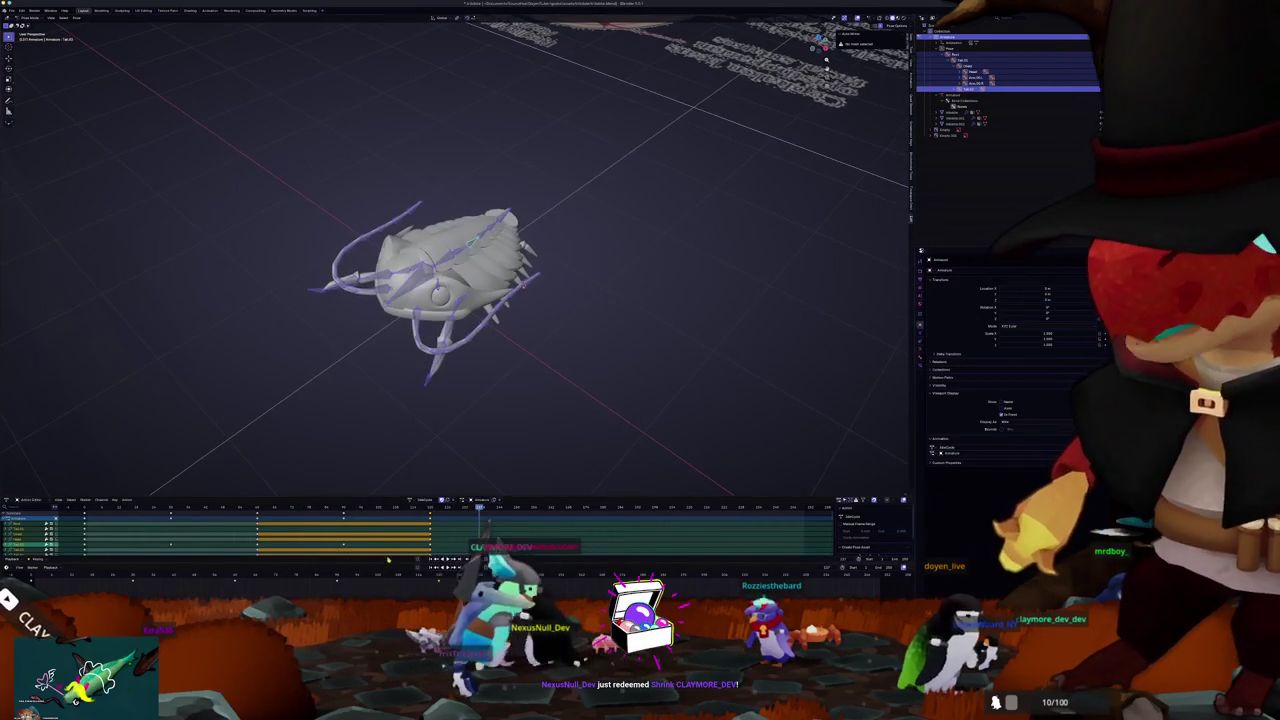
pyautogui.hotkey('shift', 'Left')
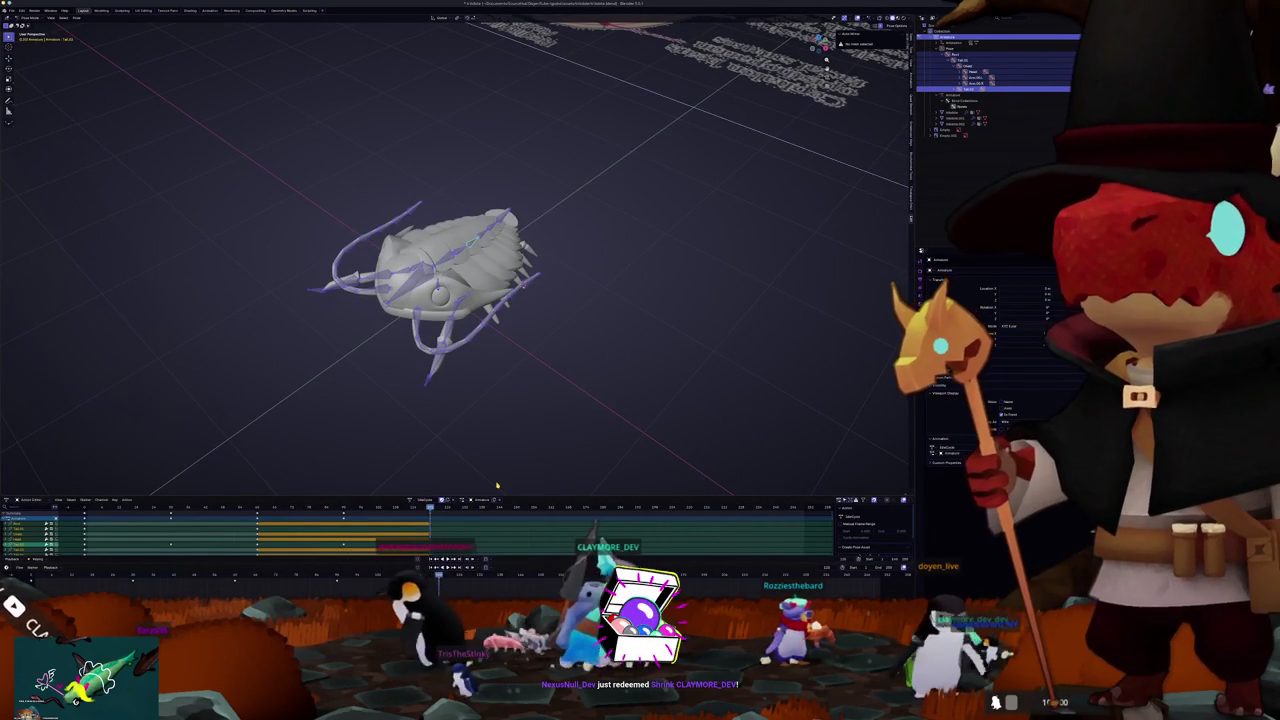
pyautogui.press('space')
pyautogui.press('Escape')
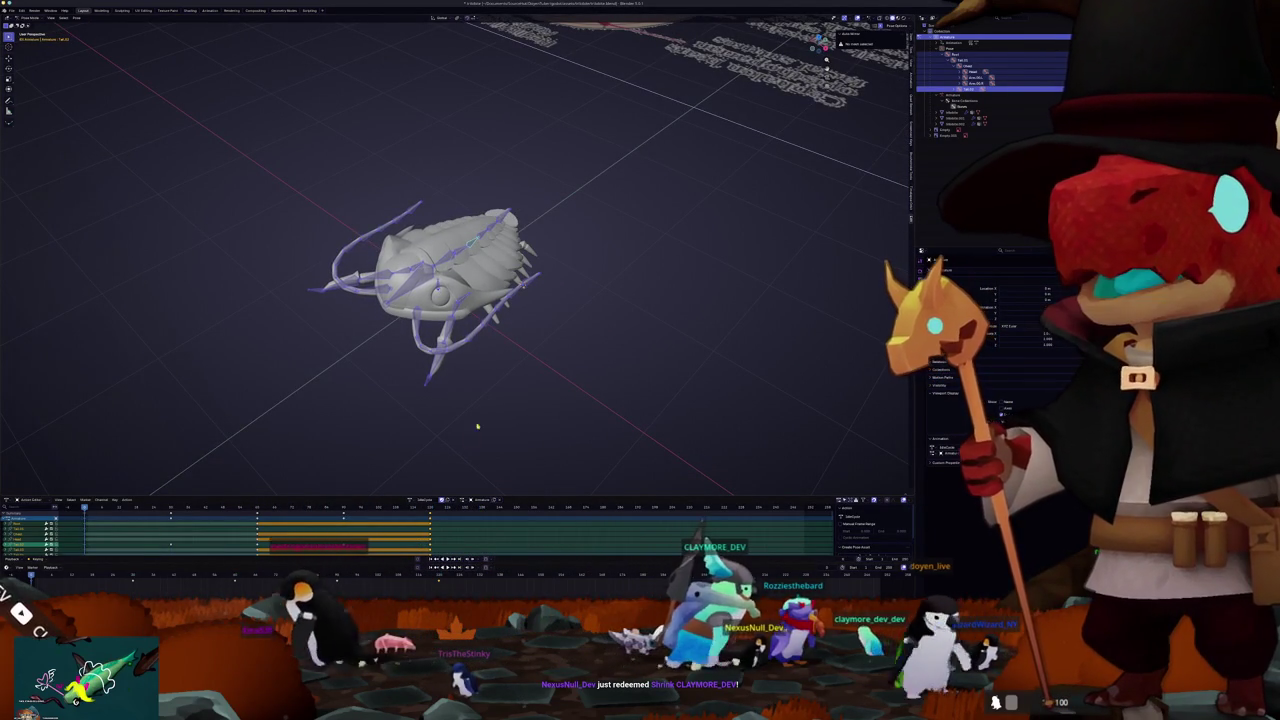
pyautogui.moveTo(486, 420)
pyautogui.mouseDown()
pyautogui.moveTo(500, 391)
pyautogui.moveTo(545, 401)
pyautogui.mouseUp()
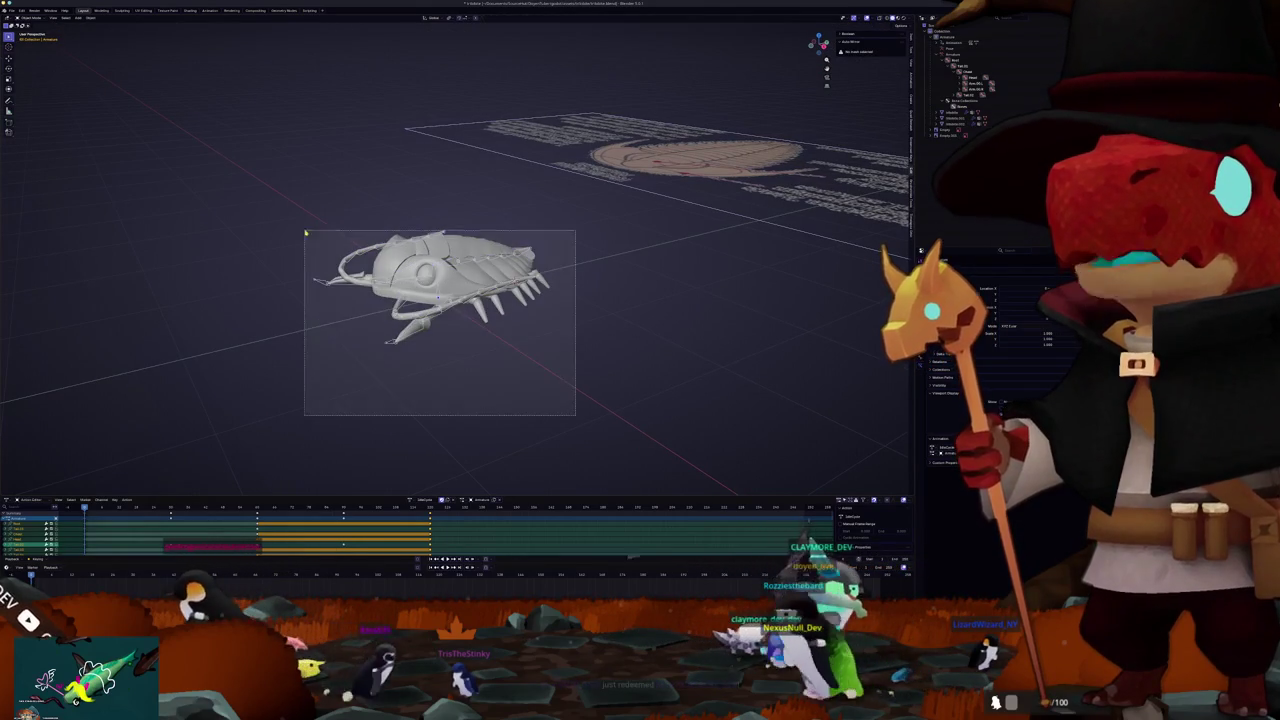
# Step: Export the scene as glTF 2.0, then inspect the imported isopod's hierarchy in Godot
pyautogui.click(11, 10)
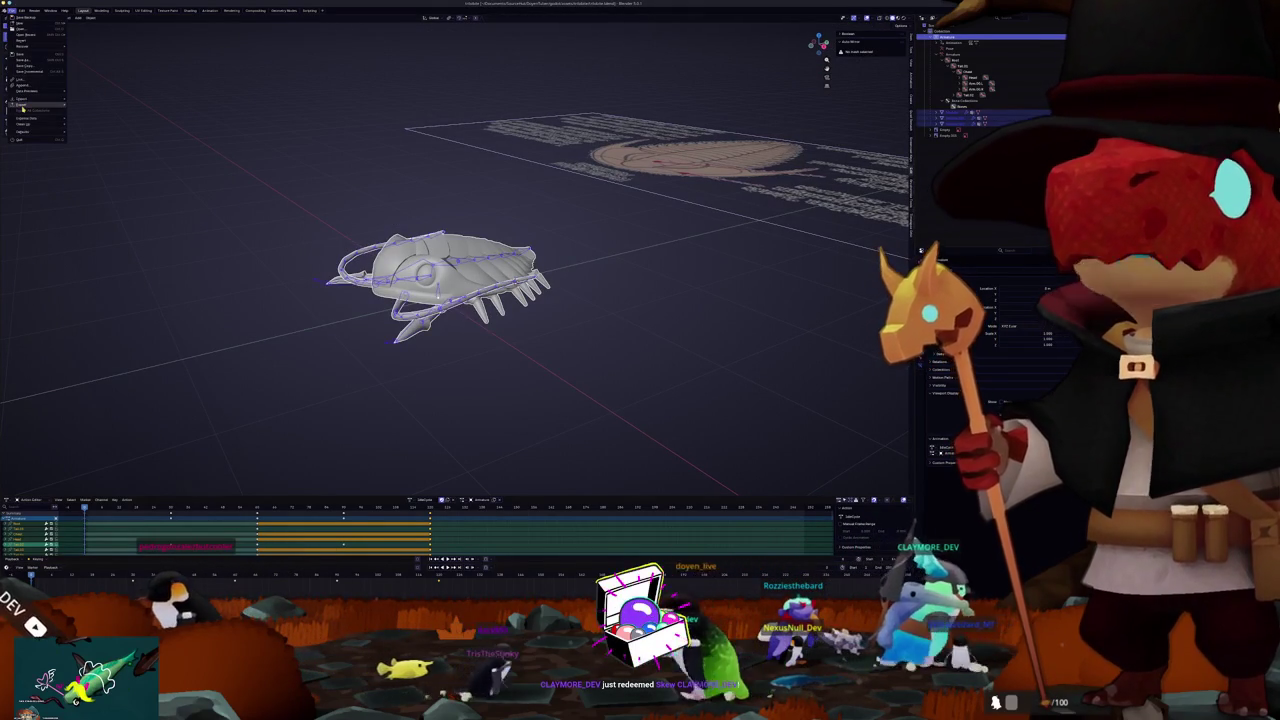
pyautogui.moveTo(25, 104)
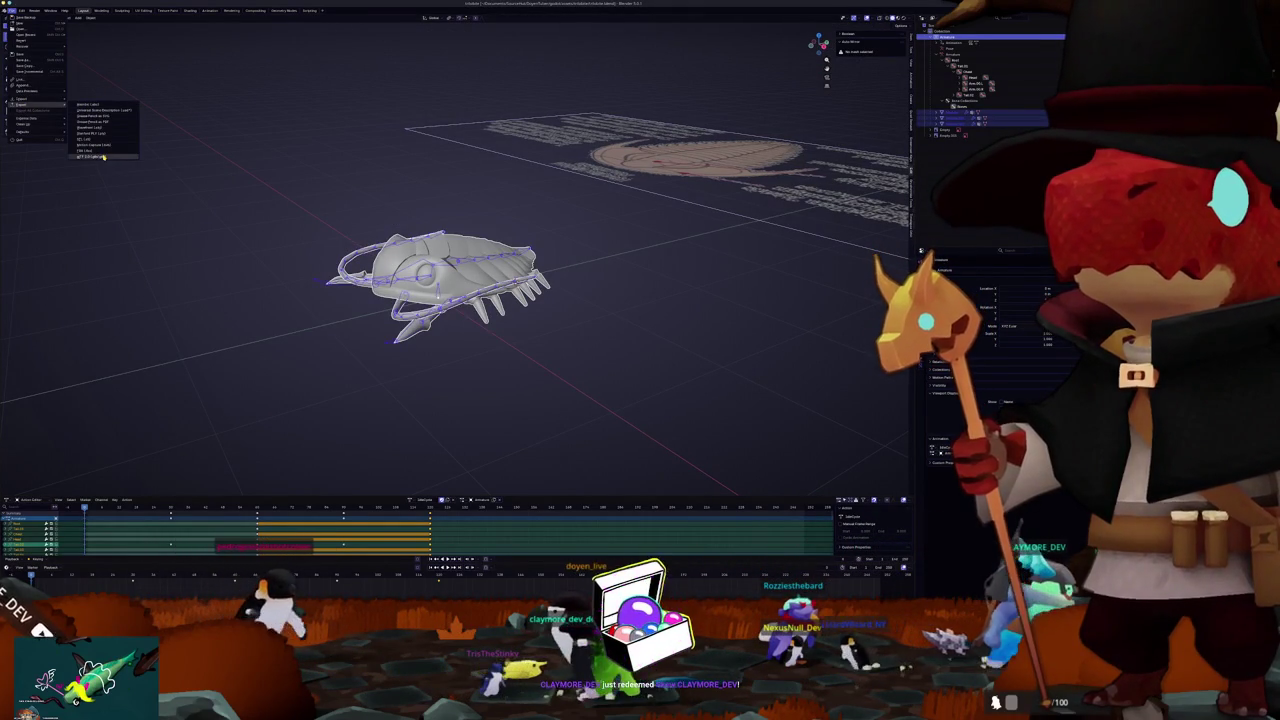
pyautogui.click(100, 157)
pyautogui.click(806, 531)
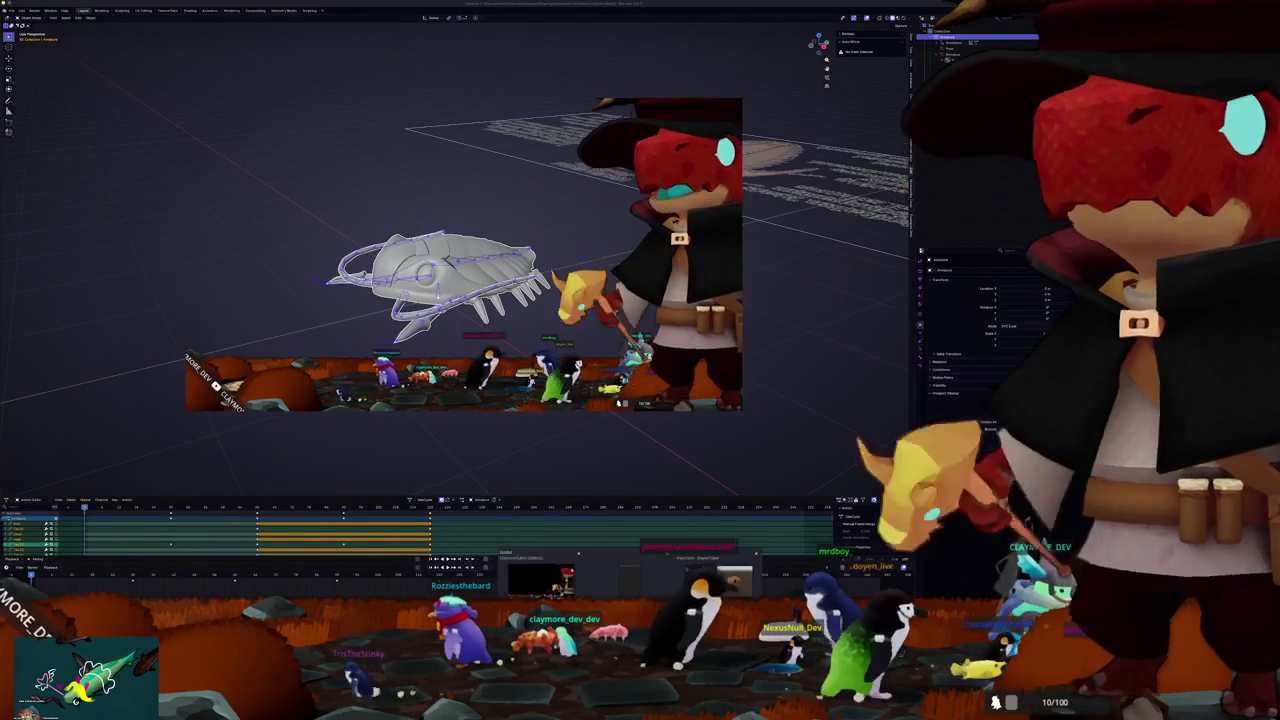
pyautogui.click(948, 116)
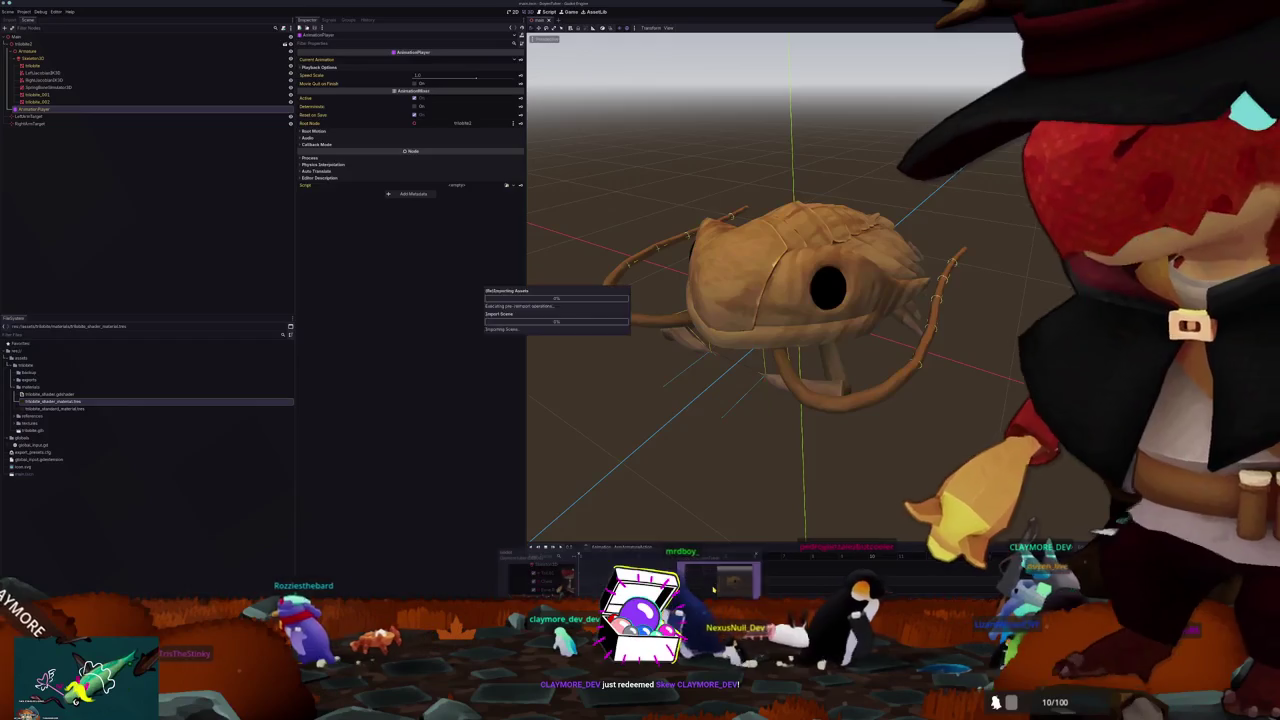
pyautogui.moveTo(713, 590)
pyautogui.mouseDown()
pyautogui.moveTo(705, 386)
pyautogui.moveTo(688, 390)
pyautogui.mouseUp()
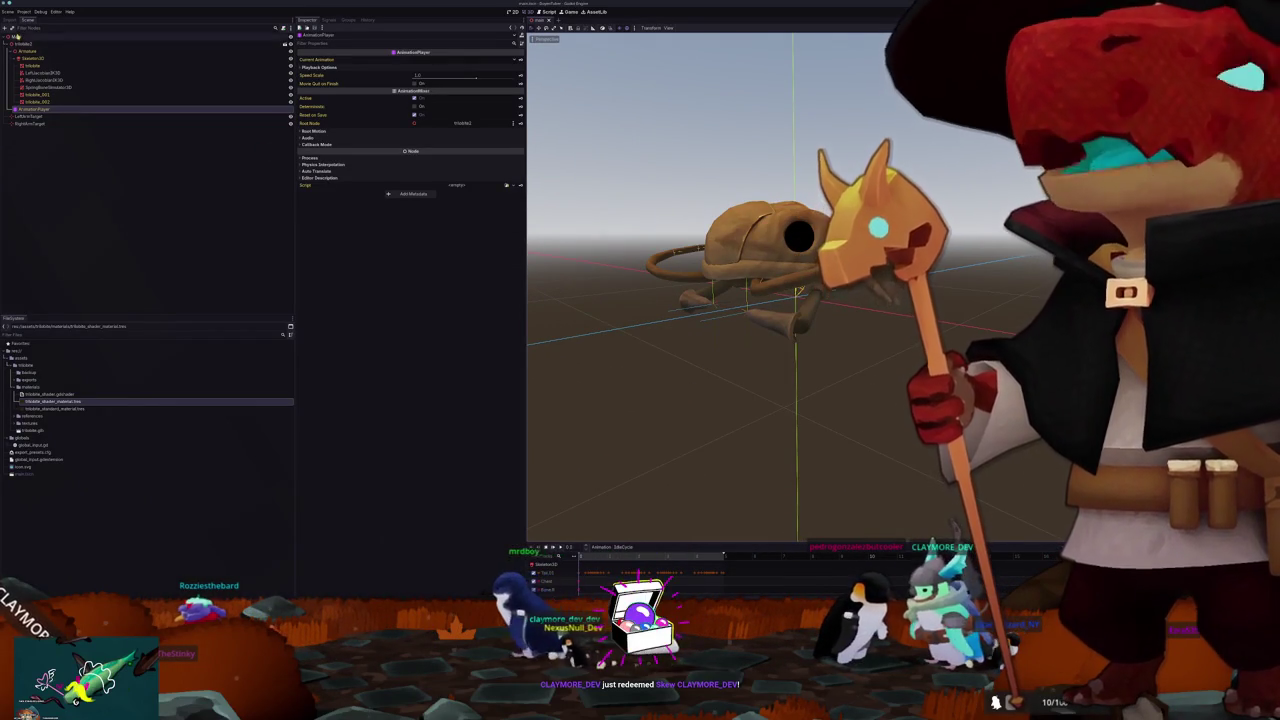
# Step: Add an AnimationTree child node with an AnimationNodeBlendTree root
pyautogui.rightClick(16, 38)
pyautogui.click(37, 41)
pyautogui.write('animation')
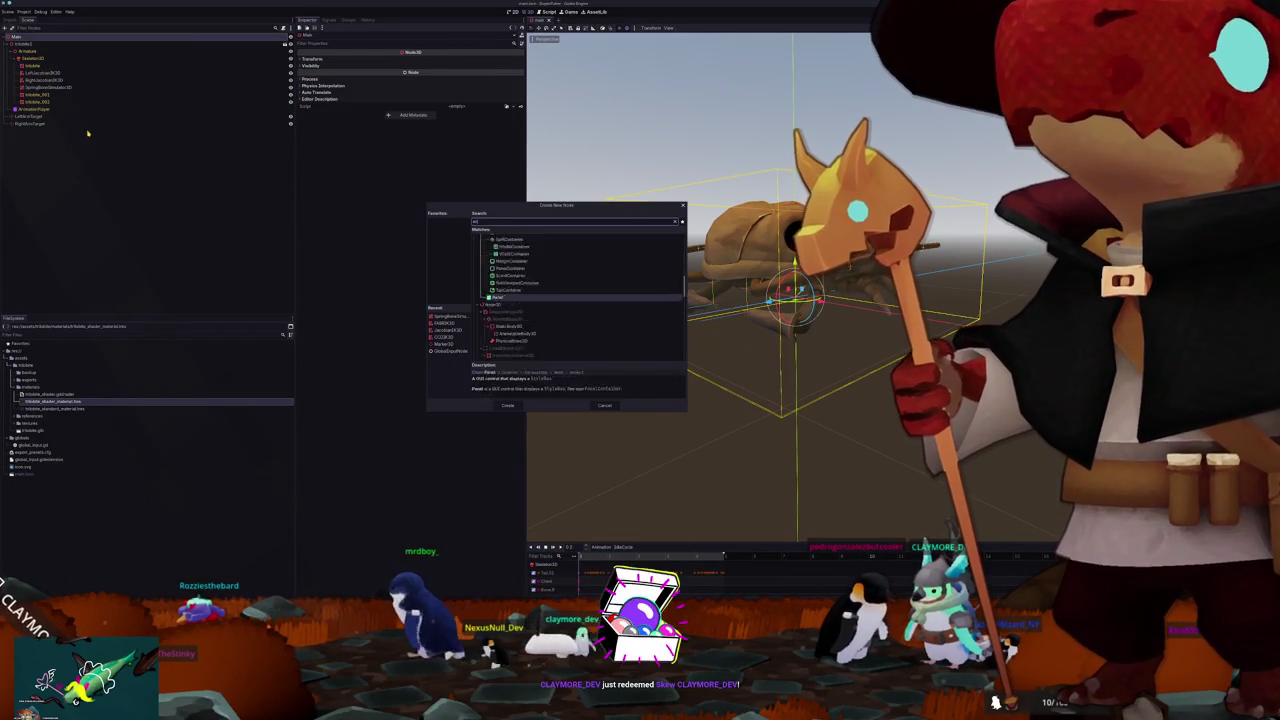
pyautogui.press('Return')
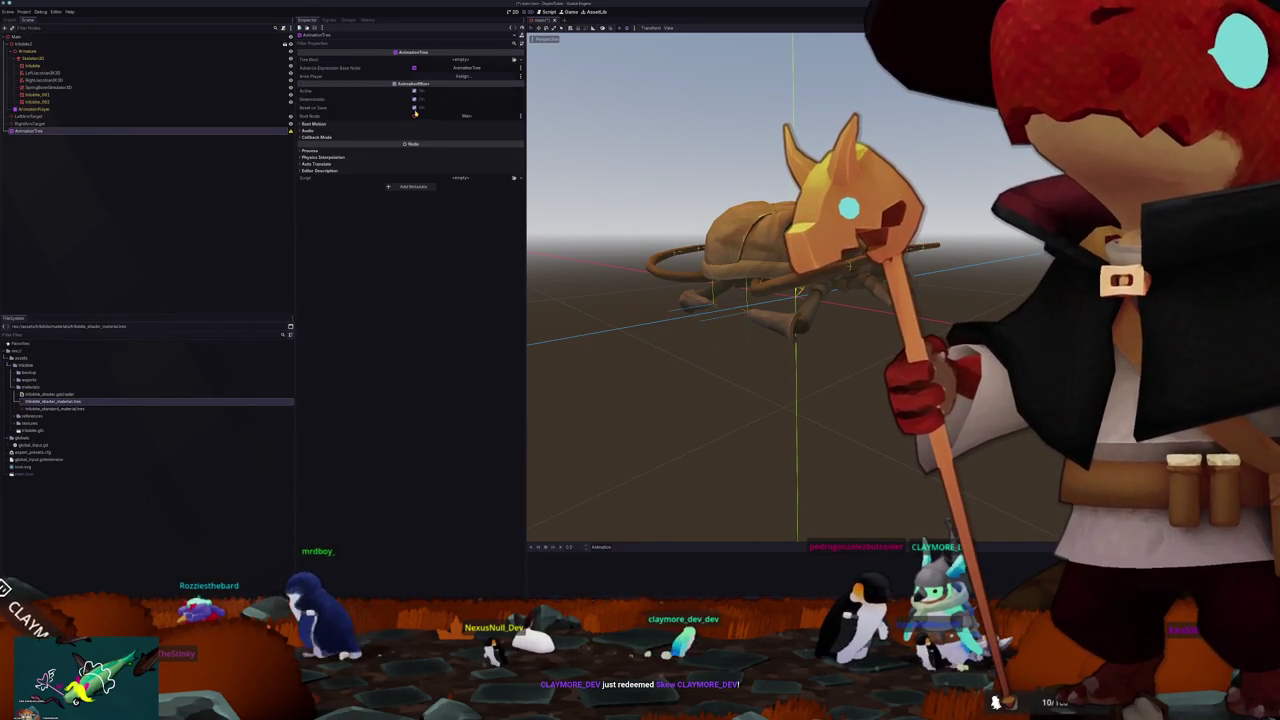
pyautogui.click(515, 59)
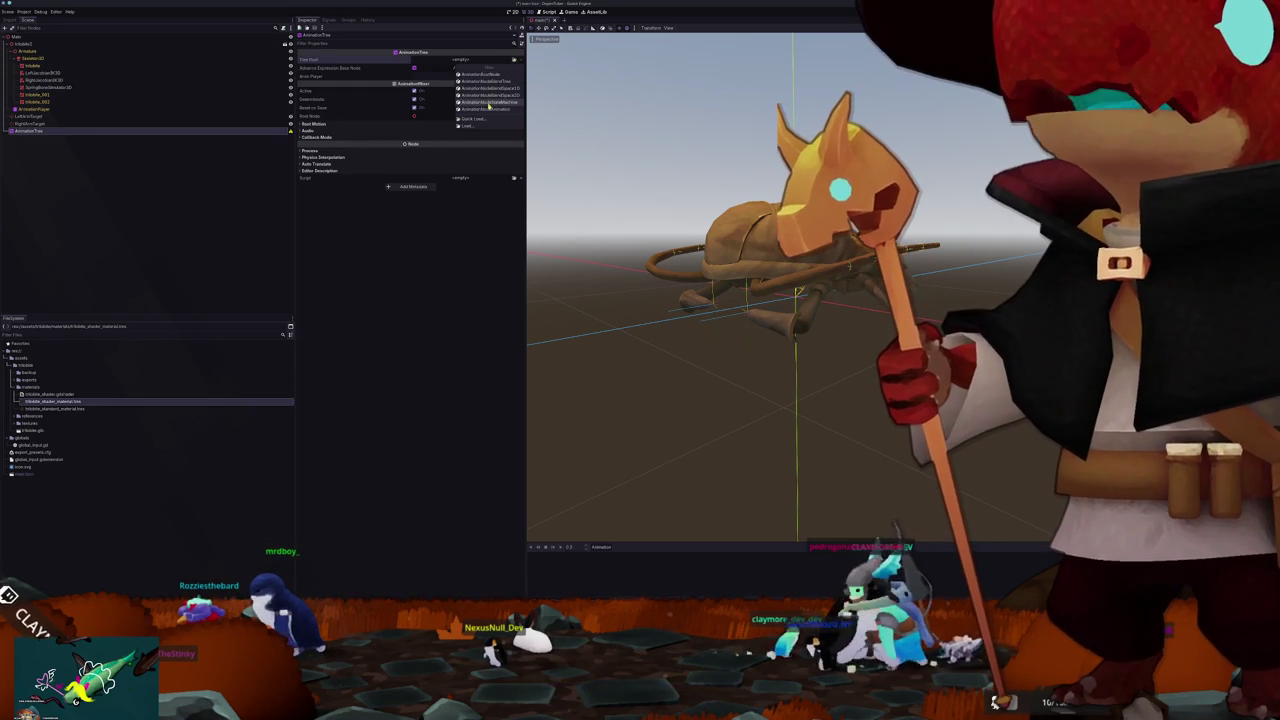
pyautogui.click(492, 96)
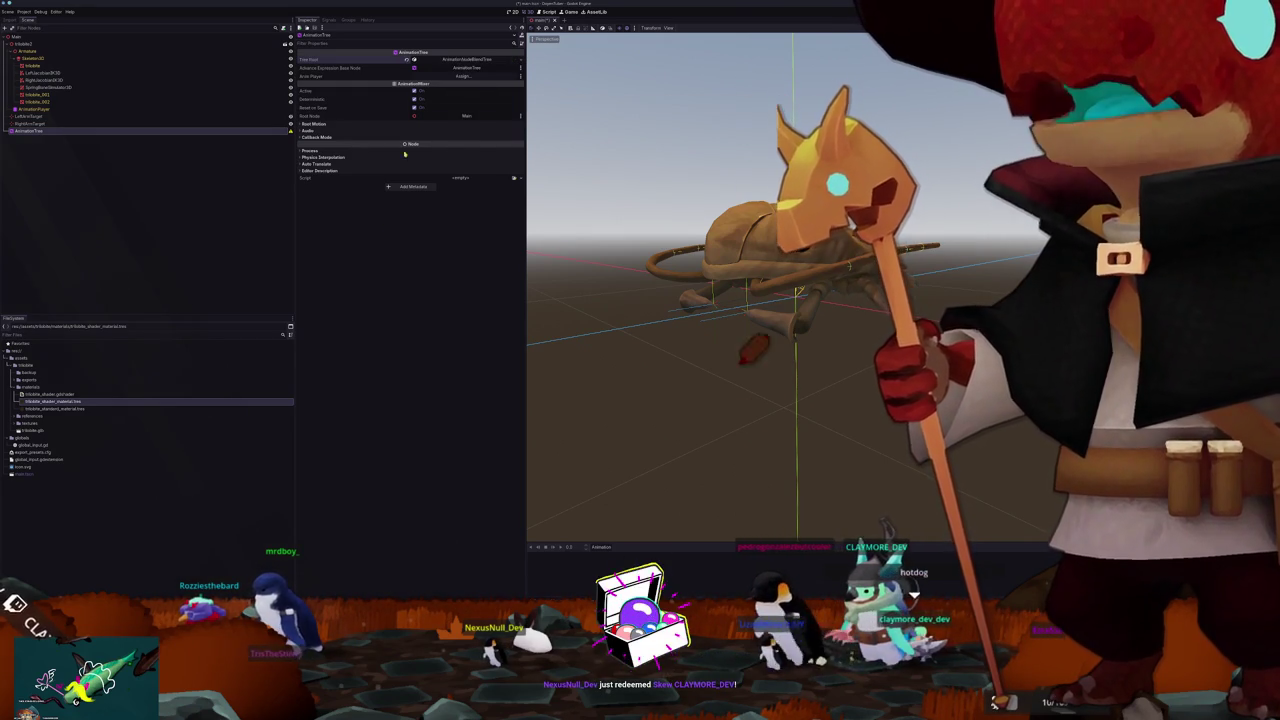
# Step: Set the tree's player to AnimationPlayer and open trilobite.glb's Advanced Import Settings
pyautogui.click(465, 76)
pyautogui.doubleClick(560, 246)
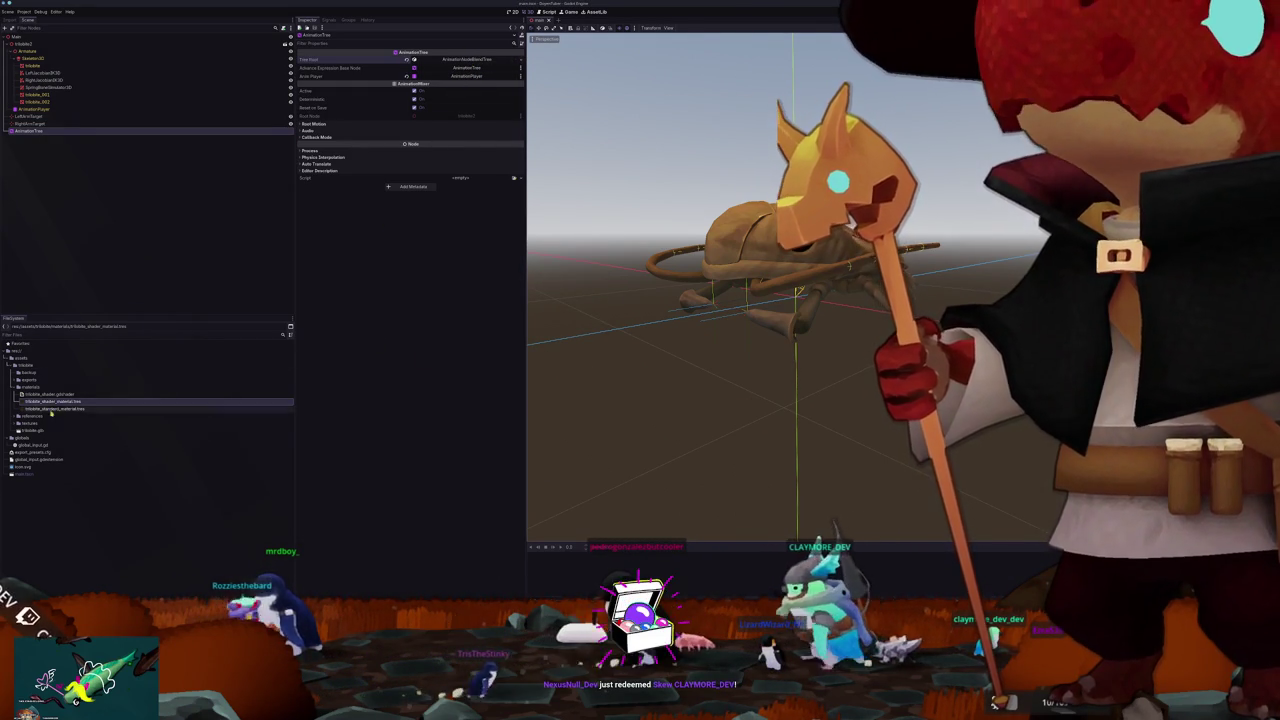
pyautogui.doubleClick(32, 430)
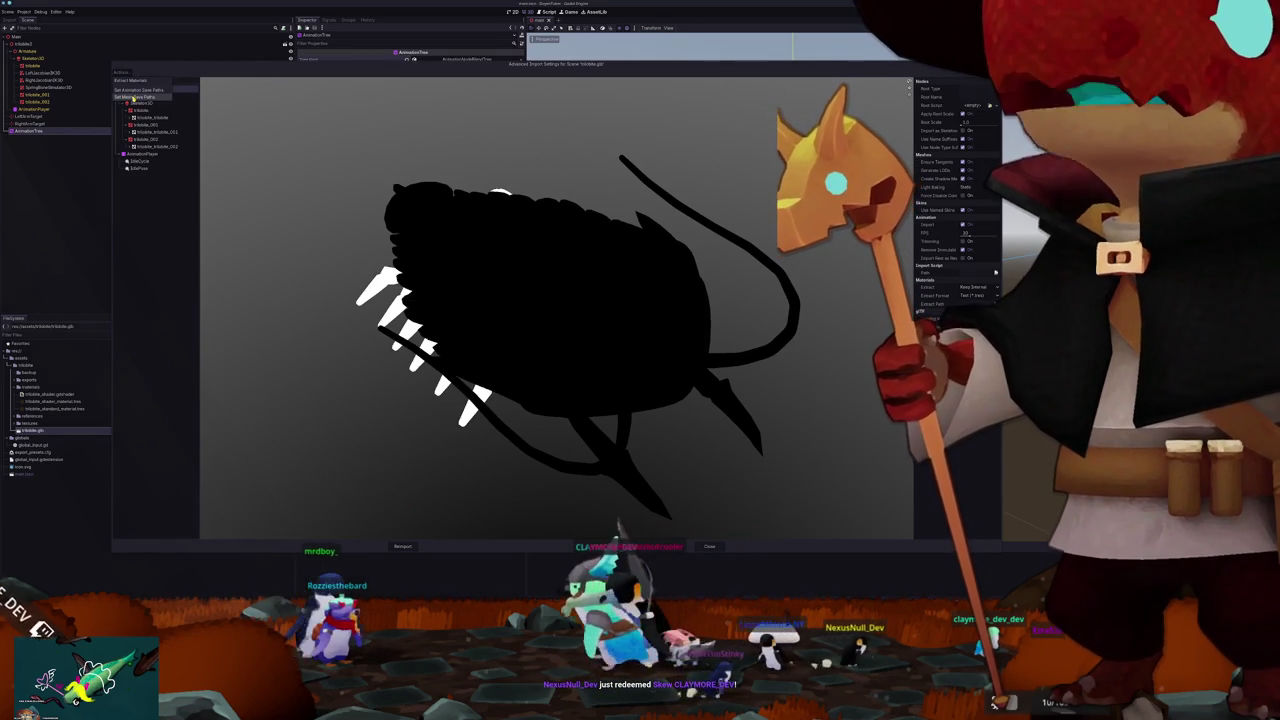
# Step: Set the animation save paths to a new animations folder and reimport
pyautogui.click(137, 90)
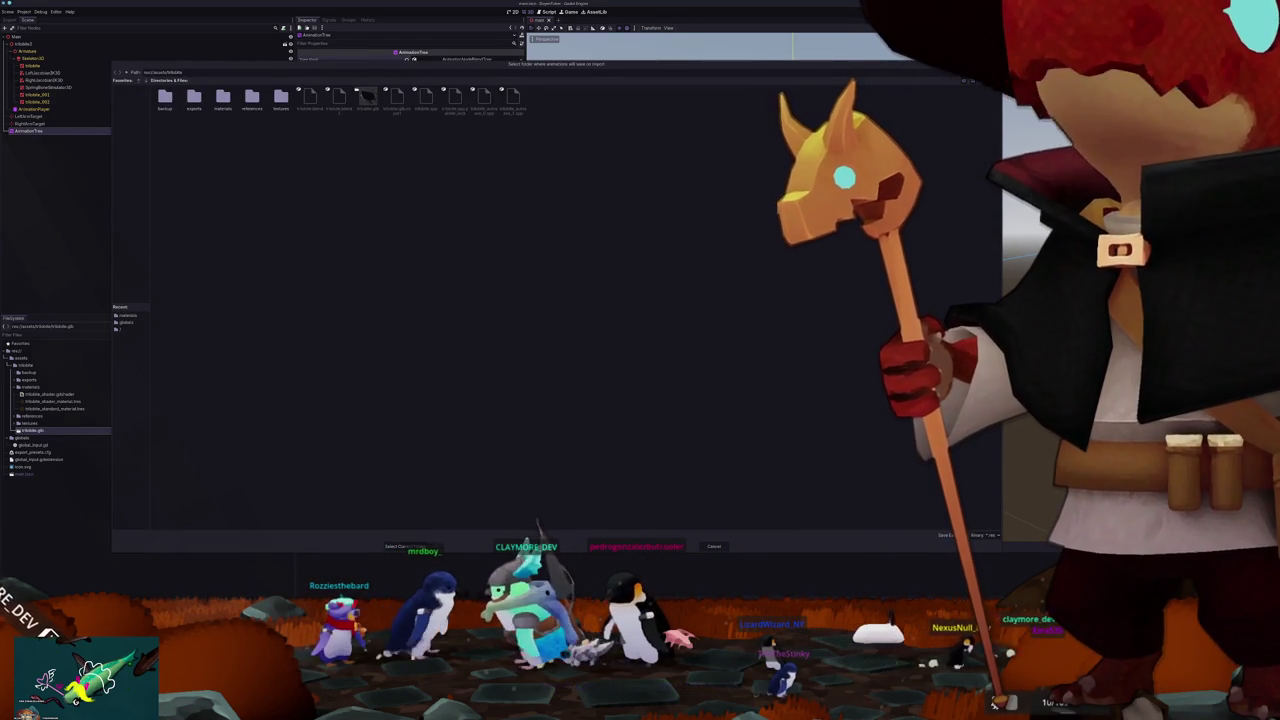
pyautogui.rightClick(835, 230)
pyautogui.click(843, 241)
pyautogui.write('animations')
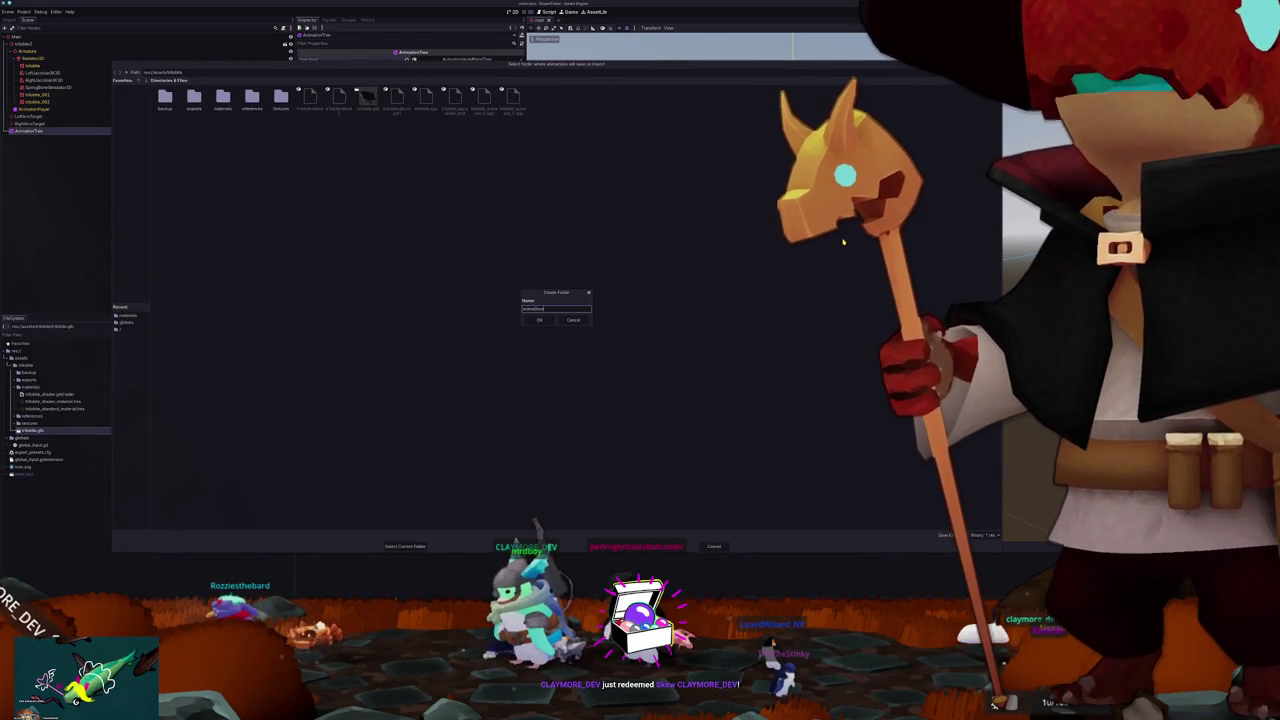
pyautogui.press('Return')
pyautogui.click(392, 547)
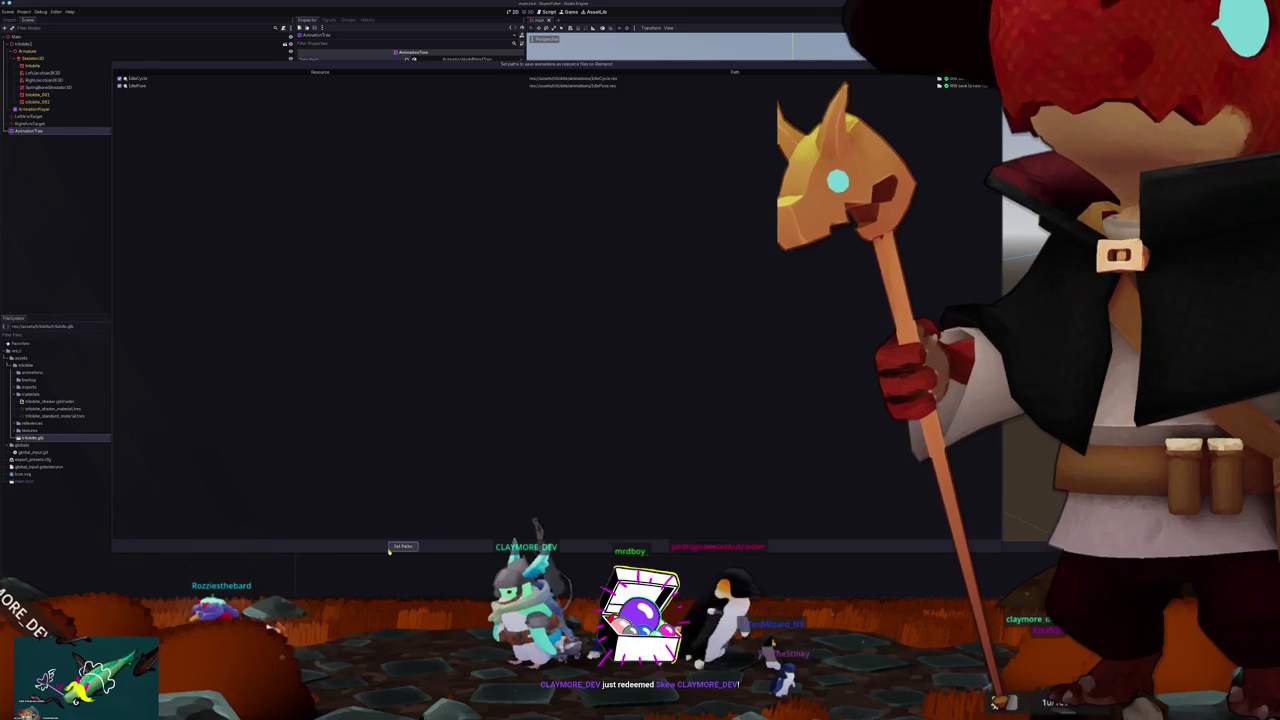
pyautogui.click(403, 546)
pyautogui.click(403, 546)
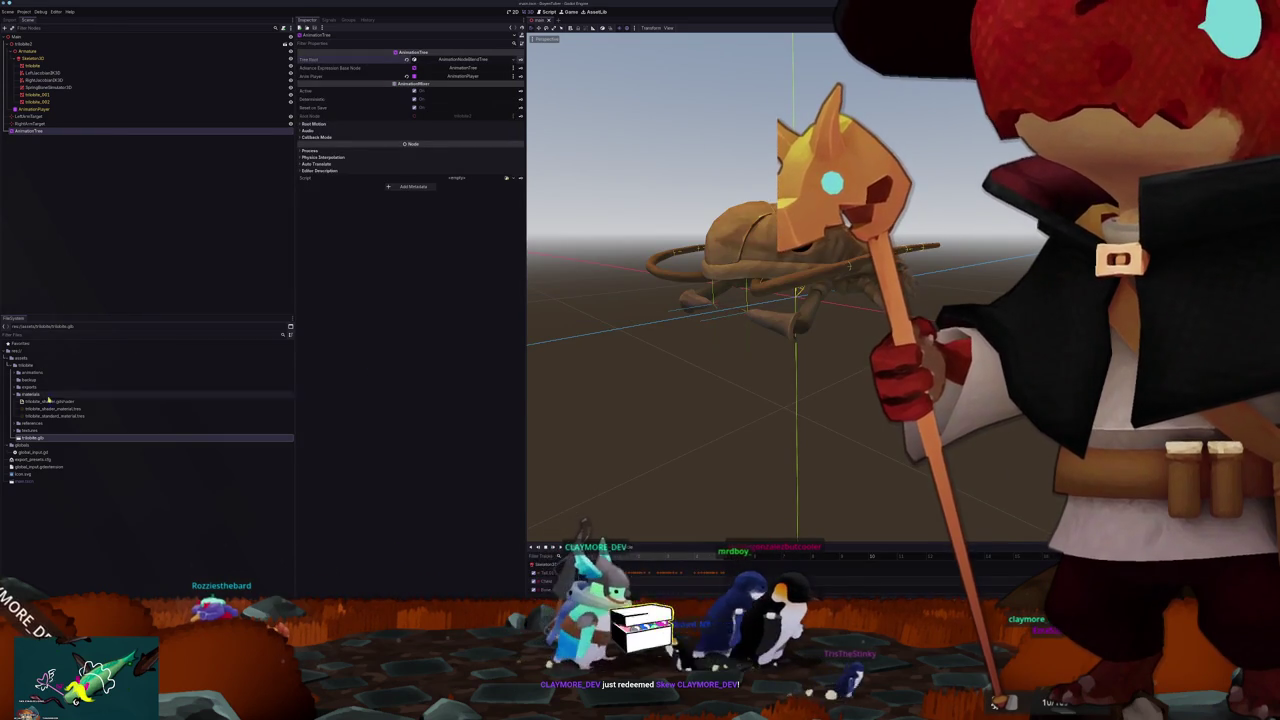
# Step: Reopen trilobite.glb's import settings to preview IdleCycle and IdleFlow, then close them
pyautogui.doubleClick(32, 437)
pyautogui.click(140, 161)
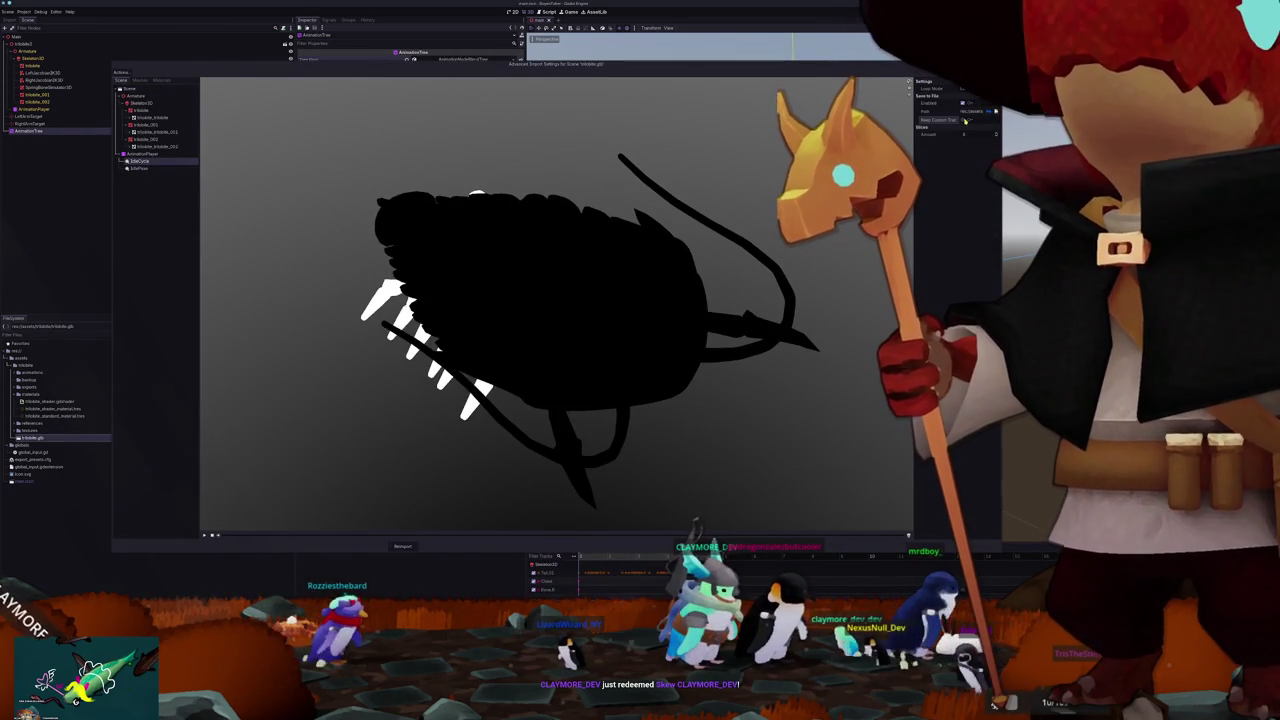
pyautogui.click(163, 169)
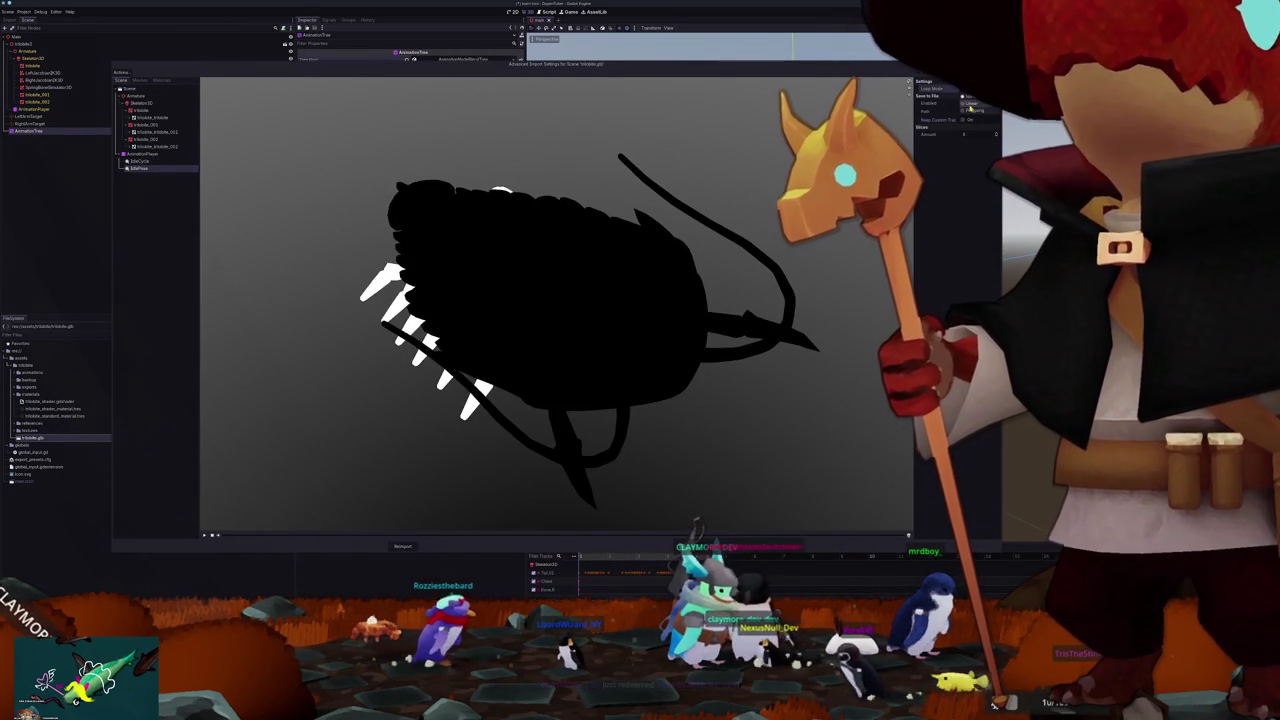
pyautogui.click(398, 547)
pyautogui.scroll(3, 700, 401)
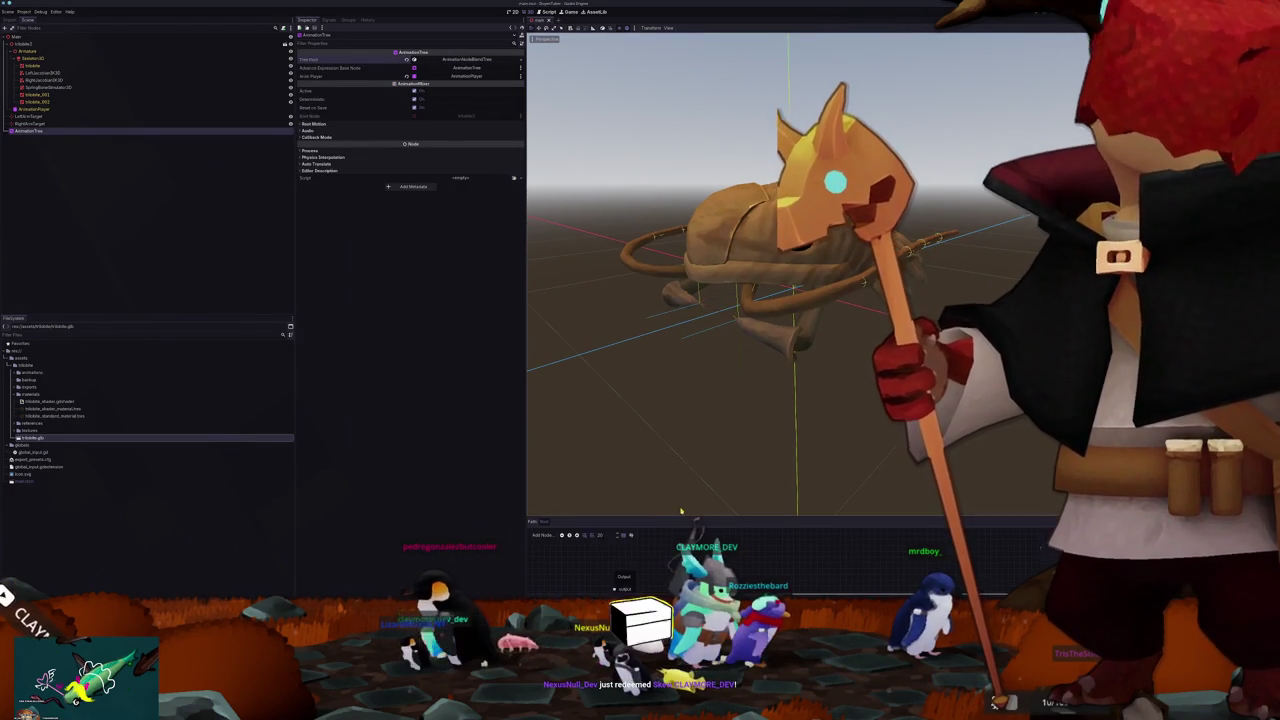
# Step: Select the AnimationTree, enlarge its graph, and add an Animation node
pyautogui.click(685, 518)
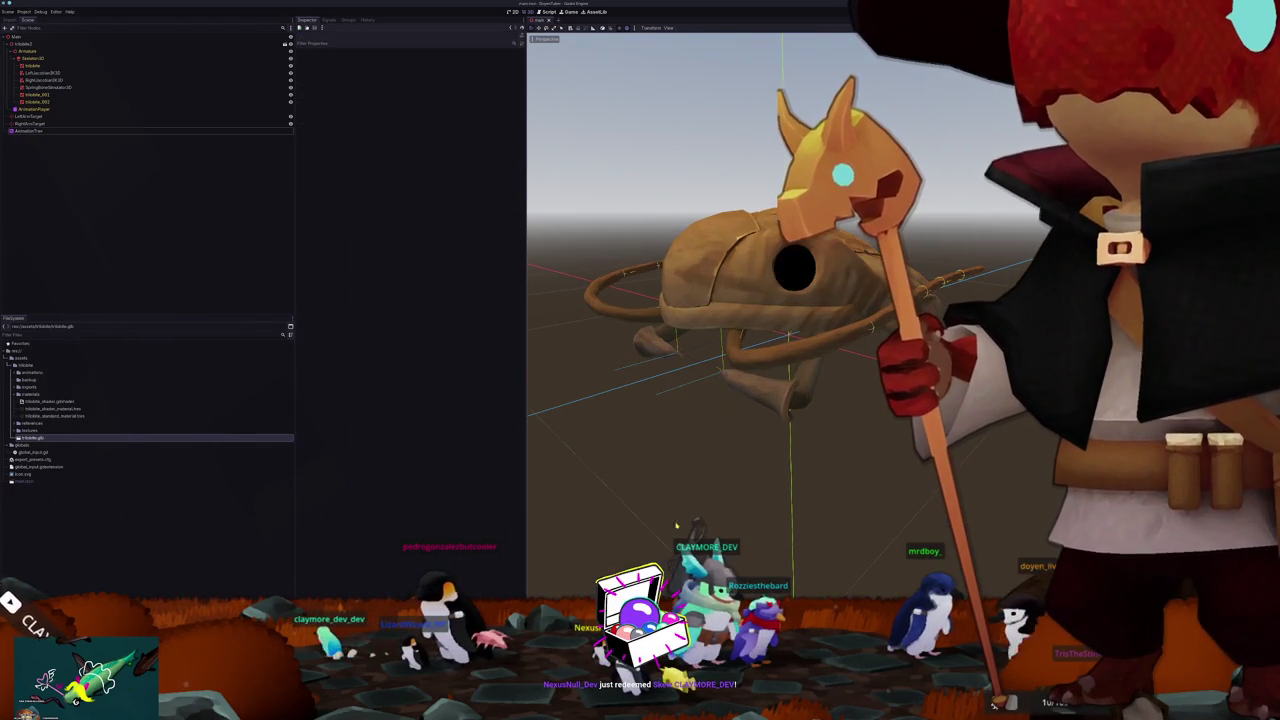
pyautogui.moveTo(813, 319); pyautogui.dragTo(813, 208)
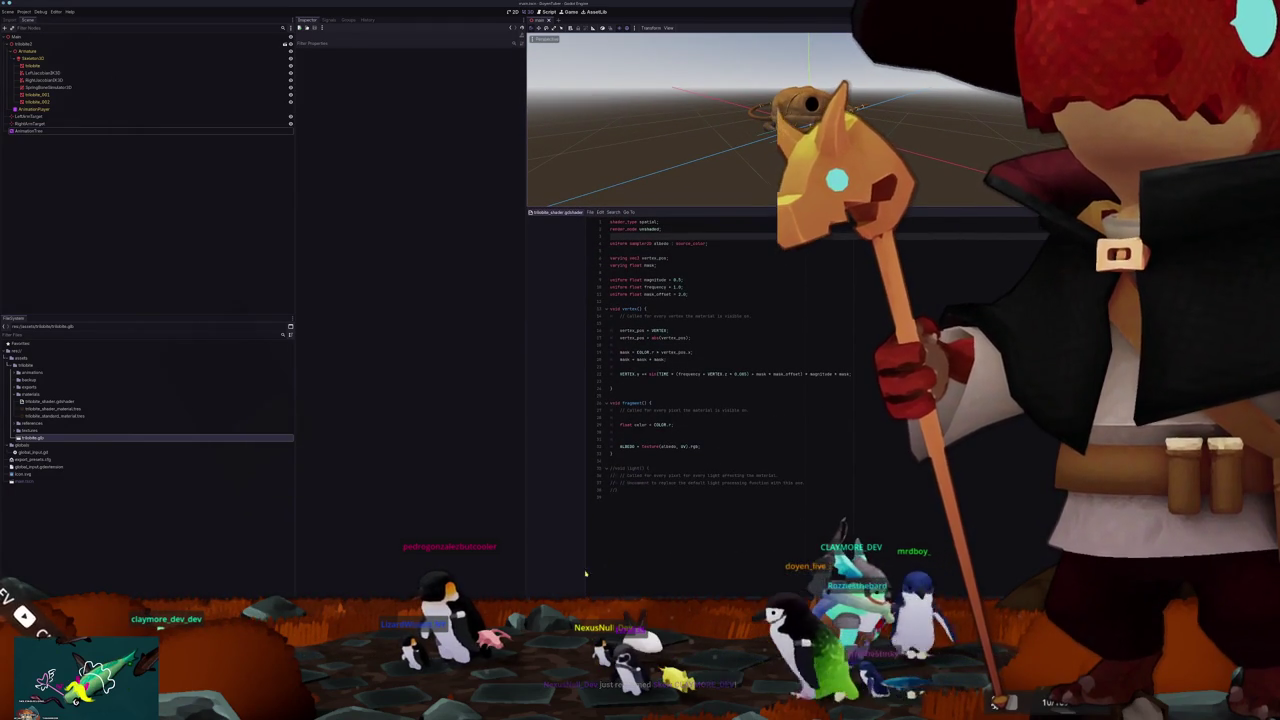
pyautogui.click(32, 131)
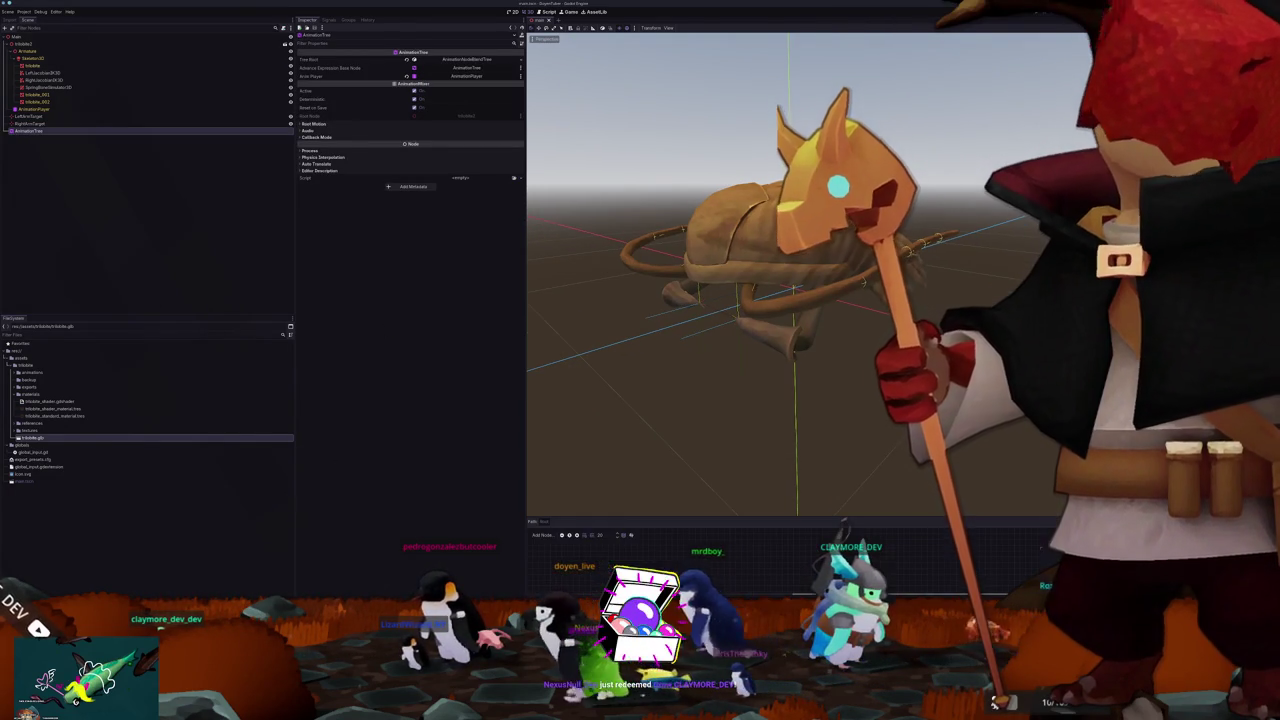
pyautogui.moveTo(777, 519)
pyautogui.mouseDown()
pyautogui.moveTo(740, 371)
pyautogui.moveTo(700, 290)
pyautogui.mouseUp()
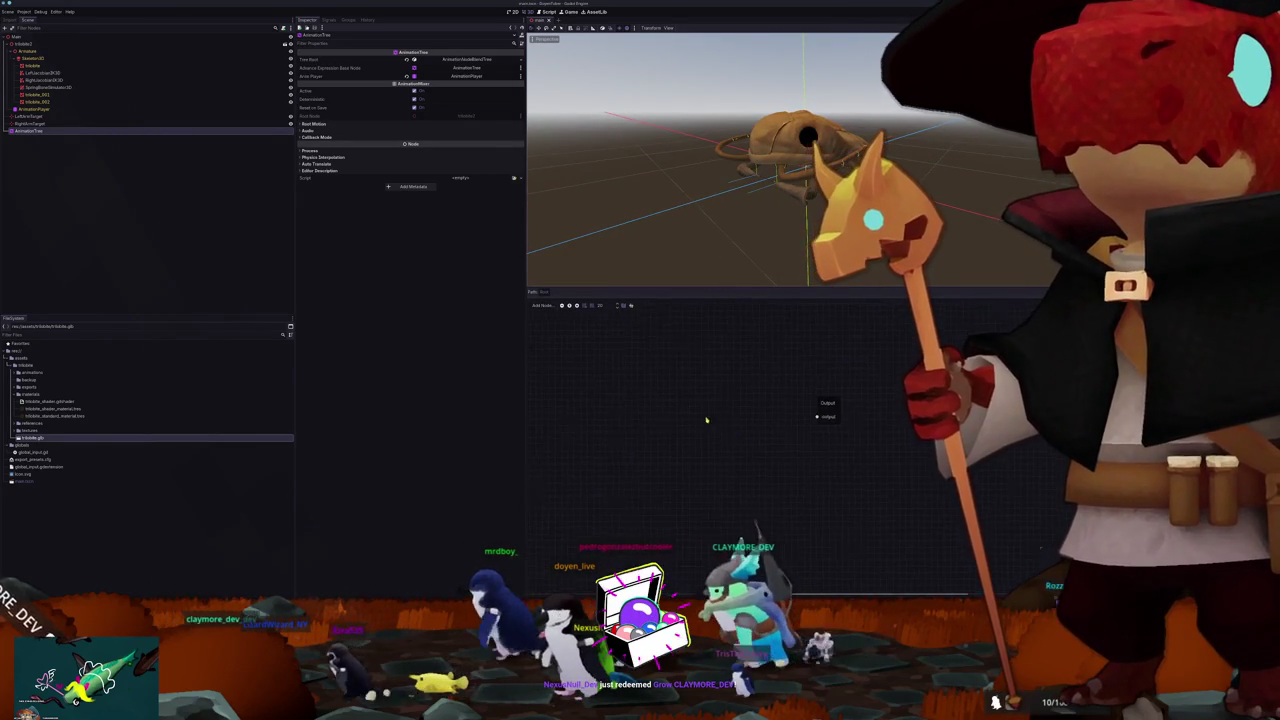
pyautogui.rightClick(642, 402)
pyautogui.click(653, 404)
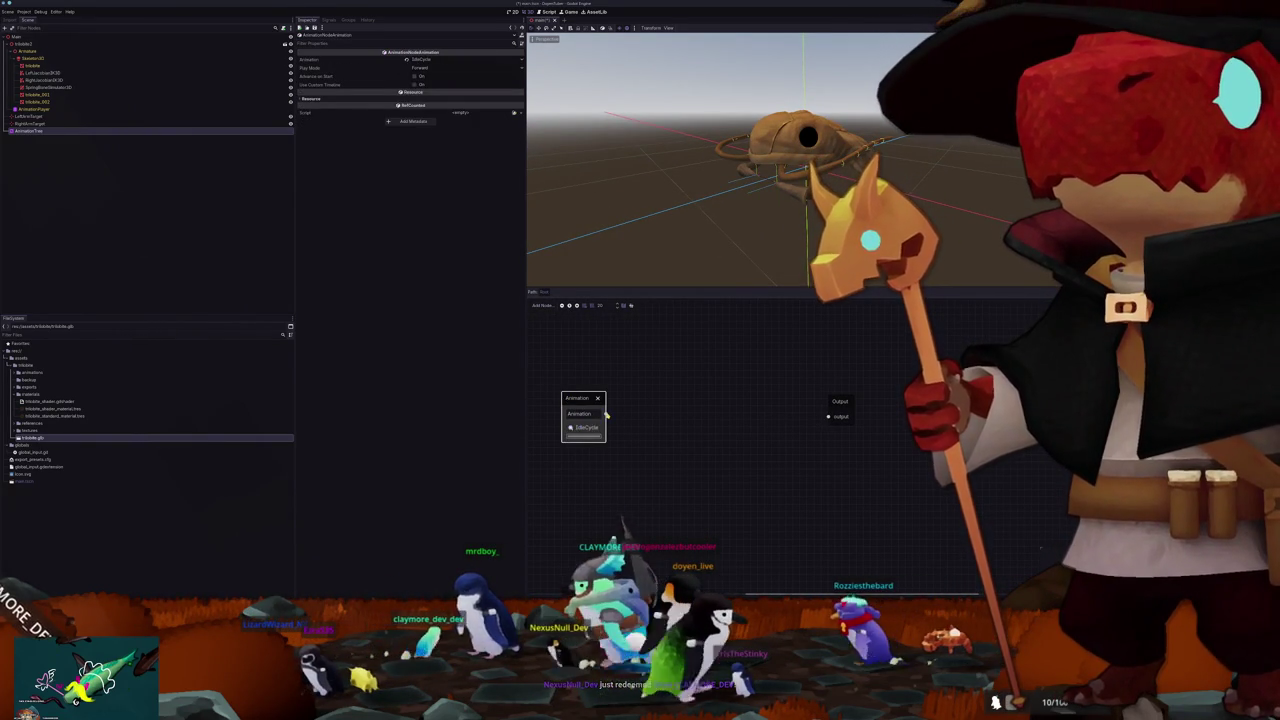
# Step: Orbit around the animated trilobite and select its mesh
pyautogui.moveTo(693, 191)
pyautogui.mouseDown()
pyautogui.moveTo(689, 217)
pyautogui.moveTo(726, 216)
pyautogui.moveTo(654, 226)
pyautogui.moveTo(678, 264)
pyautogui.moveTo(691, 209)
pyautogui.moveTo(580, 211)
pyautogui.mouseUp()
pyautogui.moveTo(703, 213); pyautogui.dragTo(682, 258)
pyautogui.moveTo(545, 251); pyautogui.dragTo(591, 223)
pyautogui.moveTo(678, 226); pyautogui.dragTo(663, 224)
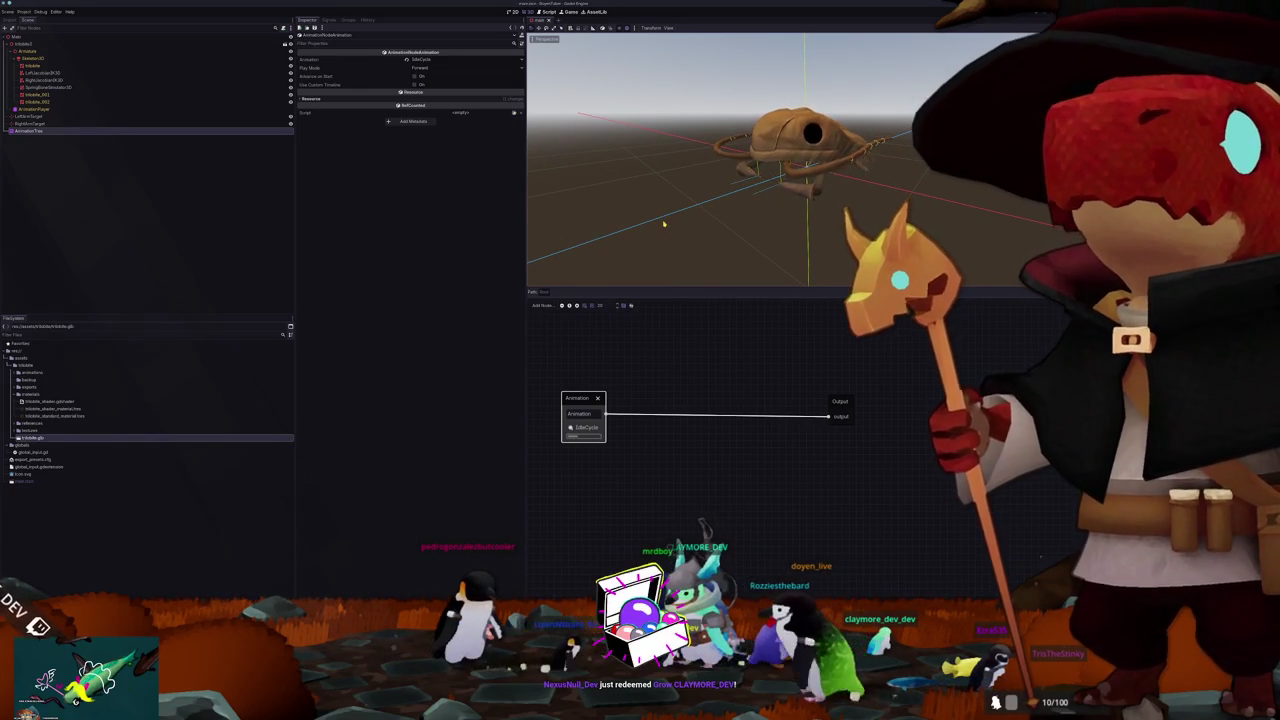
pyautogui.moveTo(686, 228); pyautogui.dragTo(710, 241)
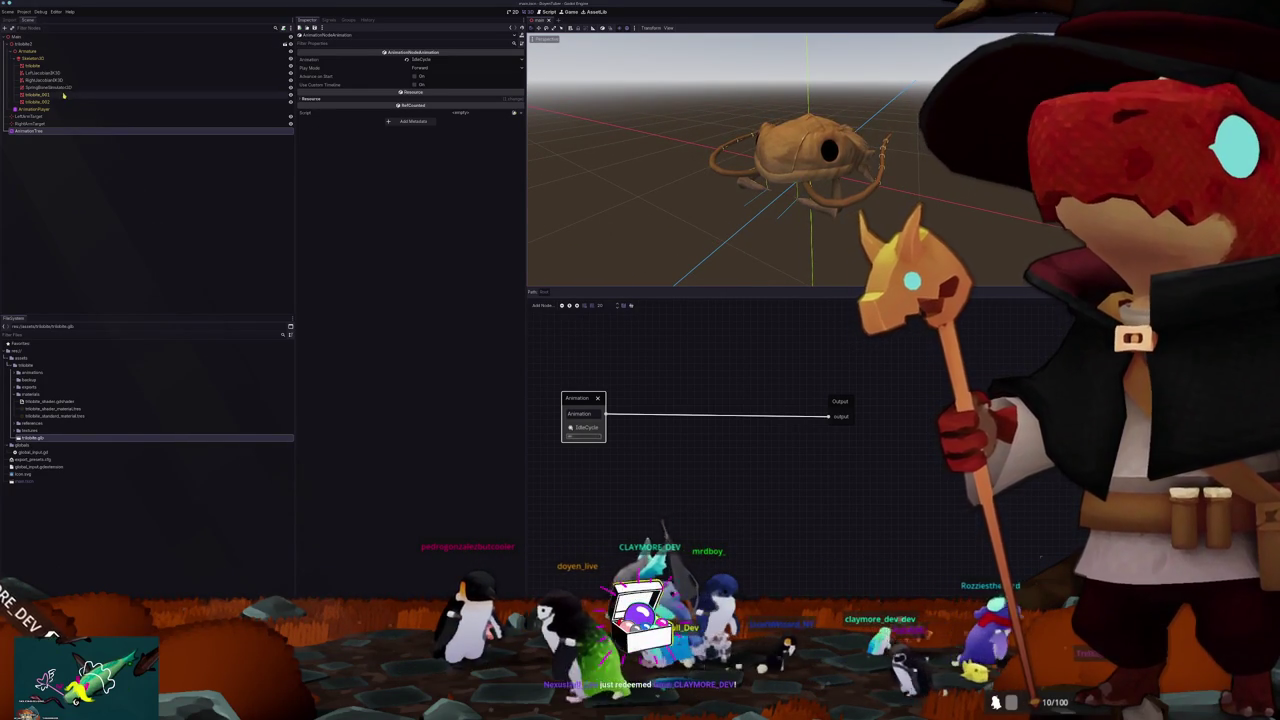
pyautogui.doubleClick(188, 66)
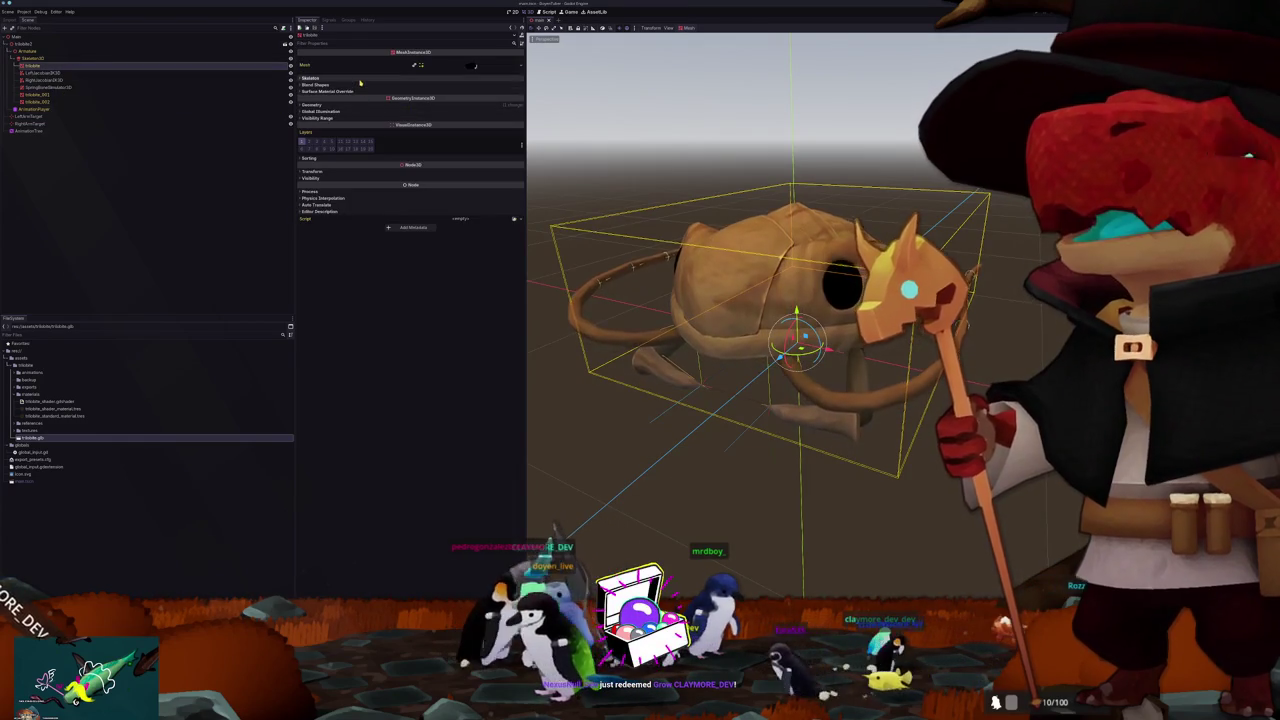
# Step: Try the Eyes Closed and Eyes Squint blend shapes, resetting both to 0
pyautogui.click(315, 84)
pyautogui.moveTo(458, 97); pyautogui.dragTo(520, 95)
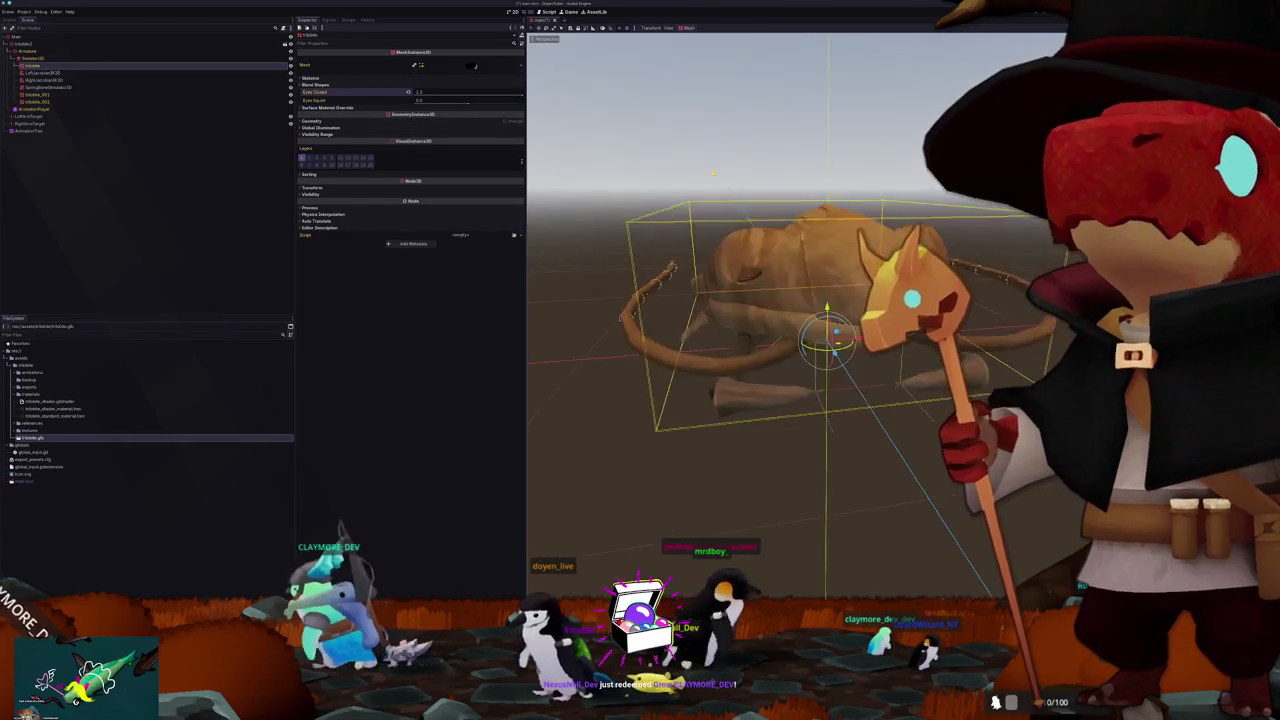
pyautogui.click(408, 91)
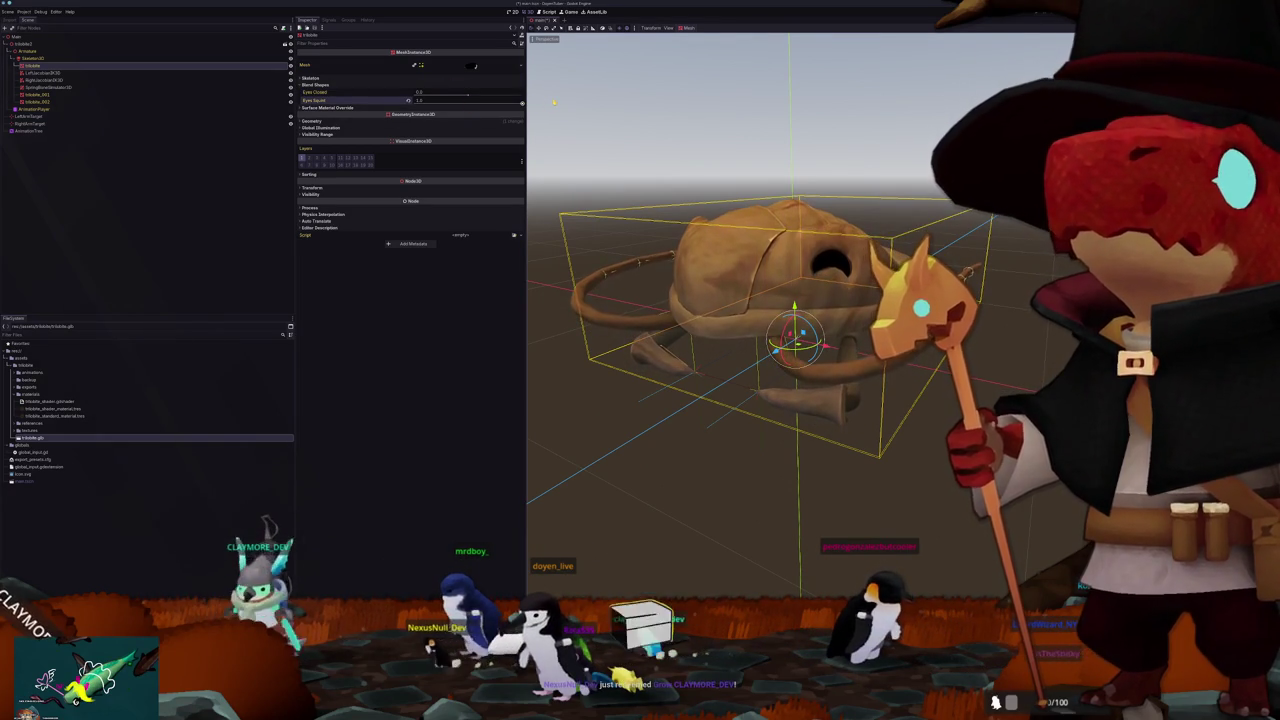
pyautogui.moveTo(467, 100)
pyautogui.mouseDown()
pyautogui.moveTo(436, 101)
pyautogui.moveTo(500, 92)
pyautogui.mouseUp()
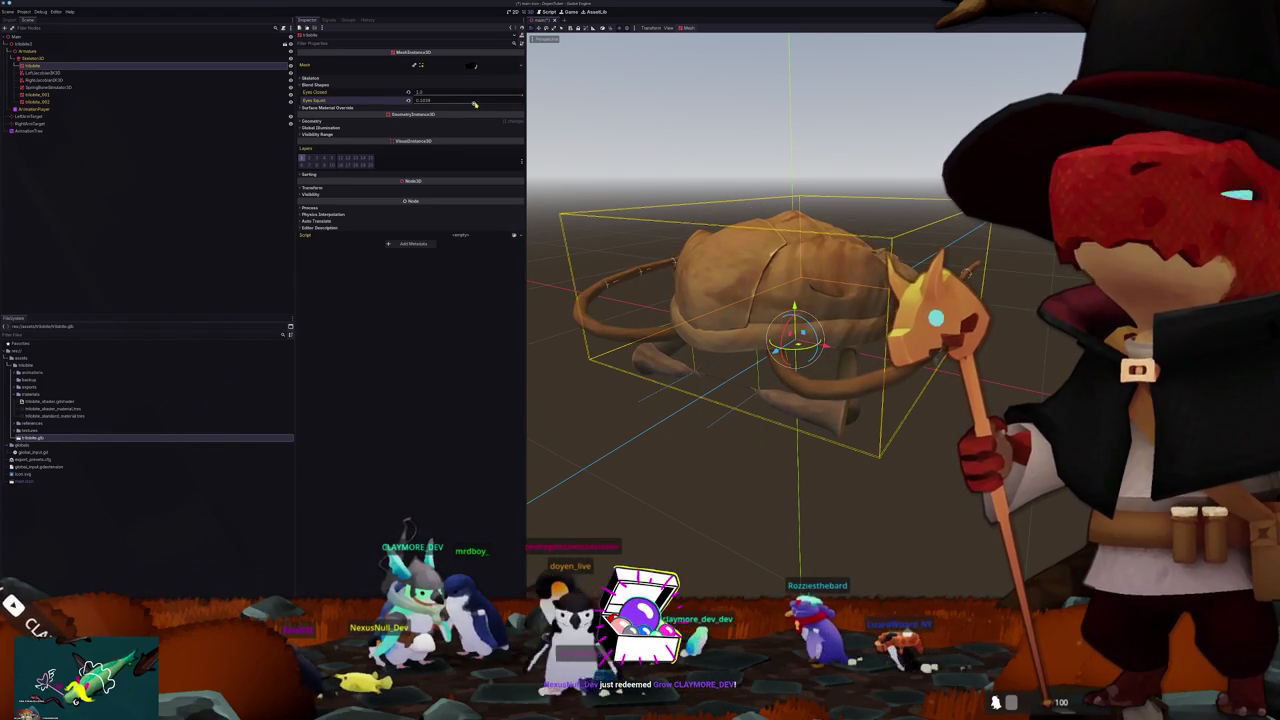
pyautogui.click(408, 92)
pyautogui.scroll(-3, 660, 205)
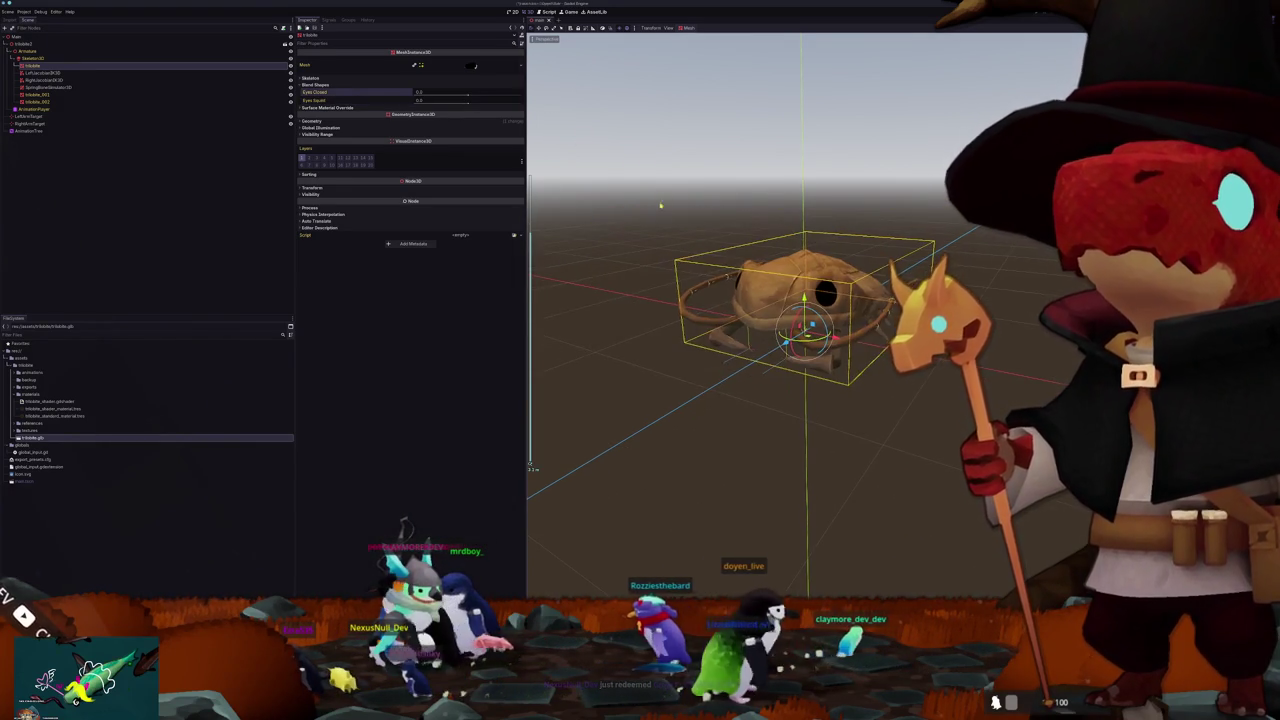
# Step: Reselect the AnimationTree, deselect its Animation node, and switch back to Blender
pyautogui.click(30, 130)
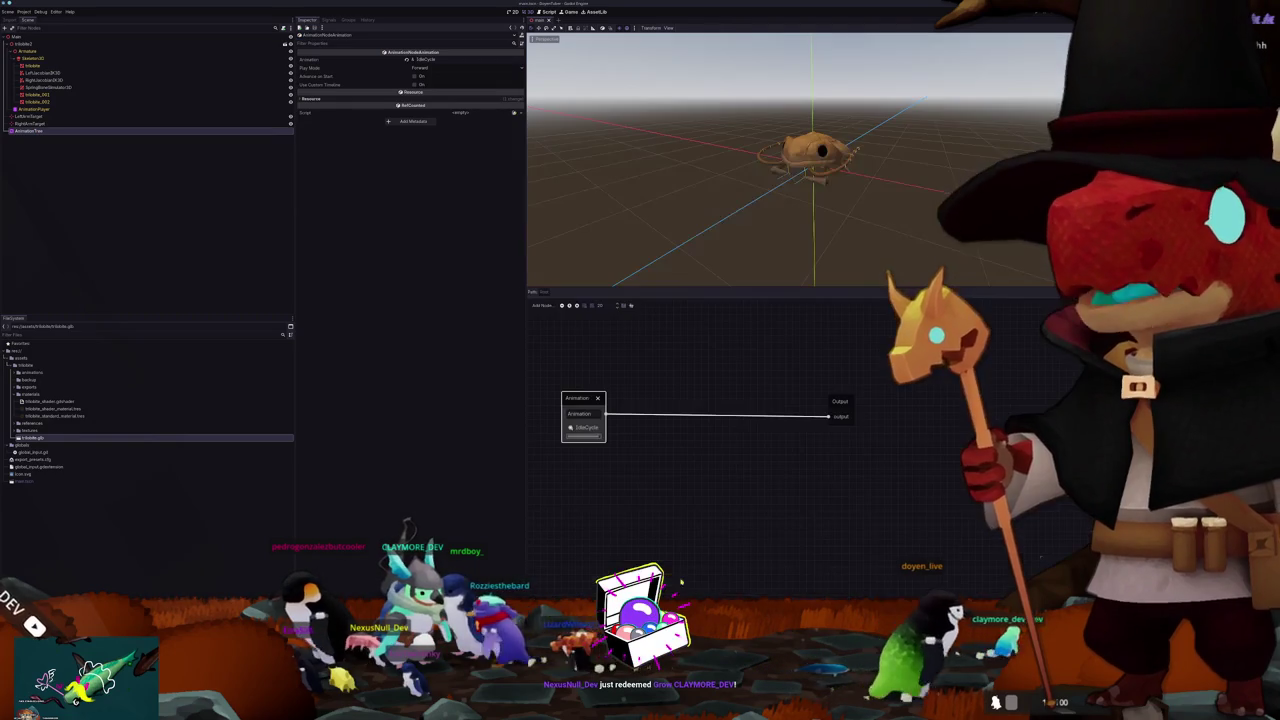
pyautogui.click(719, 393)
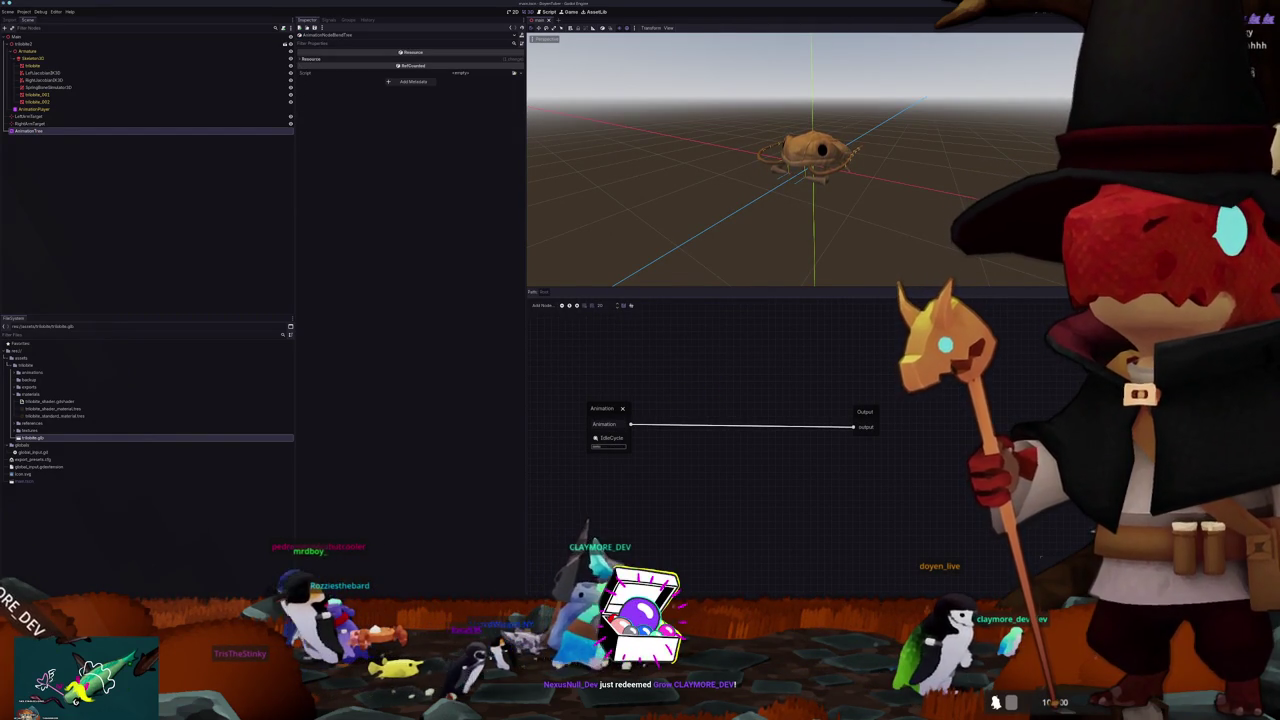
pyautogui.hotkey('alt', 'Tab')
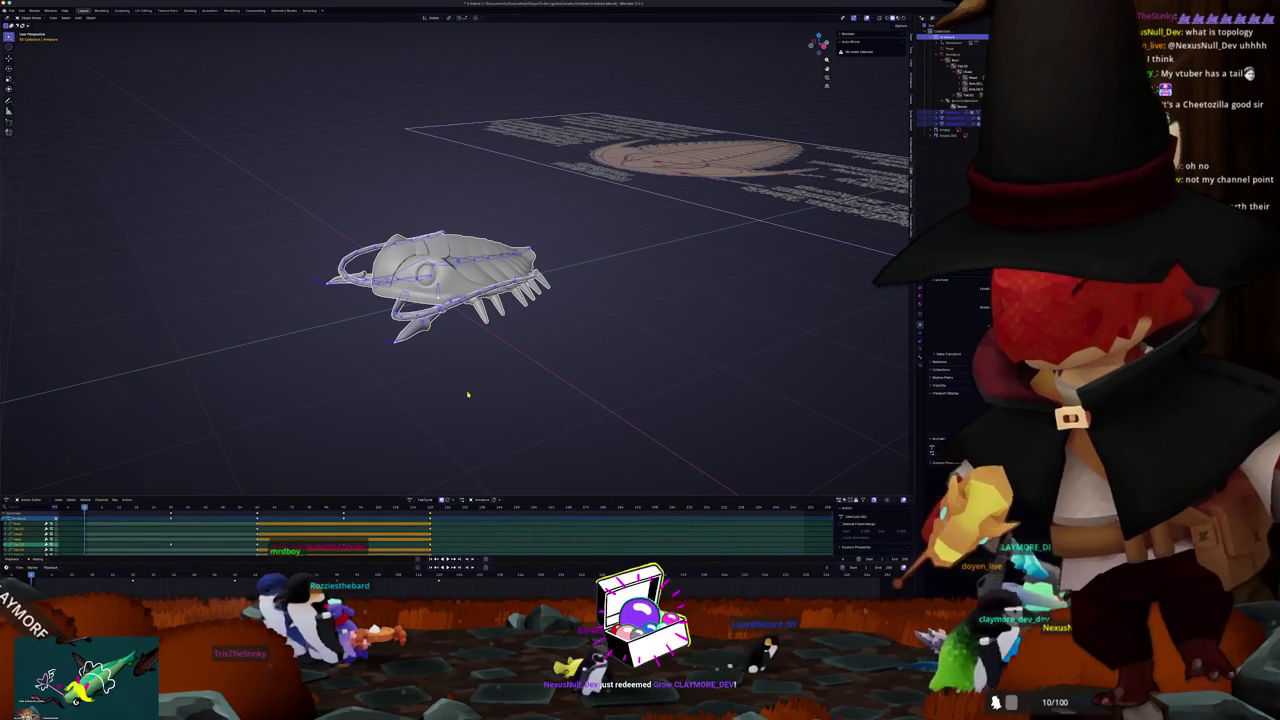
# Step: In right side view and Pose Mode, rotate a spine bone to turn the body's front
pyautogui.press('KP_3')
pyautogui.hotkey('ctrl', 'Tab')
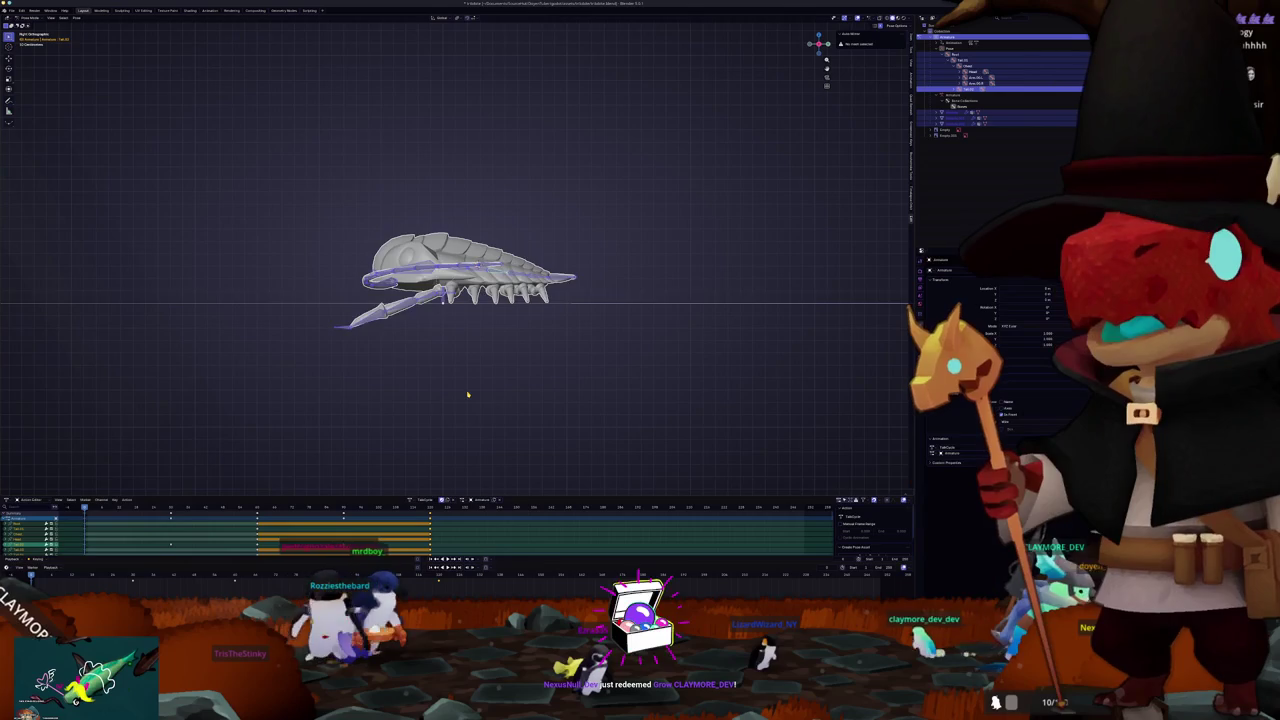
pyautogui.scroll(3, 467, 394)
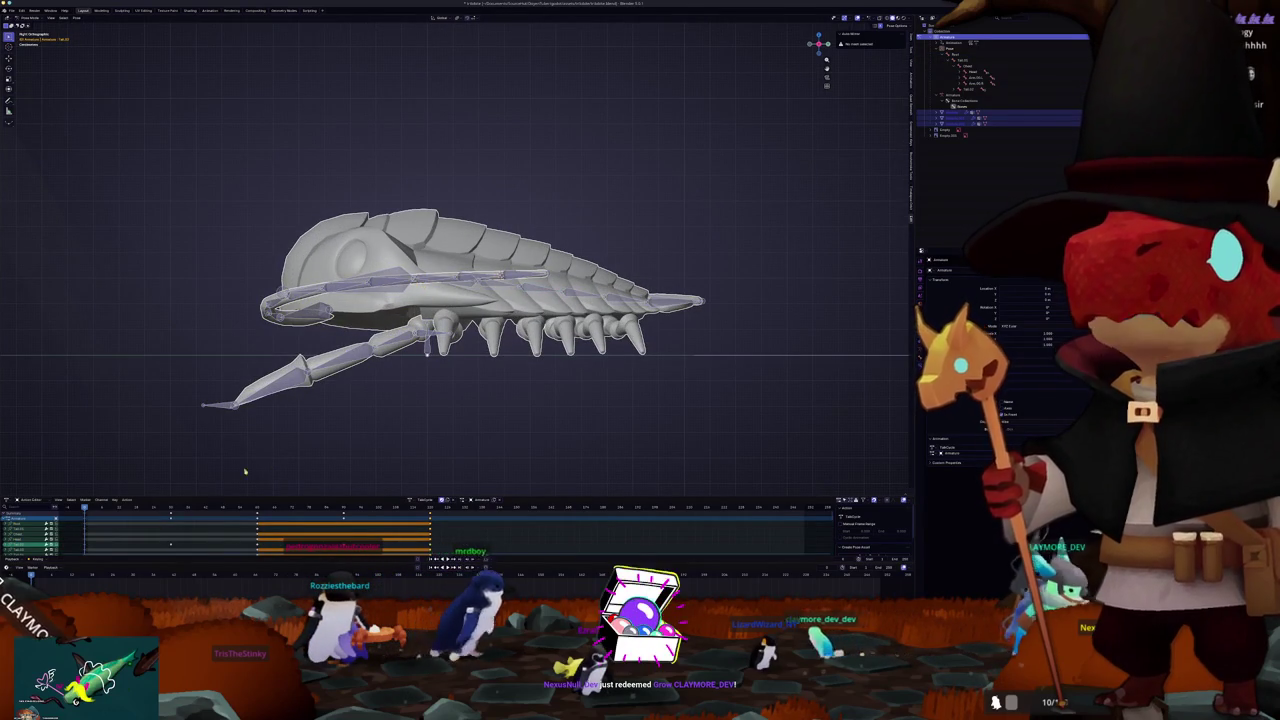
pyautogui.press('a')
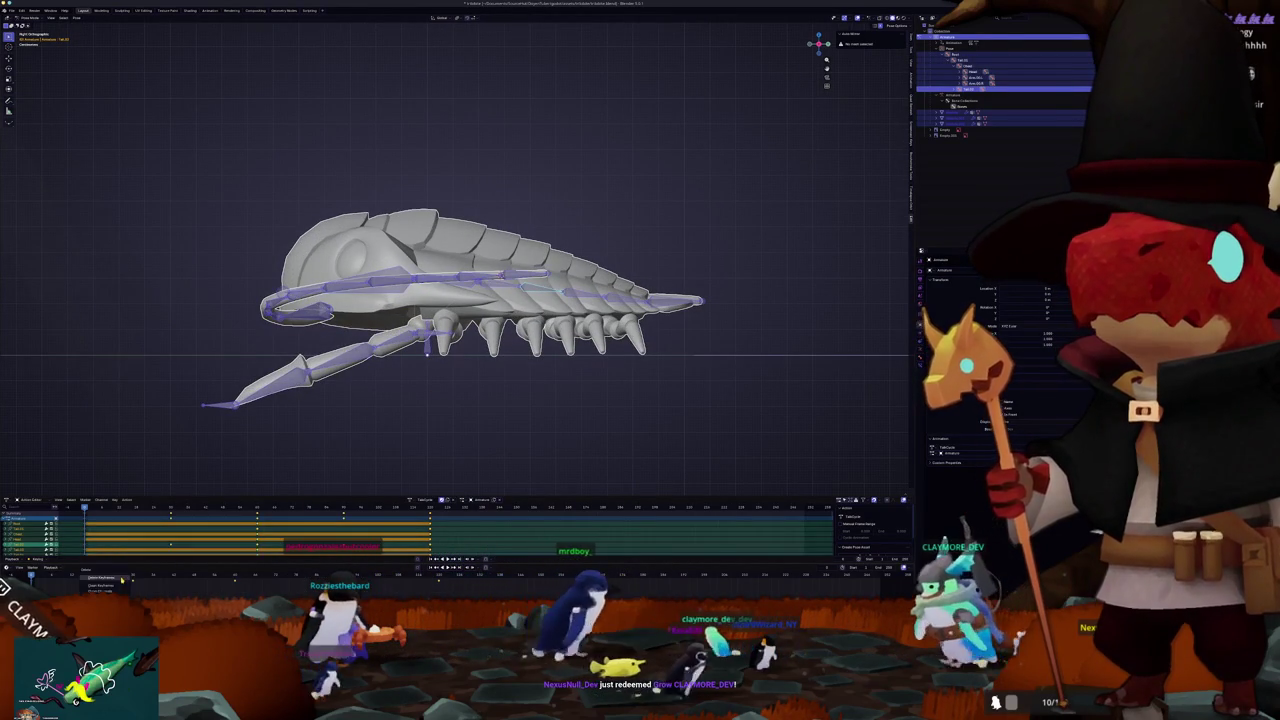
pyautogui.scroll(2, 303, 440)
pyautogui.hotkey('alt', 'a')
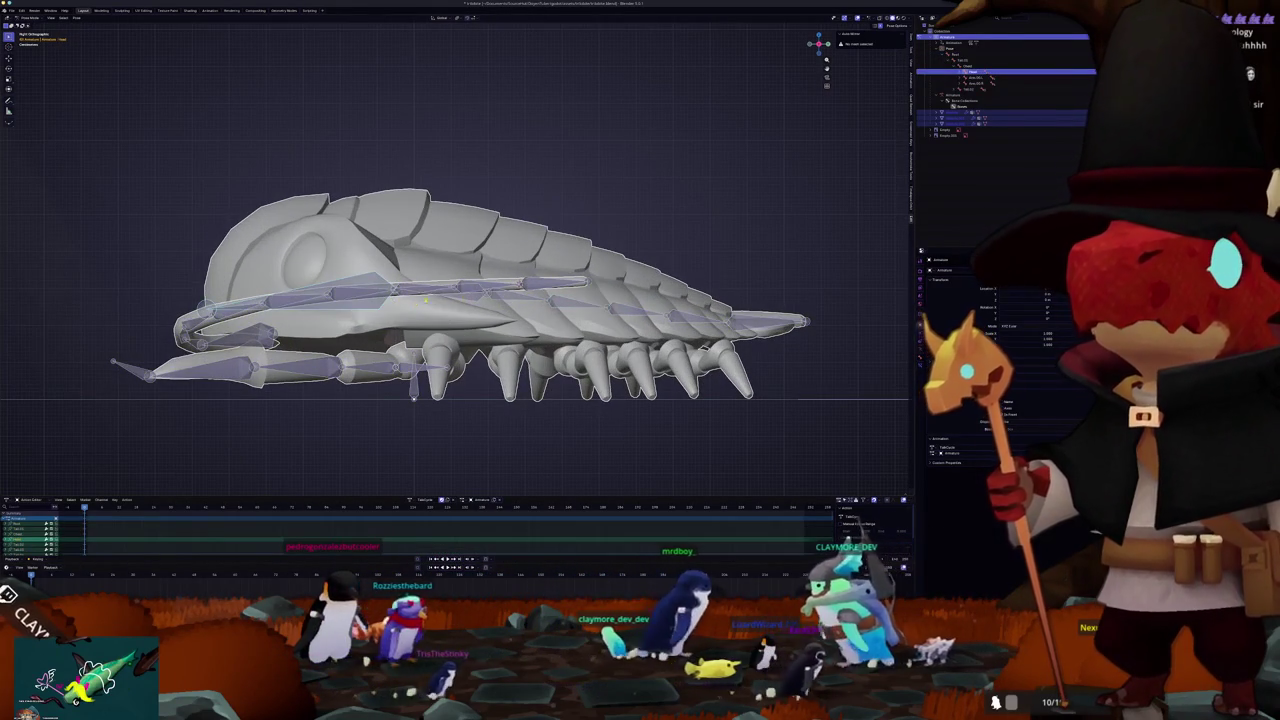
pyautogui.click(404, 315)
pyautogui.press('r')
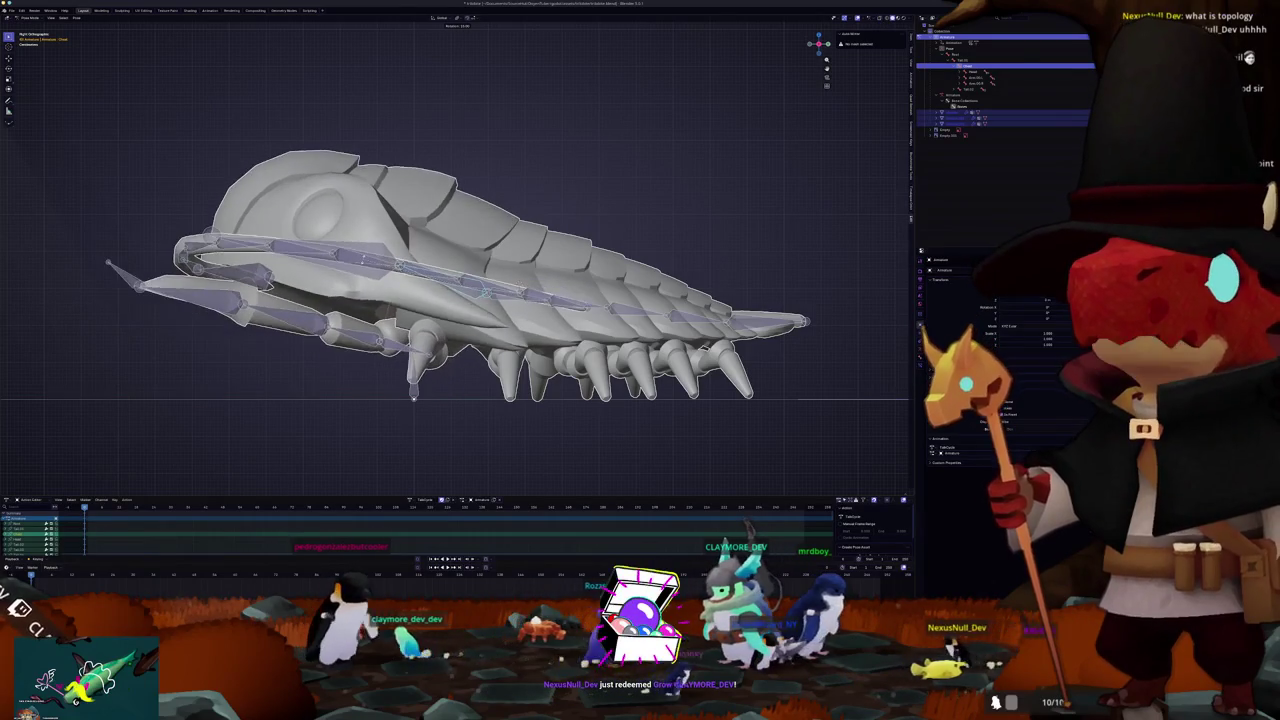
pyautogui.click(502, 294)
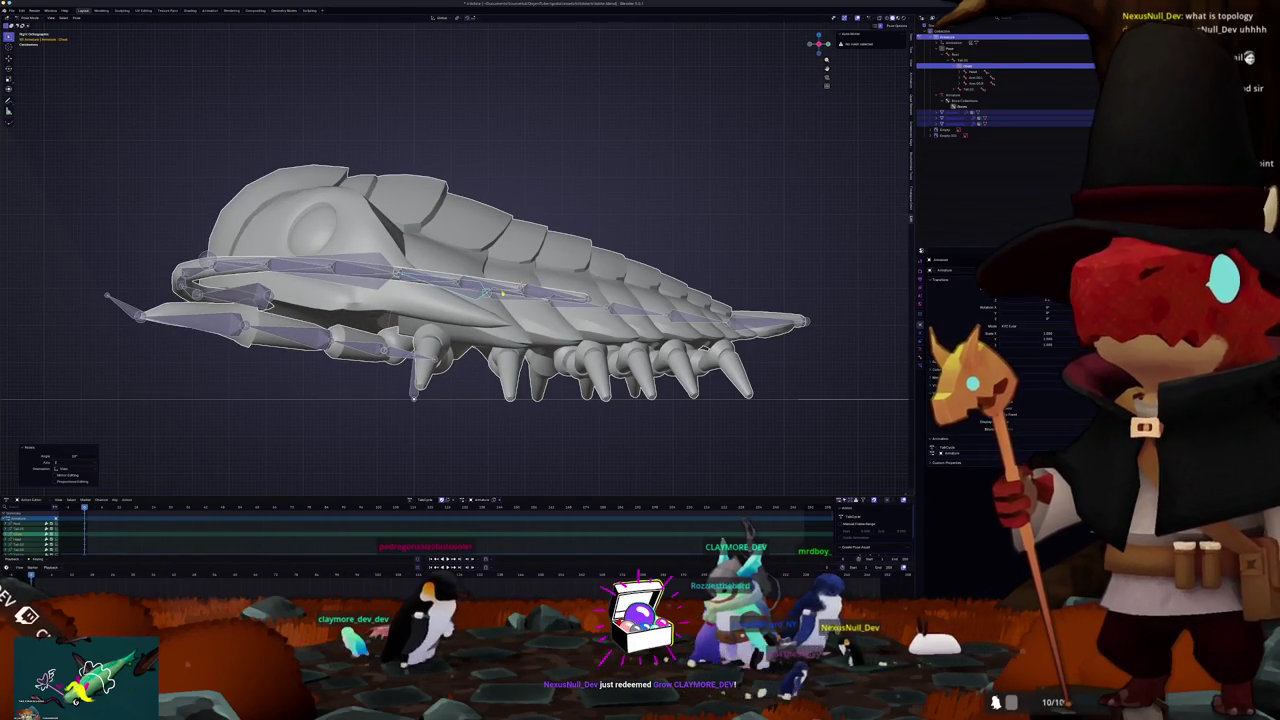
# Step: Rotate the head bone and fine-tune it from the right side view
pyautogui.click(330, 268)
pyautogui.press('r')
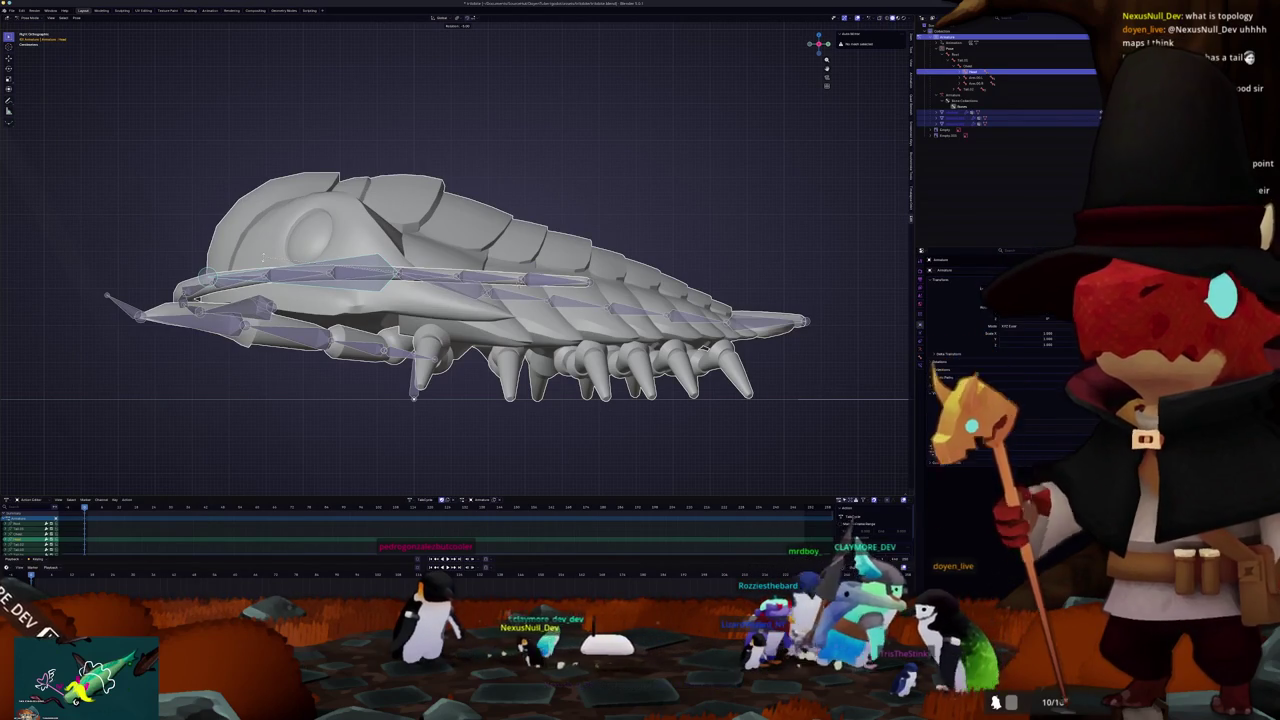
pyautogui.click(262, 257)
pyautogui.moveTo(262, 257); pyautogui.dragTo(372, 297)
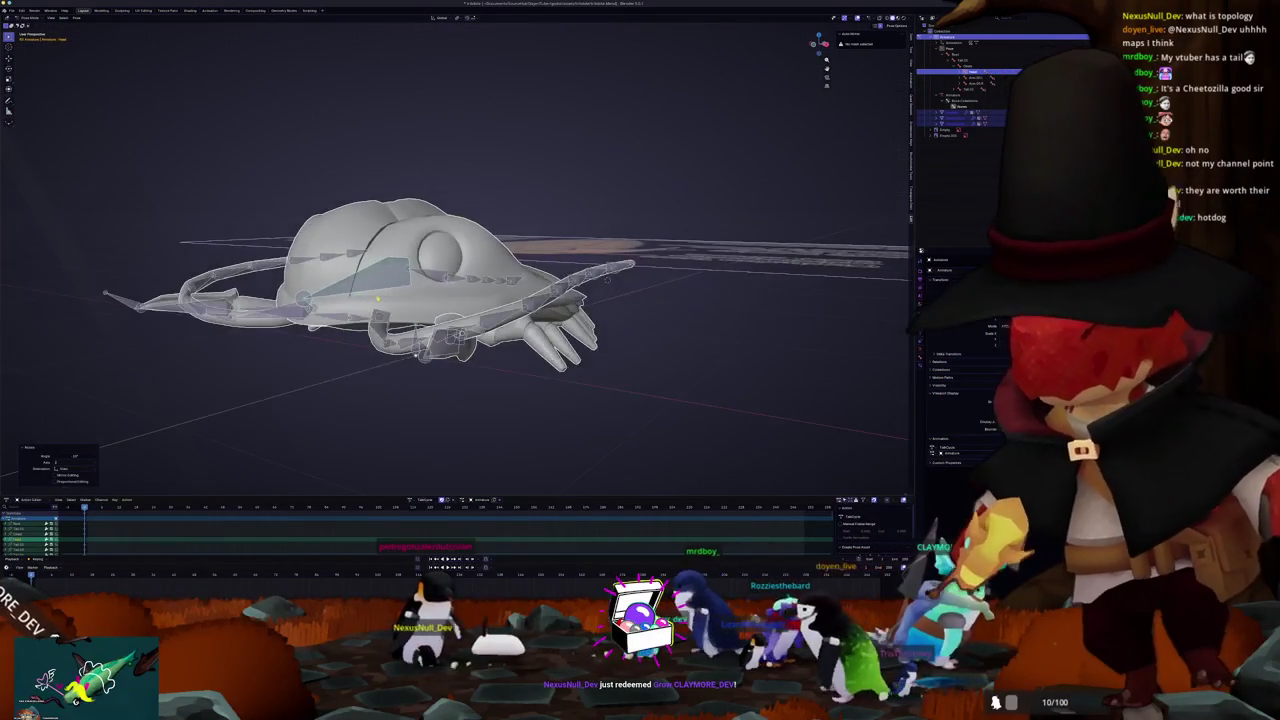
pyautogui.press('KP_3')
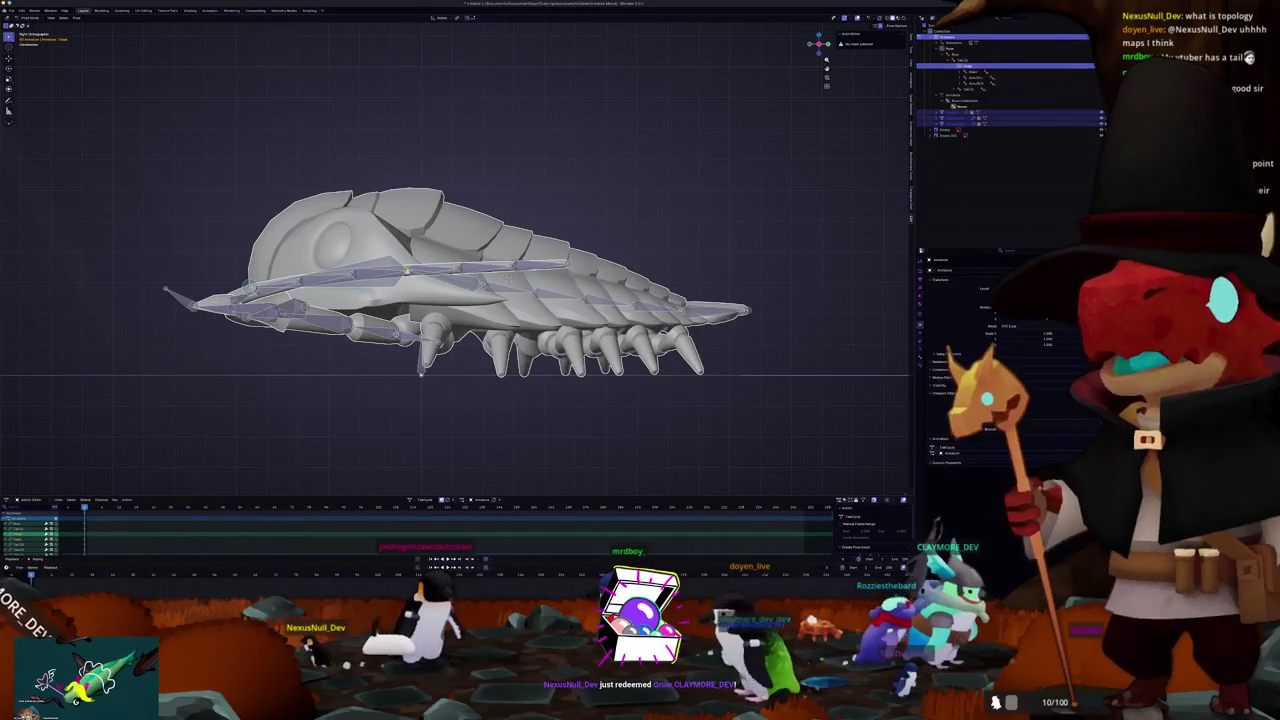
pyautogui.press('r')
pyautogui.click(466, 264)
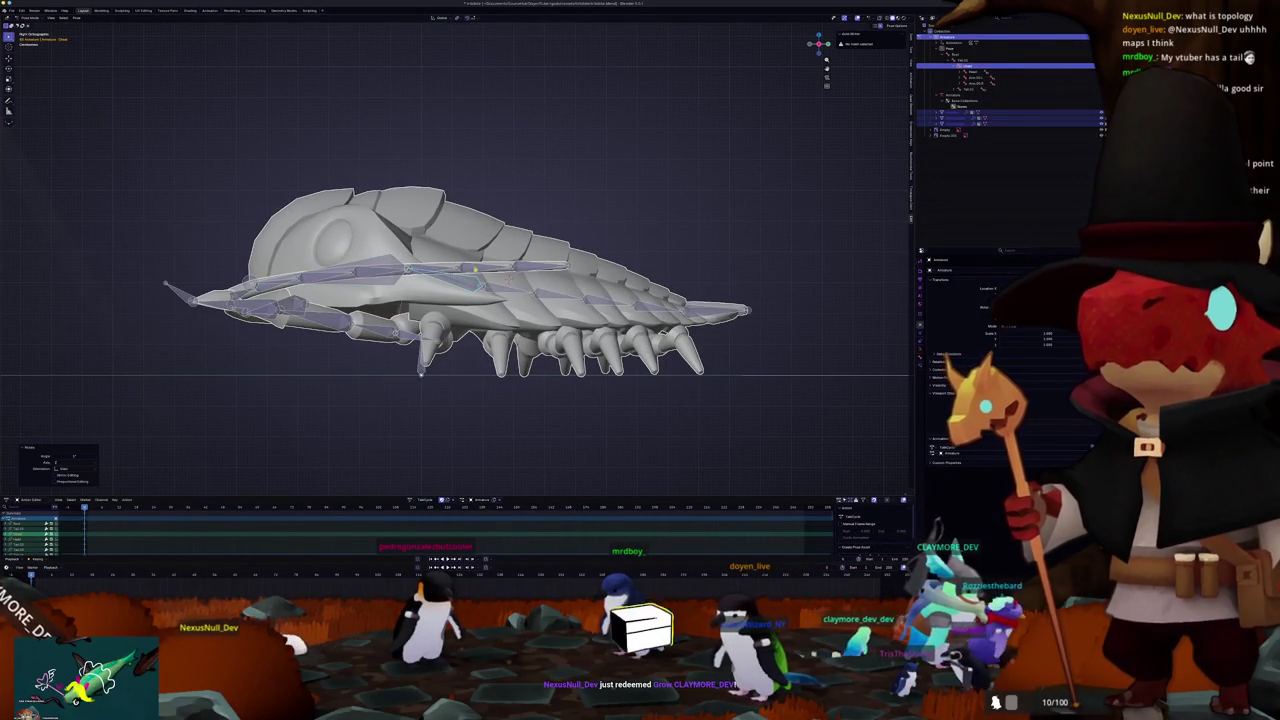
pyautogui.press('r')
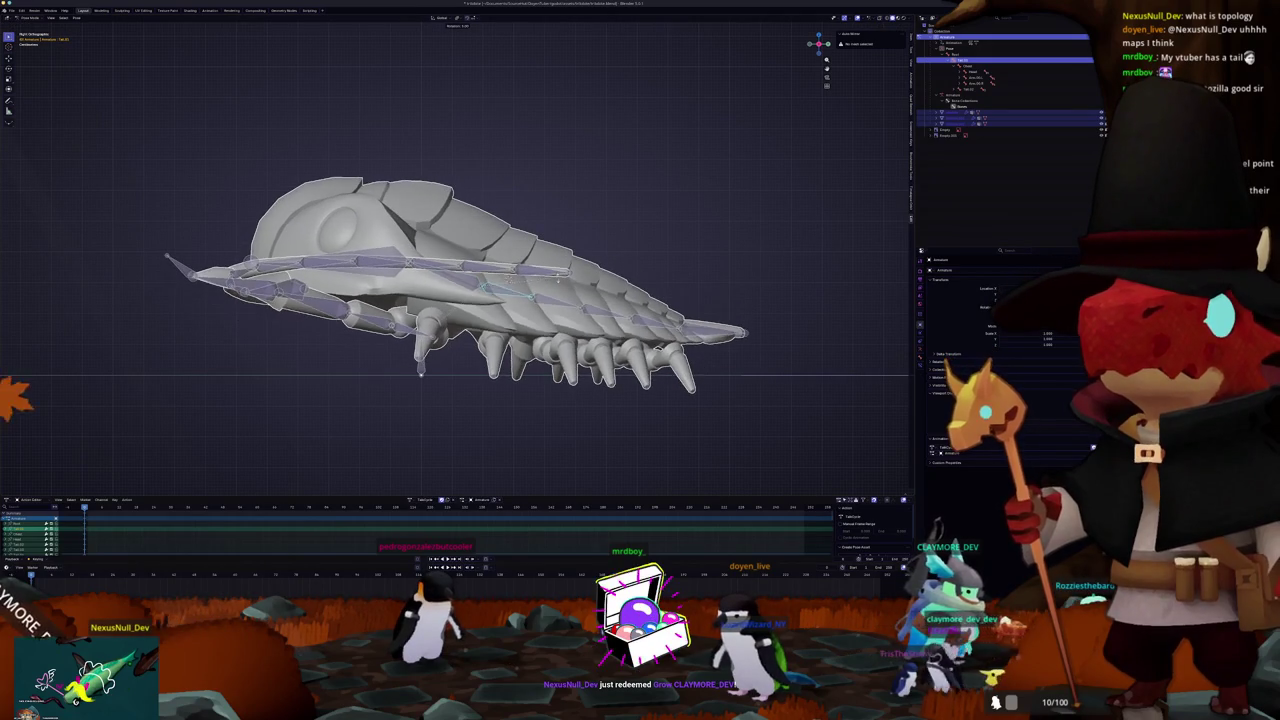
pyautogui.press('Escape')
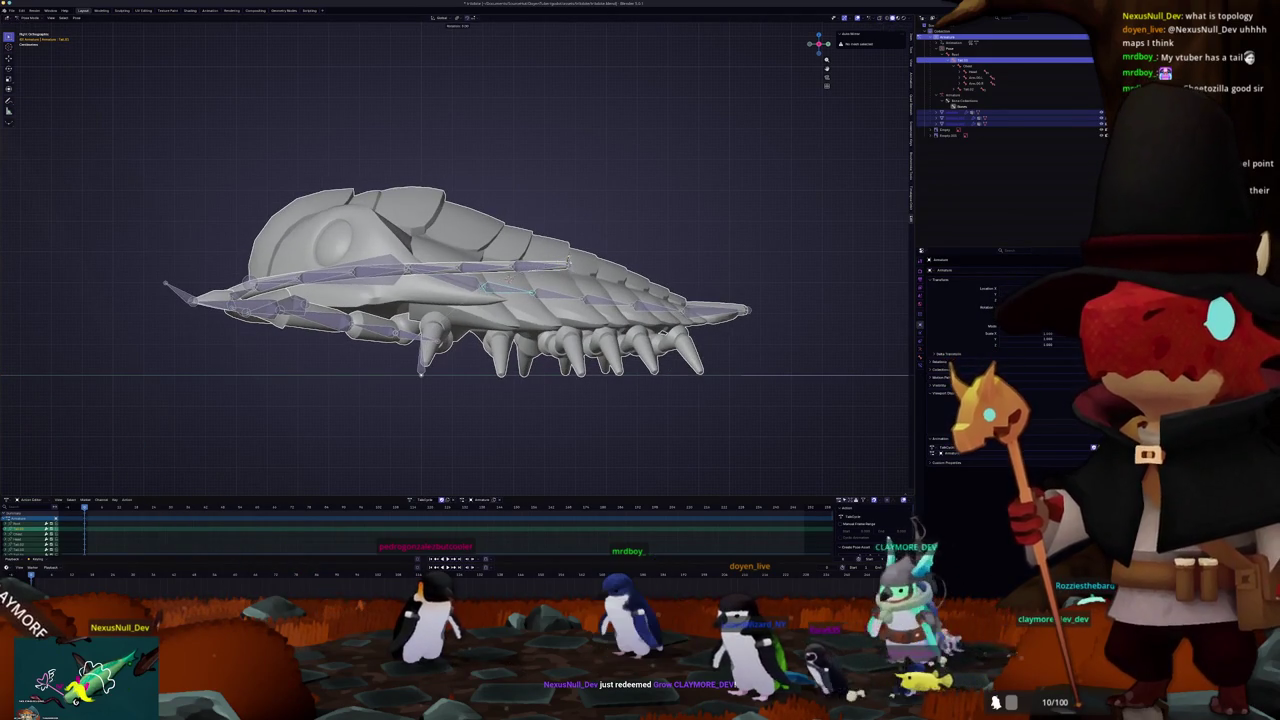
# Step: Rotate an upper bone around Z and keyframe the new pose
pyautogui.click(608, 283)
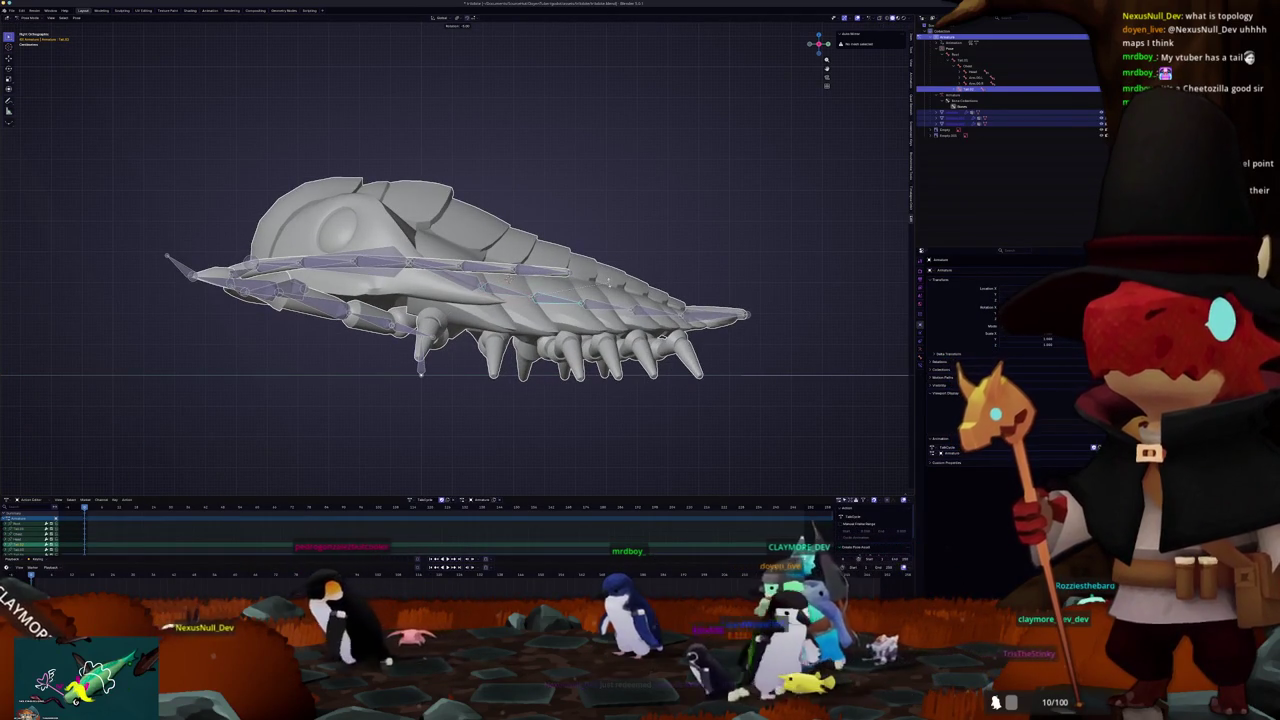
pyautogui.click(482, 283)
pyautogui.press('r')
pyautogui.press('z')
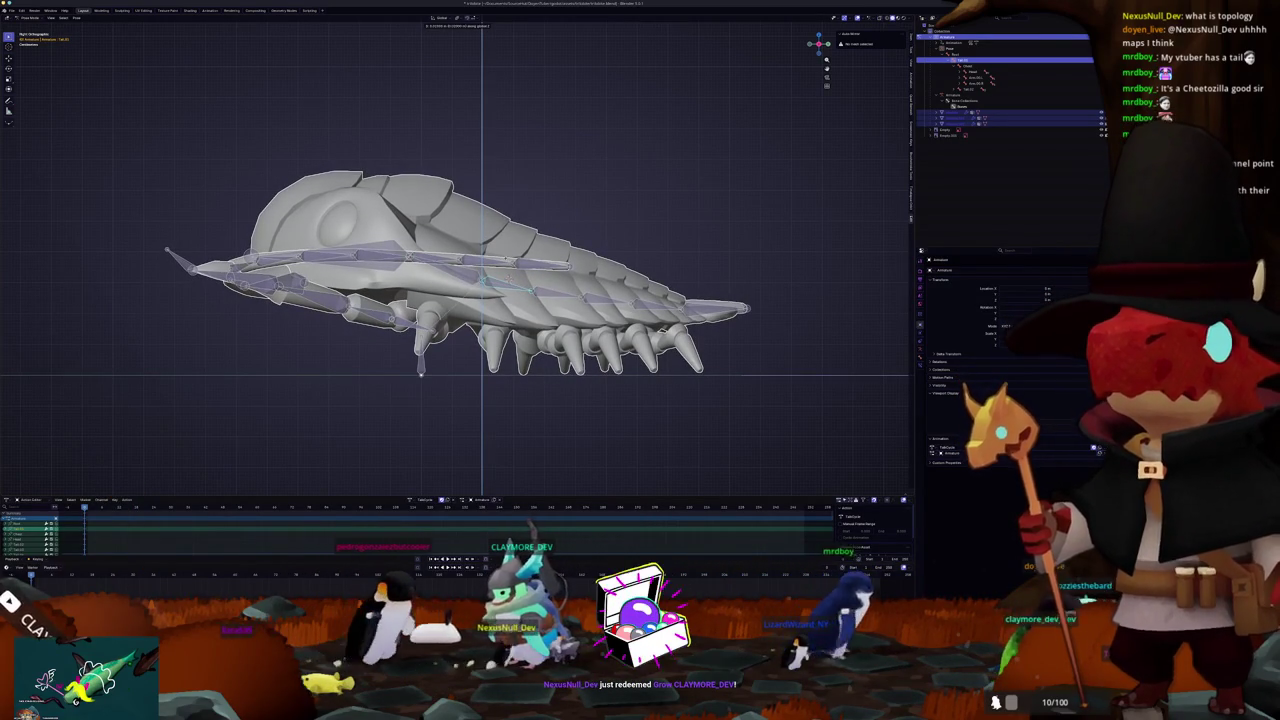
pyautogui.click(407, 296)
pyautogui.press('i')
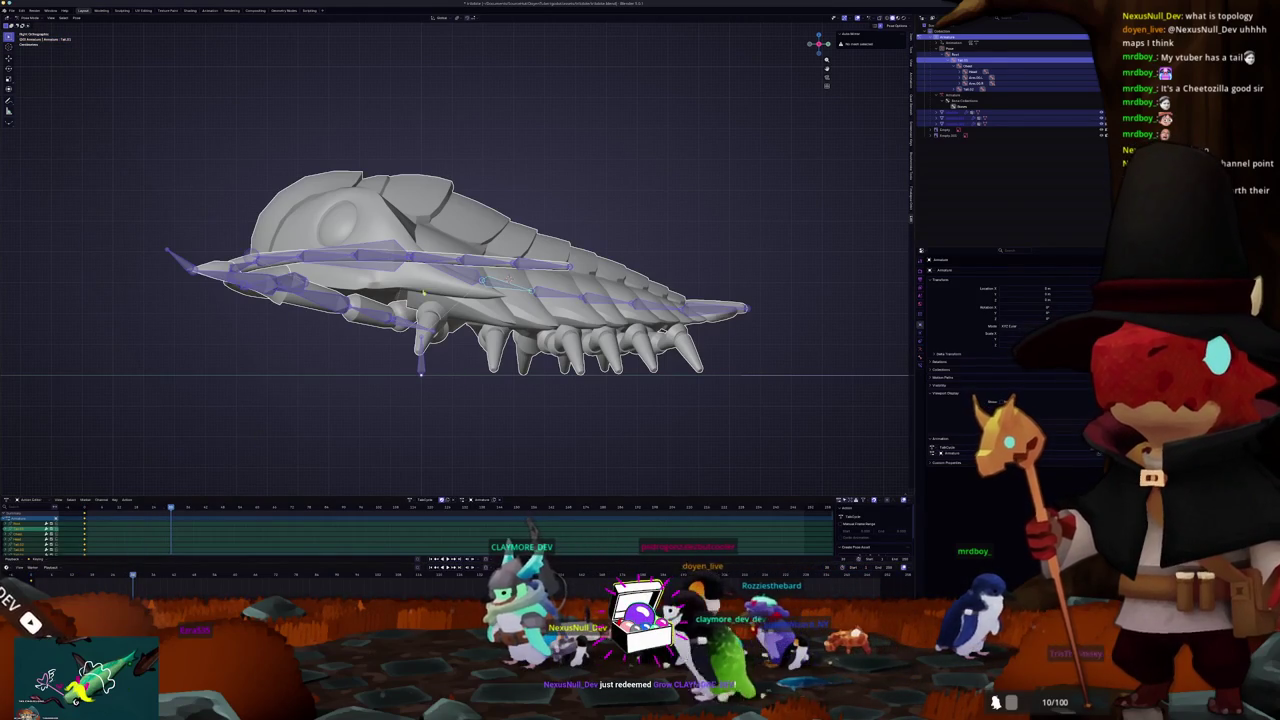
# Step: Turn the Head bone further to refine the tilt
pyautogui.scroll(2, 457, 277)
pyautogui.press('r')
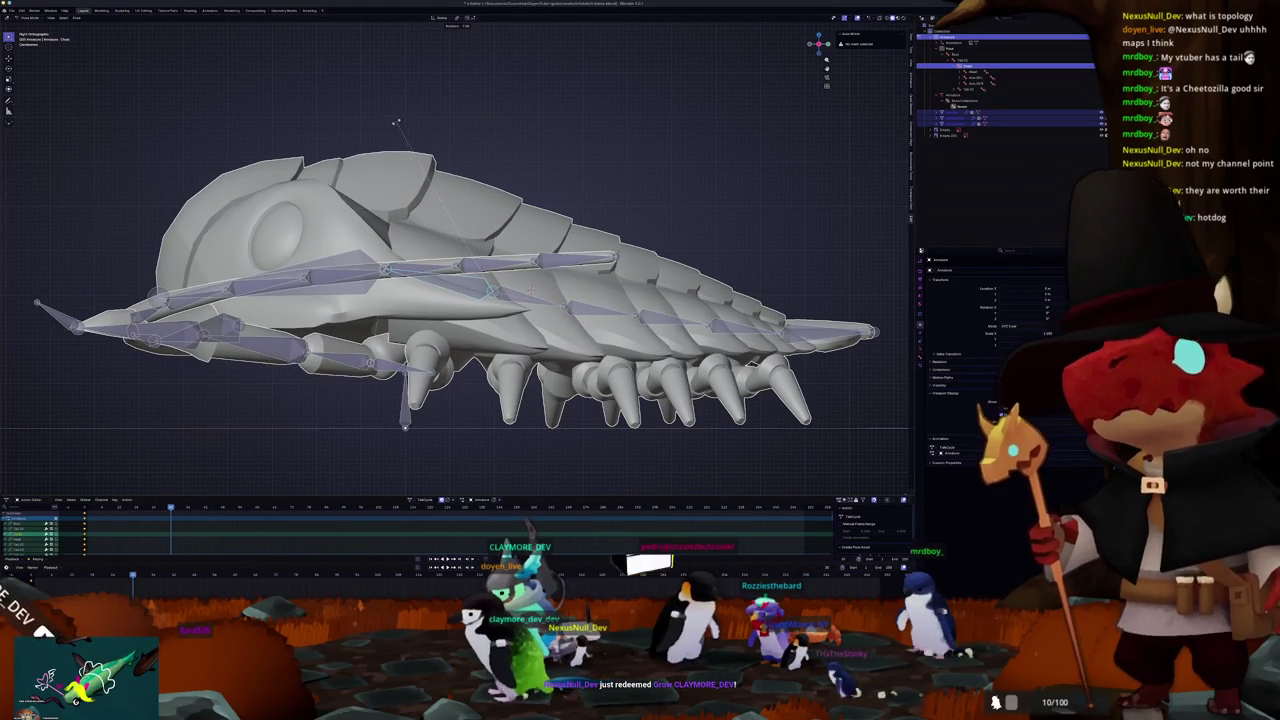
pyautogui.click(411, 125)
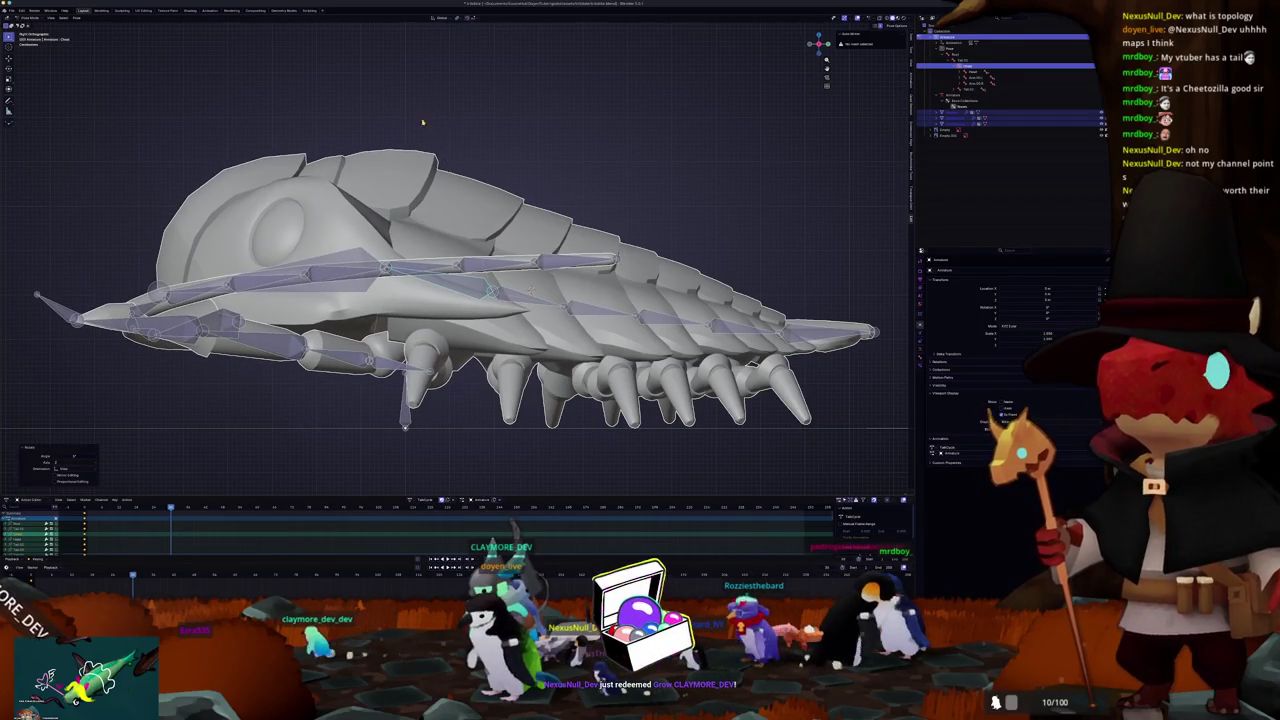
pyautogui.scroll(-3, 385, 190)
pyautogui.click(383, 278)
pyautogui.press('r')
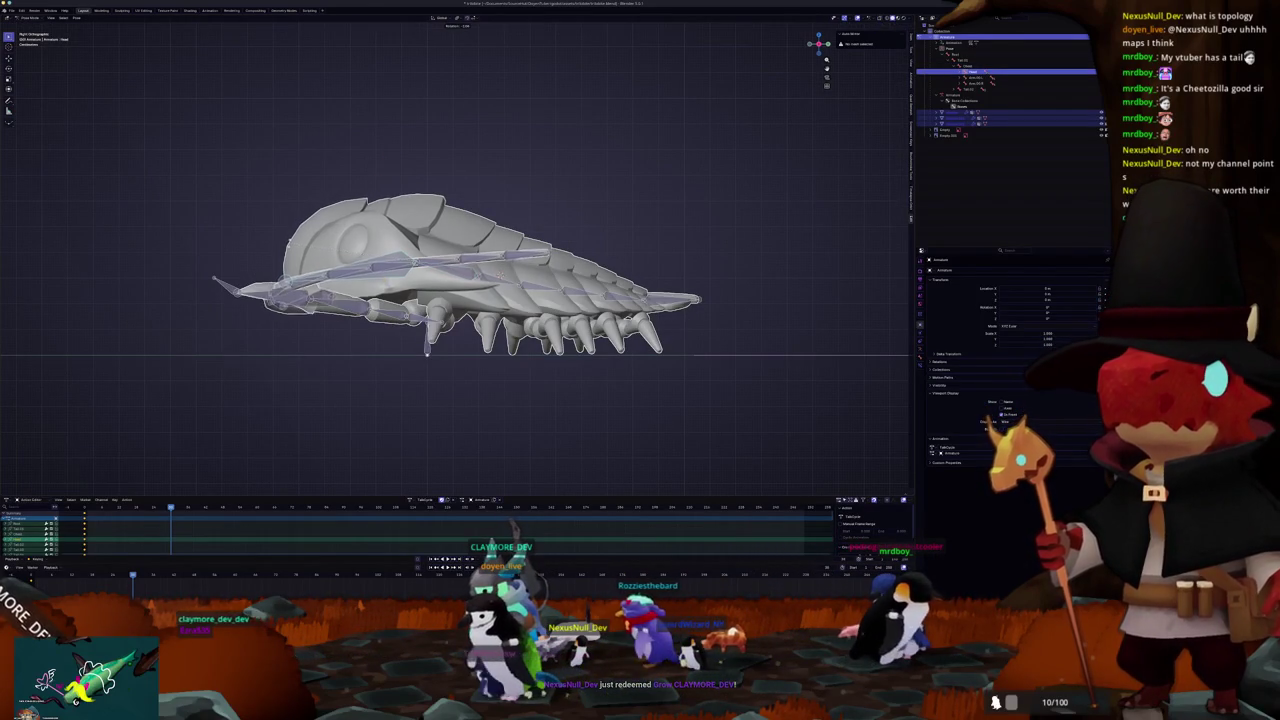
pyautogui.press('Return')
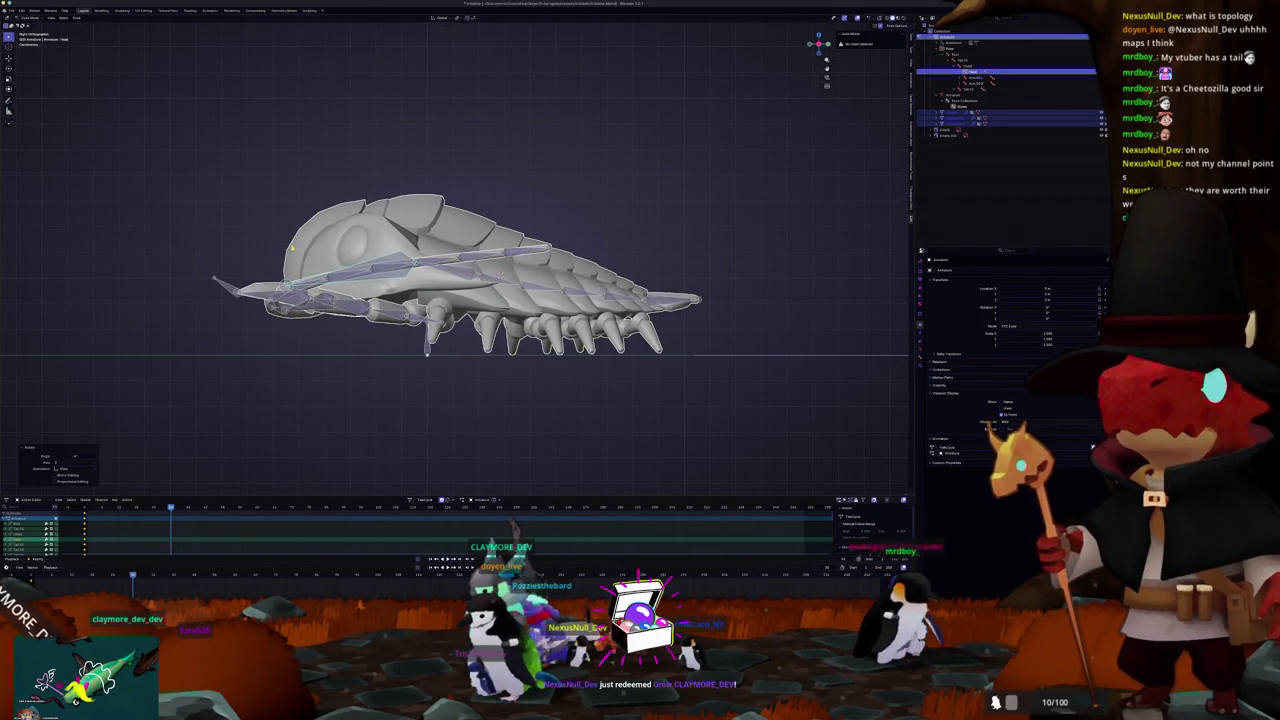
# Step: Keyframe all bones, play back the animation, and clear the selections
pyautogui.press('a')
pyautogui.press('i')
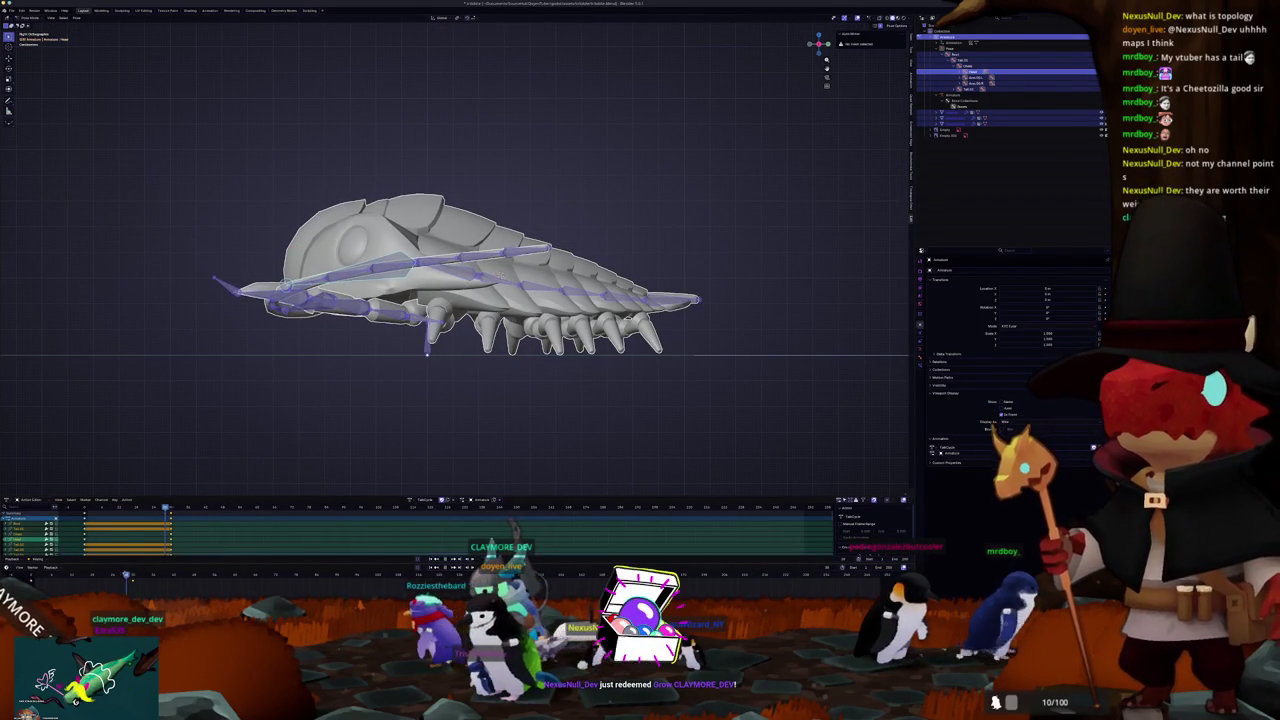
pyautogui.press('space')
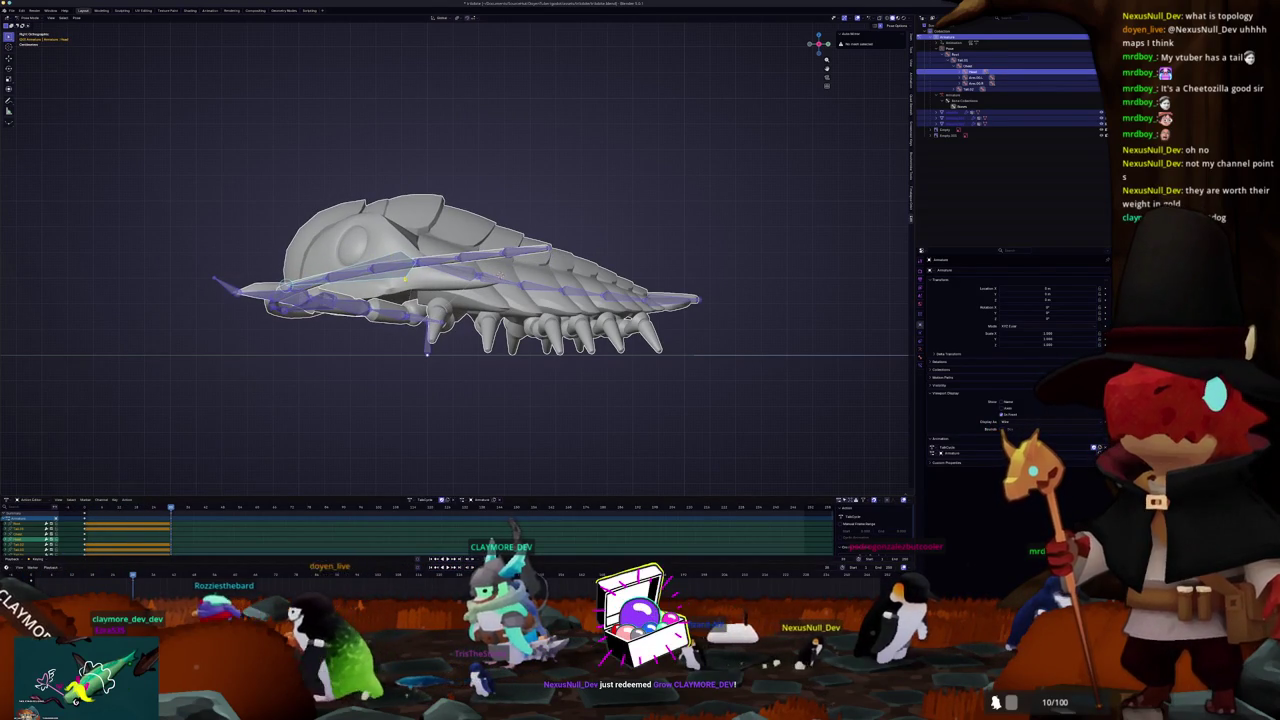
pyautogui.hotkey('alt', 'a')
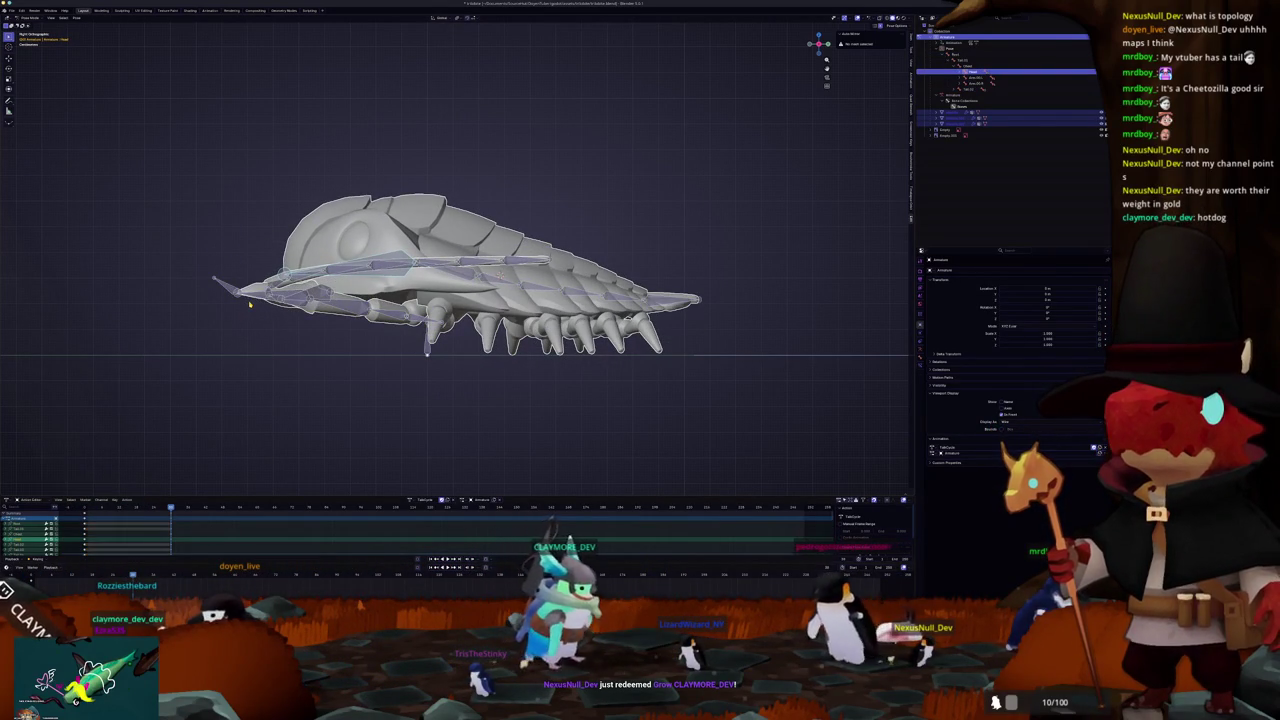
pyautogui.hotkey('alt', 'a')
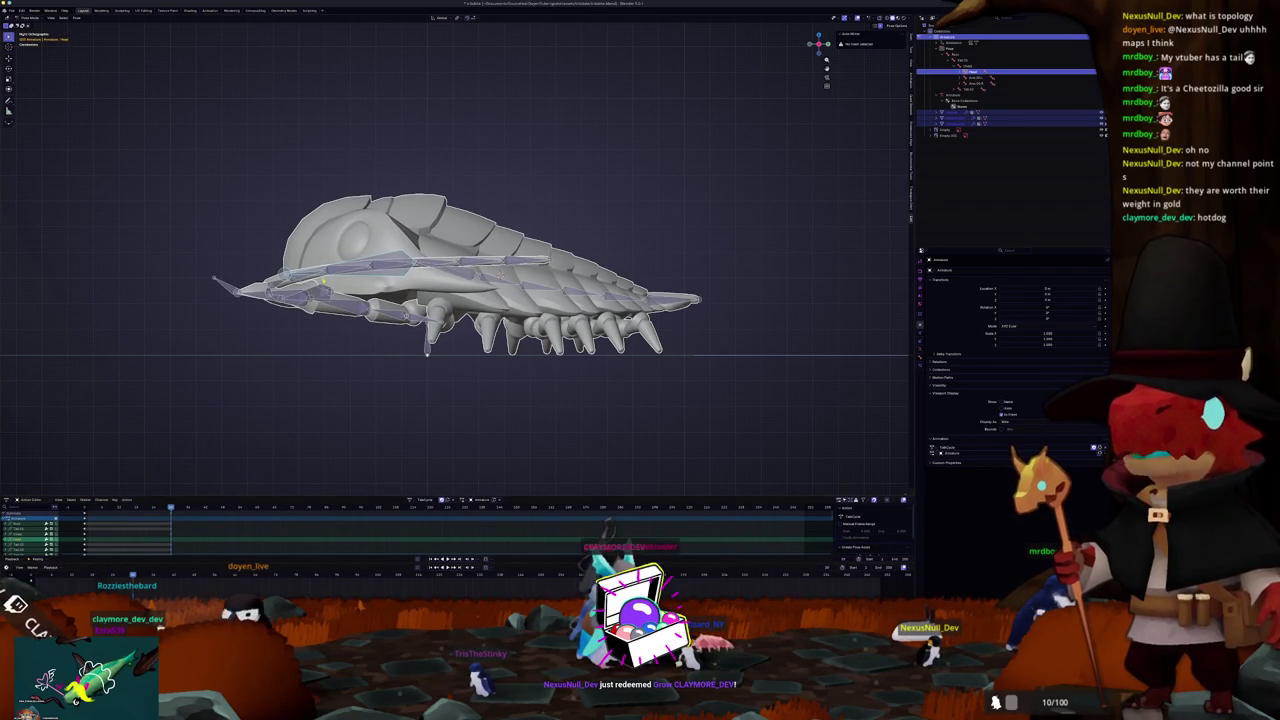
# Step: Slightly adjust the head rotation at the first keyframe and select all bones
pyautogui.scroll(2, 243, 192)
pyautogui.press('r')
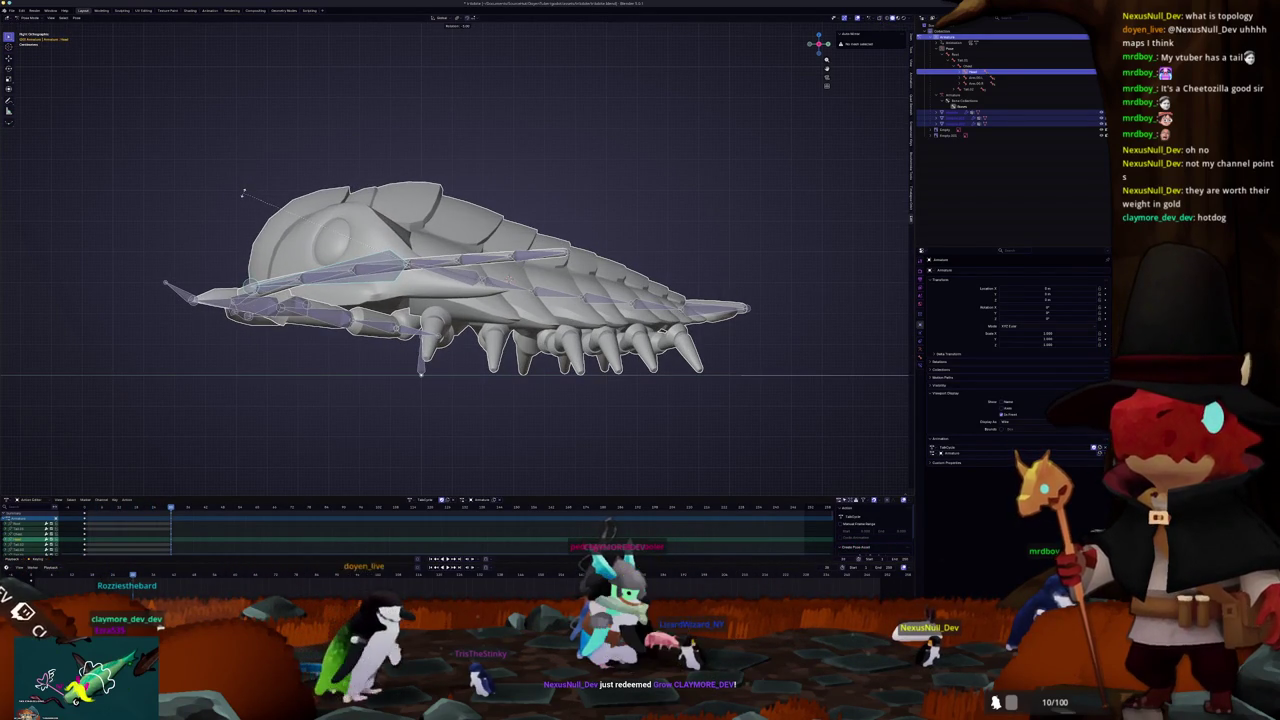
pyautogui.press('Escape')
pyautogui.hotkey('shift', 'Left')
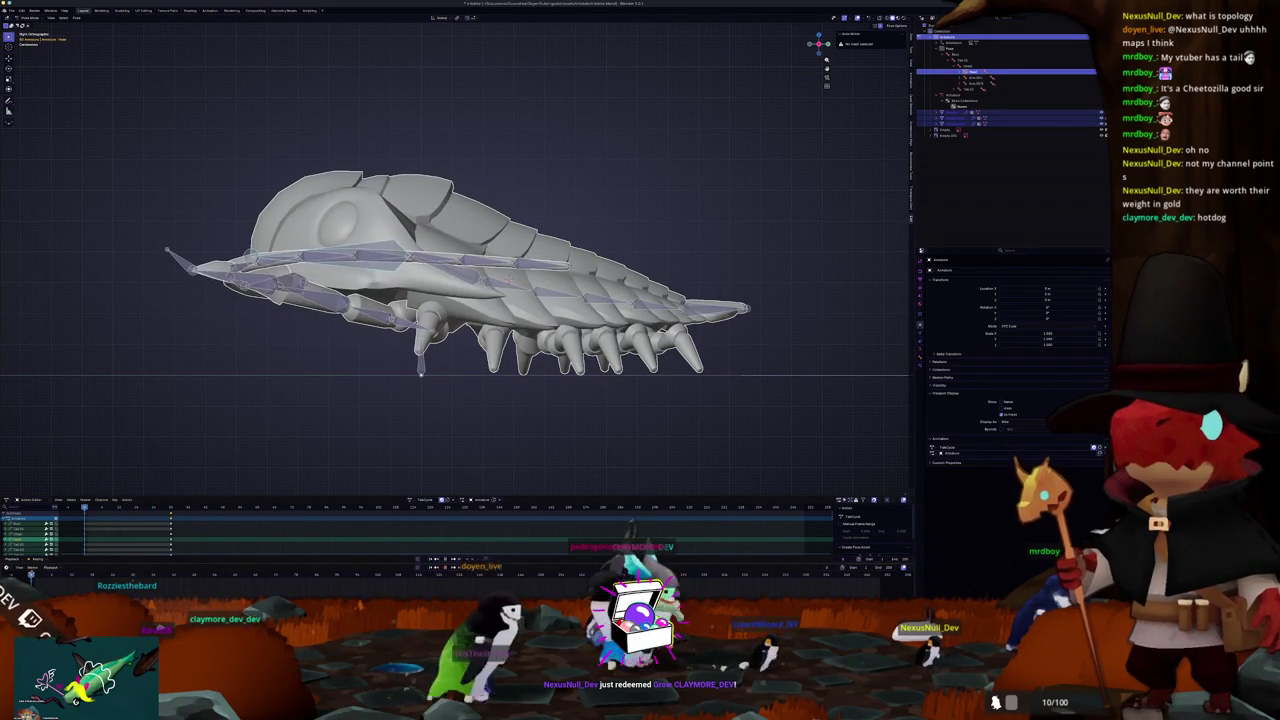
pyautogui.press('r')
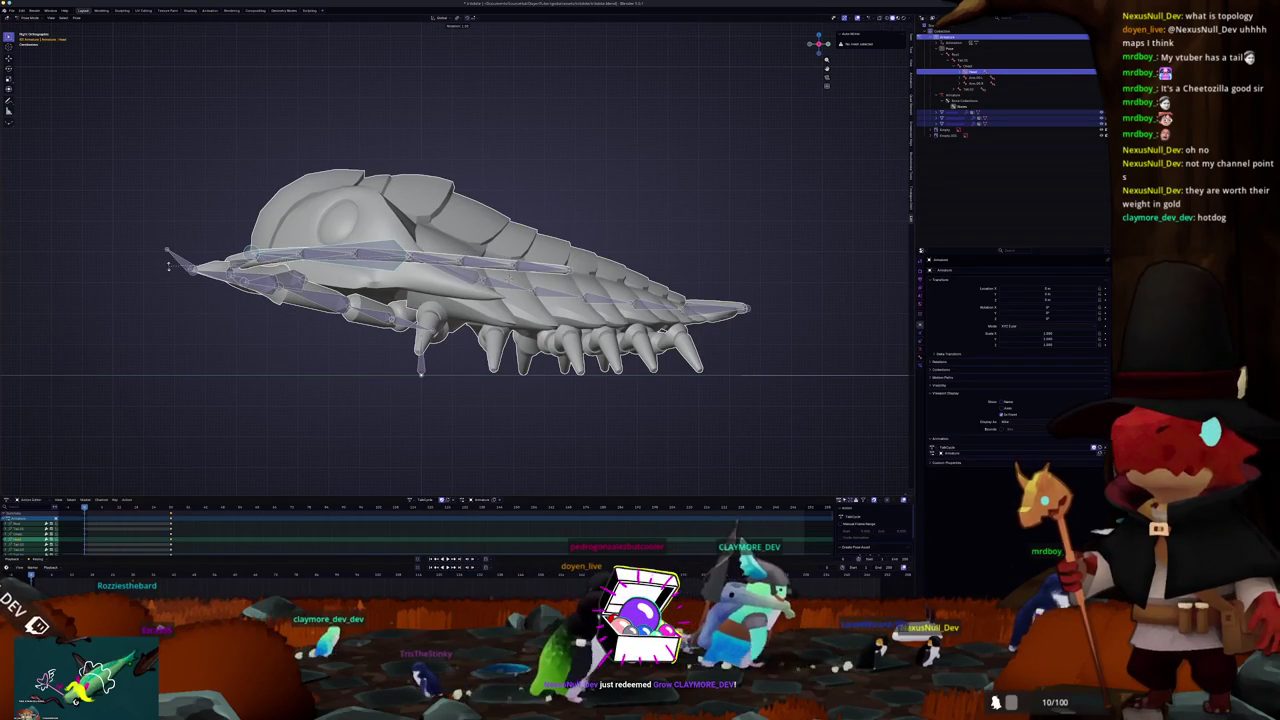
pyautogui.click(170, 268)
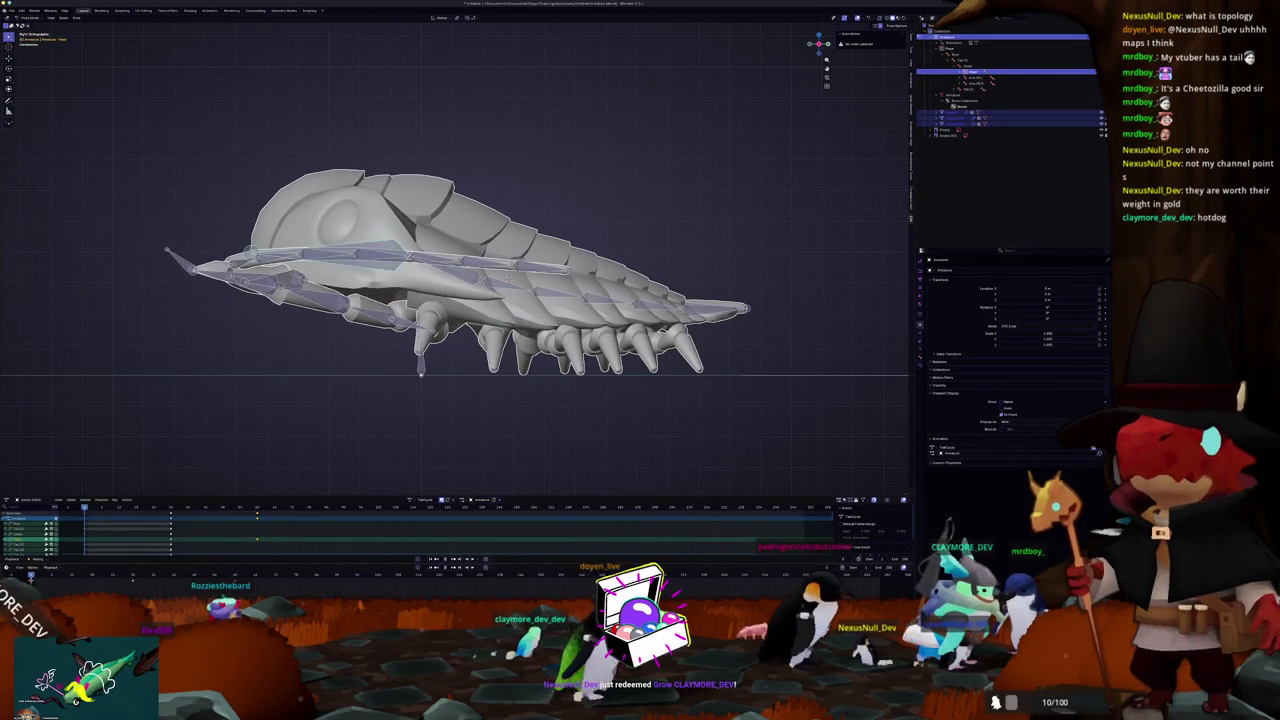
pyautogui.press('a')
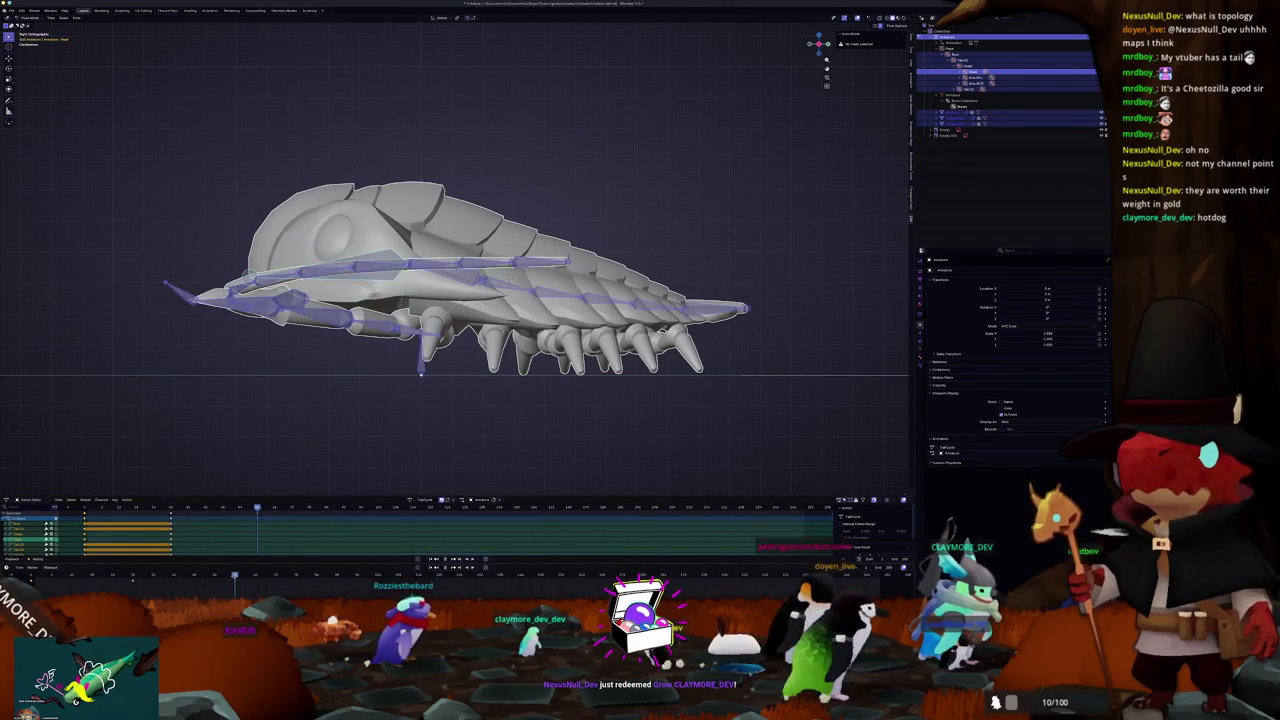
pyautogui.moveTo(230, 420)
pyautogui.mouseDown()
pyautogui.moveTo(286, 406)
pyautogui.moveTo(168, 568)
pyautogui.mouseUp()
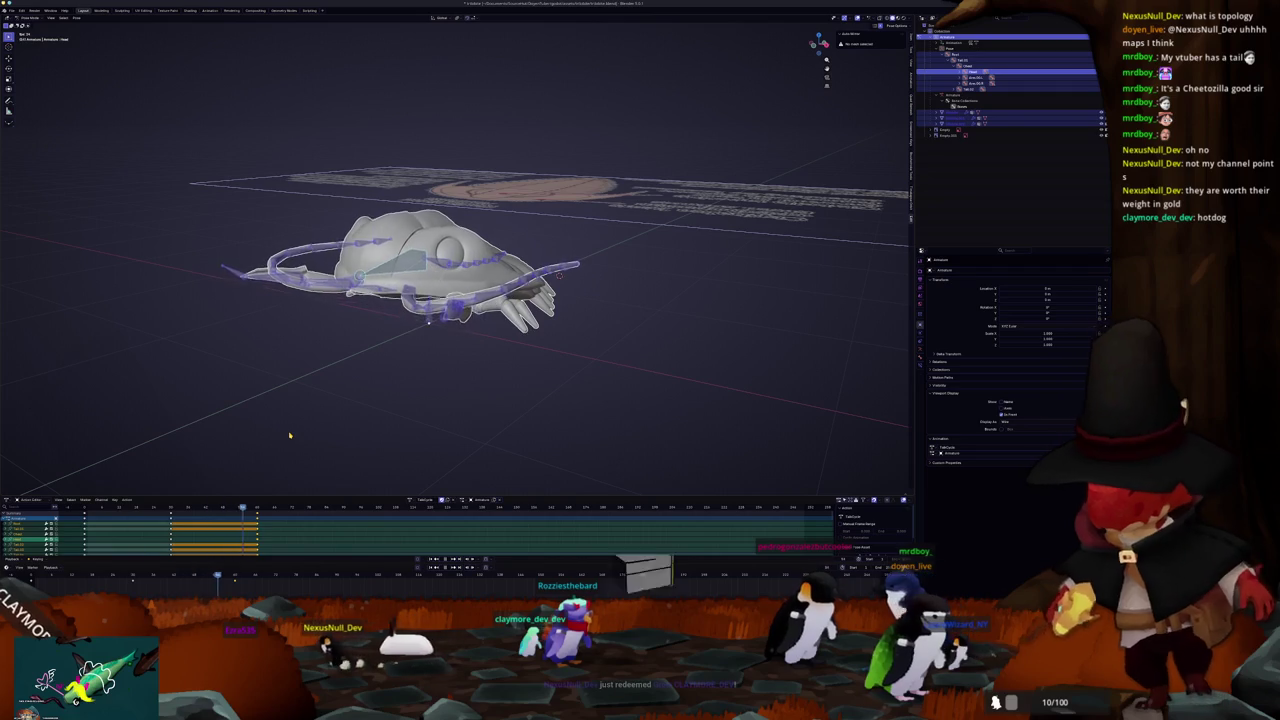
# Step: Export the isopod scene from Blender as a glTF 2.0 file and return to Godot
pyautogui.press('KP_6')
pyautogui.moveTo(291, 435)
pyautogui.mouseDown()
pyautogui.moveTo(279, 444)
pyautogui.moveTo(546, 350)
pyautogui.mouseUp()
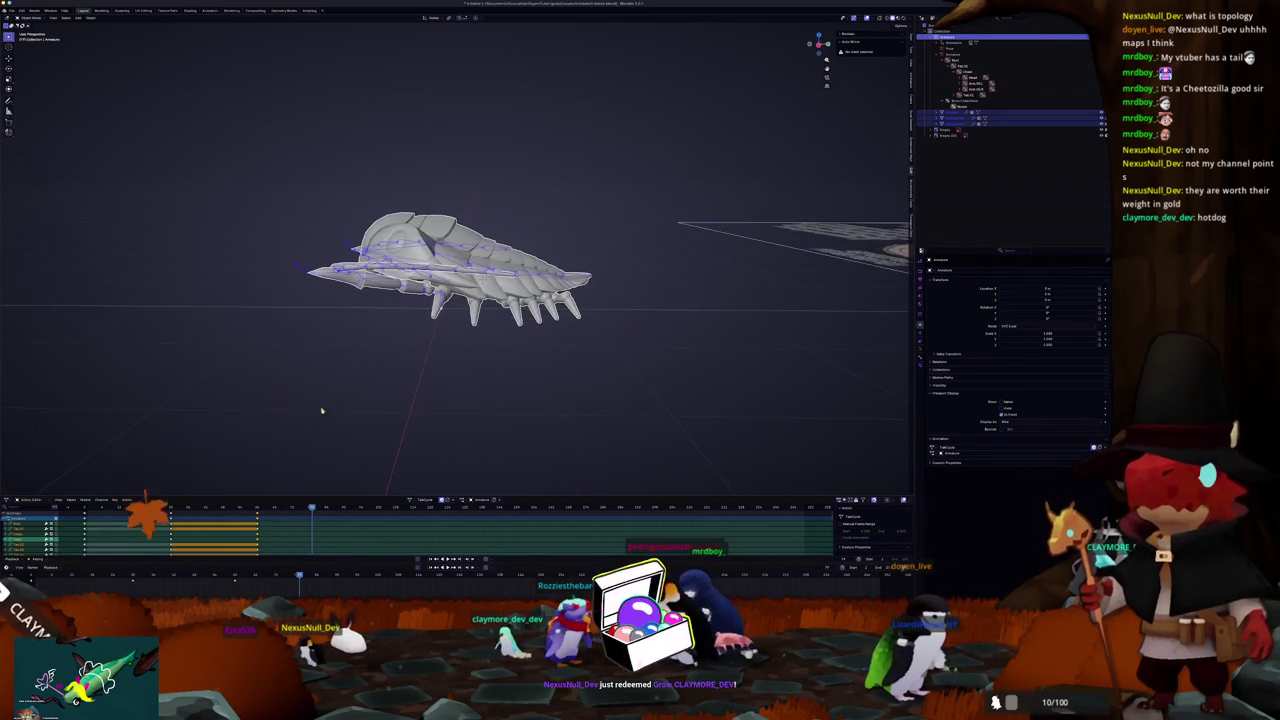
pyautogui.click(12, 10)
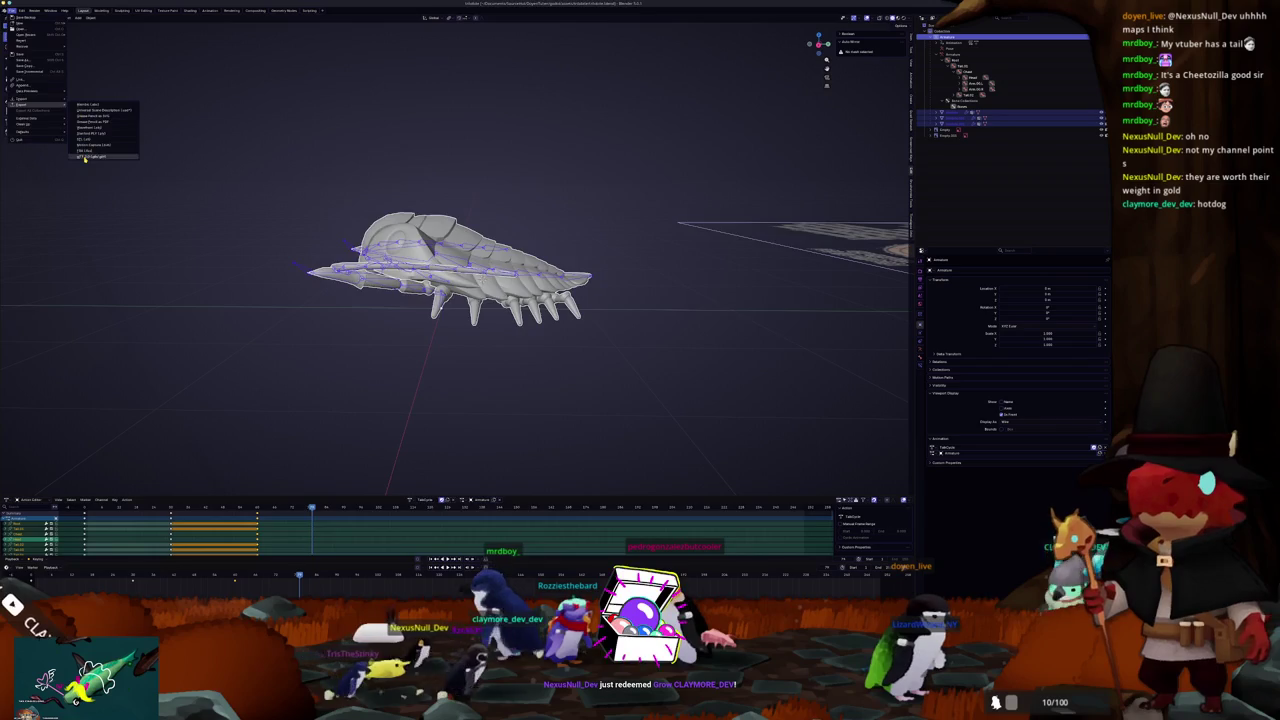
pyautogui.click(85, 158)
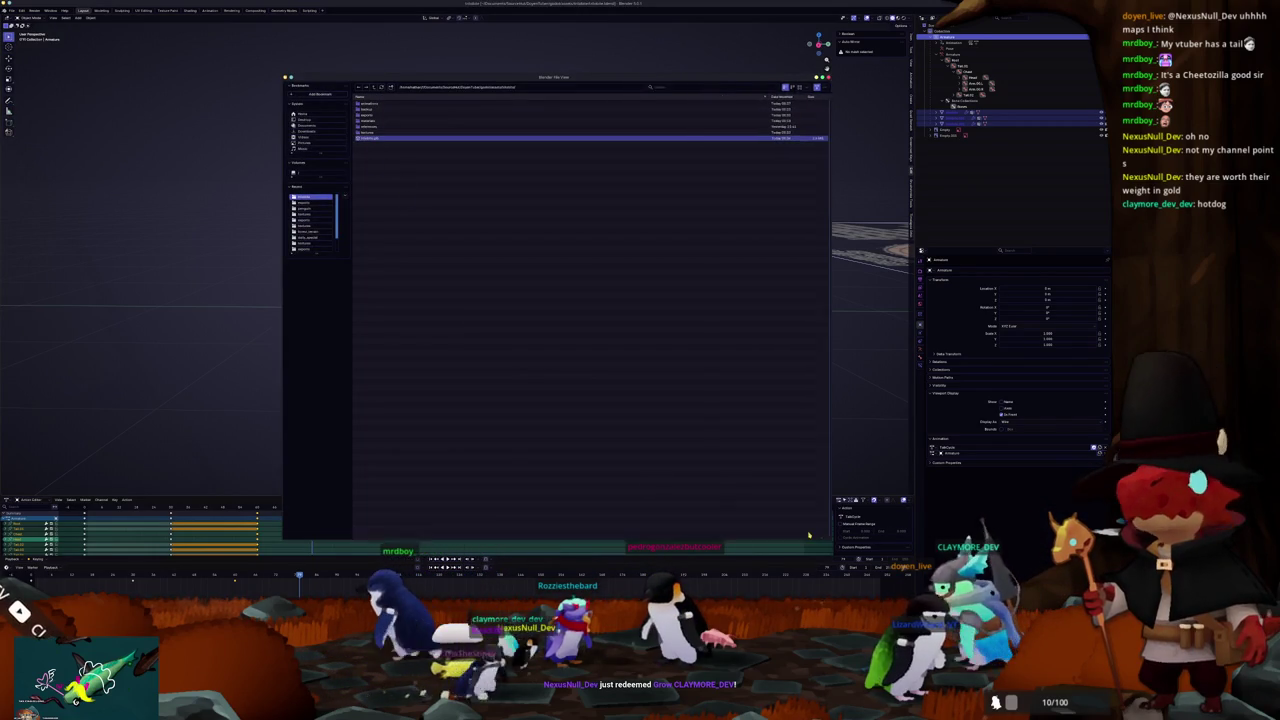
pyautogui.click(809, 534)
pyautogui.hotkey('alt', 'Tab')
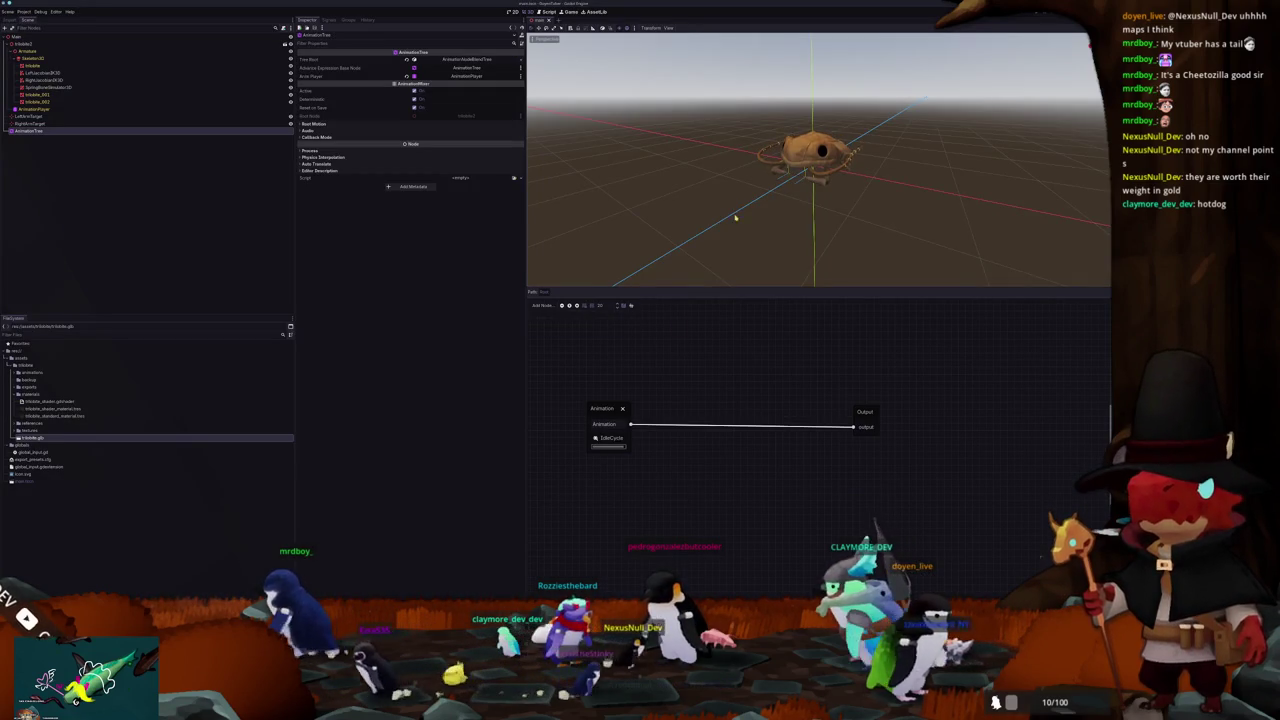
# Step: Add Blend2 and Add2 nodes to the blend tree and move the TimeScale node up toward Add2
pyautogui.scroll(5, 741, 207)
pyautogui.rightClick(723, 389)
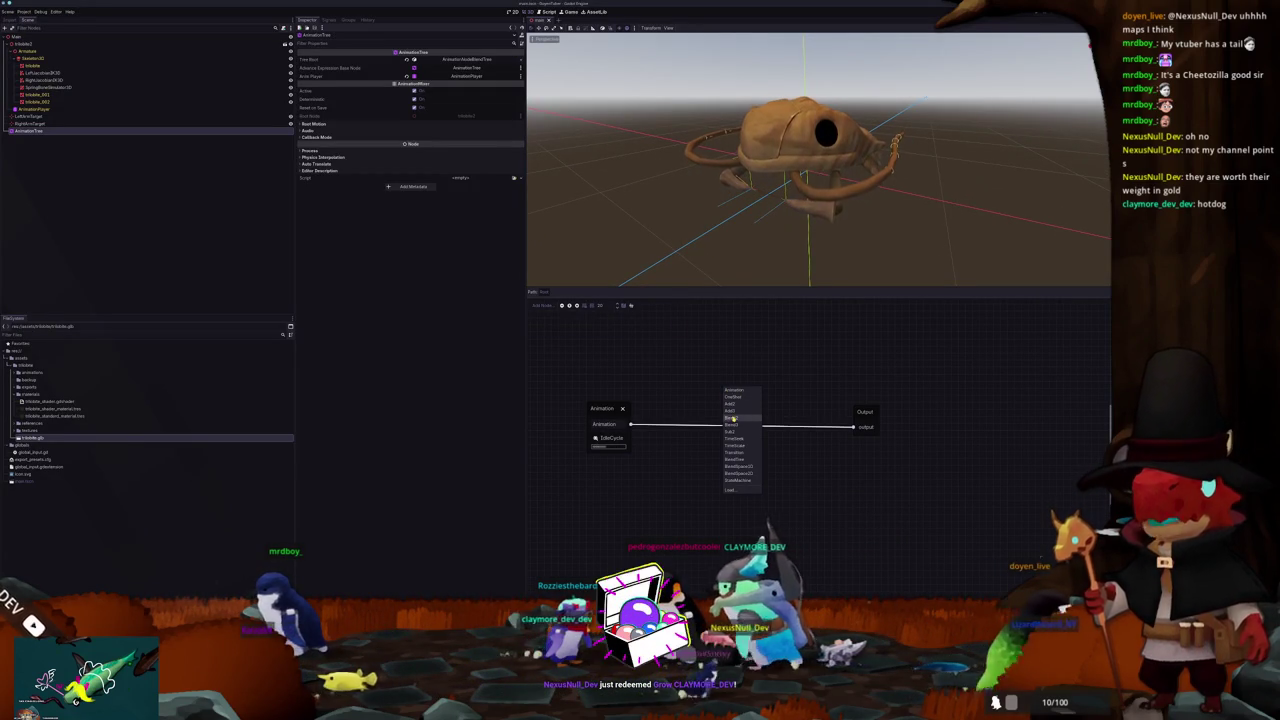
pyautogui.click(735, 418)
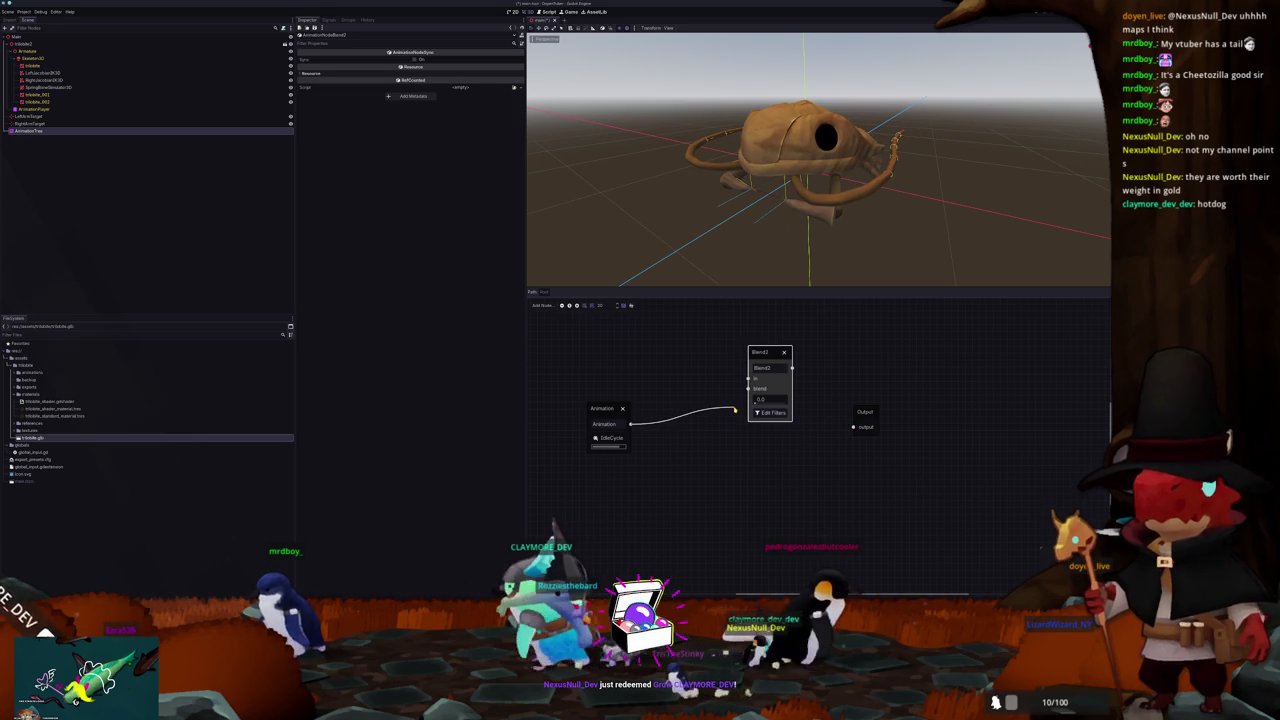
pyautogui.click(768, 472)
pyautogui.rightClick(771, 475)
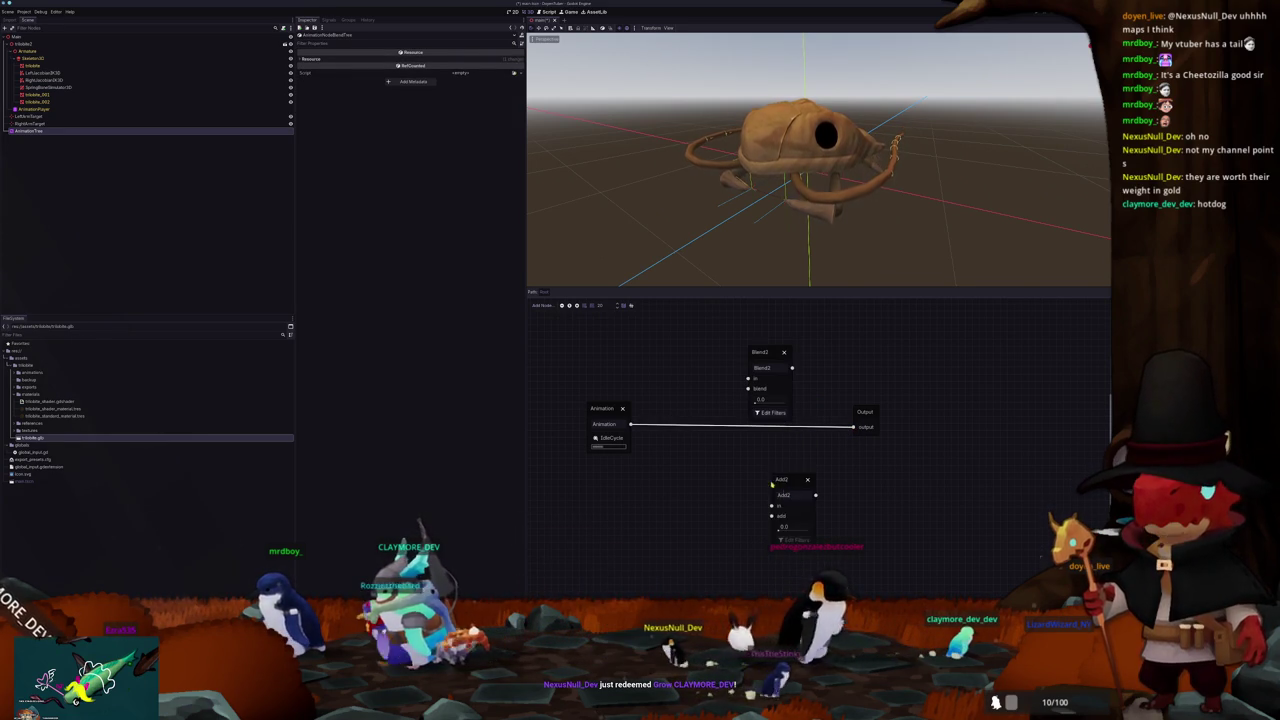
pyautogui.click(781, 491)
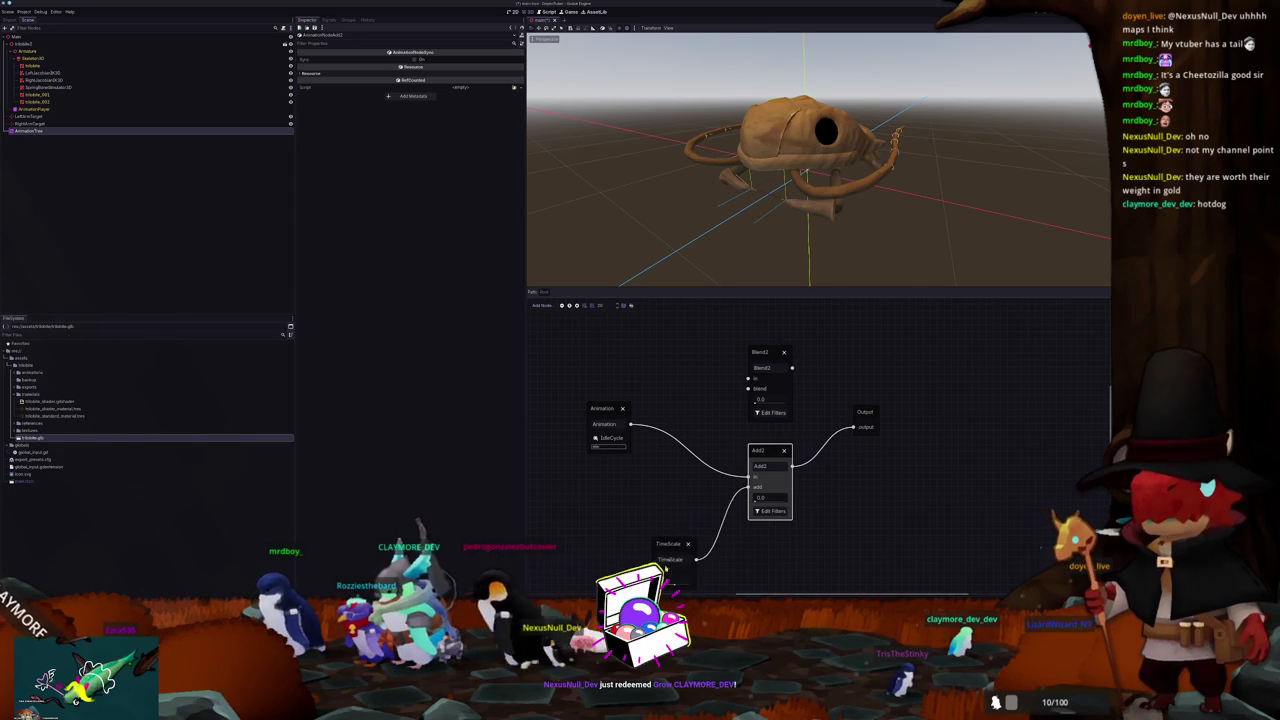
pyautogui.moveTo(673, 549)
pyautogui.mouseDown()
pyautogui.moveTo(678, 533)
pyautogui.moveTo(598, 535)
pyautogui.mouseUp()
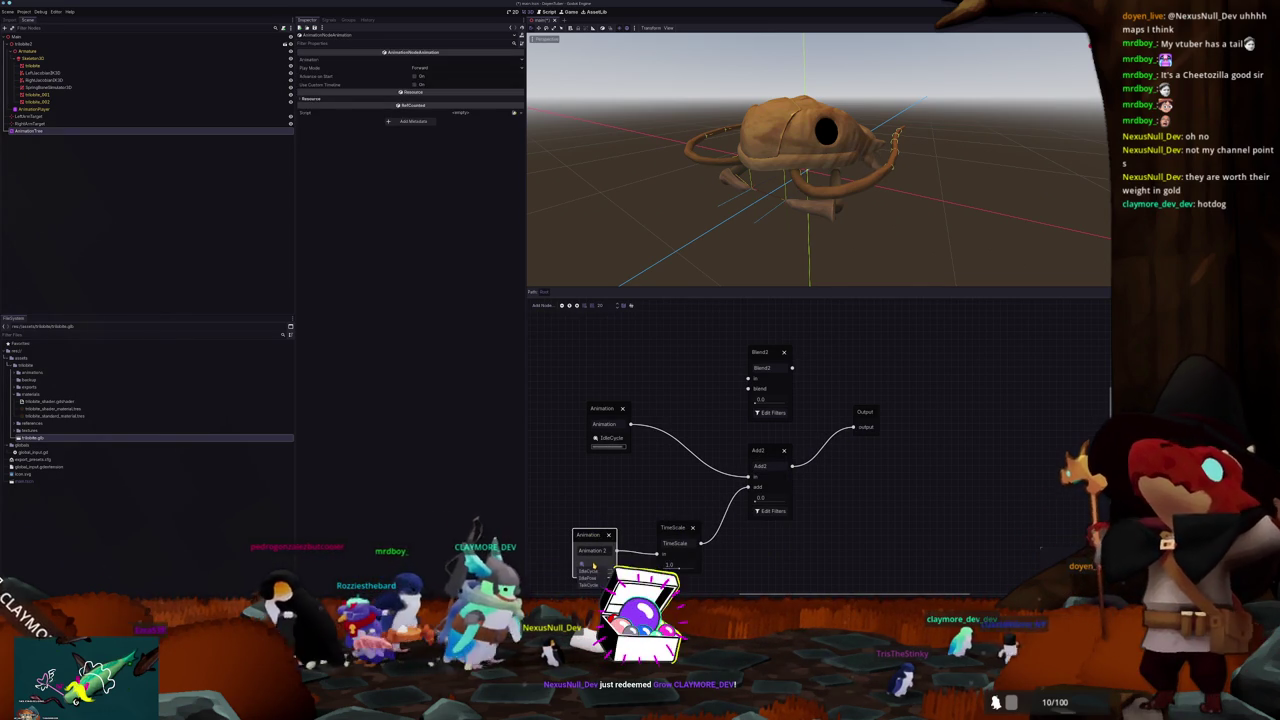
pyautogui.scroll(1, 685, 410)
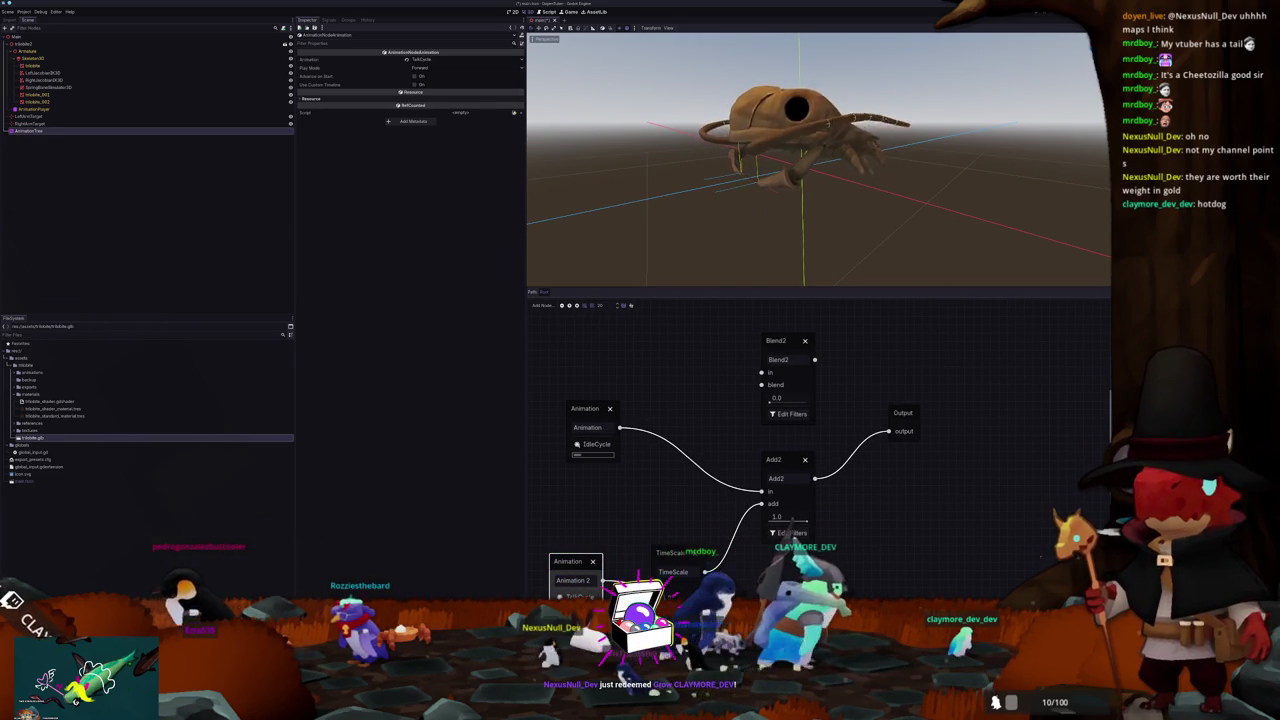
pyautogui.moveTo(655, 237)
pyautogui.mouseDown()
pyautogui.moveTo(697, 217)
pyautogui.moveTo(712, 230)
pyautogui.moveTo(683, 224)
pyautogui.mouseUp()
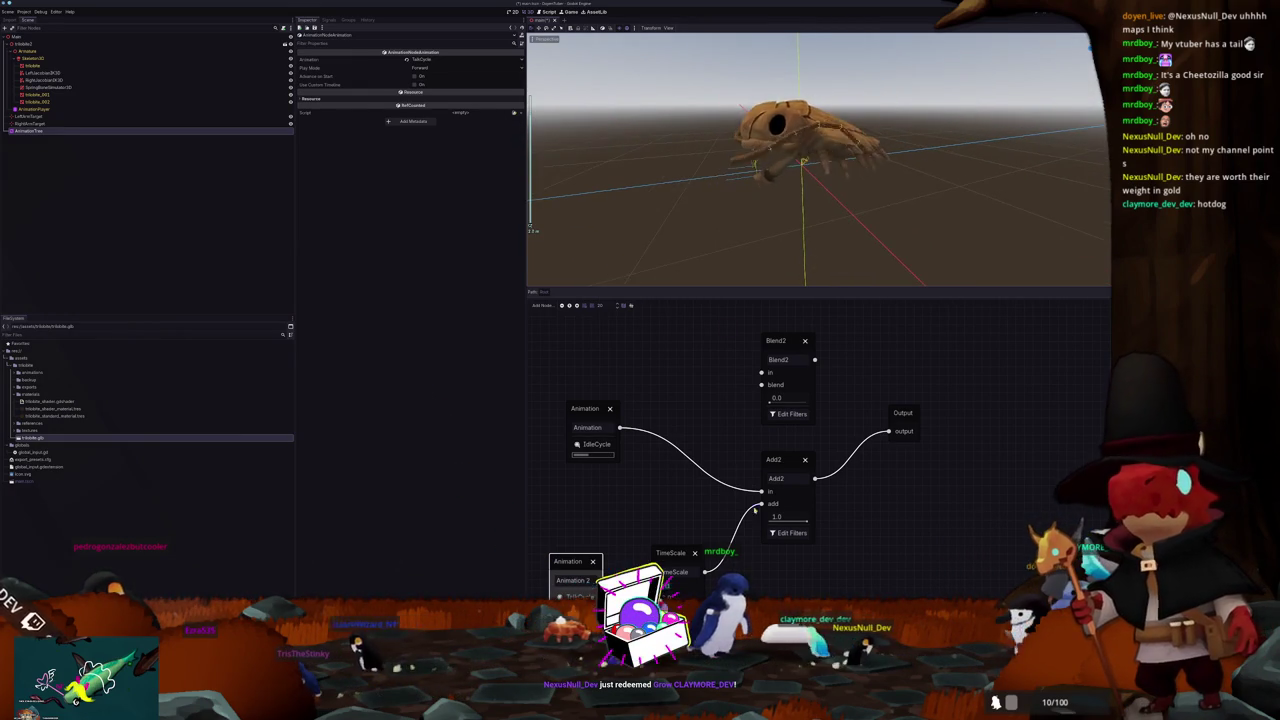
# Step: Filter the Add2 node's tracks to the Head and Chest bones
pyautogui.click(789, 532)
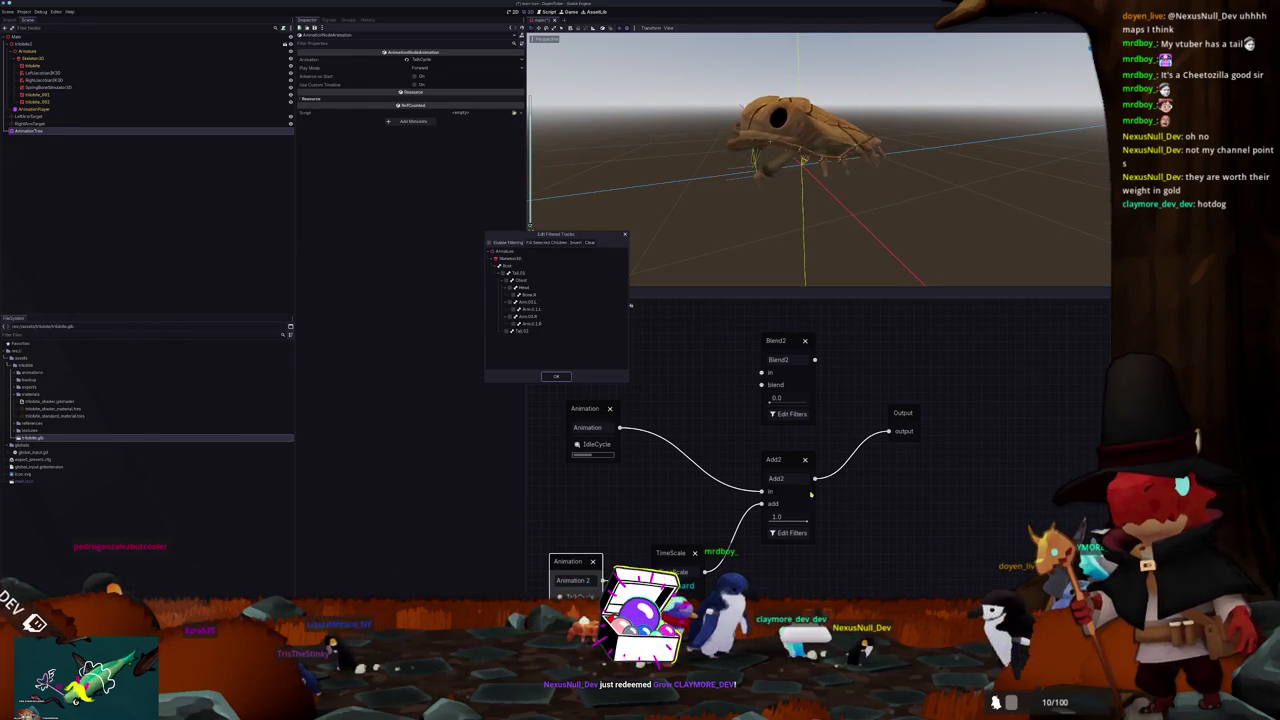
pyautogui.click(509, 287)
pyautogui.click(509, 281)
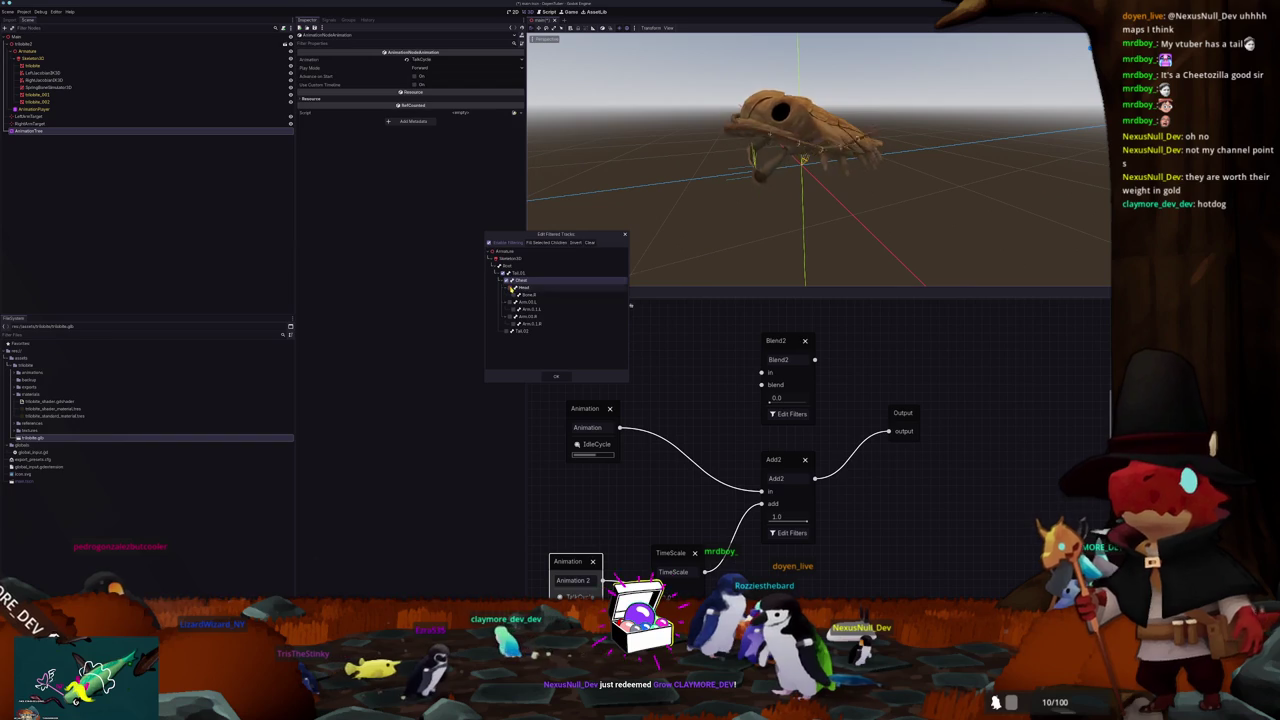
pyautogui.click(548, 378)
# Step: Raise the Add2 add amount to 1.0 while viewing the creature from the right
pyautogui.press('KP_3')
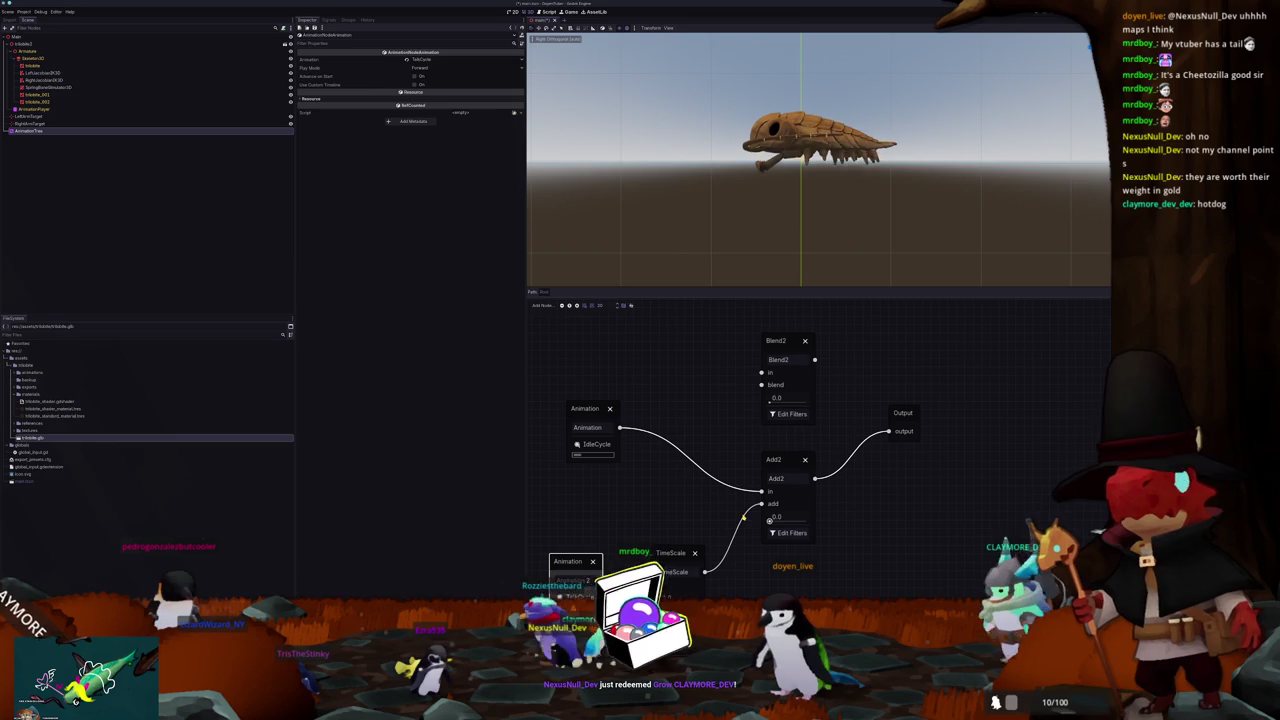
pyautogui.moveTo(769, 520); pyautogui.dragTo(806, 520)
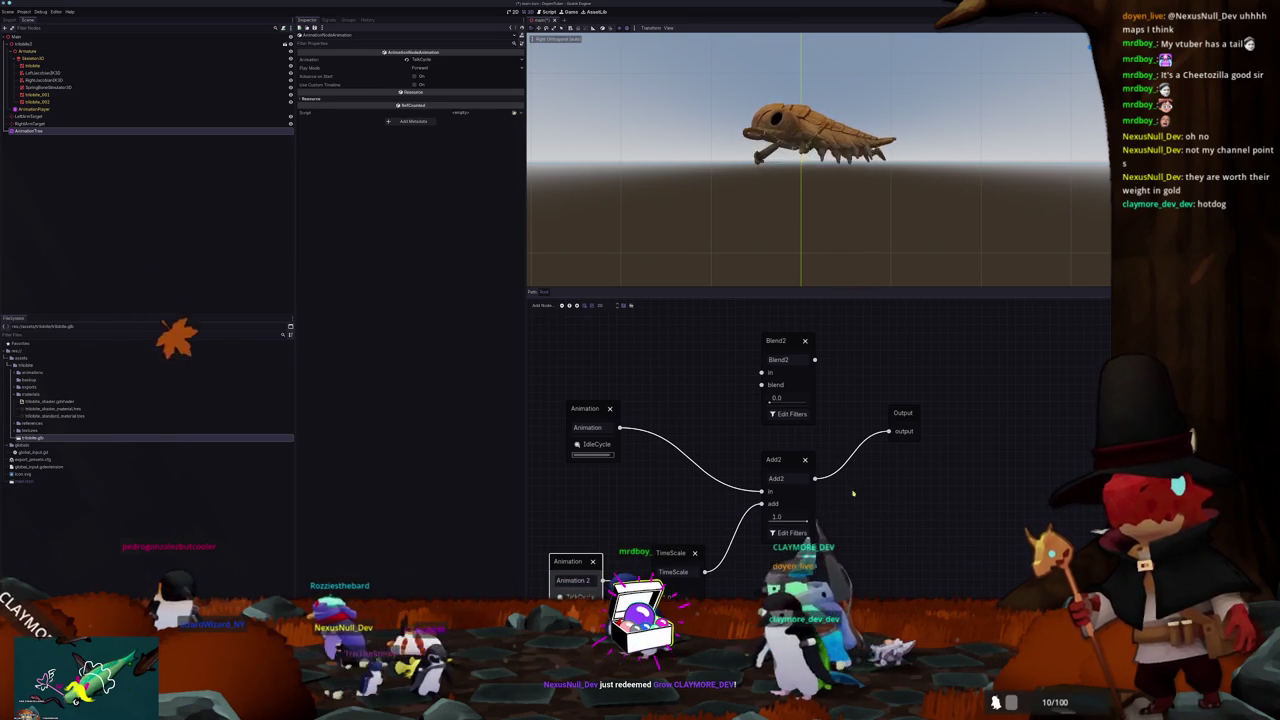
pyautogui.click(33, 65)
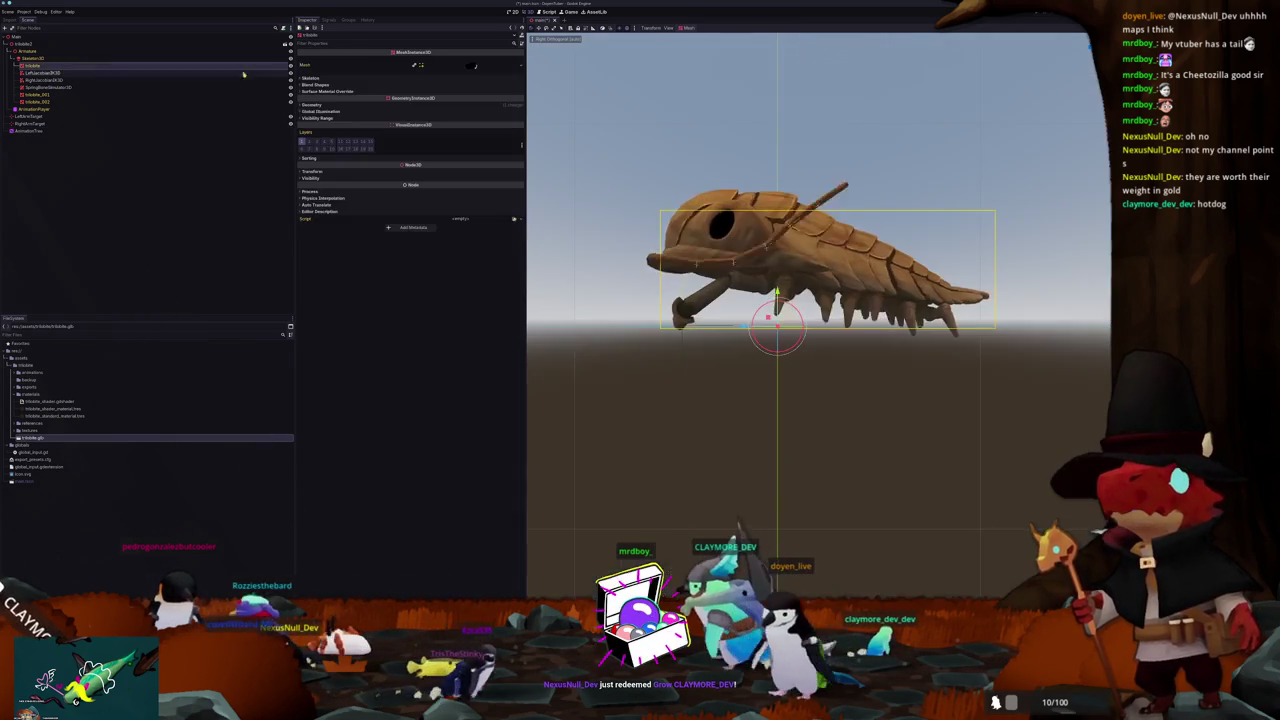
# Step: Show the trilobite mesh's eye blend shapes, then select Add2 in the AnimationTree graph
pyautogui.click(381, 85)
pyautogui.moveTo(538, 103); pyautogui.dragTo(703, 247)
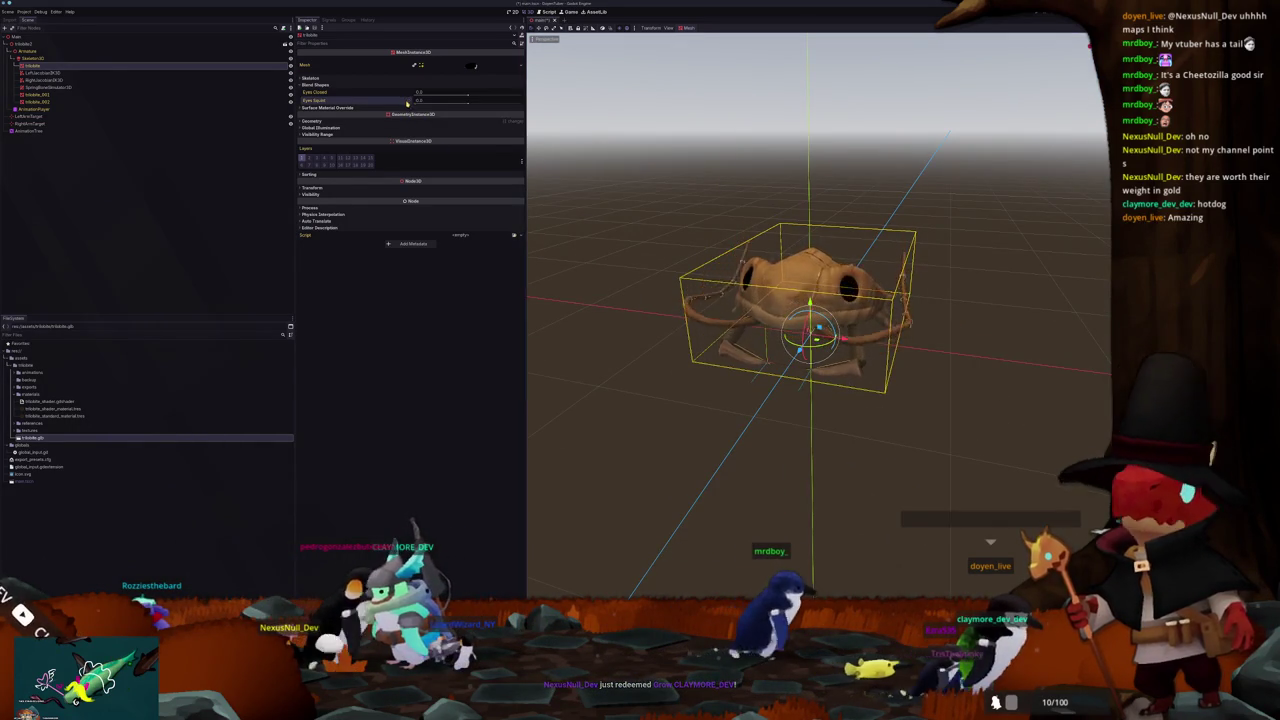
pyautogui.click(40, 131)
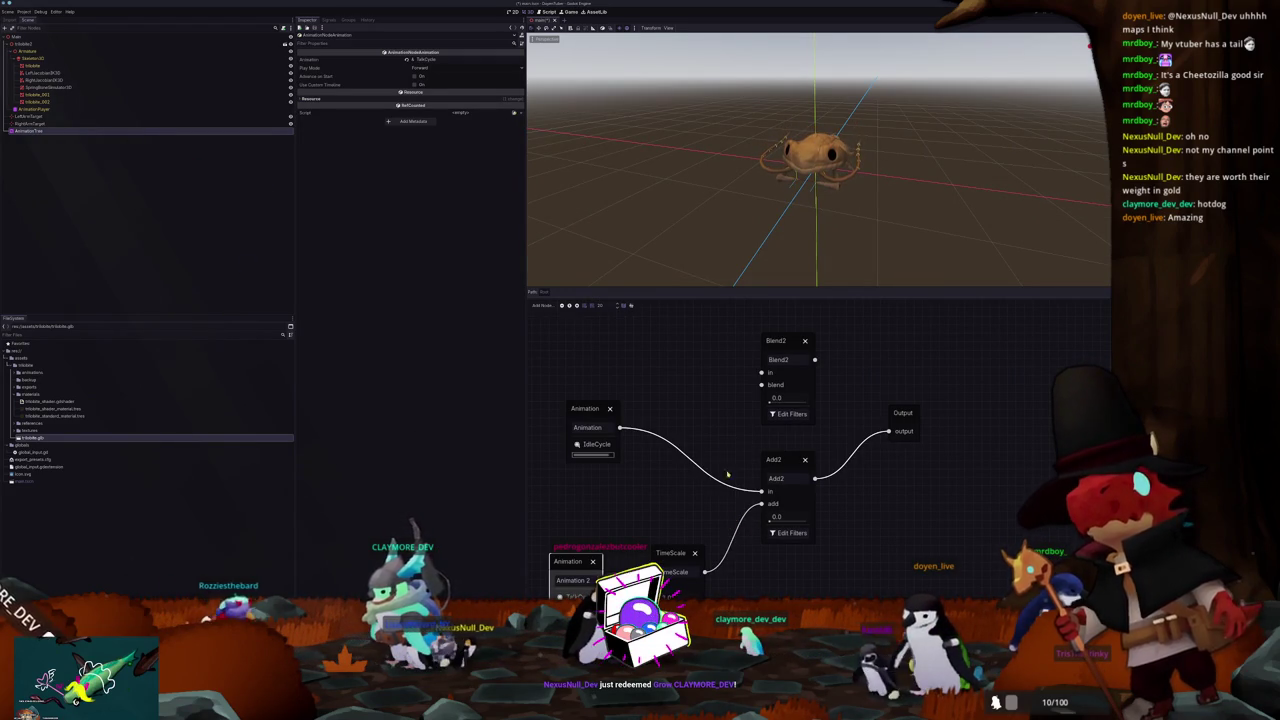
pyautogui.click(790, 472)
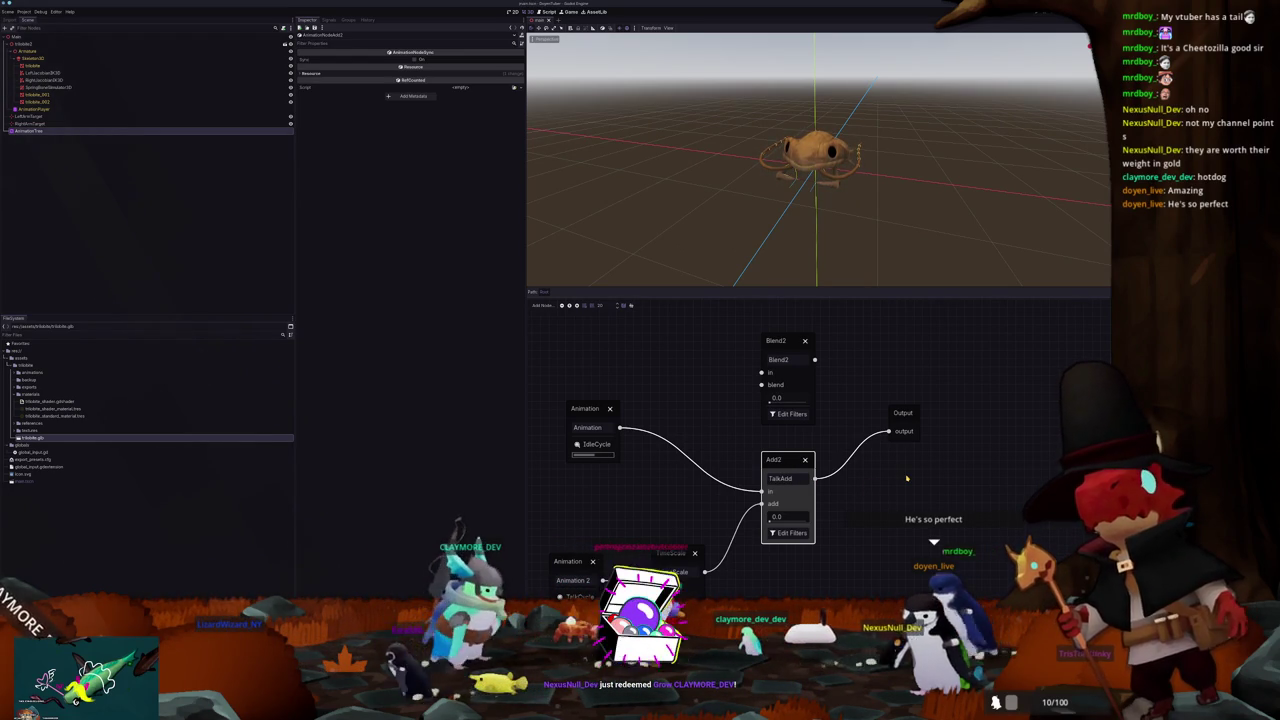
# Step: Delete Blend2, move Add2 toward Output, and close the graph to select the AnimationPlayer
pyautogui.click(804, 342)
pyautogui.moveTo(784, 459); pyautogui.dragTo(843, 417)
pyautogui.scroll(-1, 724, 468)
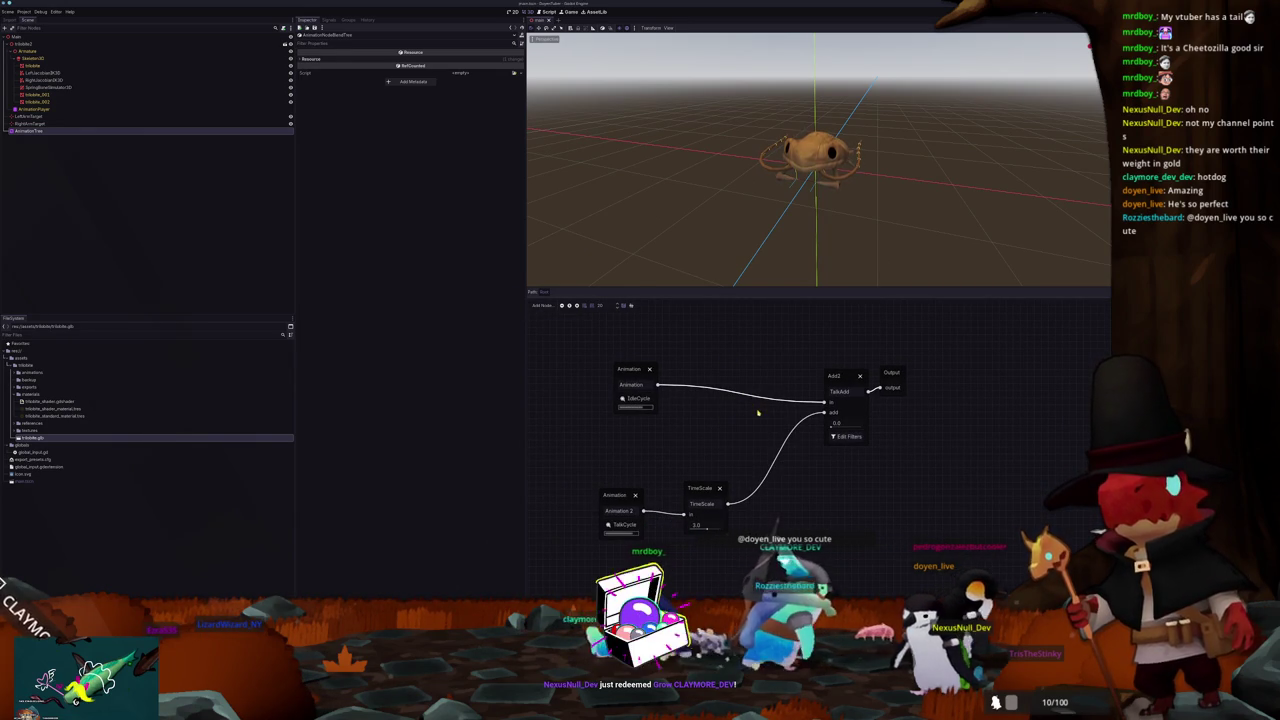
pyautogui.scroll(5, 831, 206)
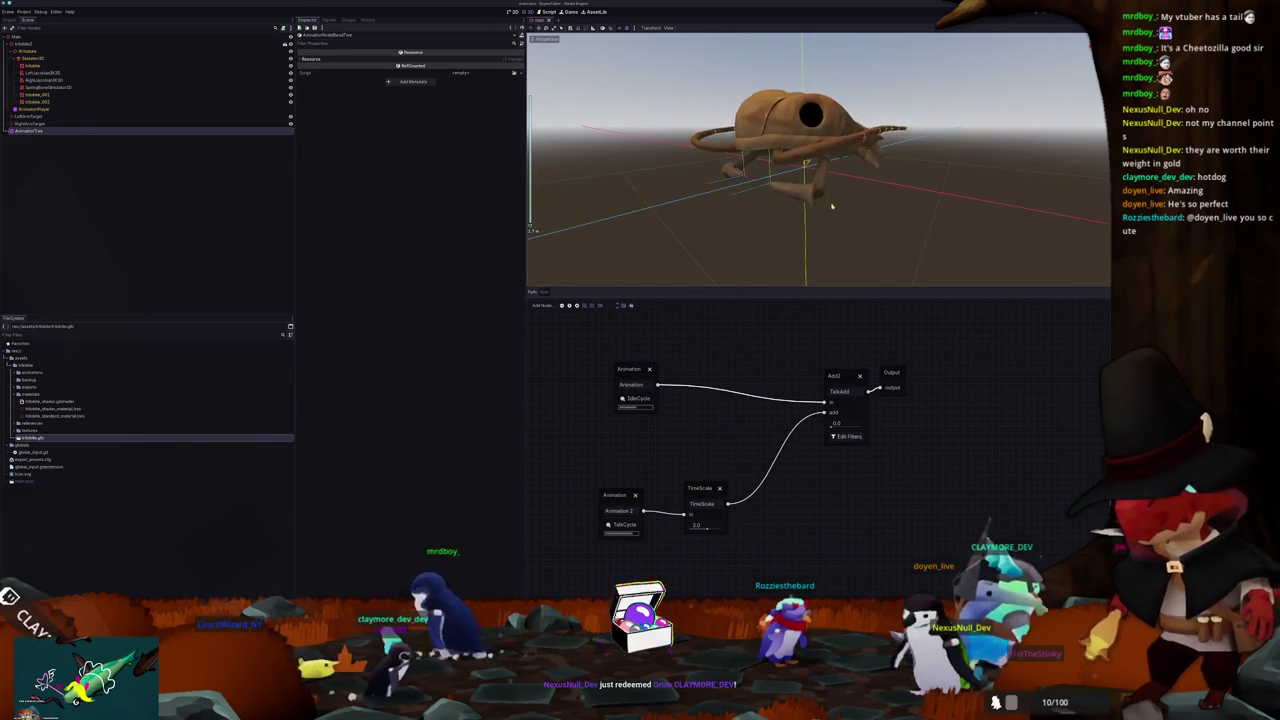
pyautogui.scroll(3, 831, 206)
pyautogui.scroll(-5, 835, 209)
pyautogui.scroll(2, 838, 212)
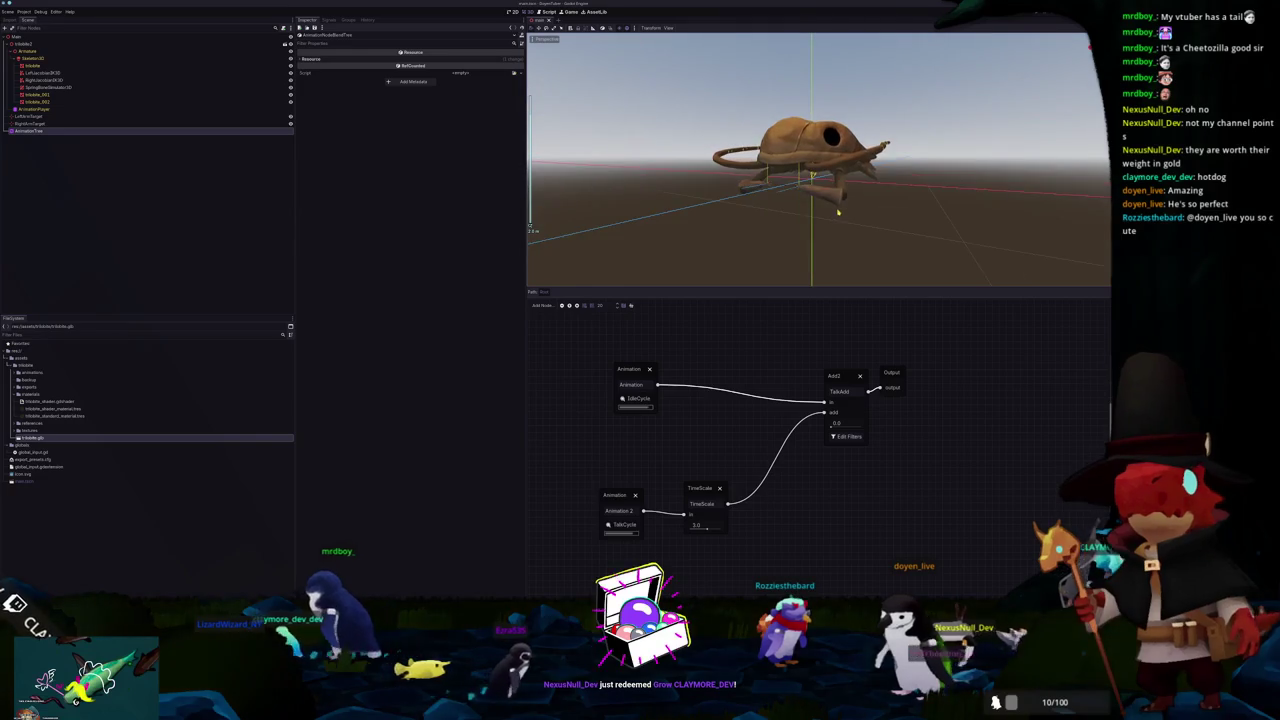
pyautogui.scroll(2, 838, 212)
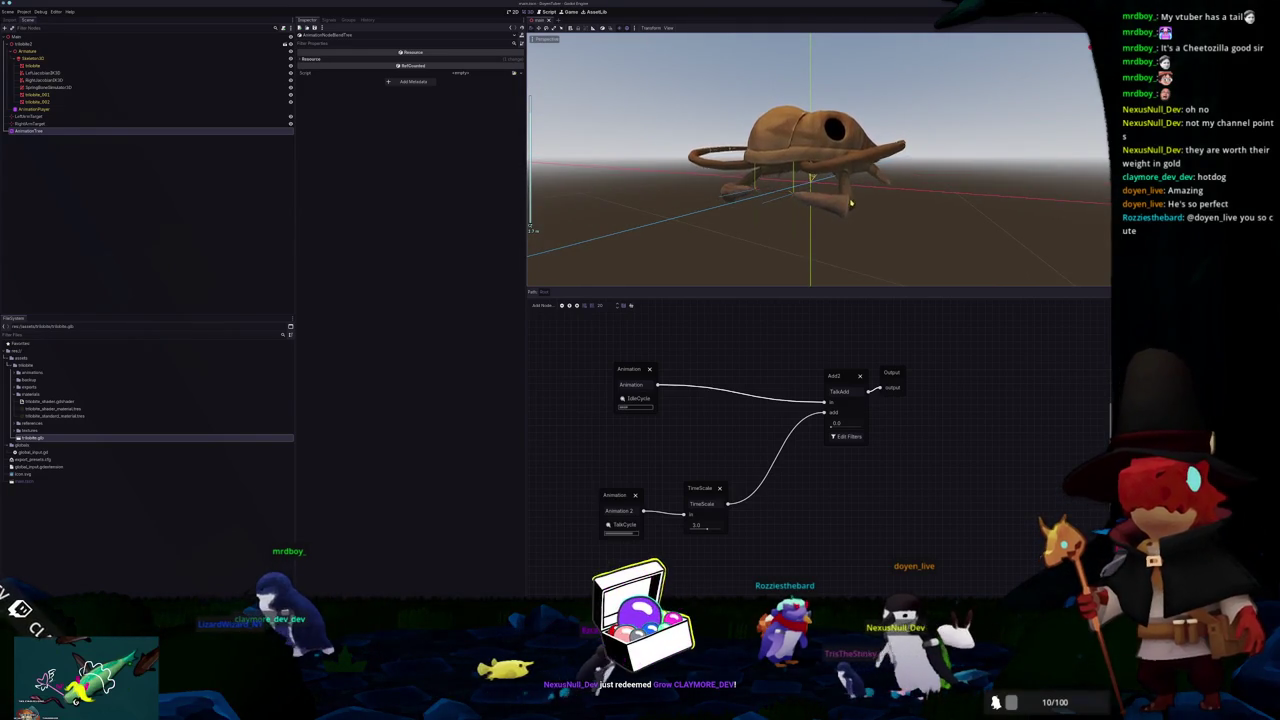
pyautogui.click(850, 204)
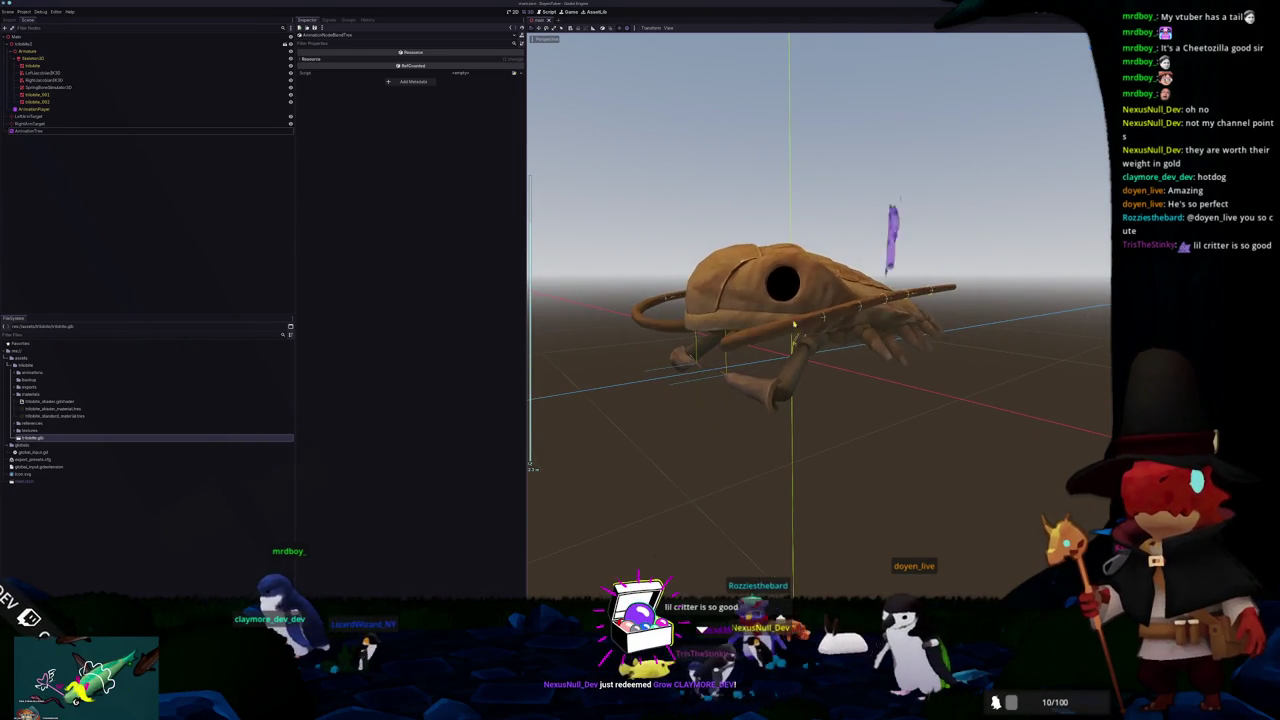
pyautogui.click(40, 108)
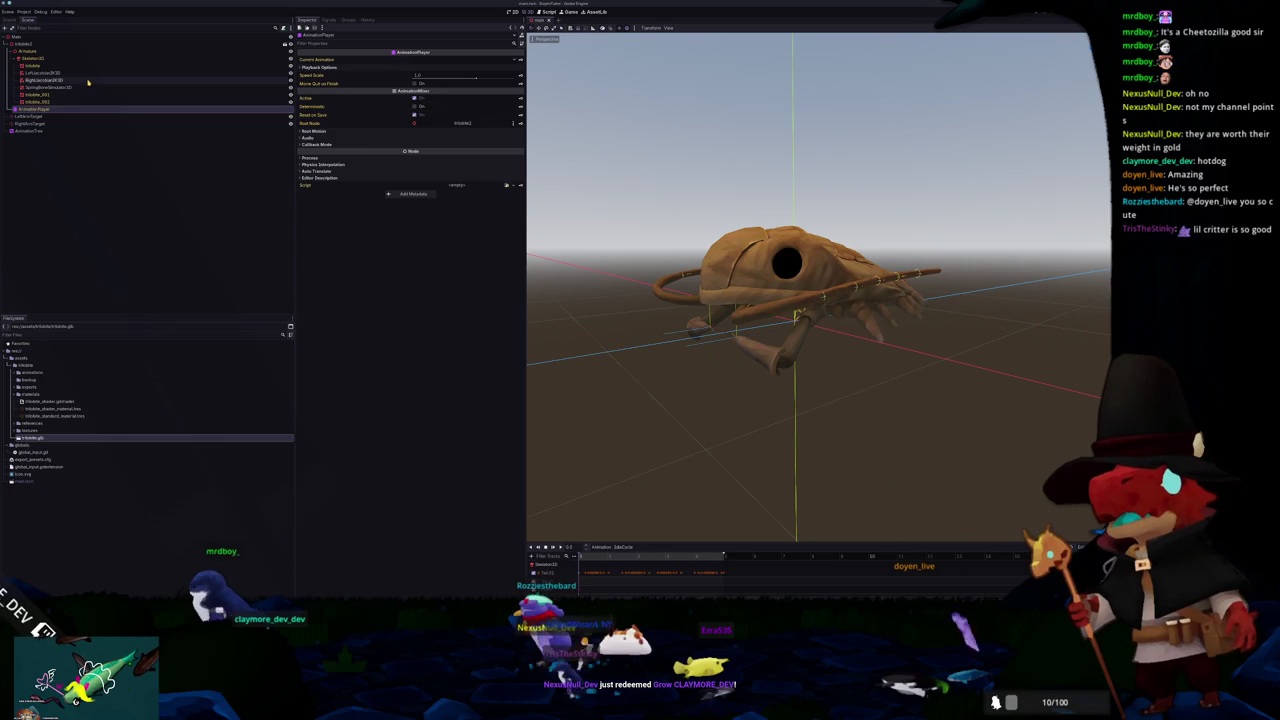
# Step: Inspect the spring bone simulator, then change a joint's rotation axis in the left arm IK
pyautogui.click(110, 87)
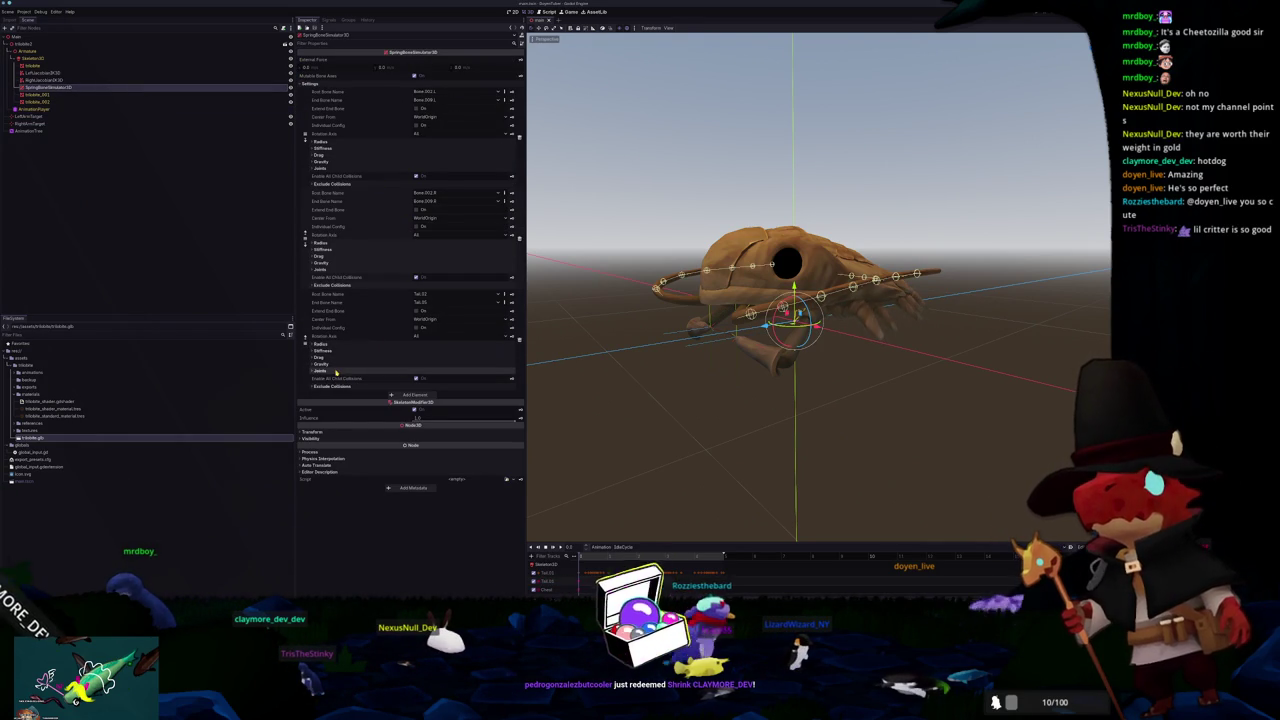
pyautogui.moveTo(640, 300); pyautogui.dragTo(552, 269)
pyautogui.click(100, 73)
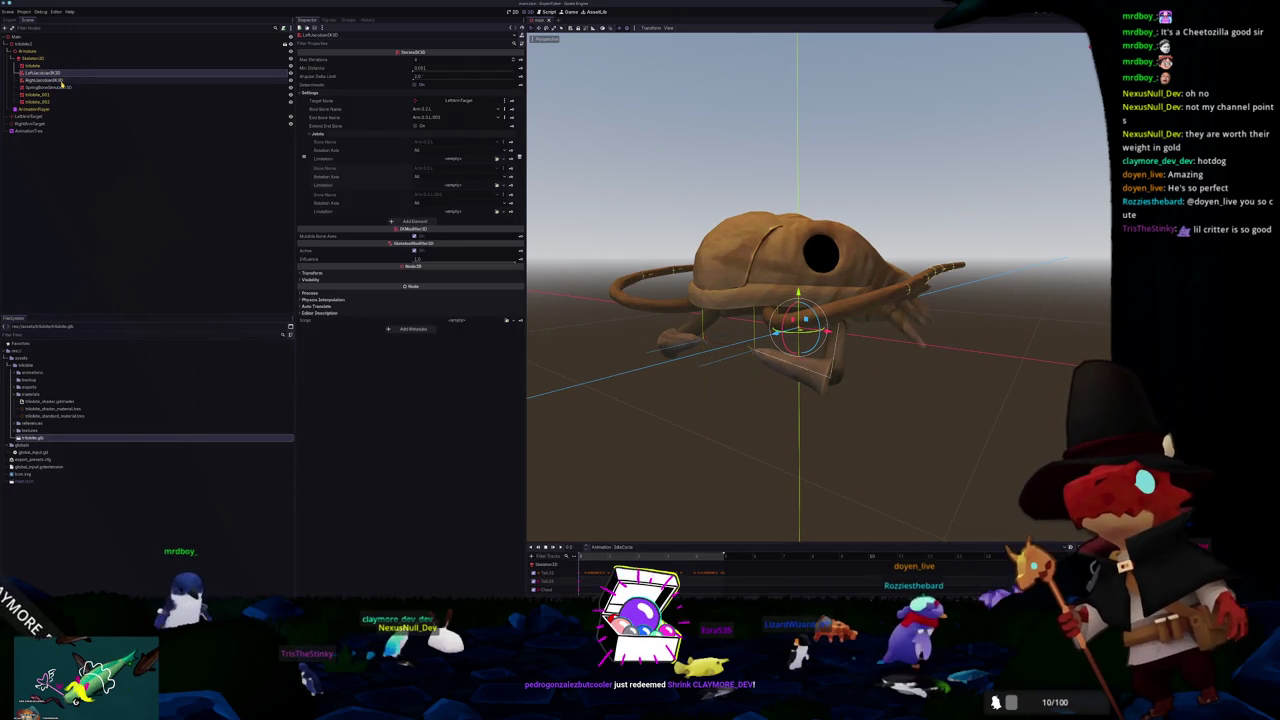
pyautogui.click(88, 80)
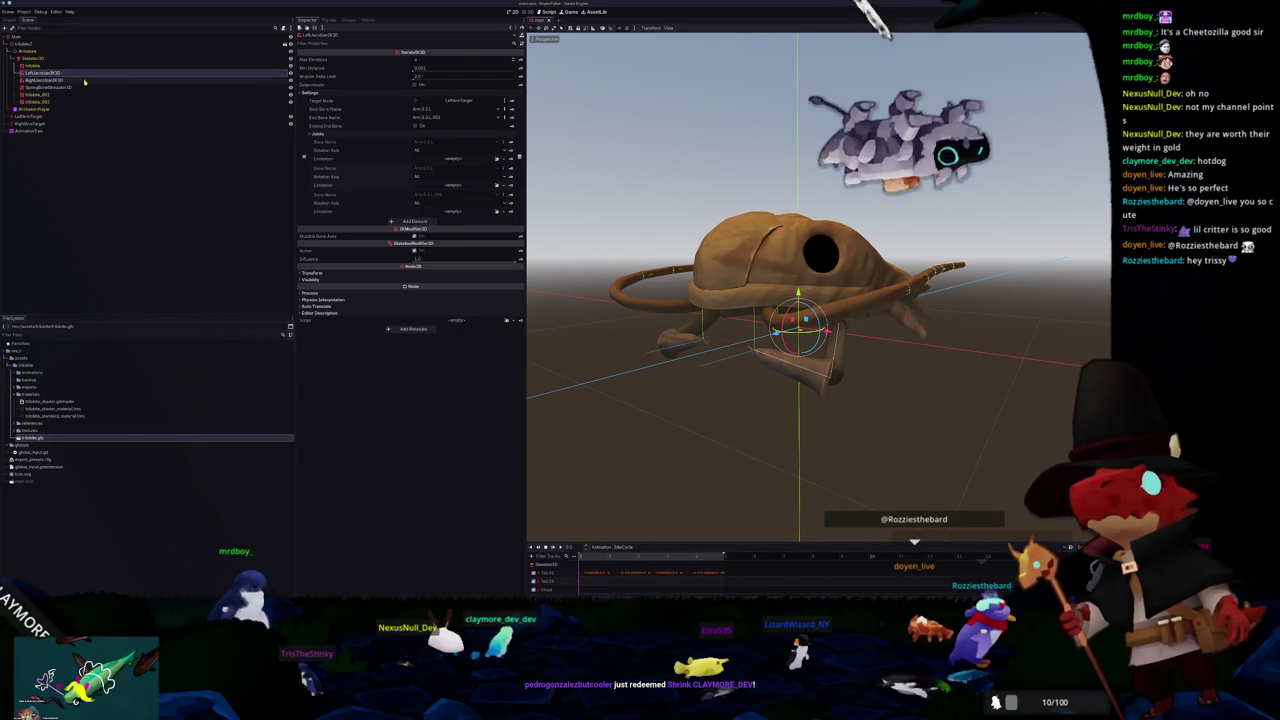
pyautogui.click(88, 73)
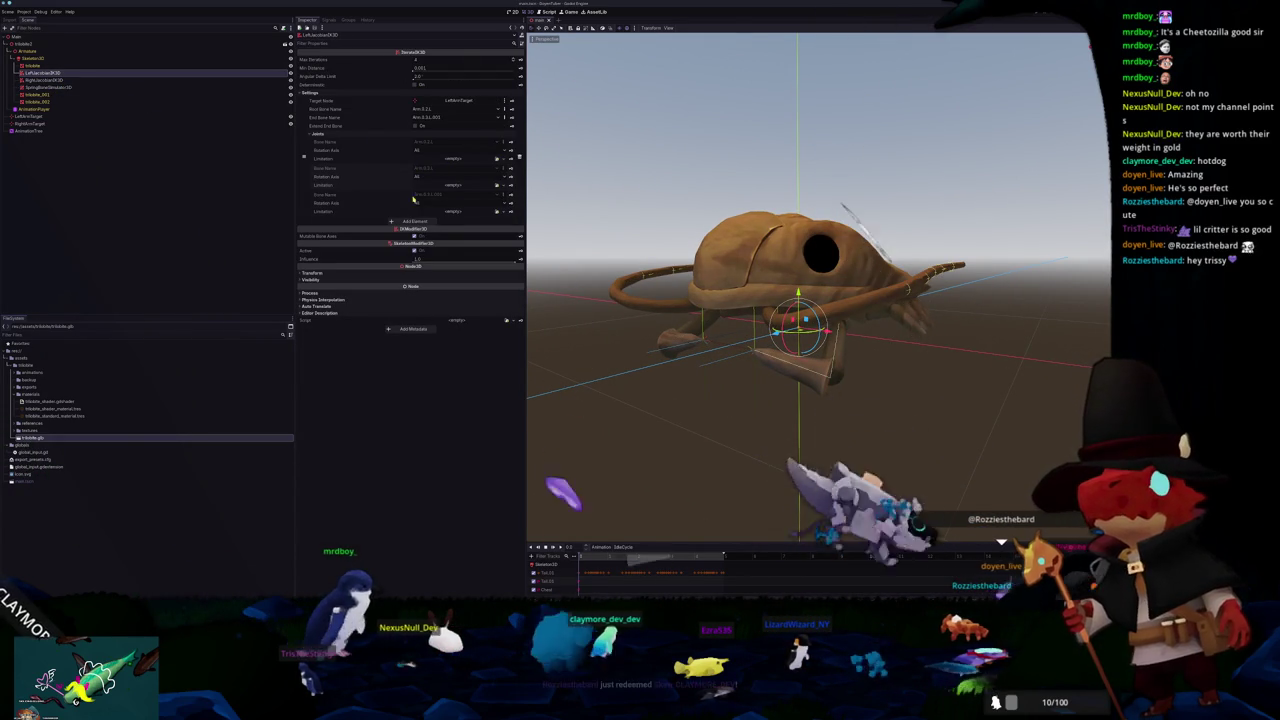
pyautogui.click(428, 150)
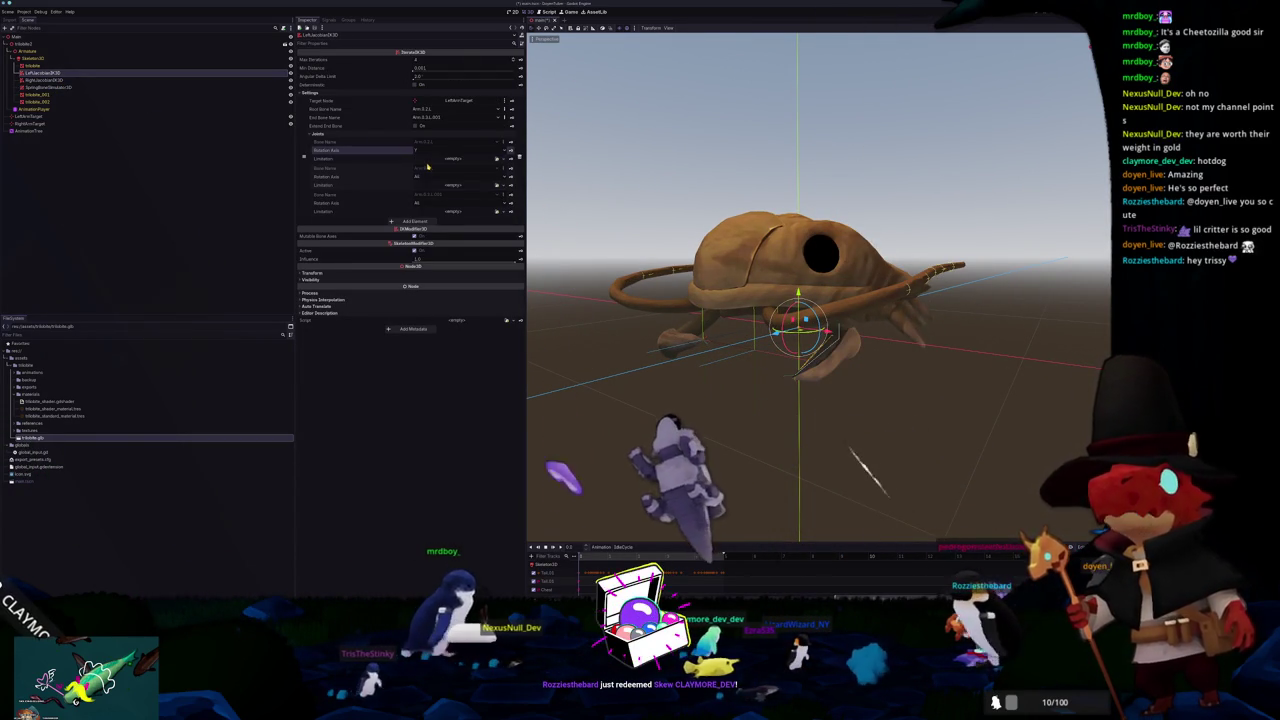
pyautogui.click(420, 164)
pyautogui.moveTo(683, 211); pyautogui.dragTo(640, 222)
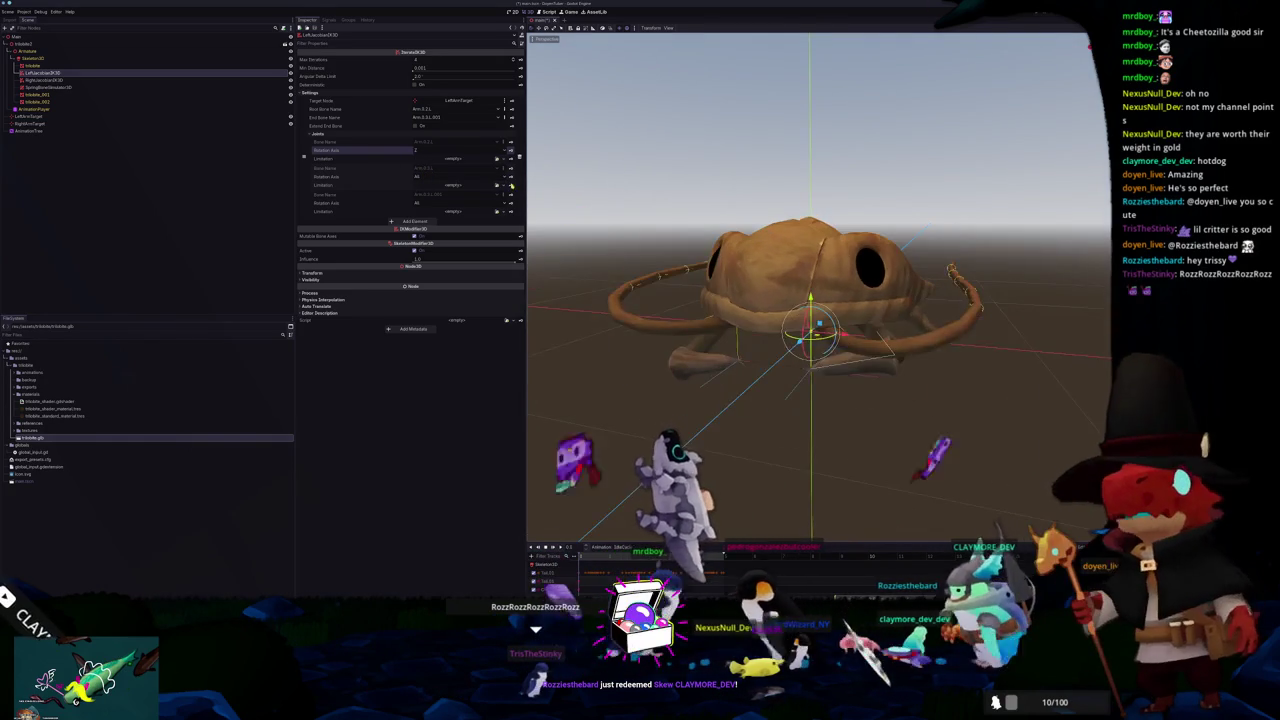
# Step: Check the right arm IK from a side view and return to the AnimationTree graph
pyautogui.click(97, 80)
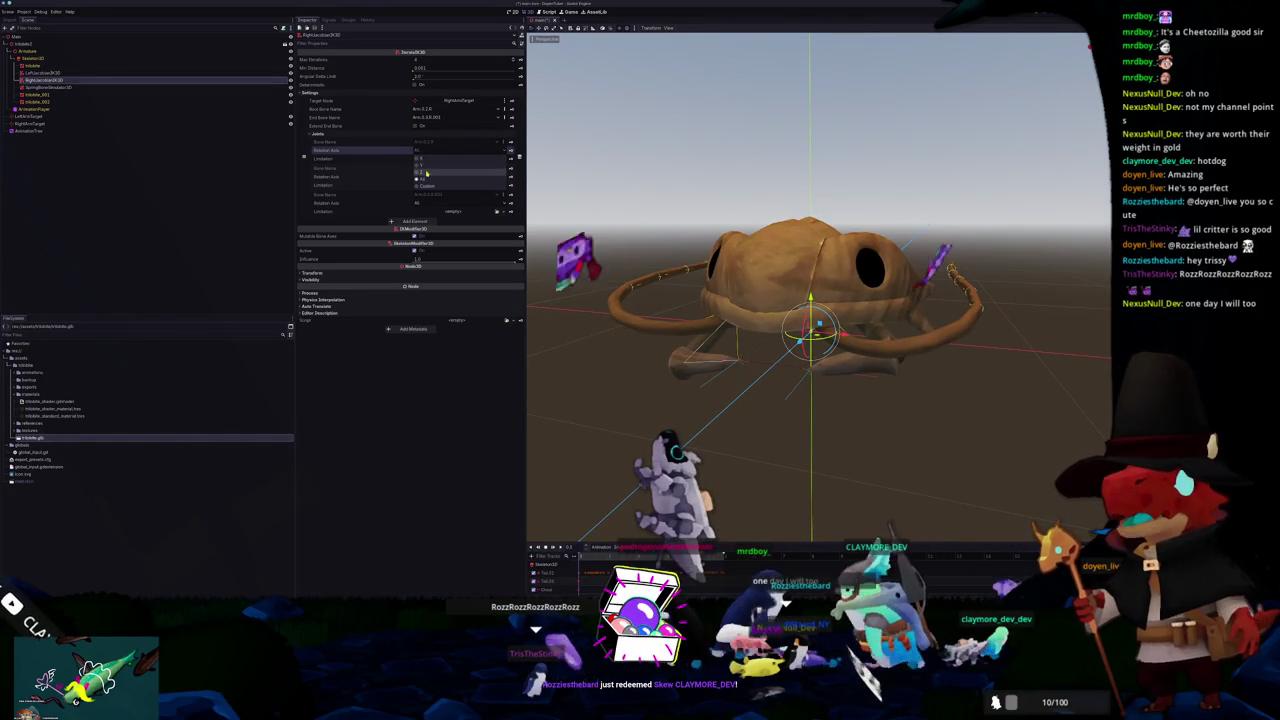
pyautogui.moveTo(580, 470)
pyautogui.mouseDown()
pyautogui.moveTo(570, 445)
pyautogui.moveTo(612, 440)
pyautogui.moveTo(533, 421)
pyautogui.mouseUp()
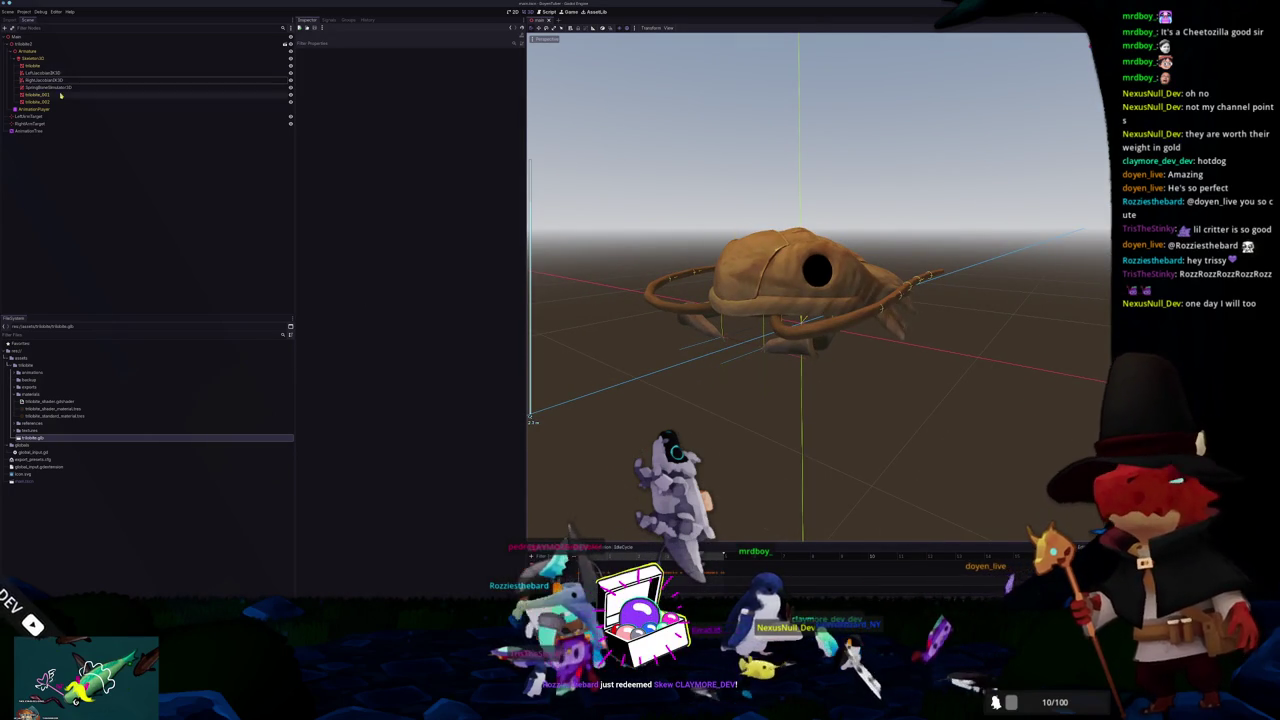
pyautogui.click(60, 130)
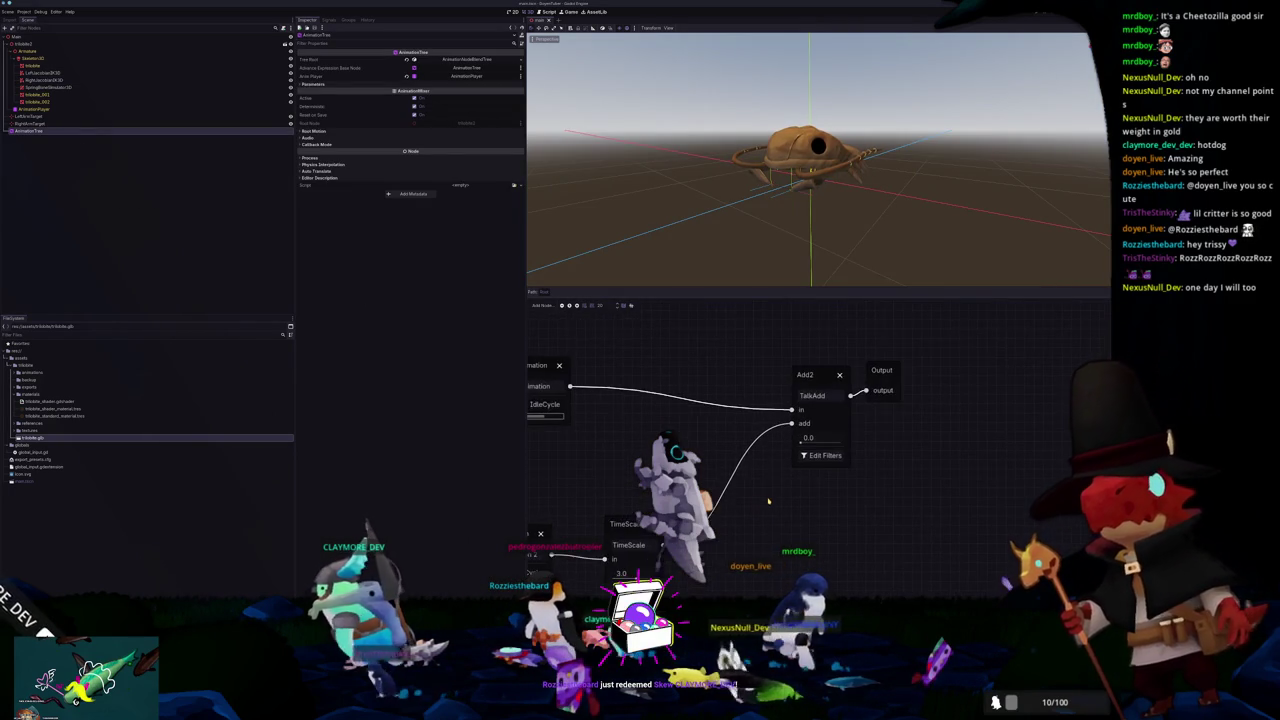
# Step: Preview TalkAdd's add amount up to 0.79, then select the left and right arm target markers
pyautogui.scroll(1, 784, 466)
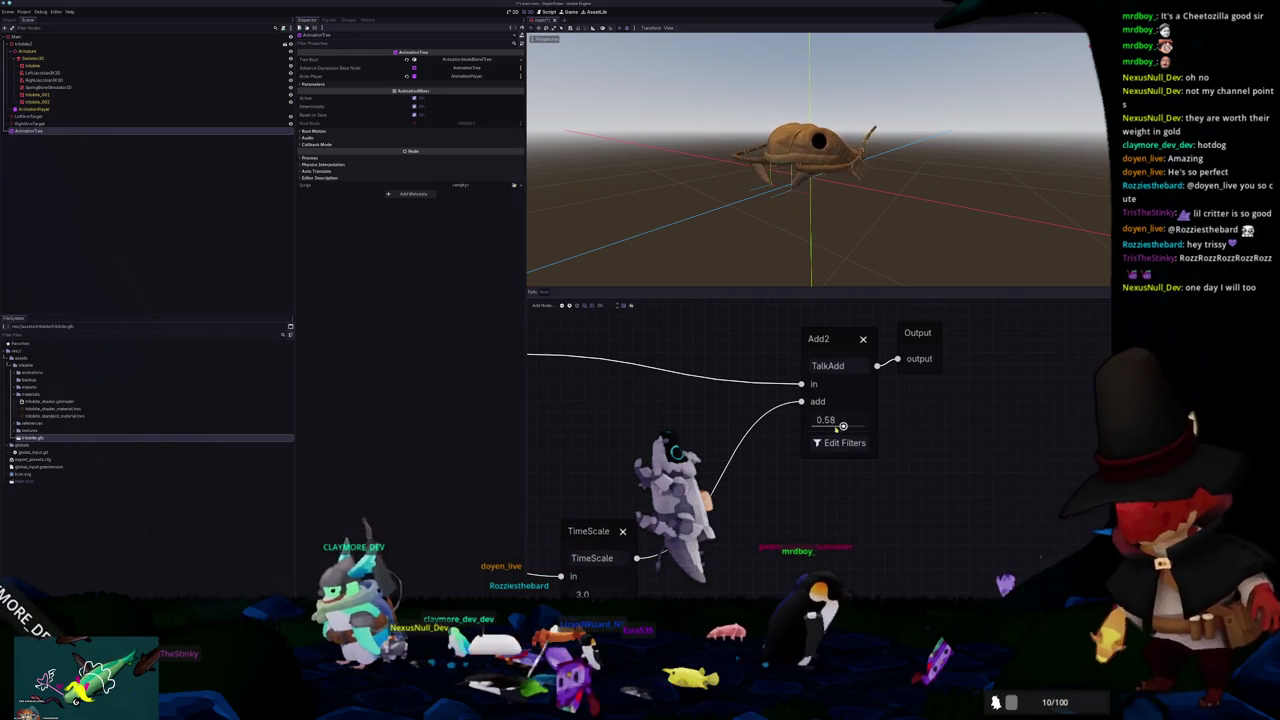
pyautogui.moveTo(825, 428); pyautogui.dragTo(866, 426)
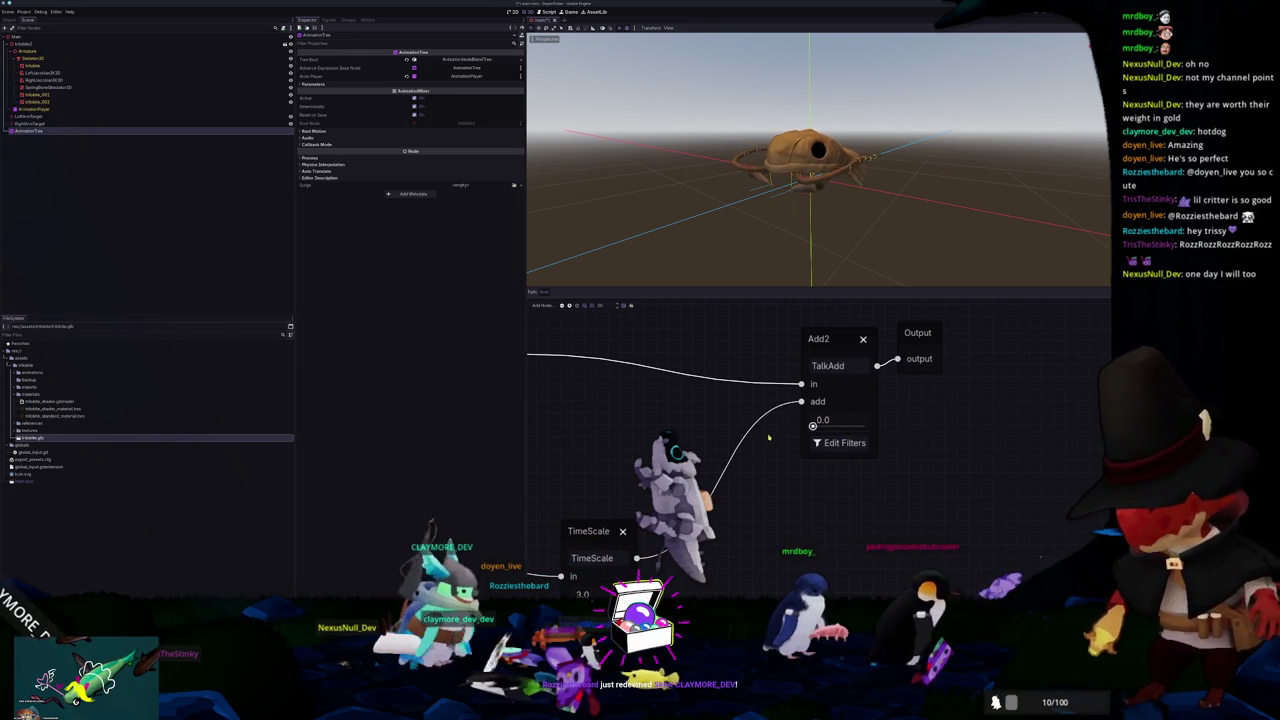
pyautogui.click(779, 204)
pyautogui.scroll(3, 790, 250)
pyautogui.click(39, 117)
pyautogui.click(48, 124)
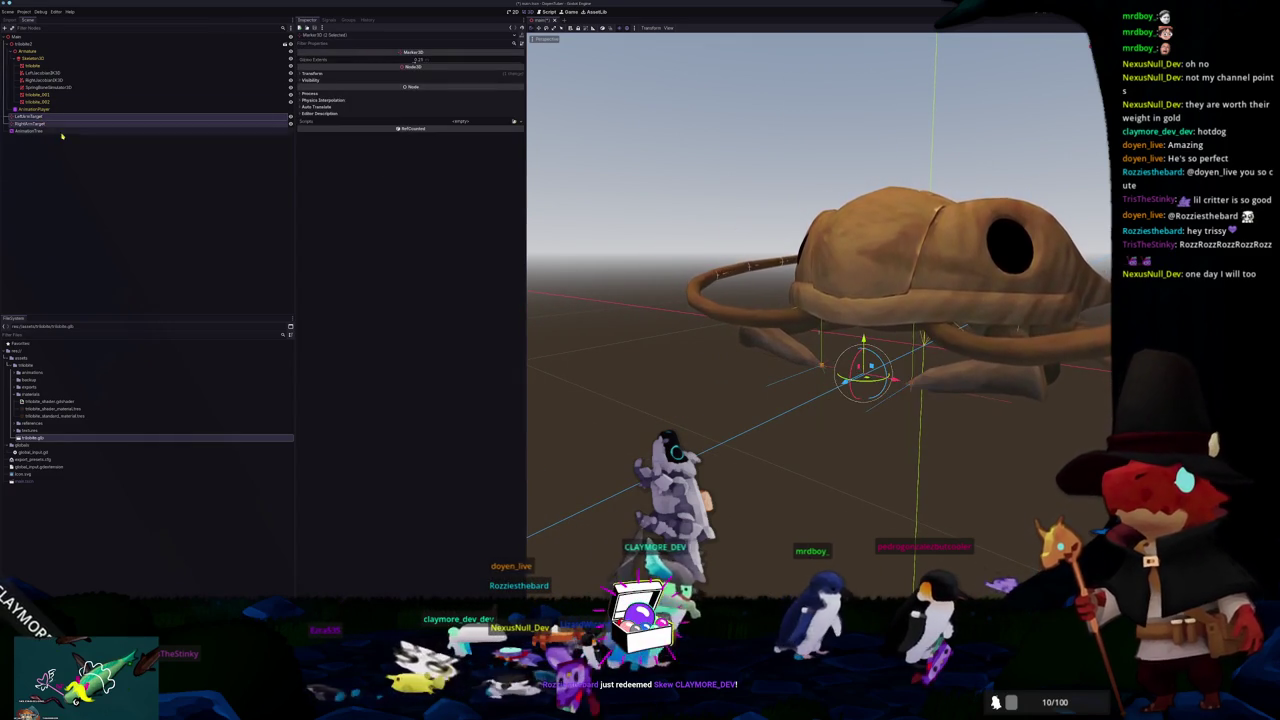
pyautogui.press('f')
pyautogui.press('KP_7')
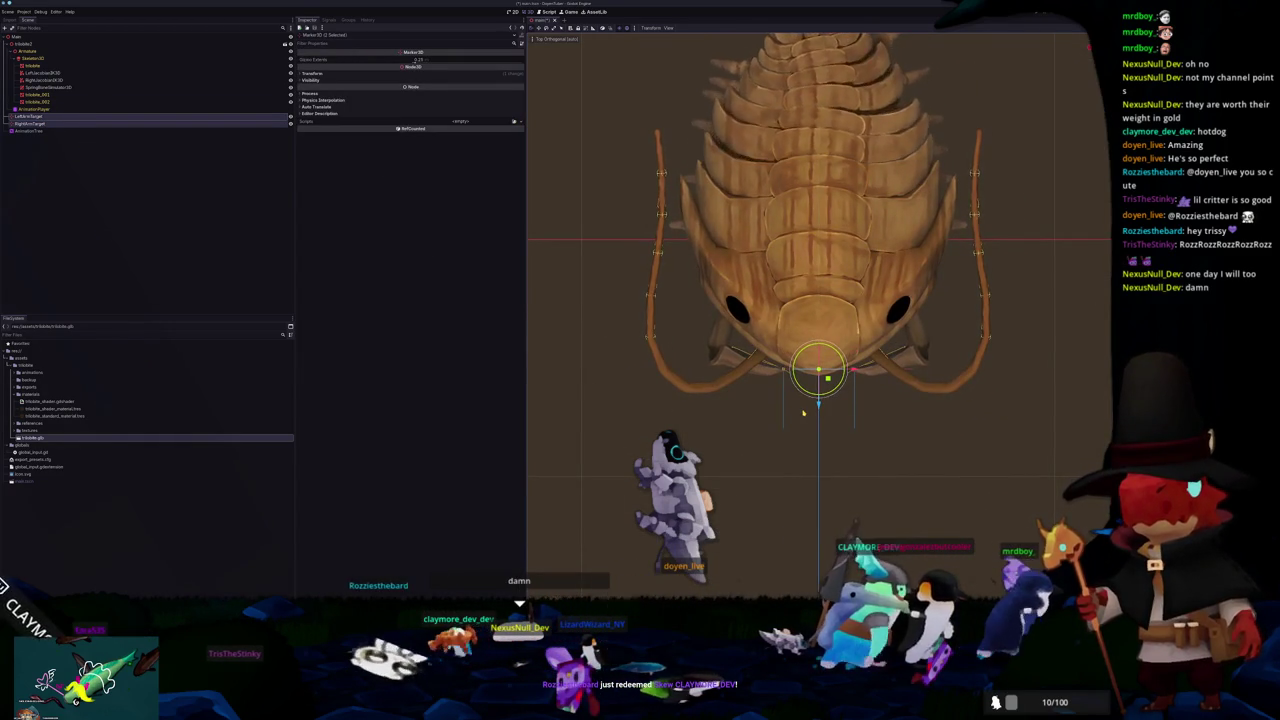
pyautogui.press('KP_1')
pyautogui.scroll(4, 803, 412)
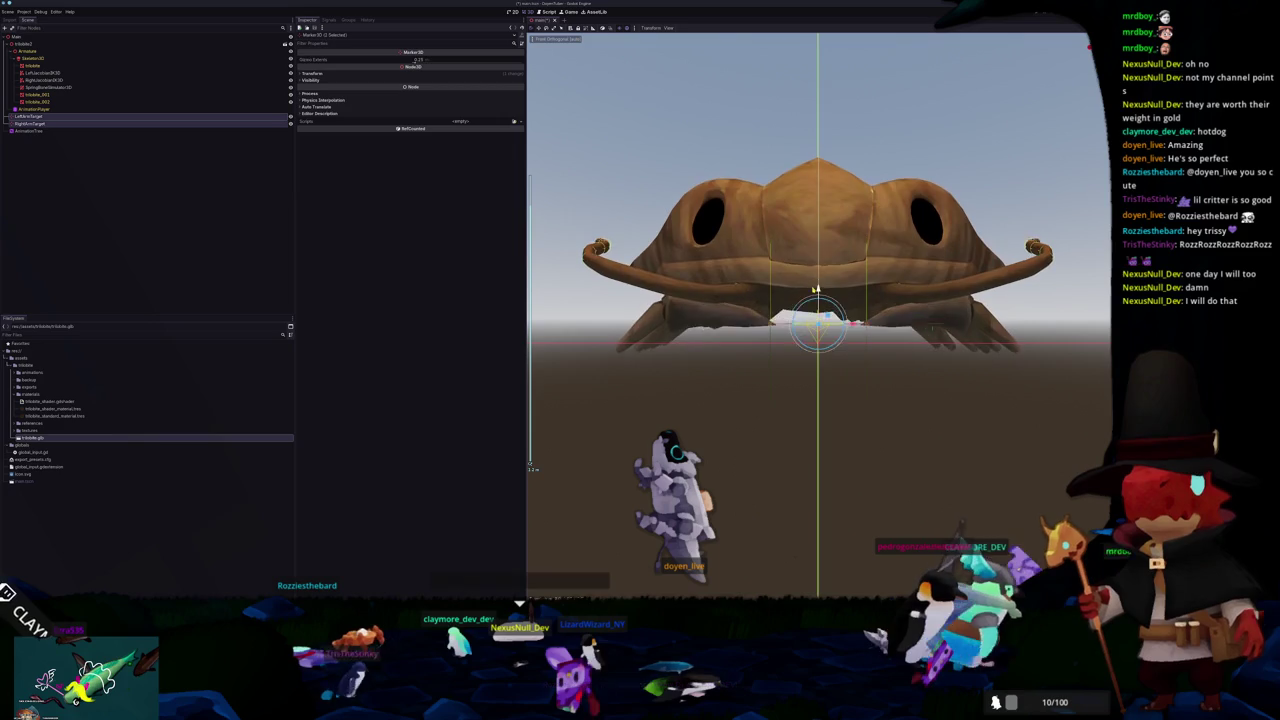
pyautogui.press('KP_8')
pyautogui.press('KP_8')
pyautogui.press('KP_4')
pyautogui.press('KP_4')
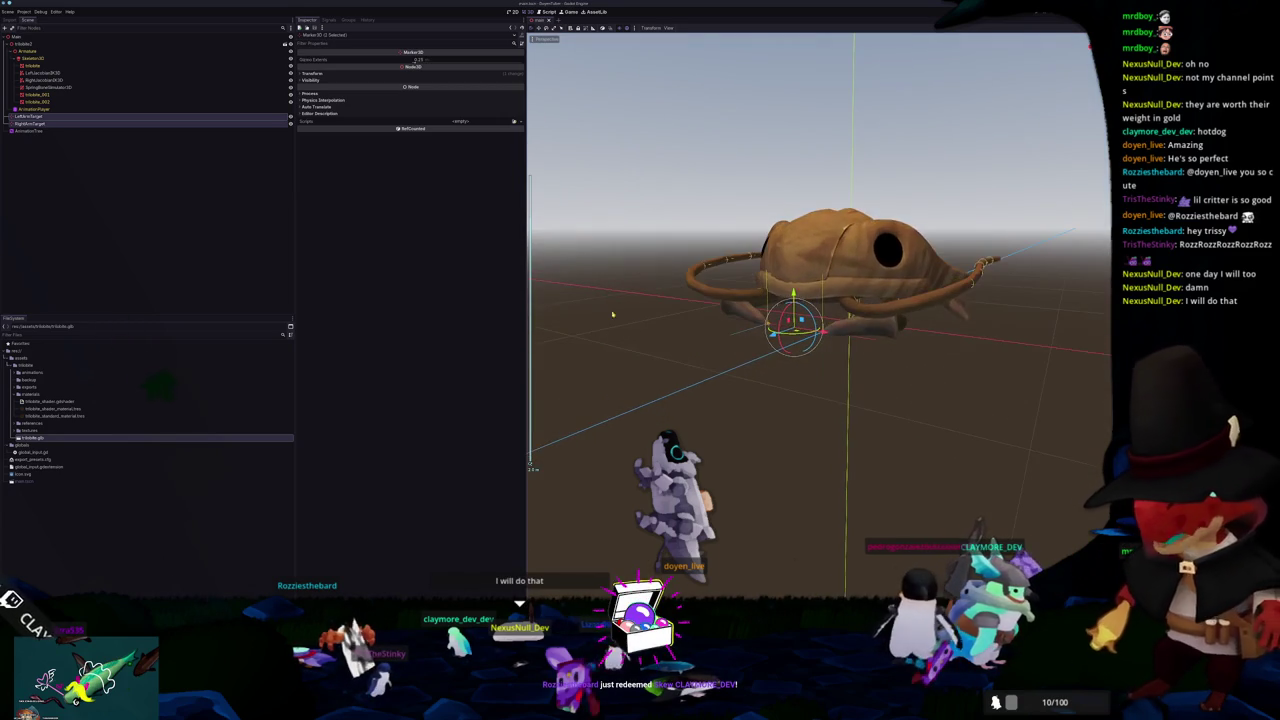
pyautogui.click(30, 131)
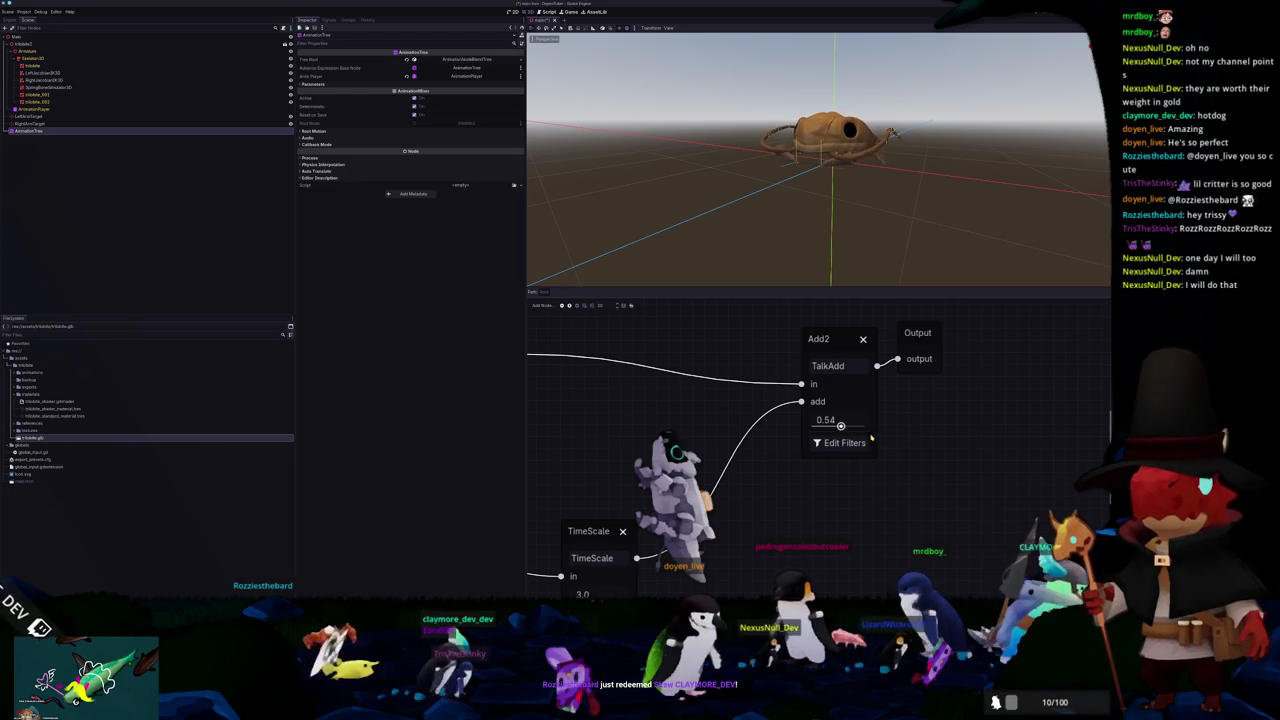
pyautogui.moveTo(809, 233)
pyautogui.mouseDown()
pyautogui.moveTo(791, 268)
pyautogui.moveTo(786, 240)
pyautogui.moveTo(700, 240)
pyautogui.moveTo(800, 236)
pyautogui.mouseUp()
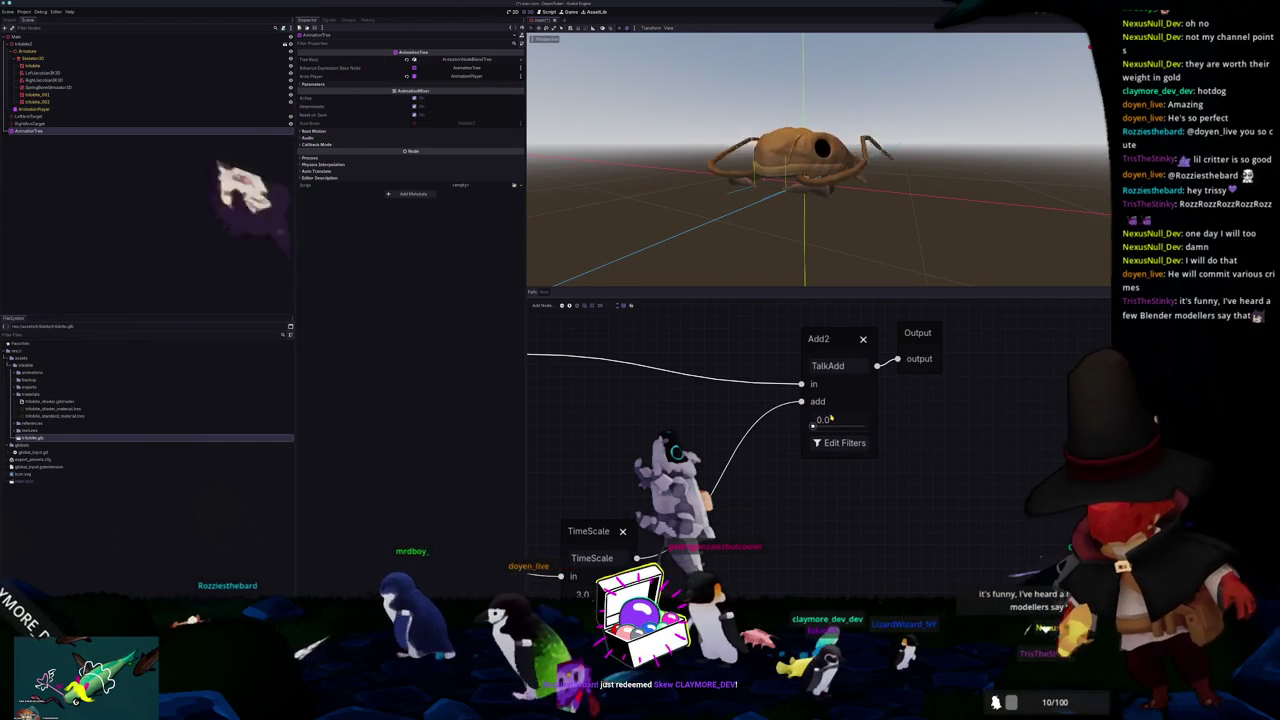
pyautogui.click(769, 337)
pyautogui.scroll(2, 769, 337)
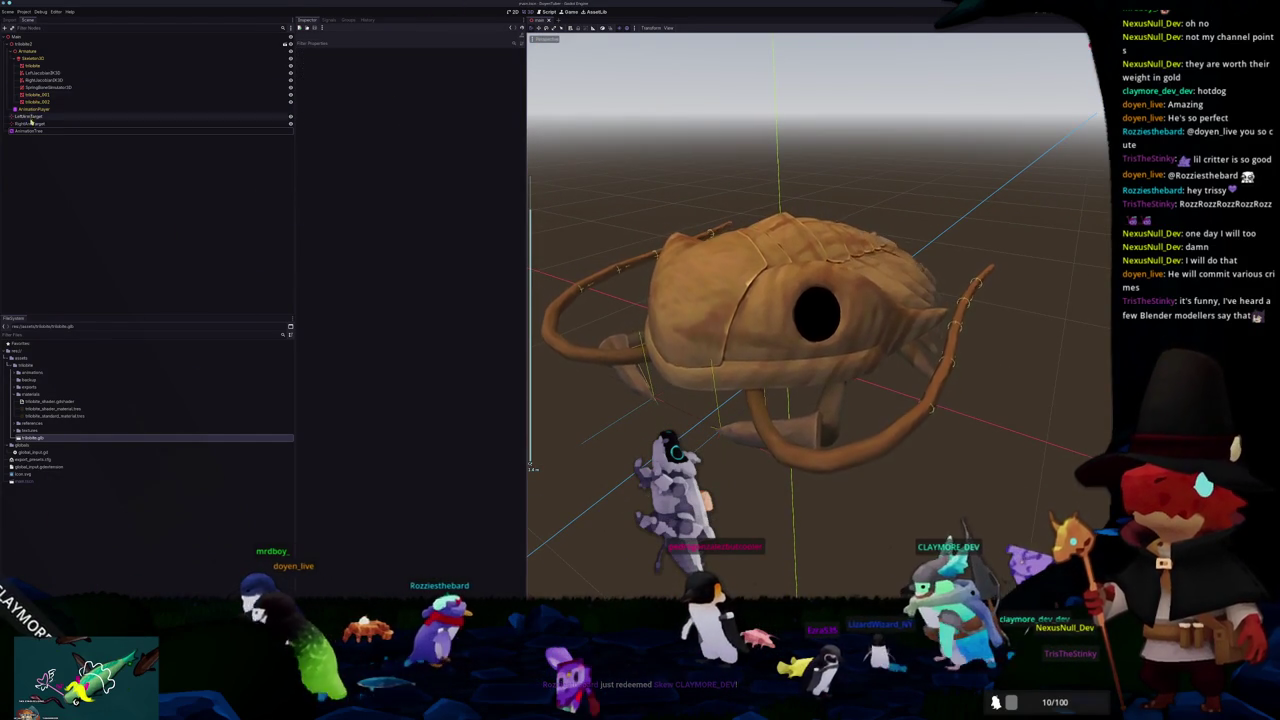
# Step: Expand the left upper arm IK joints and set a new rotation axis for the first joint
pyautogui.click(57, 80)
pyautogui.click(45, 73)
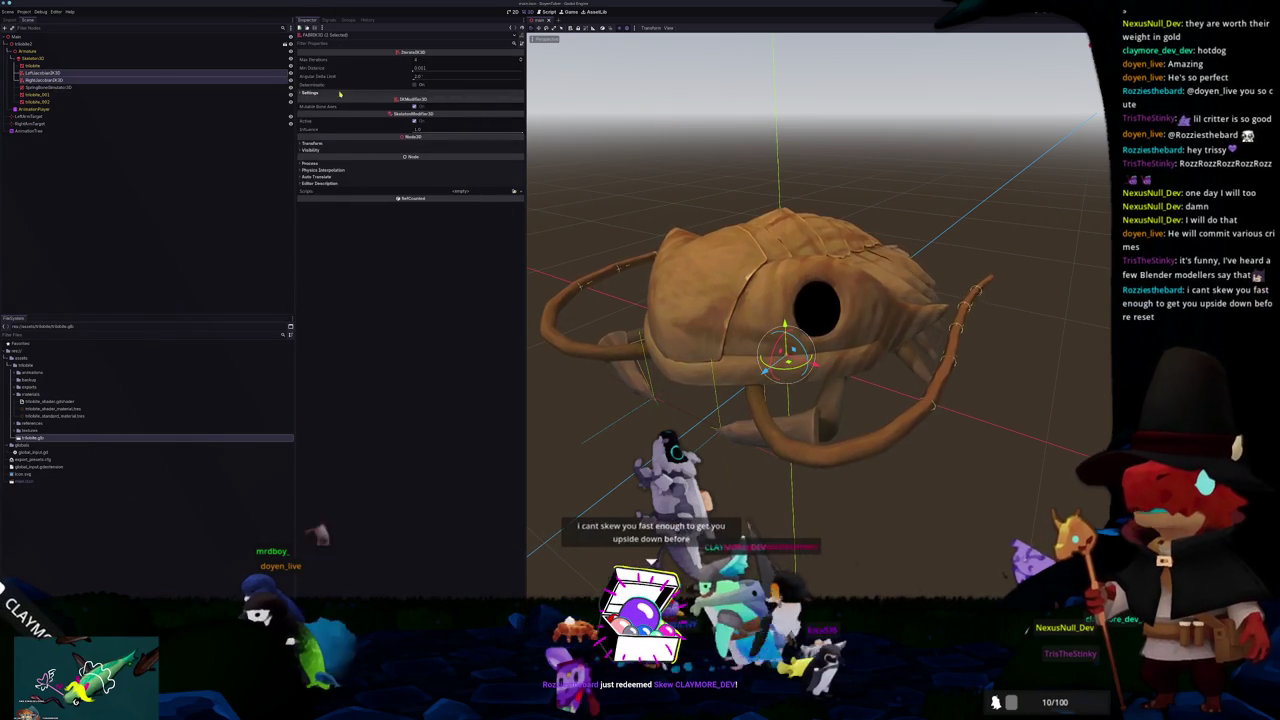
pyautogui.click(395, 92)
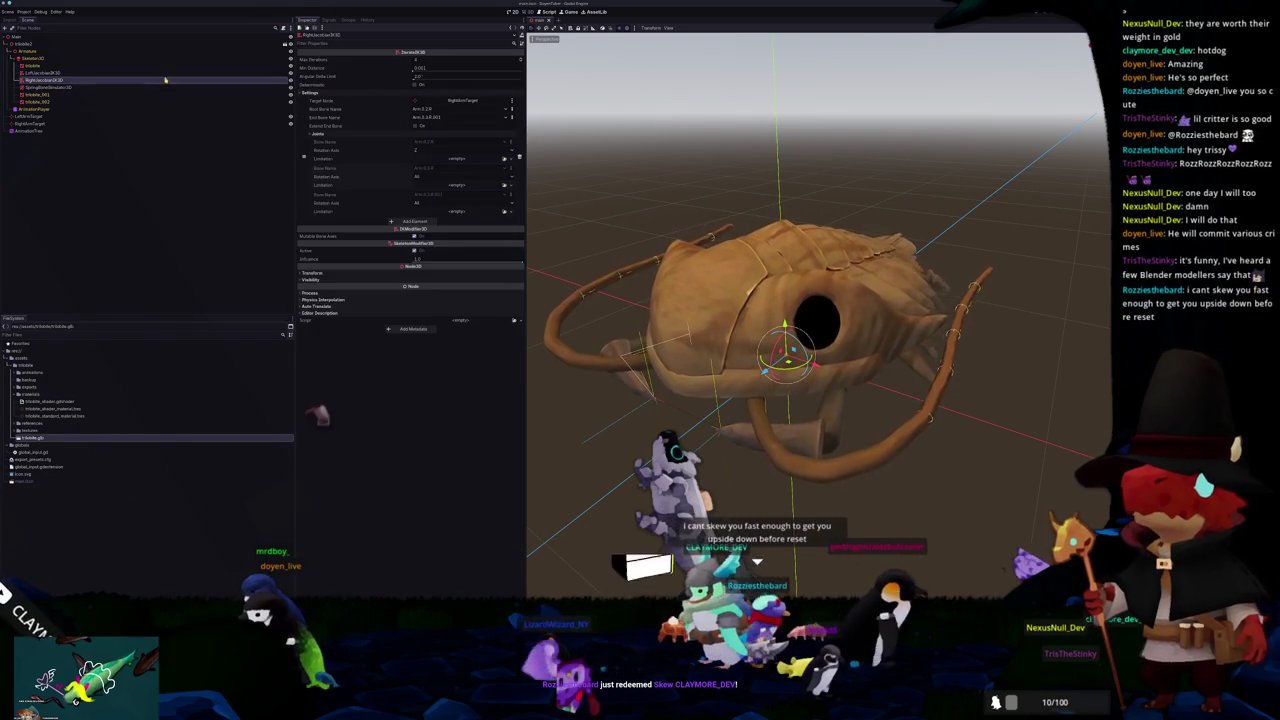
pyautogui.click(380, 133)
pyautogui.click(440, 150)
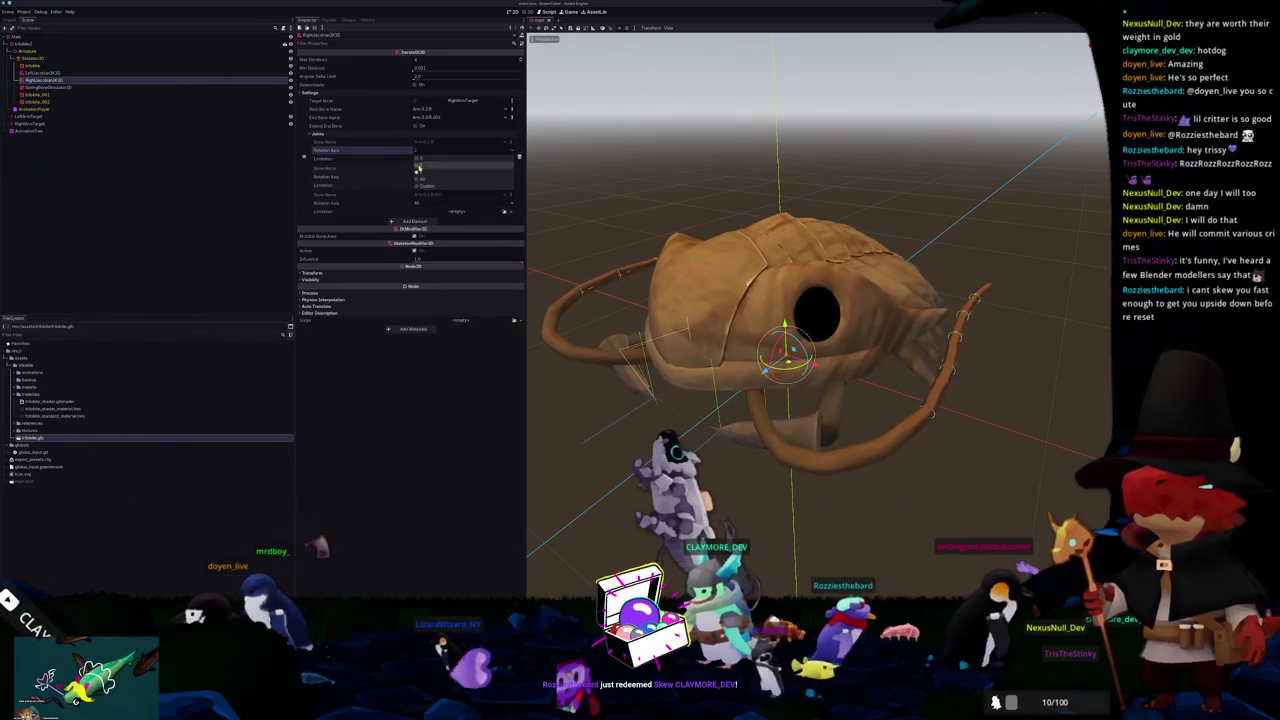
pyautogui.click(440, 166)
# Step: Review the second joint's rotation axis options and orbit to check the isopod's pose
pyautogui.moveTo(560, 160); pyautogui.dragTo(620, 123)
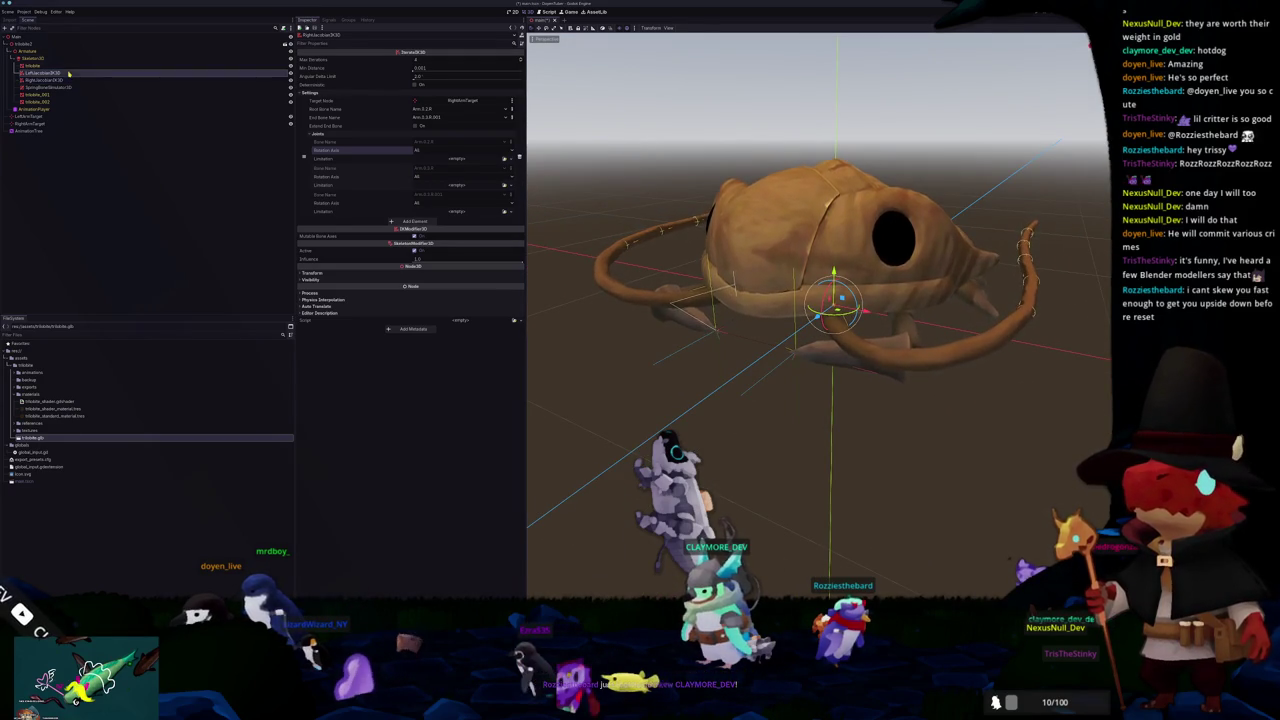
pyautogui.click(431, 177)
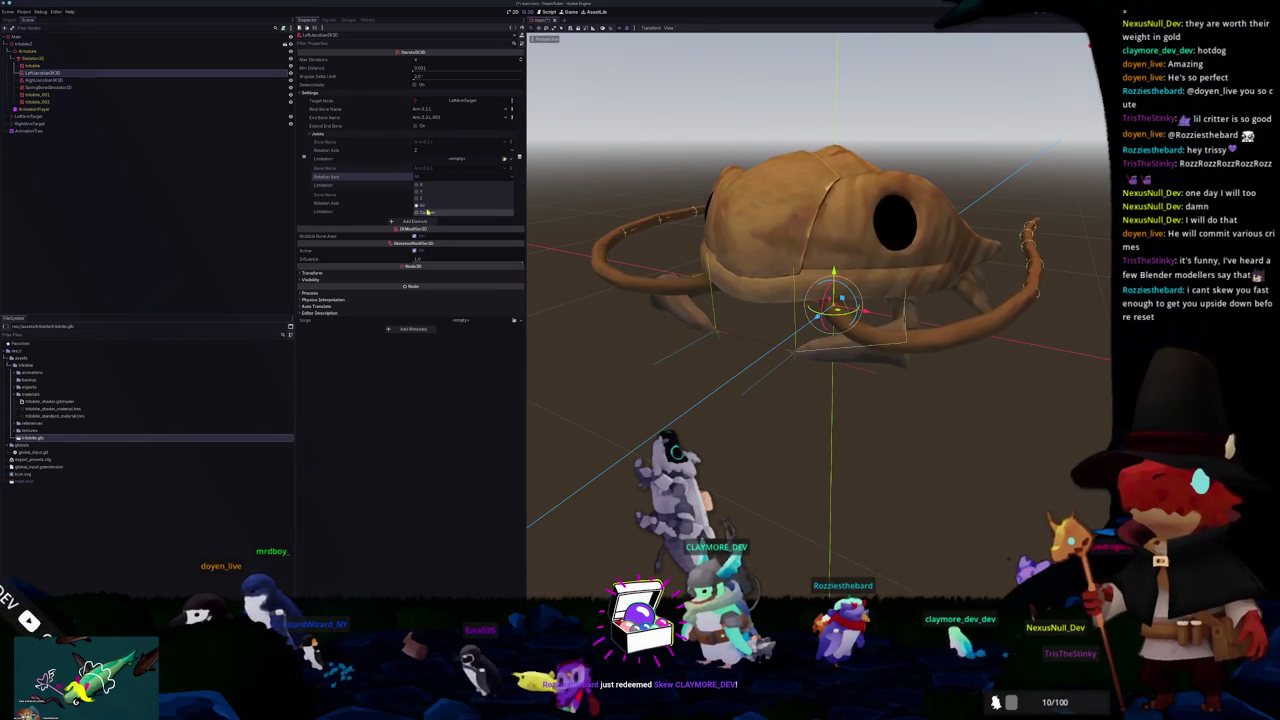
pyautogui.click(425, 151)
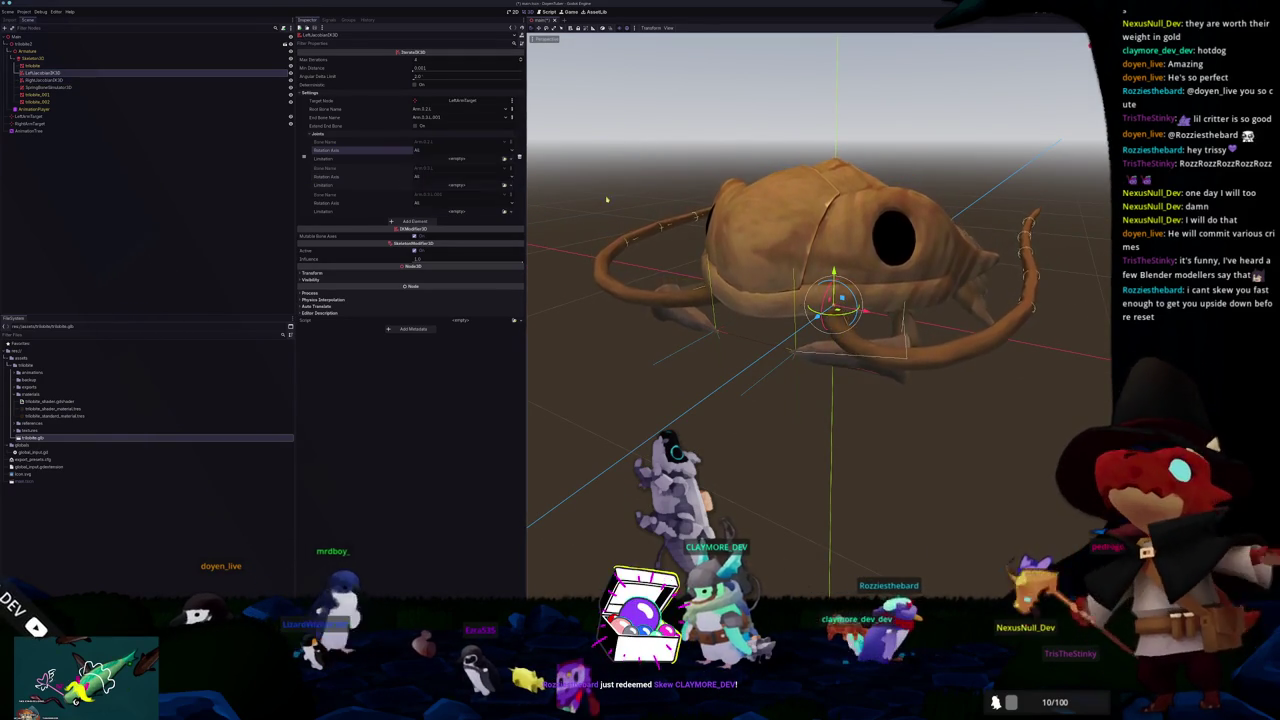
pyautogui.click(642, 178)
pyautogui.moveTo(643, 178)
pyautogui.mouseDown()
pyautogui.moveTo(694, 408)
pyautogui.moveTo(723, 374)
pyautogui.moveTo(744, 400)
pyautogui.mouseUp()
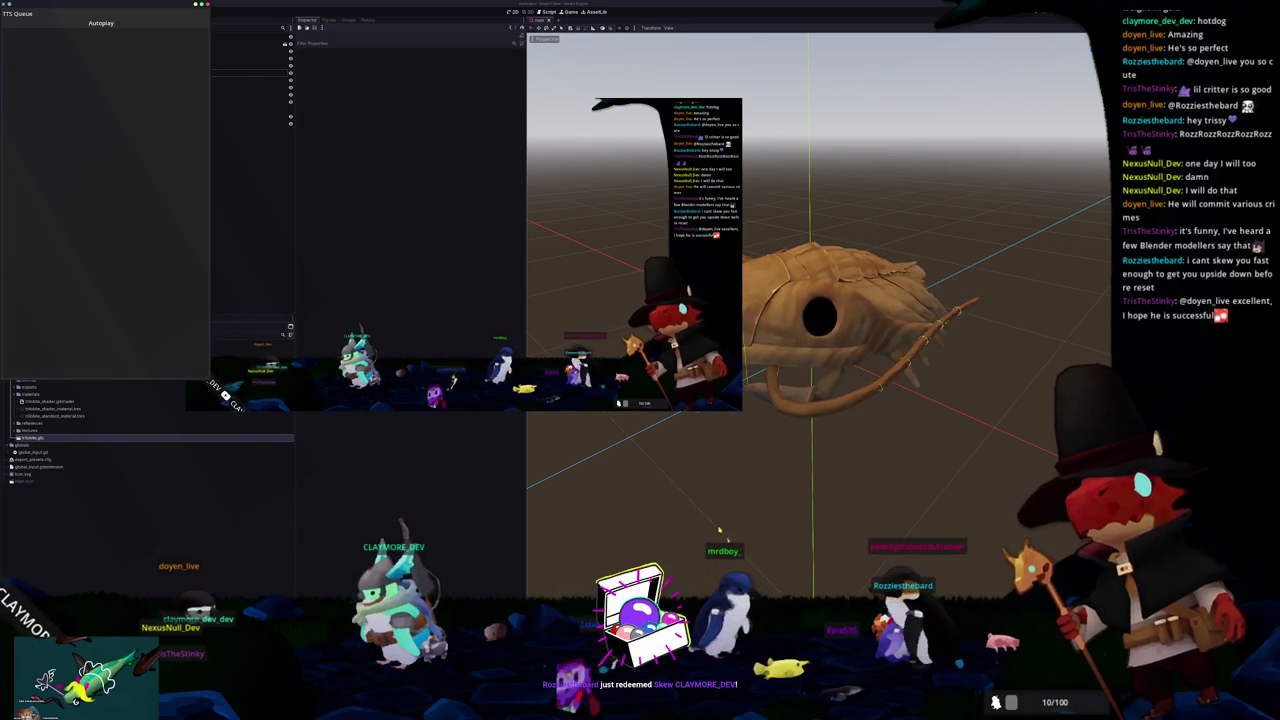
# Step: Open the ClaymoreTuber project for editing from the Project Manager
pyautogui.click(530, 237)
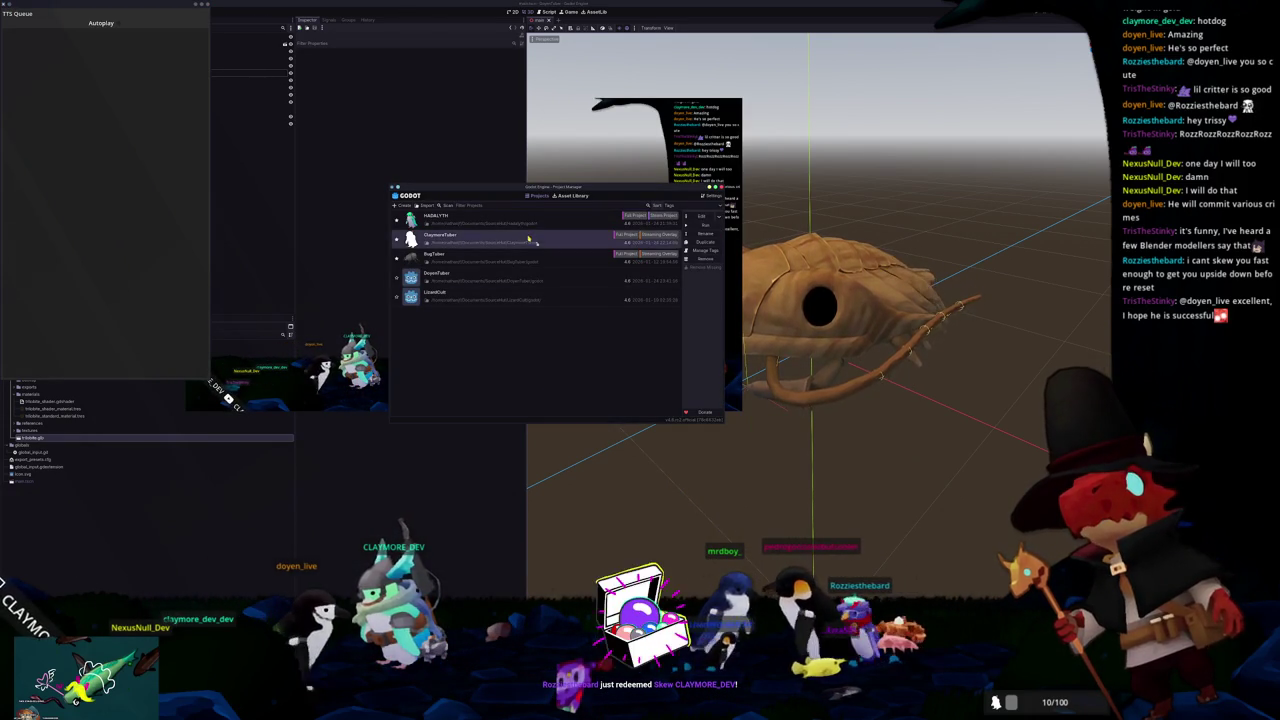
pyautogui.click(694, 218)
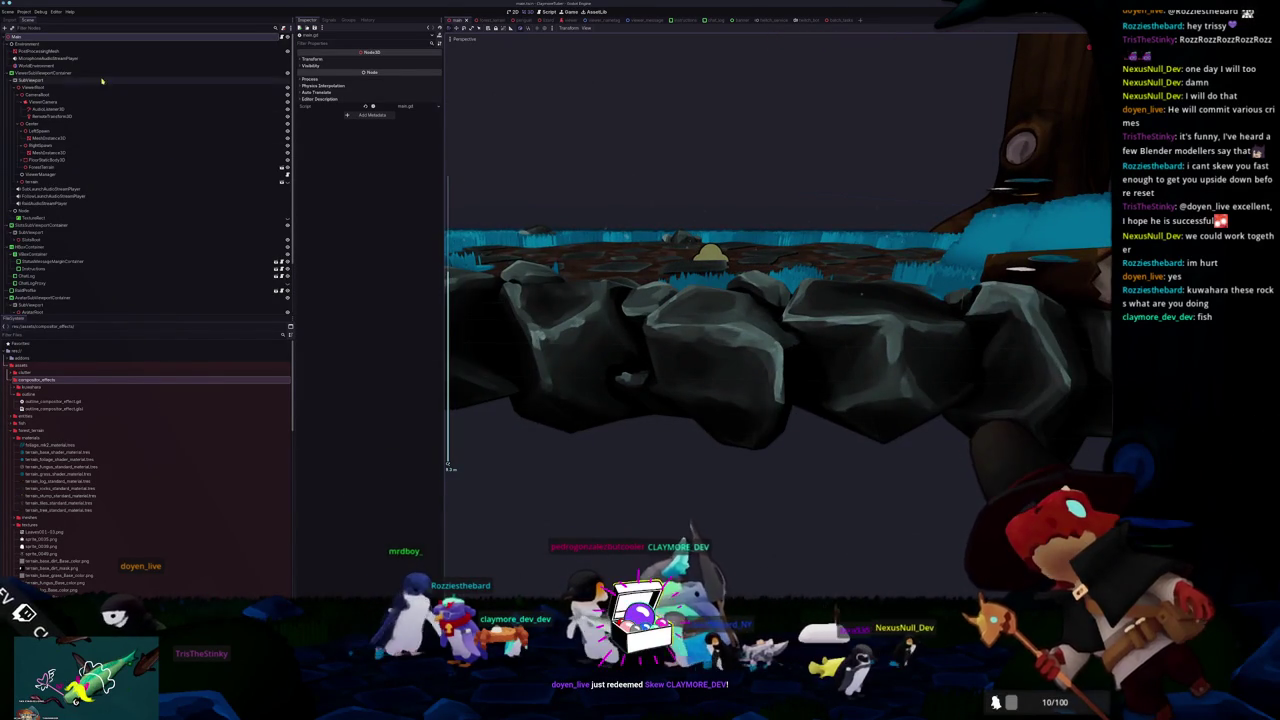
# Step: Expand the WorldEnvironment's KuwaharaCompositorEffect settings in the Inspector
pyautogui.click(38, 65)
pyautogui.click(398, 200)
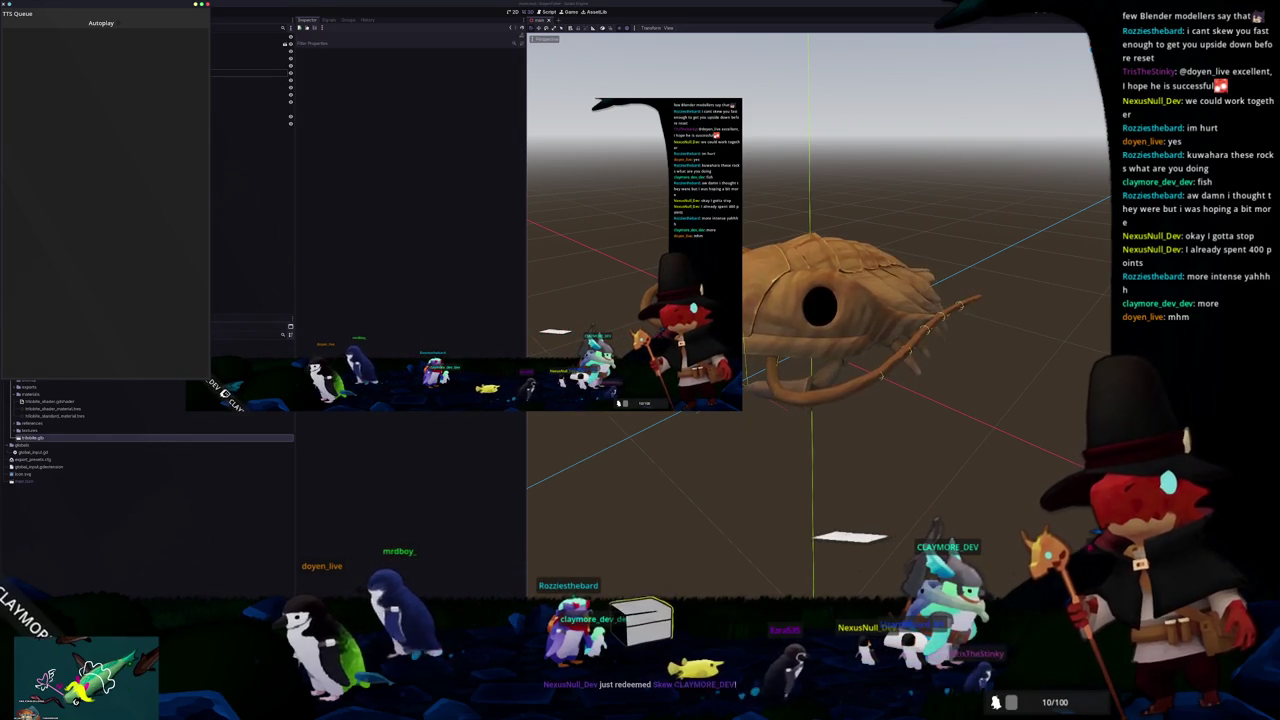
# Step: Bring the Godot editor forward and pick the ClaymoreTuber project from the project list
pyautogui.click(578, 569)
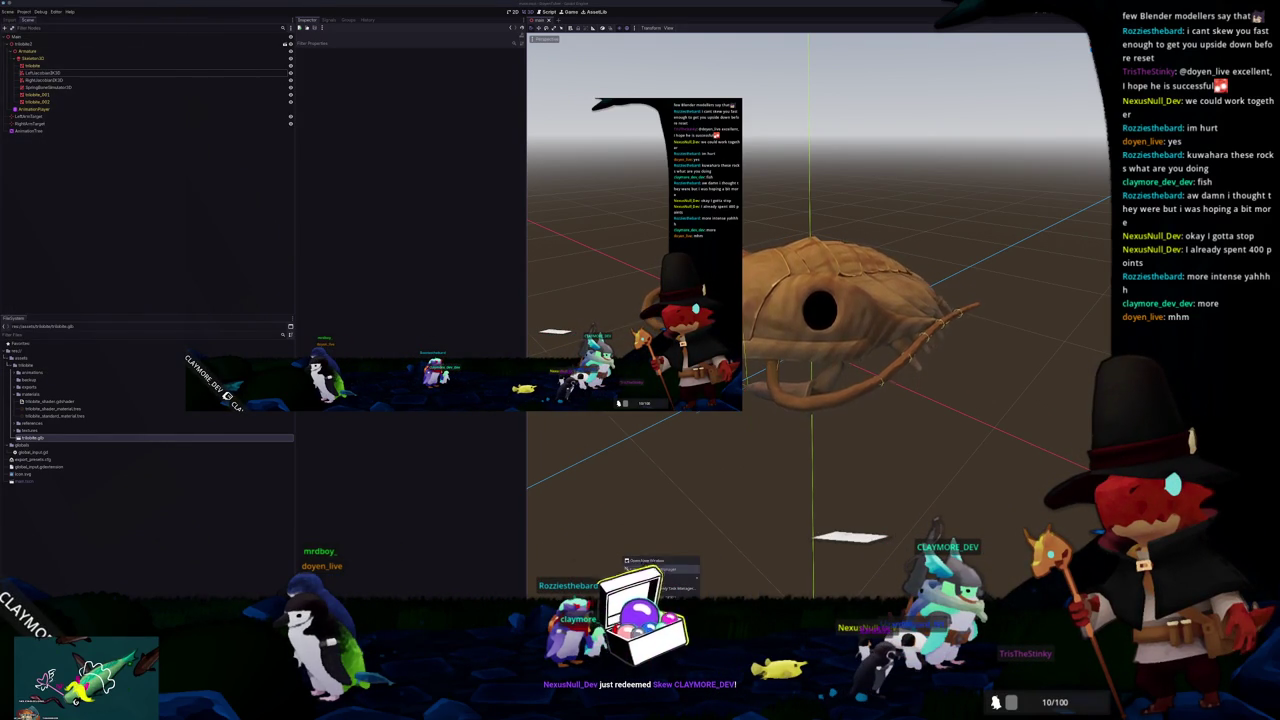
pyautogui.click(578, 575)
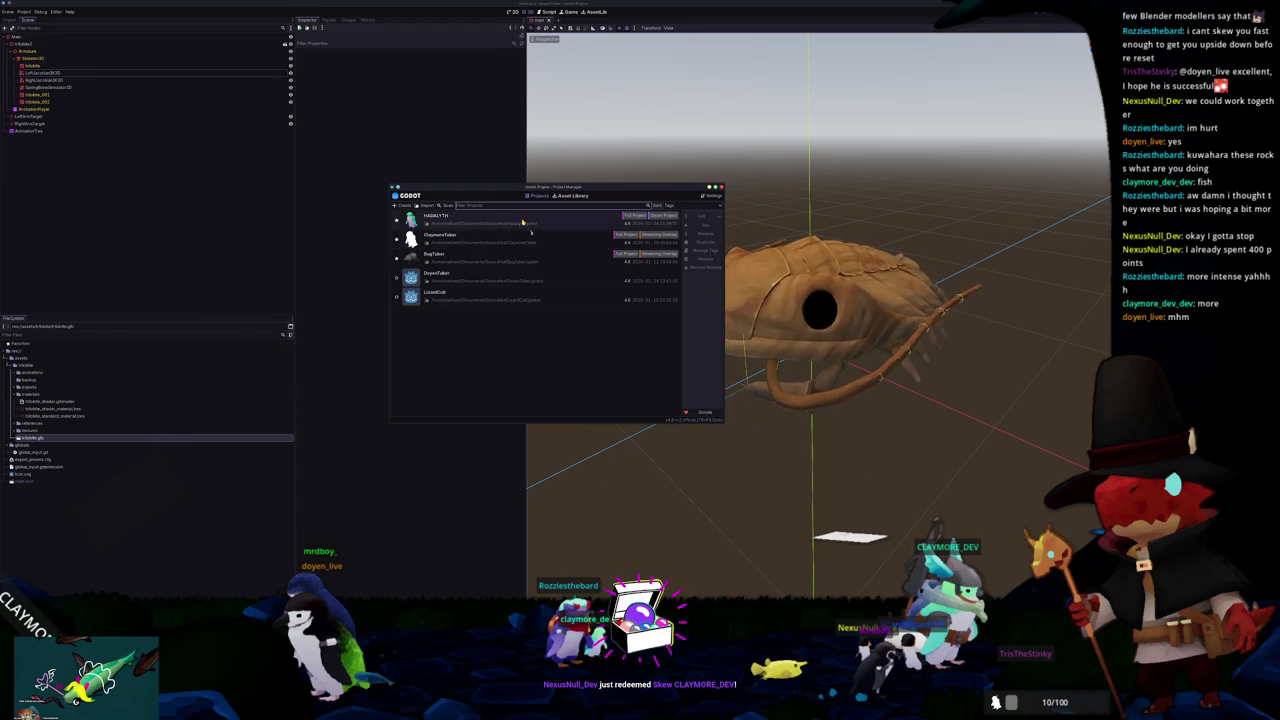
pyautogui.click(537, 245)
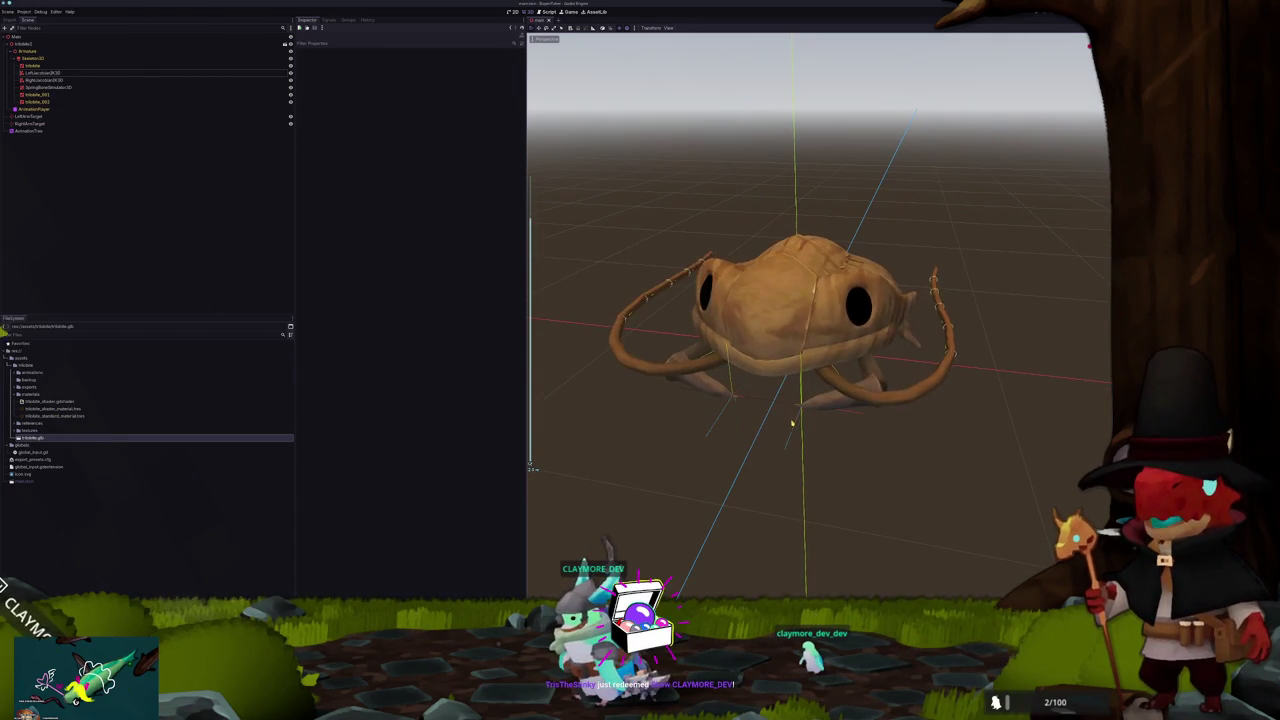
# Step: Check the LeftArmTarget marker, then orbit and zoom around the rigged isopod to a front view
pyautogui.click(800, 410)
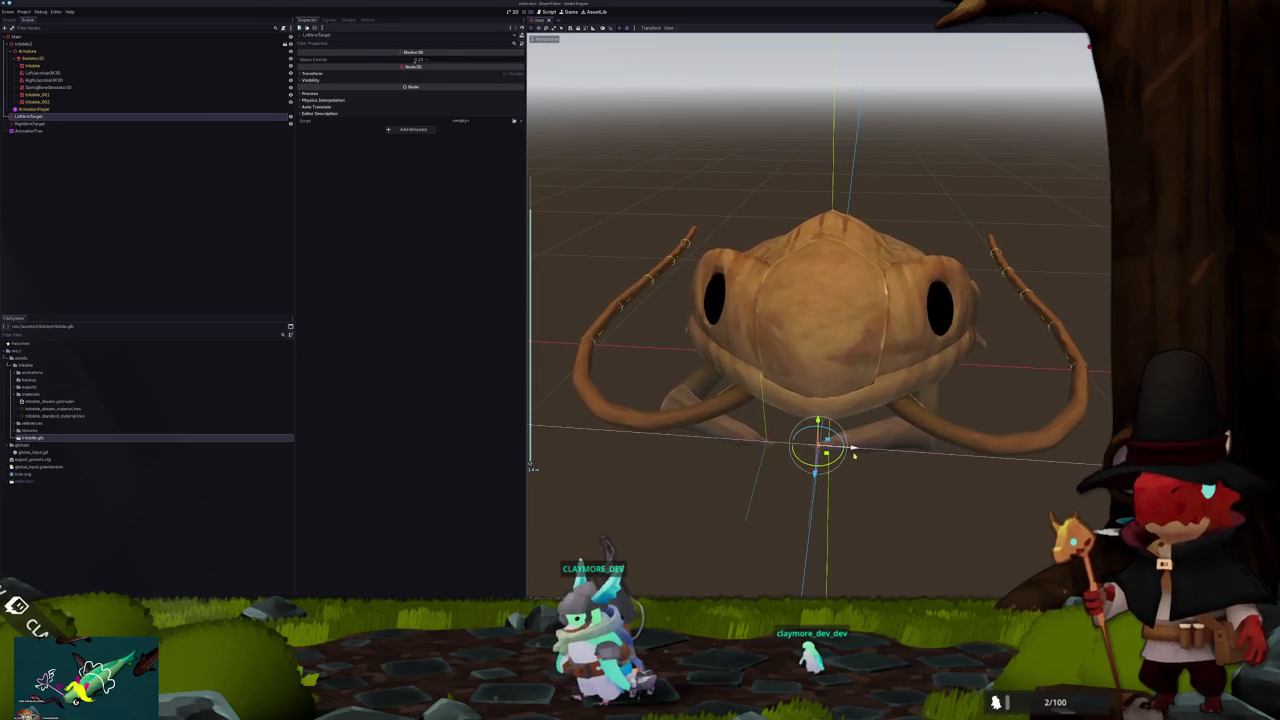
pyautogui.click(911, 471)
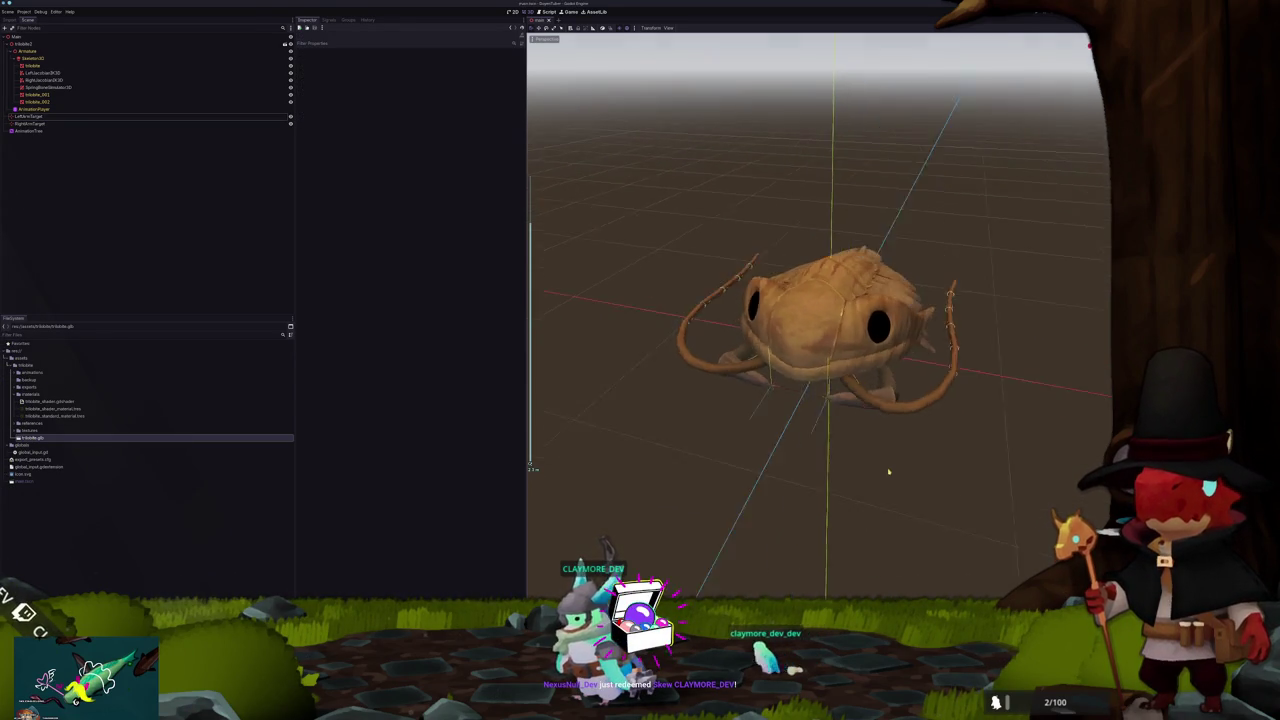
pyautogui.moveTo(859, 484)
pyautogui.mouseDown()
pyautogui.moveTo(854, 503)
pyautogui.moveTo(870, 458)
pyautogui.moveTo(843, 451)
pyautogui.mouseUp()
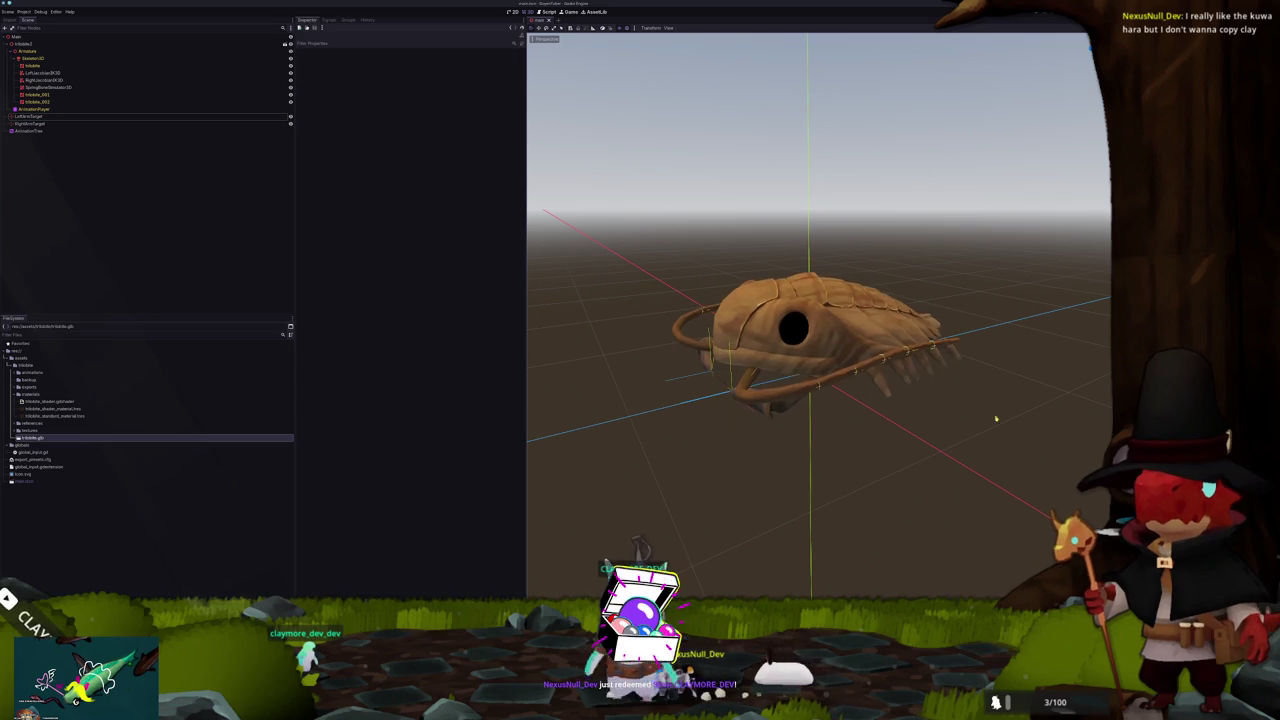
pyautogui.moveTo(696, 440); pyautogui.dragTo(697, 457)
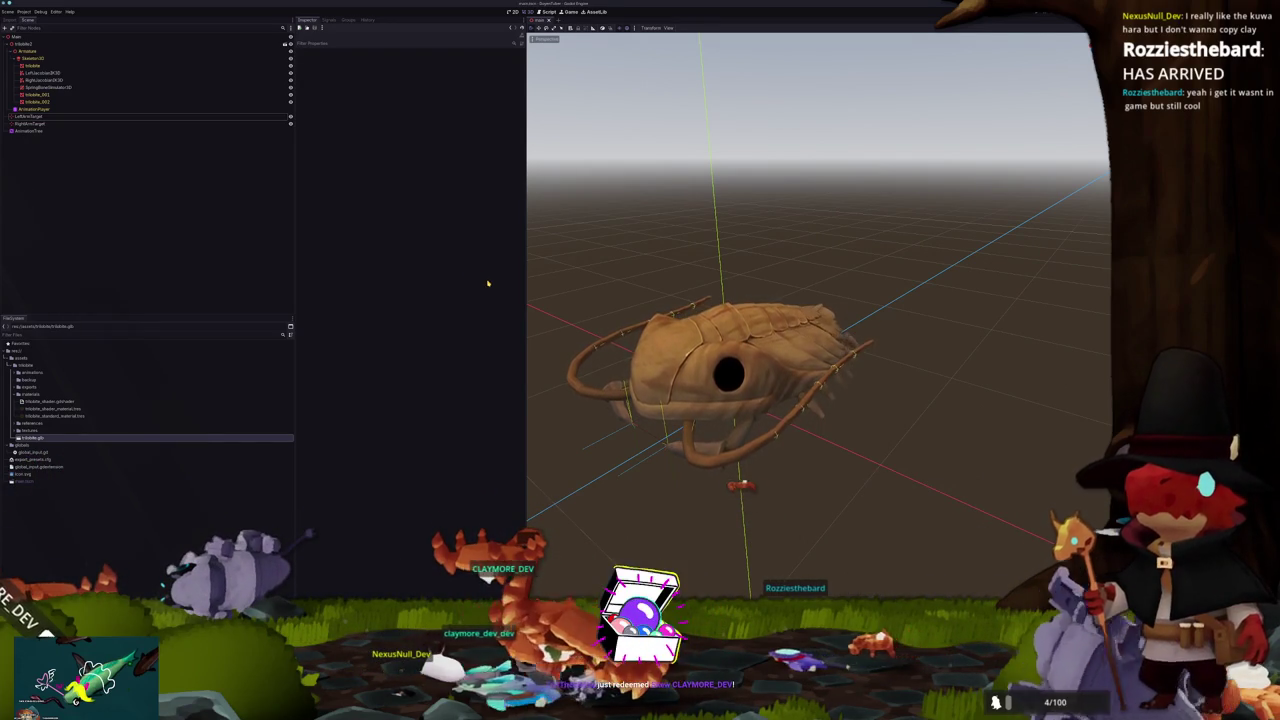
pyautogui.scroll(5, 670, 285)
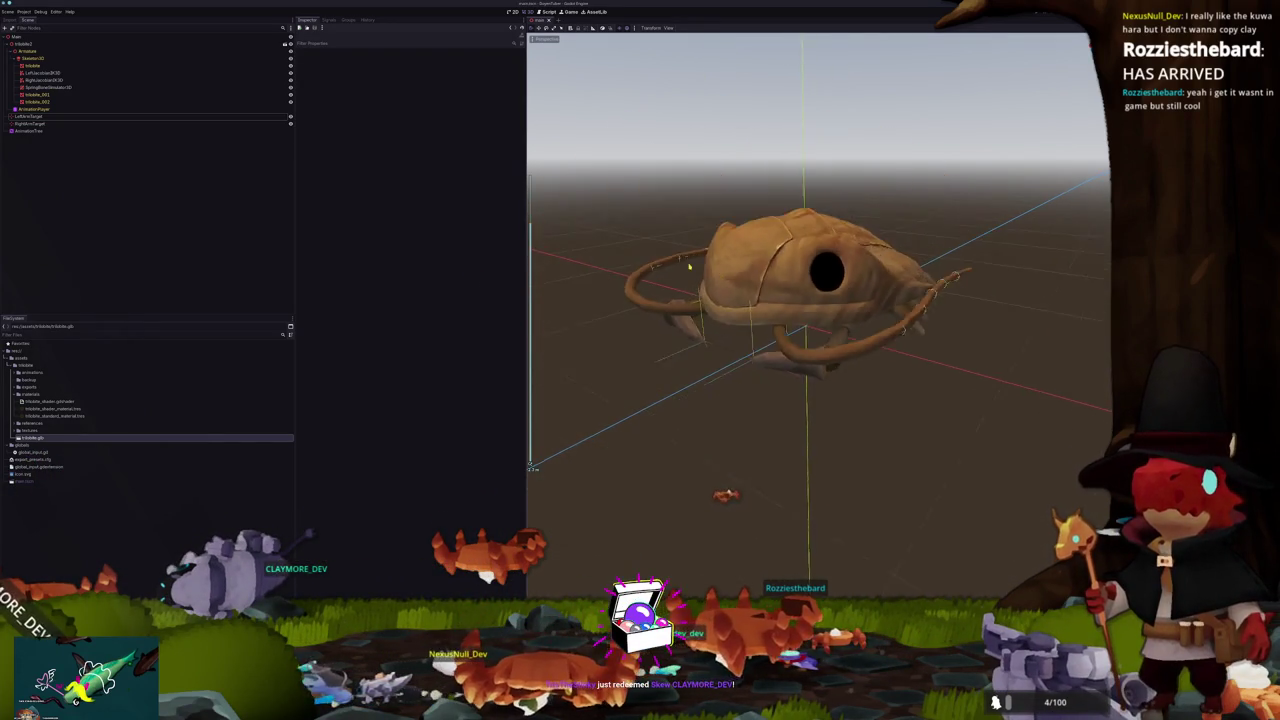
pyautogui.scroll(-5, 689, 267)
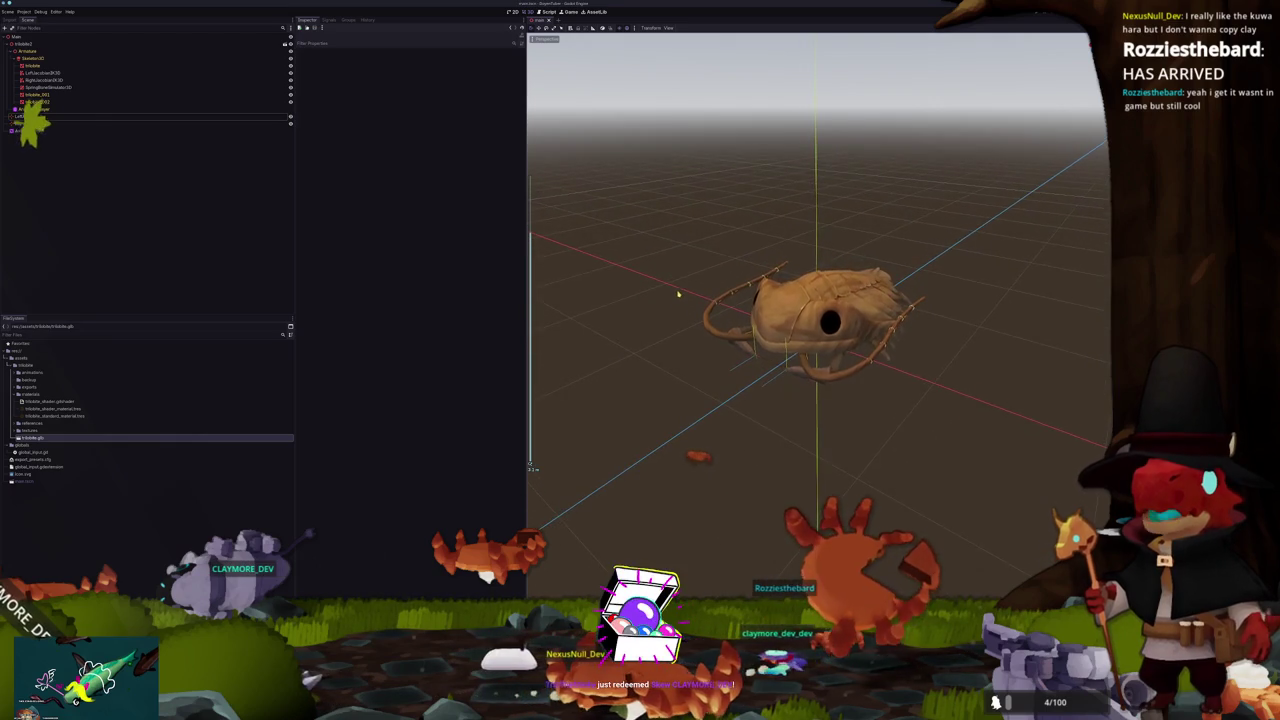
pyautogui.moveTo(678, 293)
pyautogui.mouseDown()
pyautogui.moveTo(720, 282)
pyautogui.moveTo(695, 288)
pyautogui.moveTo(651, 209)
pyautogui.moveTo(649, 223)
pyautogui.mouseUp()
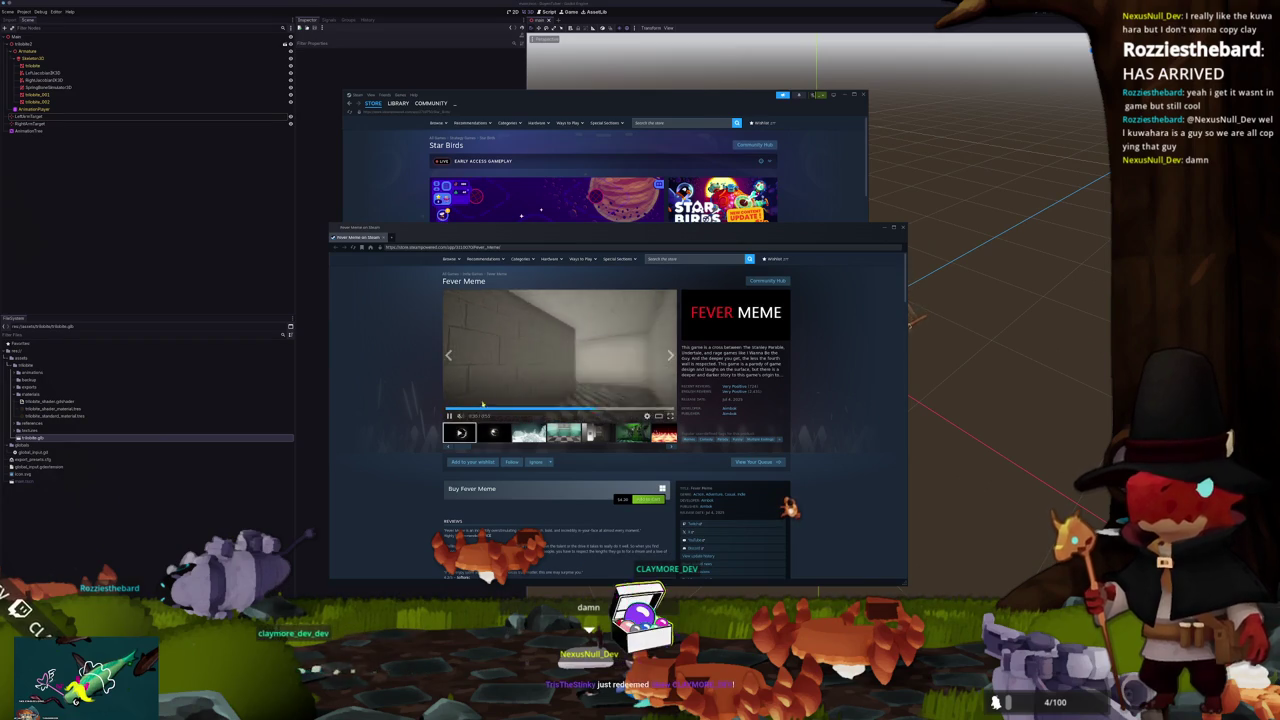
# Step: Close the Fever Meme and Star Birds store windows and switch back to Blender
pyautogui.click(383, 237)
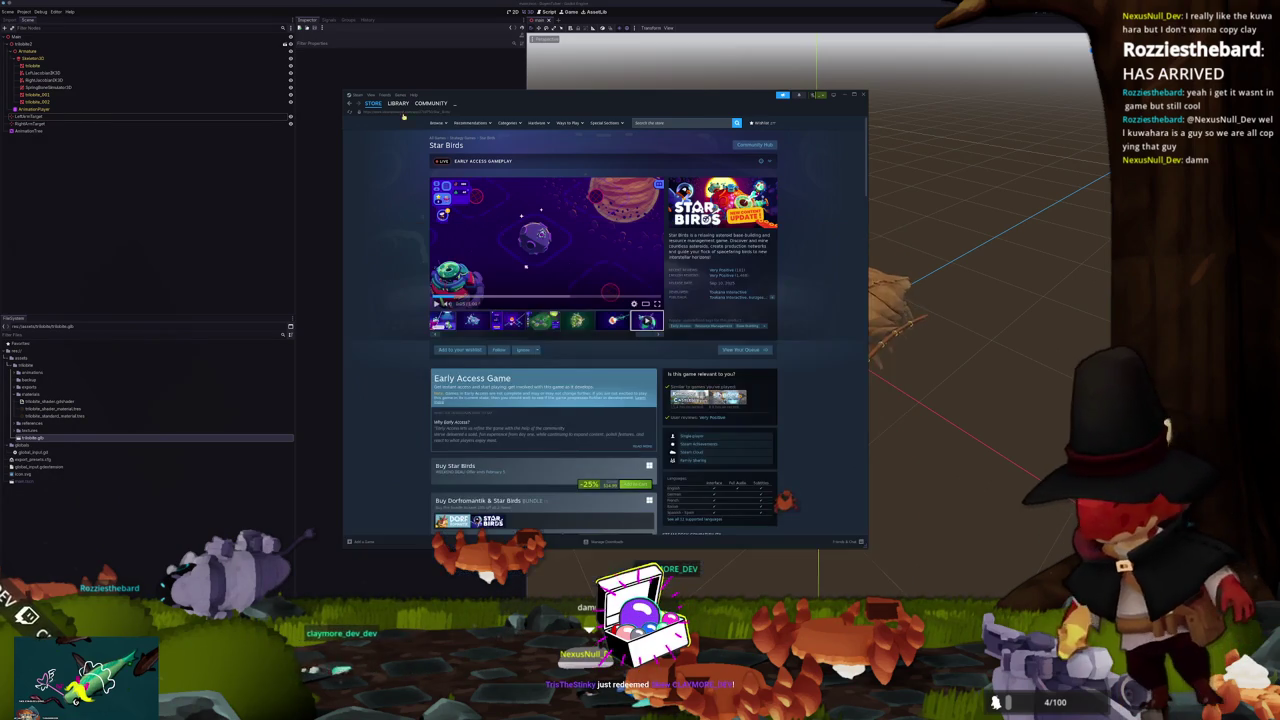
pyautogui.click(853, 104)
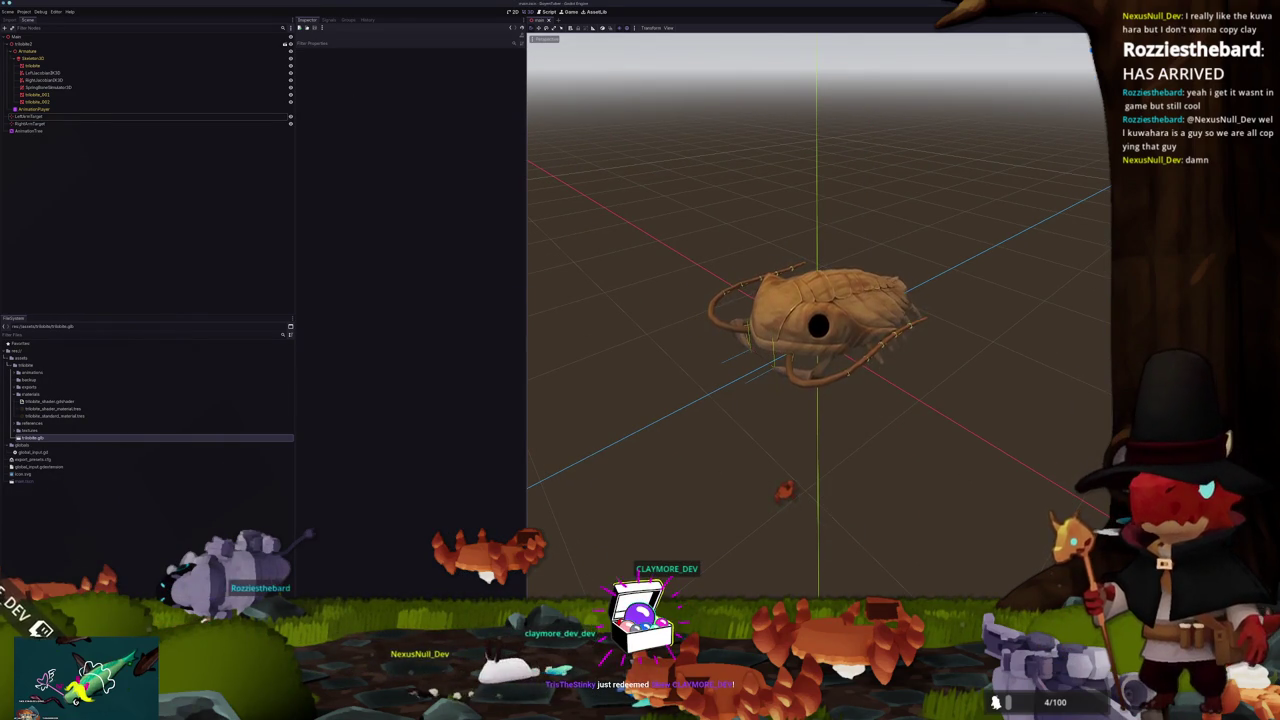
pyautogui.hotkey('alt', 'Tab')
# Step: Deselect the armature and add a cube from the Shift+A Mesh menu
pyautogui.moveTo(658, 431)
pyautogui.mouseDown()
pyautogui.moveTo(590, 366)
pyautogui.moveTo(586, 533)
pyautogui.mouseUp()
pyautogui.click(479, 428)
pyautogui.moveTo(479, 428); pyautogui.dragTo(489, 400)
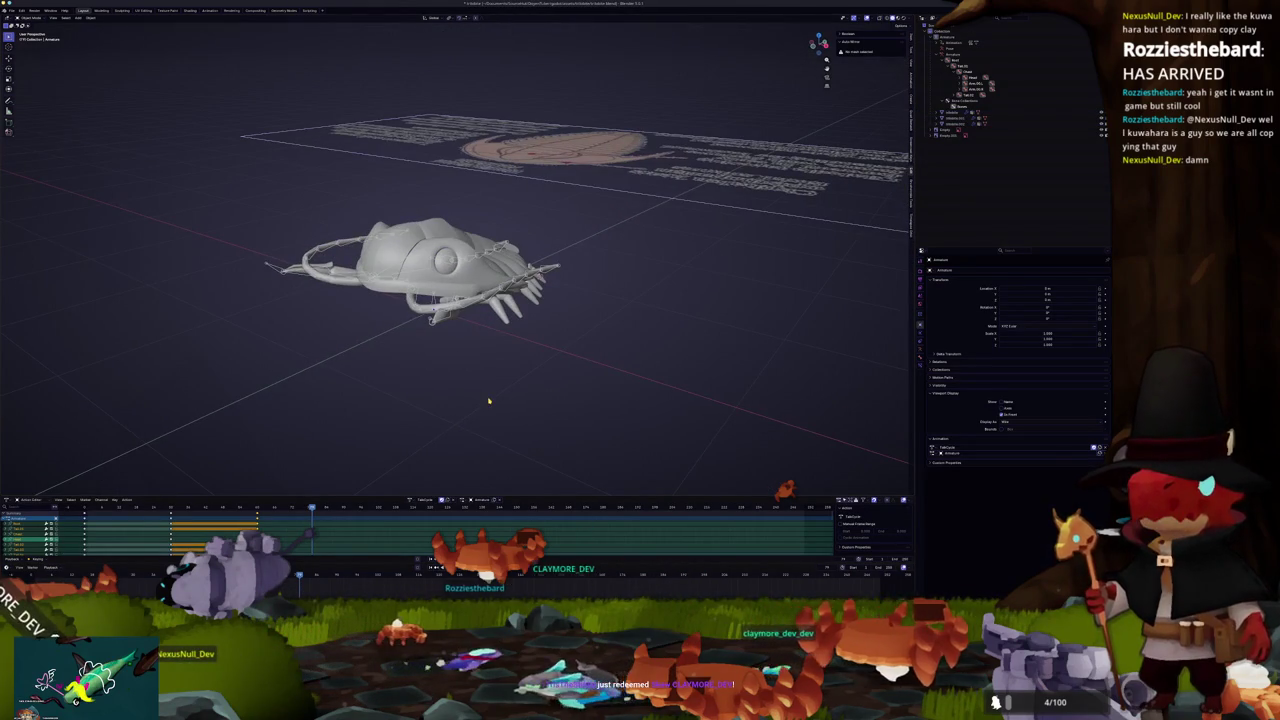
pyautogui.hotkey('shift', 'a')
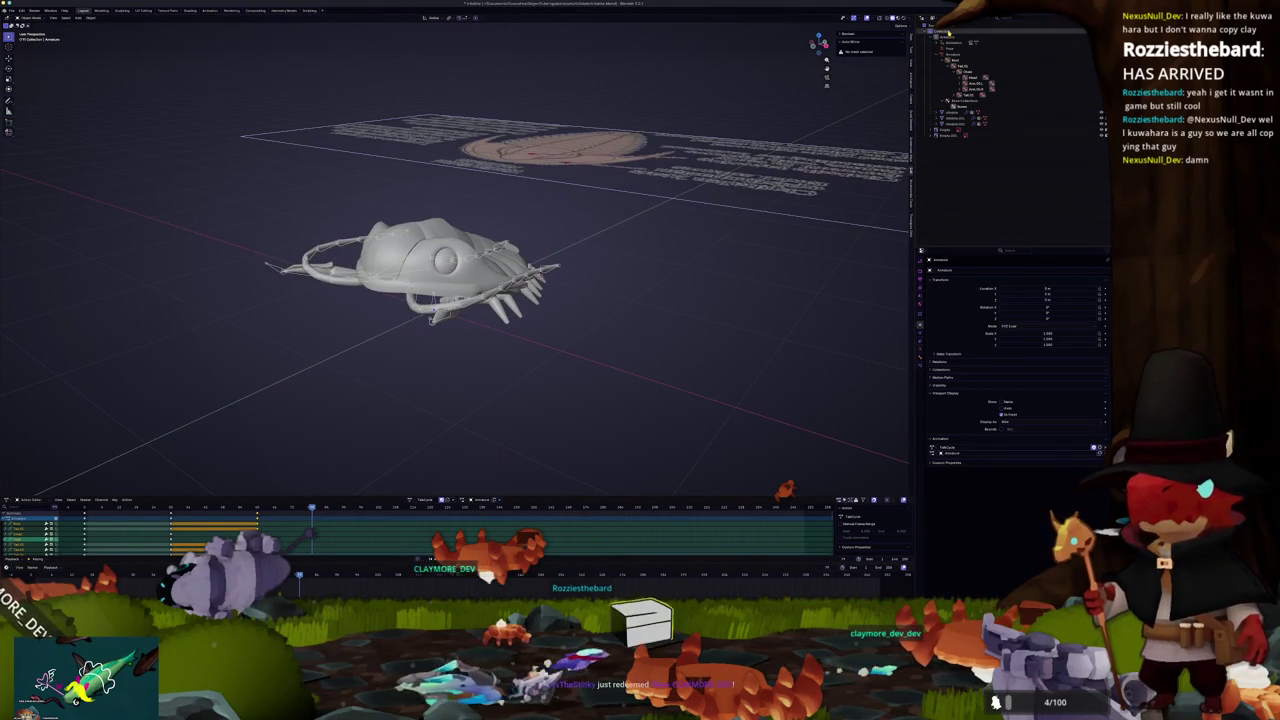
pyautogui.moveTo(540, 330); pyautogui.dragTo(628, 254)
pyautogui.hotkey('shift', 'a')
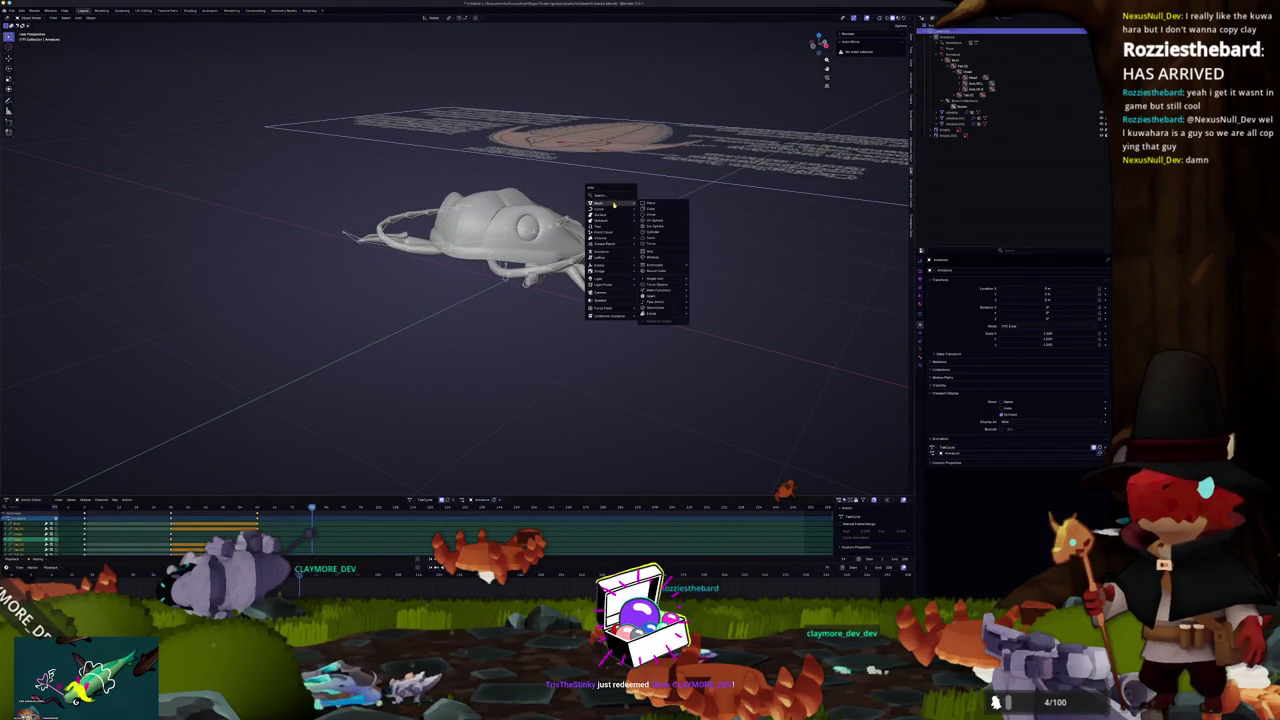
pyautogui.moveTo(605, 204)
pyautogui.click(650, 212)
# Step: Shrink the cube into a small block and move it along Y below the isopod
pyautogui.press('s')
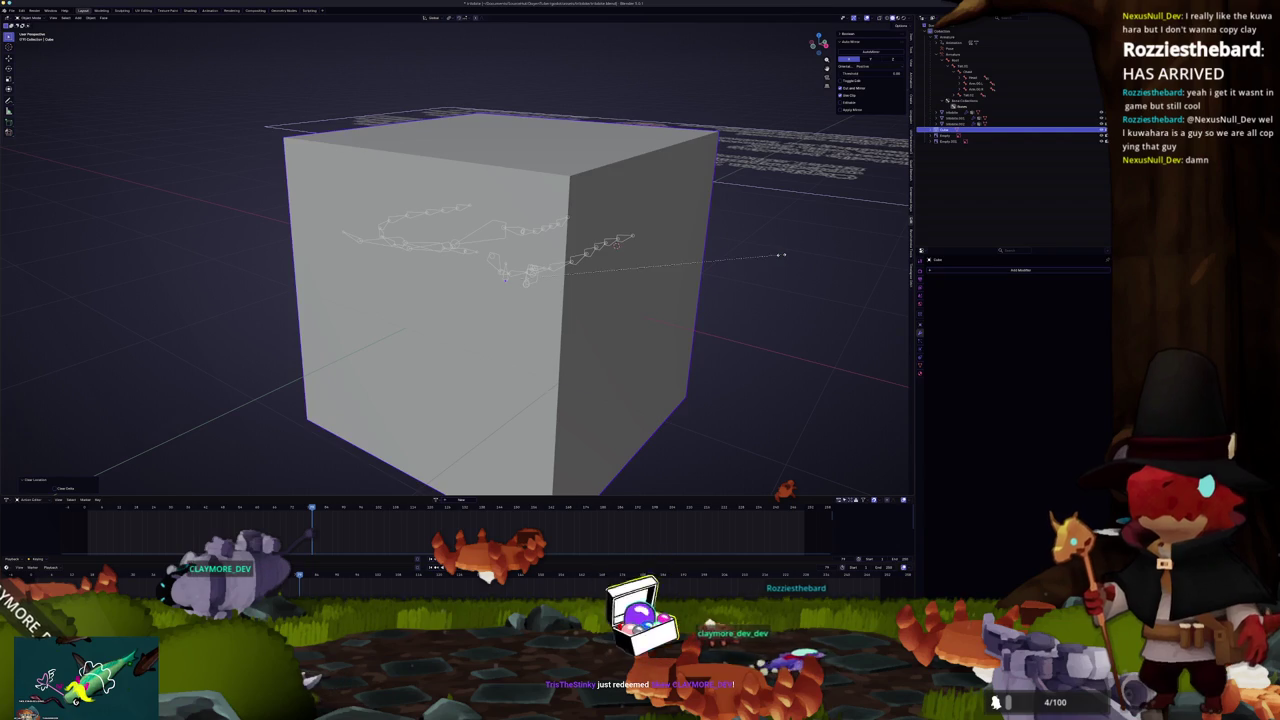
pyautogui.press('Return')
pyautogui.press('s')
pyautogui.press('z')
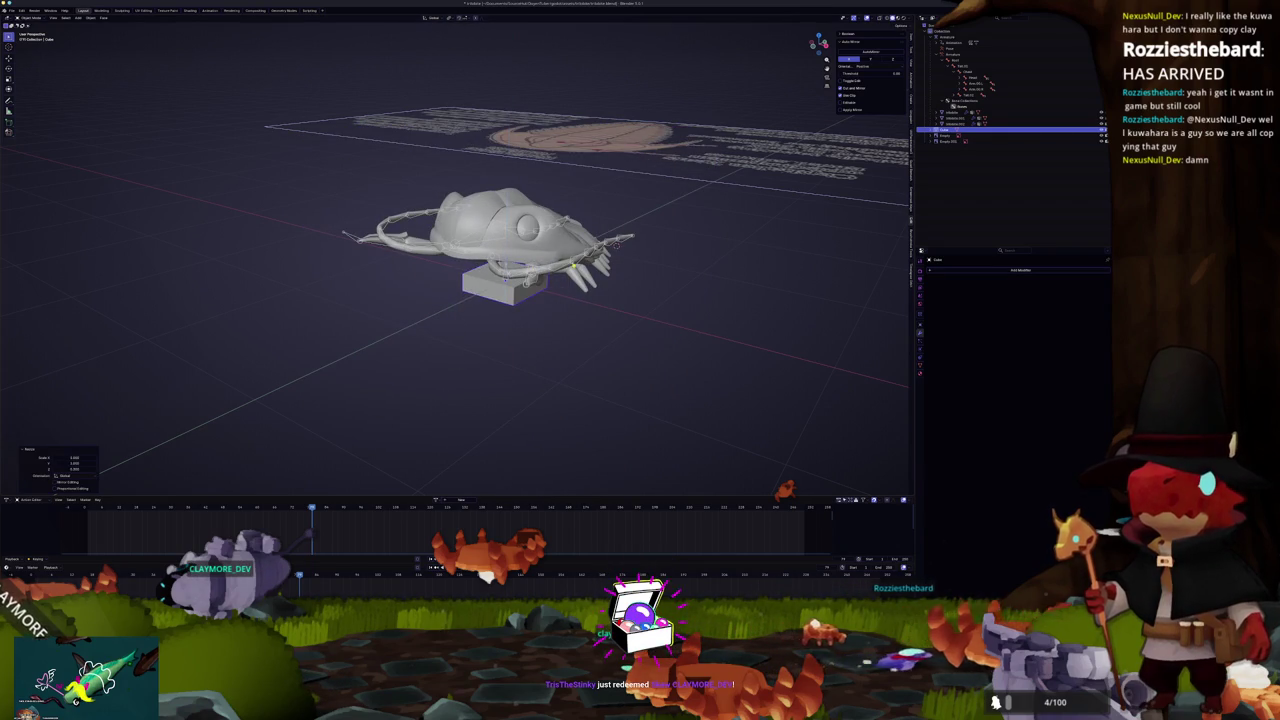
pyautogui.press('g')
pyautogui.press('y')
# Step: Stretch the block along X and flatten it along Z into a long slab
pyautogui.press('KP_7')
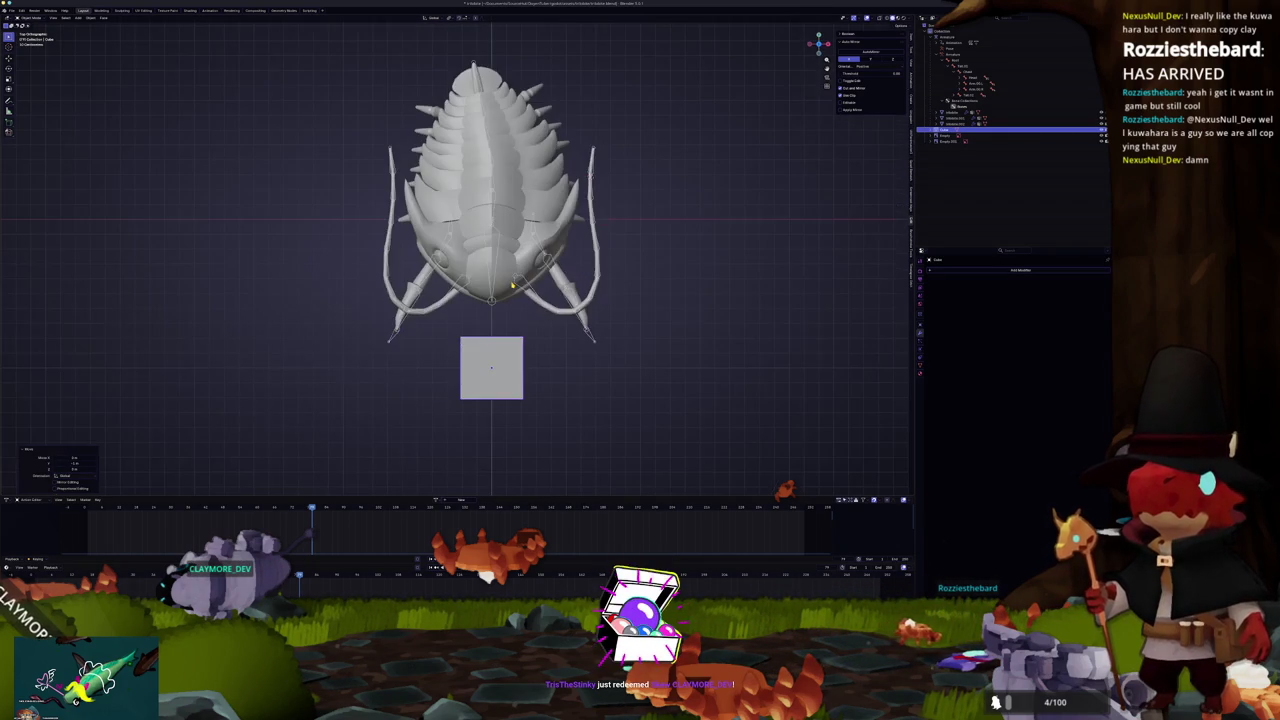
pyautogui.press('s')
pyautogui.press('x')
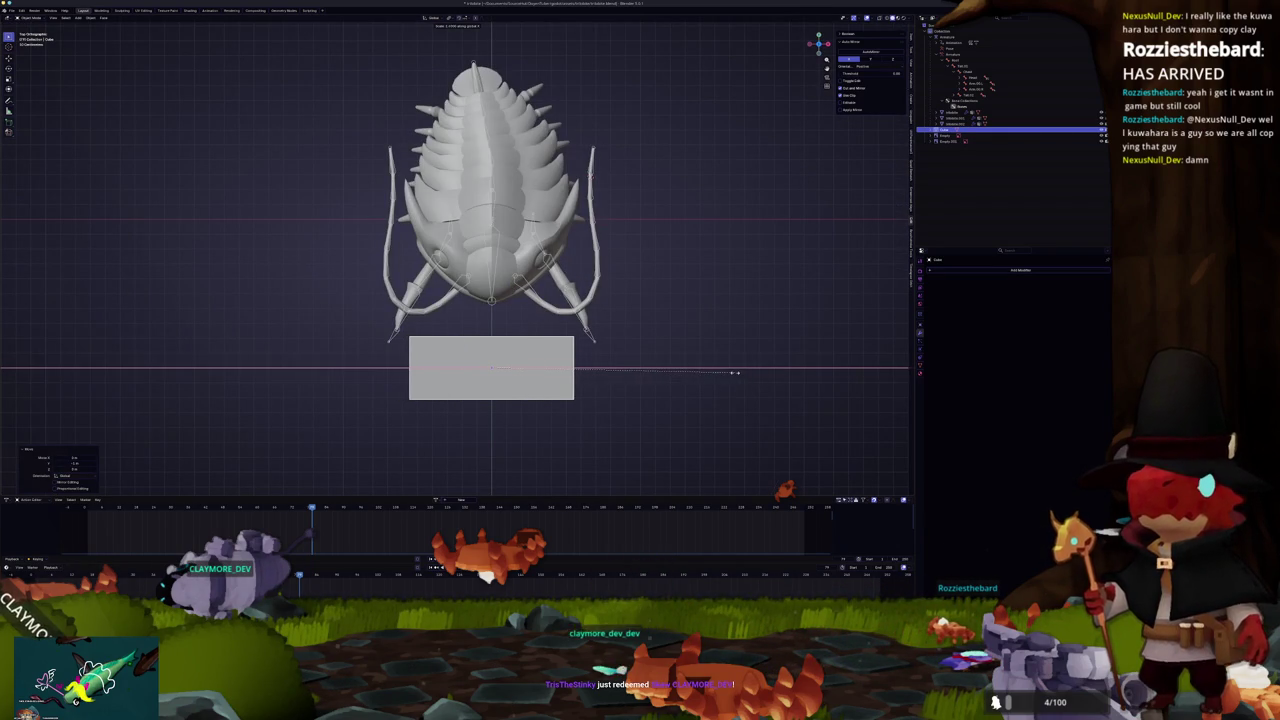
pyautogui.click(742, 372)
pyautogui.moveTo(742, 372); pyautogui.dragTo(637, 348)
pyautogui.press('KP_1')
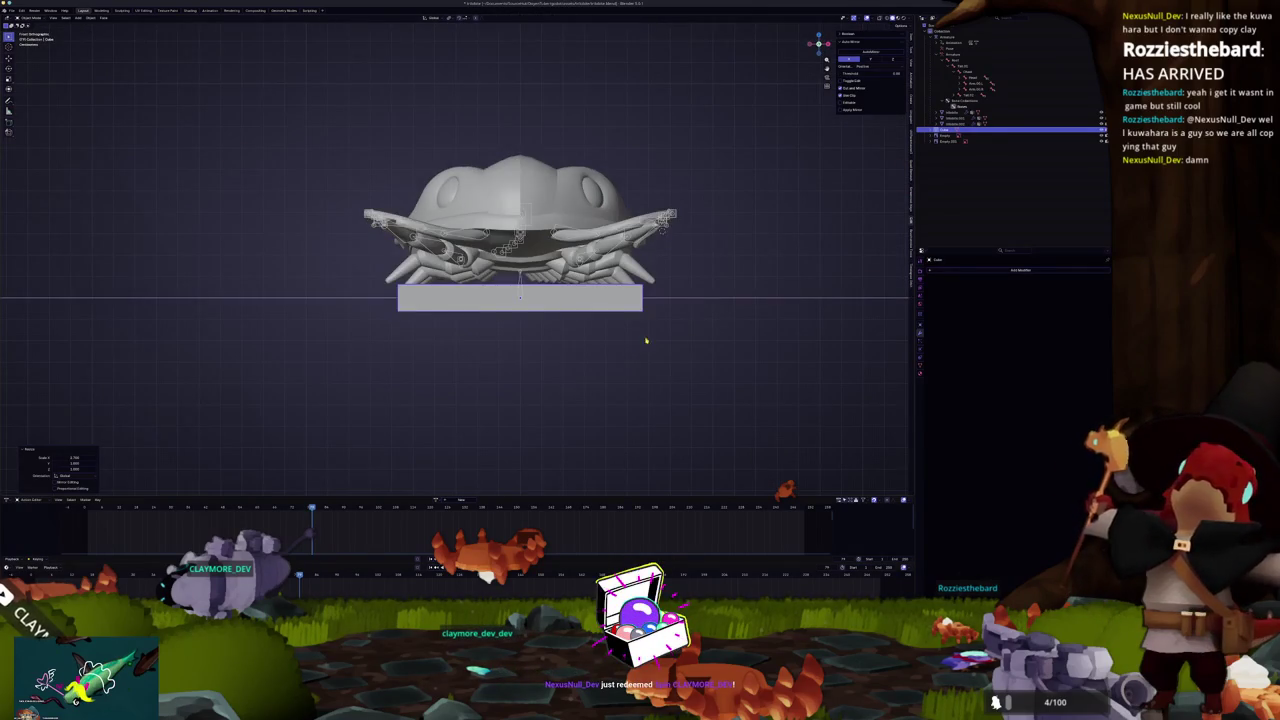
pyautogui.scroll(2, 637, 348)
pyautogui.press('s')
pyautogui.press('z')
pyautogui.click(762, 294)
pyautogui.moveTo(762, 294); pyautogui.dragTo(640, 360)
# Step: Apply the slab's scale and inset its top face
pyautogui.press('Tab')
pyautogui.click(500, 290)
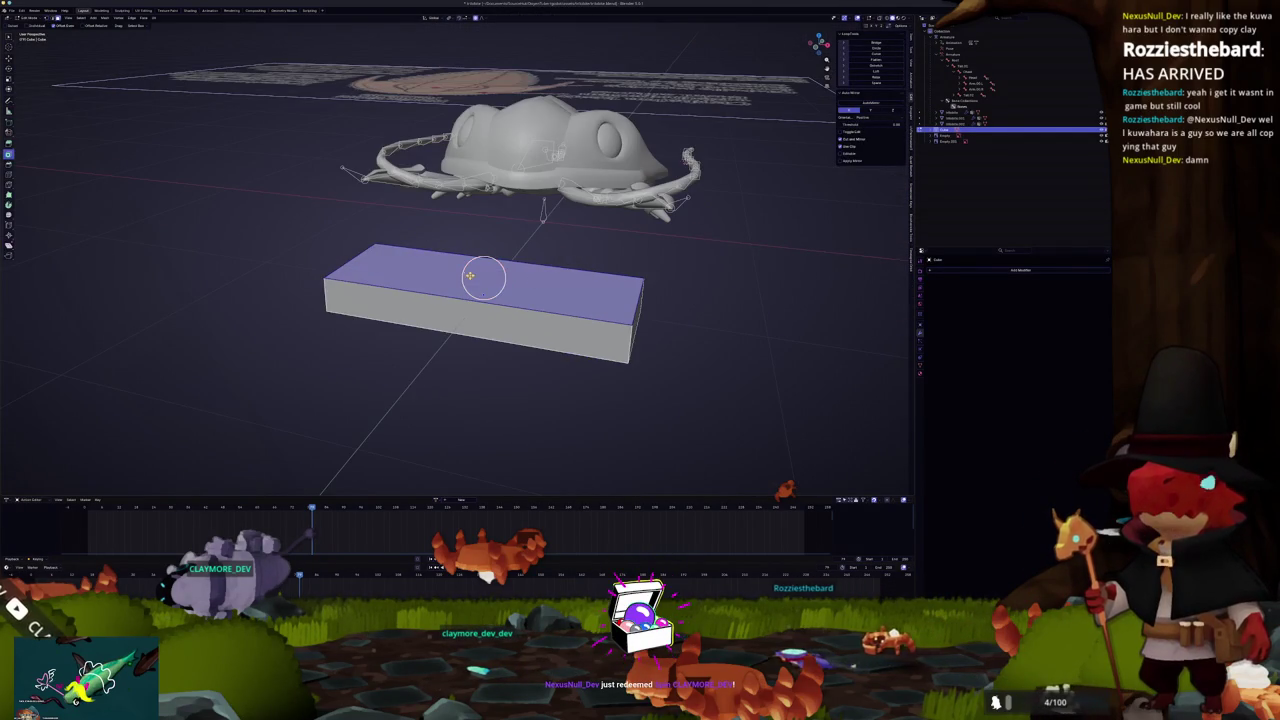
pyautogui.press('Tab')
pyautogui.hotkey('ctrl', 'a')
pyautogui.click(483, 274)
pyautogui.press('Tab')
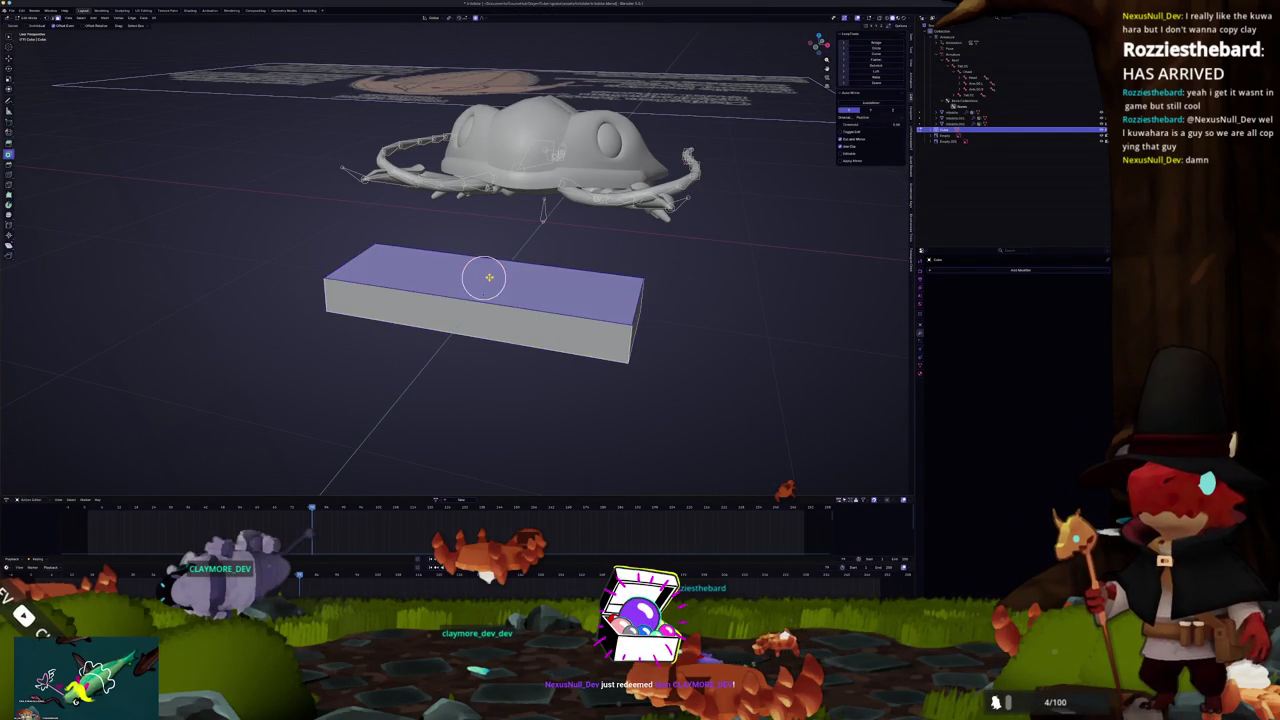
pyautogui.press('i')
pyautogui.click(483, 292)
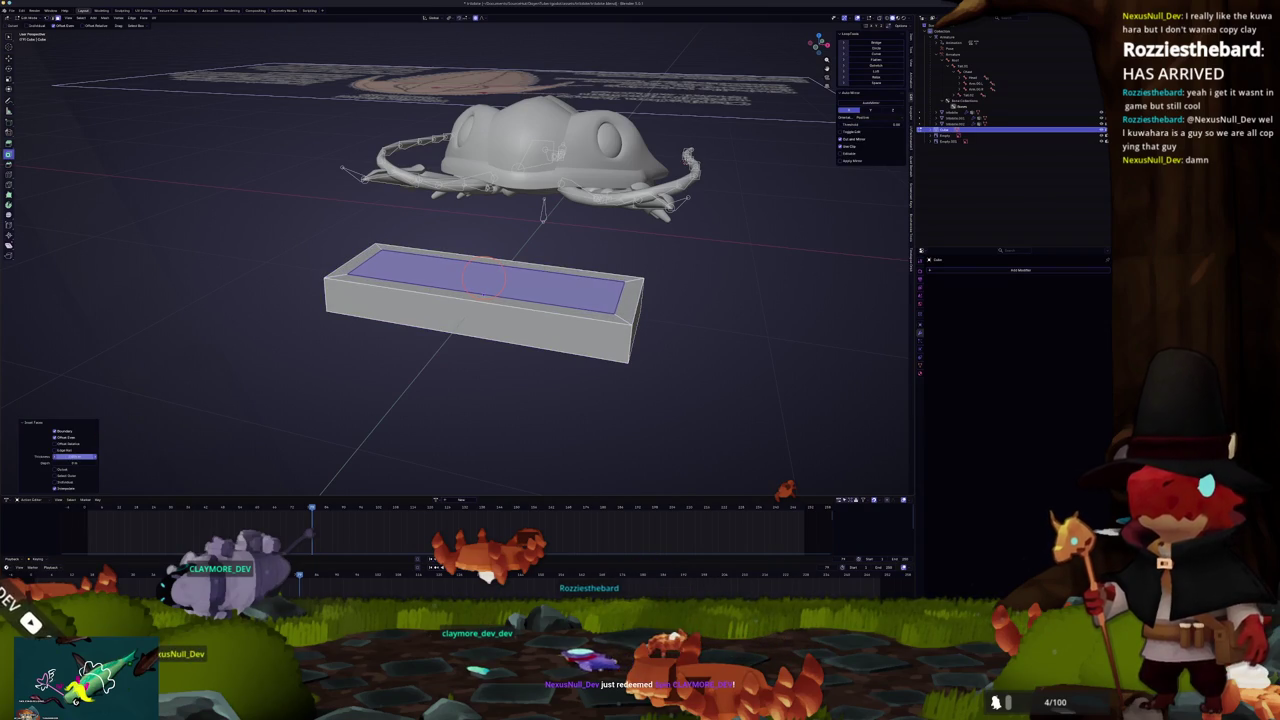
# Step: Extrude the inset top face to form the tray's recessed well
pyautogui.moveTo(480, 300)
pyautogui.mouseDown()
pyautogui.moveTo(356, 360)
pyautogui.moveTo(281, 219)
pyautogui.moveTo(284, 233)
pyautogui.mouseUp()
pyautogui.press('e')
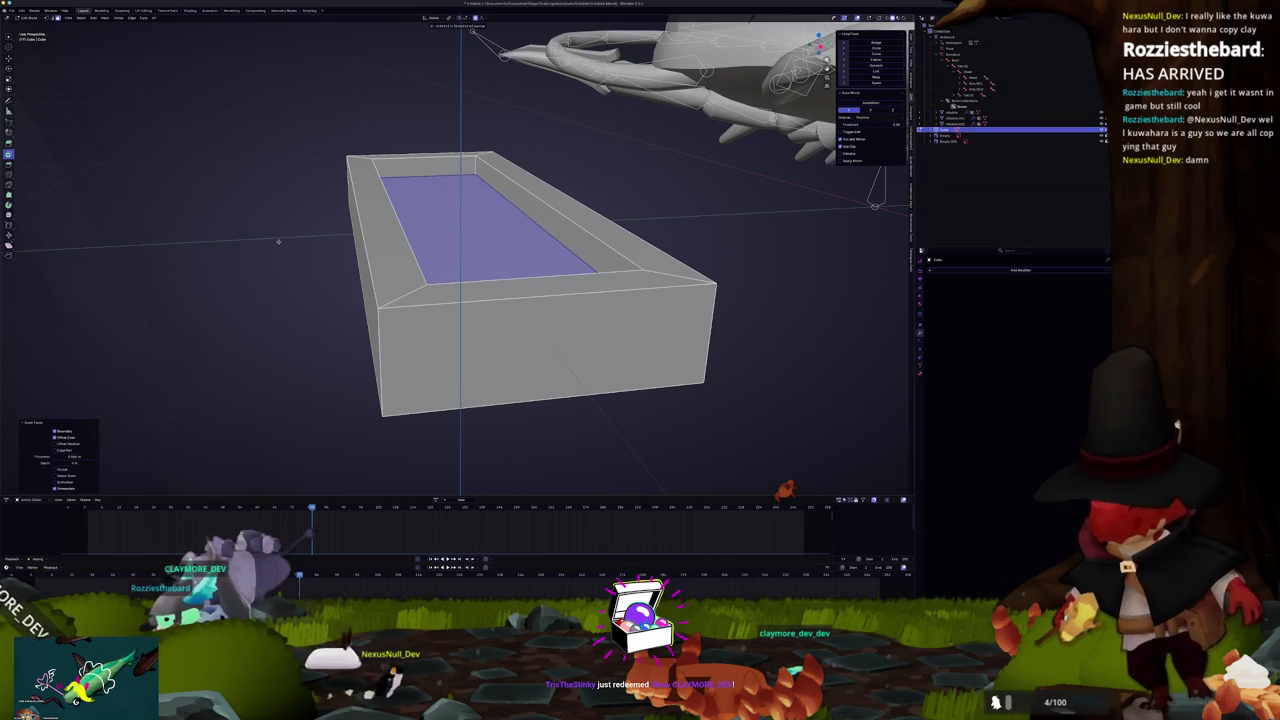
pyautogui.click(280, 236)
pyautogui.scroll(-3, 280, 236)
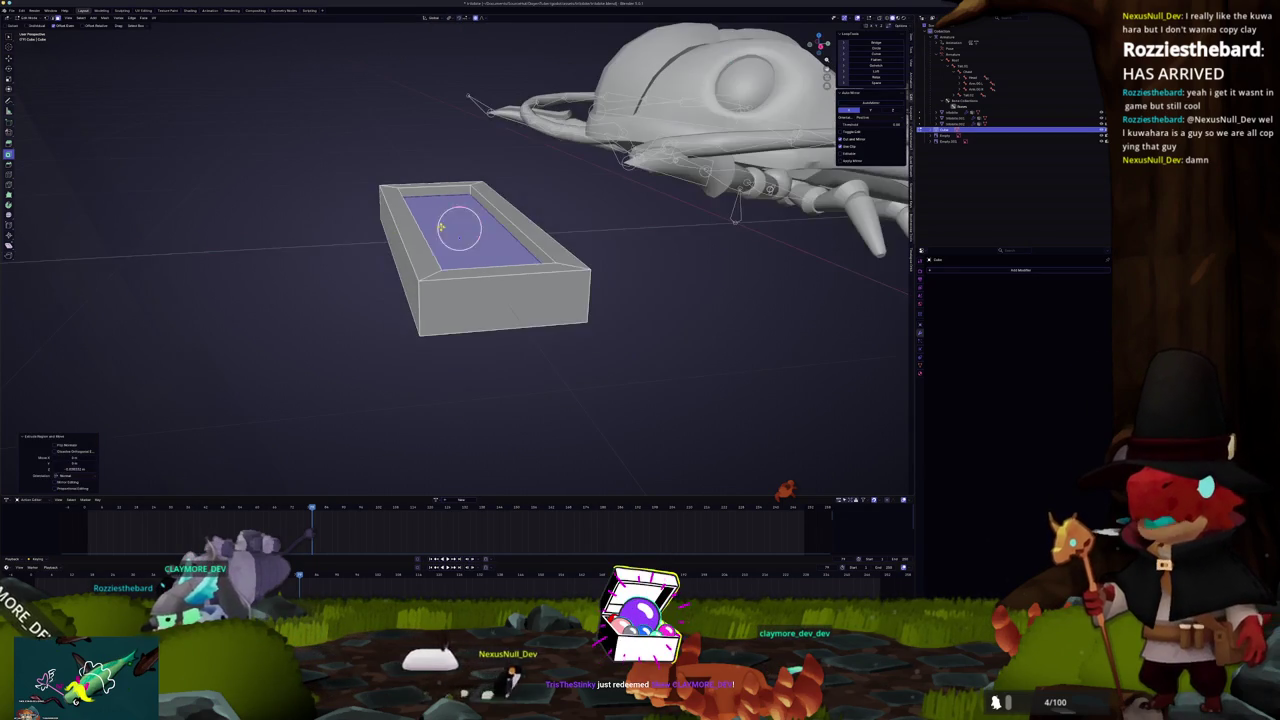
pyautogui.scroll(4, 790, 488)
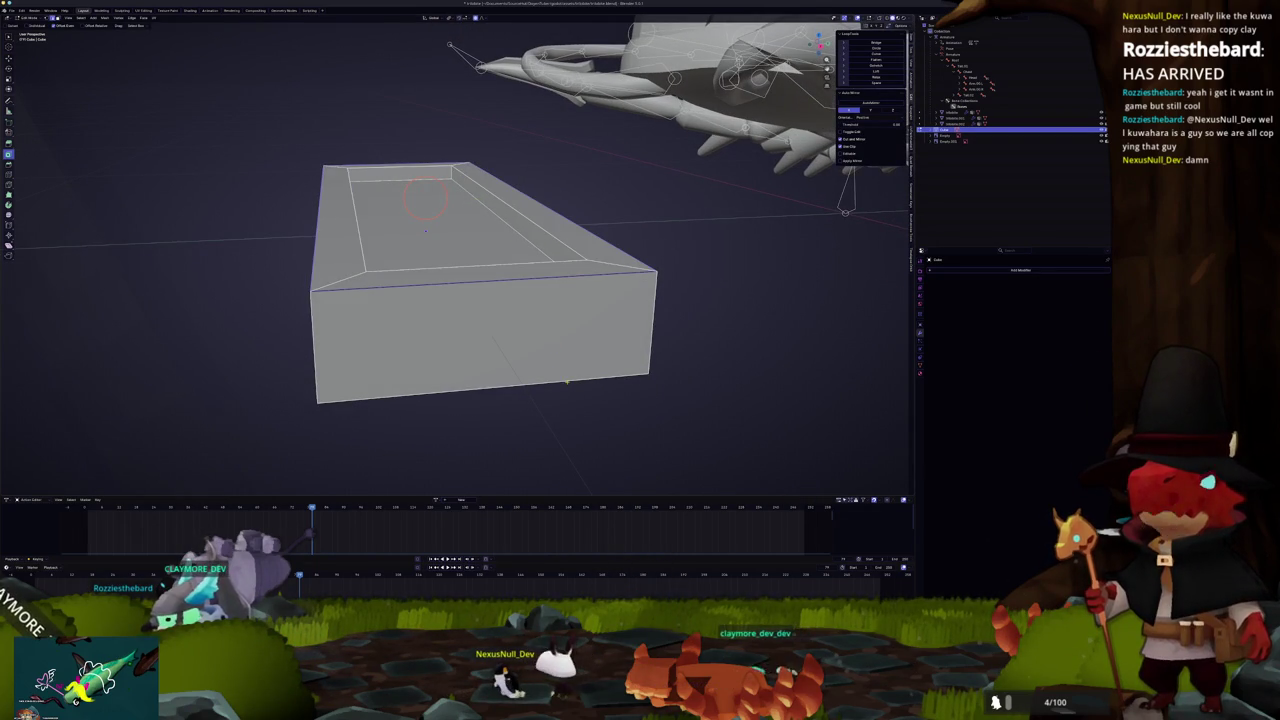
# Step: Bevel the tray's top and bottom rim edges
pyautogui.hotkey('ctrl', 'b')
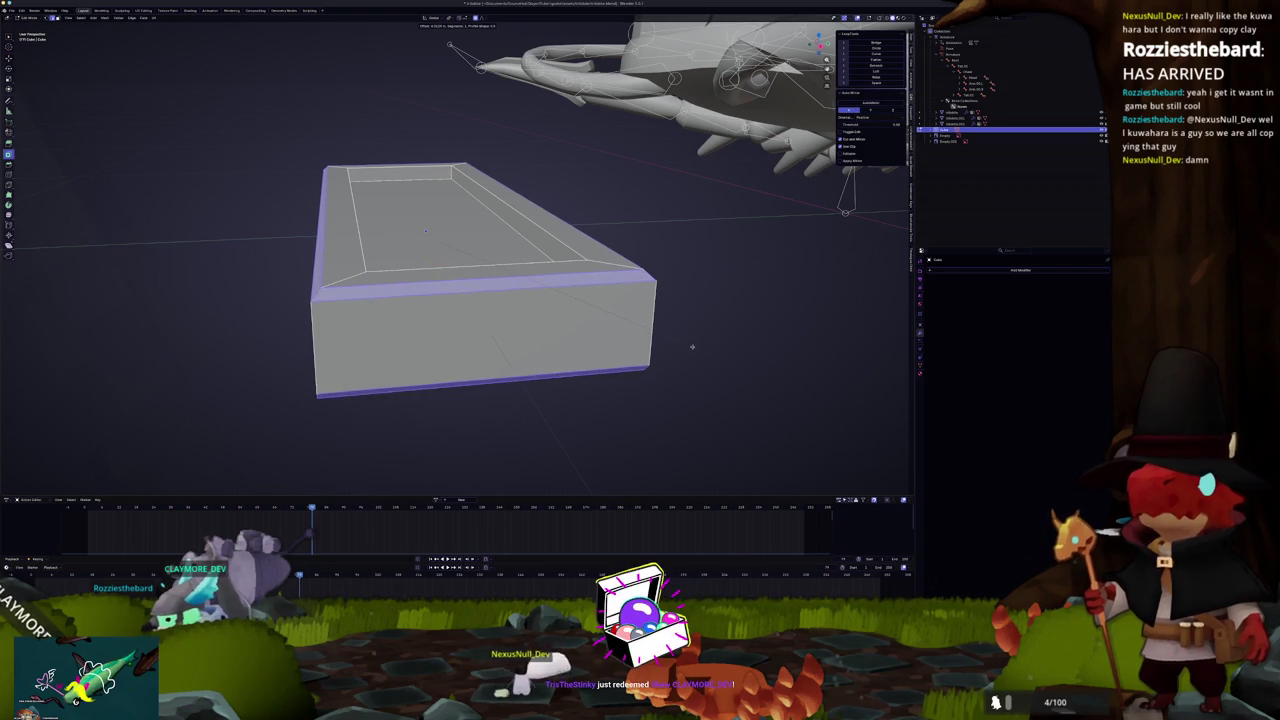
pyautogui.click(694, 347)
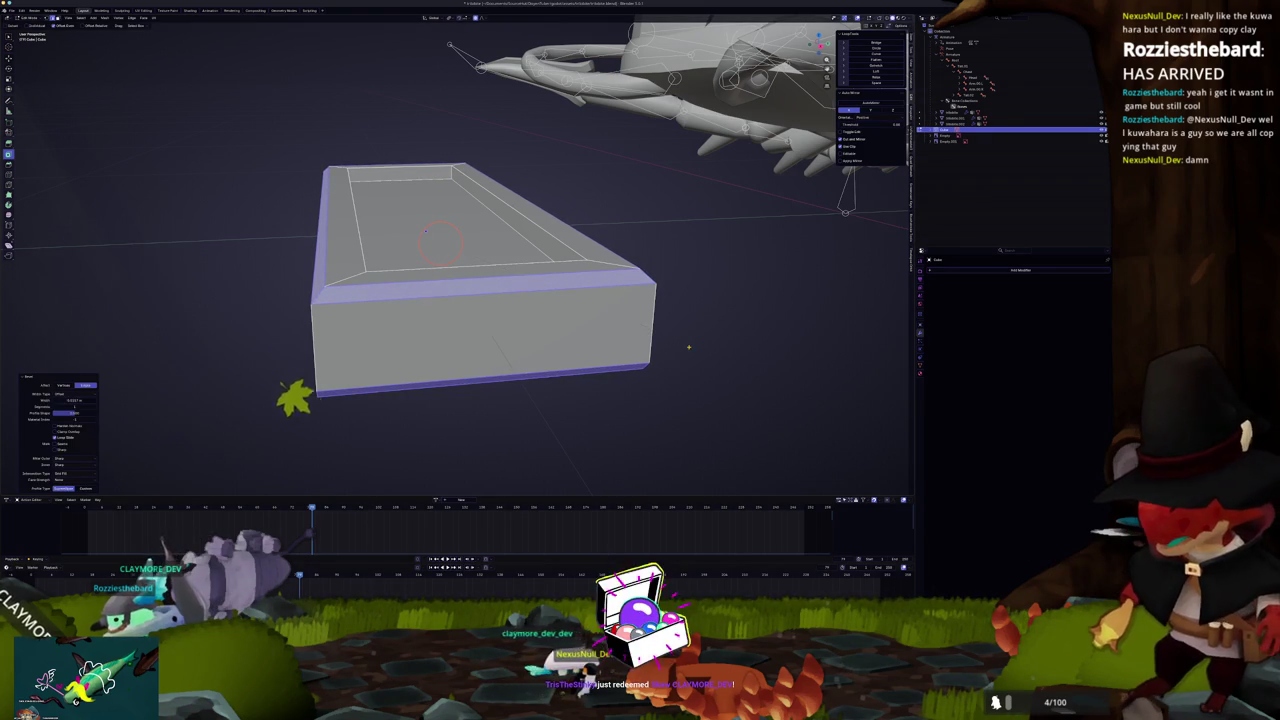
pyautogui.press('KP_1')
pyautogui.hotkey('alt', 'z')
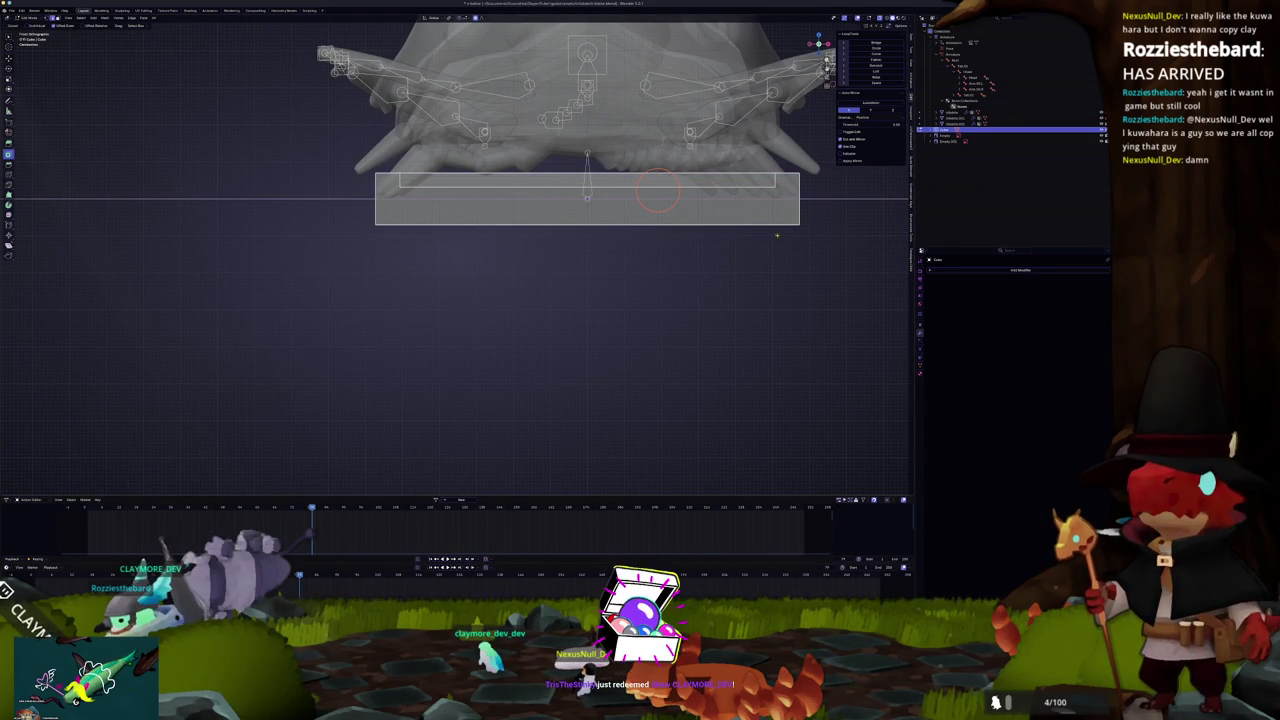
# Step: Box-select the base's bottom edge vertices and scale them wider around their centre
pyautogui.moveTo(824, 244); pyautogui.dragTo(326, 213)
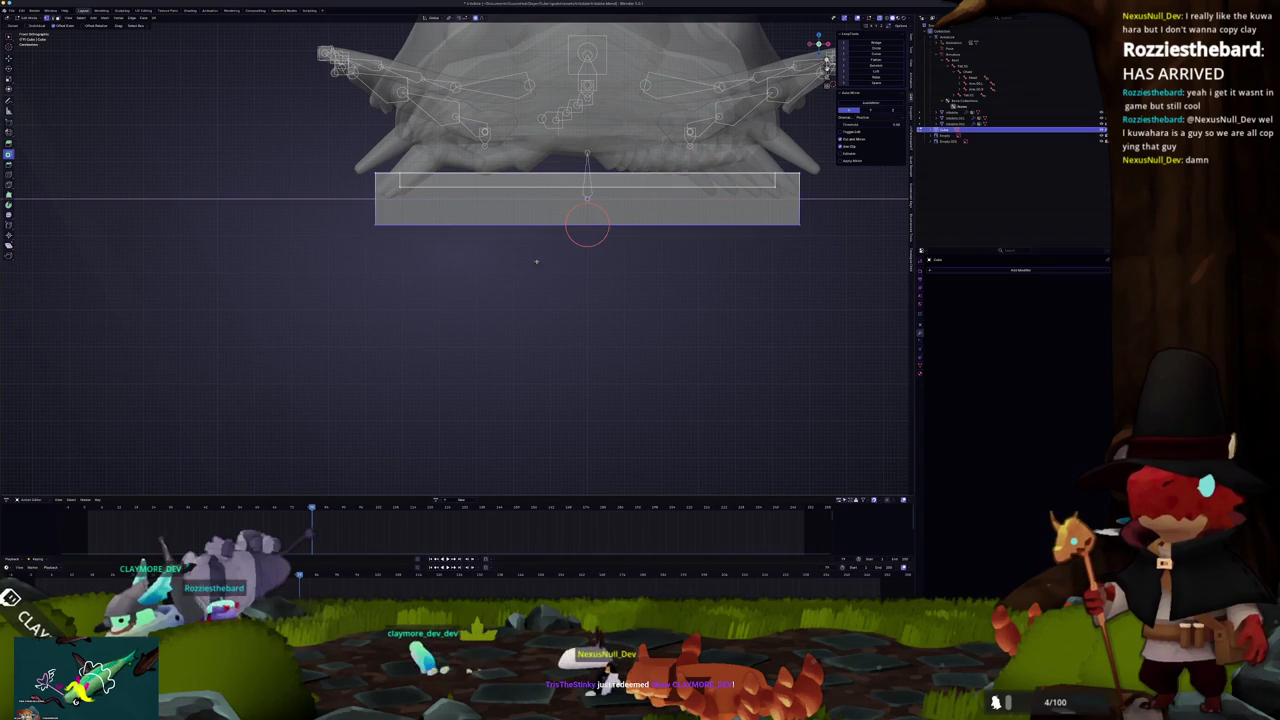
pyautogui.press('KP_Decimal')
pyautogui.press('s')
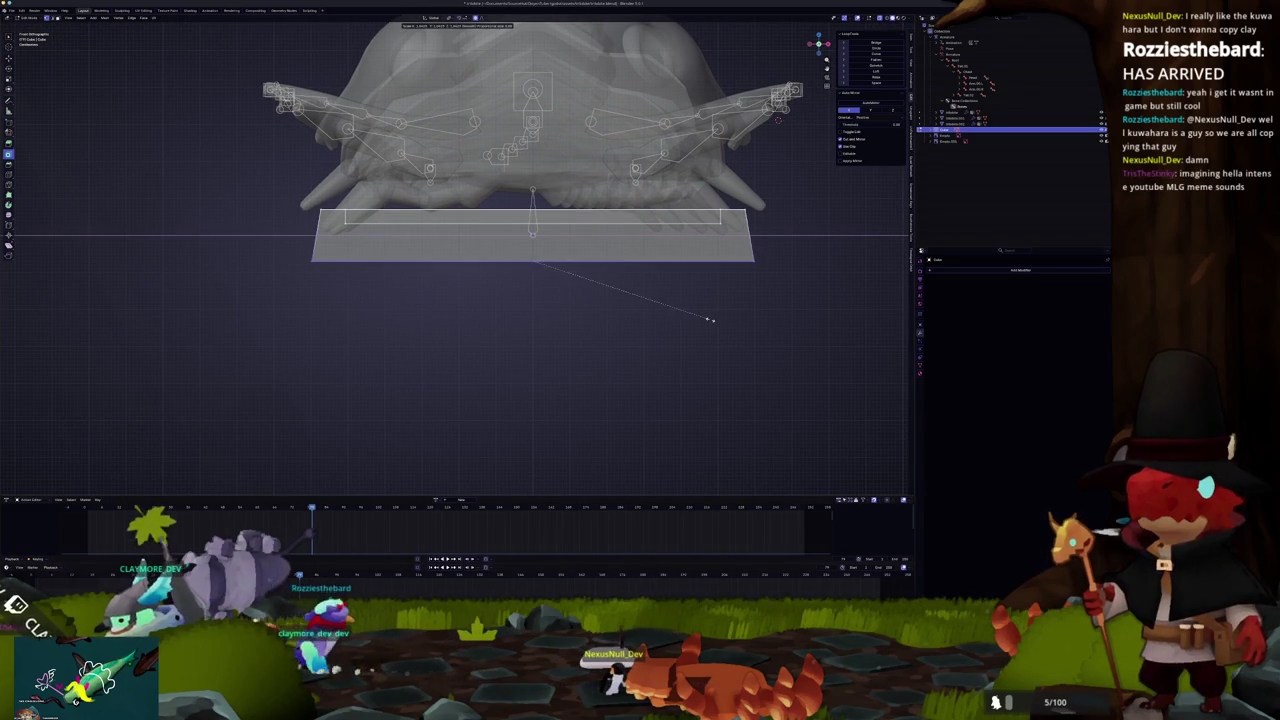
pyautogui.click(707, 315)
pyautogui.press('Tab')
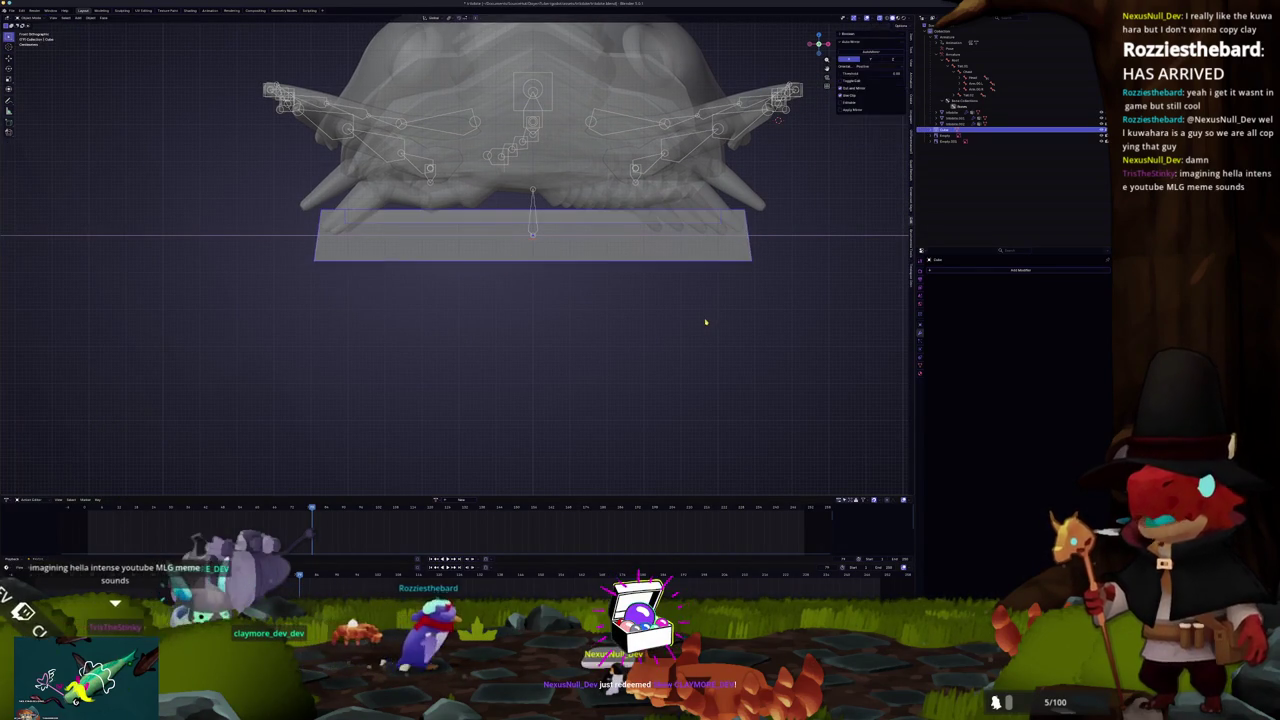
# Step: In right side view, move the top edge along Z and rotate it into a tilt
pyautogui.moveTo(699, 302); pyautogui.dragTo(606, 309)
pyautogui.press('KP_3')
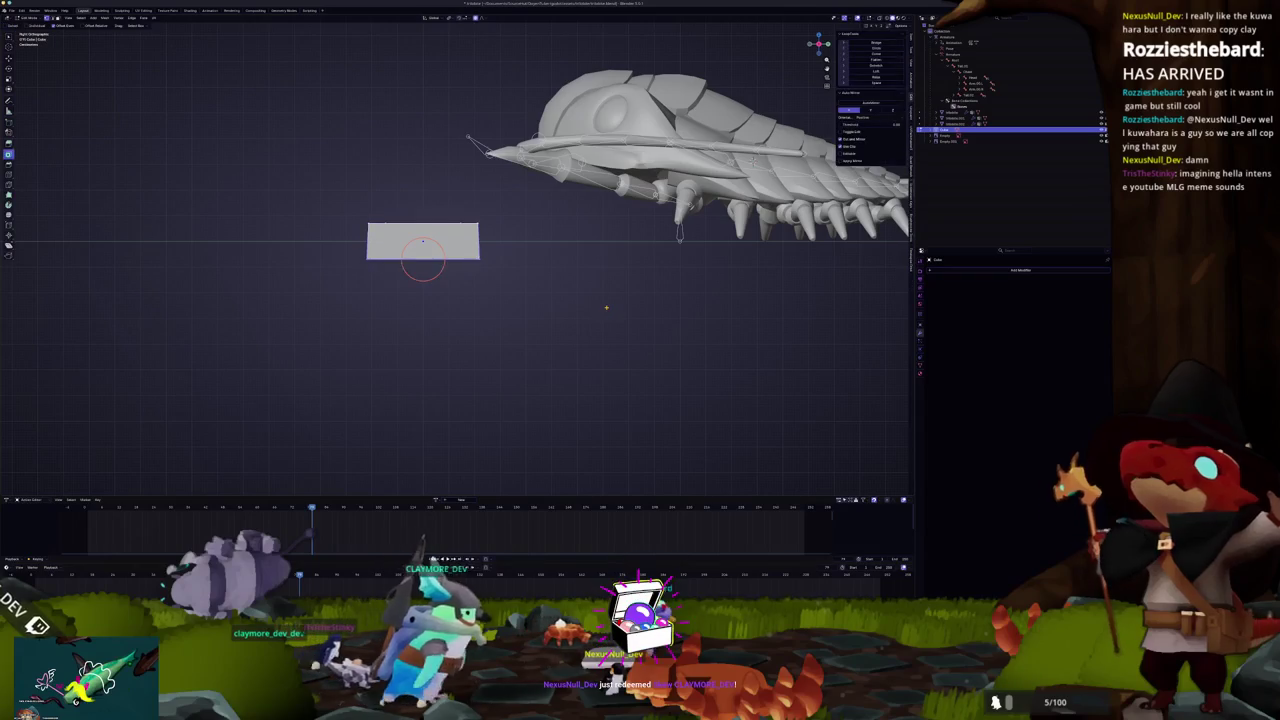
pyautogui.press('Tab')
pyautogui.press('g')
pyautogui.press('z')
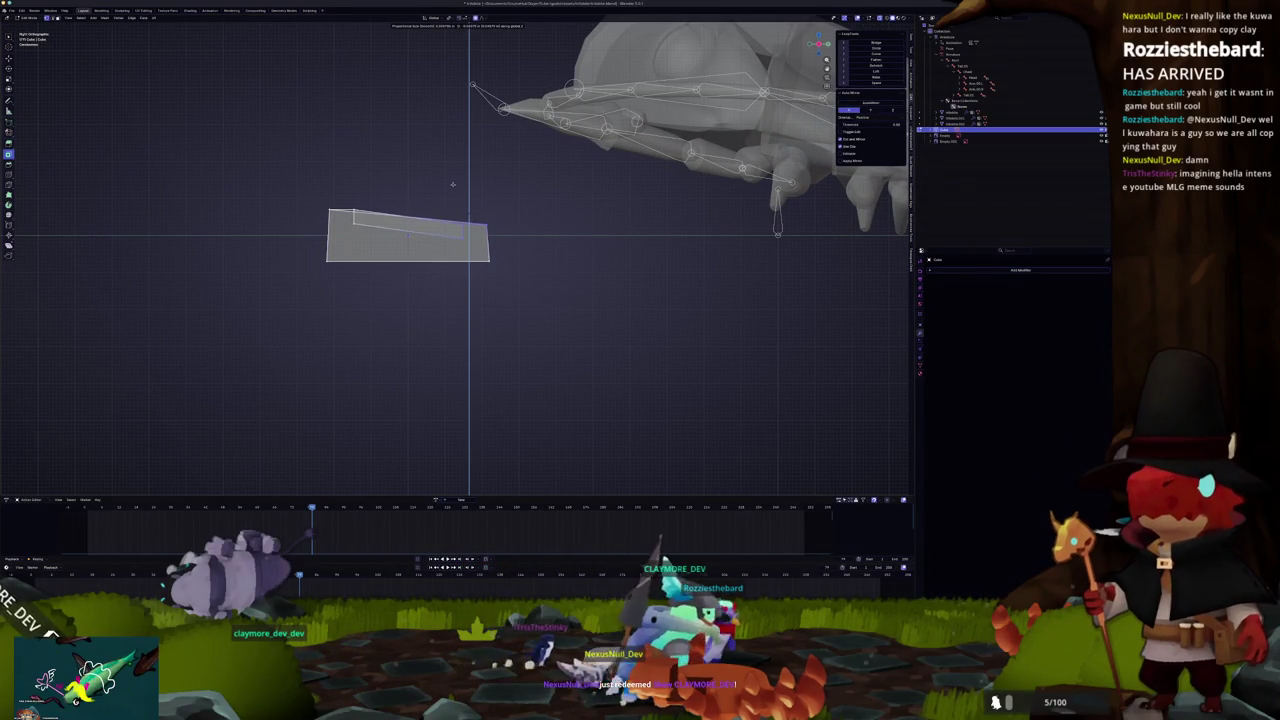
pyautogui.click(469, 228)
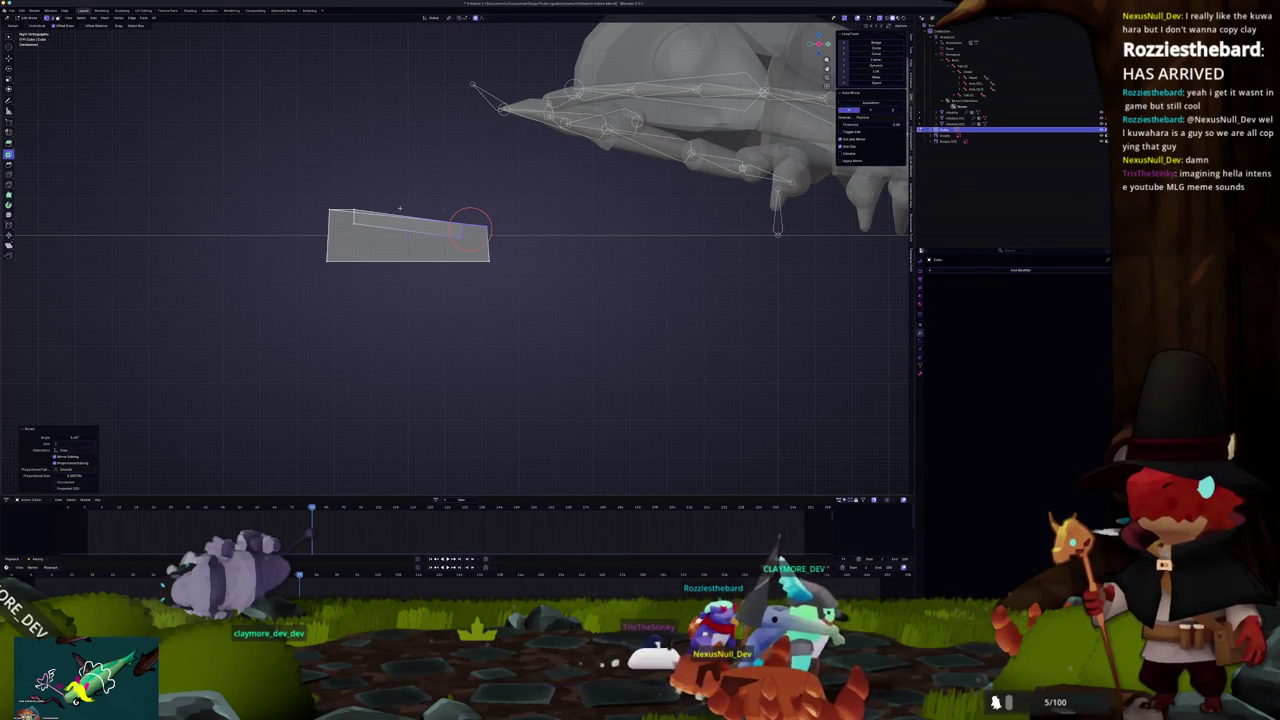
pyautogui.press('r')
pyautogui.scroll(4, 320, 212)
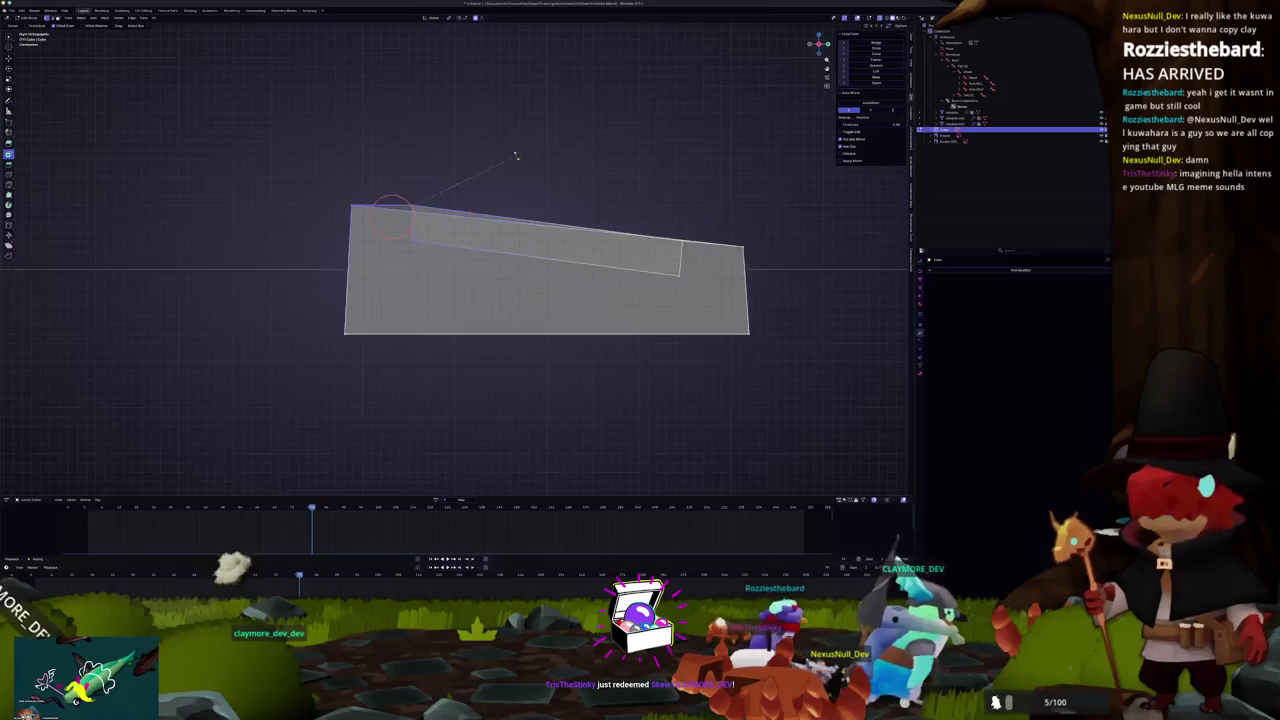
pyautogui.click(512, 168)
# Step: Lower and re-rotate the top edge, then tilt the right end of the top face
pyautogui.press('g')
pyautogui.press('z')
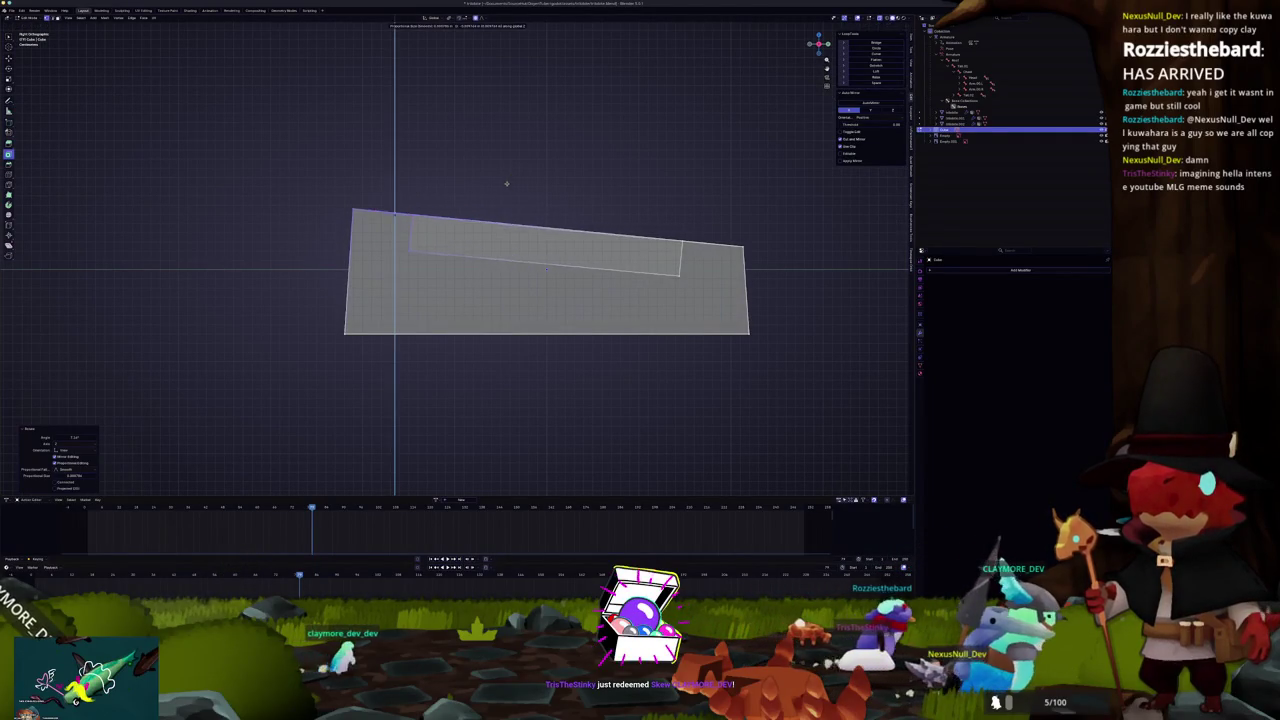
pyautogui.click(502, 197)
pyautogui.press('r')
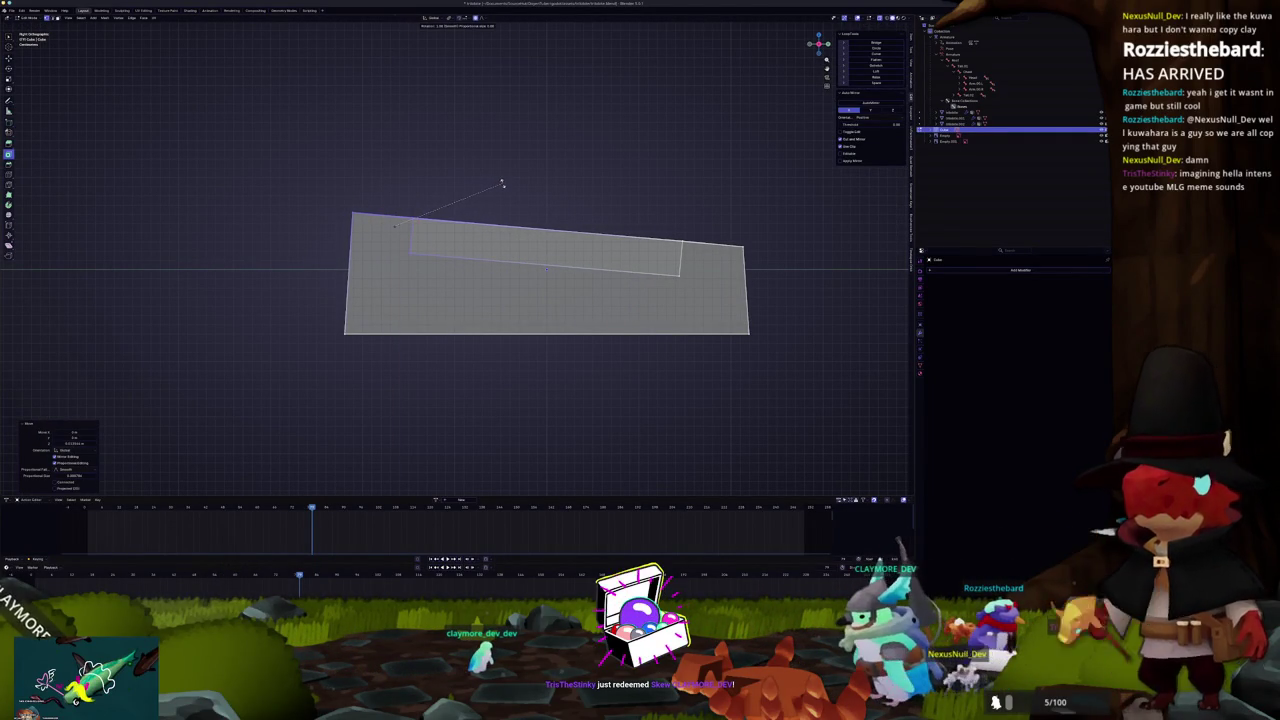
pyautogui.click(502, 183)
pyautogui.moveTo(724, 258); pyautogui.dragTo(702, 255)
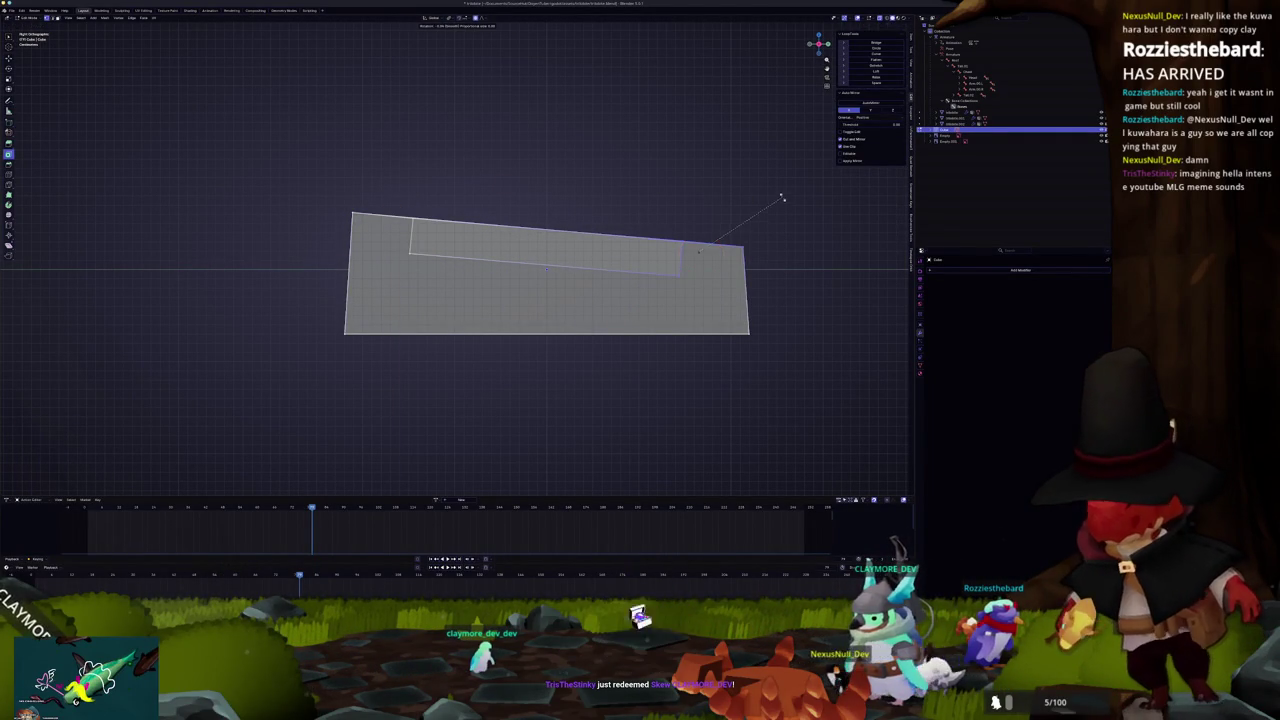
pyautogui.click(742, 166)
pyautogui.moveTo(742, 166)
pyautogui.mouseDown()
pyautogui.moveTo(586, 203)
pyautogui.moveTo(529, 194)
pyautogui.moveTo(467, 296)
pyautogui.moveTo(689, 232)
pyautogui.moveTo(595, 245)
pyautogui.mouseUp()
# Step: Add a cube, shrink it into a flat keycap and slide it inside the tray
pyautogui.hotkey('shift', 'a')
pyautogui.moveTo(600, 245)
pyautogui.click(645, 255)
pyautogui.press('s')
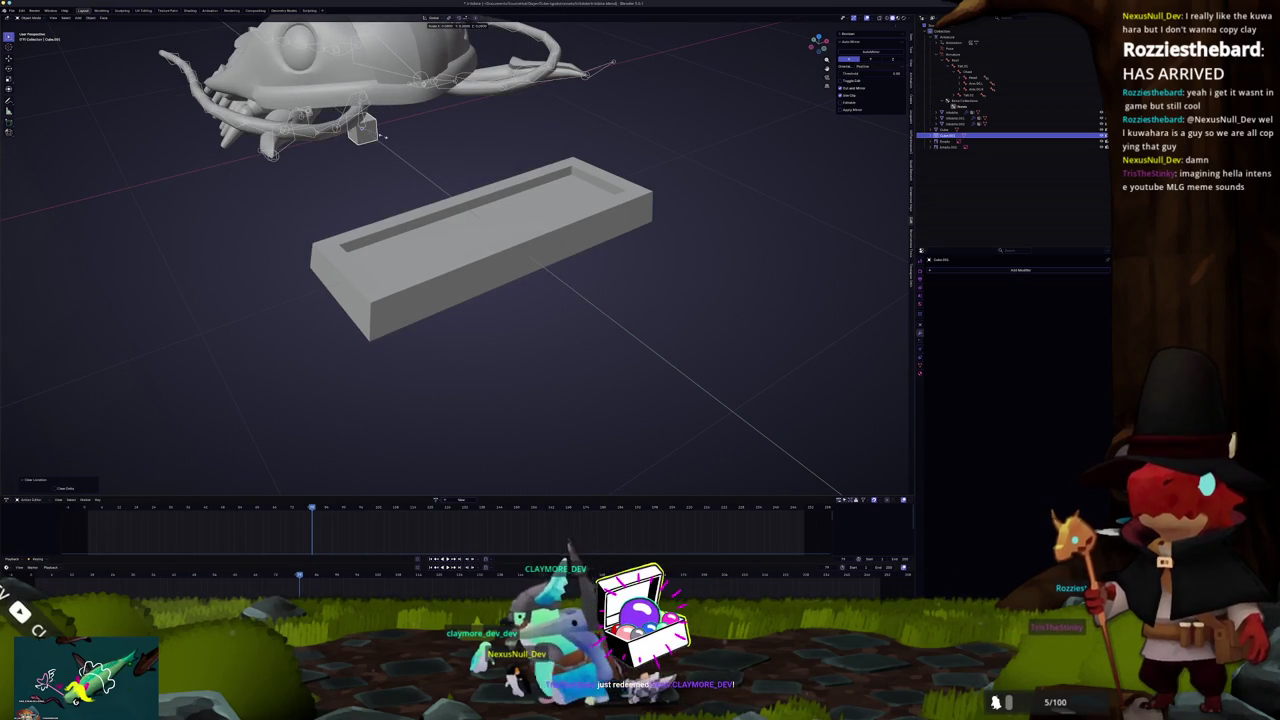
pyautogui.click(383, 137)
pyautogui.press('KP_1')
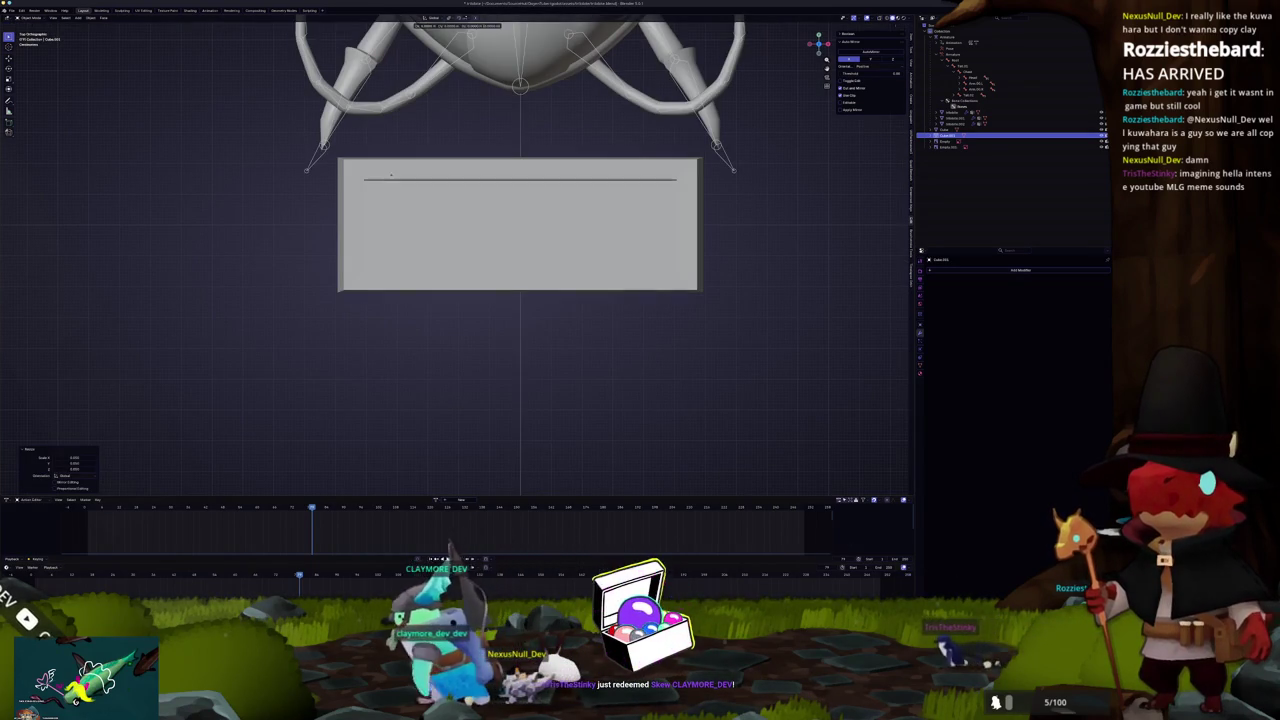
pyautogui.scroll(3, 600, 230)
pyautogui.press('s')
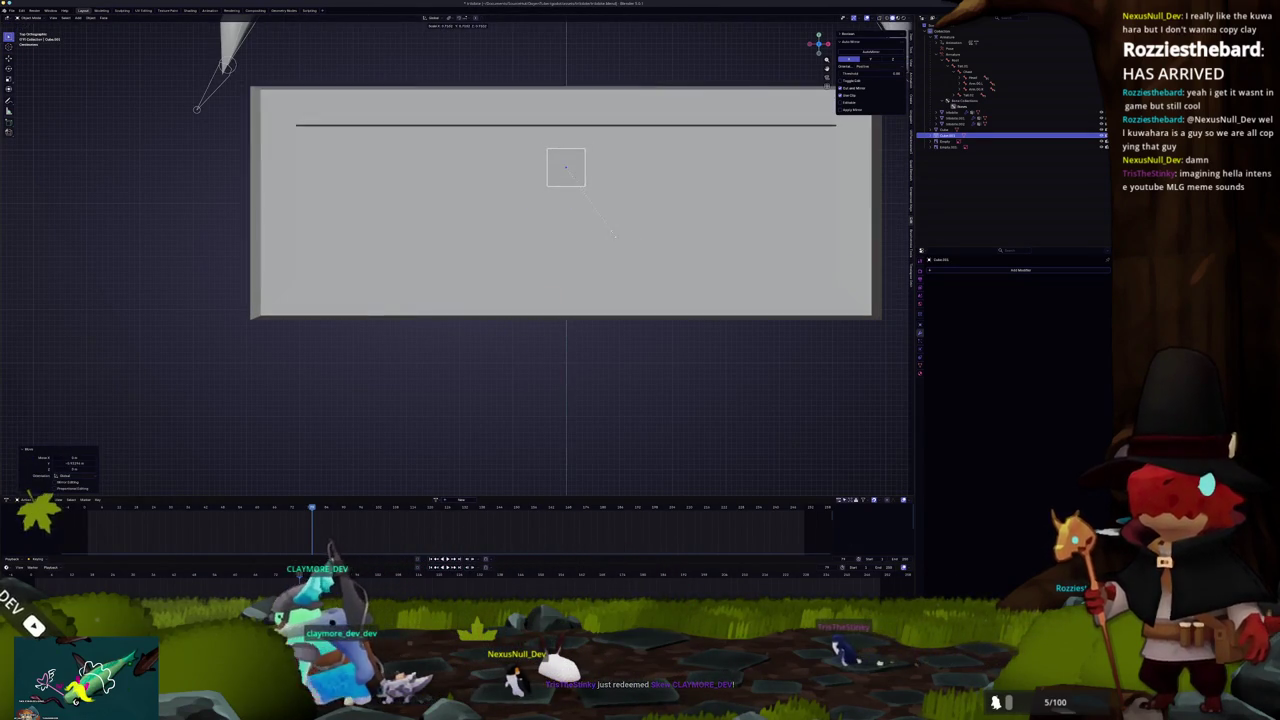
pyautogui.press('g')
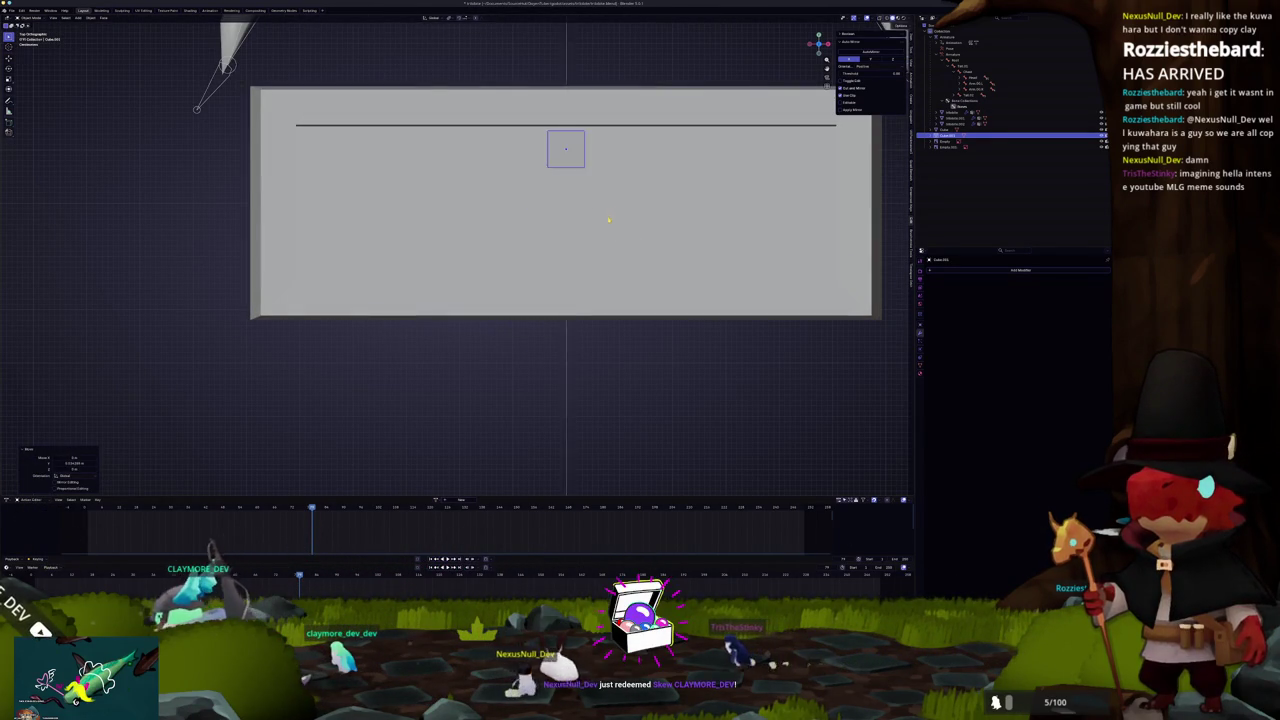
pyautogui.scroll(-4, 610, 216)
pyautogui.press('x')
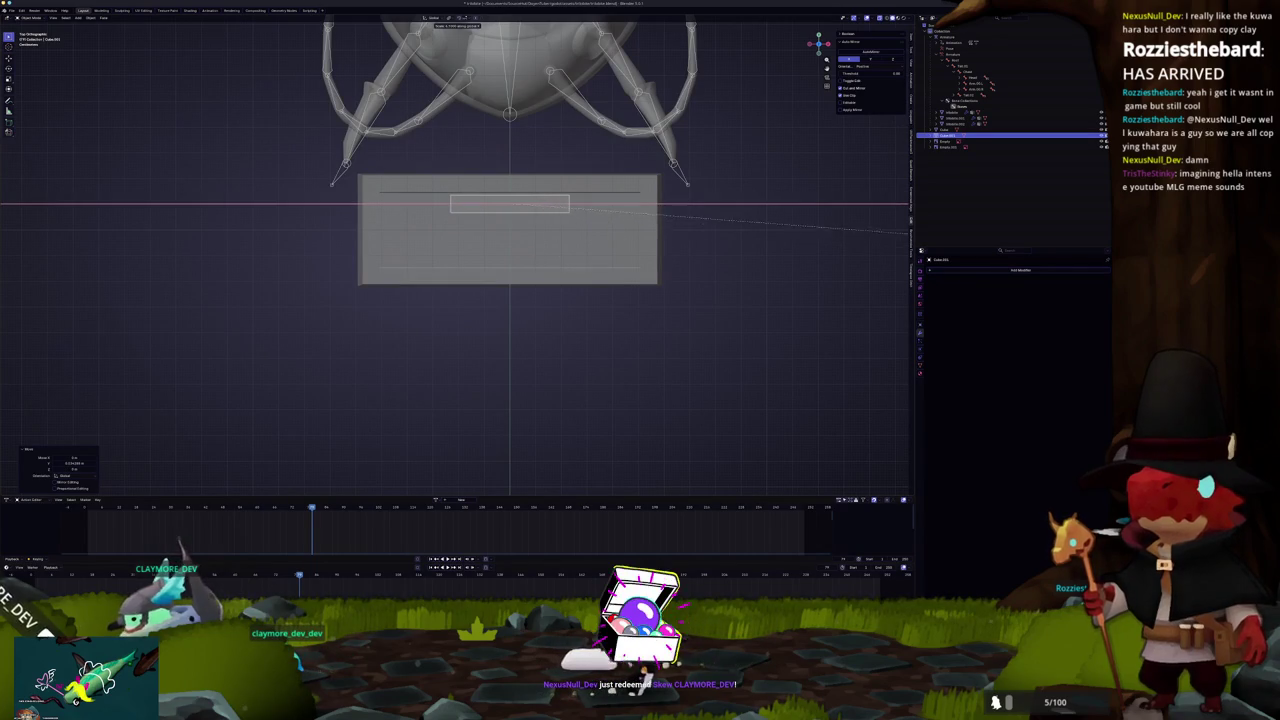
pyautogui.click(293, 239)
# Step: Reposition and narrow the keycap along X, then duplicate it sideways along the row
pyautogui.scroll(2, 598, 275)
pyautogui.press('g')
pyautogui.press('x')
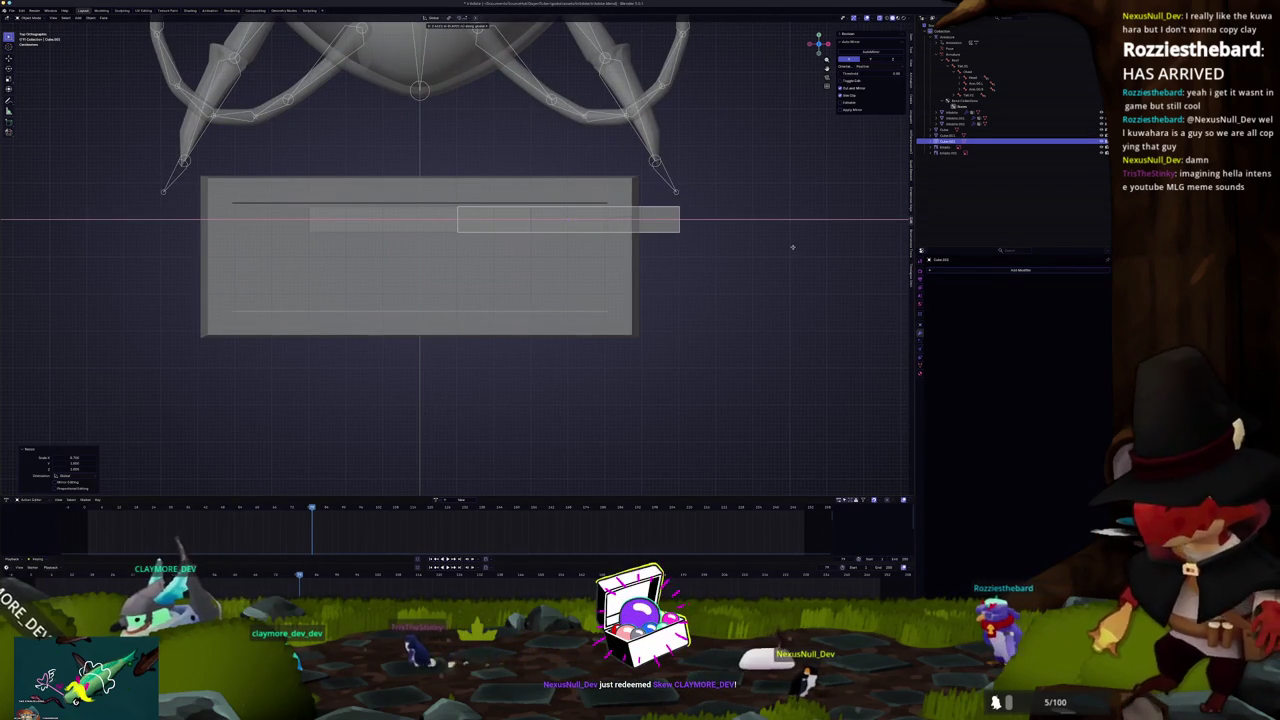
pyautogui.click(792, 247)
pyautogui.press('s')
pyautogui.press('x')
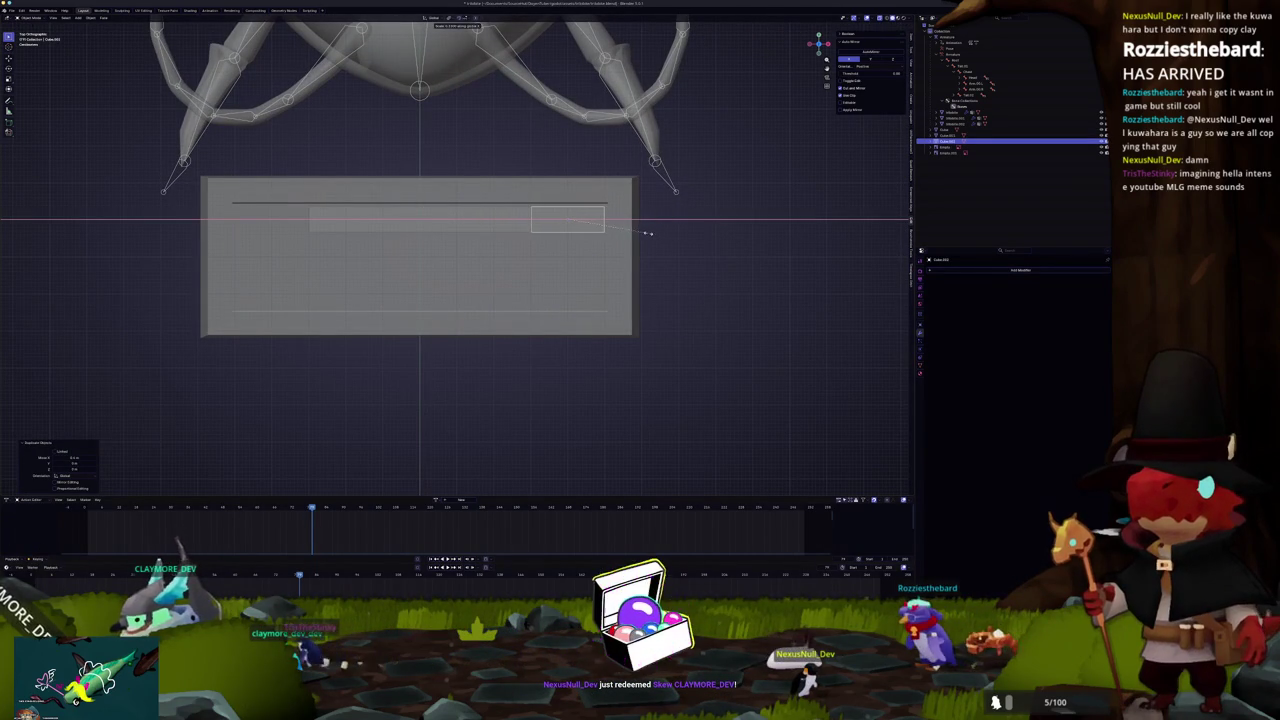
pyautogui.hotkey('shift', 'd')
pyautogui.press('x')
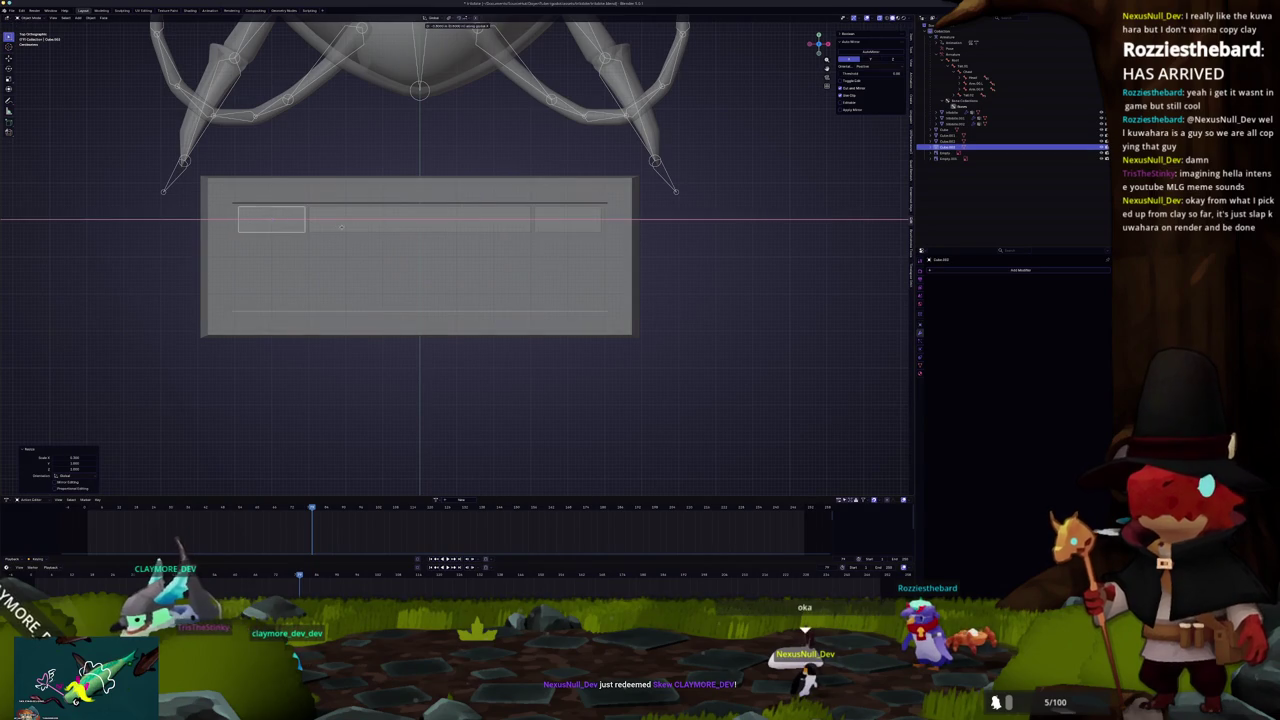
pyautogui.click(554, 220)
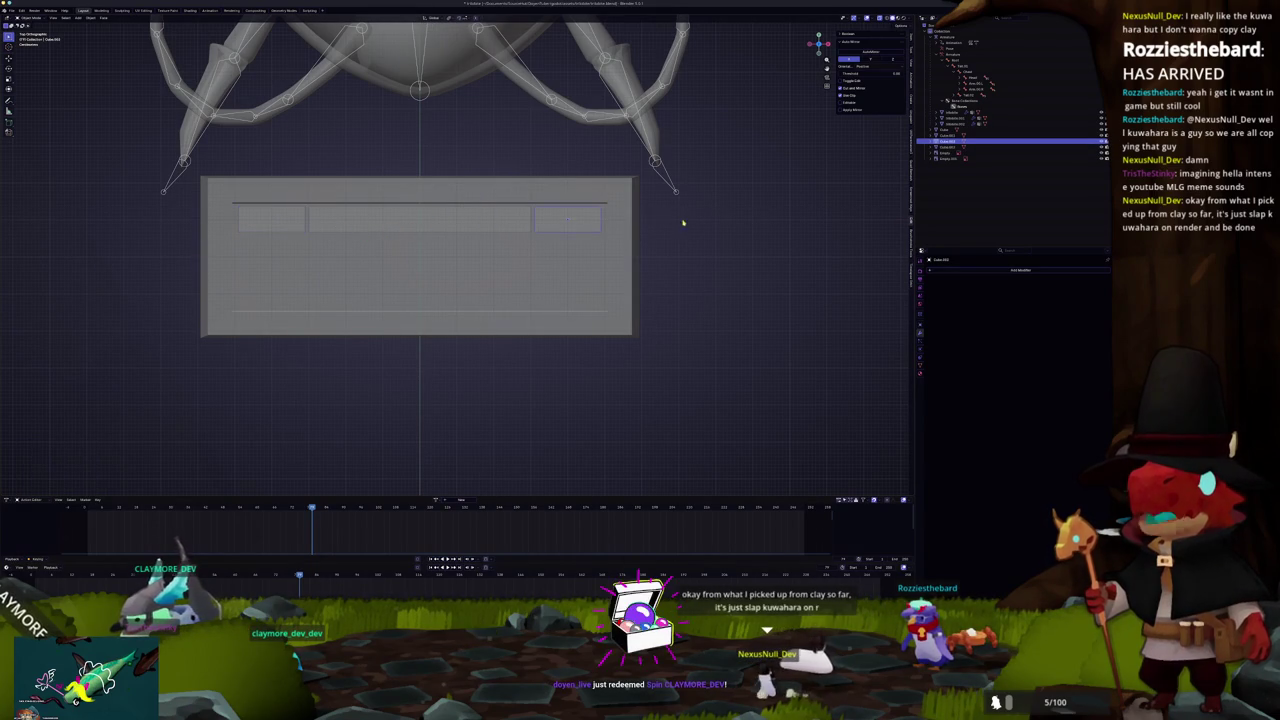
# Step: Duplicate the right-hand key into a small square key and slide it into place
pyautogui.hotkey('shift', 'd')
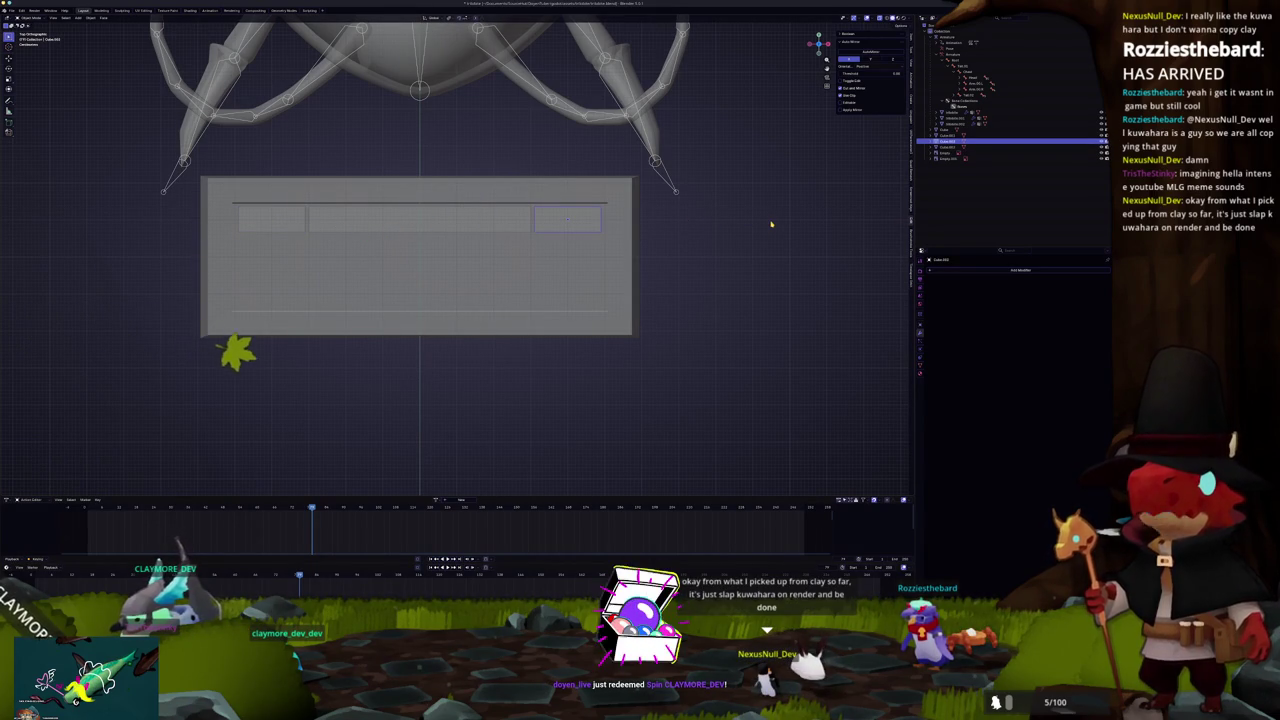
pyautogui.rightClick(772, 230)
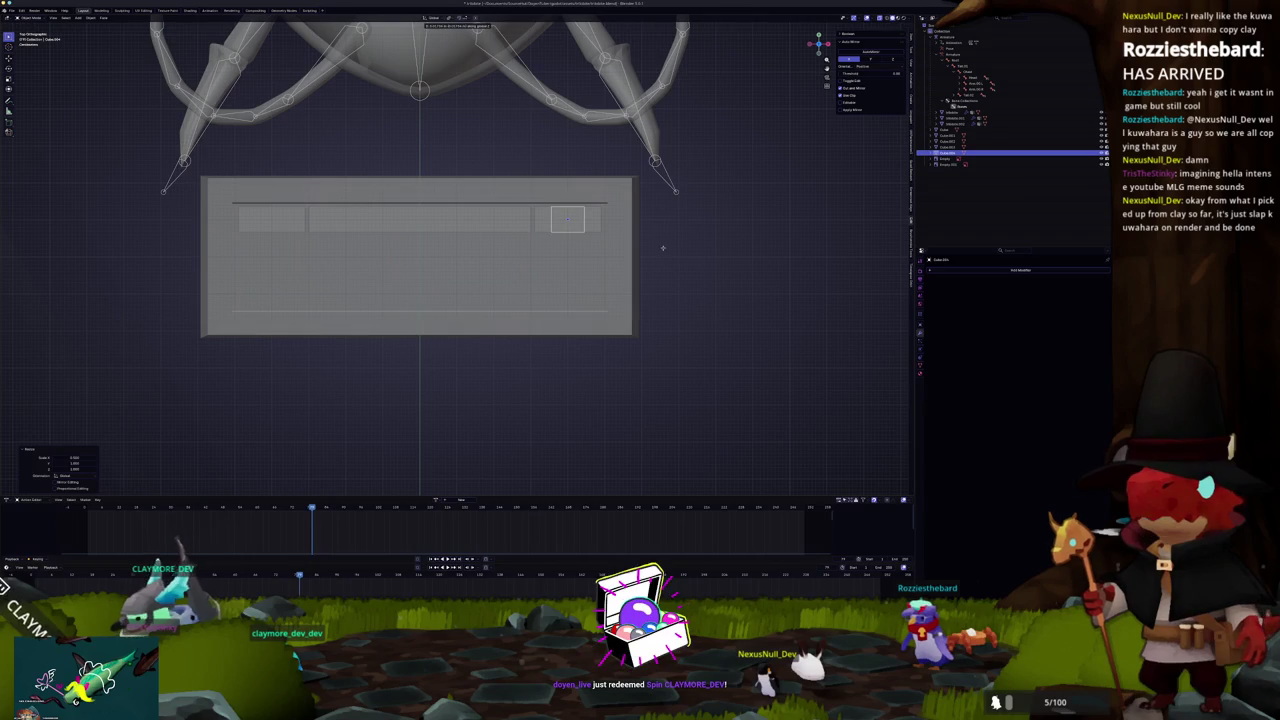
pyautogui.press('x')
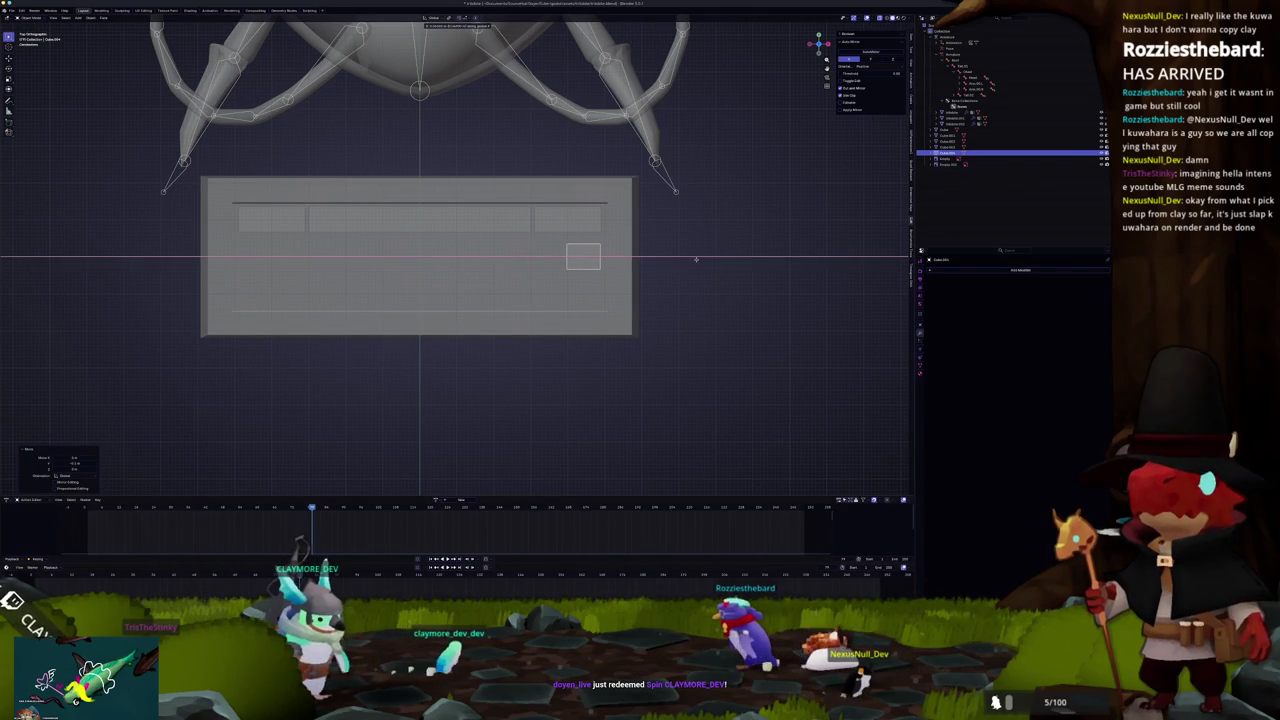
pyautogui.click(701, 259)
pyautogui.scroll(3, 689, 294)
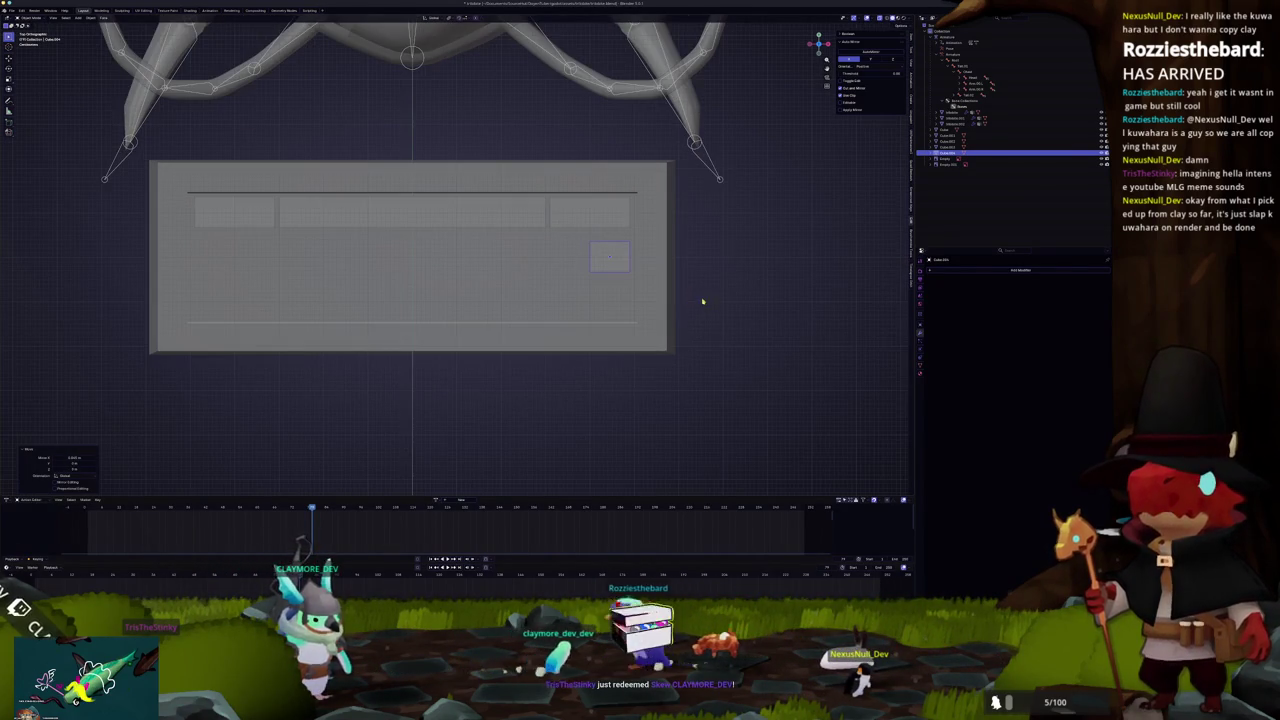
pyautogui.scroll(1, 668, 316)
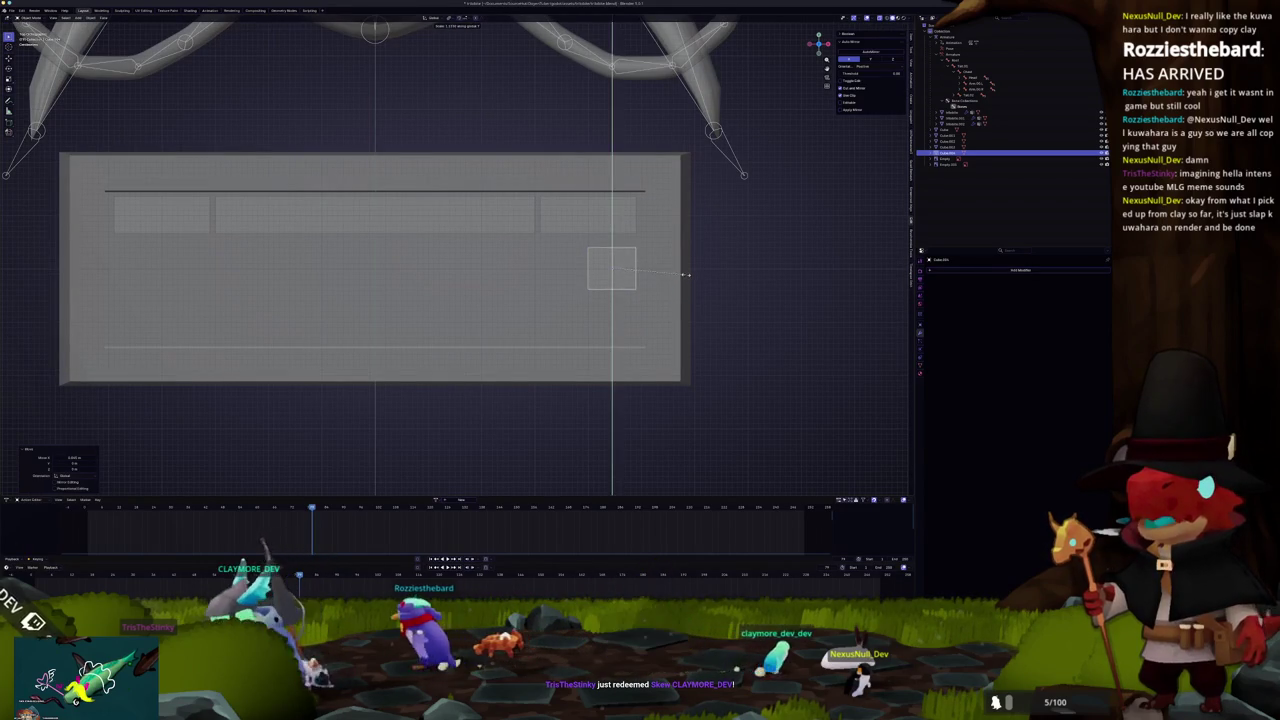
# Step: Select the three wide keys and move them along Z, leaving the square key below
pyautogui.keyDown('shift'); pyautogui.click(566, 214); pyautogui.keyUp('shift')
pyautogui.keyDown('shift'); pyautogui.click(405, 211); pyautogui.keyUp('shift')
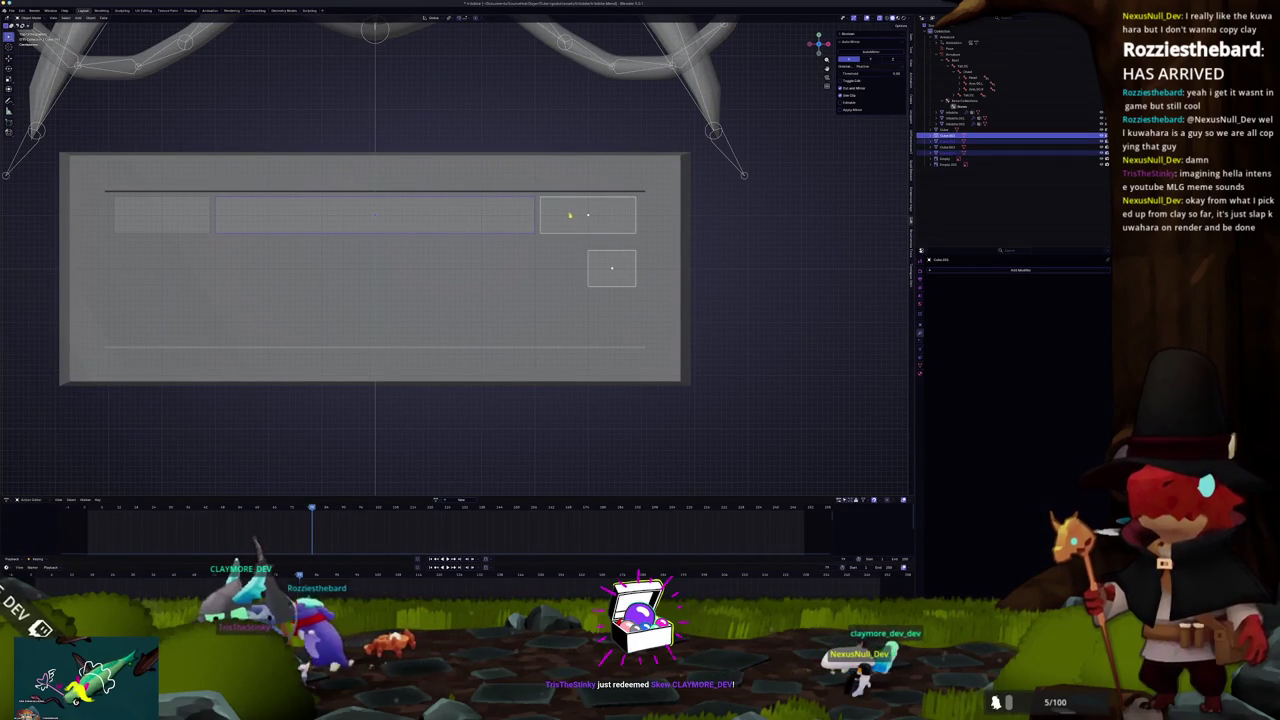
pyautogui.keyDown('shift'); pyautogui.click(486, 216); pyautogui.keyUp('shift')
pyautogui.press('g')
pyautogui.press('z')
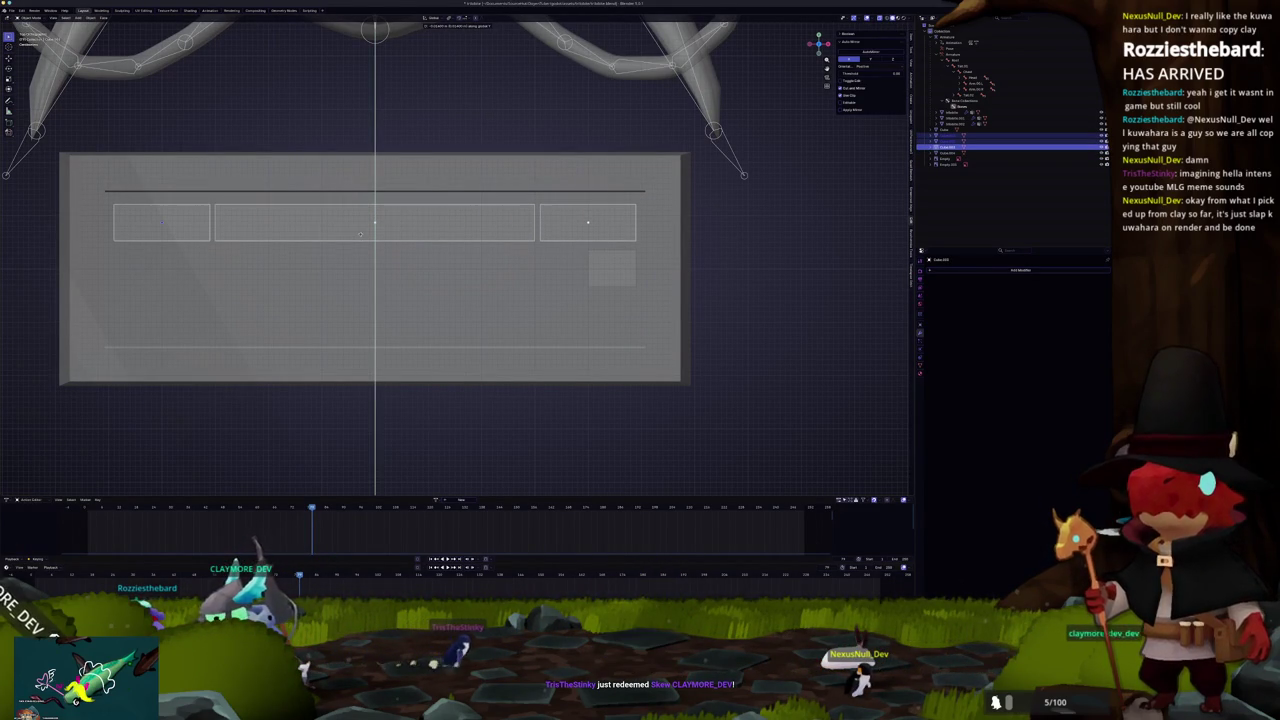
pyautogui.click(360, 234)
pyautogui.click(611, 268)
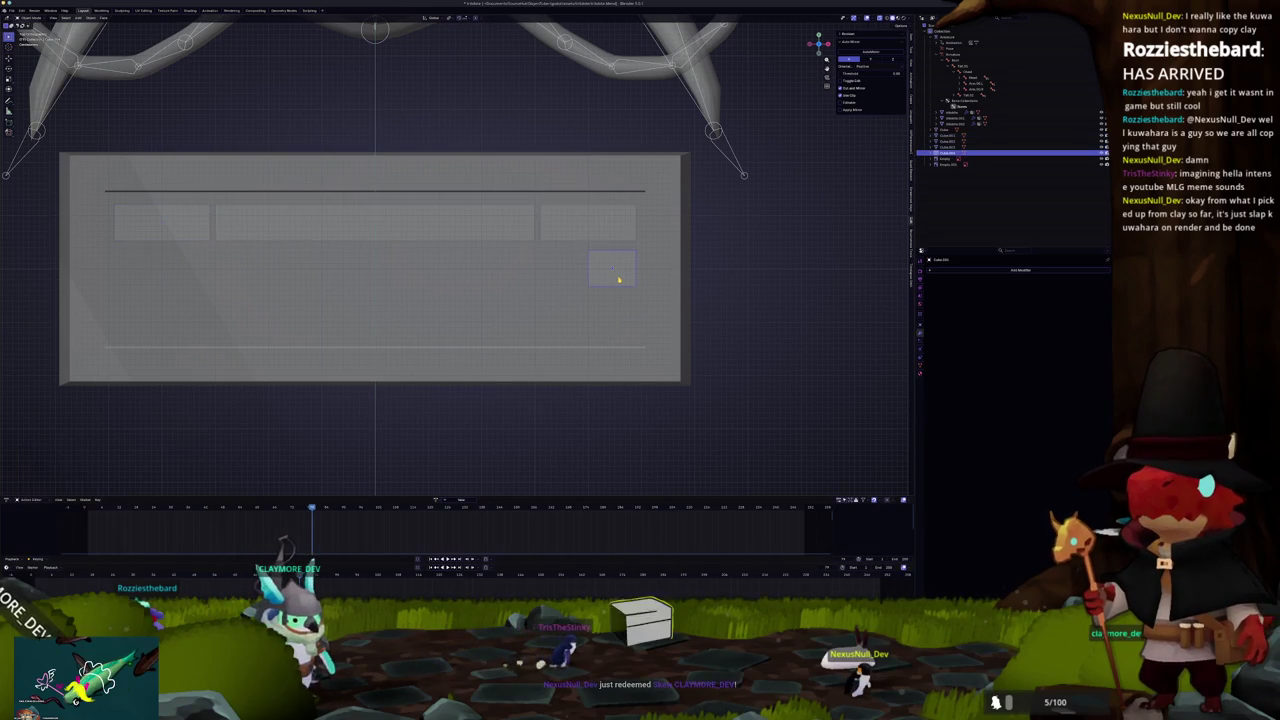
# Step: Add an Array modifier to the square key with -1.2 X offset and more copies
pyautogui.scroll(-2, 873, 332)
pyautogui.click(960, 274)
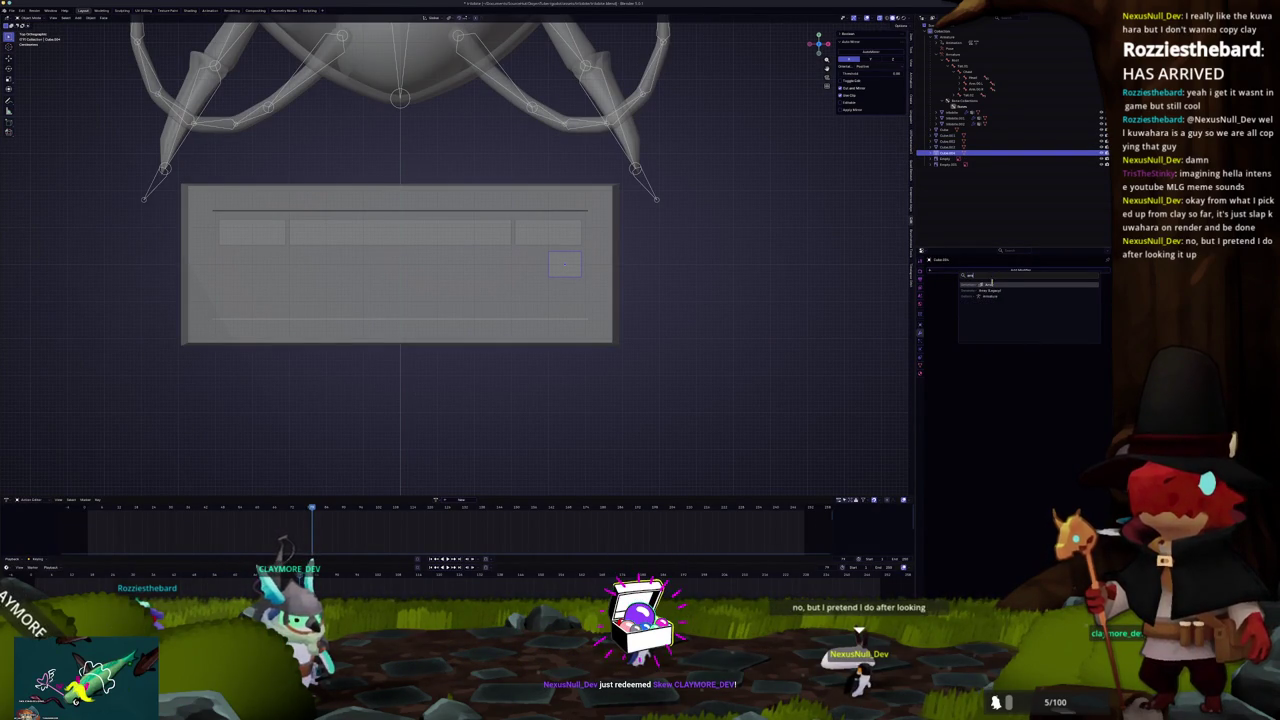
pyautogui.press('Return')
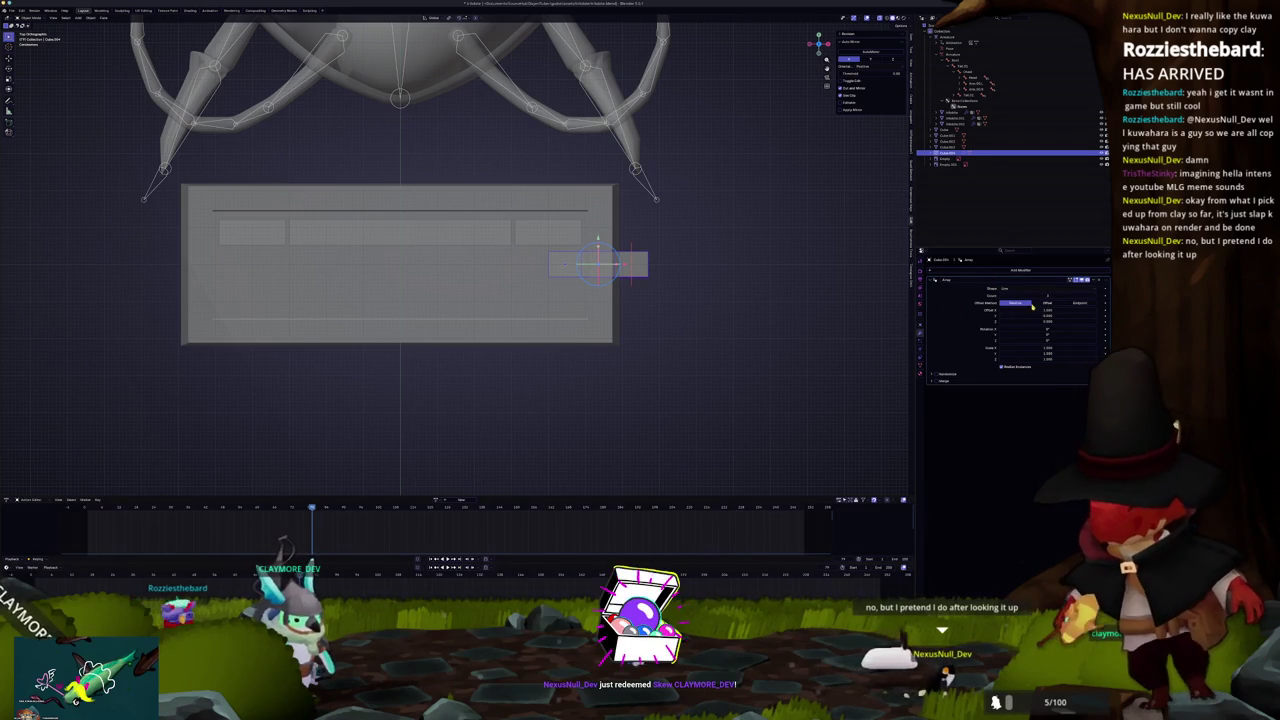
pyautogui.press('g')
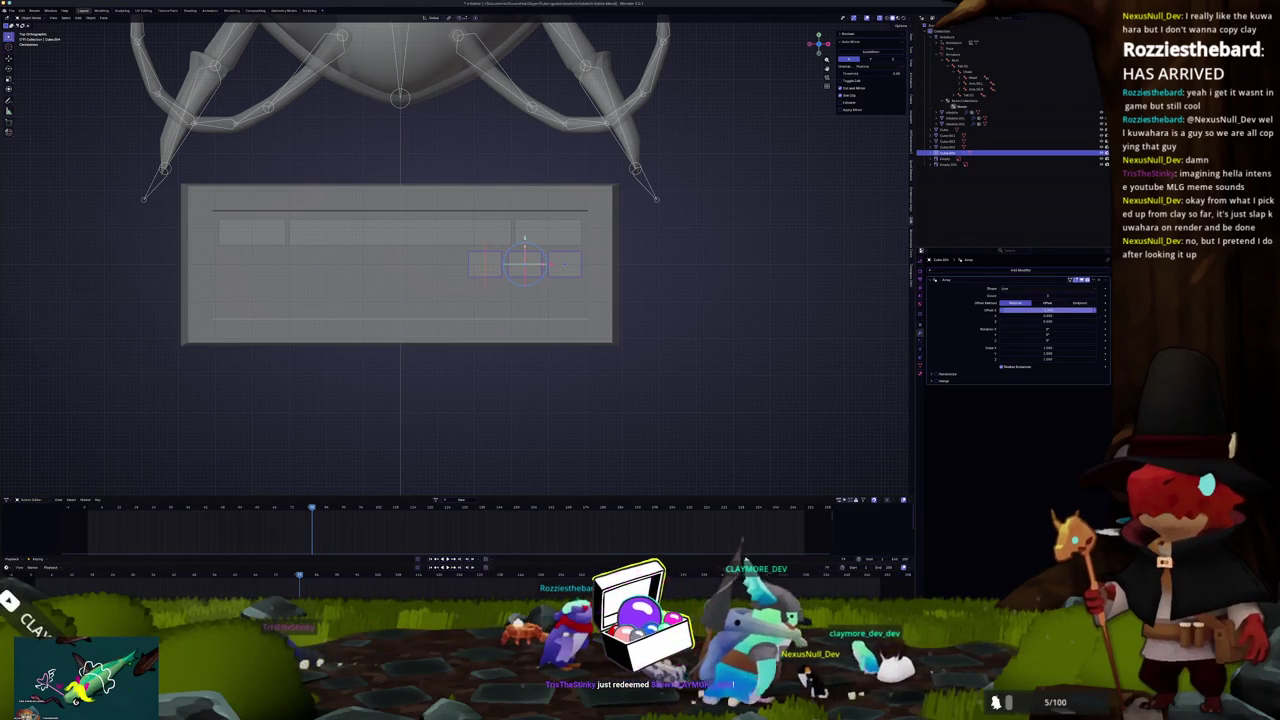
pyautogui.moveTo(1047, 310); pyautogui.dragTo(1094, 295)
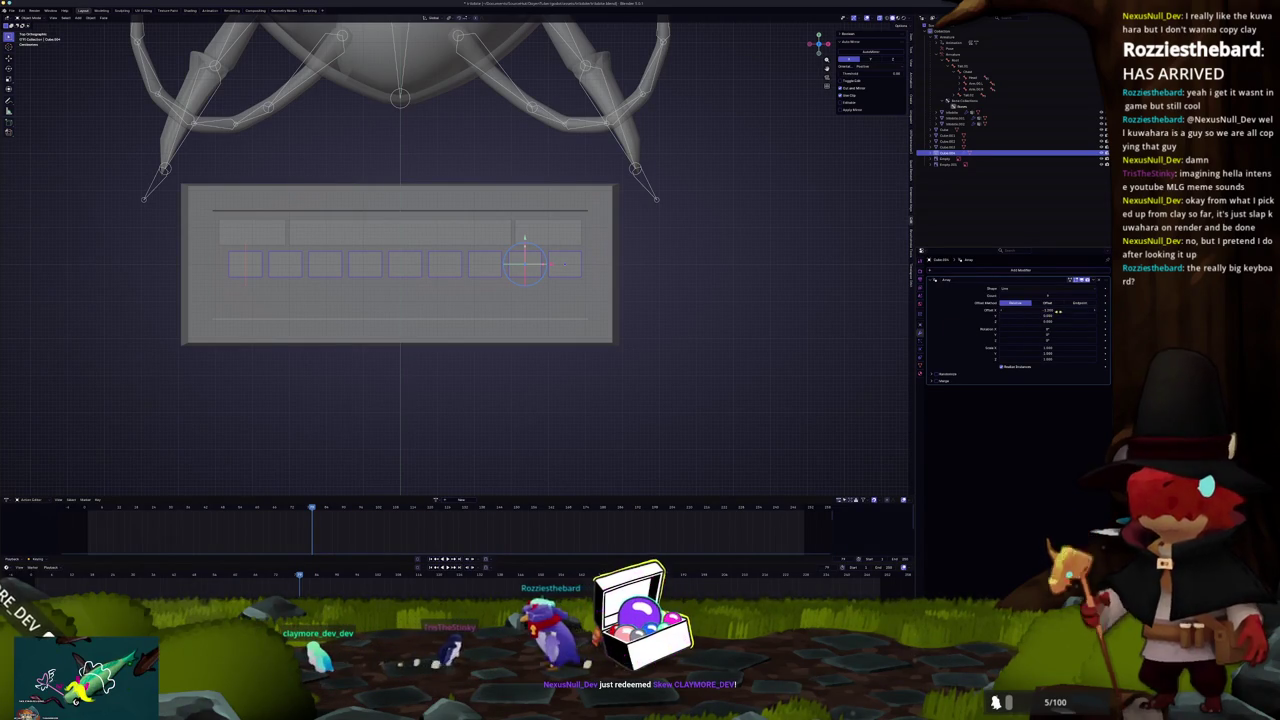
pyautogui.moveTo(1047, 310); pyautogui.dragTo(1040, 310)
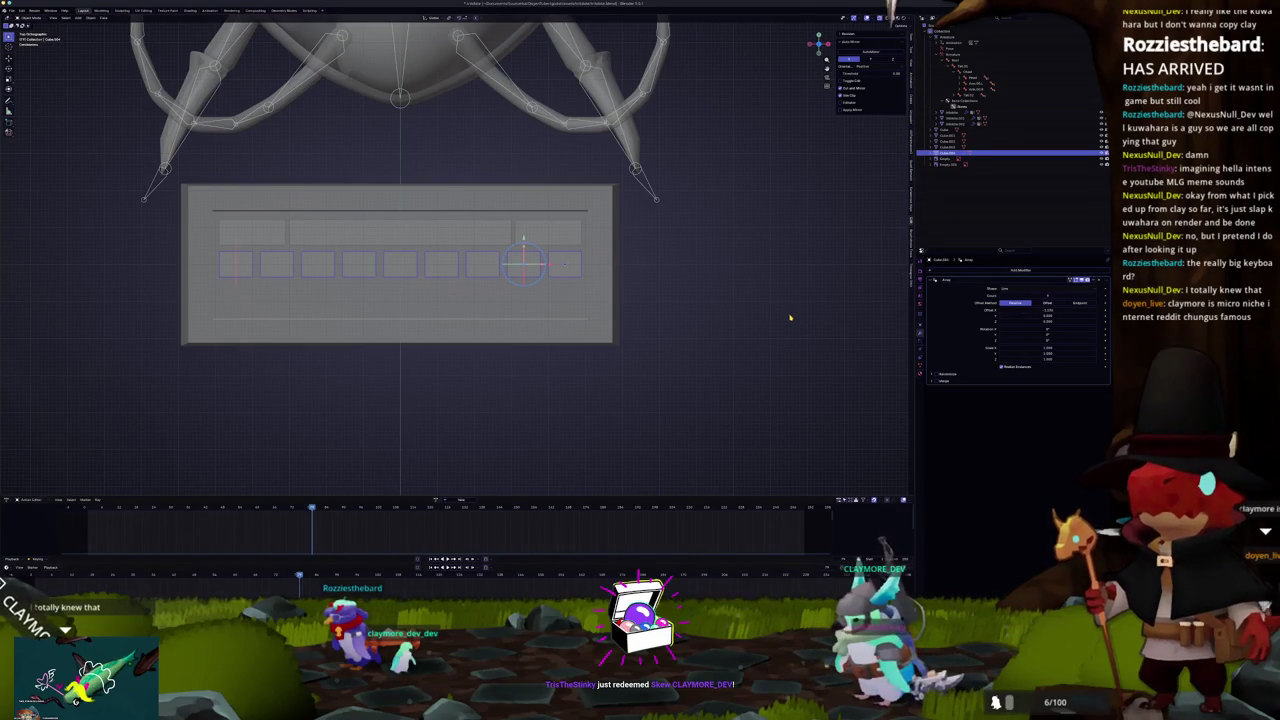
# Step: Duplicate the key row, move it down along Y, and turn X-ray off
pyautogui.hotkey('shift', 'd')
pyautogui.press('y')
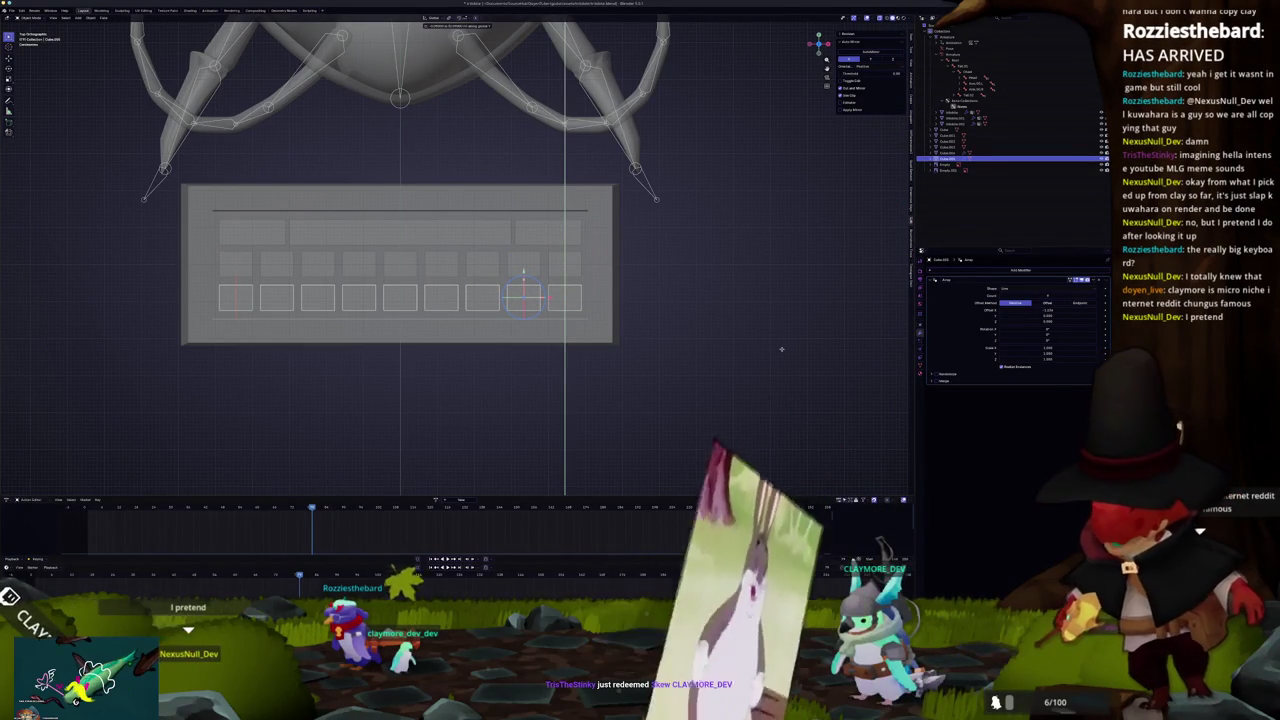
pyautogui.click(783, 351)
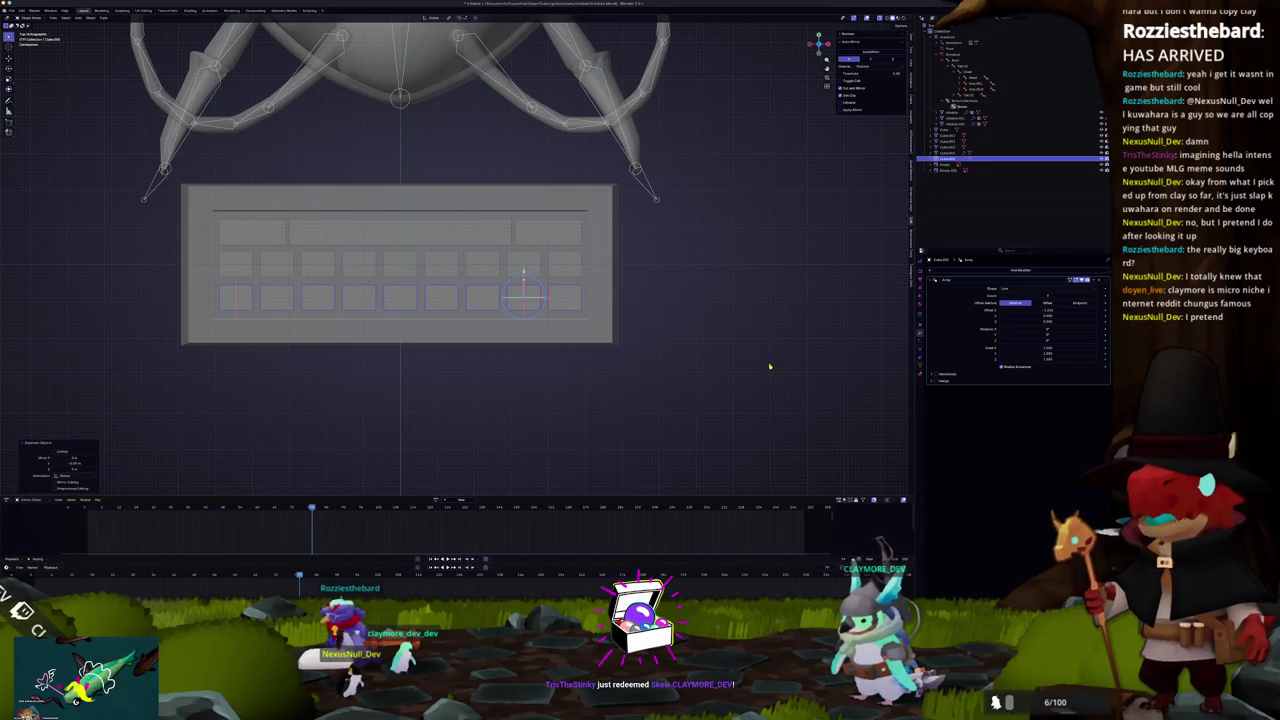
pyautogui.hotkey('alt', 'z')
pyautogui.moveTo(644, 300); pyautogui.dragTo(530, 280)
# Step: Select the key rows and rotate them in side view to match the sloped top
pyautogui.click(501, 265)
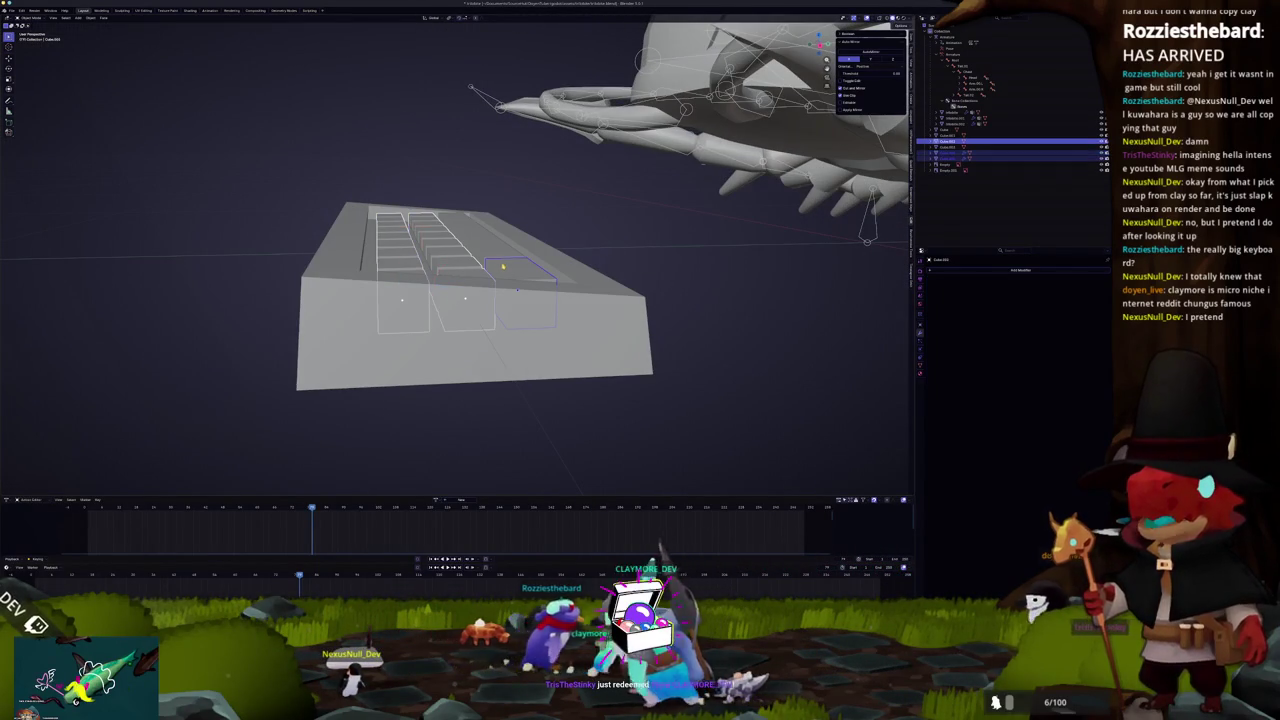
pyautogui.click(465, 228)
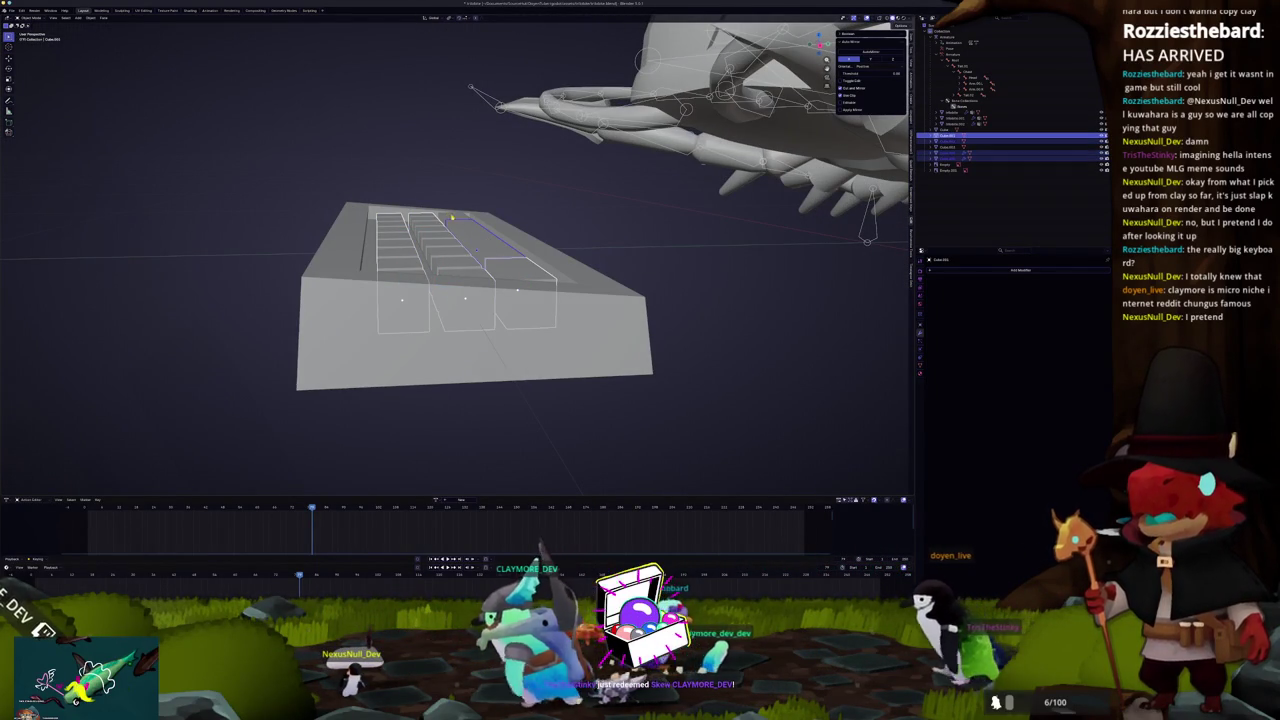
pyautogui.press('KP_3')
pyautogui.press('r')
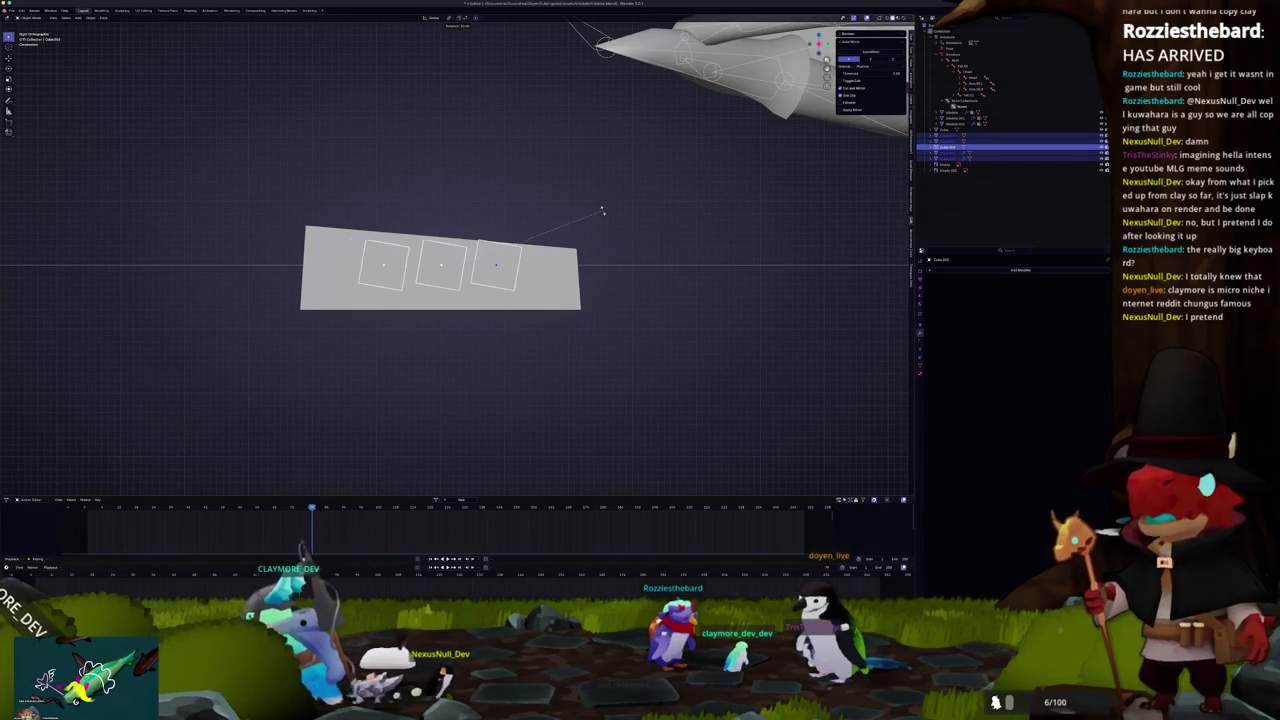
pyautogui.scroll(2, 471, 267)
# Step: Try moving the top plate and middle row, then undo to restore the plate
pyautogui.click(471, 267)
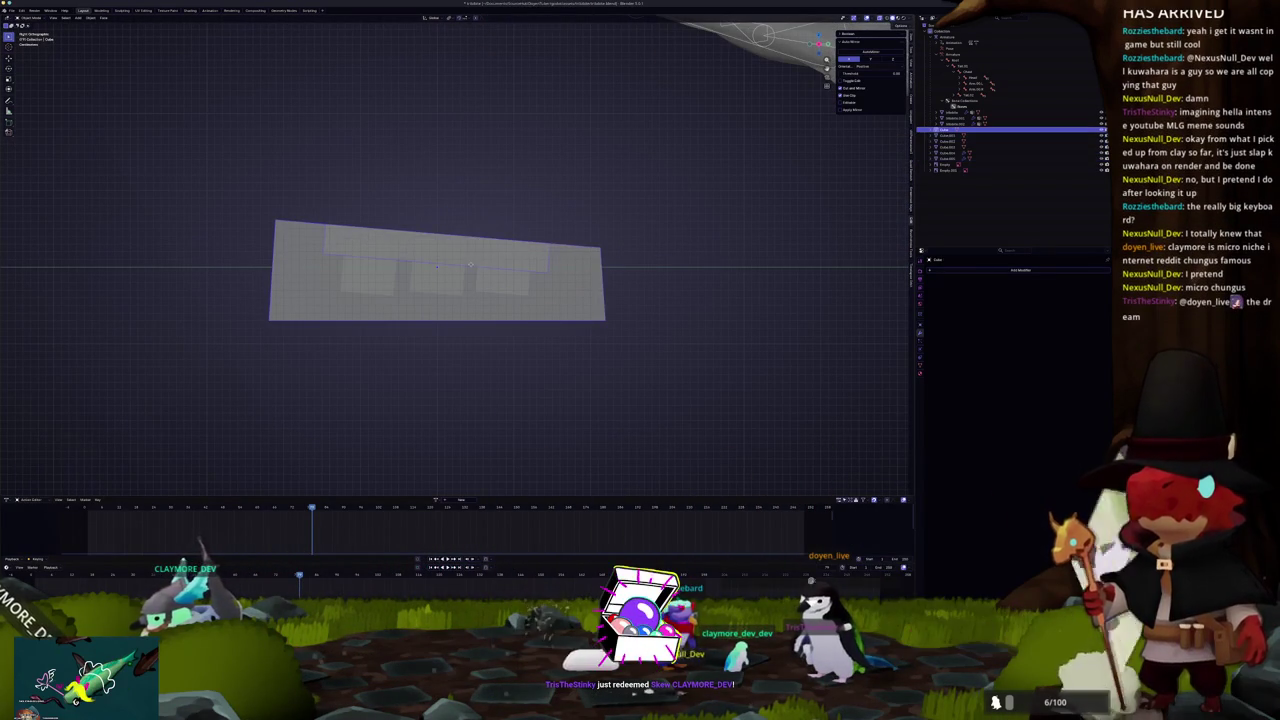
pyautogui.press('g')
pyautogui.click(469, 330)
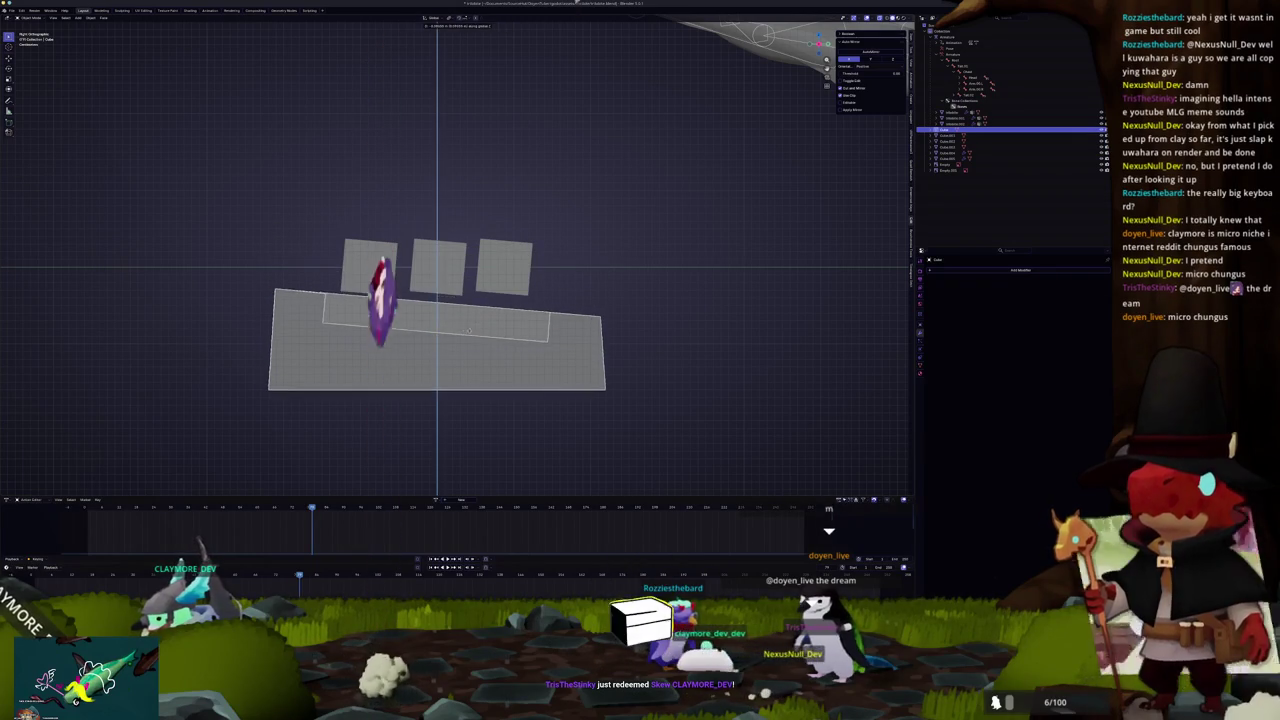
pyautogui.click(440, 262)
pyautogui.press('g')
pyautogui.press('z')
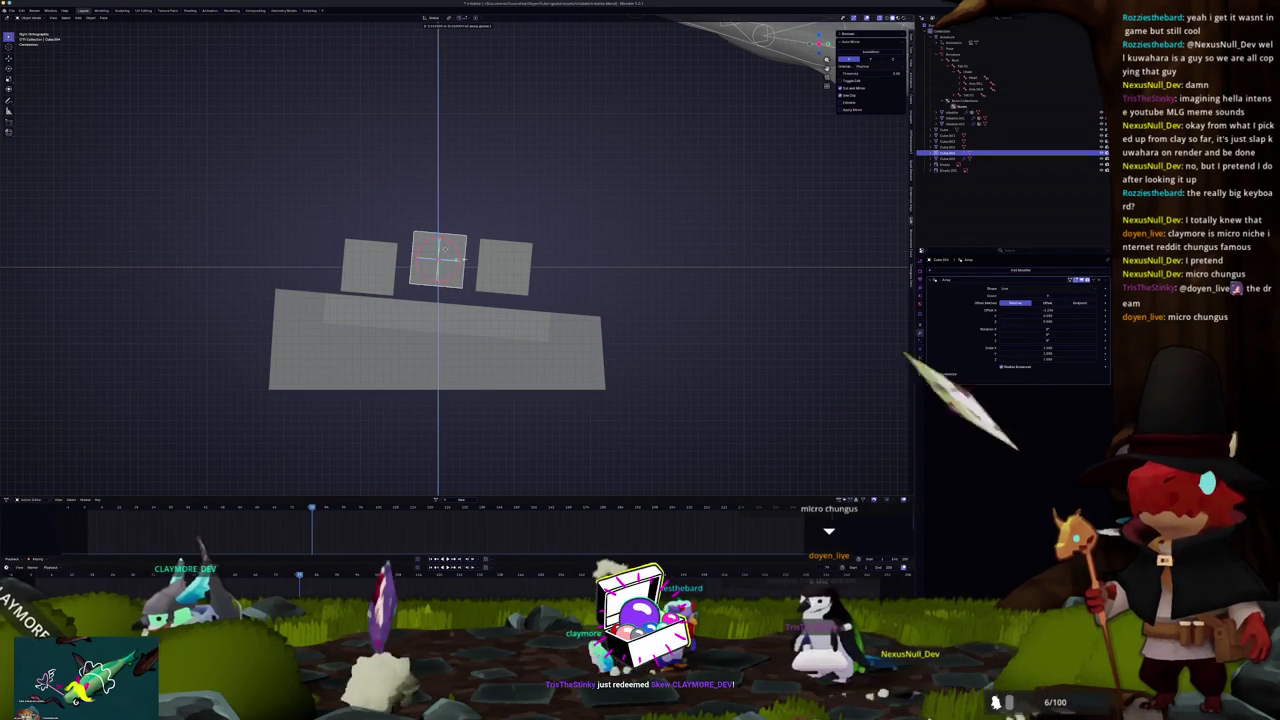
pyautogui.press('Escape')
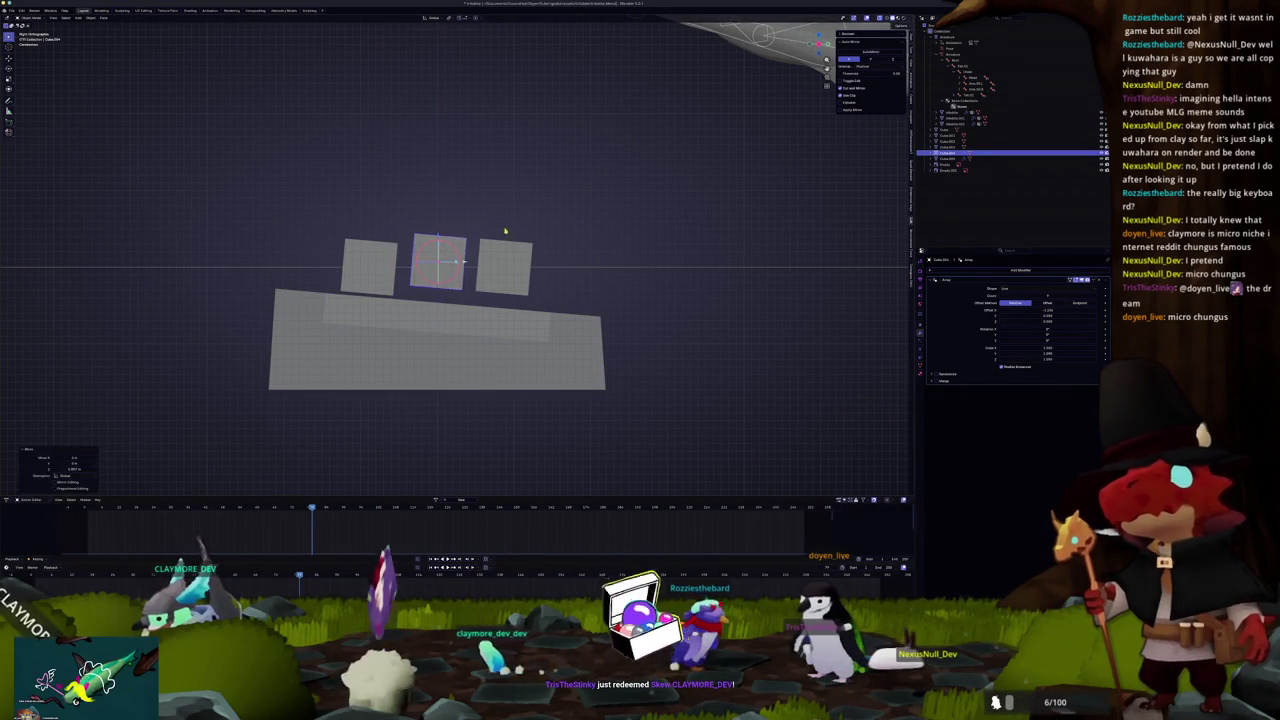
pyautogui.hotkey('ctrl', 'z')
pyautogui.hotkey('ctrl', 'z')
pyautogui.hotkey('ctrl', 'z')
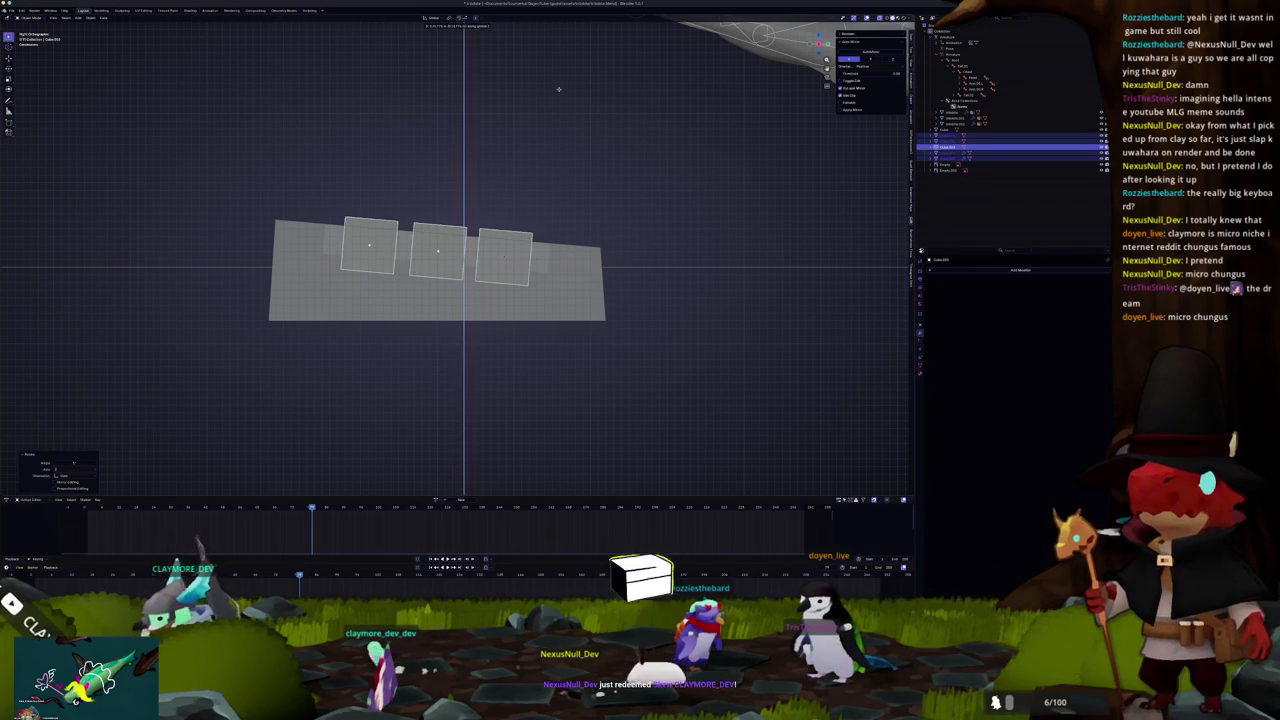
pyautogui.scroll(-2, 520, 163)
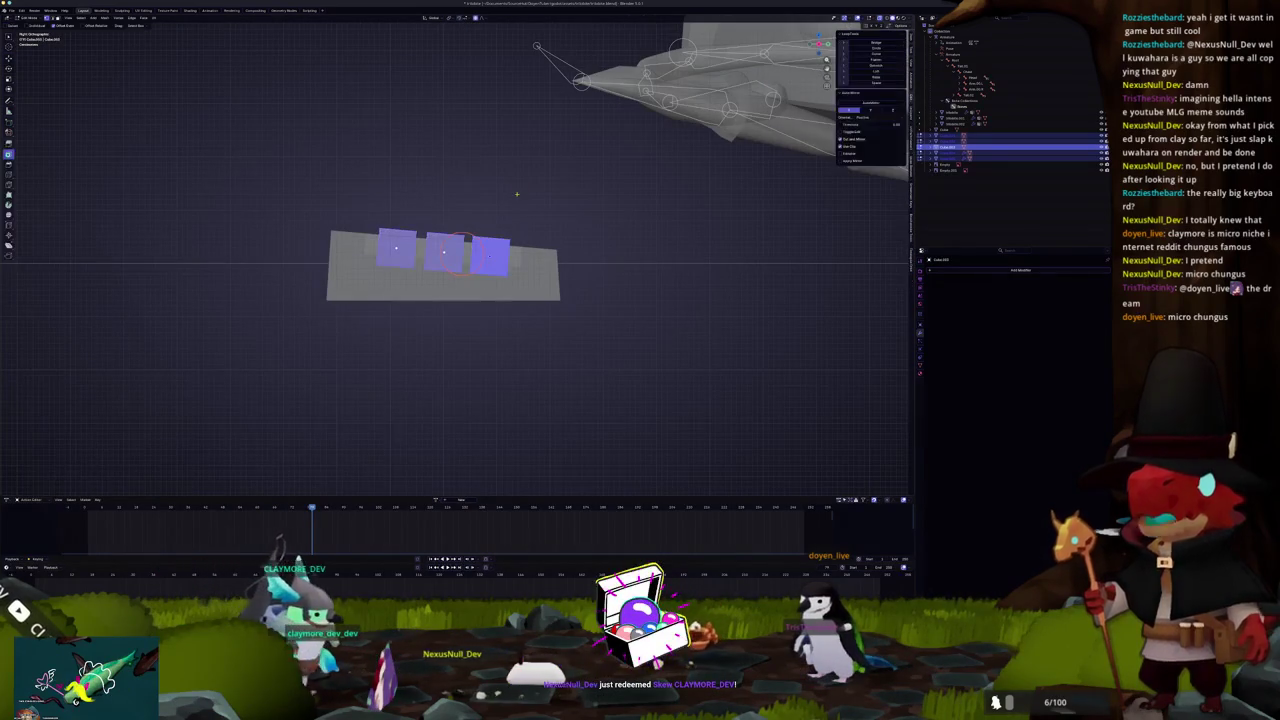
pyautogui.scroll(10, 517, 196)
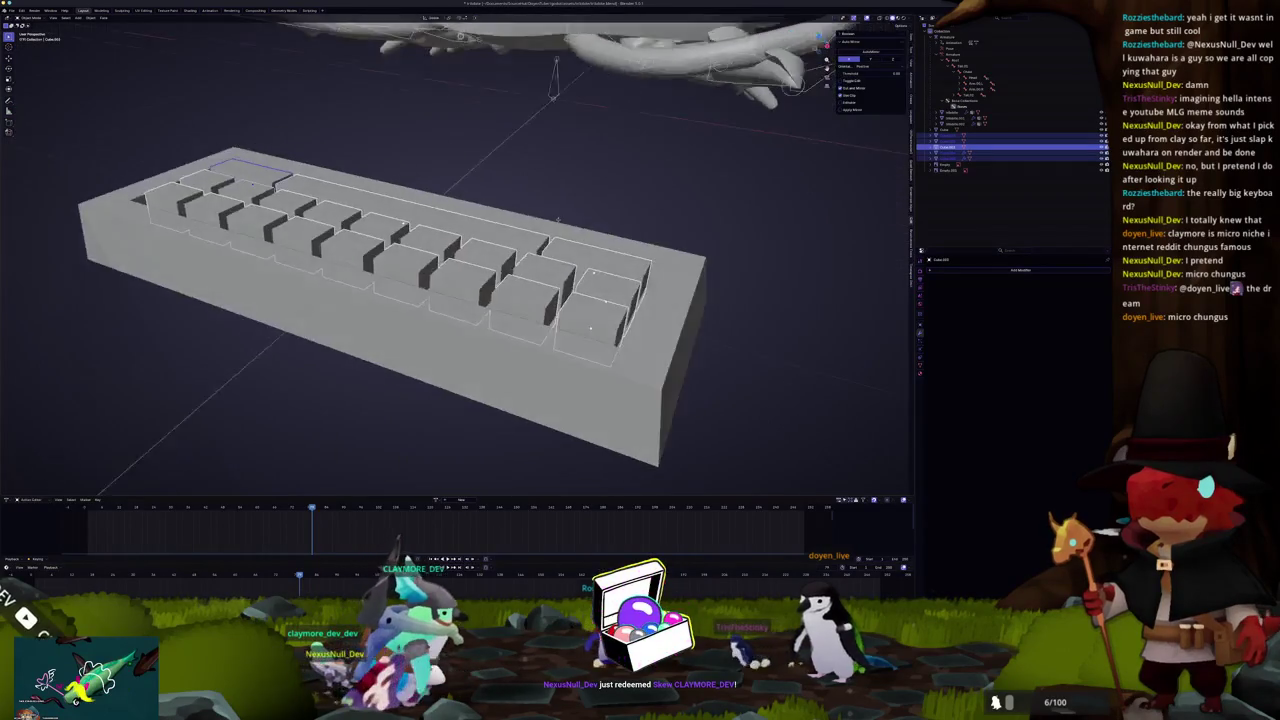
pyautogui.scroll(4, 514, 215)
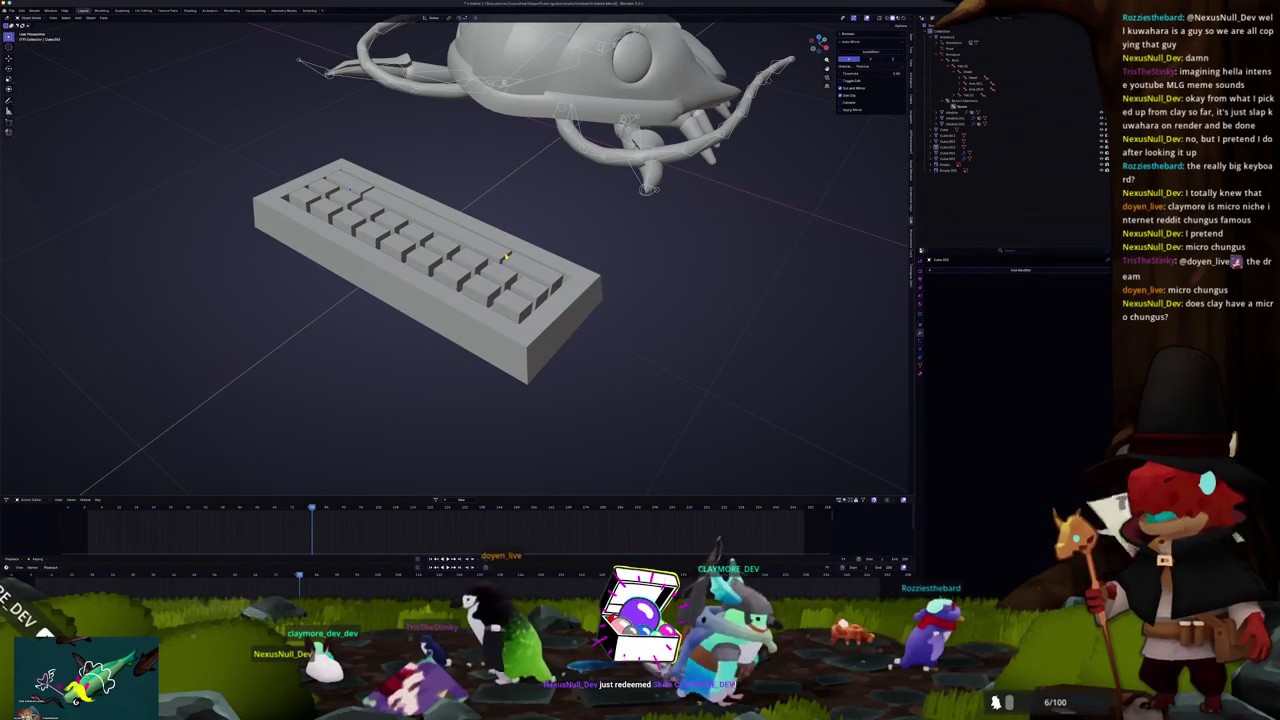
pyautogui.click(533, 298)
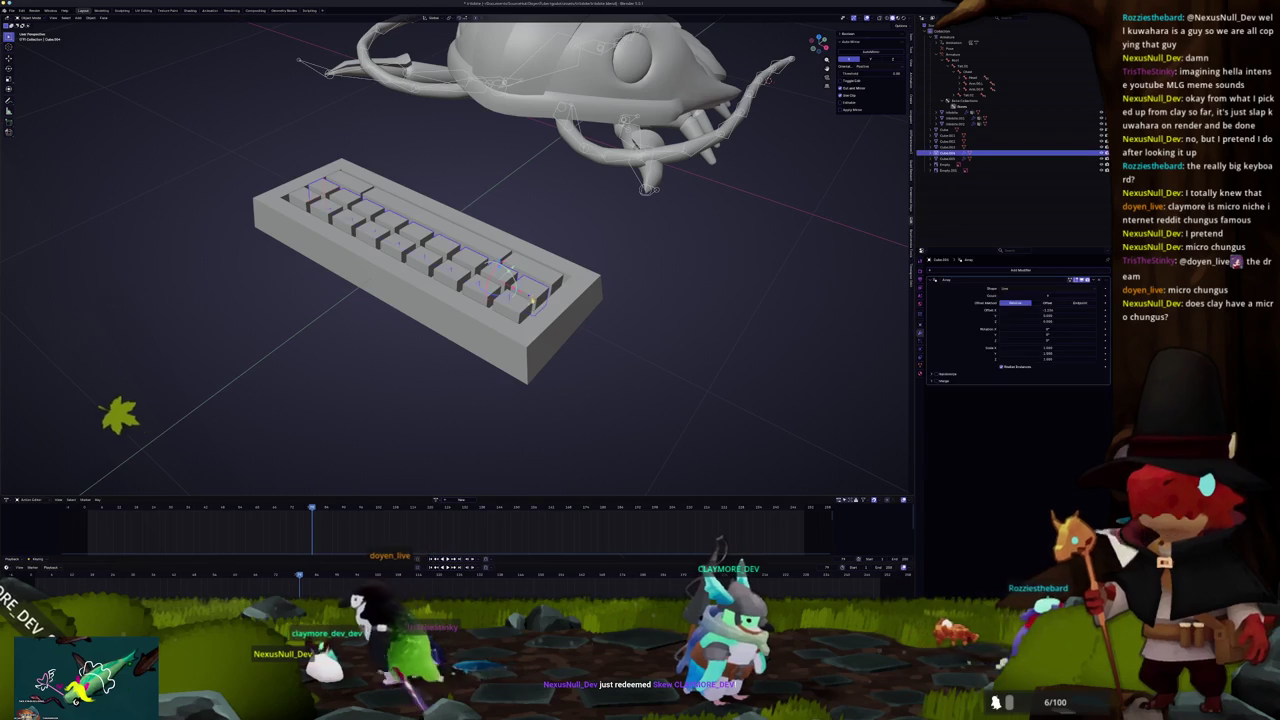
pyautogui.click(516, 310)
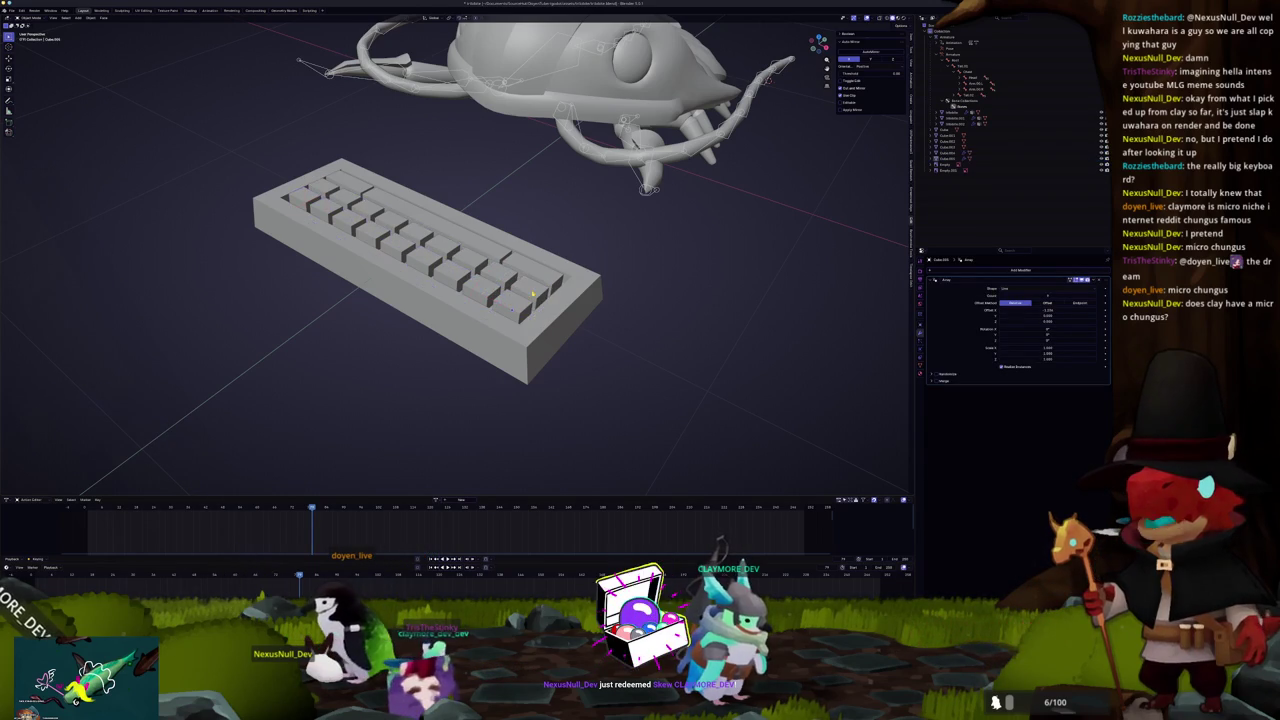
pyautogui.click(512, 308)
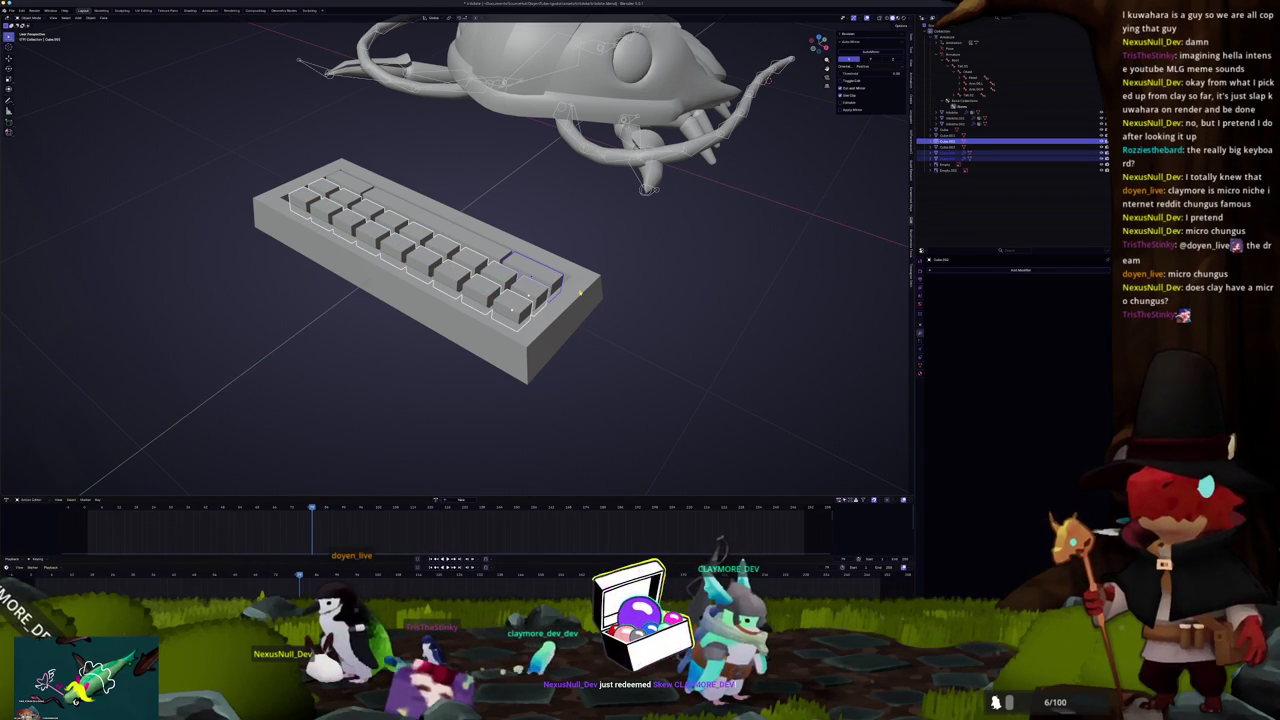
pyautogui.click(497, 242)
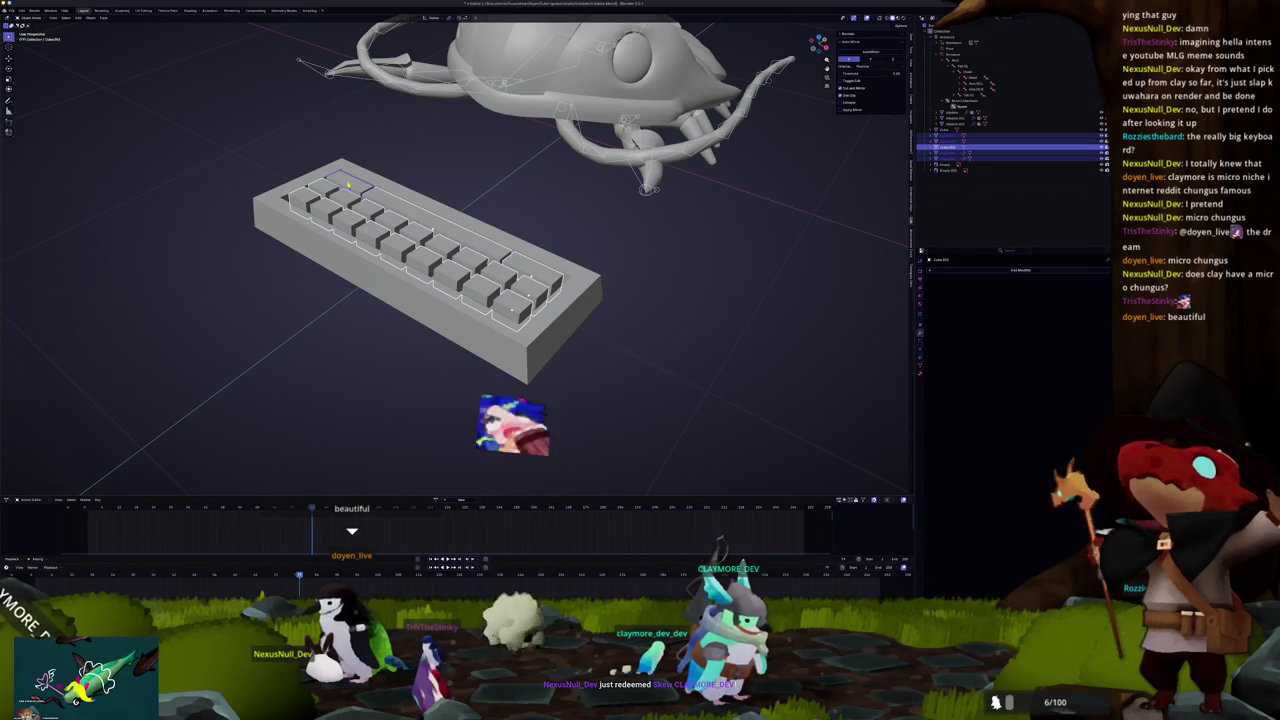
pyautogui.click(500, 250)
pyautogui.press('Tab')
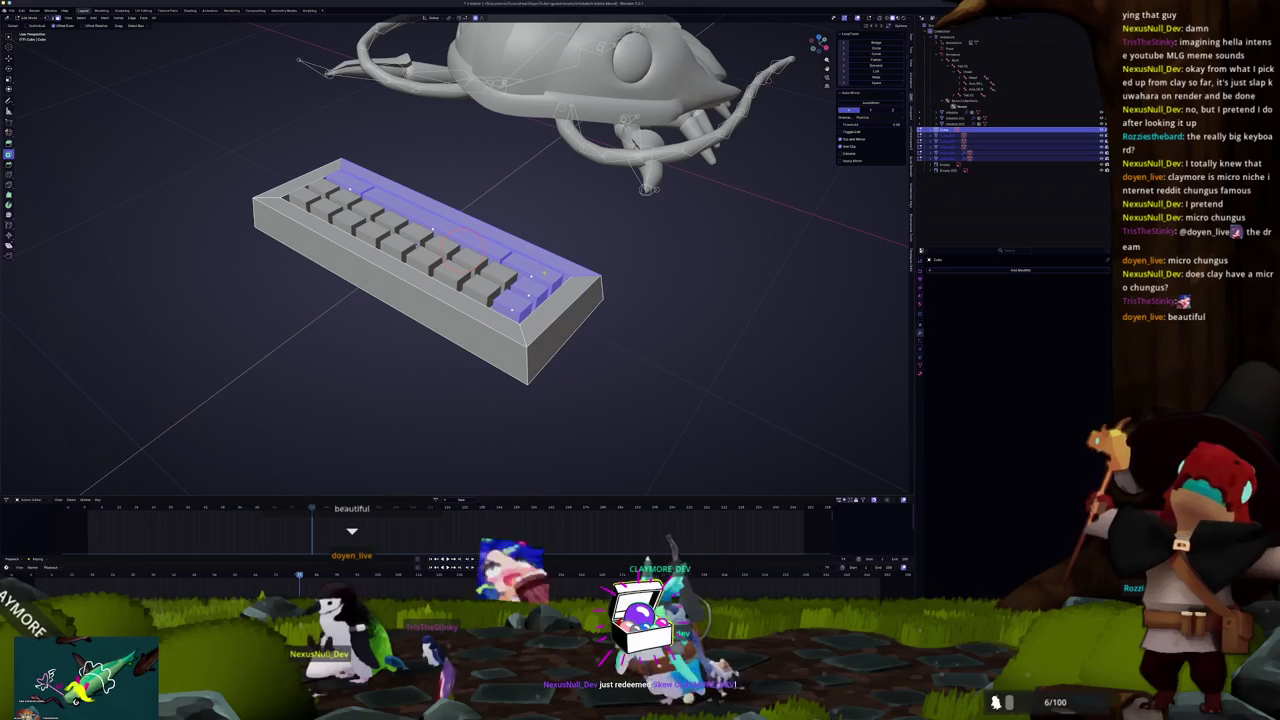
pyautogui.click(525, 275)
pyautogui.keyDown('shift'); pyautogui.click(512, 300); pyautogui.keyUp('shift')
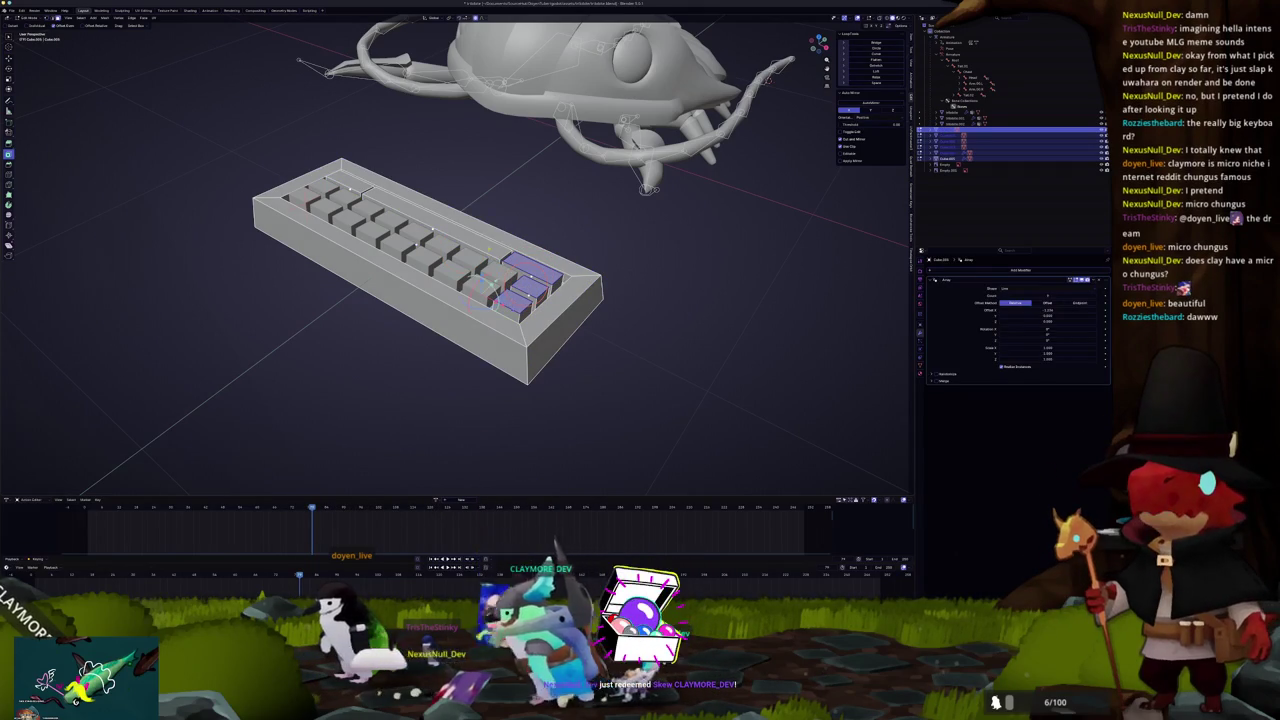
pyautogui.keyDown('alt'); pyautogui.keyDown('shift'); pyautogui.click(510, 300); pyautogui.keyUp('shift'); pyautogui.keyUp('alt')
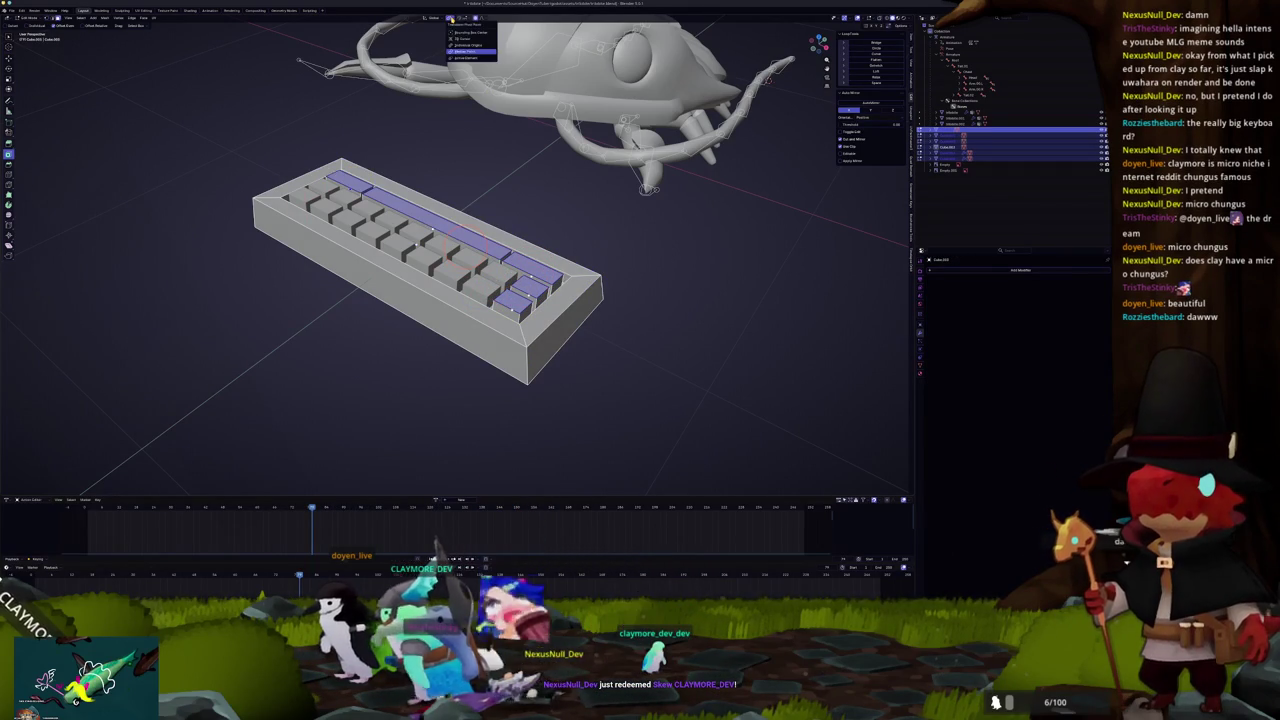
pyautogui.click(474, 49)
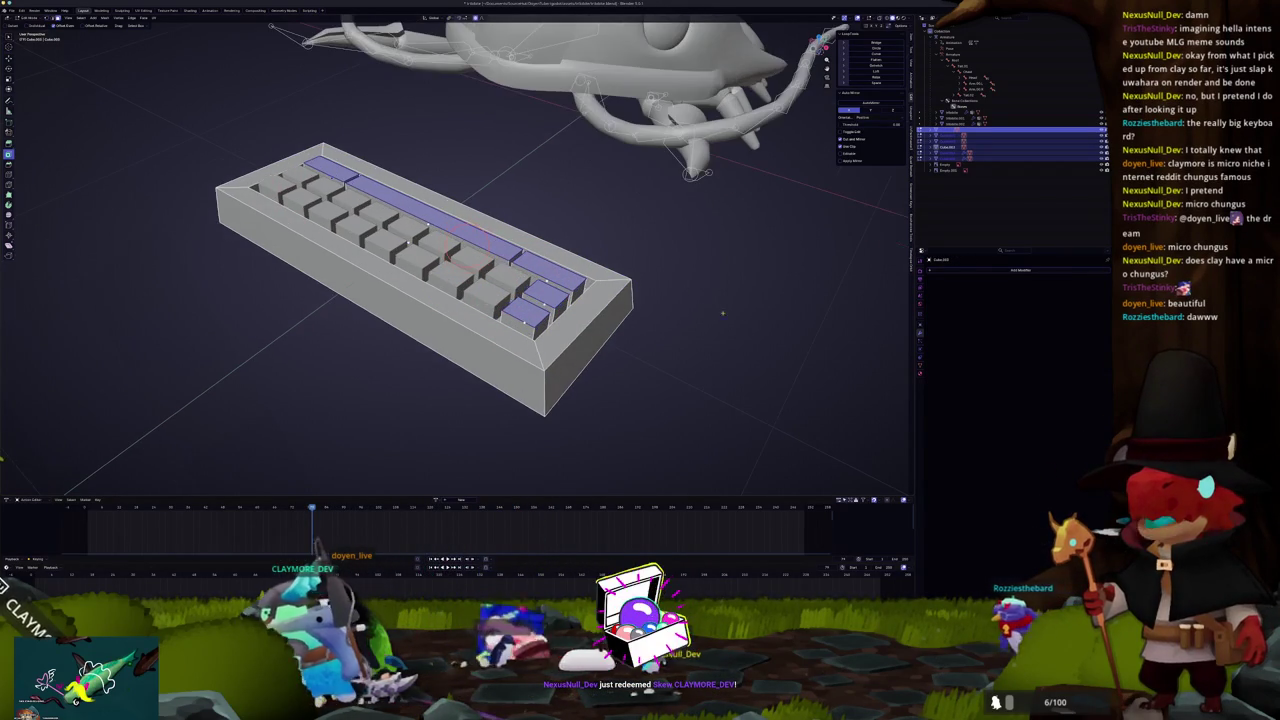
pyautogui.press('s')
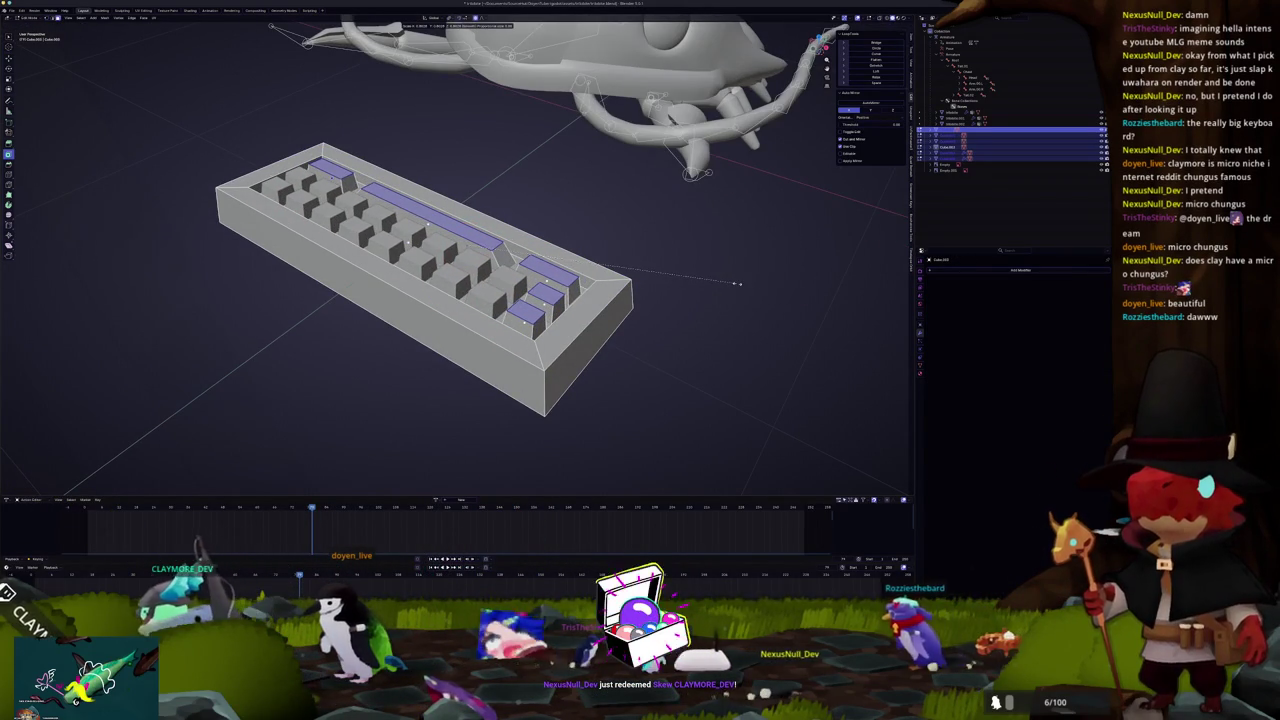
pyautogui.rightClick(760, 279)
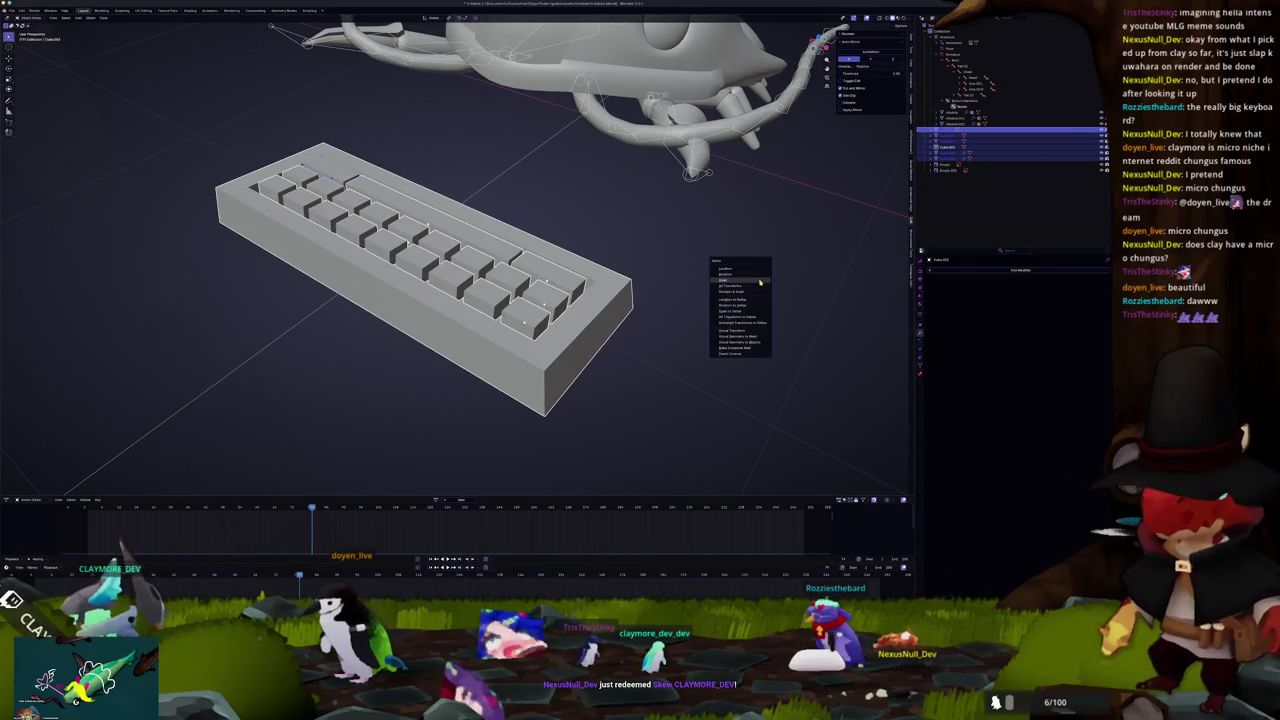
pyautogui.press('Escape')
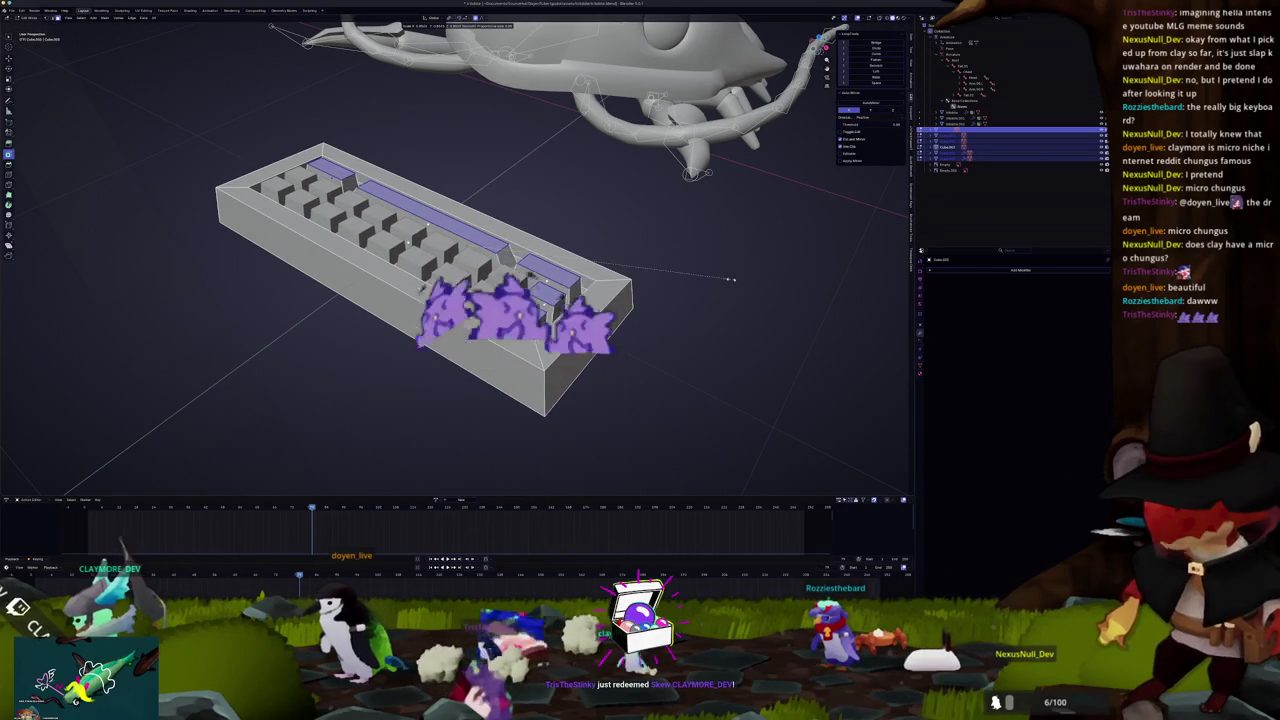
pyautogui.press('s')
pyautogui.rightClick(758, 278)
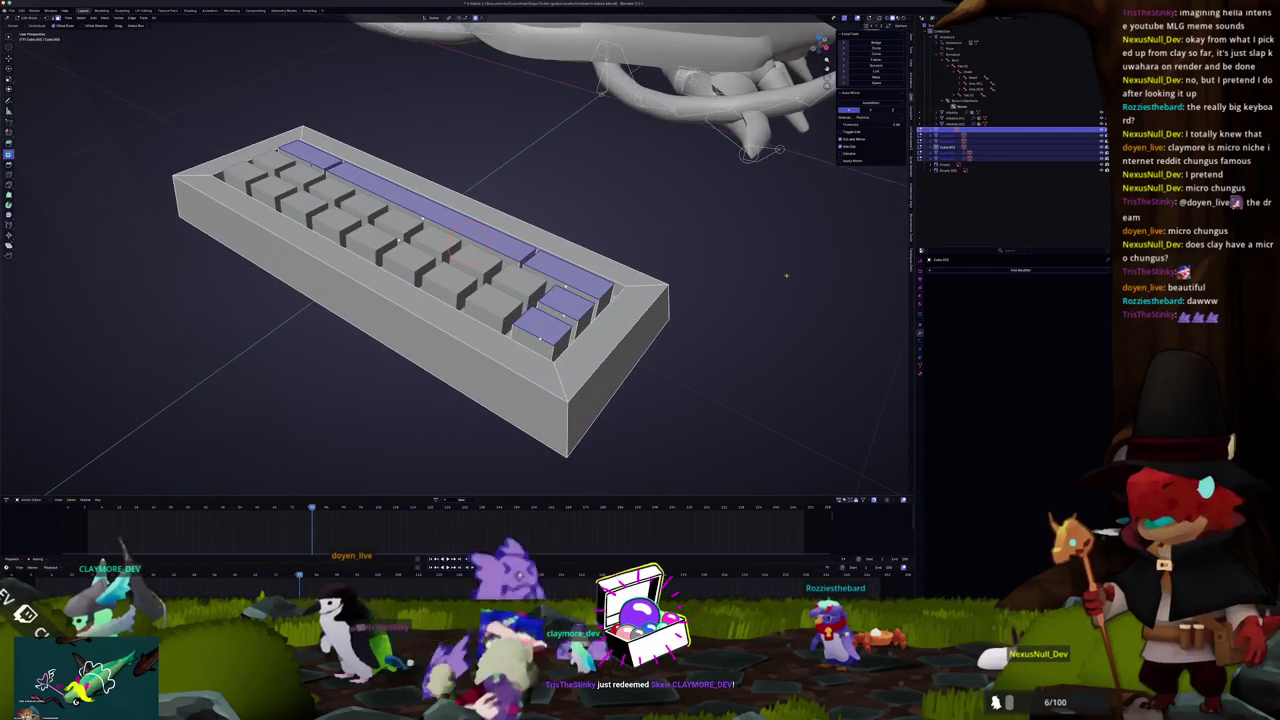
pyautogui.press('s')
pyautogui.rightClick(710, 260)
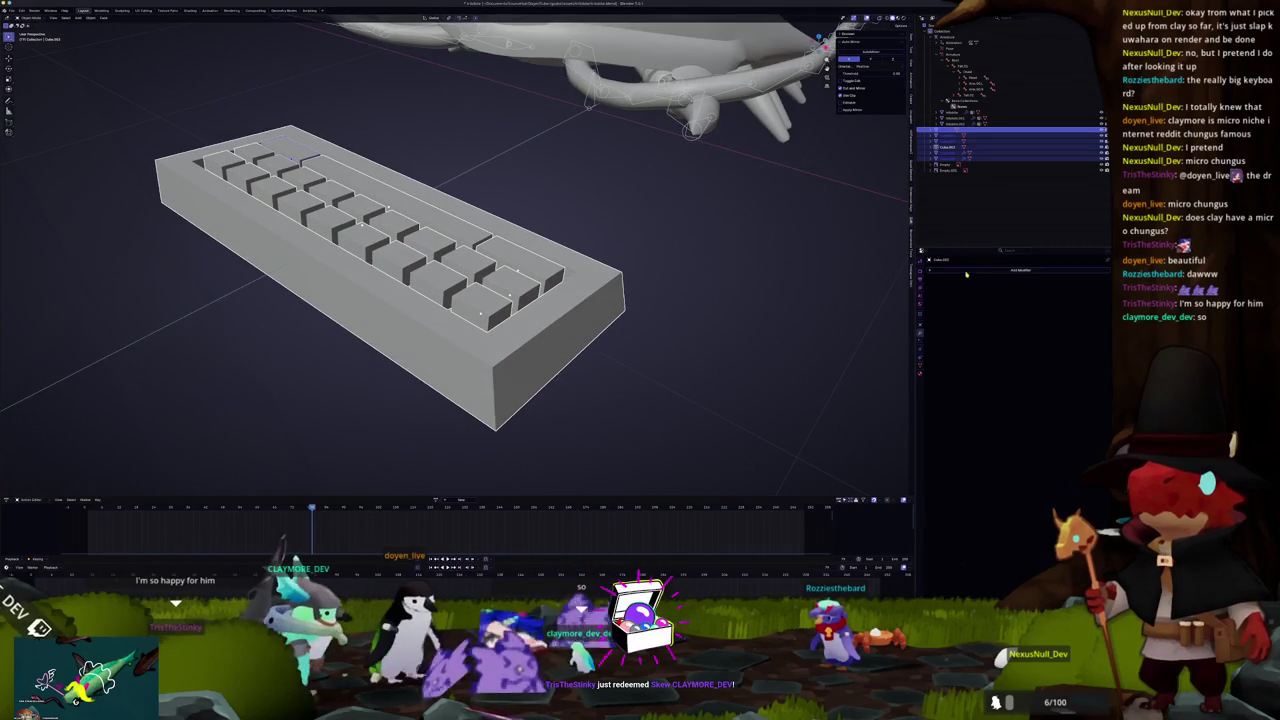
pyautogui.moveTo(969, 271)
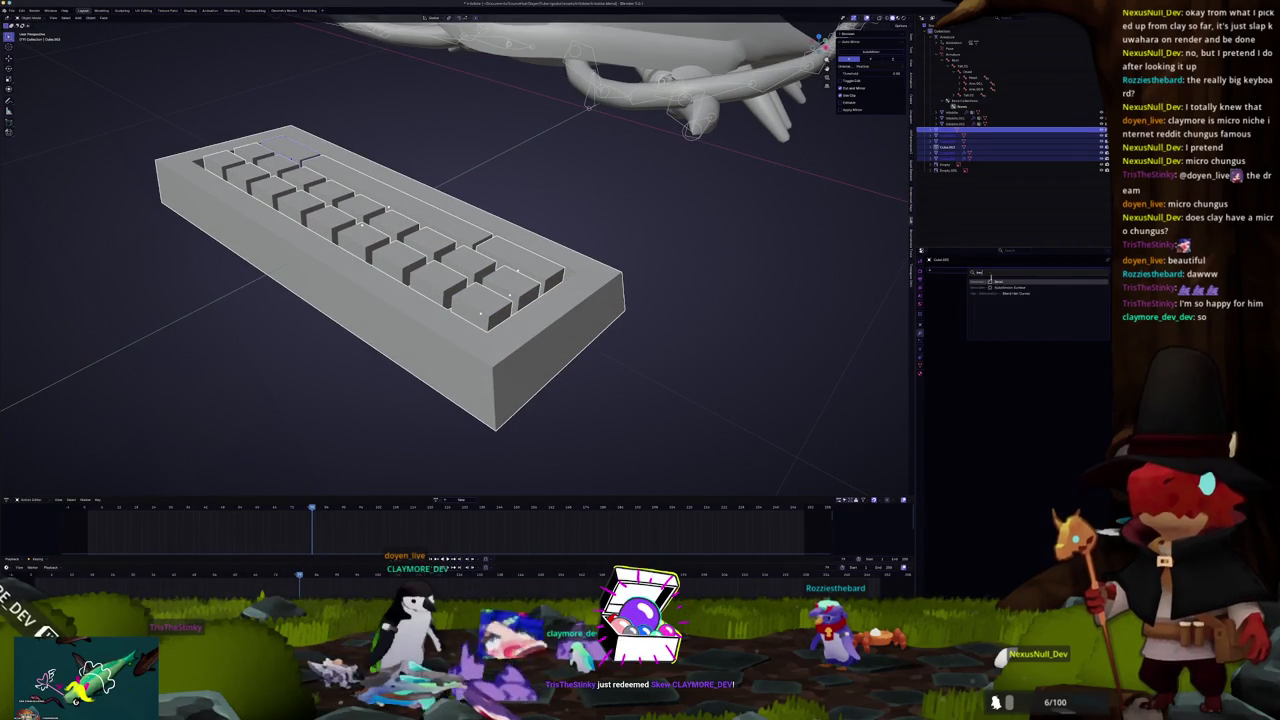
# Step: Apply the keyboard's scale and turn on the Bevel modifier for the keycaps
pyautogui.hotkey('ctrl', 'a')
pyautogui.click(771, 282)
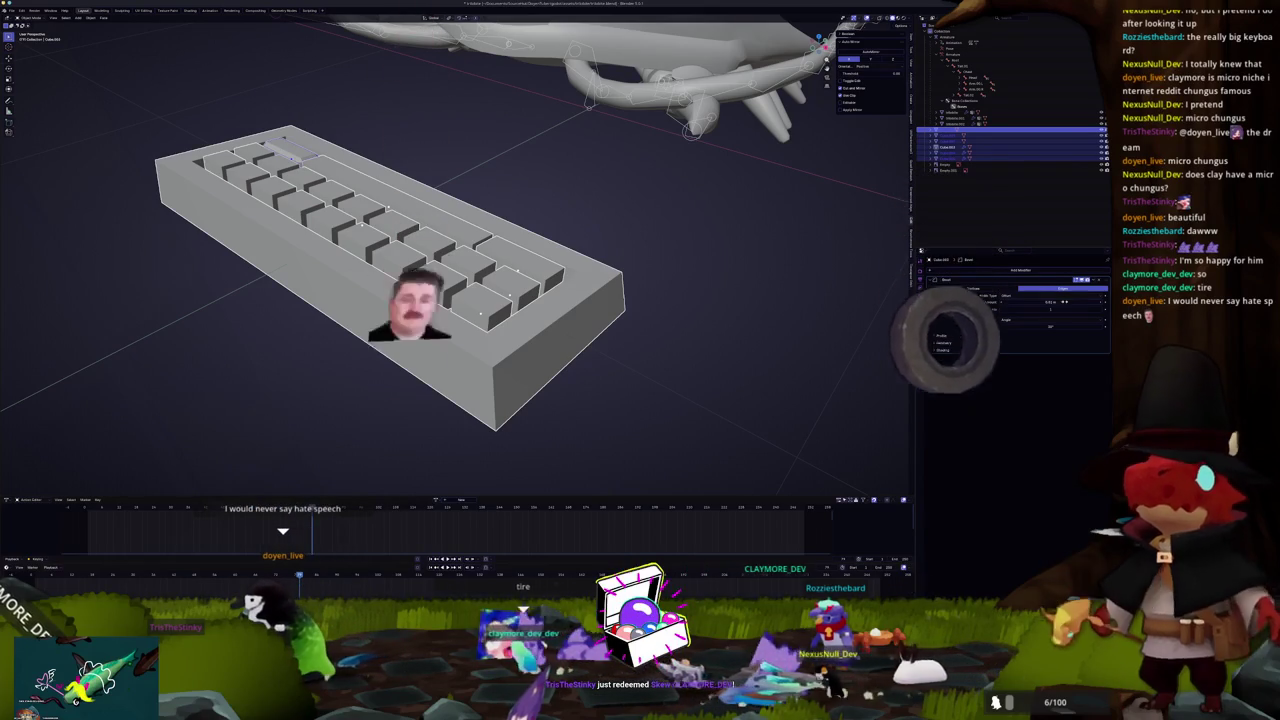
pyautogui.click(1087, 280)
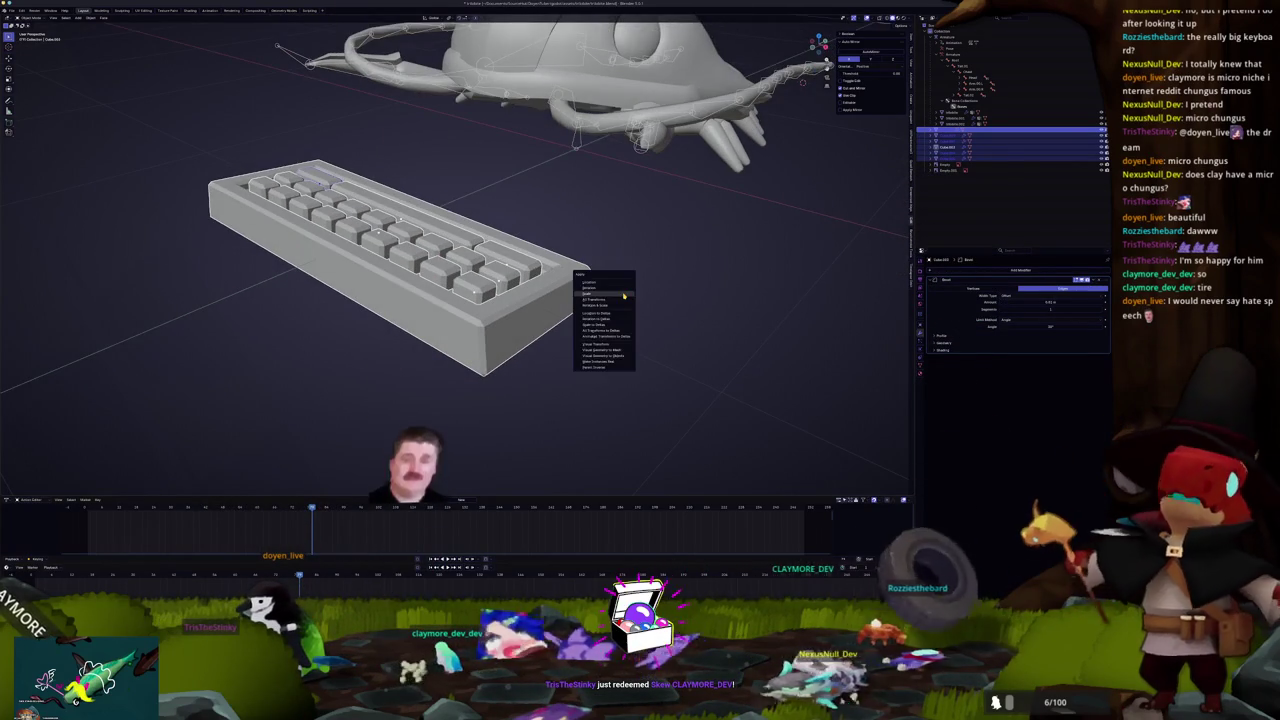
pyautogui.scroll(2, 600, 300)
# Step: Select the keycap objects, raise their bevel amount and set Bevel Segments to 2
pyautogui.click(553, 314)
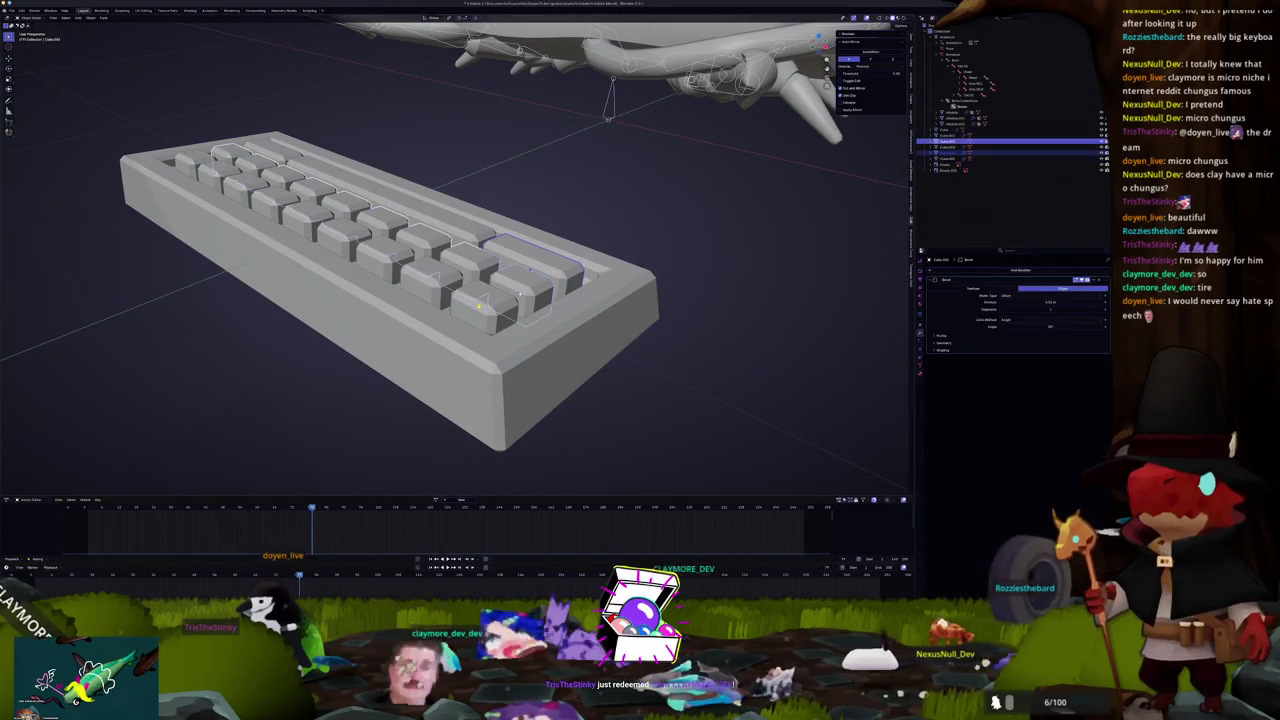
pyautogui.click(465, 244)
pyautogui.click(296, 172)
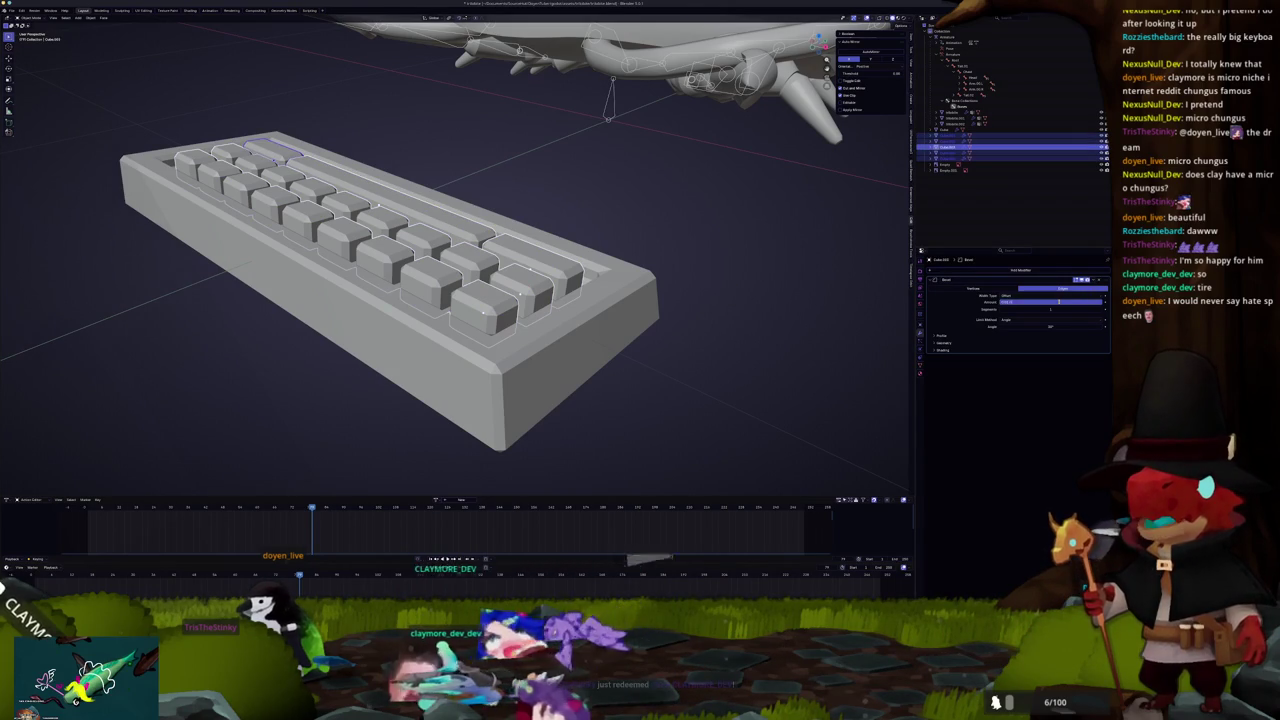
pyautogui.moveTo(1059, 301); pyautogui.dragTo(1016, 308)
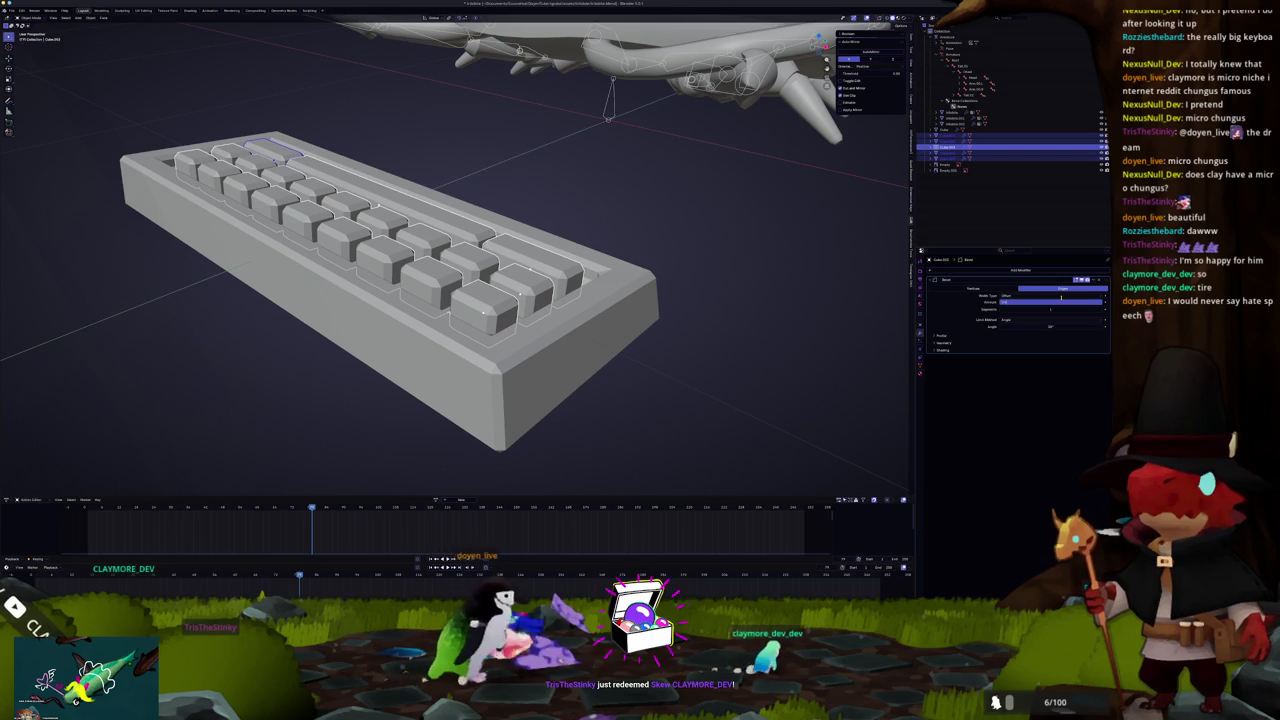
pyautogui.moveTo(1061, 297); pyautogui.dragTo(1053, 301)
pyautogui.moveTo(642, 181); pyautogui.dragTo(660, 190)
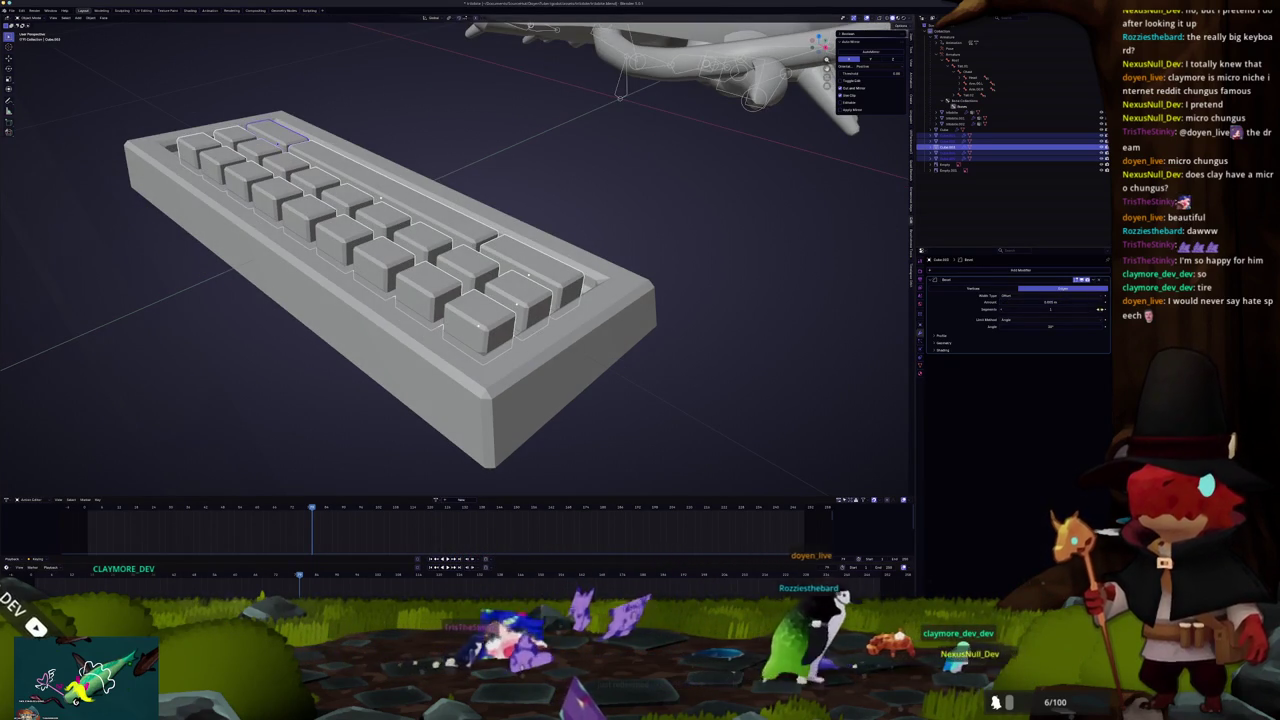
pyautogui.click(1100, 311)
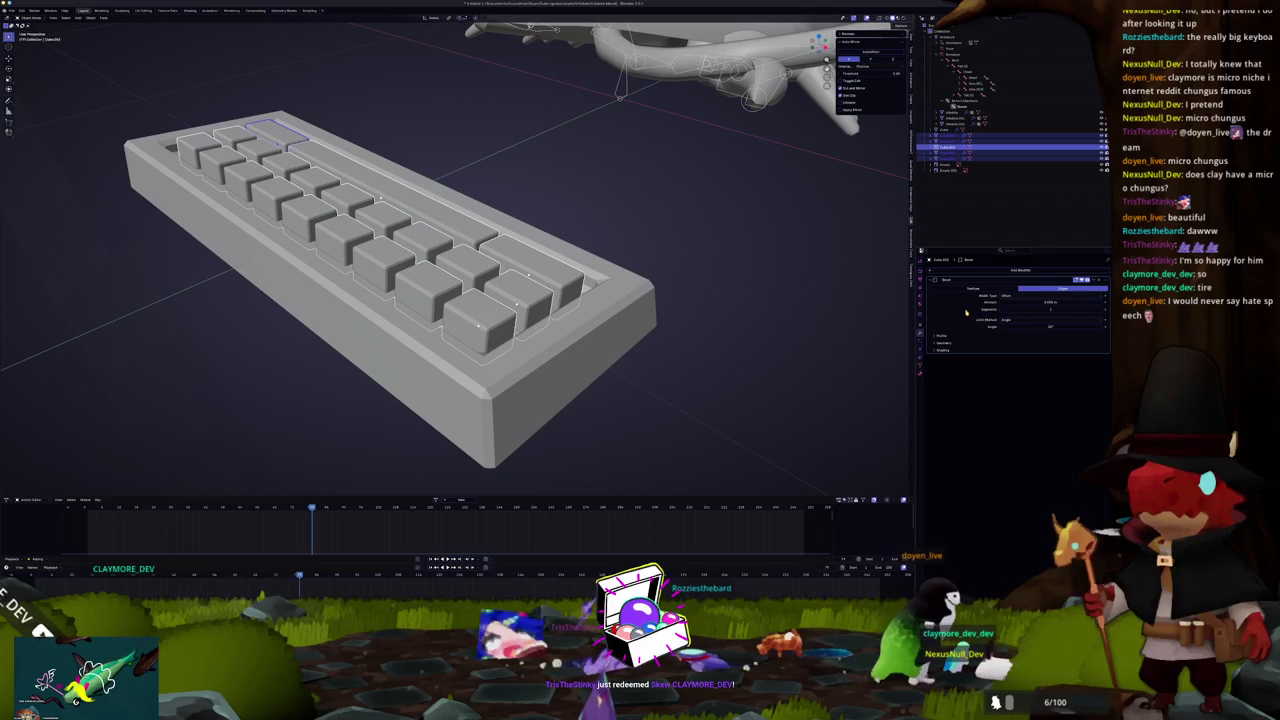
pyautogui.rightClick(543, 296)
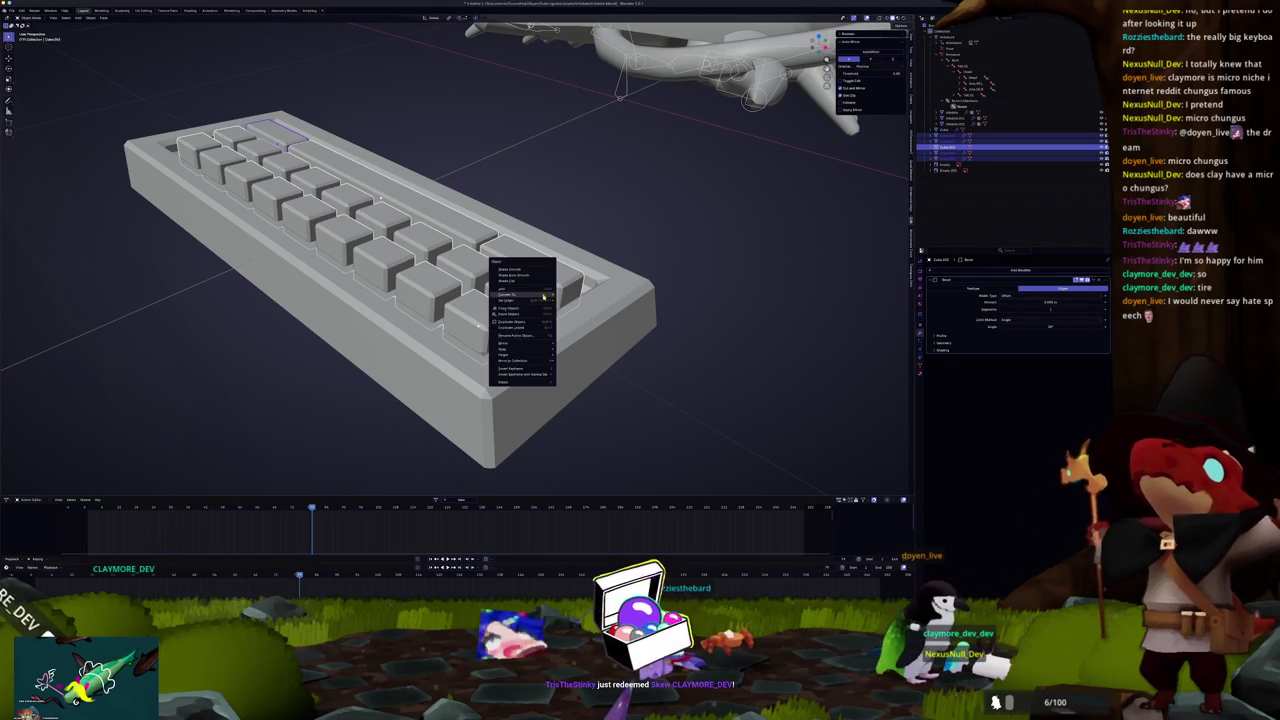
# Step: Shade the keycaps with Auto Smooth, then enter Edit Mode in top view
pyautogui.click(541, 274)
pyautogui.press('Tab')
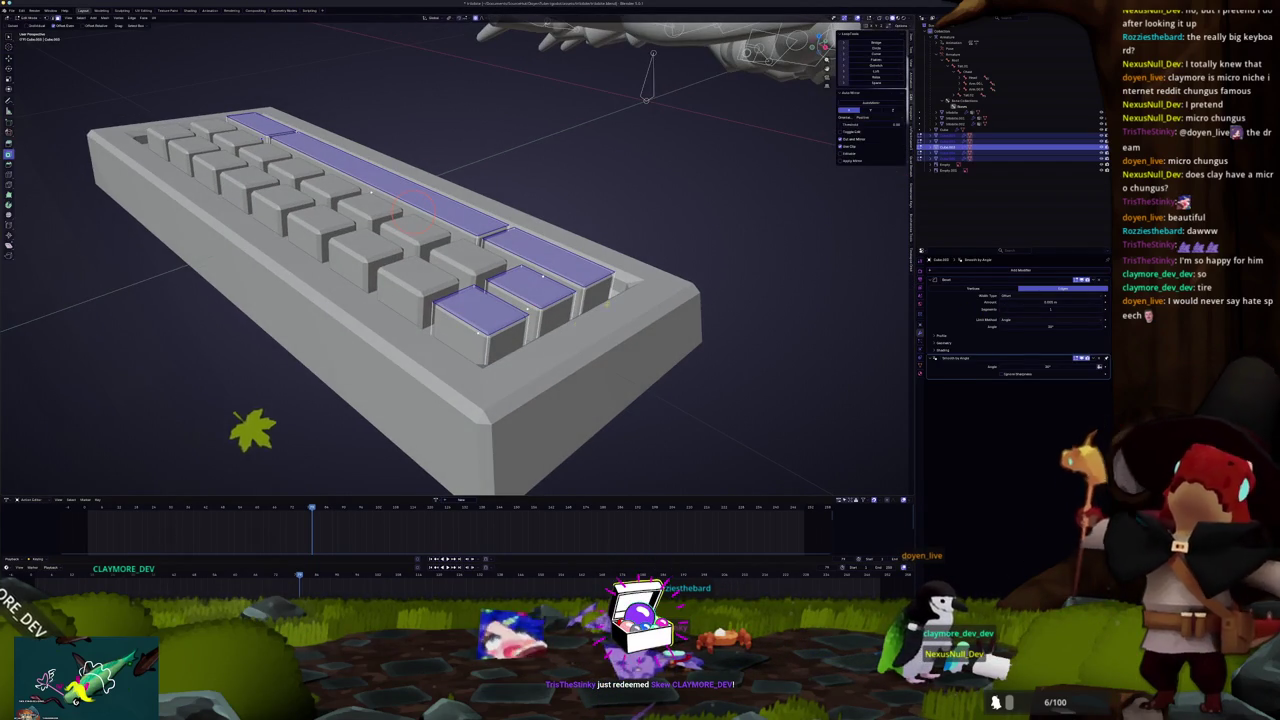
pyautogui.press('s')
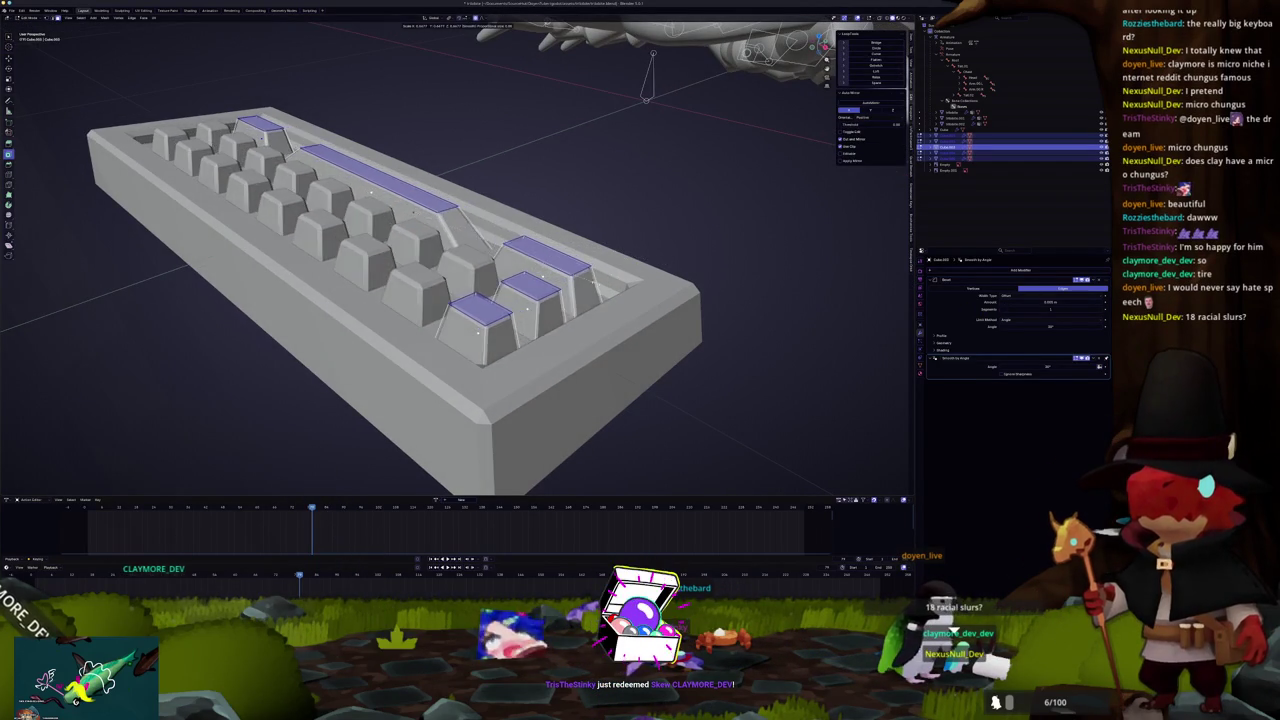
pyautogui.rightClick(413, 222)
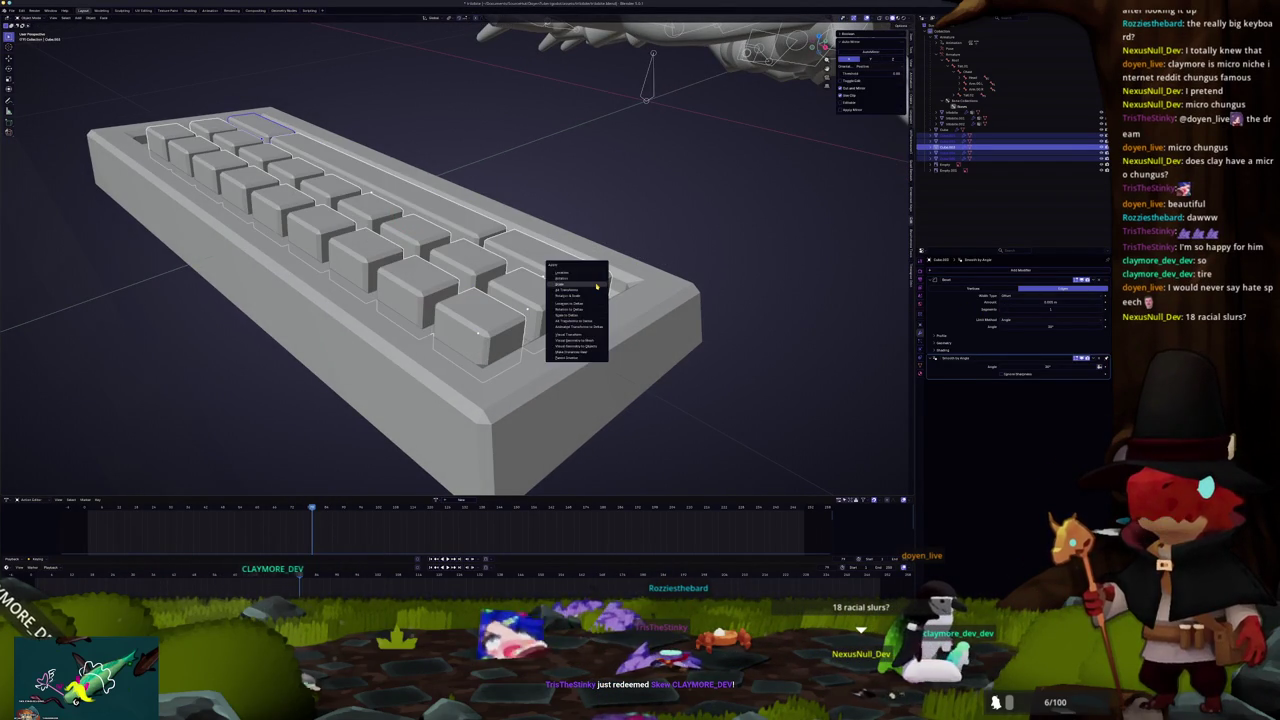
pyautogui.press('KP_7')
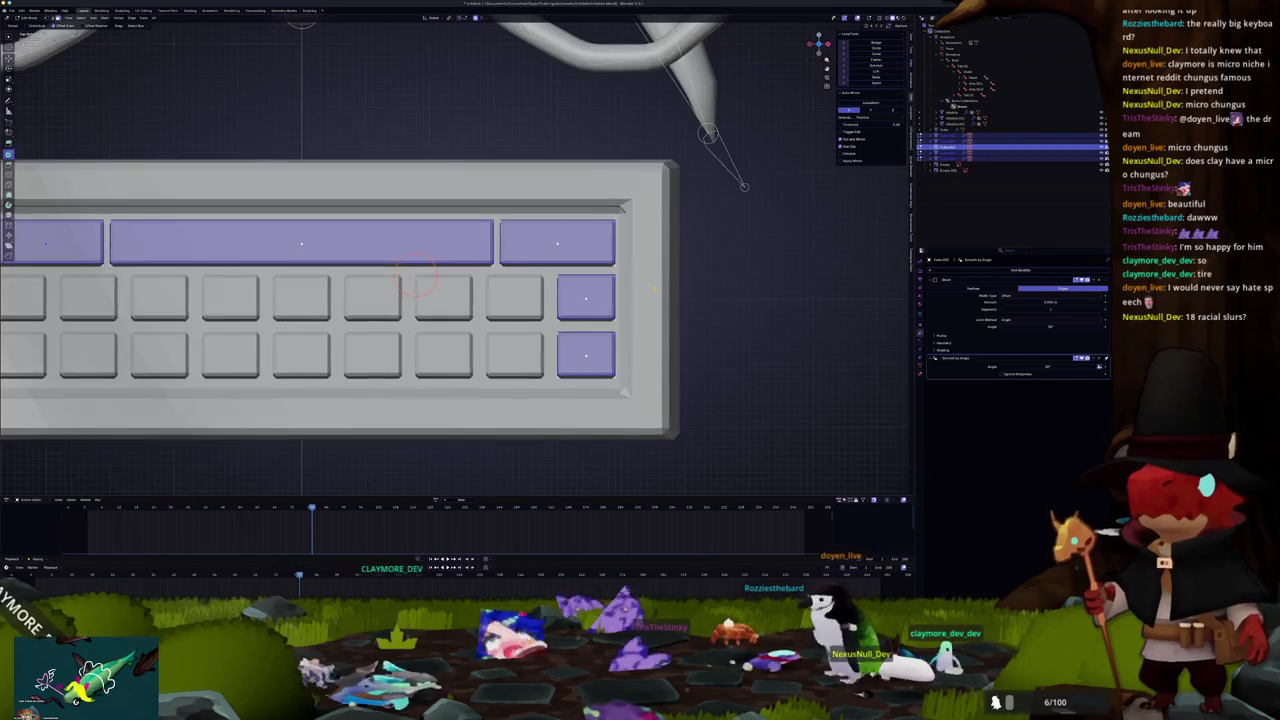
# Step: Scale down the bottom-right keycap and the wide top-right keycap
pyautogui.press('s')
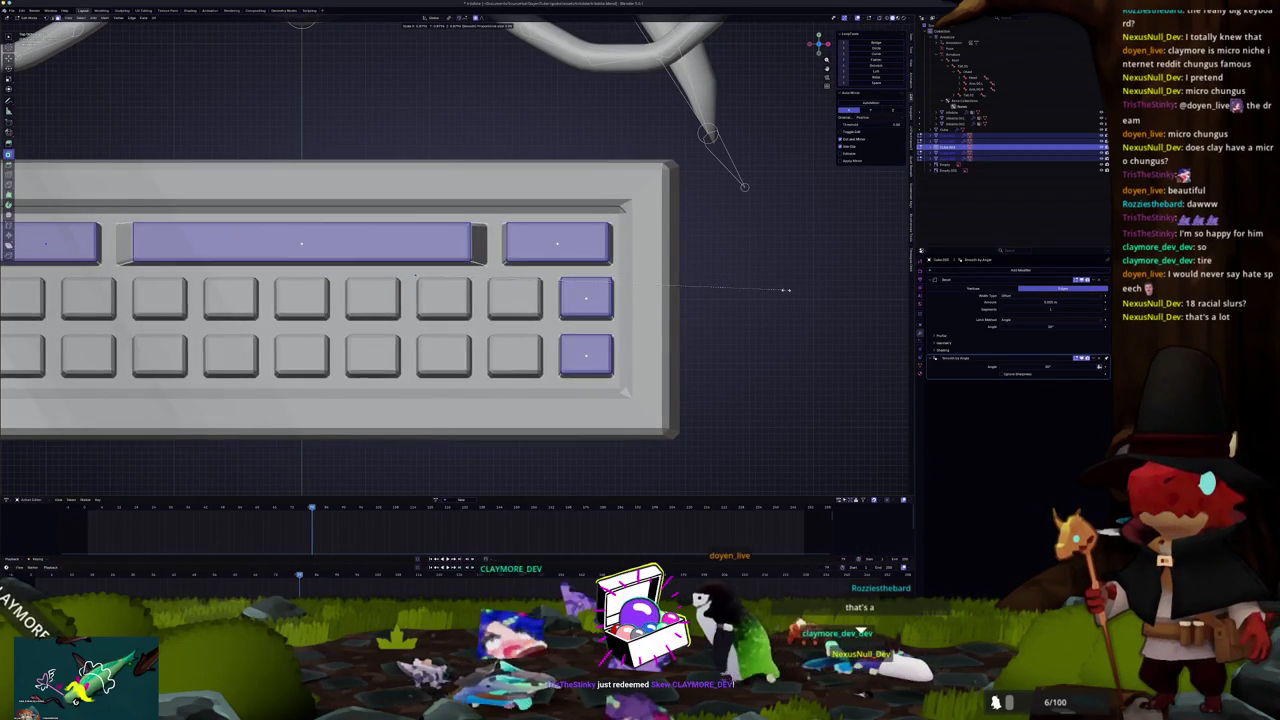
pyautogui.rightClick(816, 283)
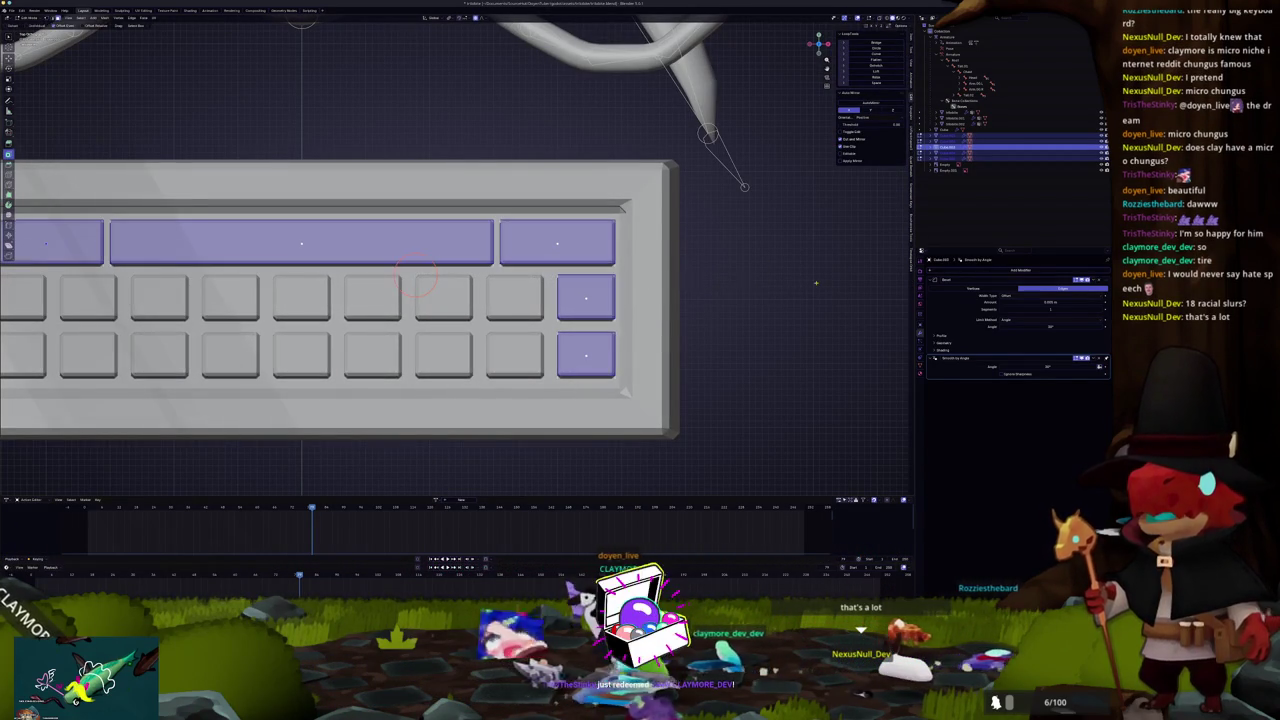
pyautogui.click(597, 358)
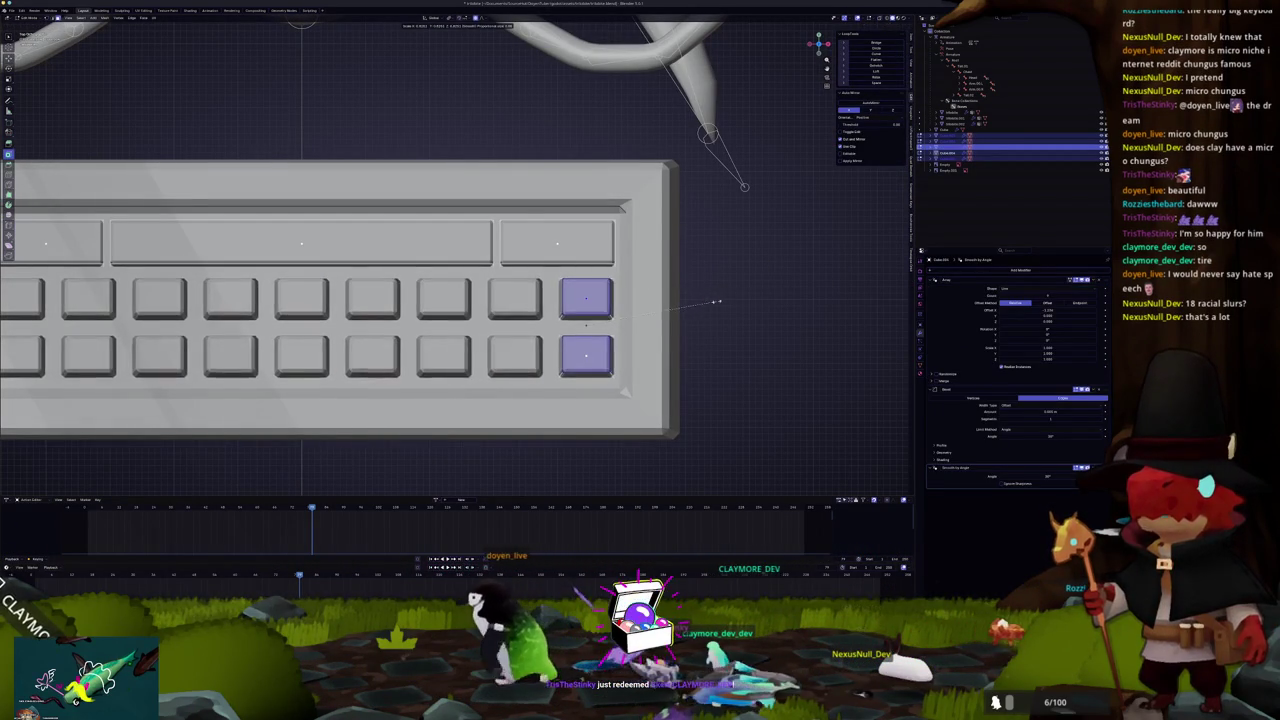
pyautogui.click(669, 288)
pyautogui.click(557, 243)
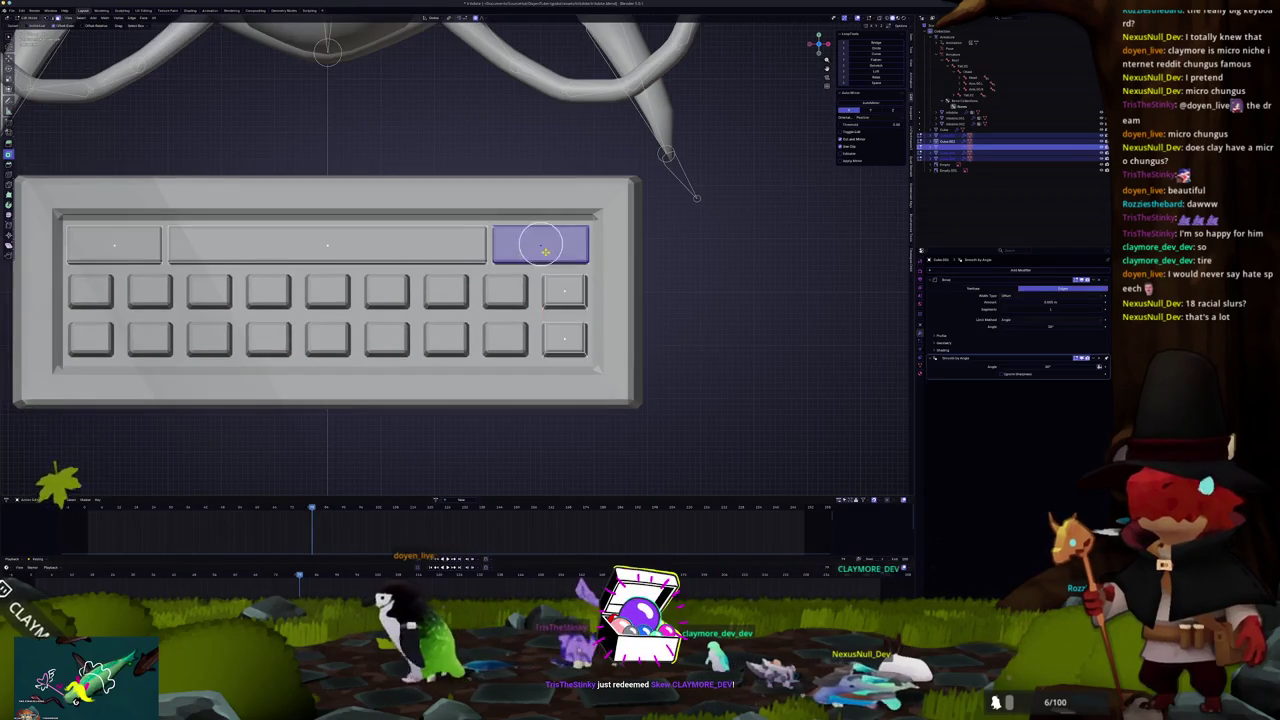
pyautogui.press('s')
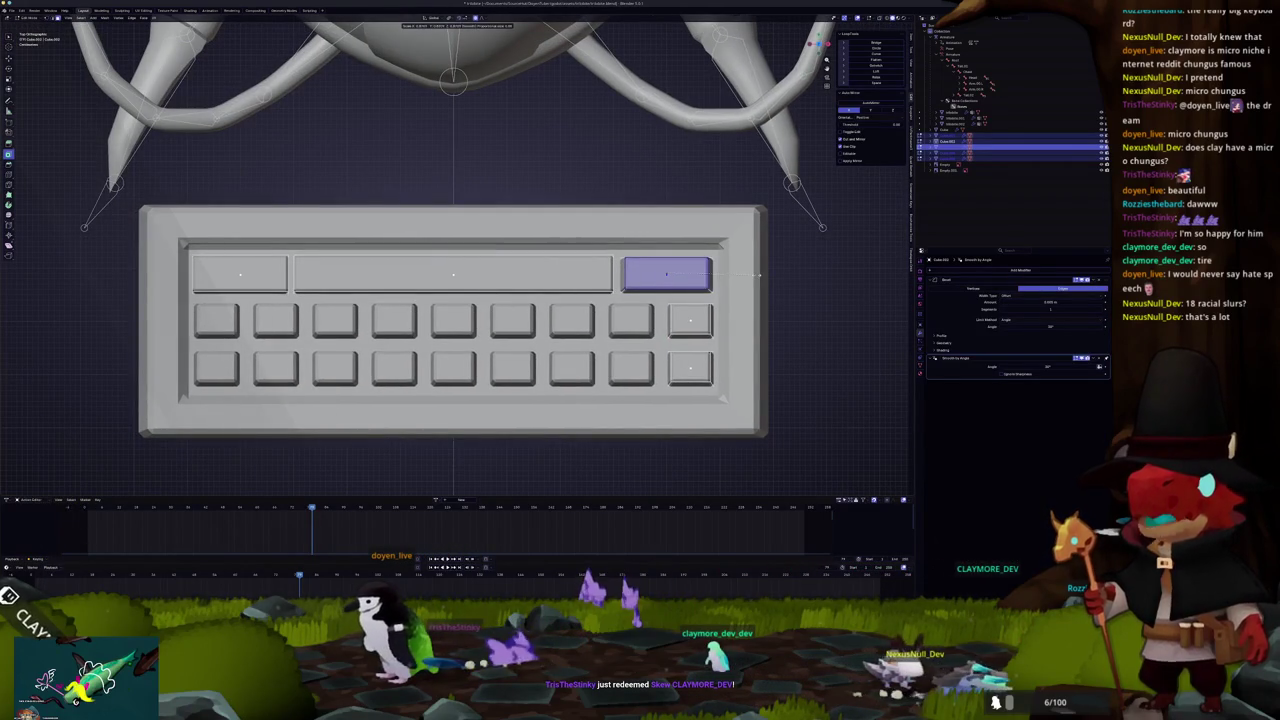
pyautogui.click(758, 275)
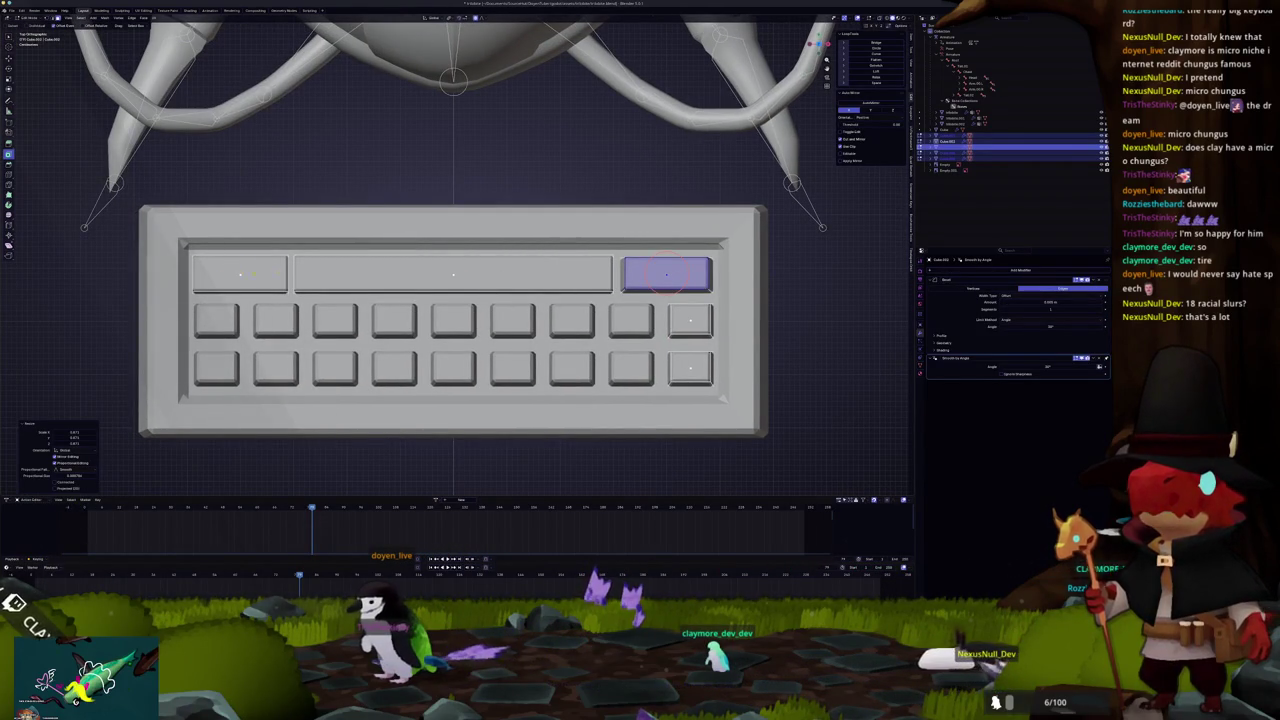
pyautogui.press('s')
pyautogui.press('s')
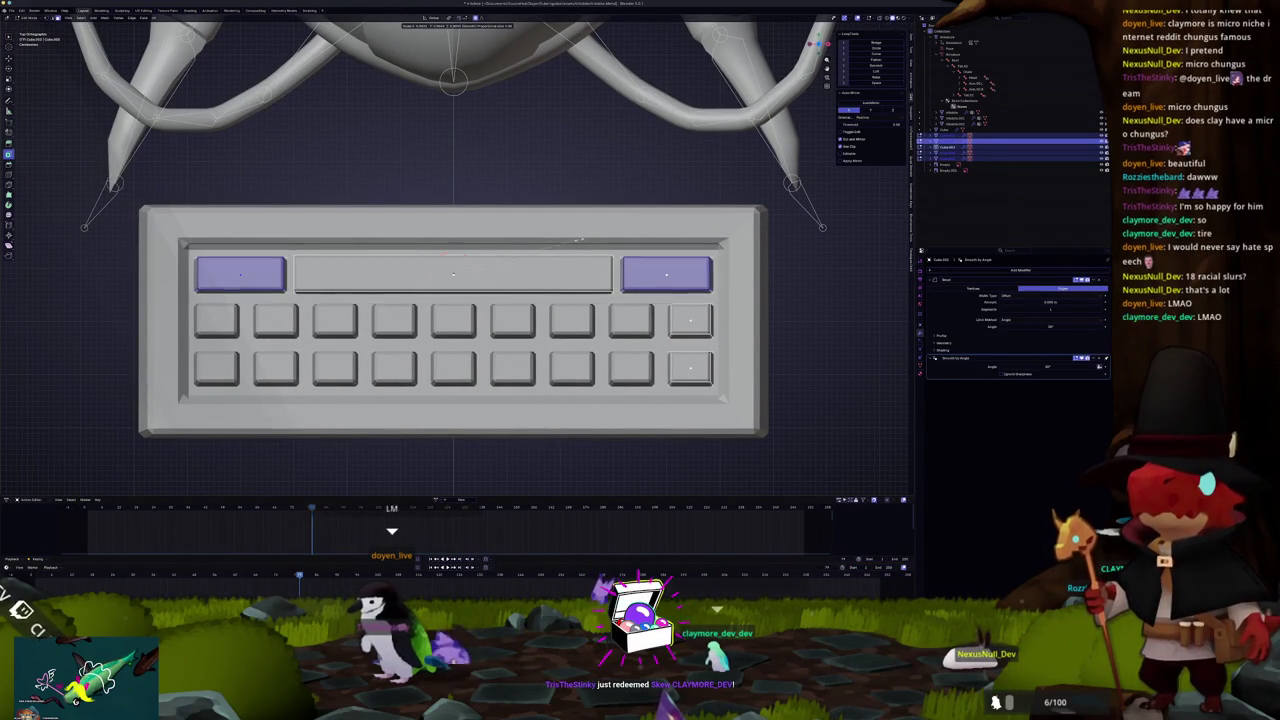
pyautogui.click(573, 241)
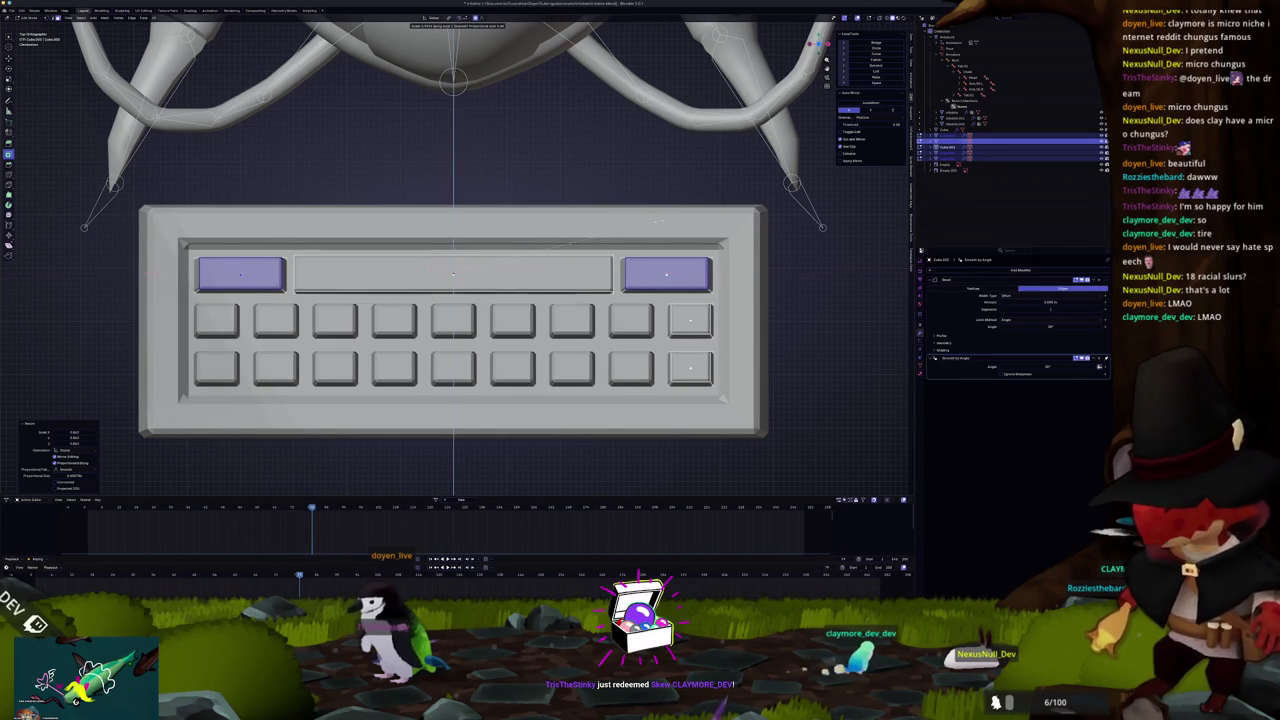
# Step: Narrow the long middle top-row keycap, then start scaling it along Y
pyautogui.click(453, 273)
pyautogui.press('s')
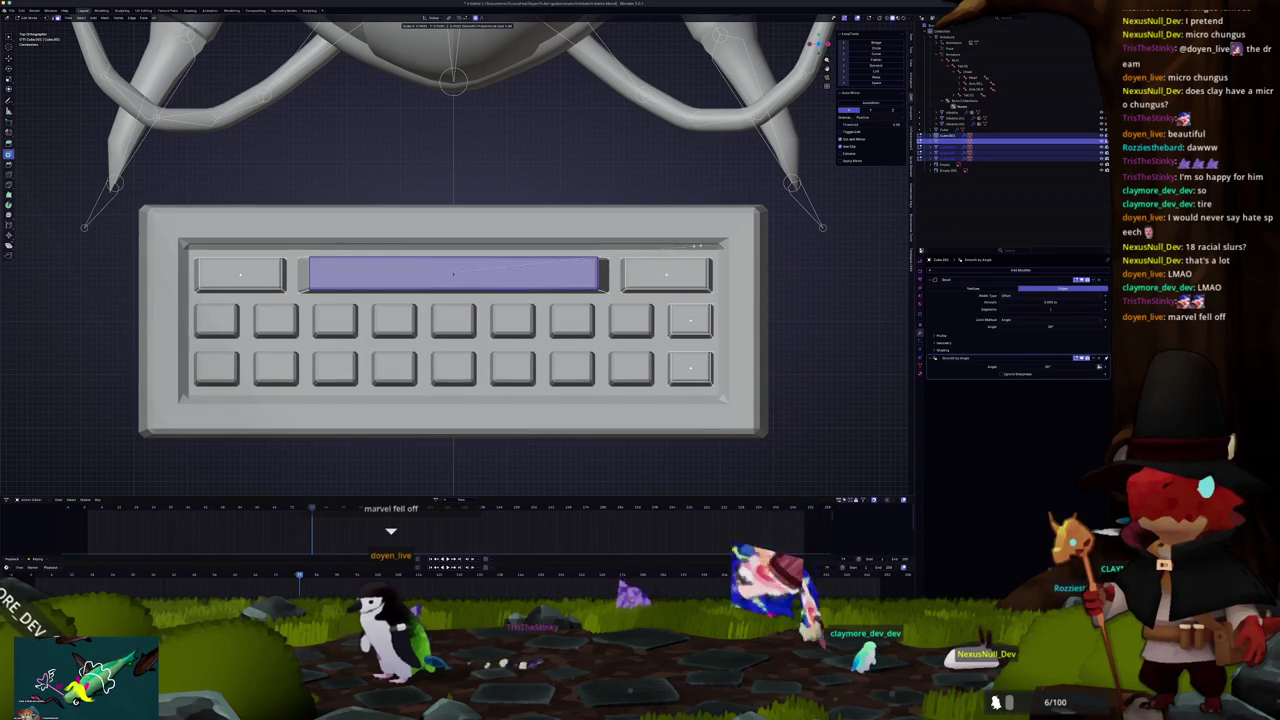
pyautogui.press('Return')
pyautogui.press('s')
pyautogui.press('y')
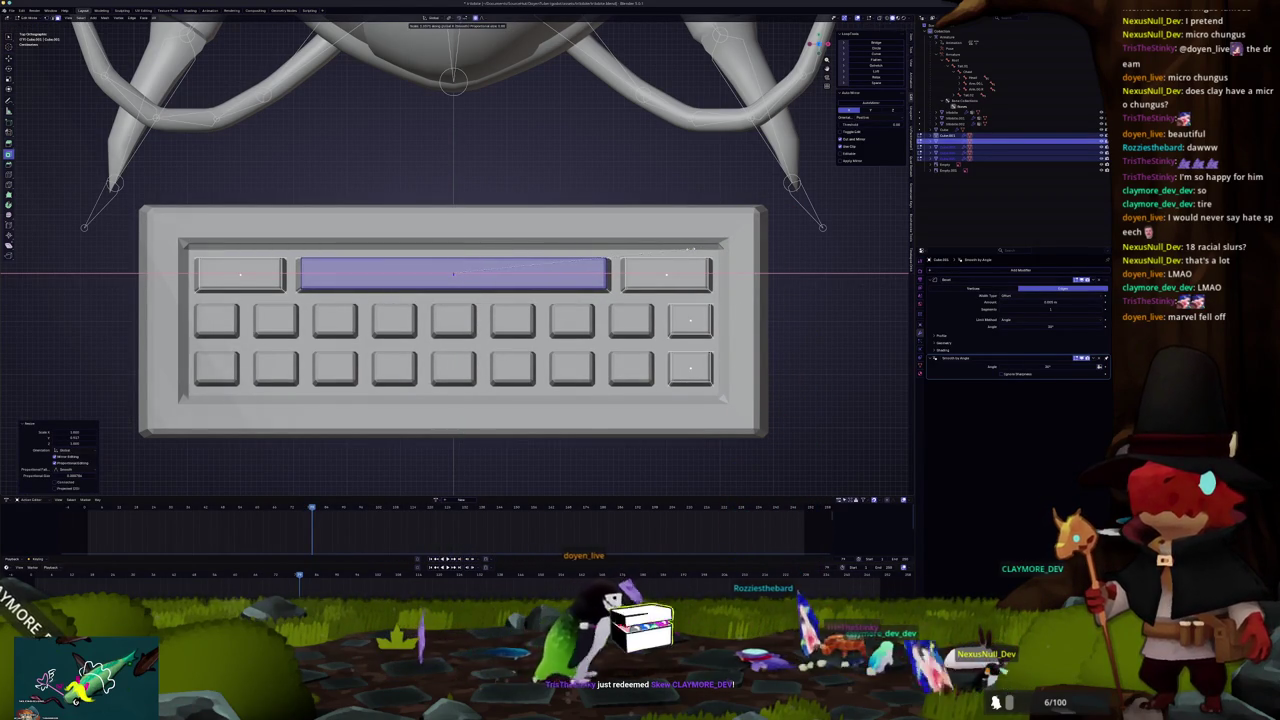
# Step: Confirm the middle keycap's width and slide the middle key rows along X
pyautogui.click(453, 275)
pyautogui.scroll(-3, 453, 275)
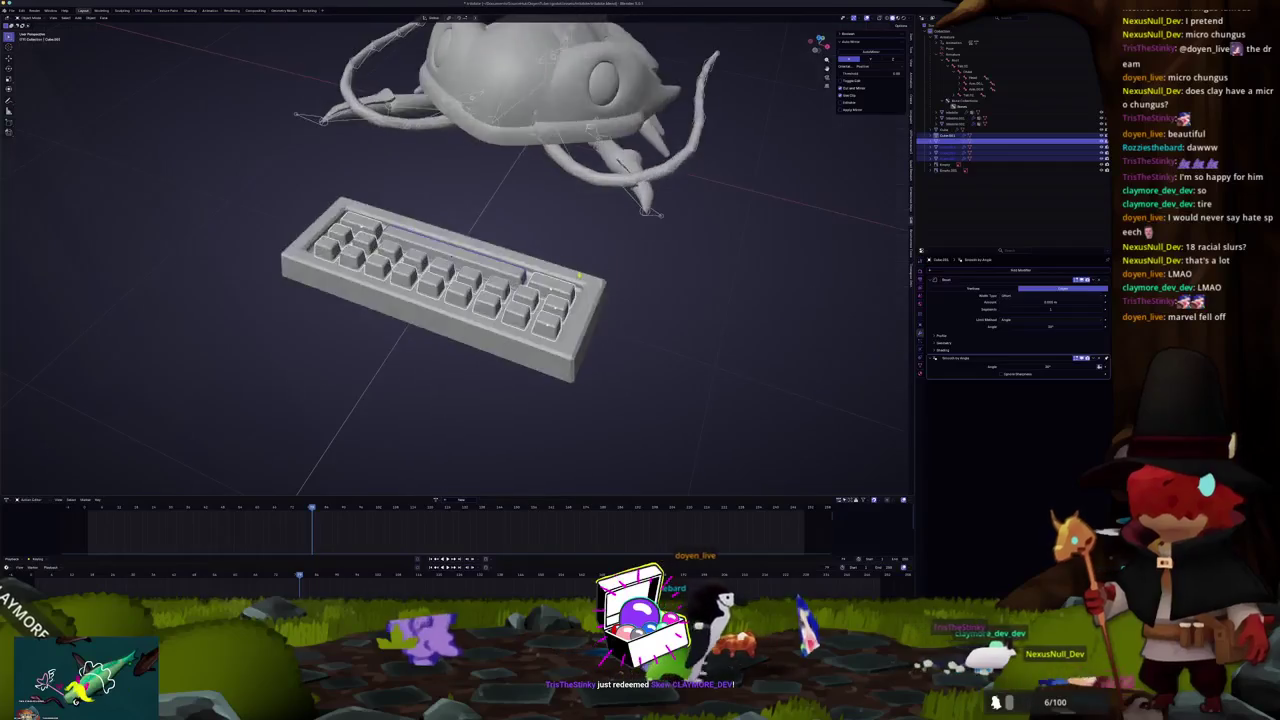
pyautogui.scroll(5, 583, 266)
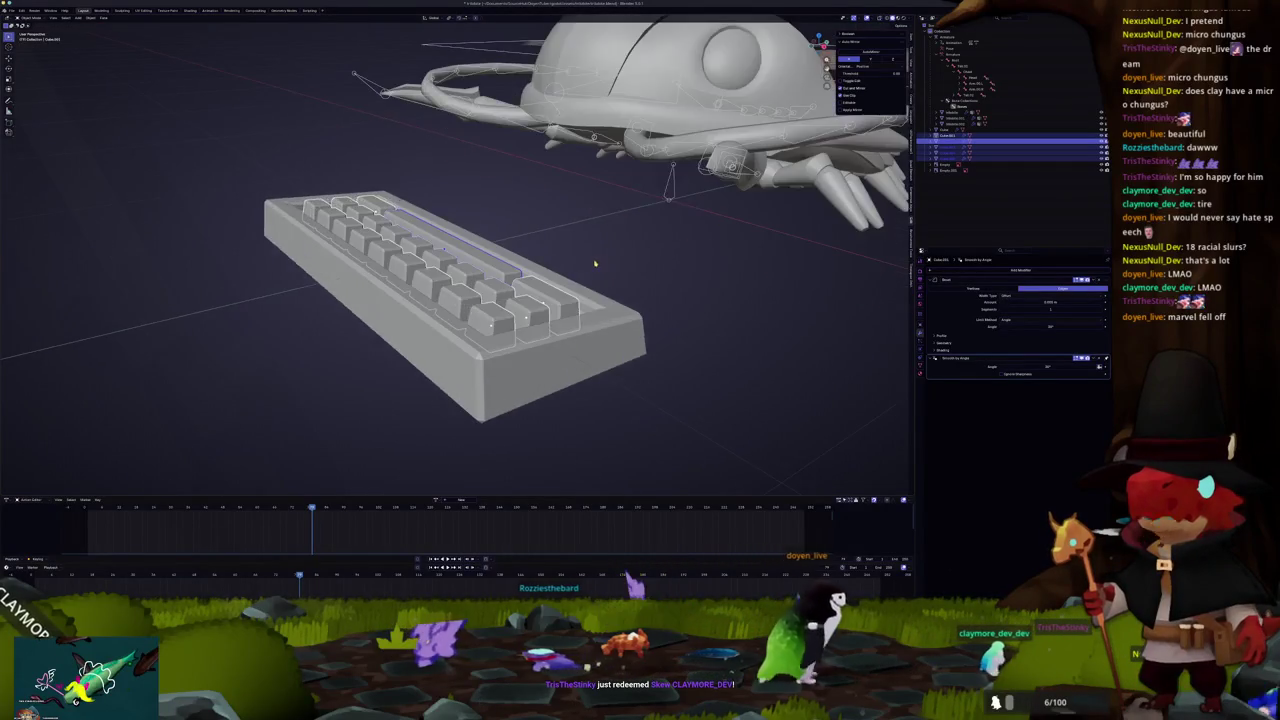
pyautogui.scroll(-5, 582, 266)
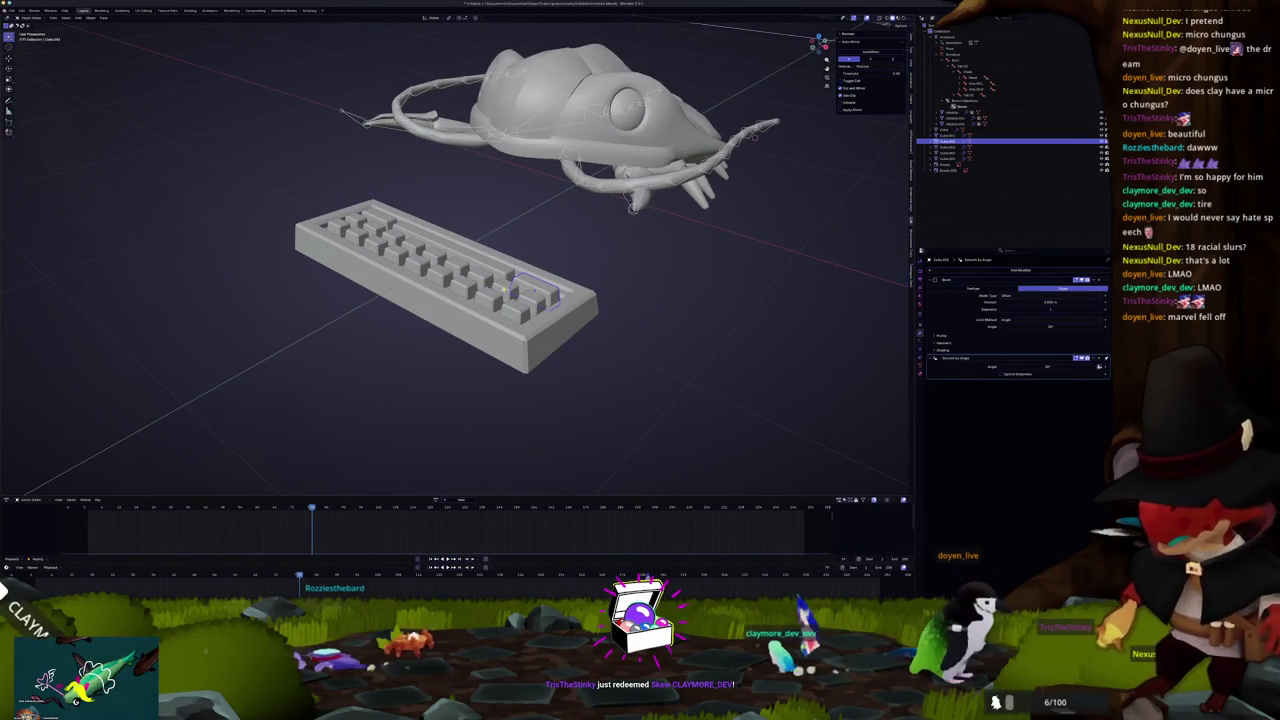
pyautogui.scroll(5, 582, 266)
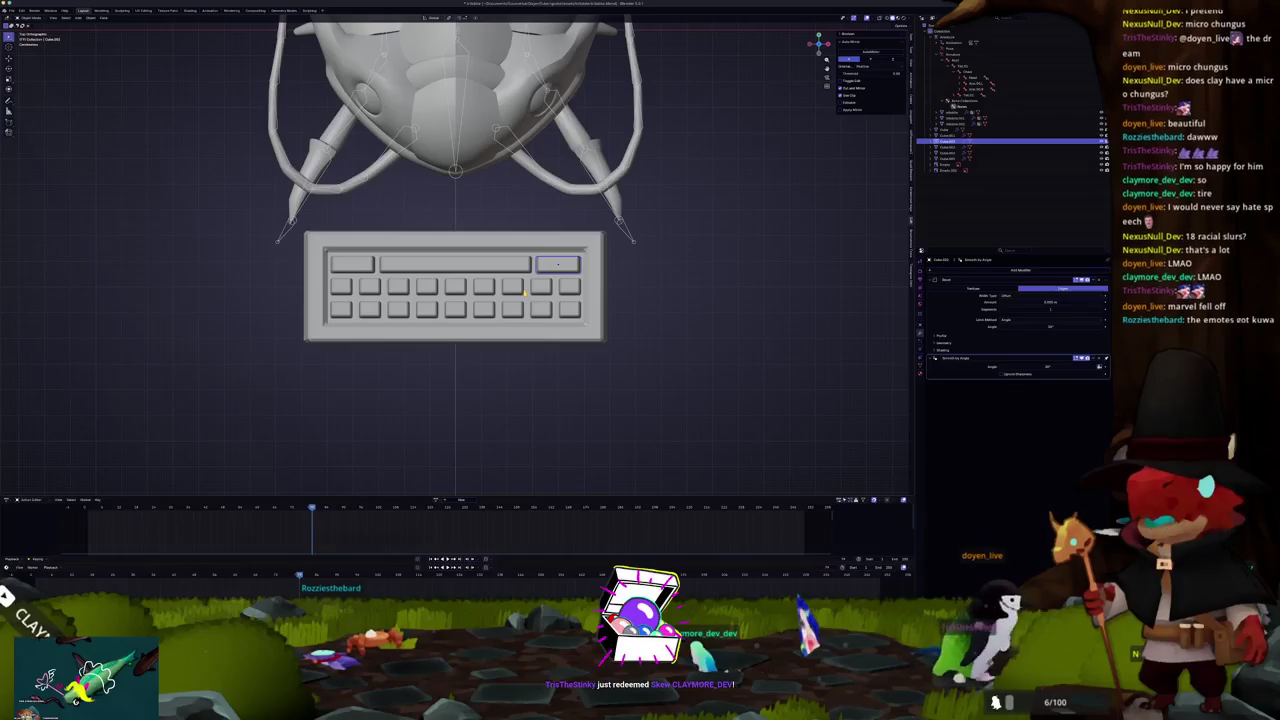
pyautogui.scroll(1, 557, 285)
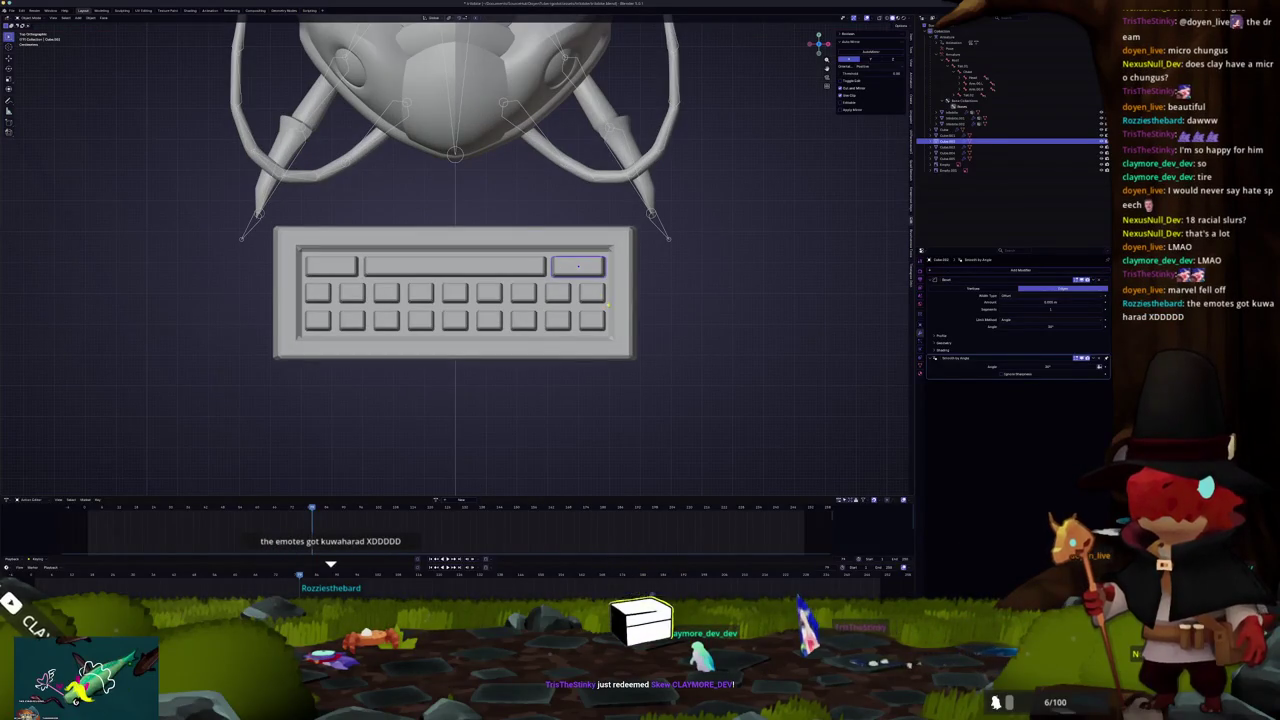
pyautogui.click(592, 292)
pyautogui.scroll(3, 592, 292)
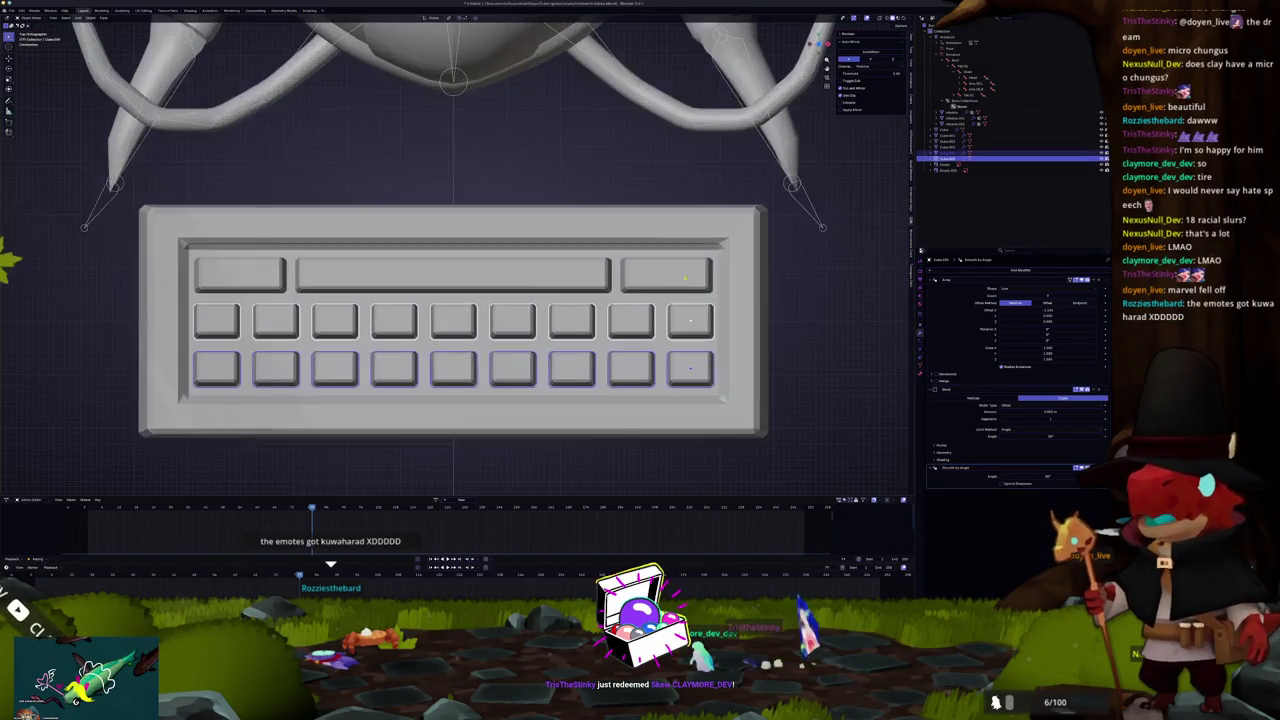
pyautogui.press('g')
pyautogui.press('x')
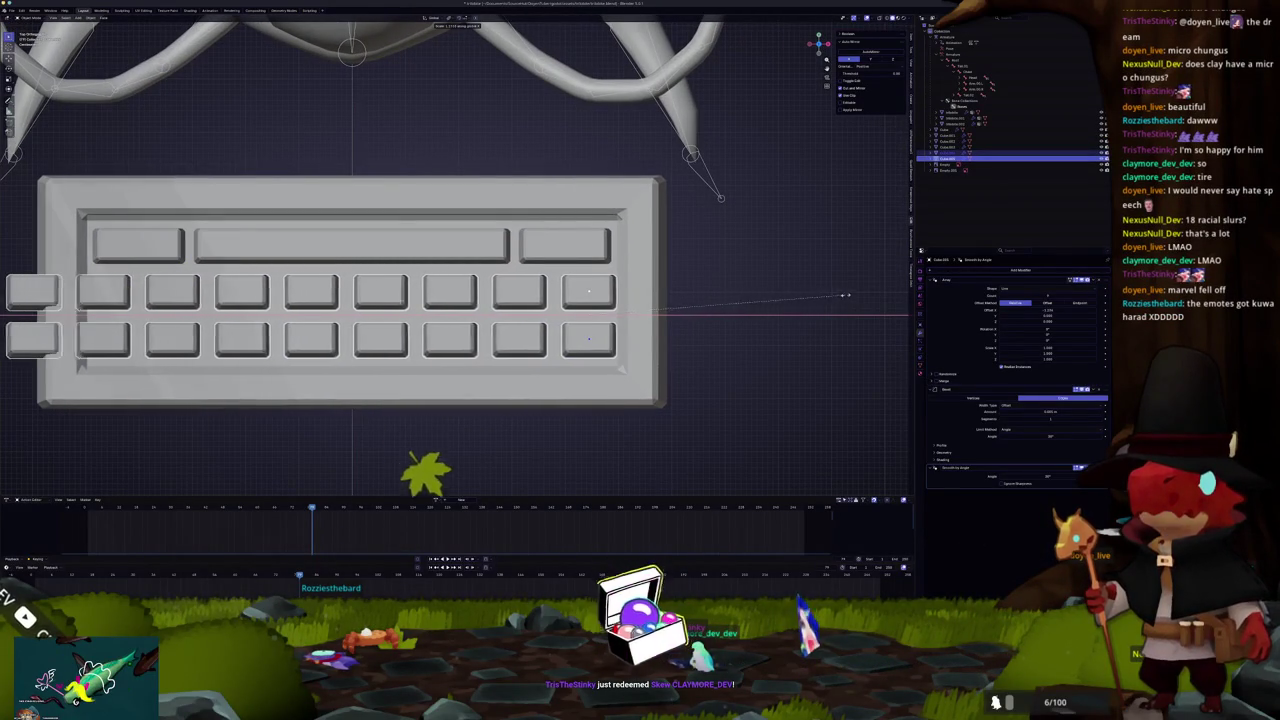
pyautogui.click(857, 293)
# Step: Widen the end keys along X in Edit Mode so the rows fill the tray evenly
pyautogui.press('Tab')
pyautogui.press('s')
pyautogui.press('x')
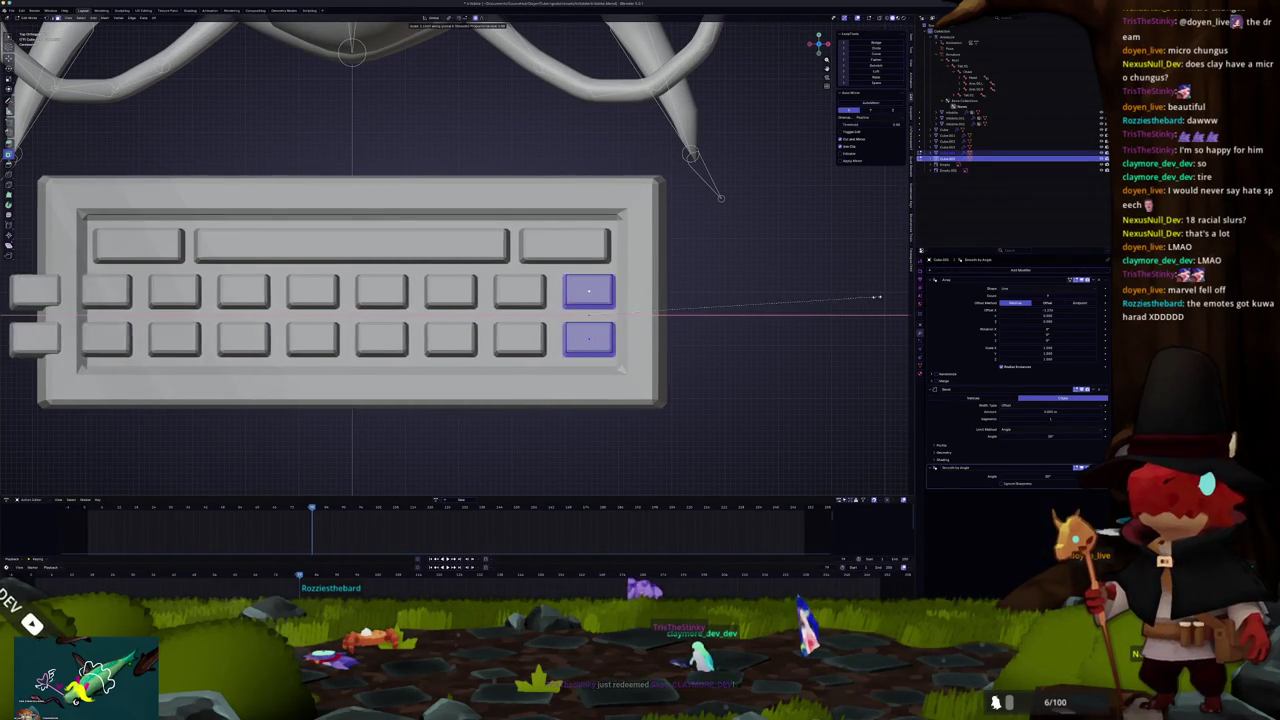
pyautogui.click(882, 297)
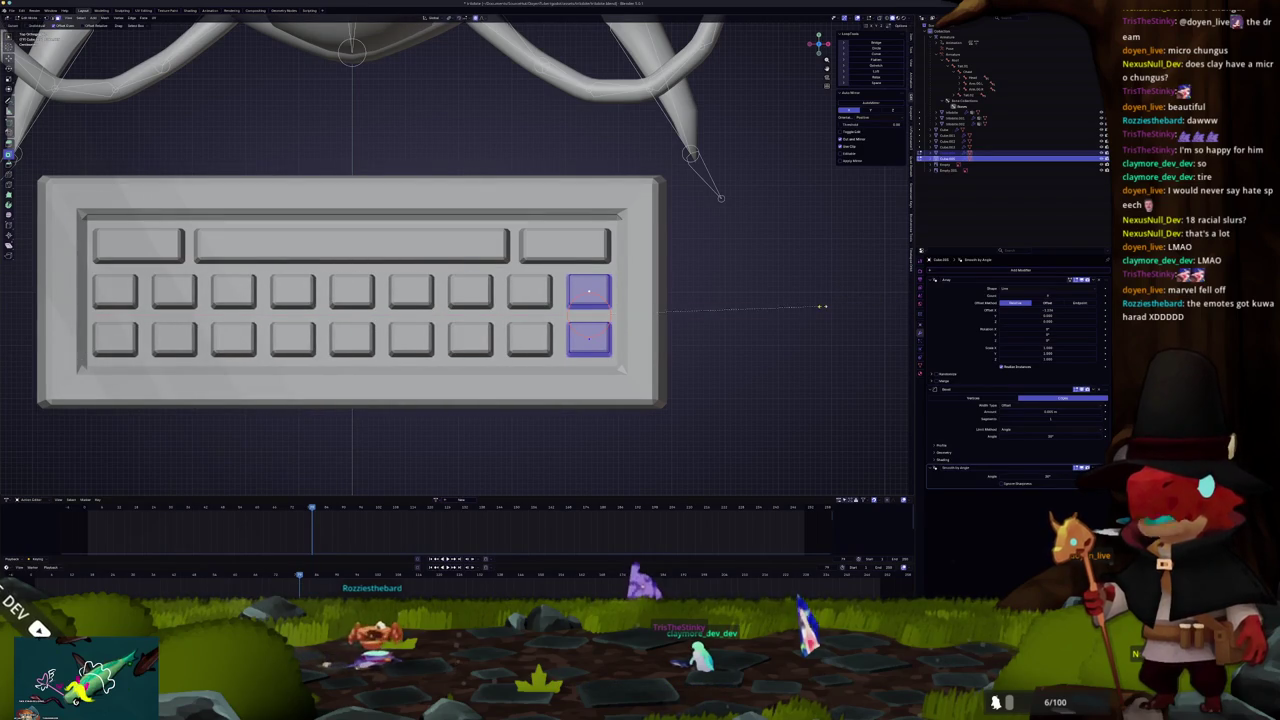
pyautogui.click(873, 303)
pyautogui.press('Tab')
# Step: Apply the scale of the key rows and the keyboard, checking the right key column
pyautogui.hotkey('ctrl', 'a')
pyautogui.click(745, 327)
pyautogui.hotkey('ctrl', 'a')
pyautogui.click(756, 330)
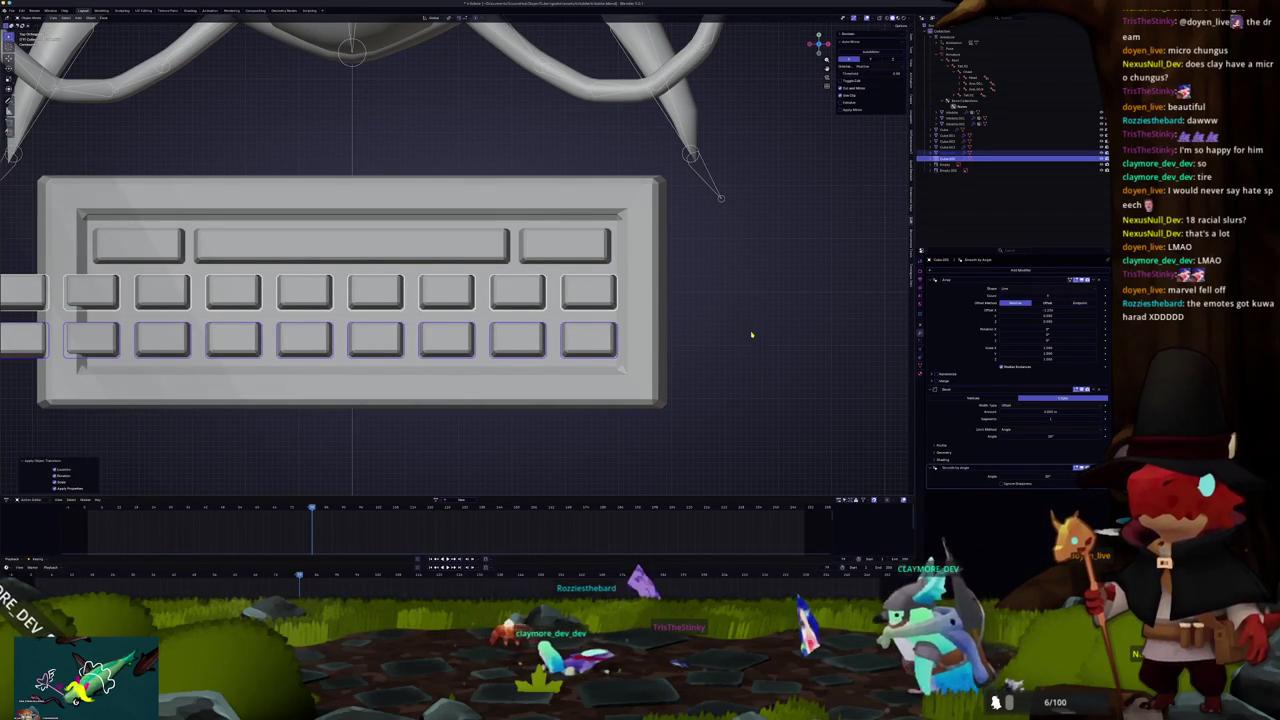
pyautogui.press('Tab')
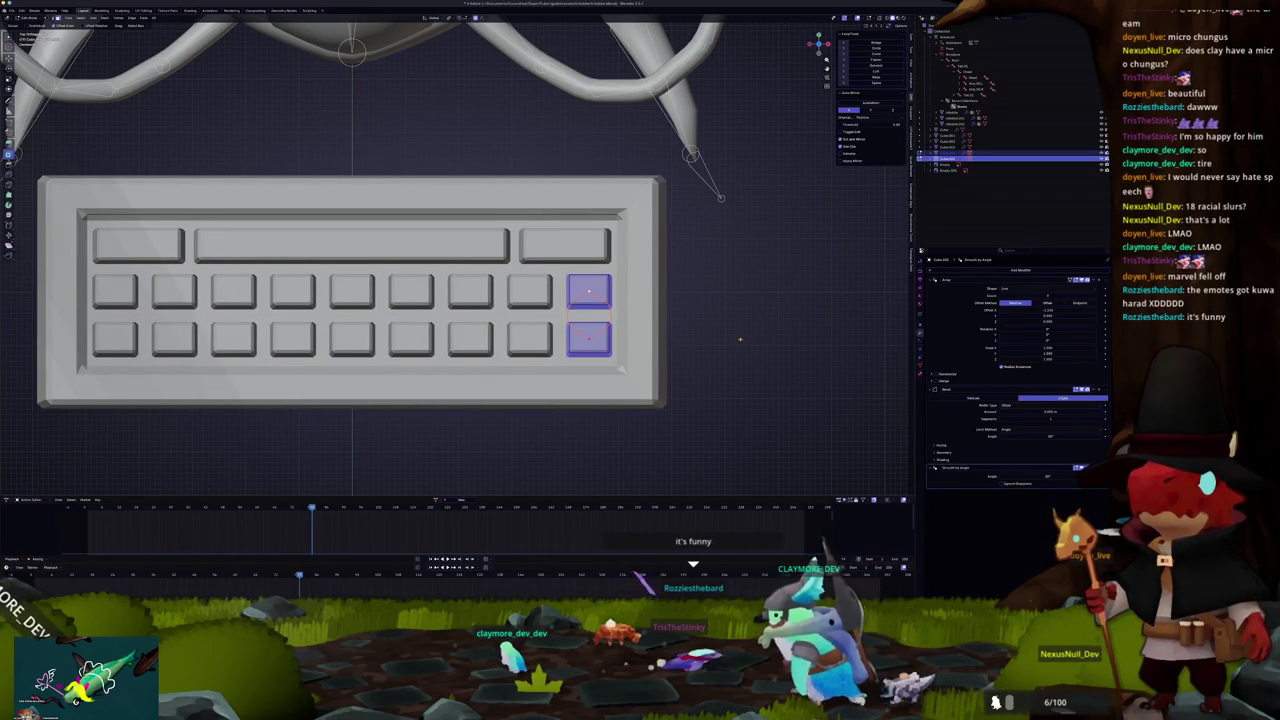
pyautogui.press('Tab')
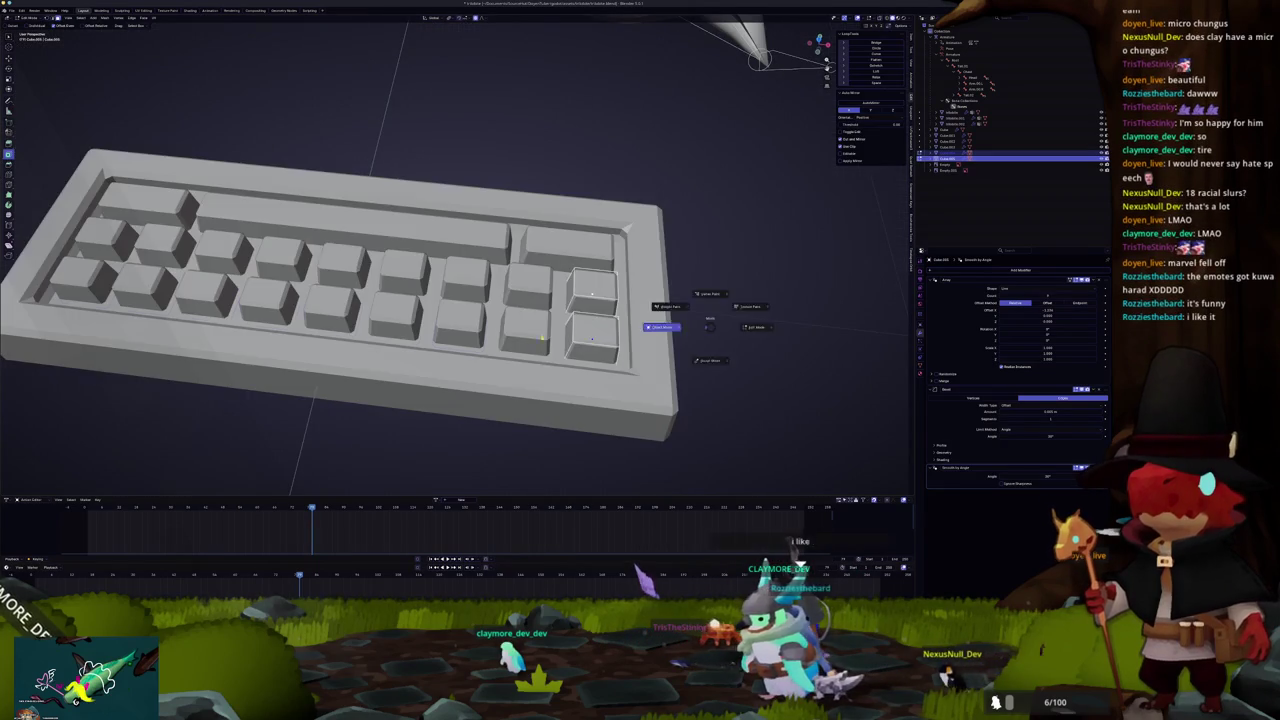
# Step: Convert the keycap objects to meshes and join them into the keyboard body
pyautogui.moveTo(511, 303); pyautogui.dragTo(517, 321)
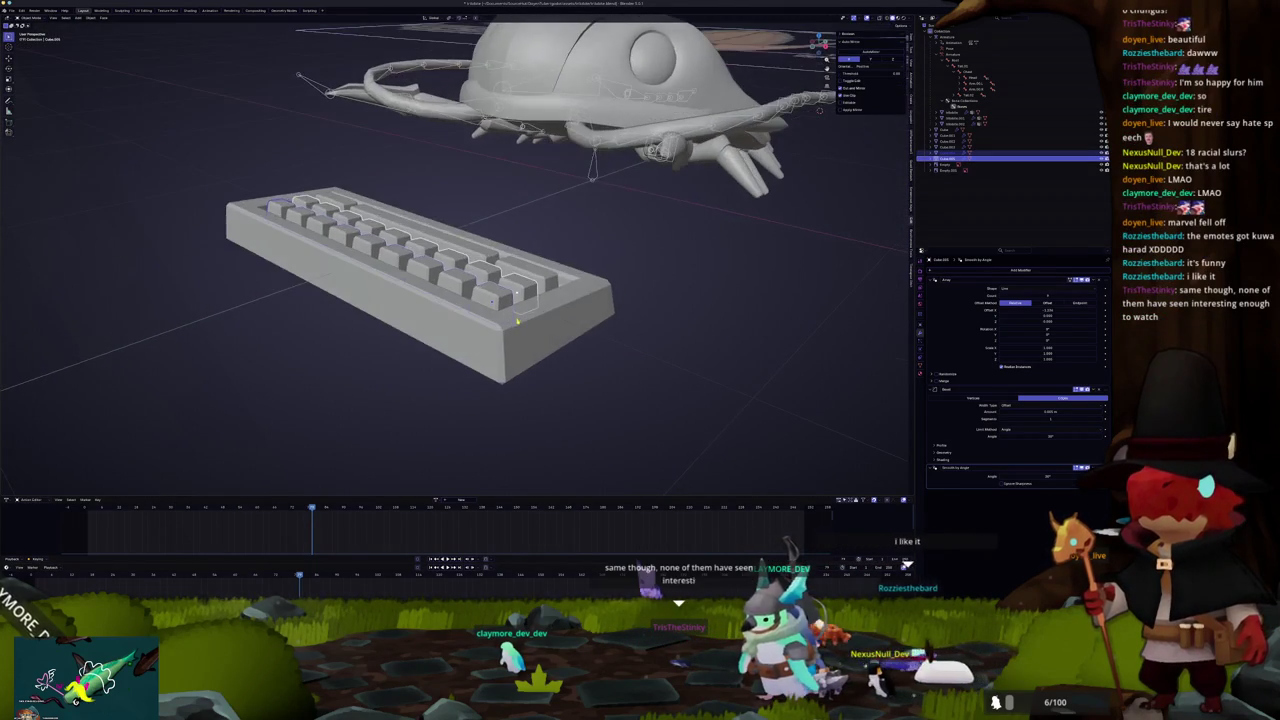
pyautogui.click(480, 256)
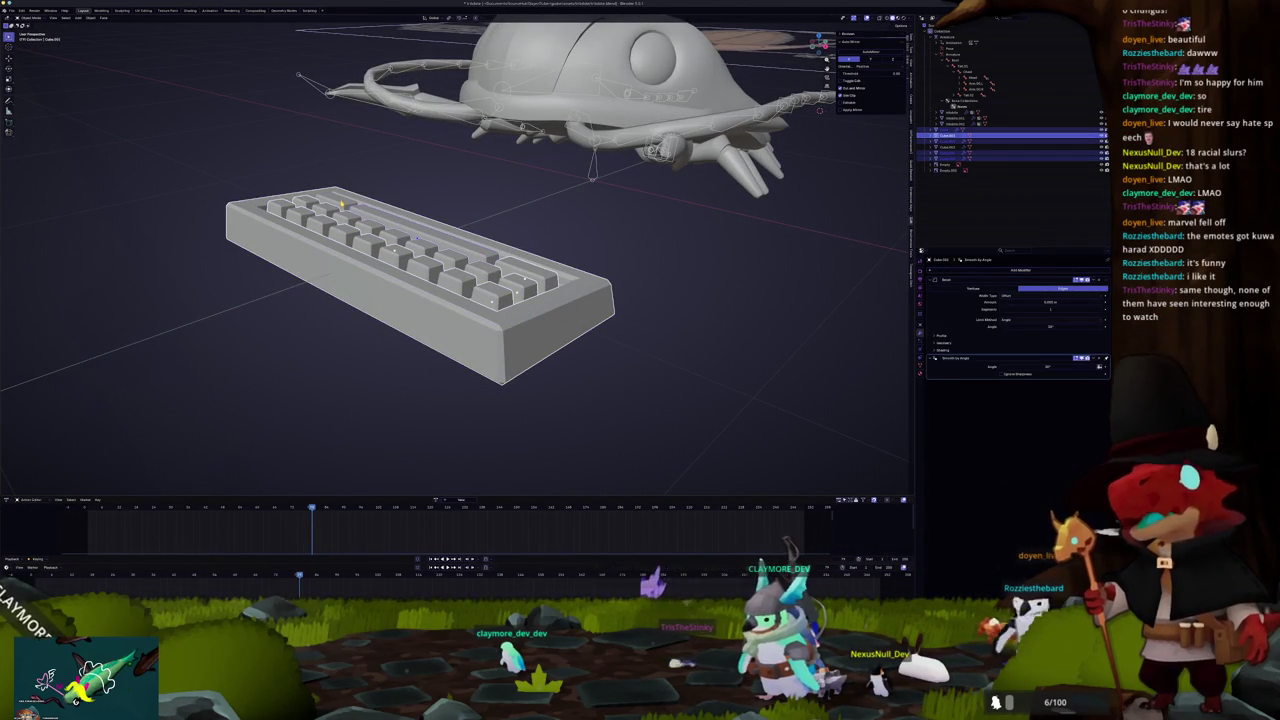
pyautogui.moveTo(517, 321); pyautogui.dragTo(540, 318)
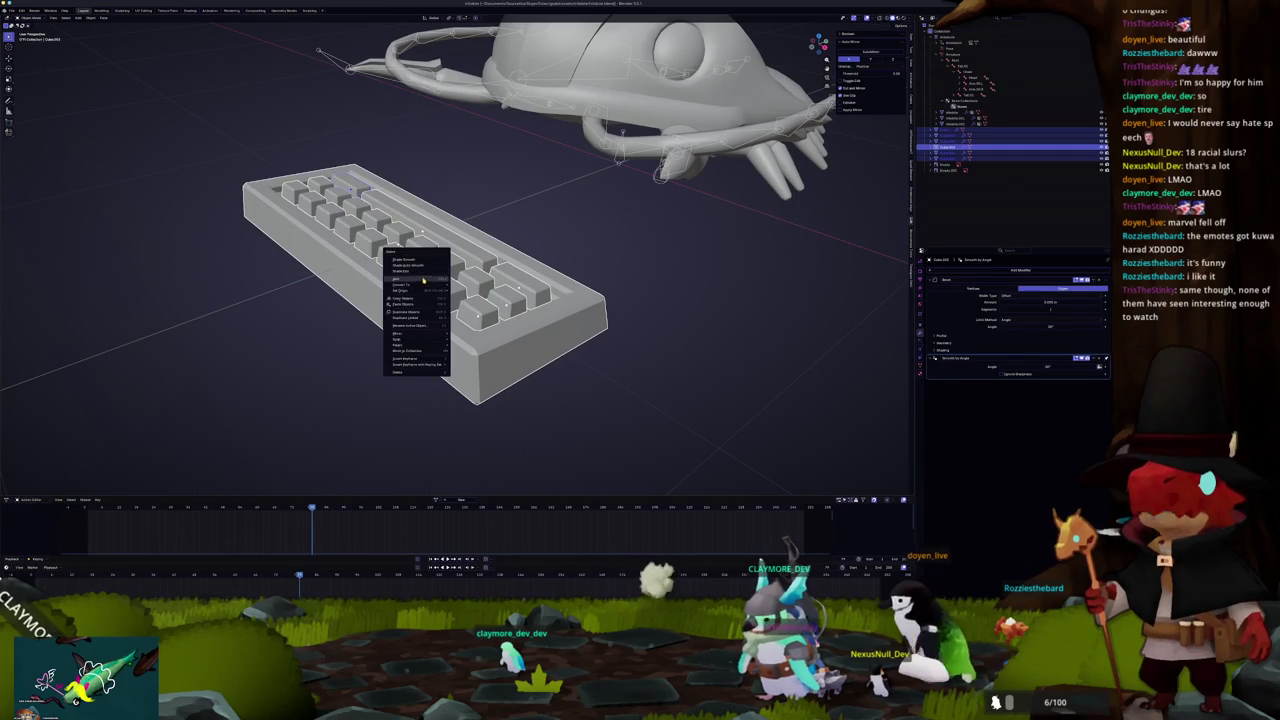
pyautogui.click(461, 285)
pyautogui.press('Delete')
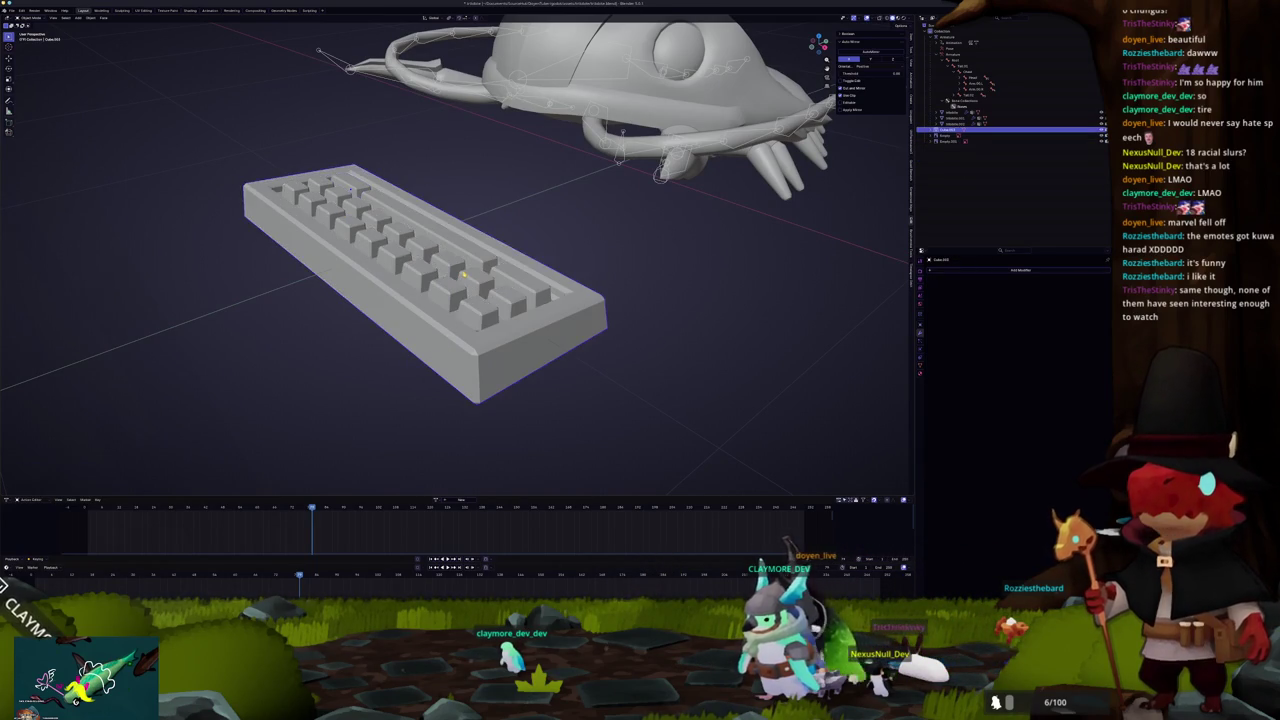
pyautogui.moveTo(460, 285)
pyautogui.mouseDown()
pyautogui.moveTo(238, 286)
pyautogui.moveTo(541, 278)
pyautogui.moveTo(395, 283)
pyautogui.moveTo(519, 280)
pyautogui.moveTo(470, 285)
pyautogui.mouseUp()
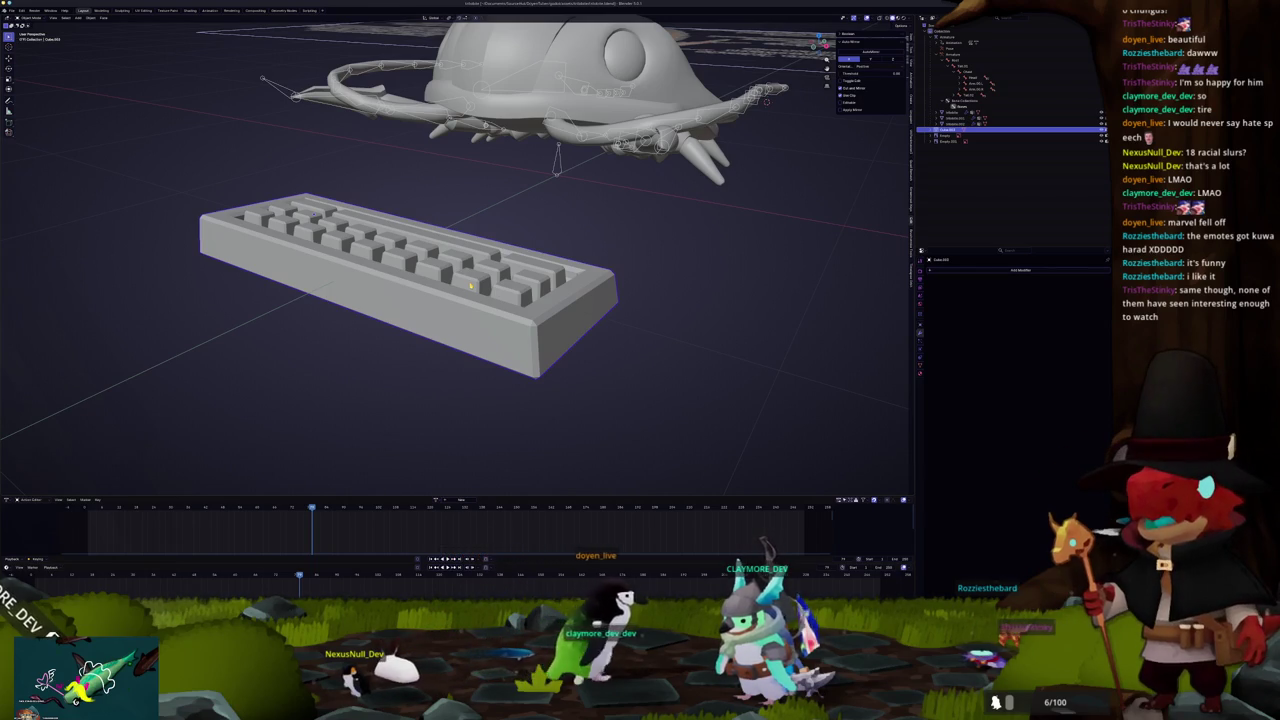
# Step: Check the front and side views, then rename the joined keyboard object
pyautogui.press('KP_1')
pyautogui.press('KP_3')
pyautogui.press('KP_1')
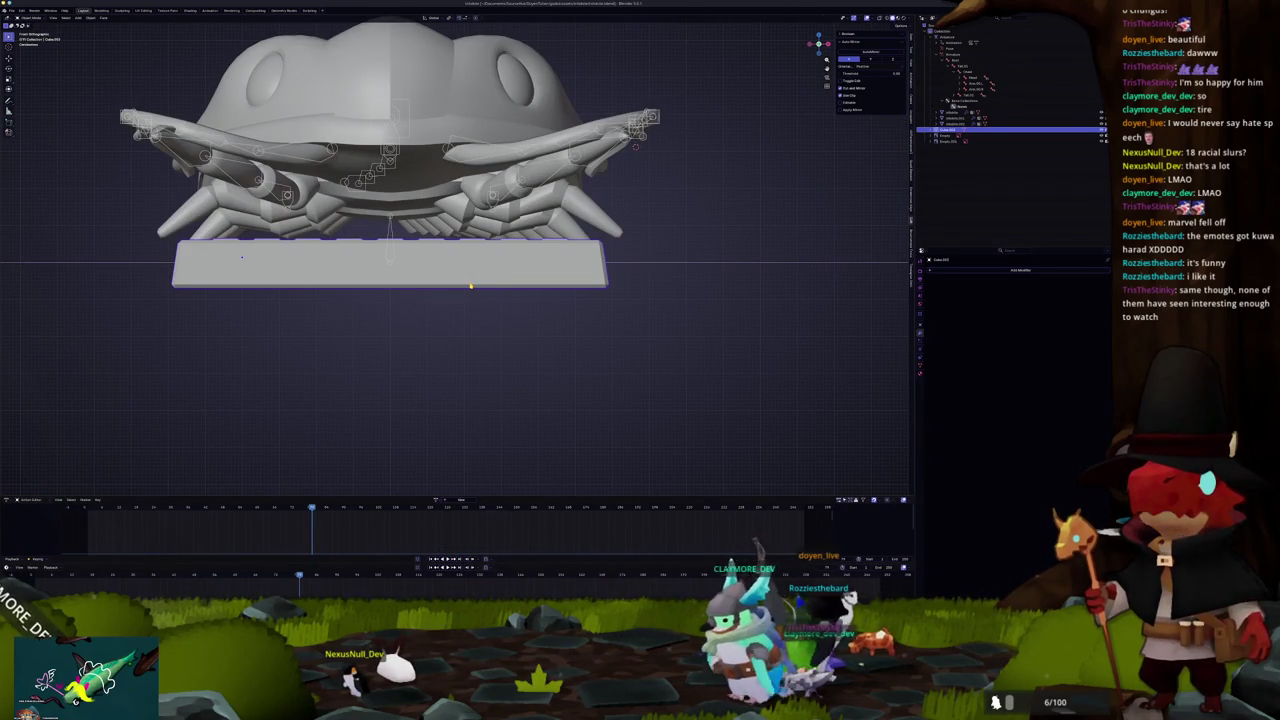
pyautogui.moveTo(479, 284)
pyautogui.mouseDown()
pyautogui.moveTo(594, 271)
pyautogui.moveTo(631, 286)
pyautogui.moveTo(608, 298)
pyautogui.mouseUp()
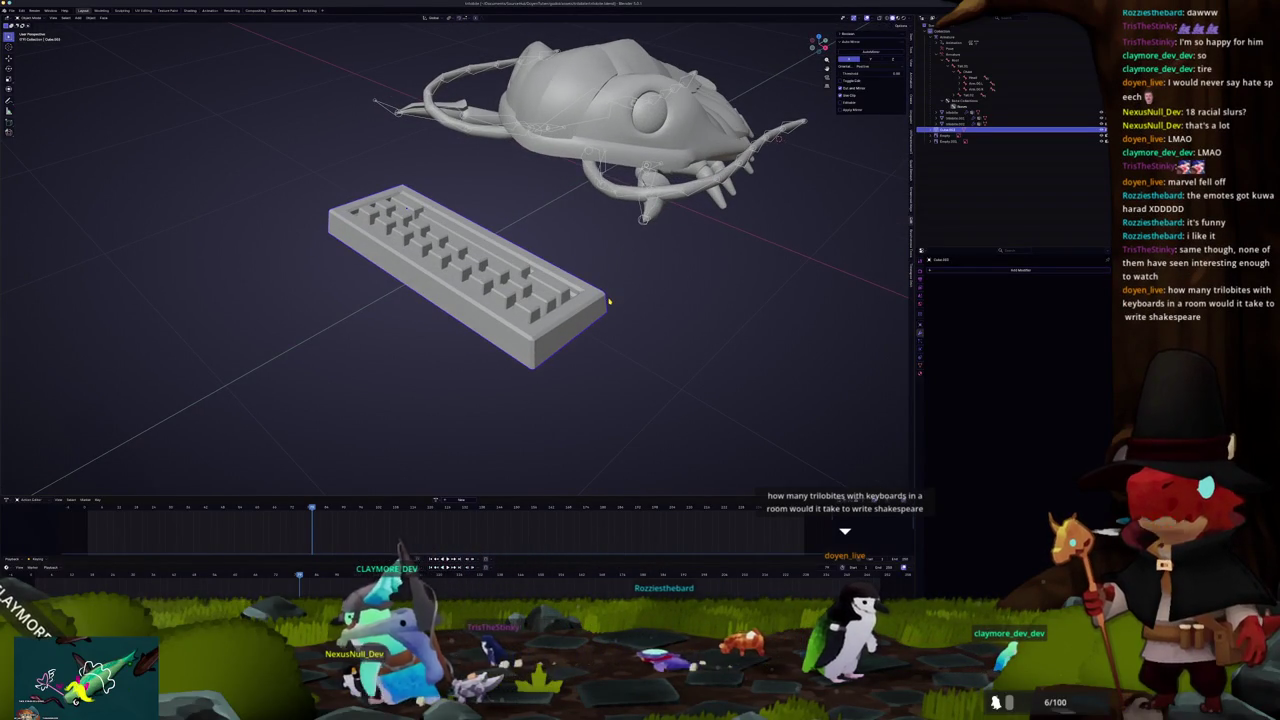
pyautogui.press('F2')
pyautogui.write('Keyboard')
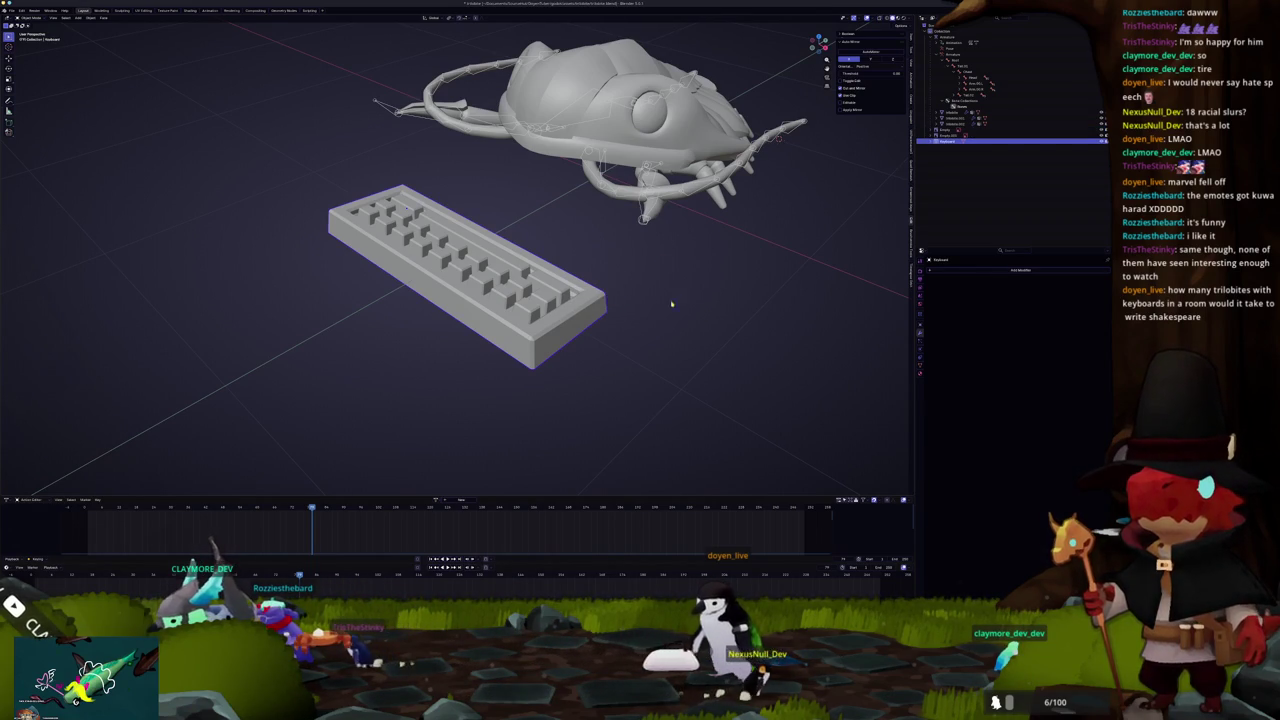
# Step: Apply the keyboard's location and clear it so it sits beneath the isopod
pyautogui.hotkey('alt', 'g')
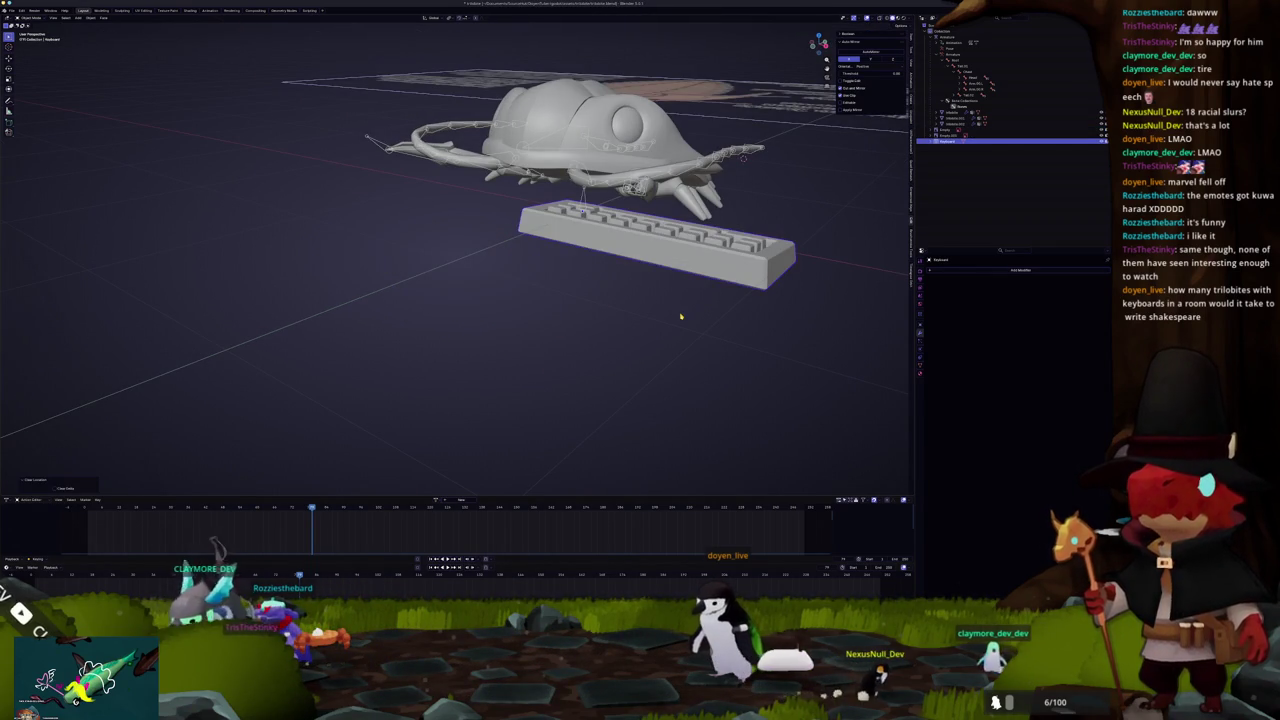
pyautogui.hotkey('ctrl', 'z')
pyautogui.hotkey('ctrl', 'a')
pyautogui.click(684, 318)
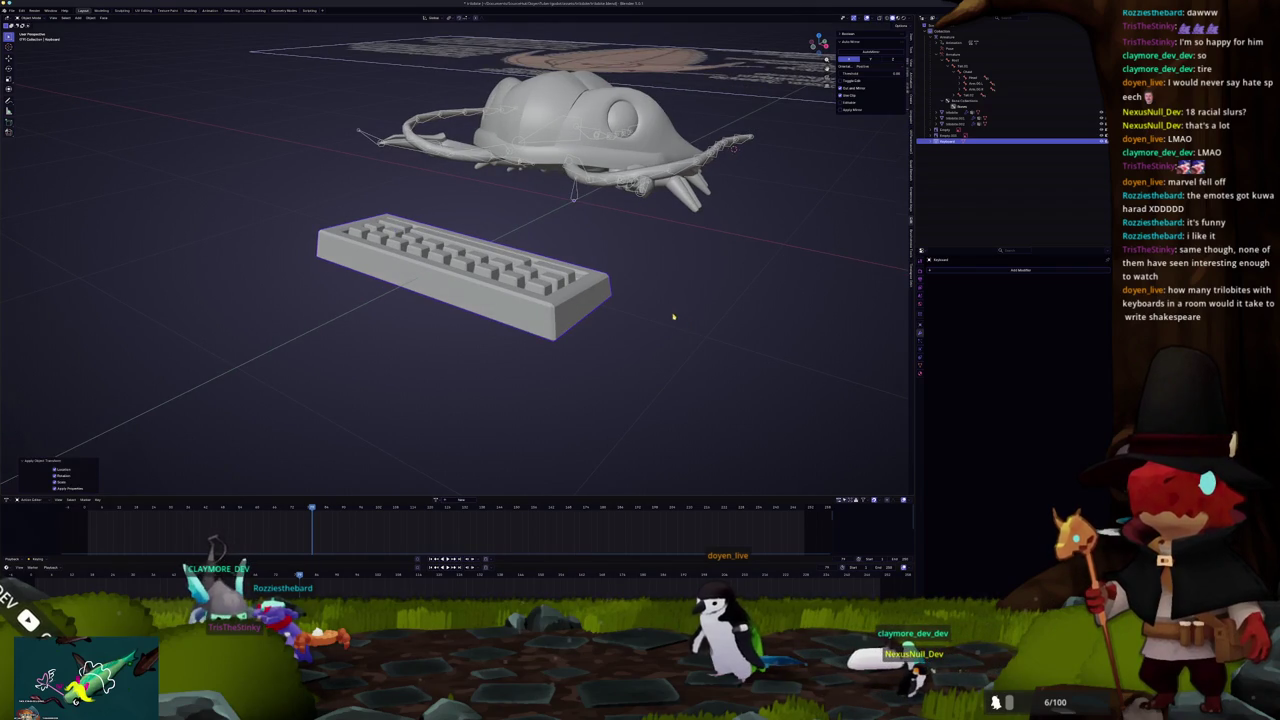
pyautogui.press('KP_3')
pyautogui.hotkey('alt', 'g')
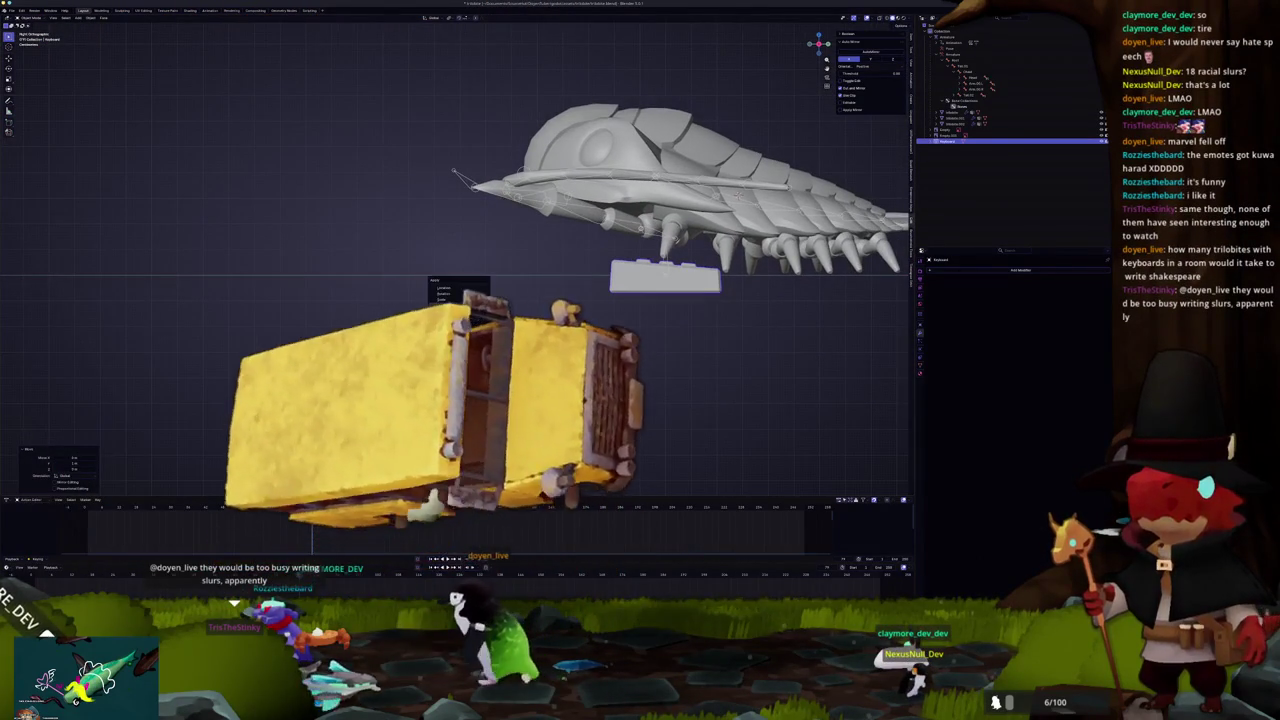
pyautogui.press('KP_8')
pyautogui.press('KP_8')
pyautogui.press('KP_4')
pyautogui.press('KP_4')
pyautogui.press('KP_8')
pyautogui.press('KP_8')
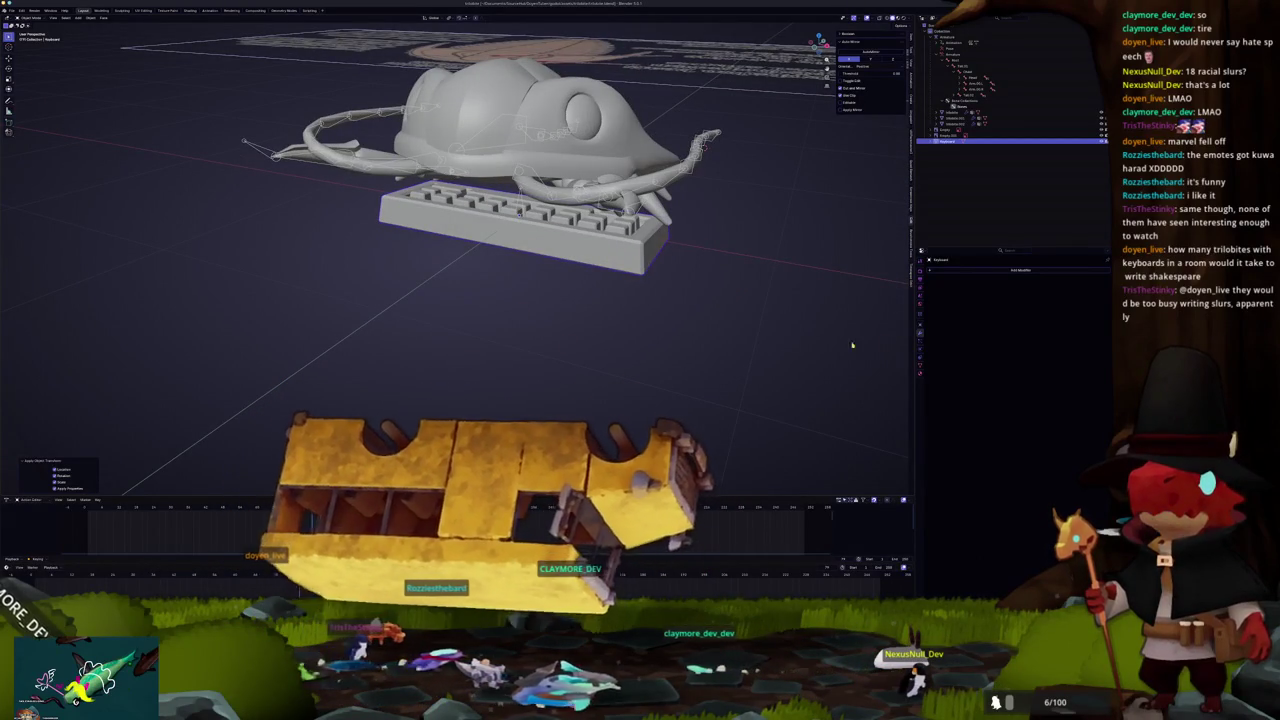
pyautogui.click(921, 363)
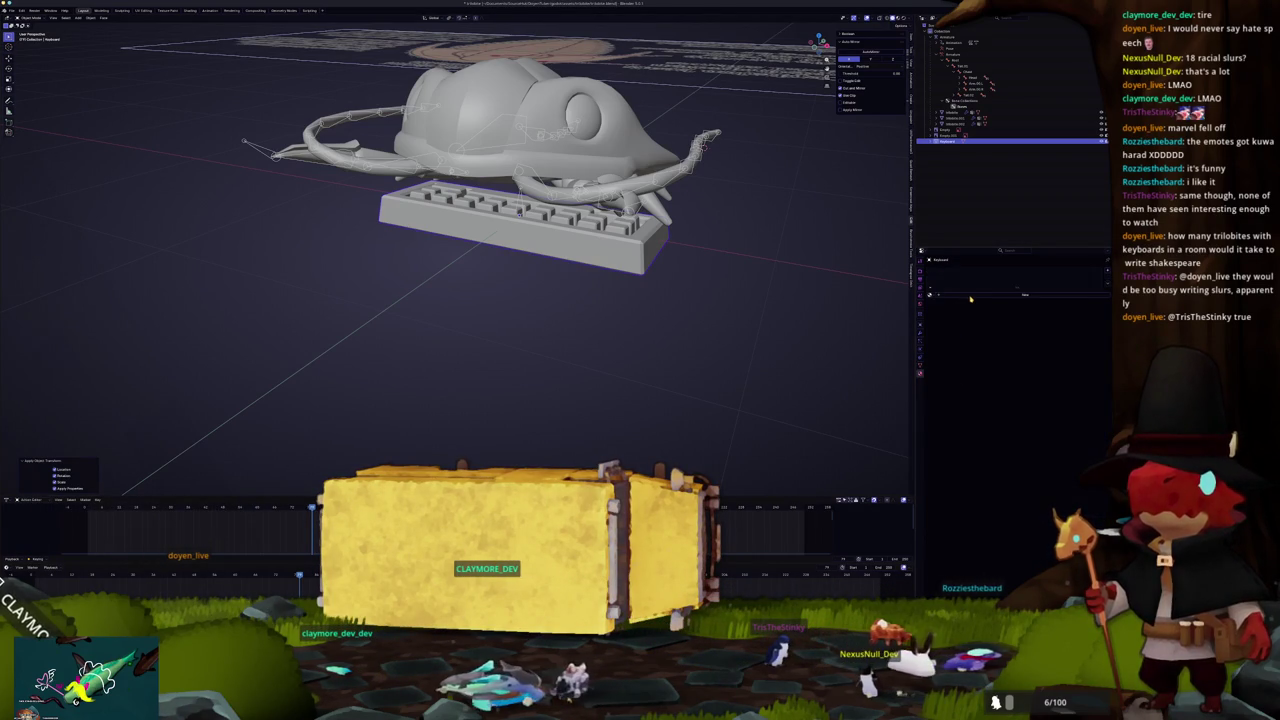
# Step: Apply all of the keyboard's transforms
pyautogui.click(919, 373)
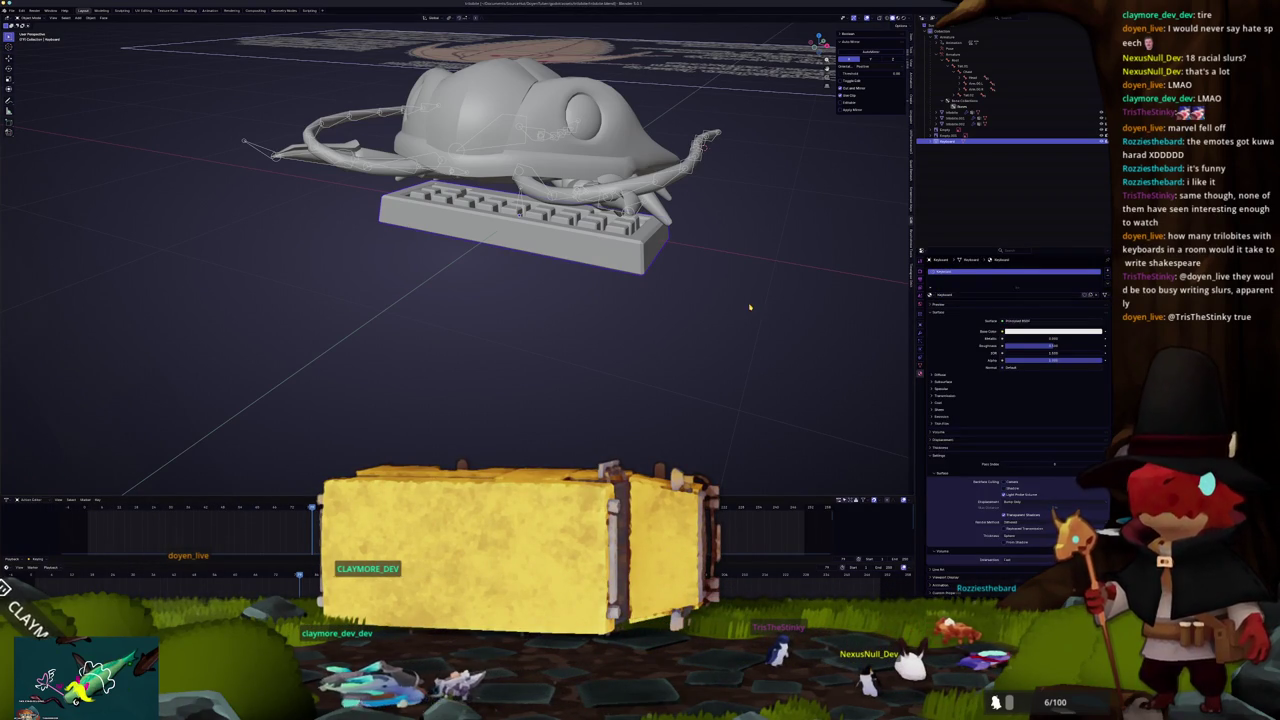
pyautogui.hotkey('ctrl', 'a')
pyautogui.click(601, 251)
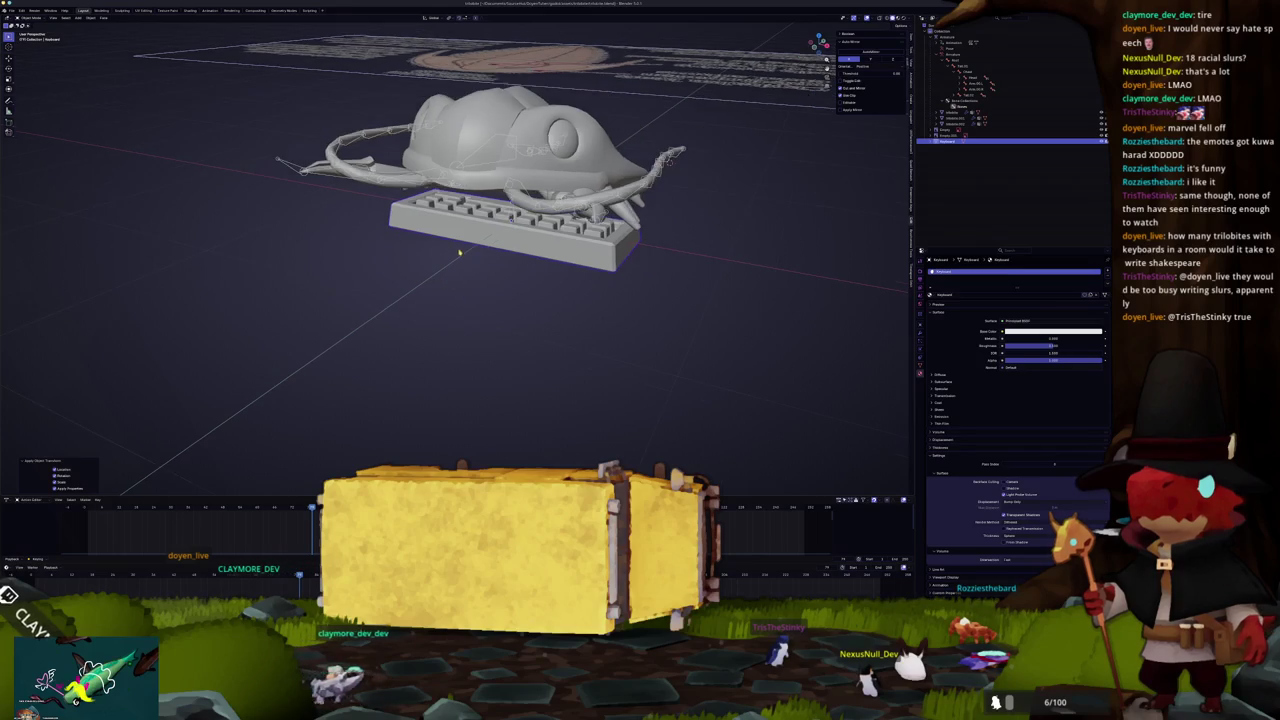
# Step: Export the isopod scene with the keyboard to a glTF file
pyautogui.click(11, 11)
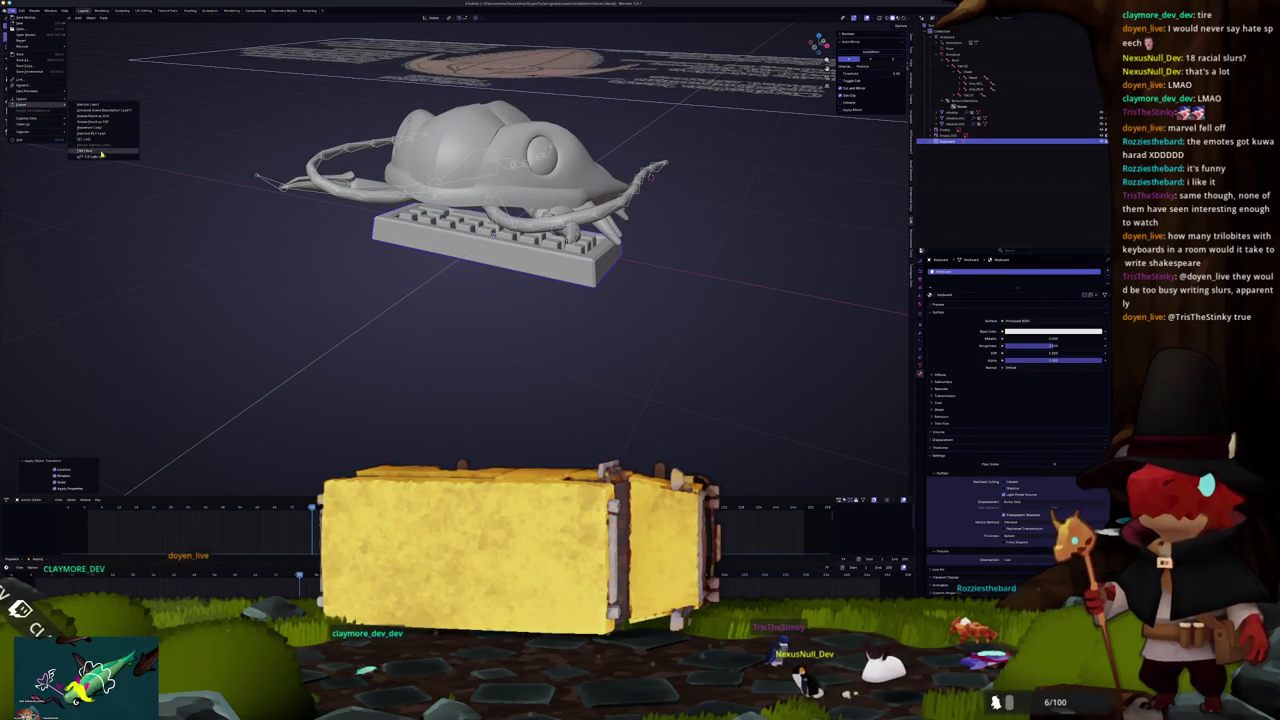
pyautogui.click(100, 153)
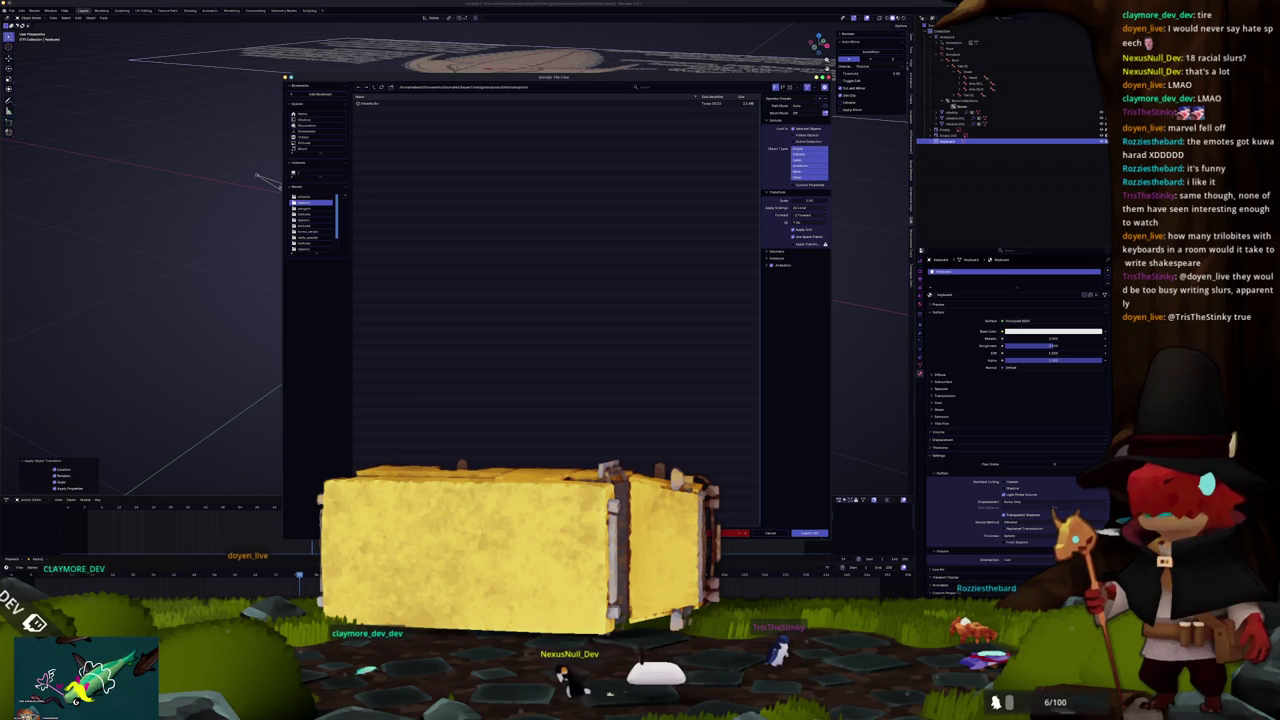
pyautogui.click(815, 533)
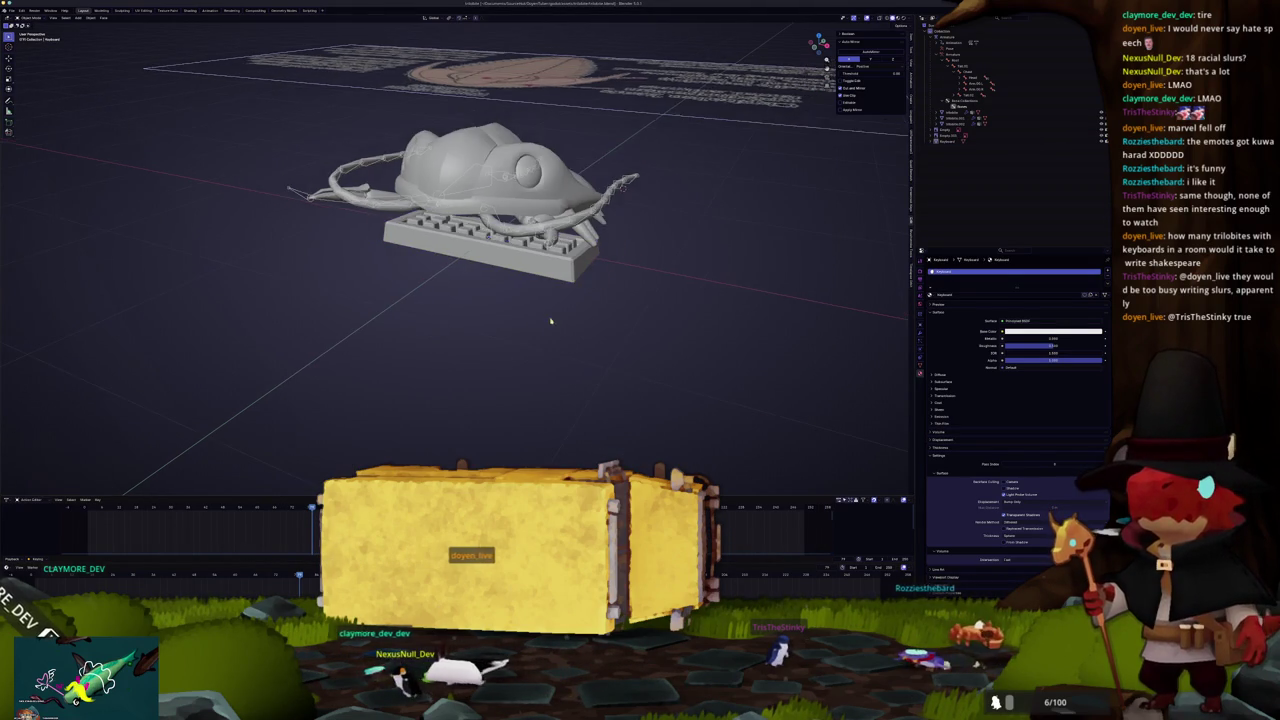
# Step: Inspect the exported model in Blender from low angles, then switch to the Godot editor
pyautogui.moveTo(546, 288); pyautogui.dragTo(540, 297)
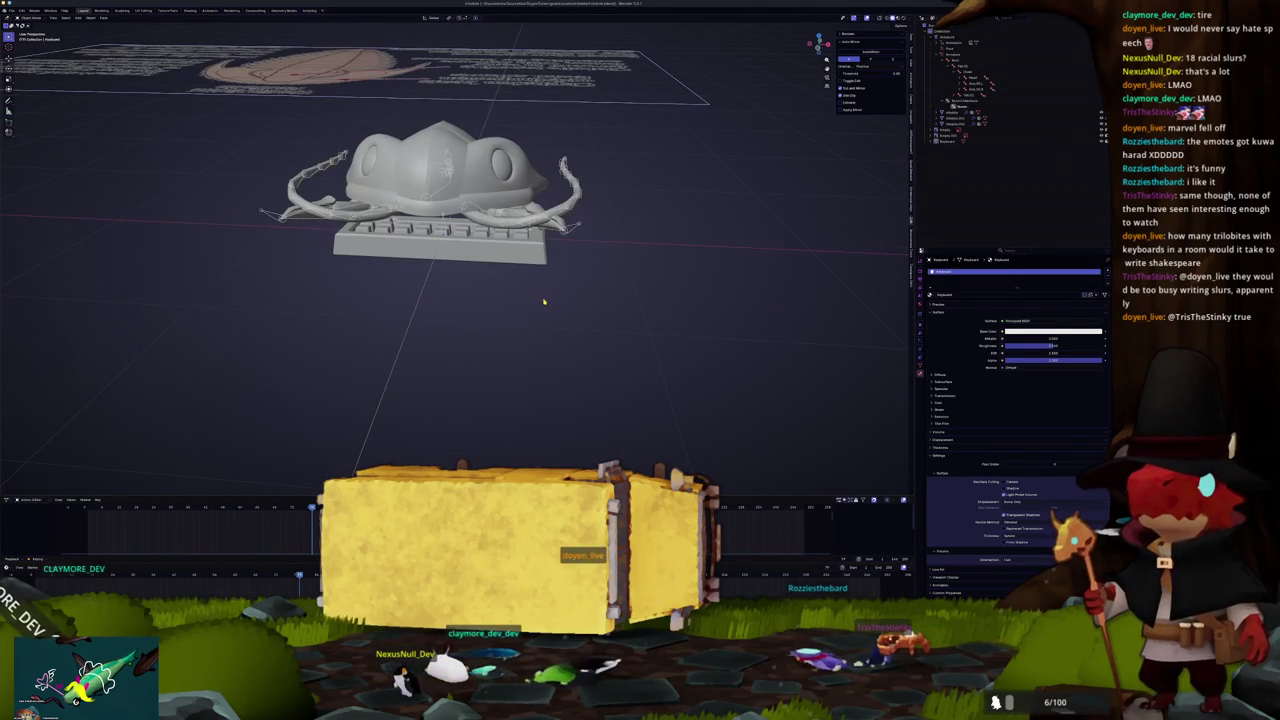
pyautogui.scroll(2, 608, 321)
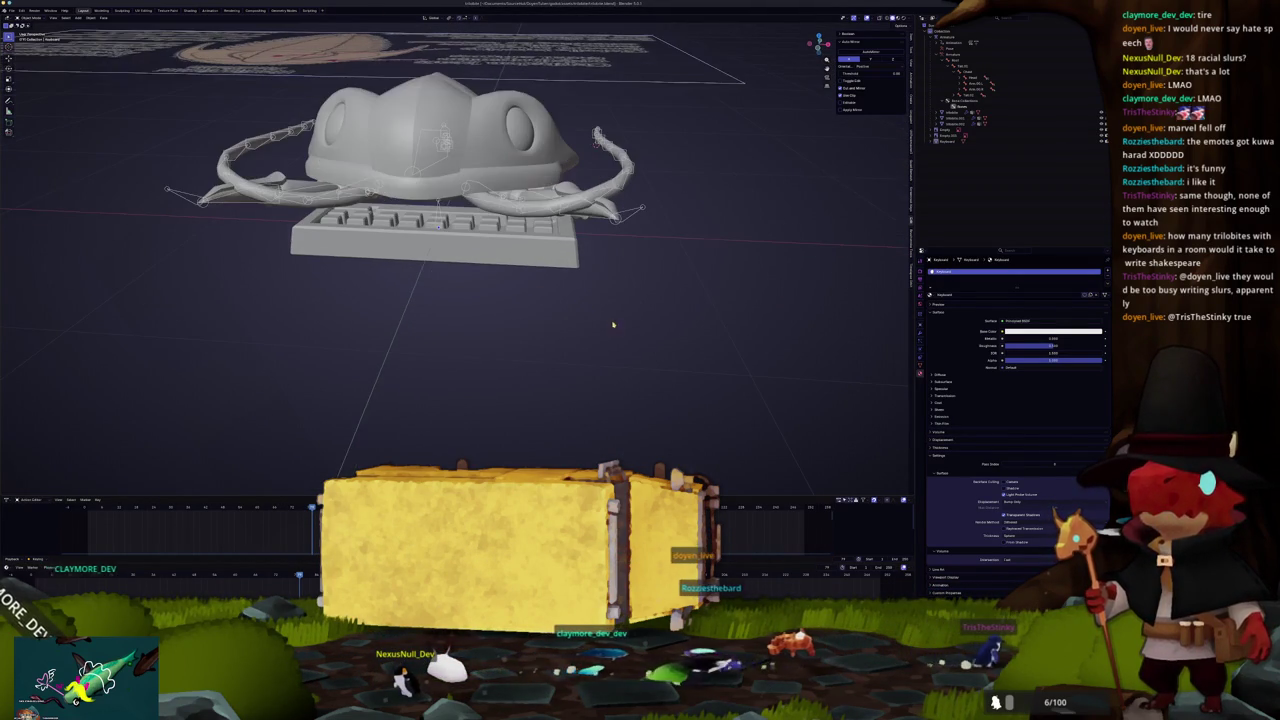
pyautogui.moveTo(614, 313); pyautogui.dragTo(578, 325)
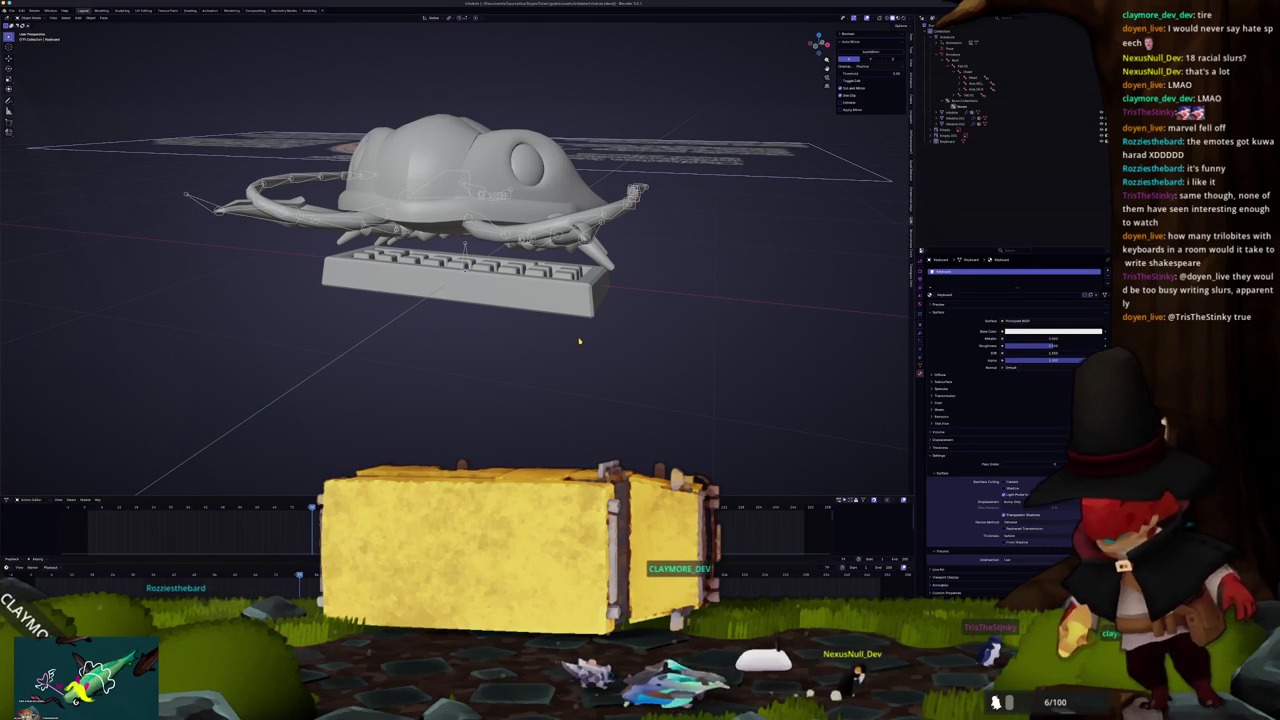
pyautogui.hscroll(5, 579, 341)
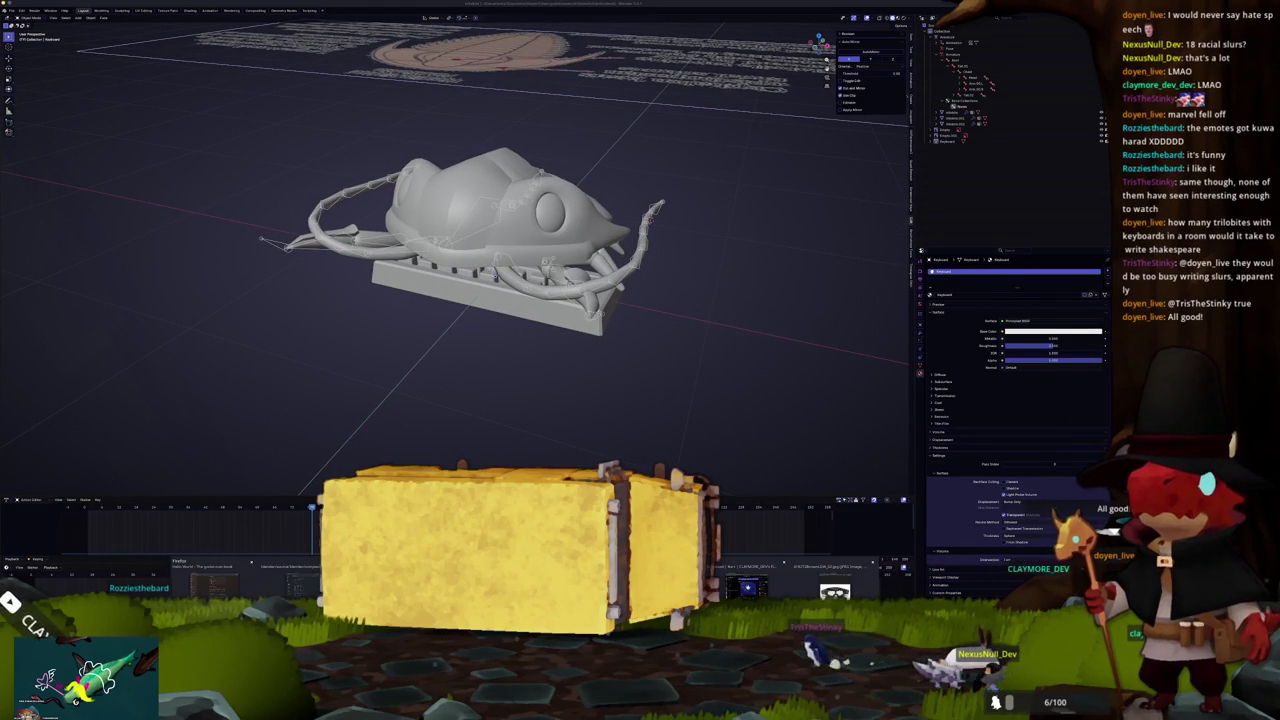
pyautogui.click(525, 585)
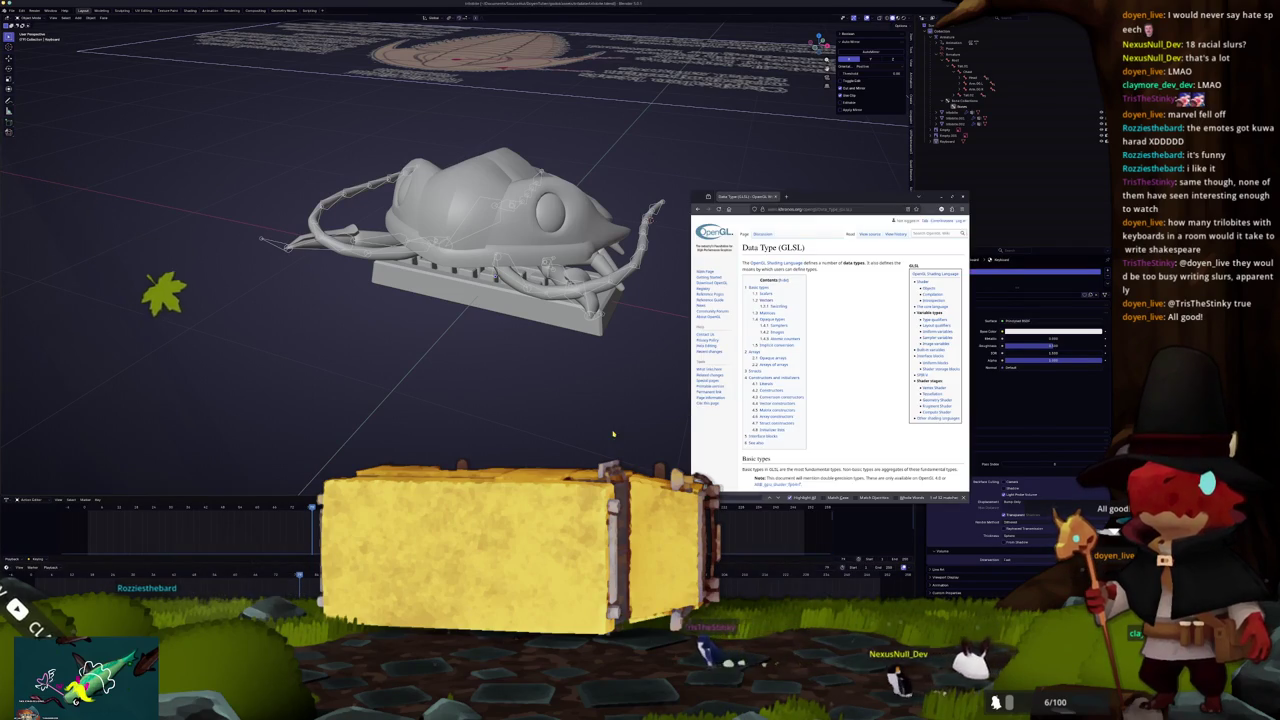
pyautogui.click(613, 433)
pyautogui.hotkey('alt', 'Tab')
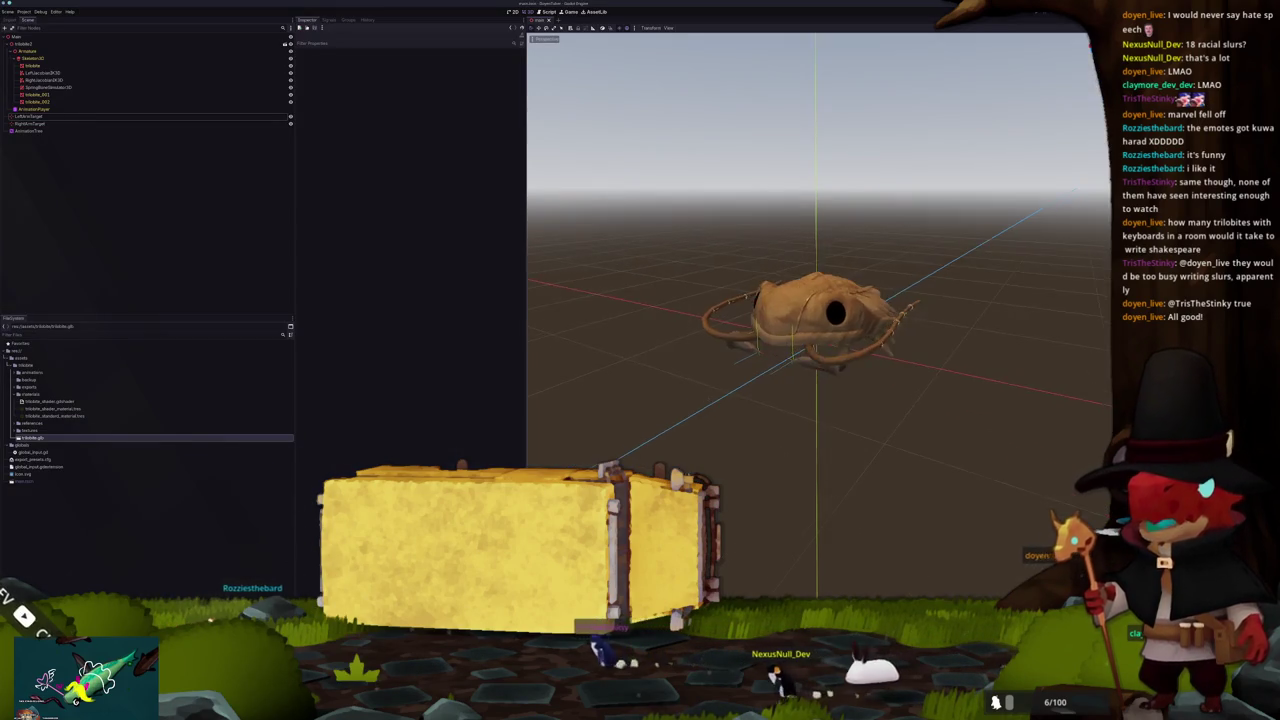
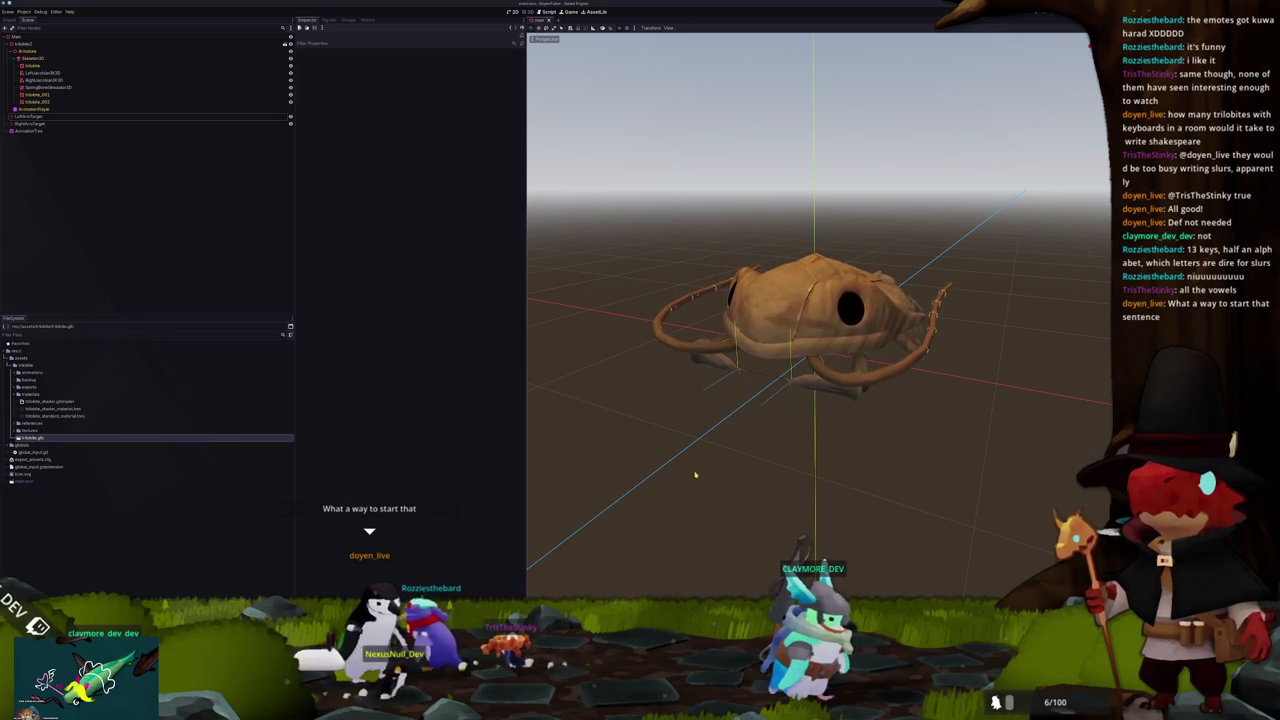
# Step: Inspect the imported trilobite in Godot's 3D viewport, then bring up its Blender keyboard scene
pyautogui.moveTo(757, 423); pyautogui.dragTo(756, 434)
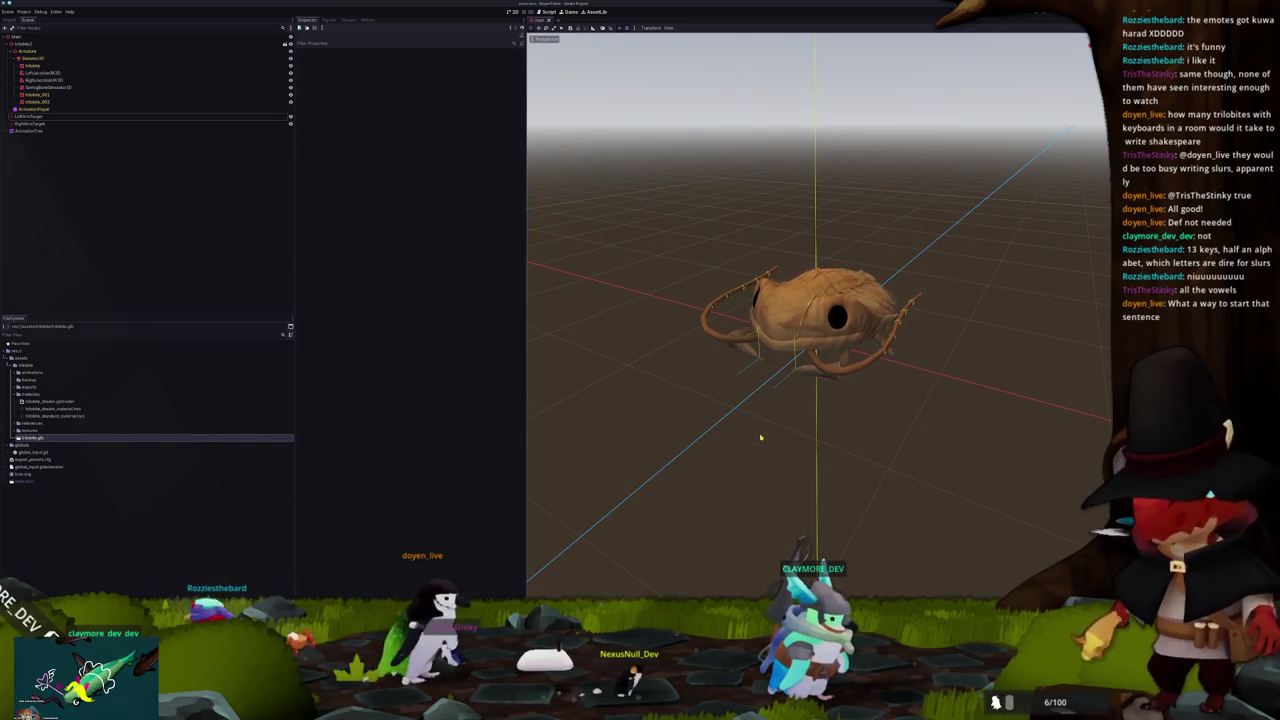
pyautogui.scroll(2, 777, 402)
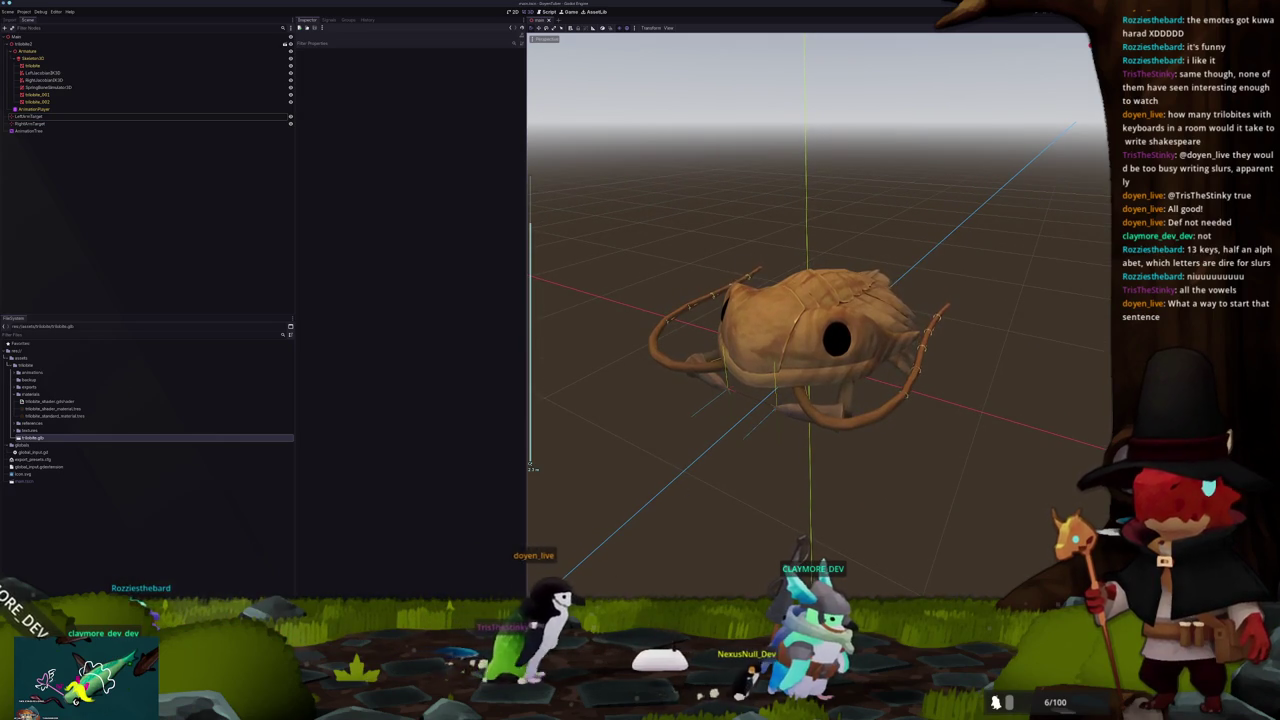
pyautogui.hotkey('alt', 'Tab')
pyautogui.hotkey('alt', 'Tab')
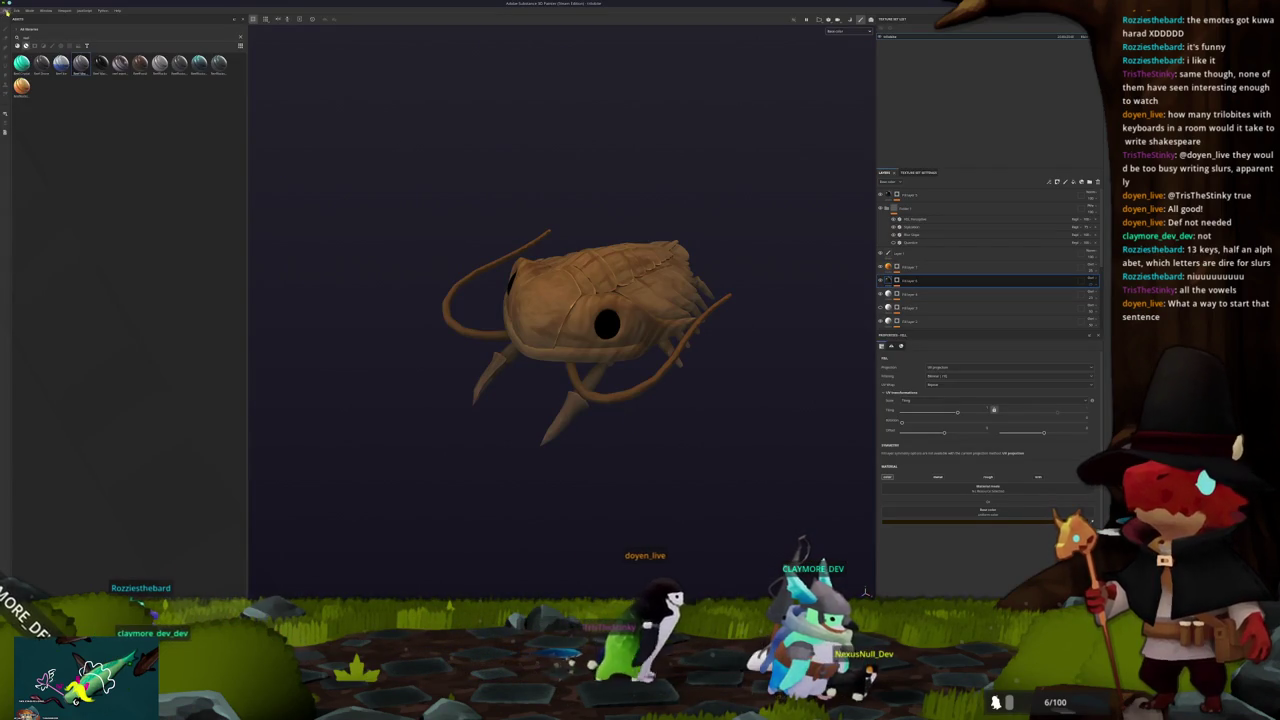
pyautogui.hotkey('alt', 'Tab')
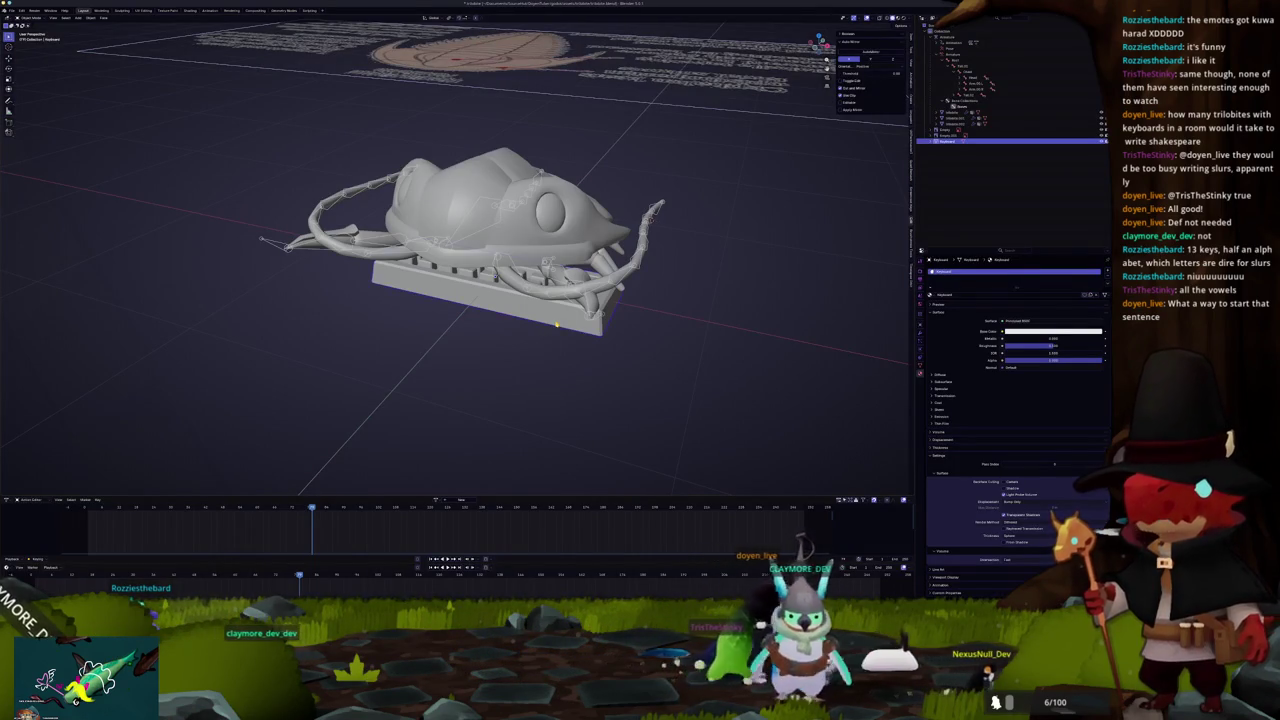
# Step: Smart UV Project the keyboard mesh in the UV Editing layout and select all islands
pyautogui.press('Tab')
pyautogui.click(148, 10)
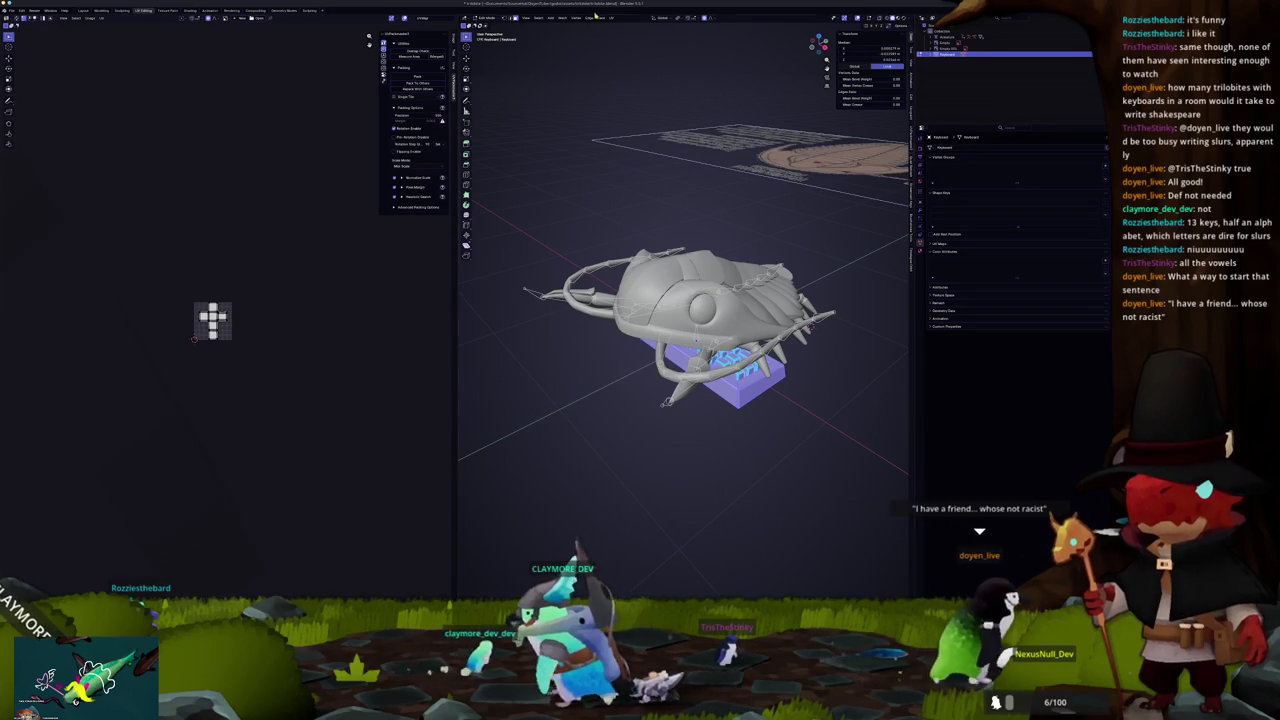
pyautogui.press('u')
pyautogui.click(635, 38)
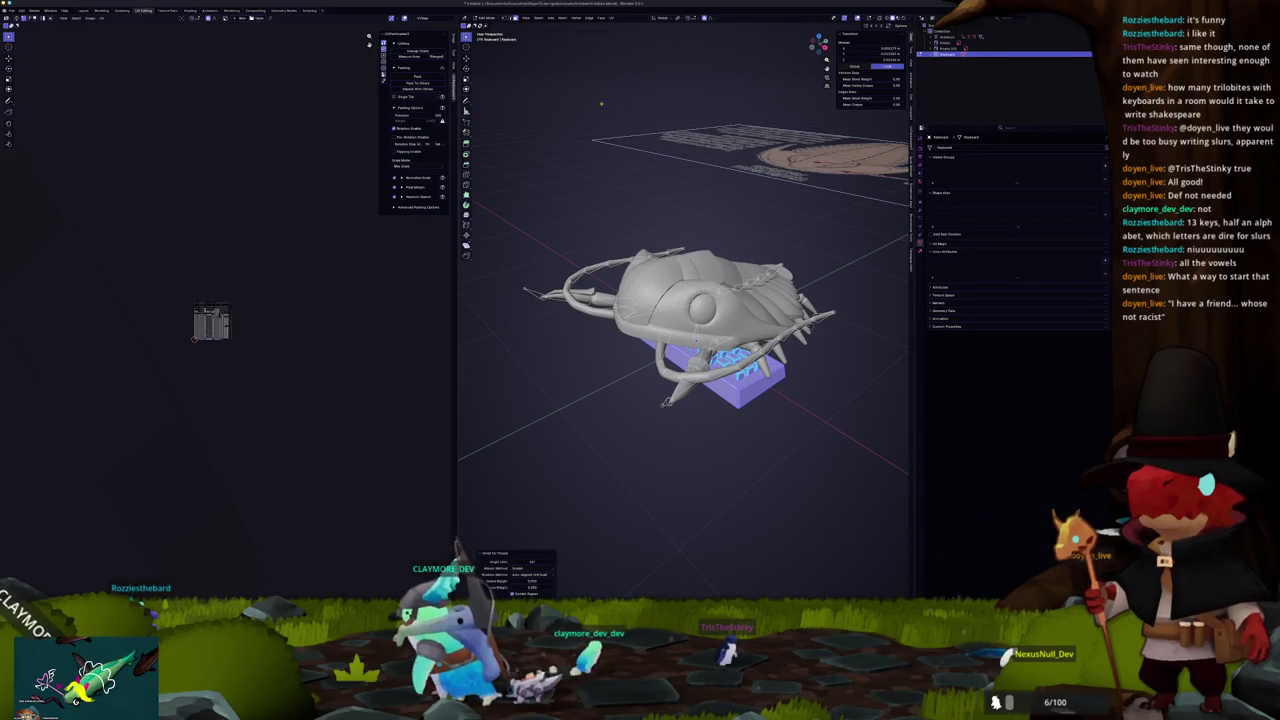
pyautogui.click(612, 97)
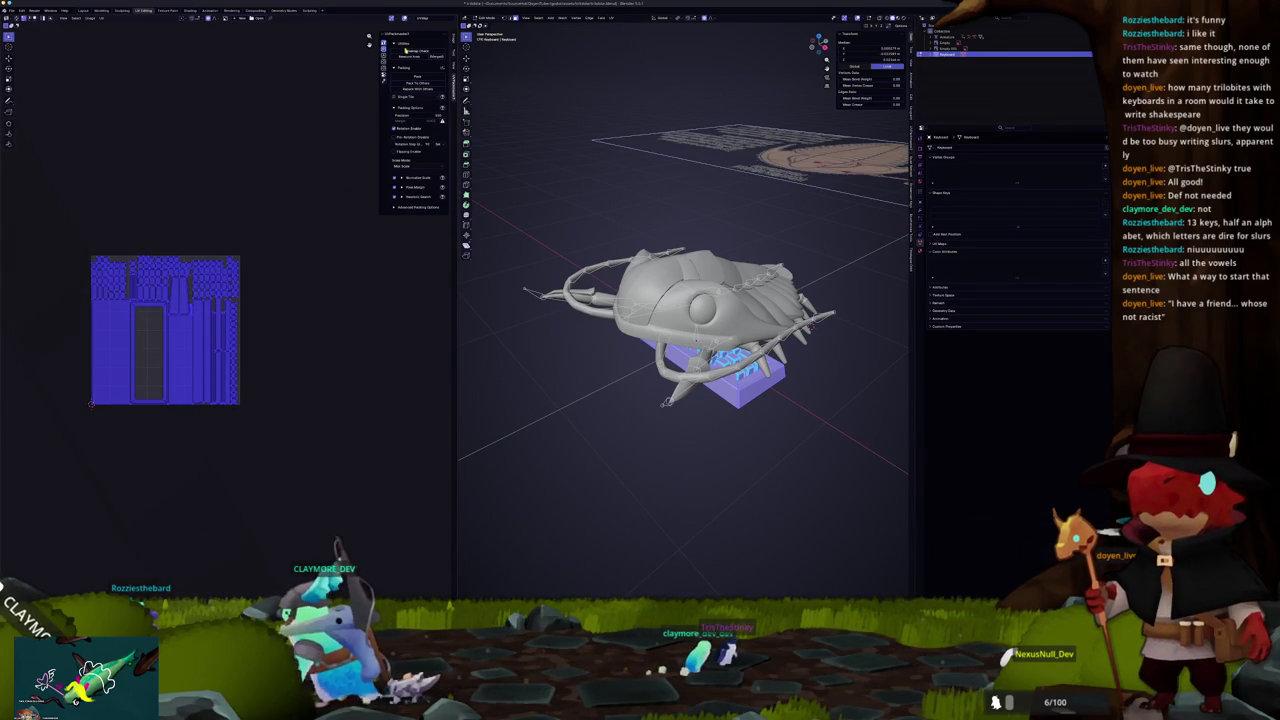
pyautogui.press('a')
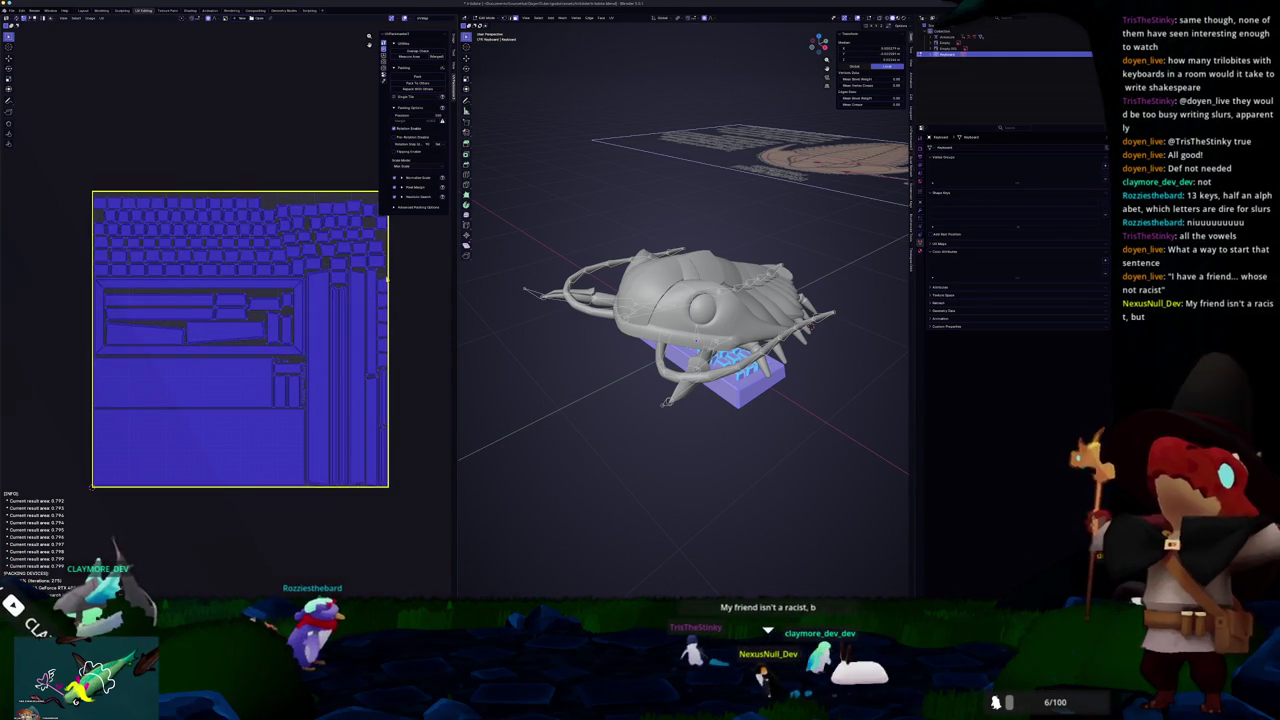
# Step: Apply the keyboard's transforms back in Object Mode
pyautogui.press('Tab')
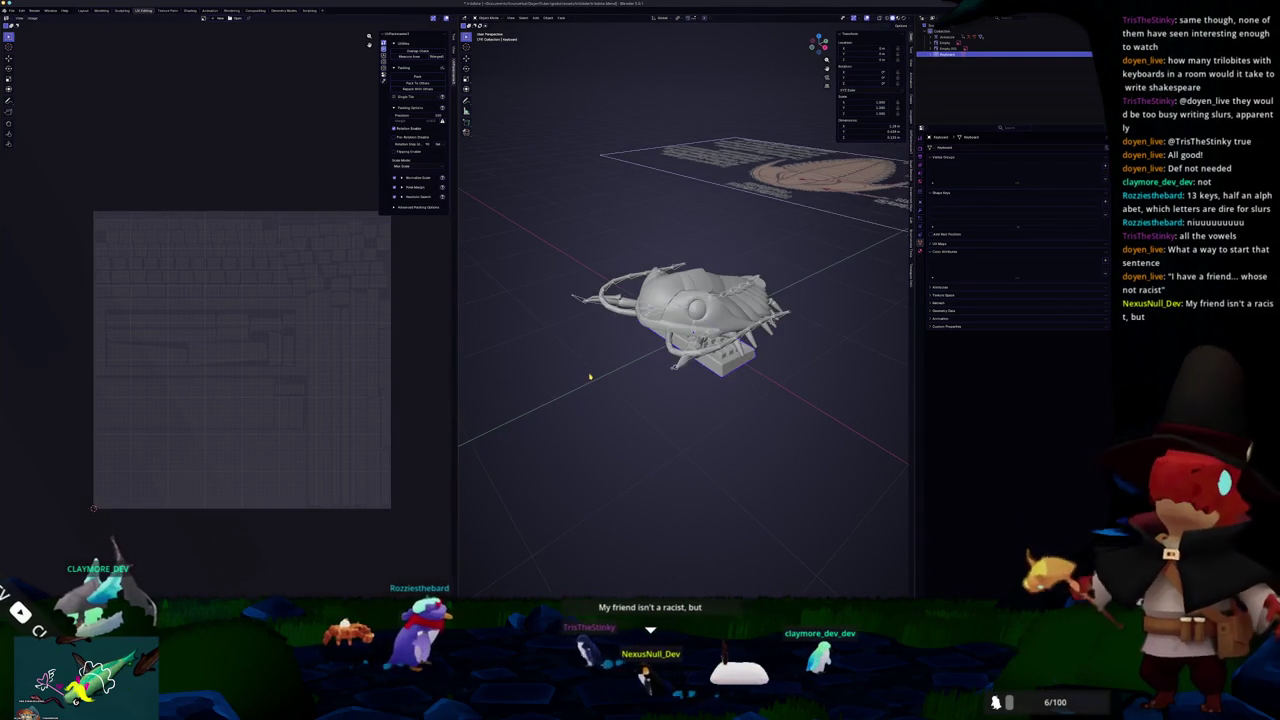
pyautogui.hotkey('ctrl', 'a')
pyautogui.click(580, 348)
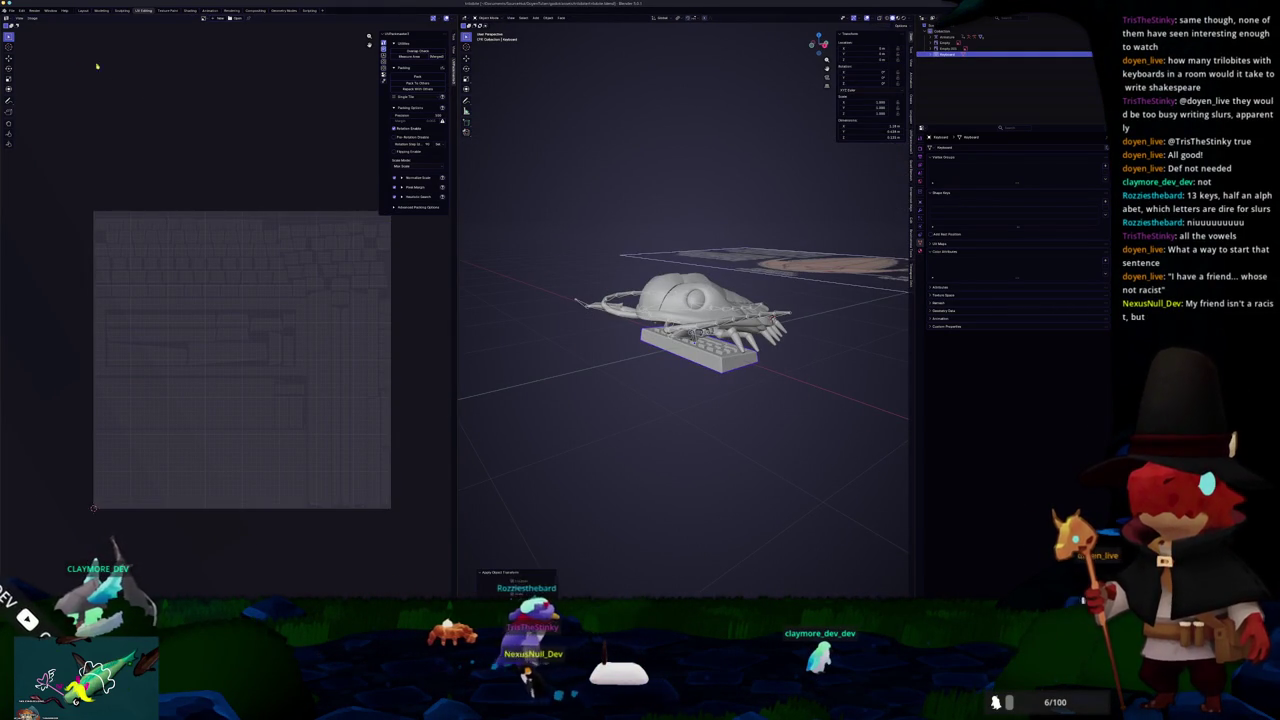
# Step: Export the keyboard as an FBX file and return to the textured trilobite in Painter
pyautogui.click(14, 11)
pyautogui.moveTo(40, 104)
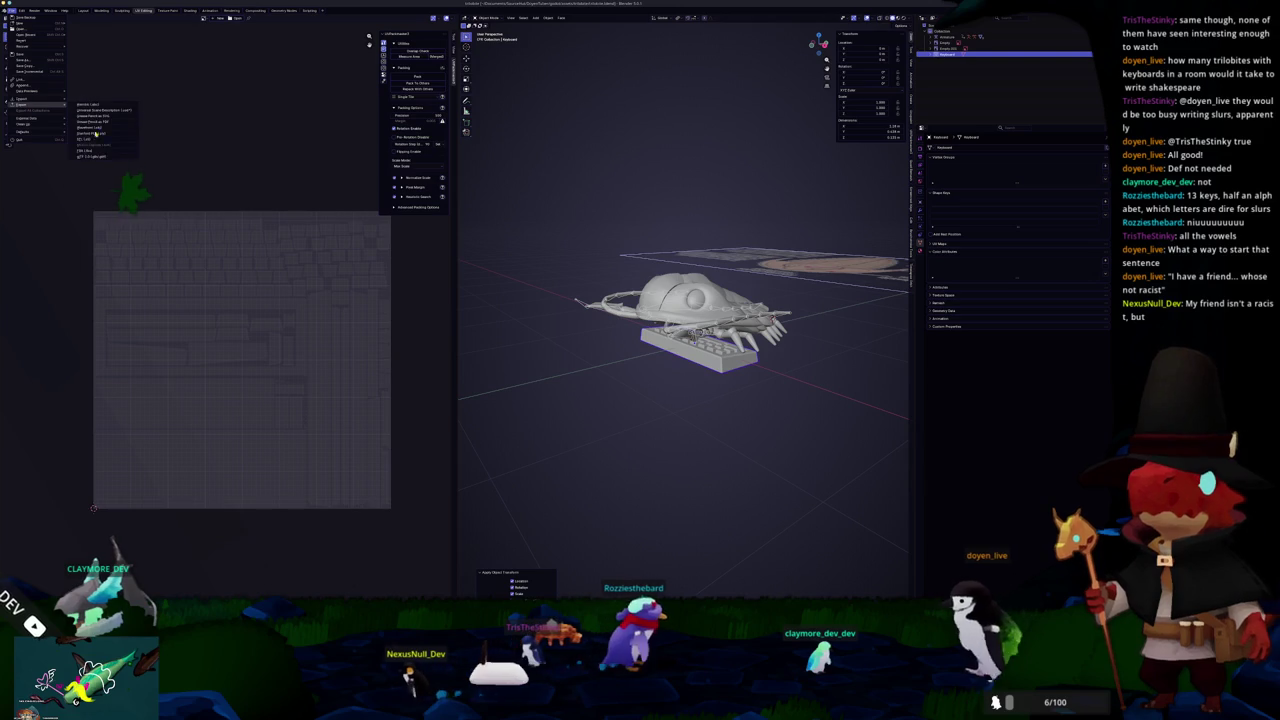
pyautogui.click(93, 152)
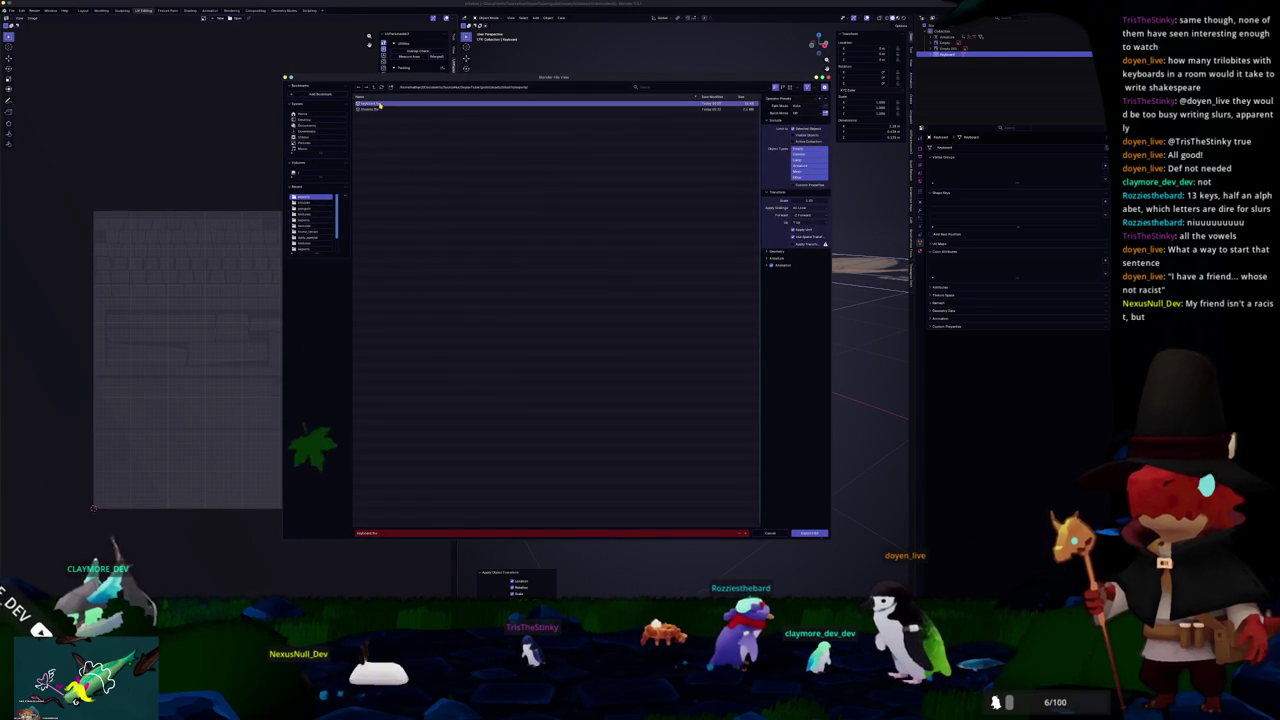
pyautogui.click(809, 533)
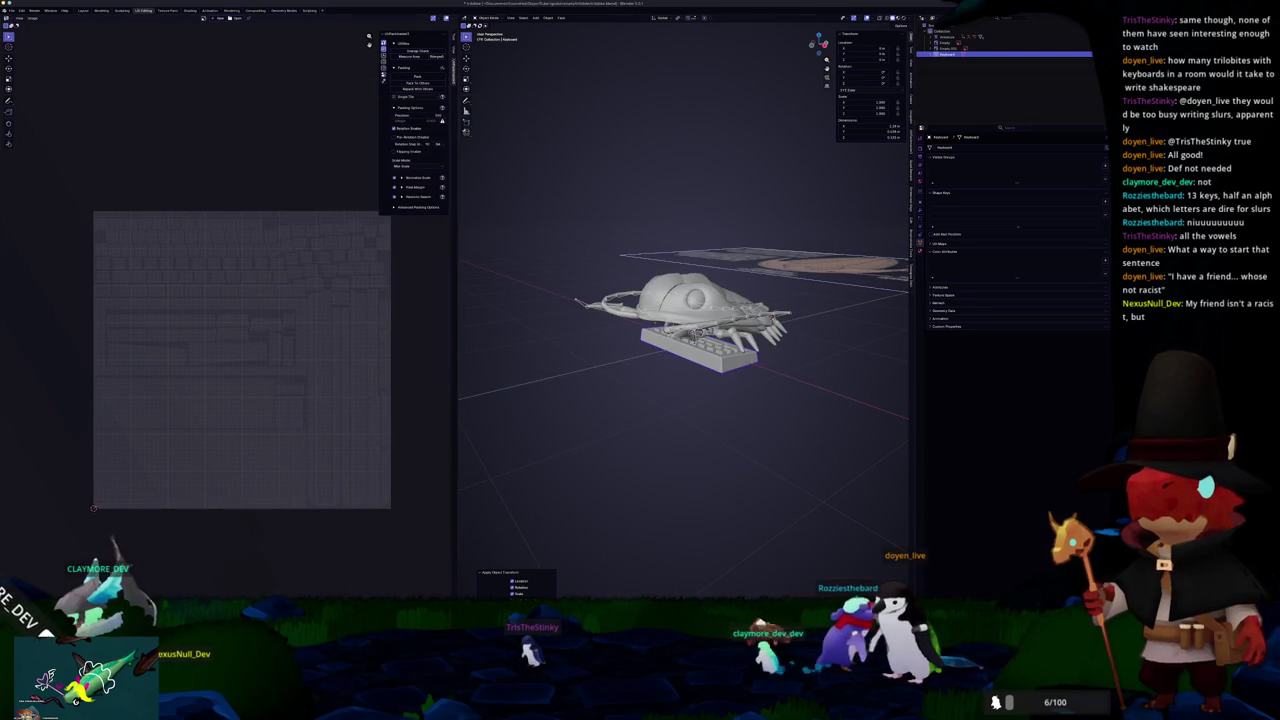
pyautogui.hotkey('alt', 'Tab')
pyautogui.moveTo(646, 420)
pyautogui.mouseDown()
pyautogui.moveTo(654, 443)
pyautogui.moveTo(631, 394)
pyautogui.moveTo(865, 590)
pyautogui.mouseUp()
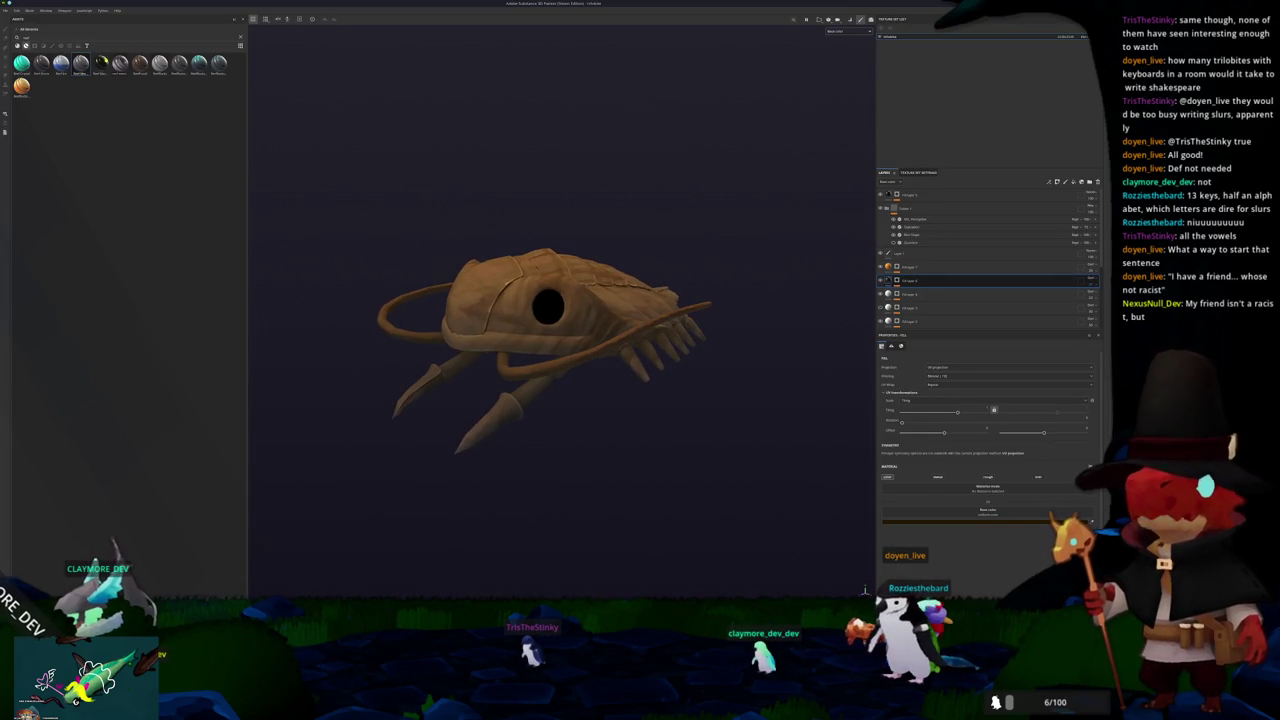
# Step: Create a new Painter project from the exported keyboard FBX with the chosen document resolution
pyautogui.click(15, 10)
pyautogui.click(8, 18)
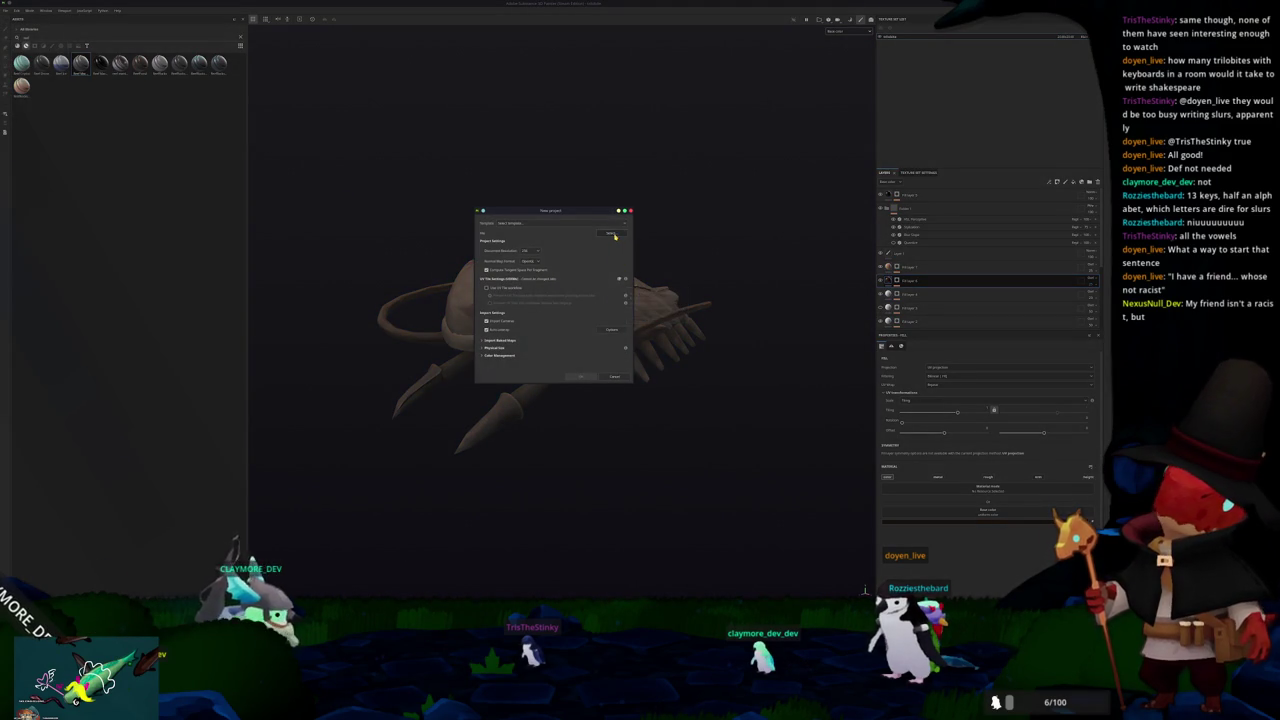
pyautogui.click(612, 234)
pyautogui.doubleClick(519, 254)
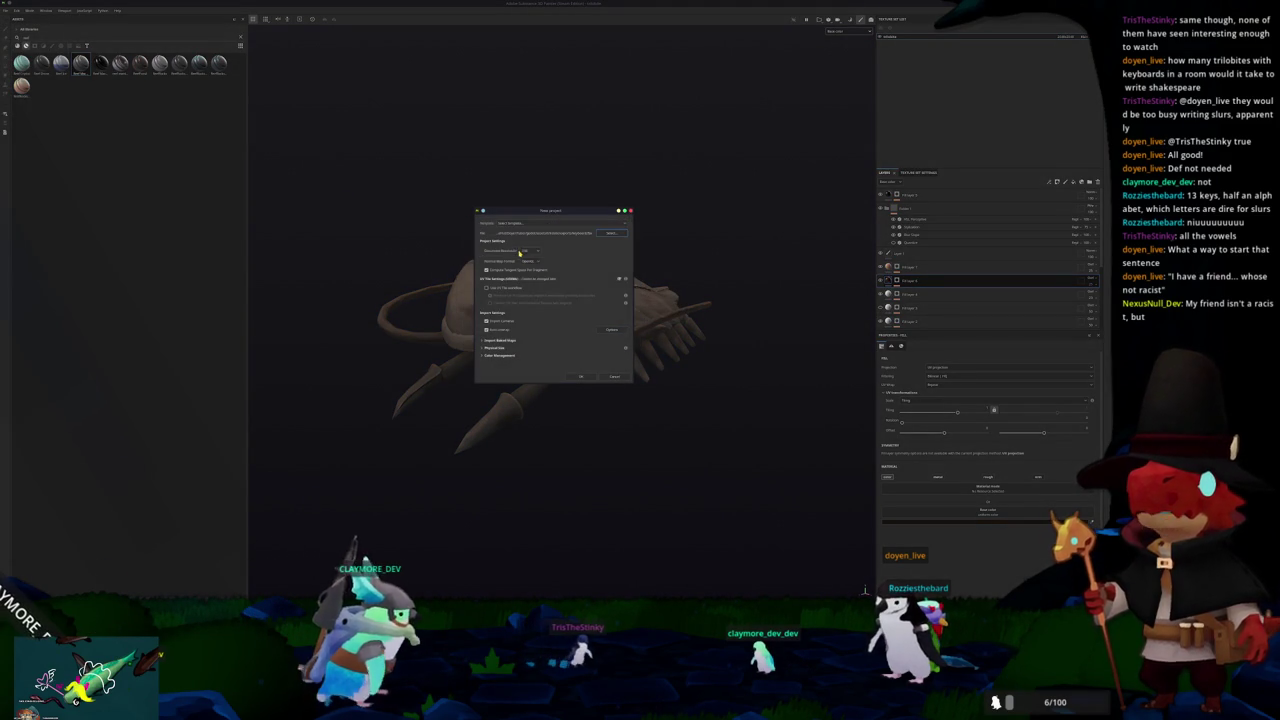
pyautogui.click(528, 250)
pyautogui.click(532, 268)
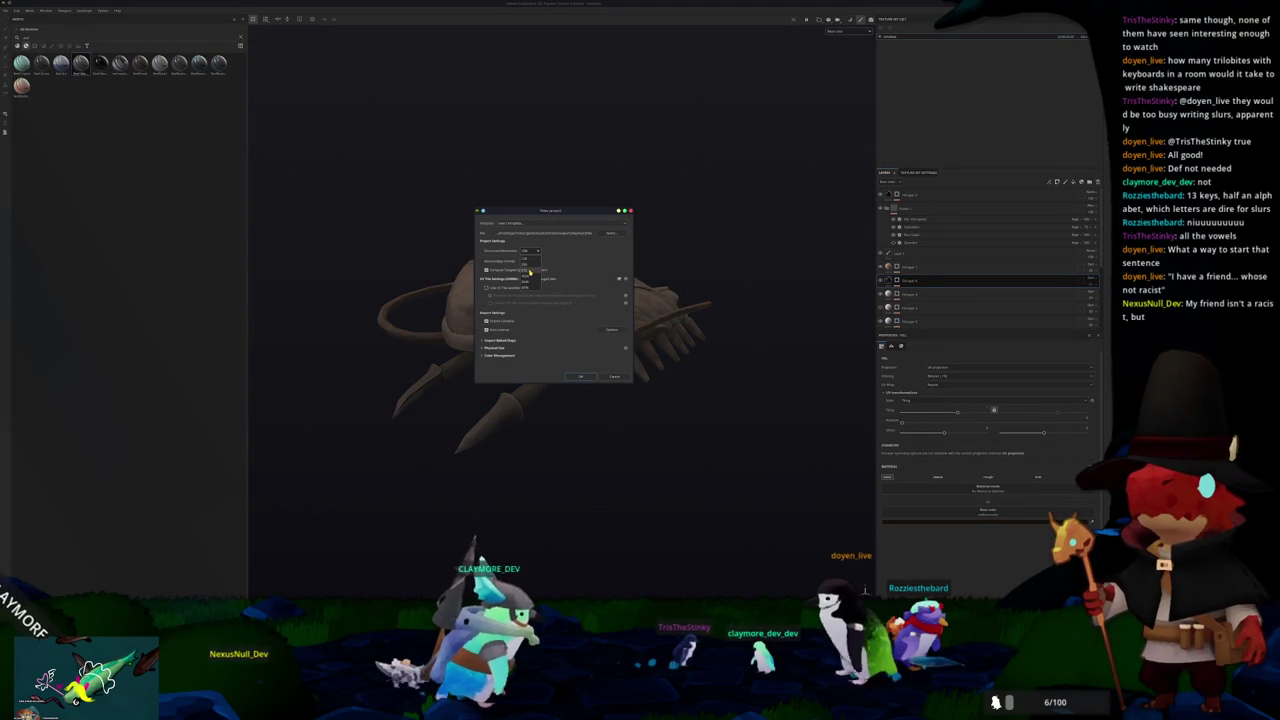
pyautogui.click(580, 376)
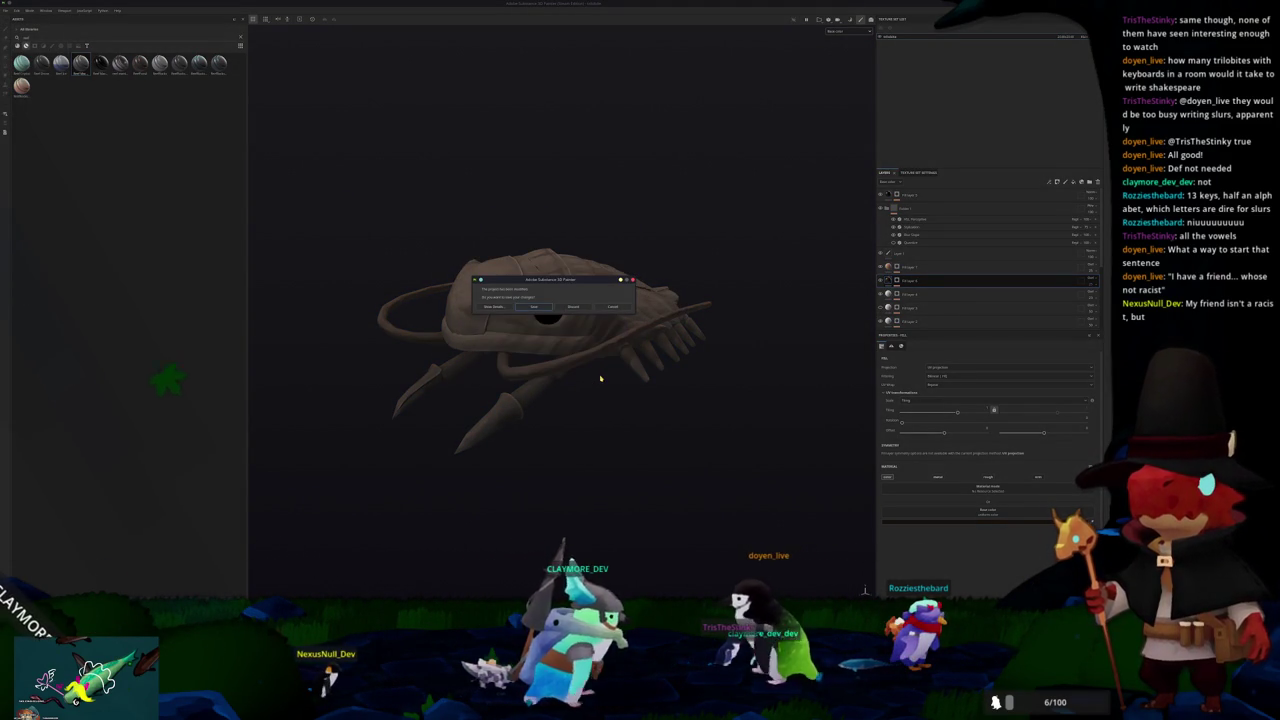
pyautogui.click(573, 306)
# Step: Add a fill layer to the keyboard and bring up Bake Mesh Maps
pyautogui.moveTo(580, 321)
pyautogui.mouseDown()
pyautogui.moveTo(554, 357)
pyautogui.moveTo(503, 380)
pyautogui.moveTo(527, 371)
pyautogui.moveTo(120, 120)
pyautogui.mouseUp()
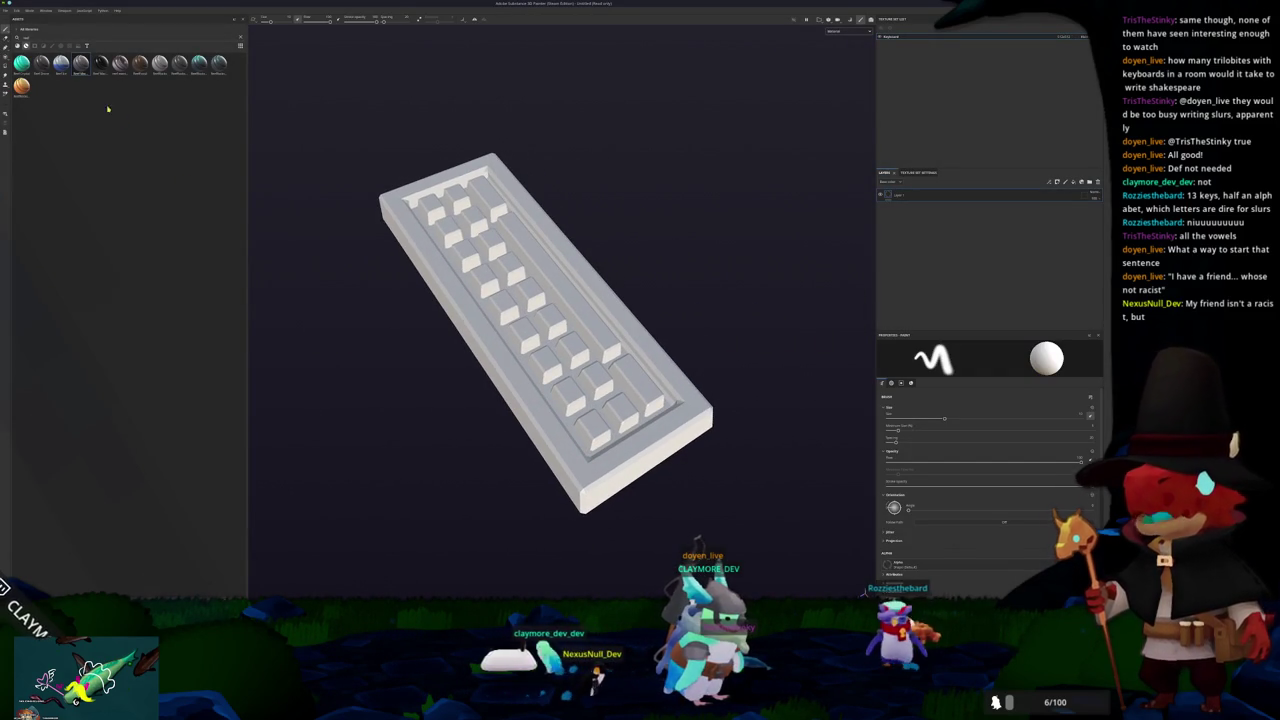
pyautogui.click(1065, 181)
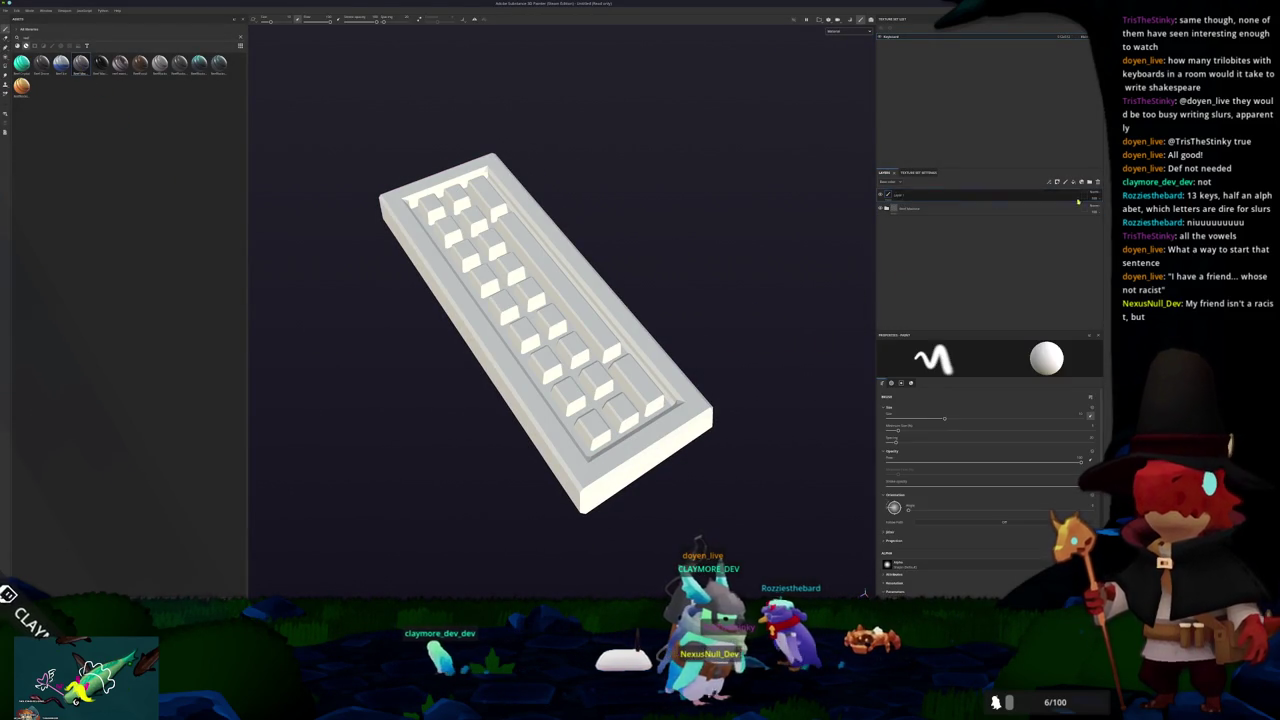
pyautogui.hotkey('ctrl', 'shift', 'b')
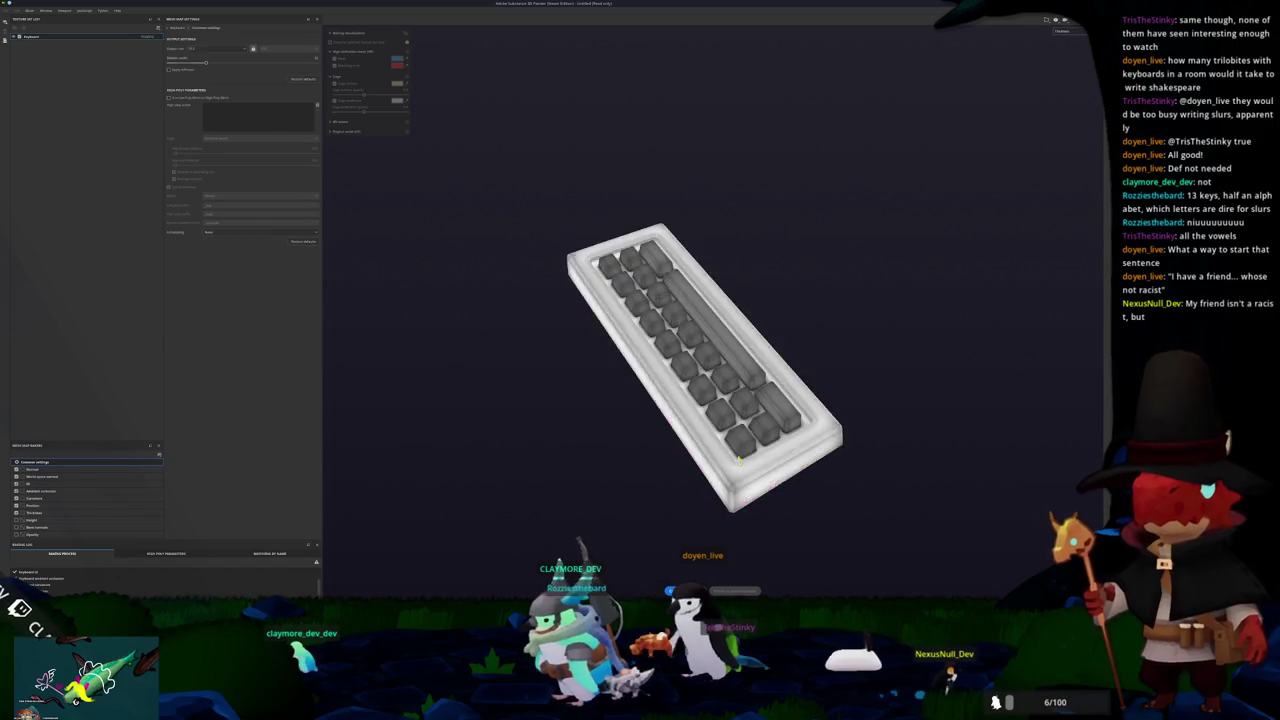
# Step: Bake the keyboard's mesh maps, return to painting, and drop a smart material onto it
pyautogui.click(744, 590)
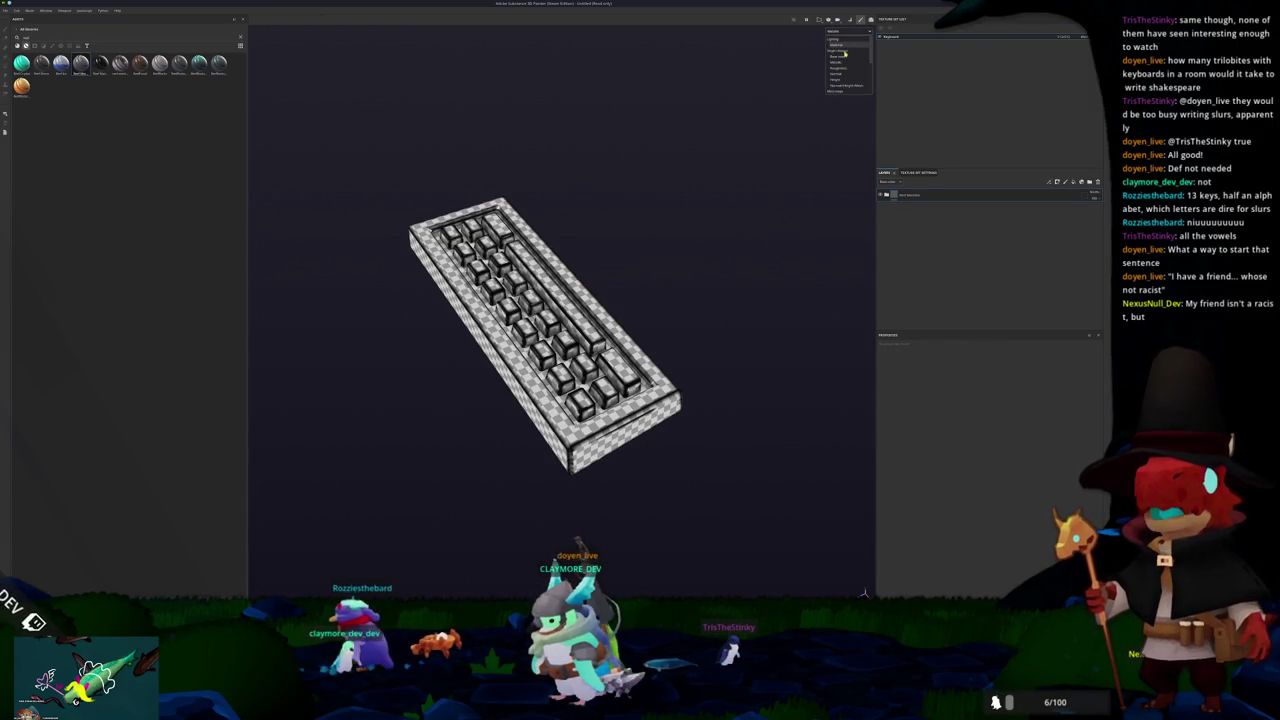
pyautogui.moveTo(700, 180)
pyautogui.mouseDown()
pyautogui.moveTo(634, 209)
pyautogui.moveTo(571, 191)
pyautogui.moveTo(766, 200)
pyautogui.mouseUp()
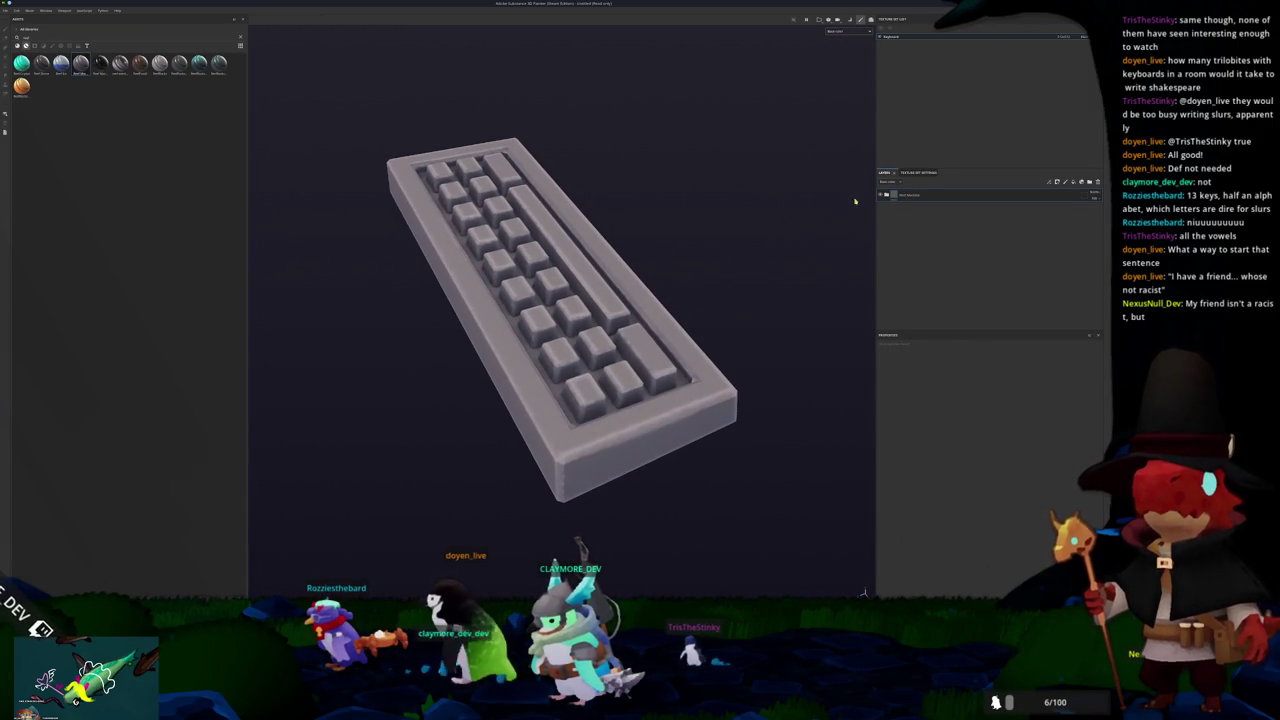
pyautogui.moveTo(887, 194); pyautogui.dragTo(889, 198)
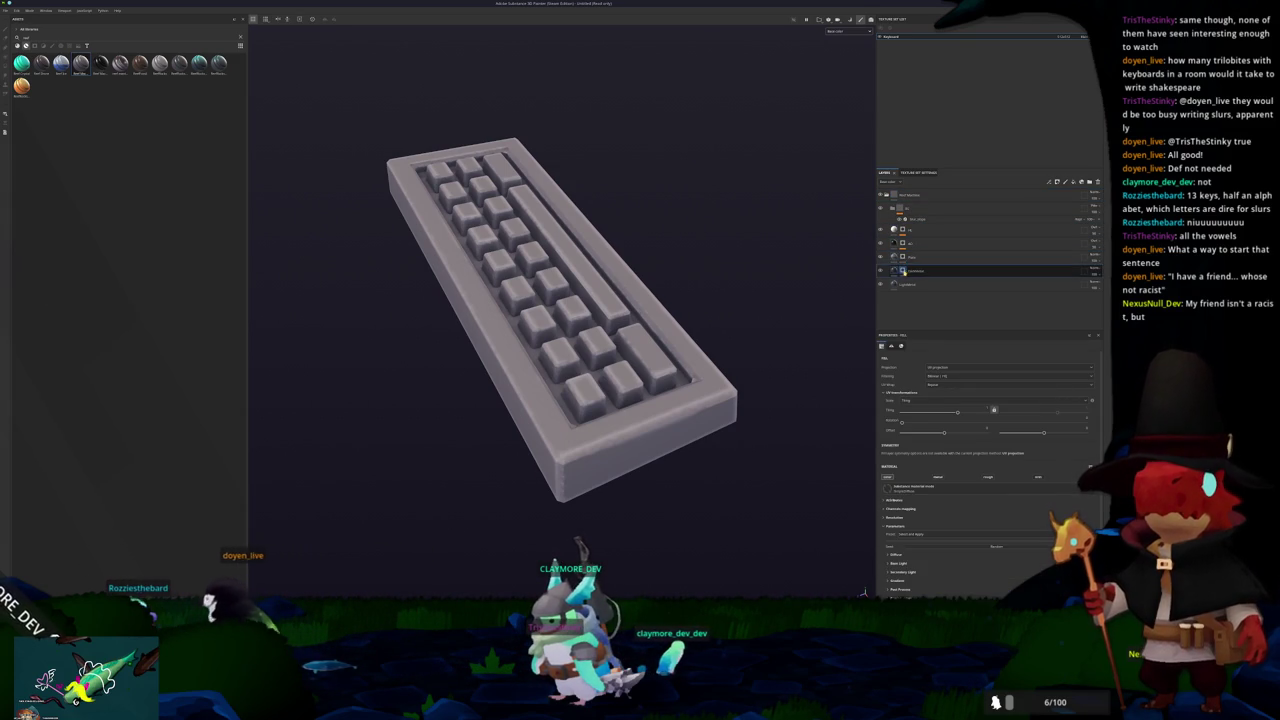
# Step: Select a lower layer, view its advanced blending, and switch to polygon fill mode
pyautogui.click(912, 270)
pyautogui.click(901, 383)
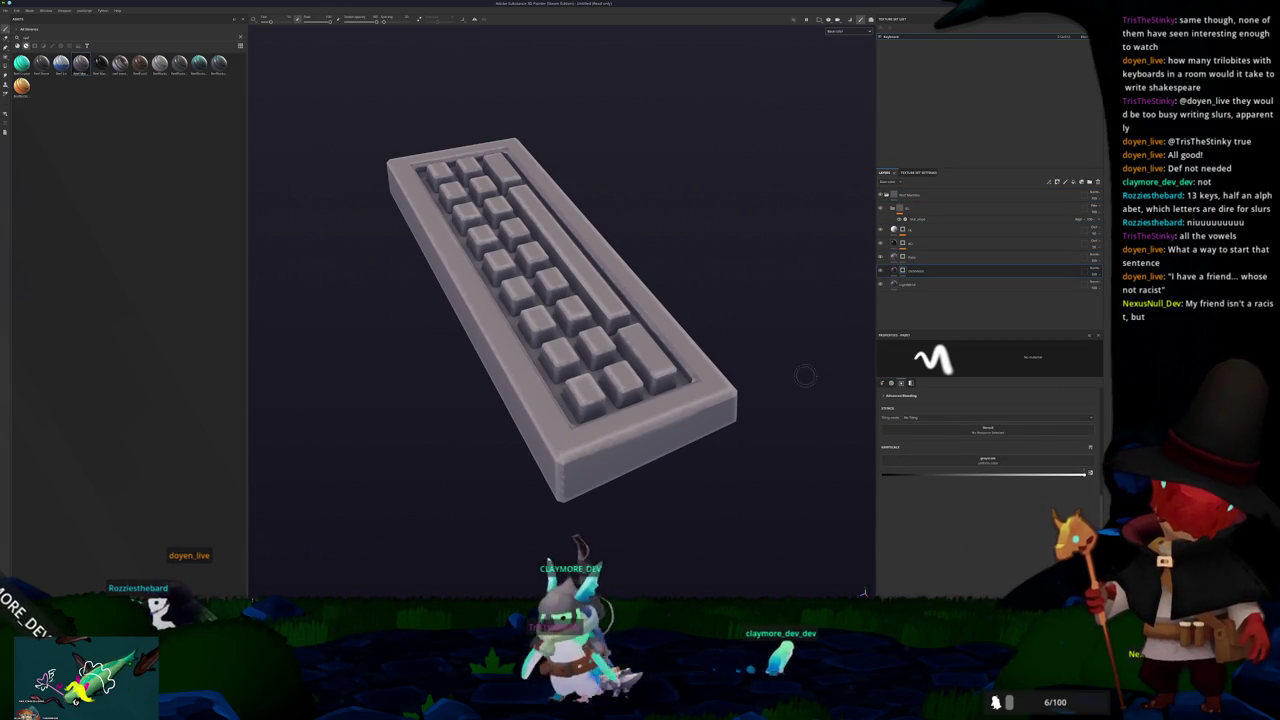
pyautogui.moveTo(560, 320); pyautogui.dragTo(640, 320)
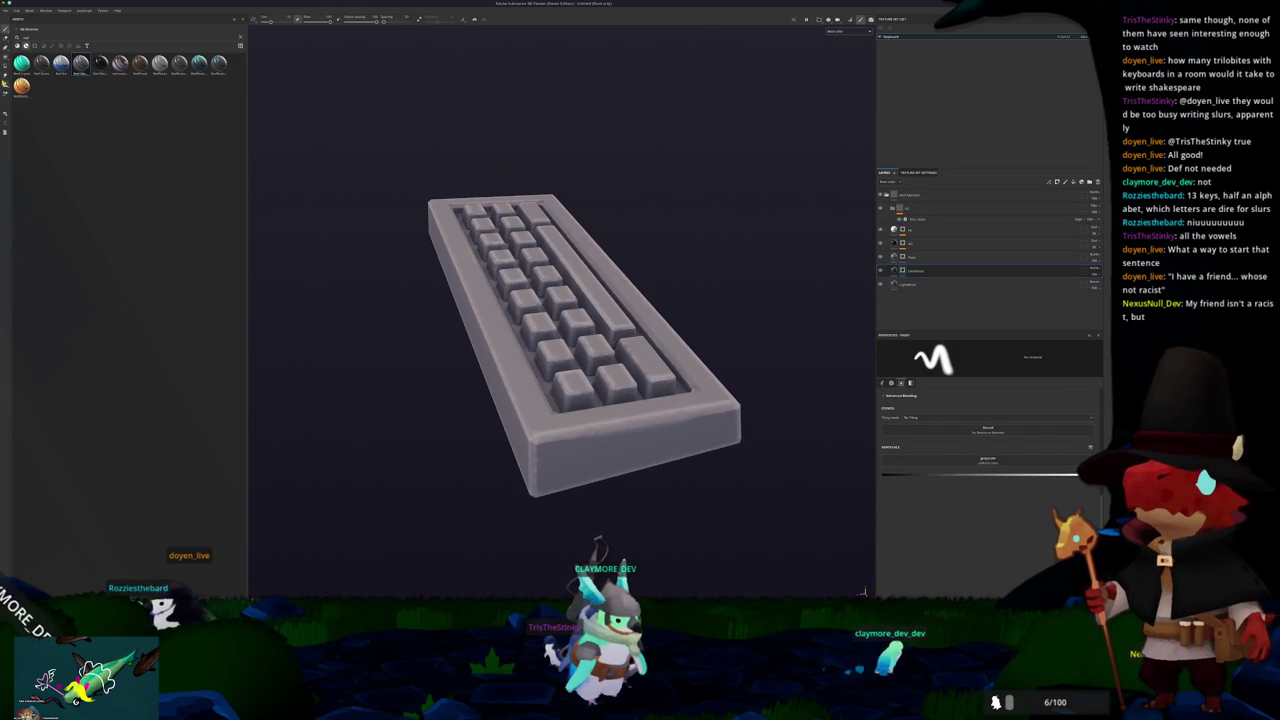
pyautogui.press('4')
pyautogui.moveTo(501, 250); pyautogui.dragTo(481, 261)
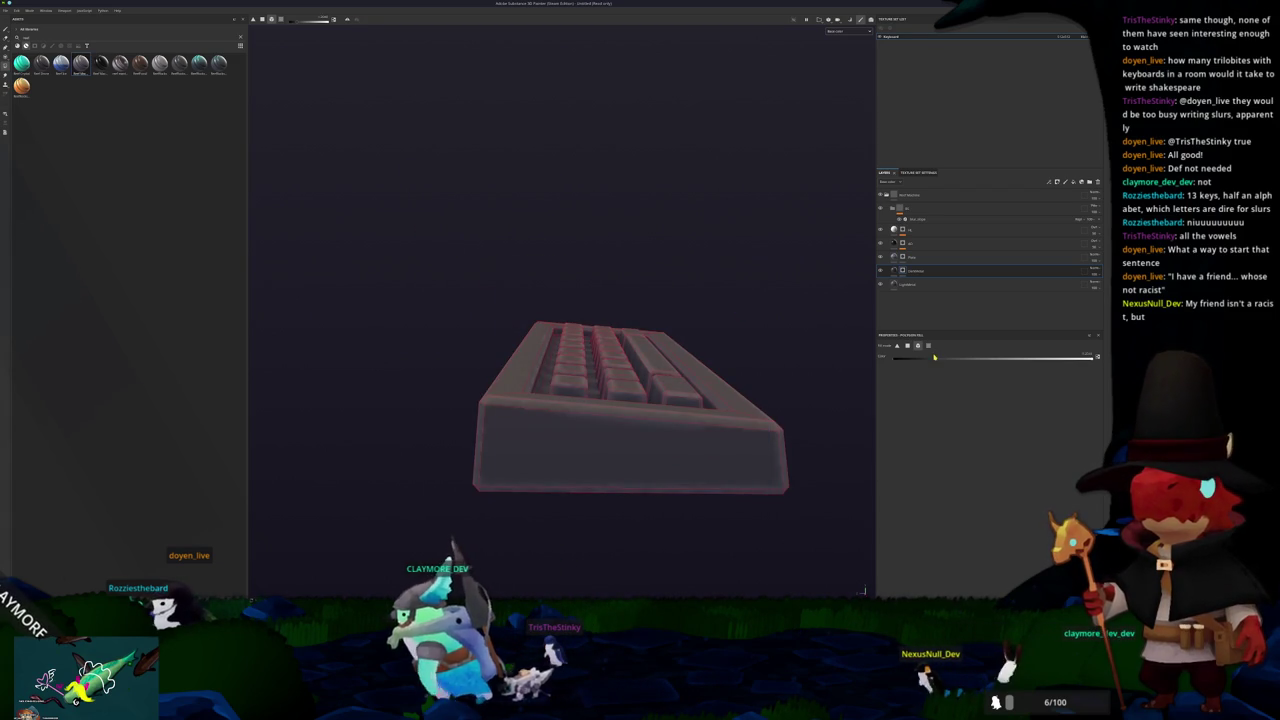
pyautogui.moveTo(650, 461)
pyautogui.mouseDown()
pyautogui.moveTo(766, 350)
pyautogui.moveTo(772, 312)
pyautogui.mouseUp()
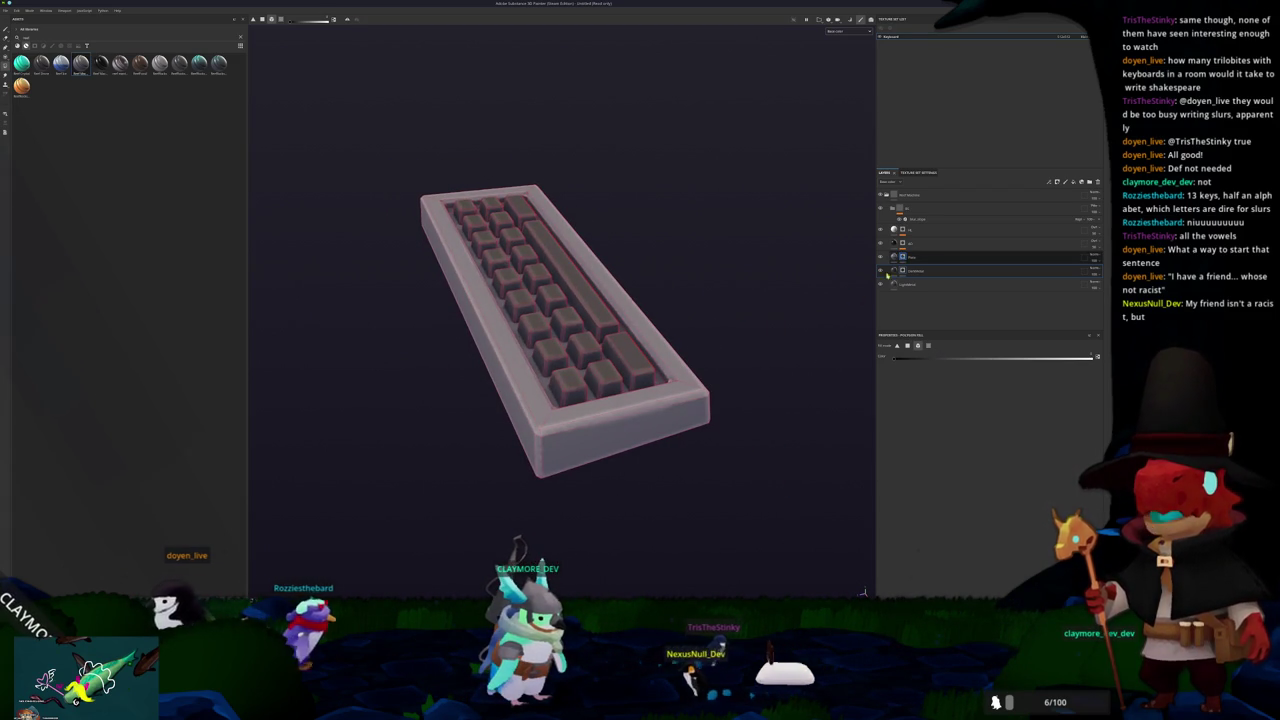
pyautogui.moveTo(730, 392)
pyautogui.mouseDown()
pyautogui.moveTo(728, 371)
pyautogui.moveTo(871, 377)
pyautogui.mouseUp()
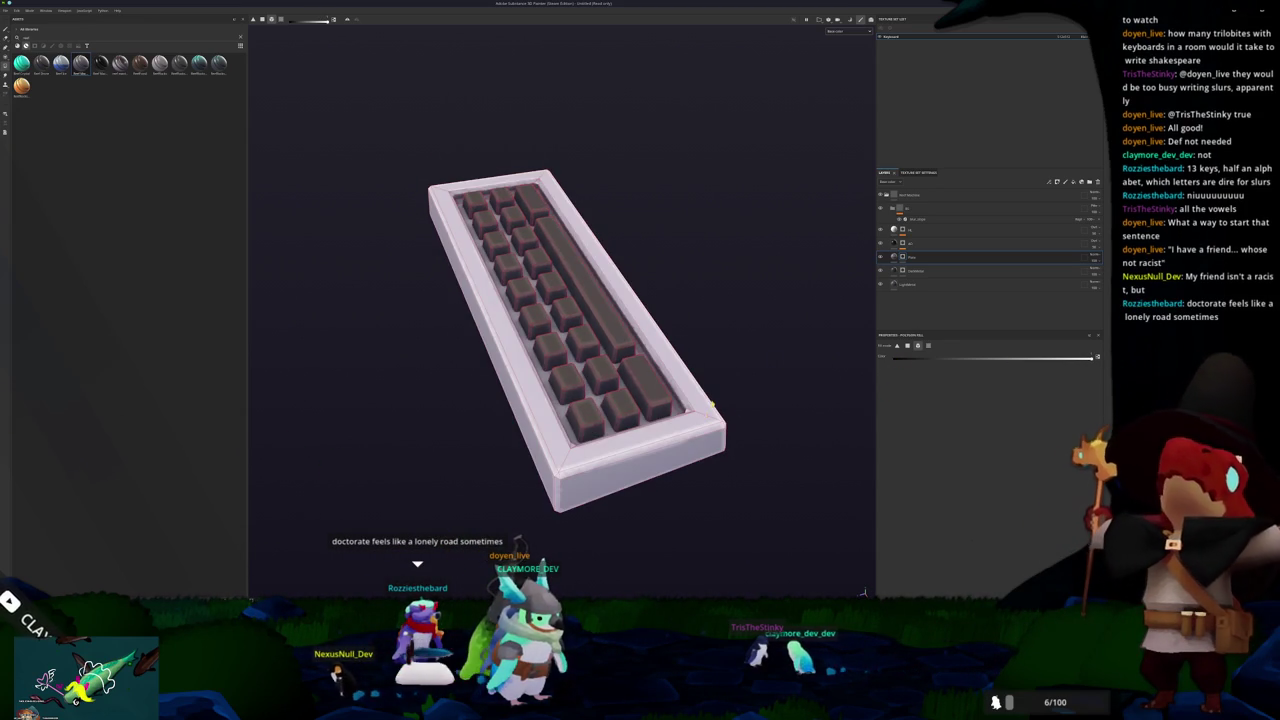
pyautogui.moveTo(711, 404)
pyautogui.mouseDown()
pyautogui.moveTo(737, 400)
pyautogui.moveTo(790, 351)
pyautogui.moveTo(671, 280)
pyautogui.moveTo(651, 363)
pyautogui.moveTo(751, 334)
pyautogui.mouseUp()
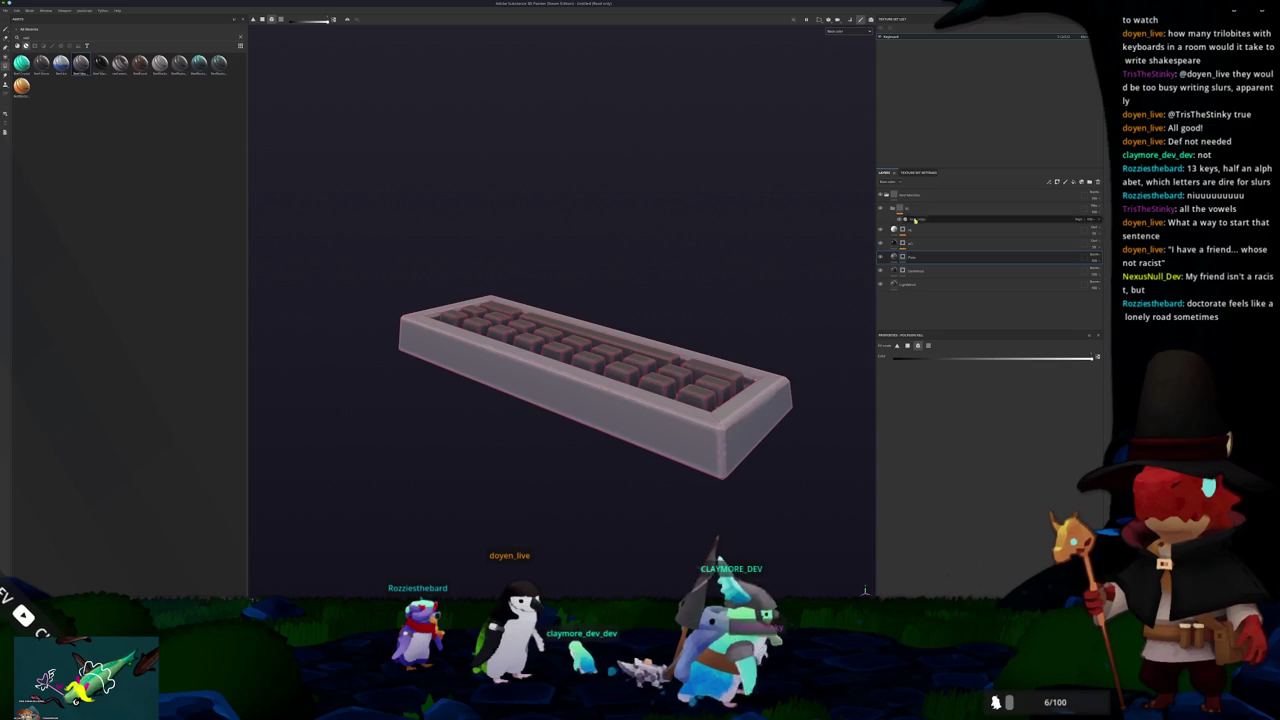
# Step: Add a filter effect to the smart-material folder from the effects picker
pyautogui.rightClick(900, 208)
pyautogui.click(920, 352)
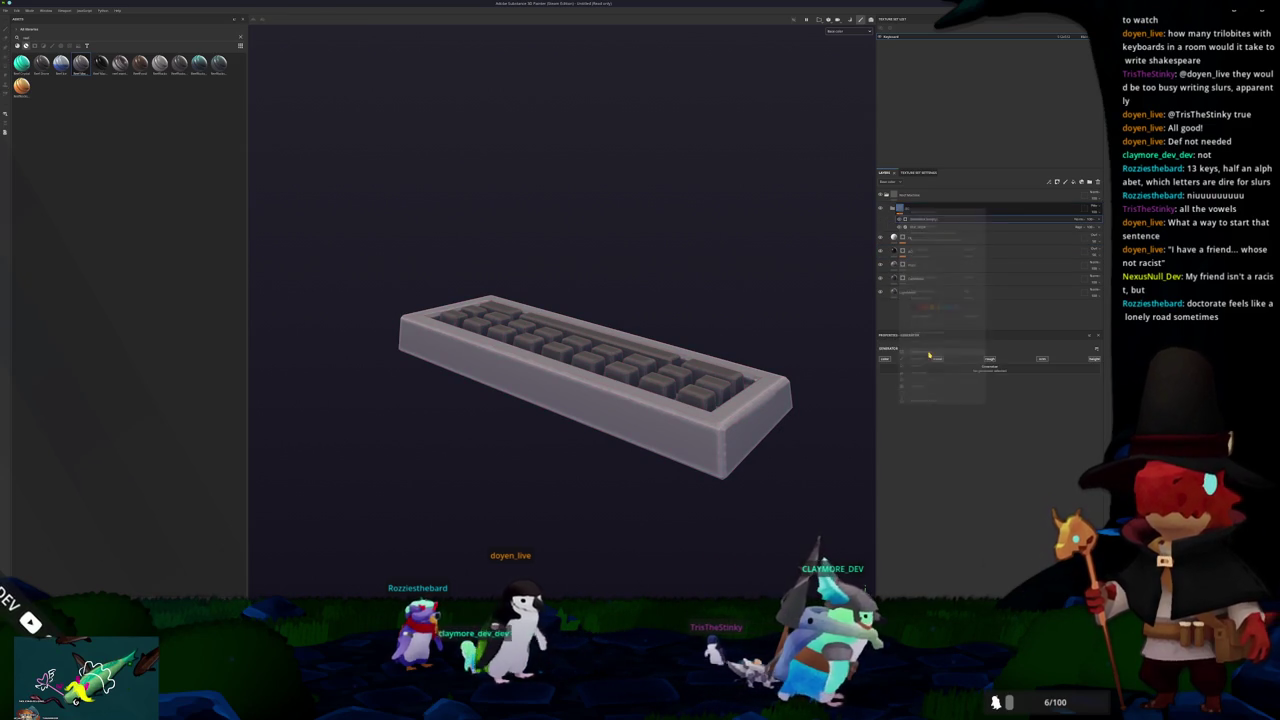
pyautogui.click(958, 370)
pyautogui.moveTo(968, 404)
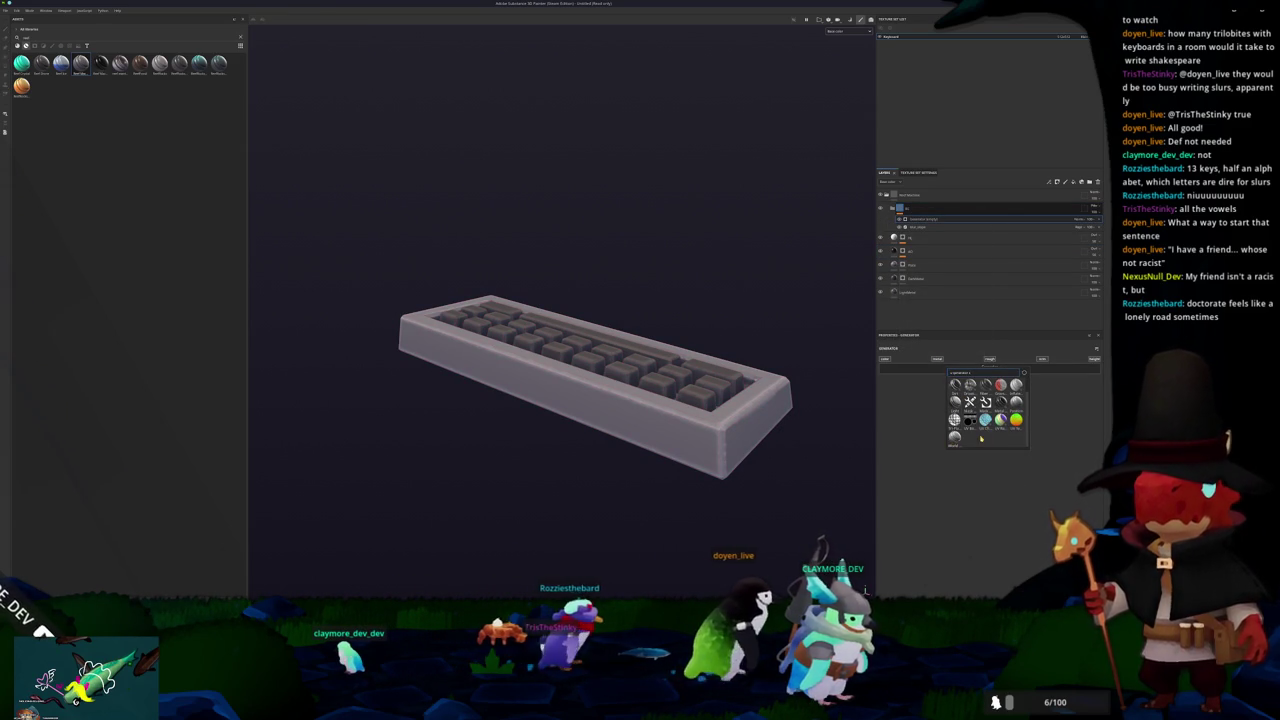
pyautogui.click(968, 404)
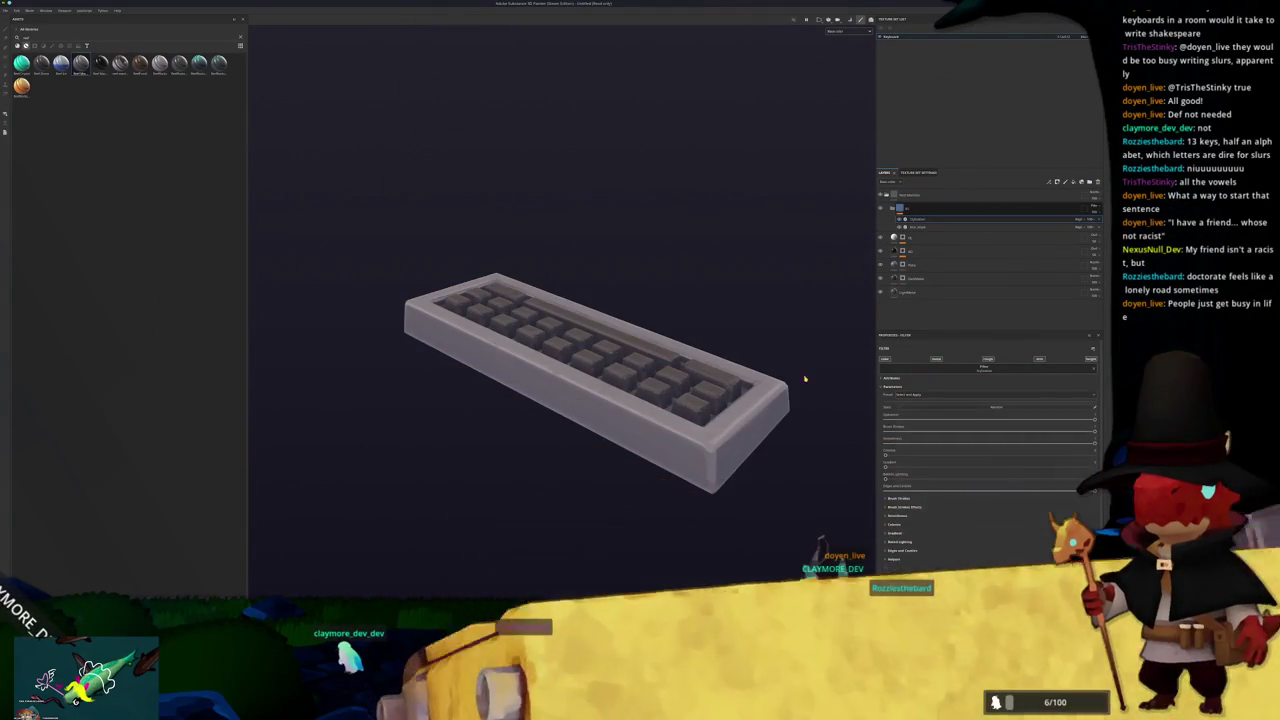
# Step: Check the Sunlight layer, then show the fill layer's Fill properties instead of its mask and save
pyautogui.moveTo(803, 374)
pyautogui.mouseDown()
pyautogui.moveTo(789, 432)
pyautogui.moveTo(798, 344)
pyautogui.moveTo(777, 274)
pyautogui.moveTo(748, 351)
pyautogui.moveTo(760, 330)
pyautogui.mouseUp()
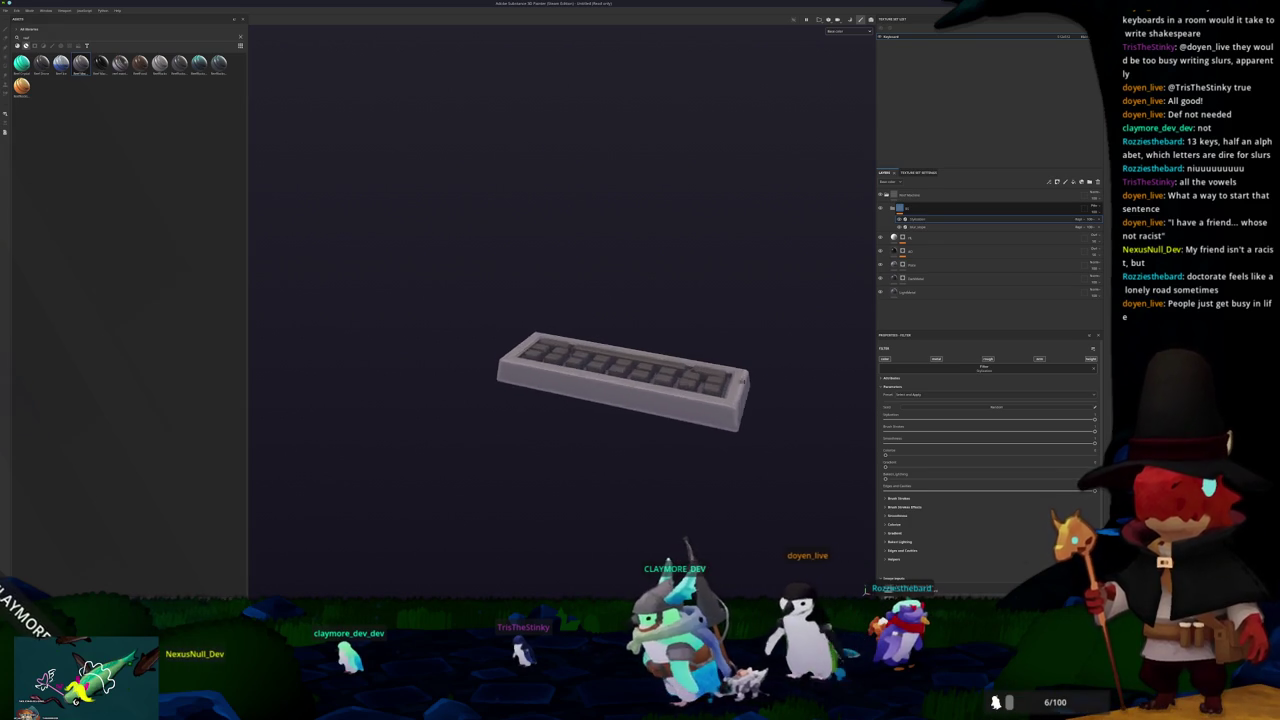
pyautogui.click(903, 278)
pyautogui.moveTo(760, 390)
pyautogui.mouseDown()
pyautogui.moveTo(737, 434)
pyautogui.moveTo(670, 392)
pyautogui.moveTo(696, 380)
pyautogui.moveTo(720, 323)
pyautogui.moveTo(750, 314)
pyautogui.moveTo(730, 304)
pyautogui.mouseUp()
pyautogui.click(894, 278)
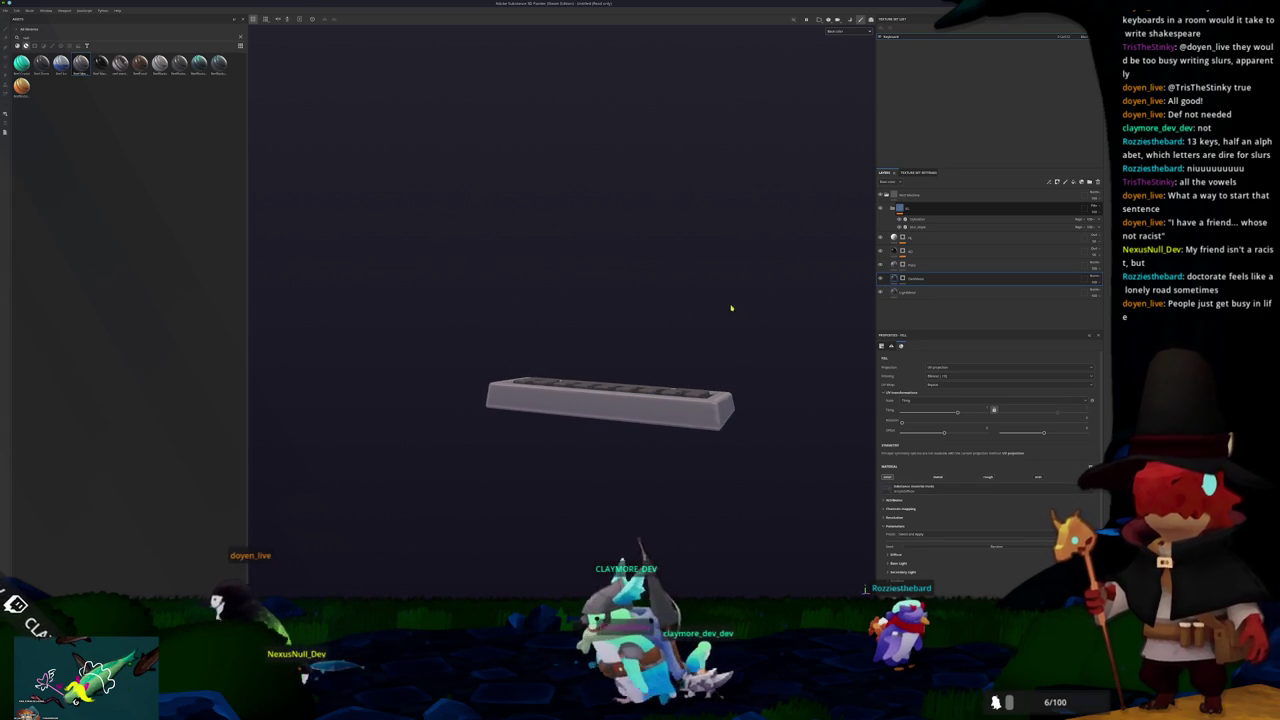
pyautogui.hotkey('ctrl', 's')
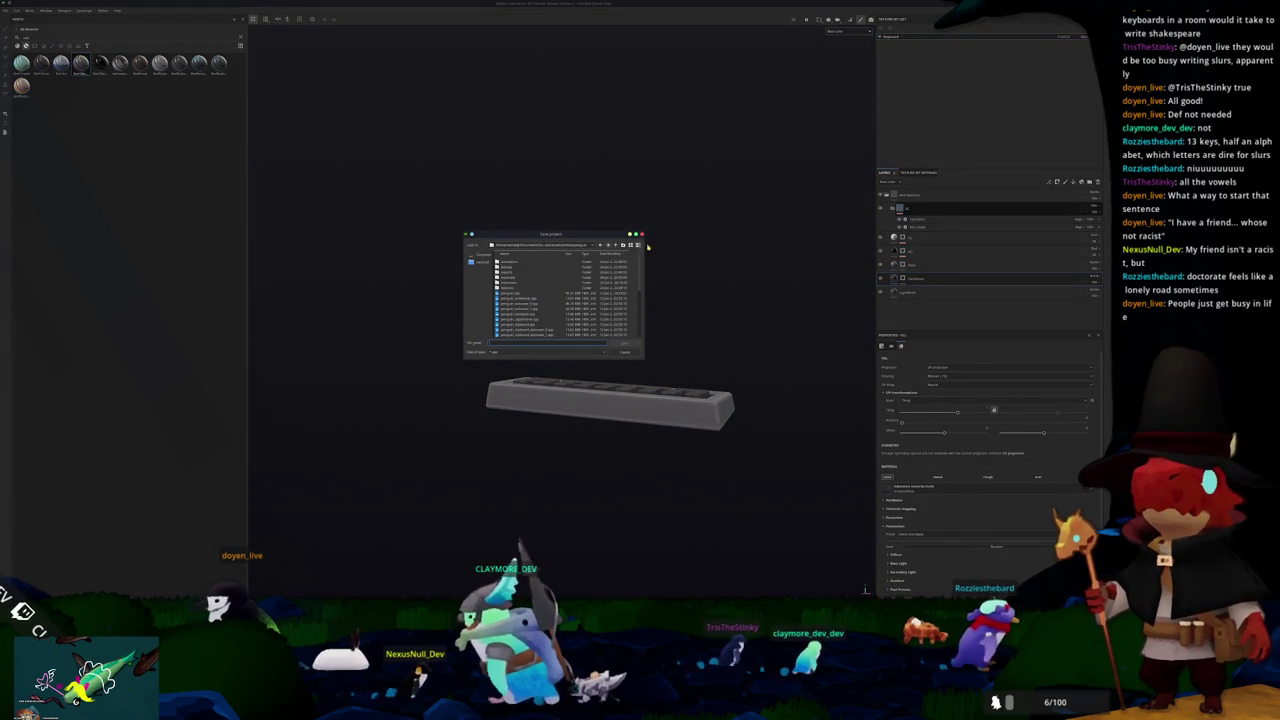
# Step: Save the keyboard project into the chosen working folder
pyautogui.click(563, 245)
pyautogui.click(561, 283)
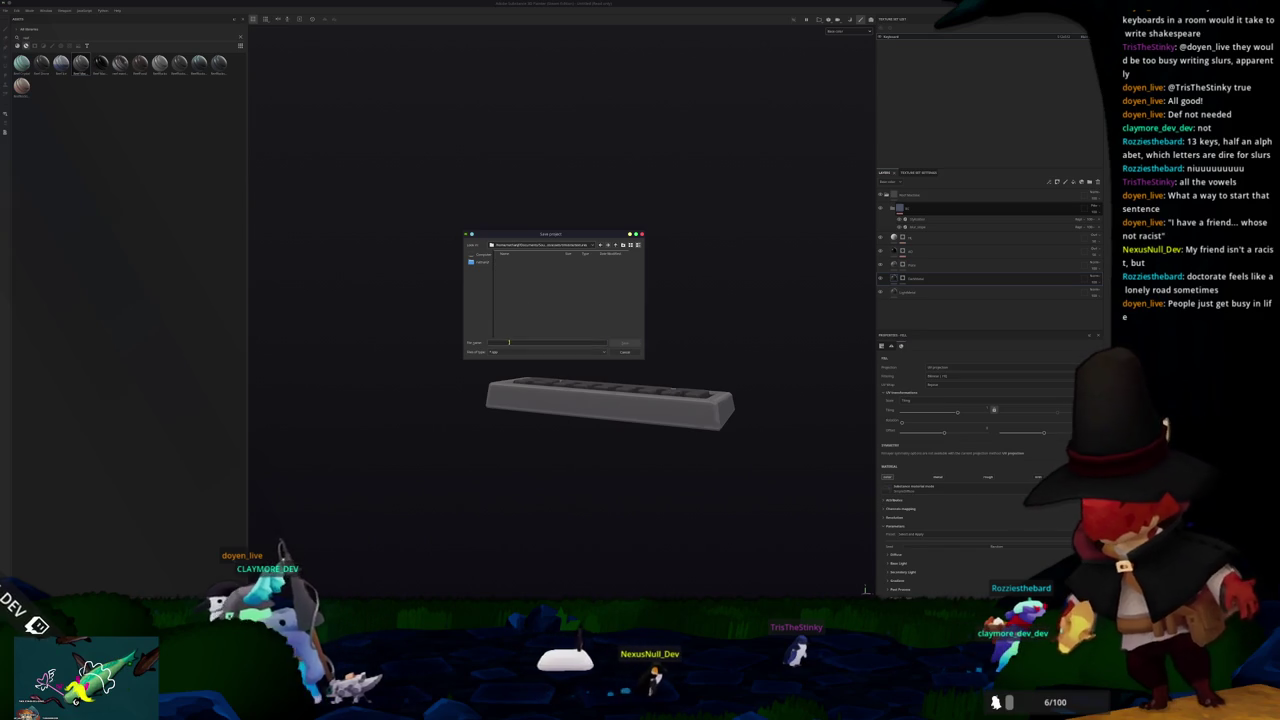
pyautogui.click(617, 247)
pyautogui.write('keyboard')
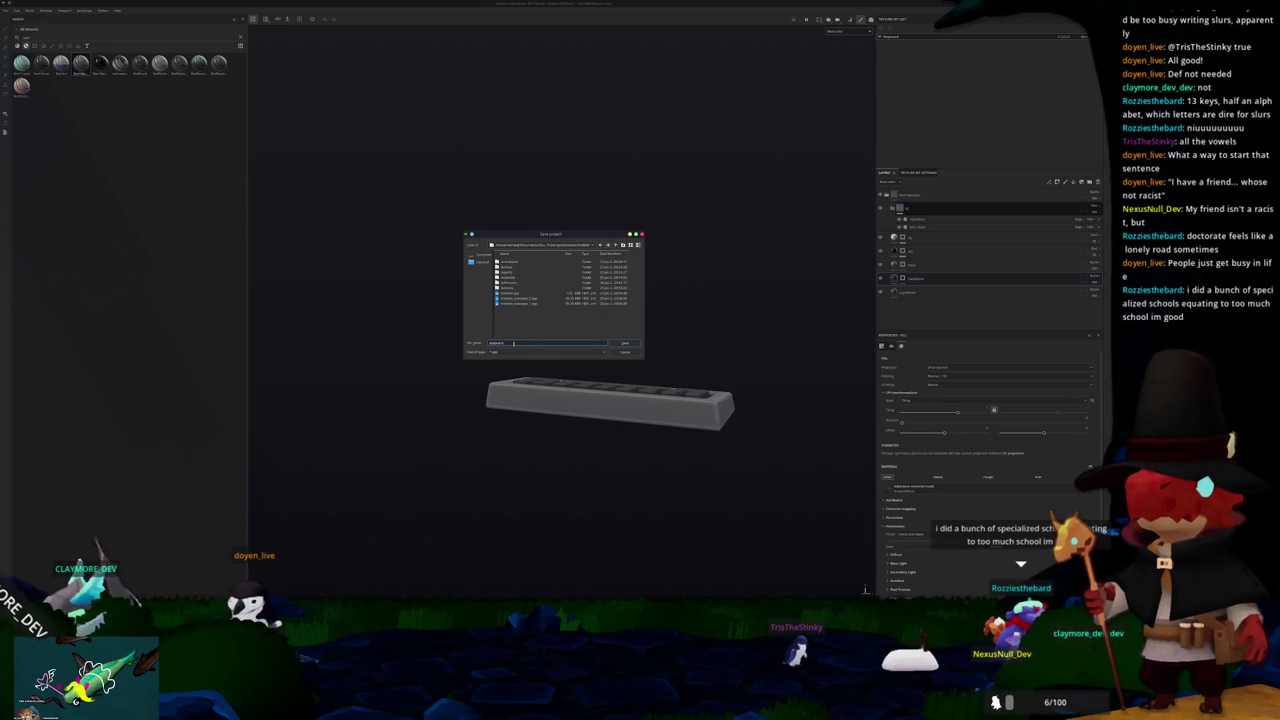
pyautogui.press('Return')
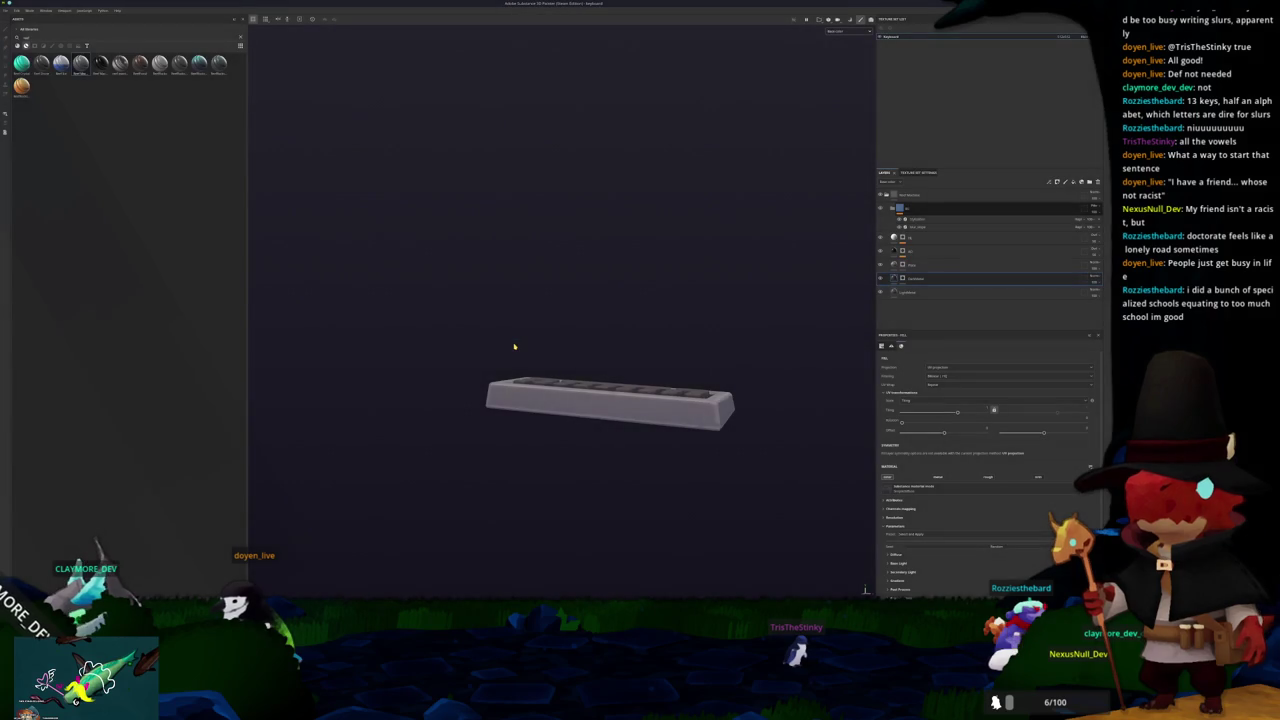
# Step: Export only the base colour texture, with the other maps unticked, to the target output folder
pyautogui.hotkey('ctrl', 'shift', 'e')
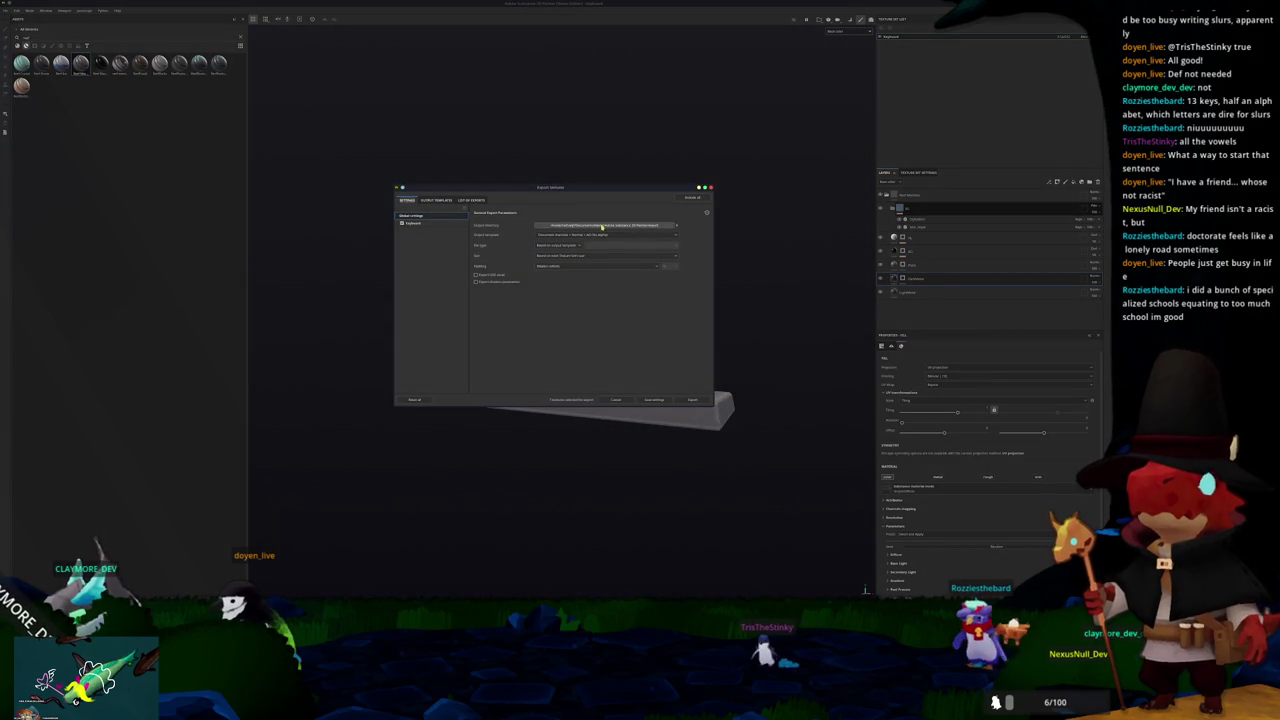
pyautogui.click(601, 226)
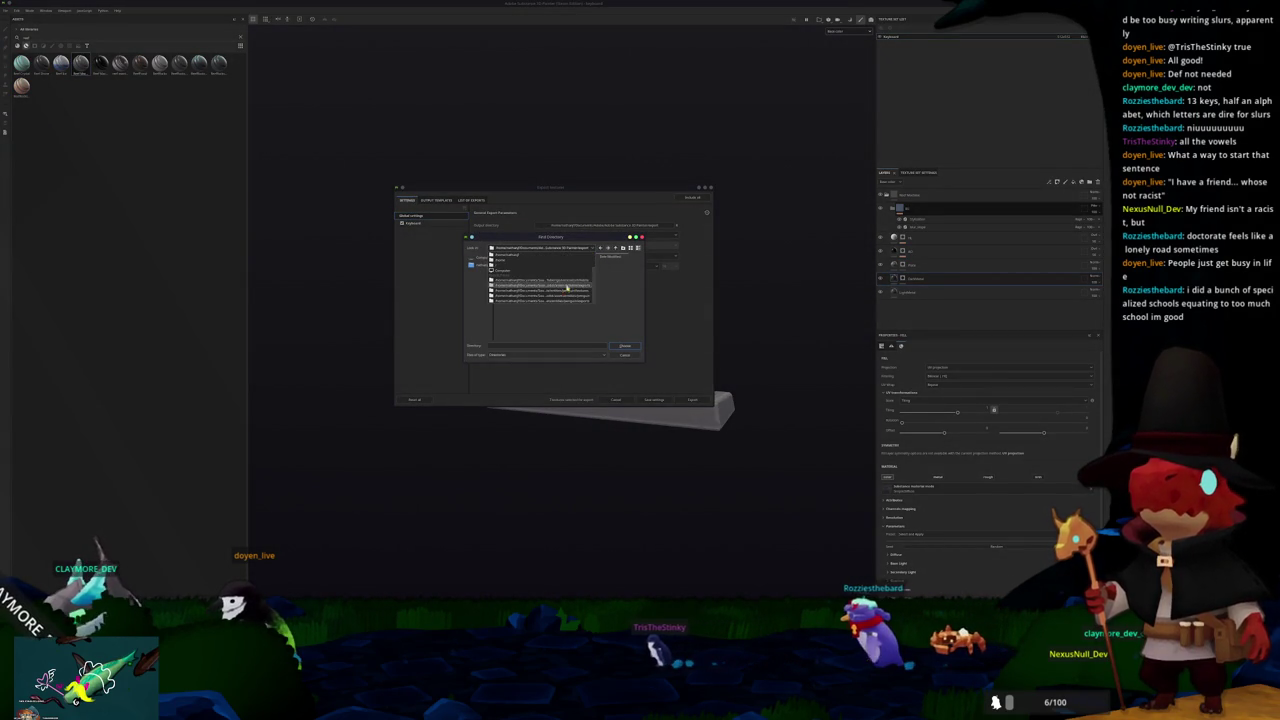
pyautogui.click(572, 281)
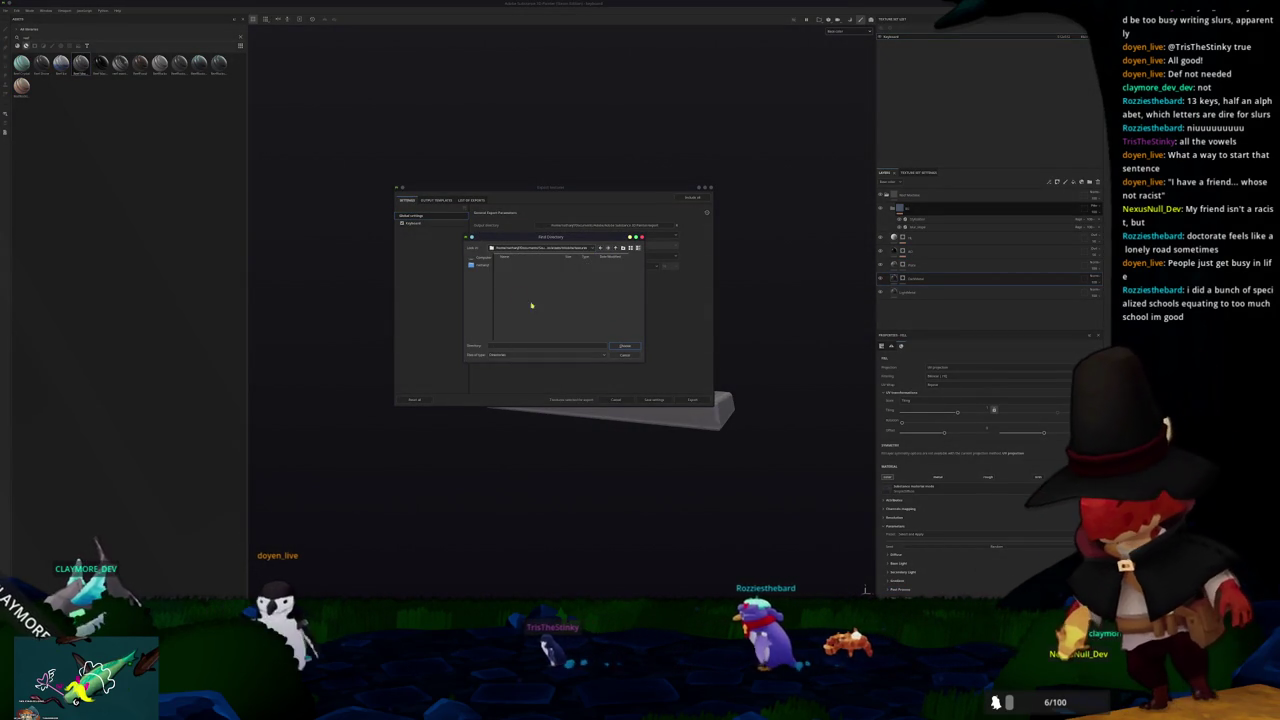
pyautogui.click(622, 346)
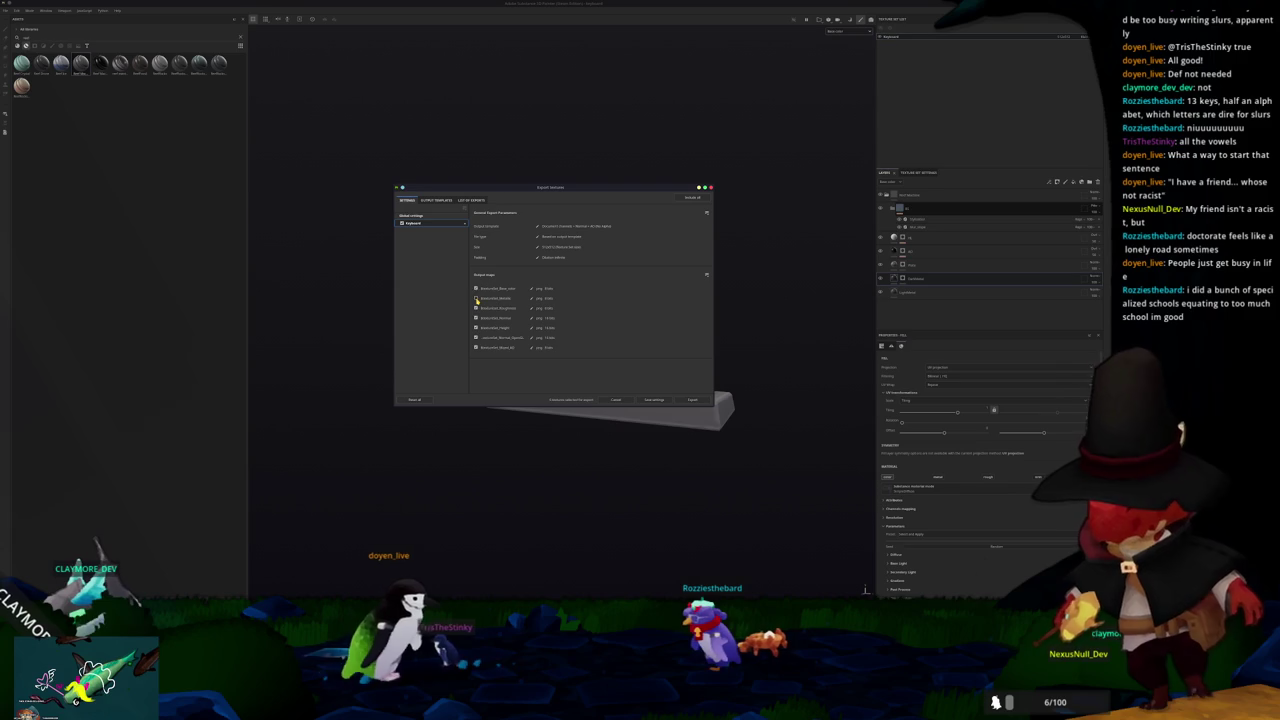
pyautogui.click(475, 328)
pyautogui.click(475, 338)
pyautogui.click(475, 348)
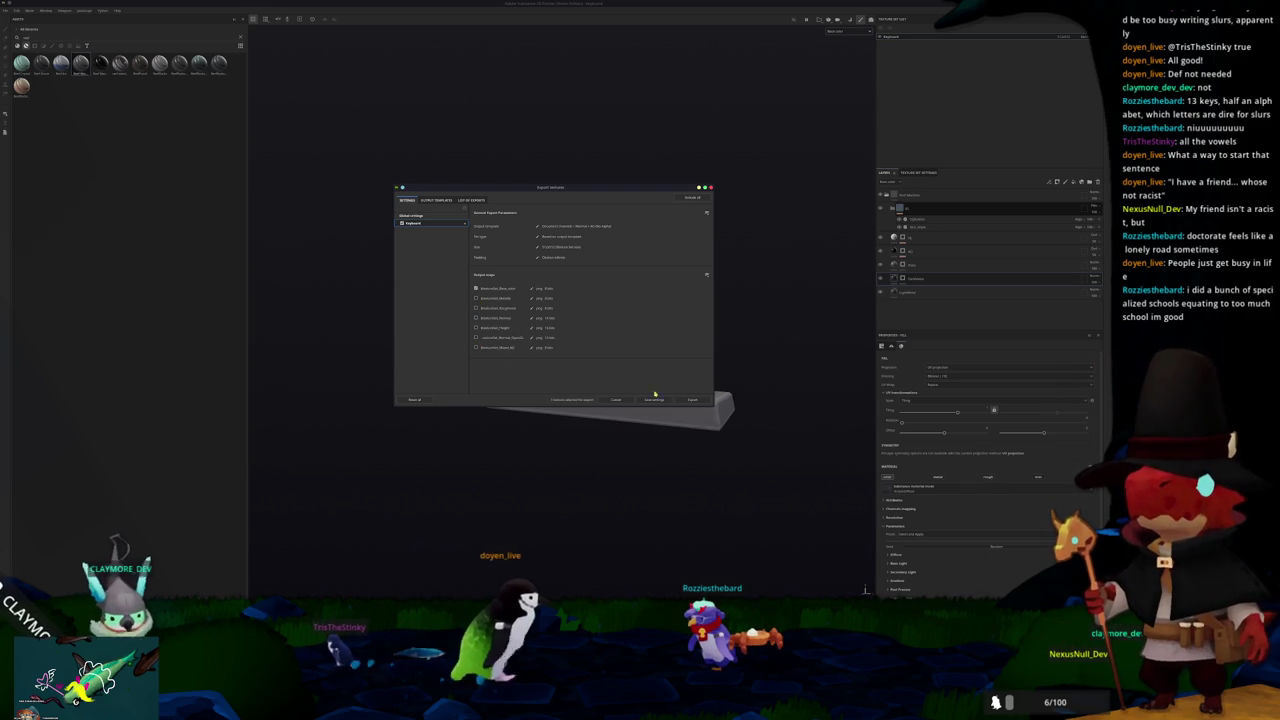
pyautogui.click(690, 400)
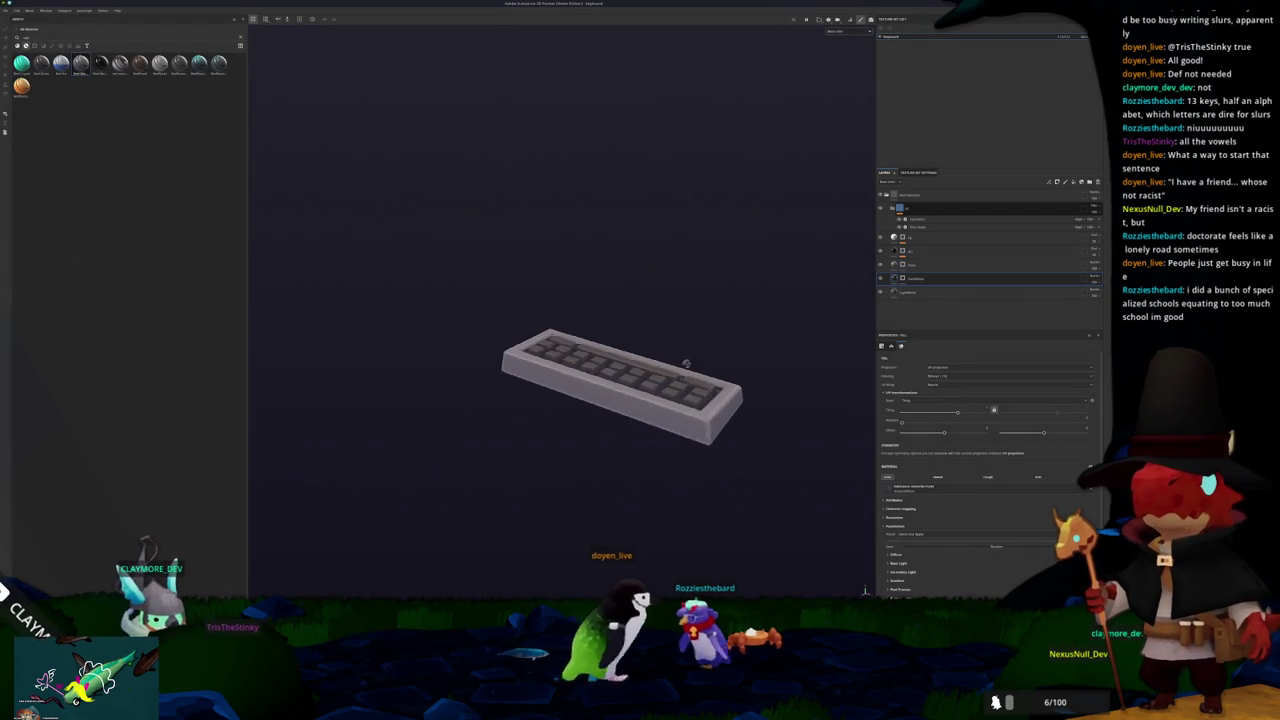
# Step: Export the Blender keyboard model as a glTF 2.0 file named keyboard.glb
pyautogui.hotkey('alt', 'Tab')
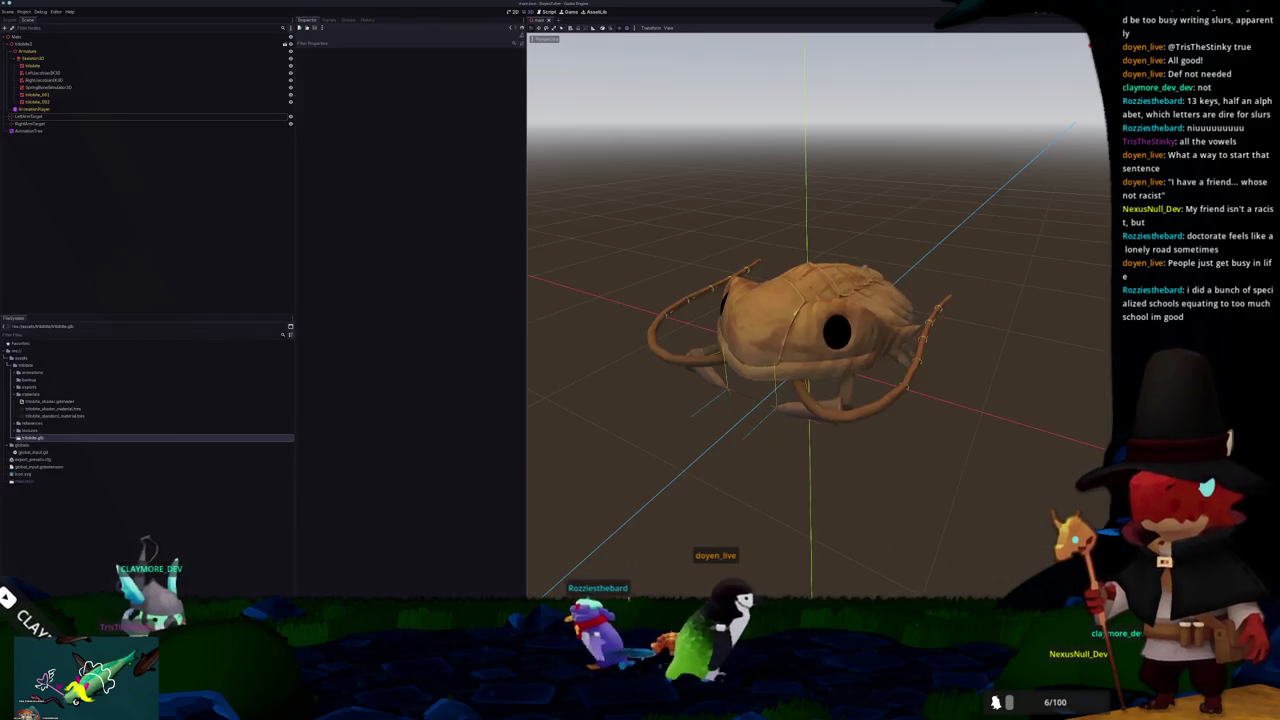
pyautogui.hotkey('alt', 'Tab')
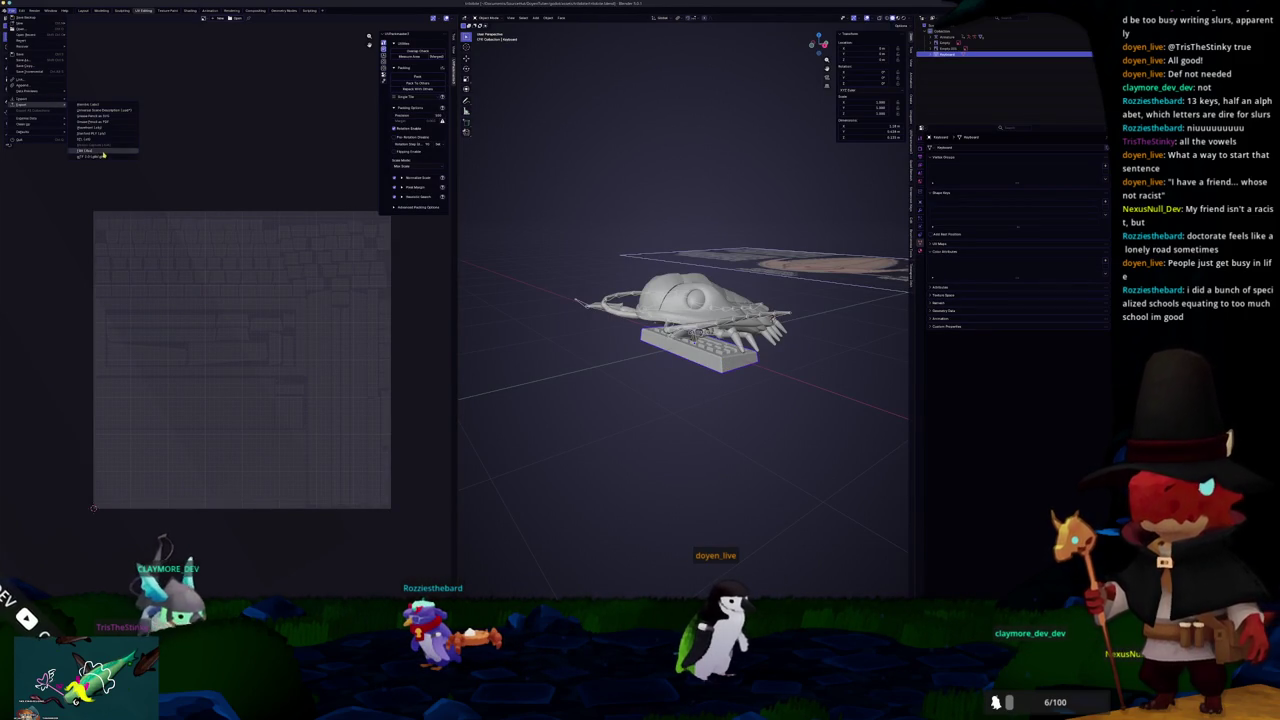
pyautogui.click(95, 157)
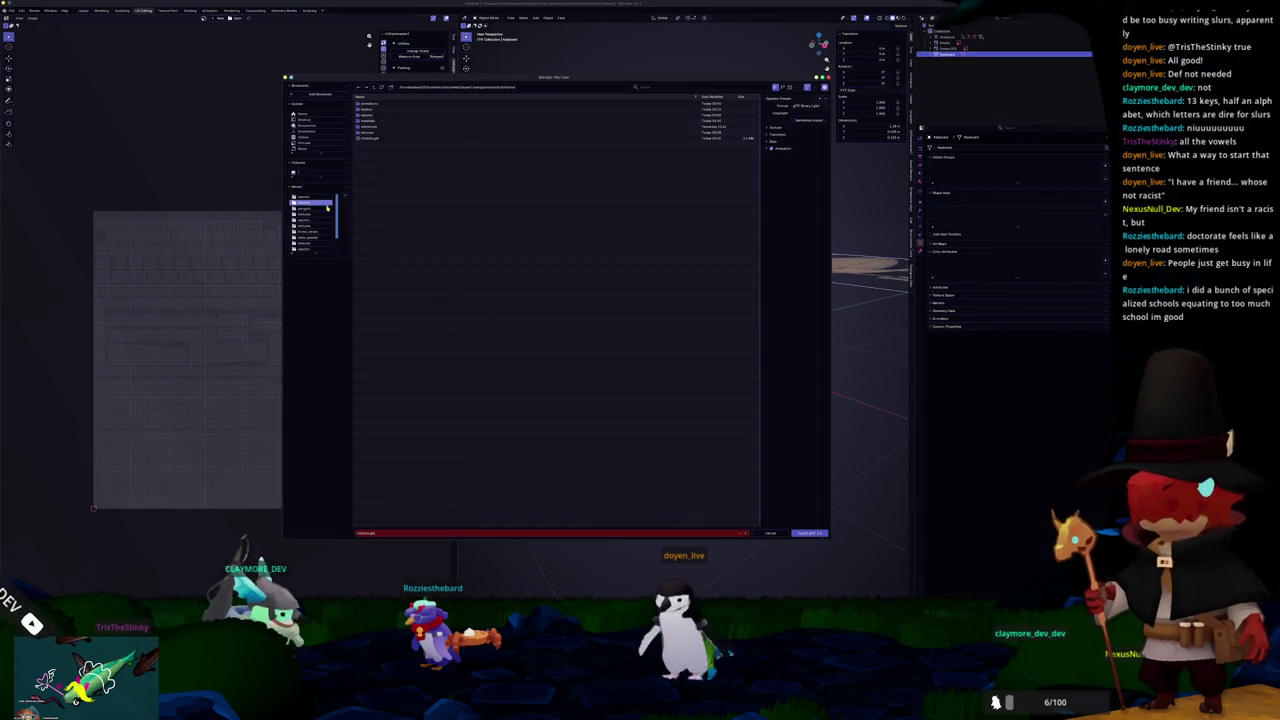
pyautogui.click(406, 530)
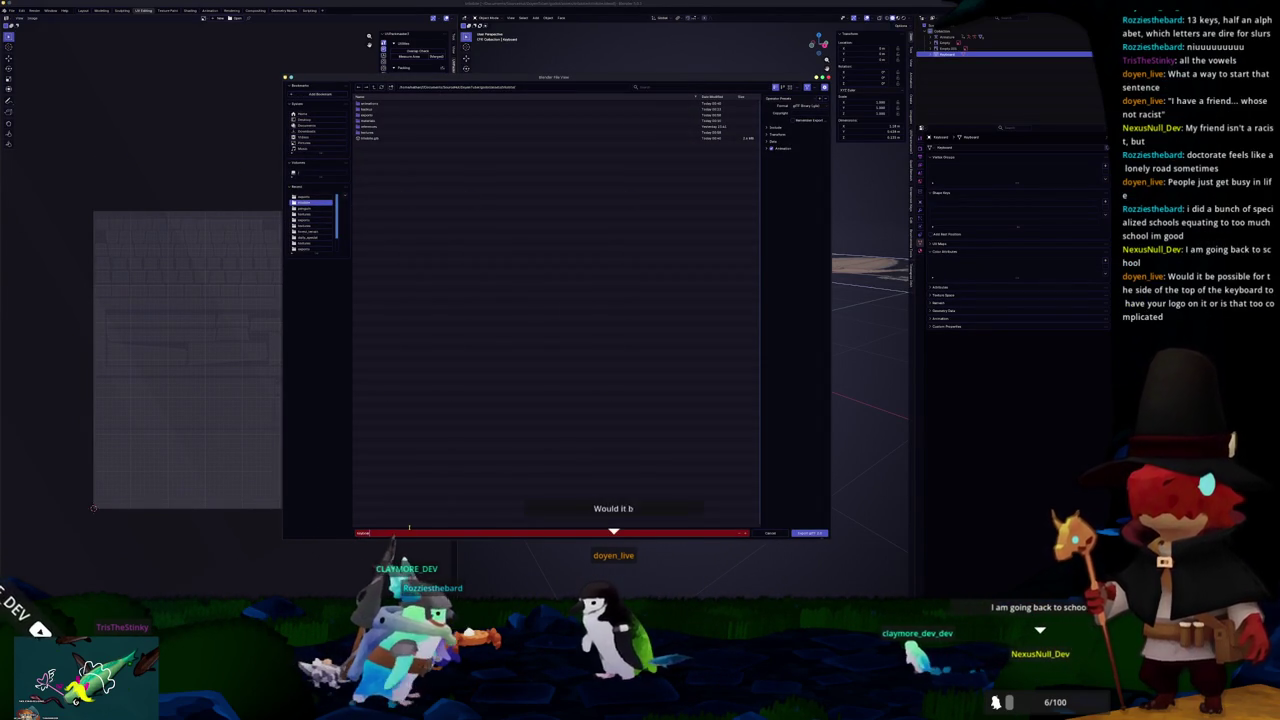
pyautogui.click(571, 355)
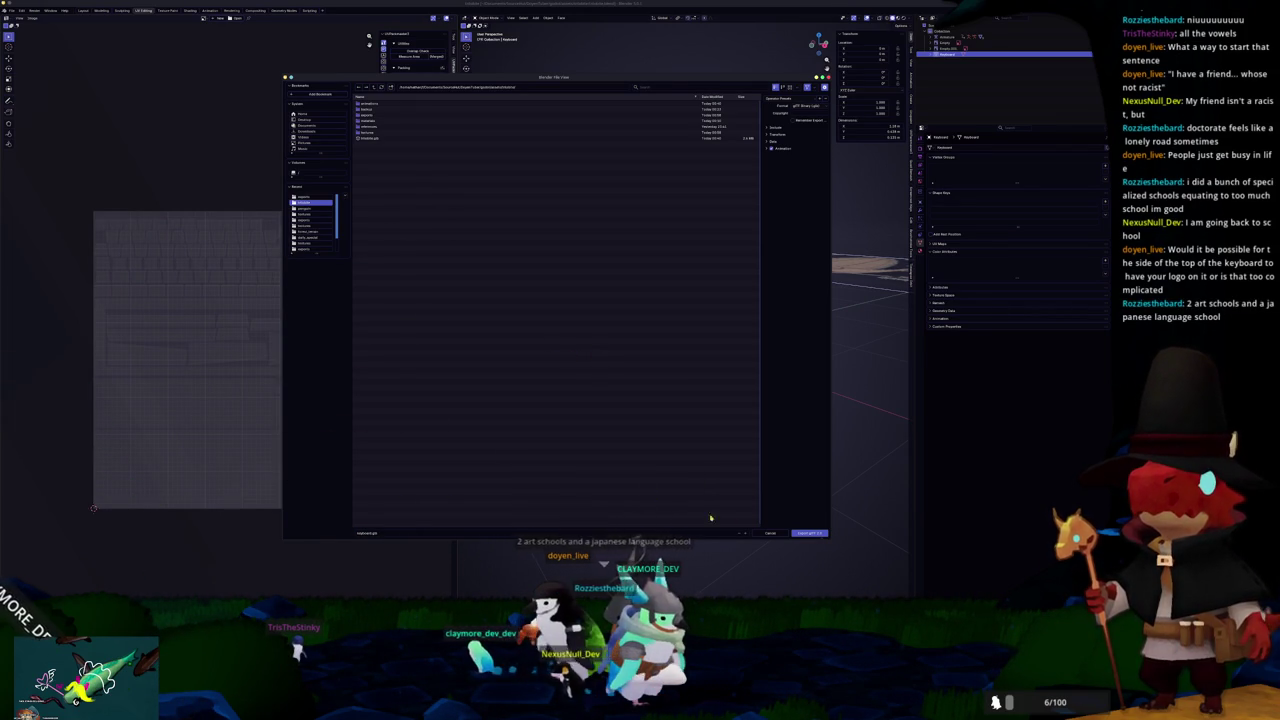
pyautogui.click(760, 534)
pyautogui.hotkey('alt', 'Tab')
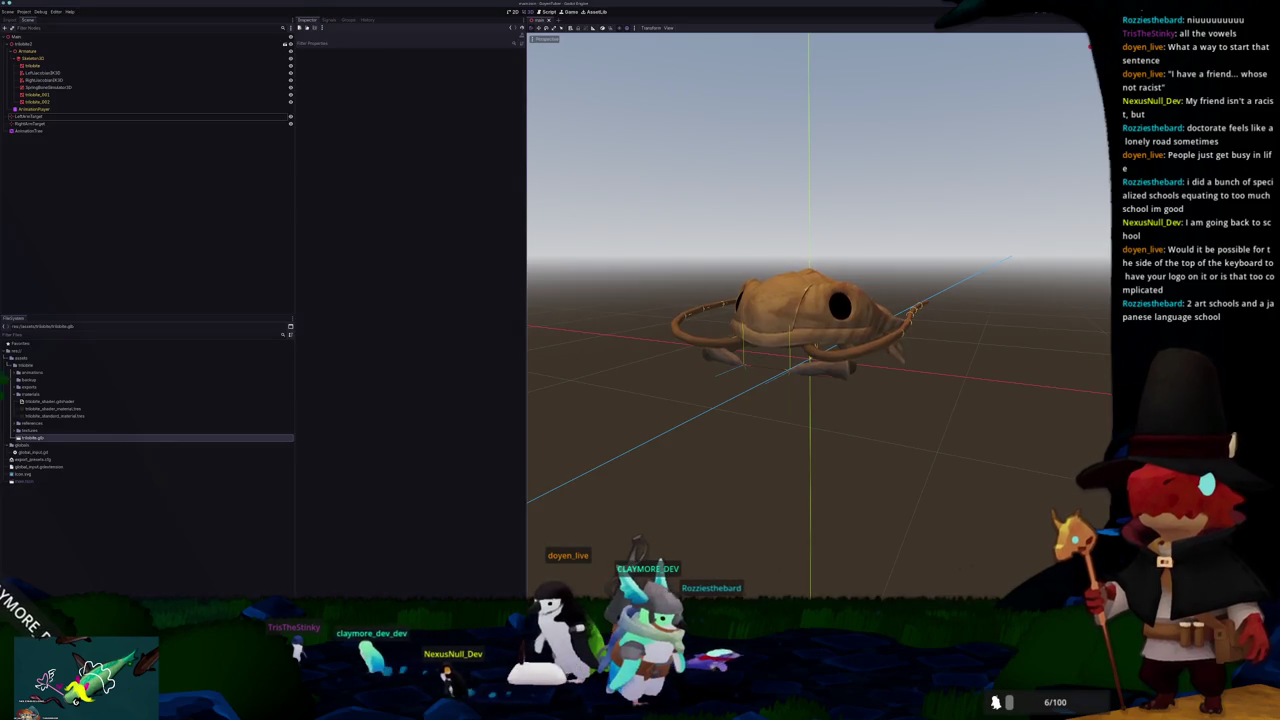
pyautogui.hotkey('alt', 'Tab')
pyautogui.hotkey('alt', 'Tab')
pyautogui.moveTo(600, 440)
pyautogui.mouseDown()
pyautogui.moveTo(657, 469)
pyautogui.moveTo(595, 478)
pyautogui.mouseUp()
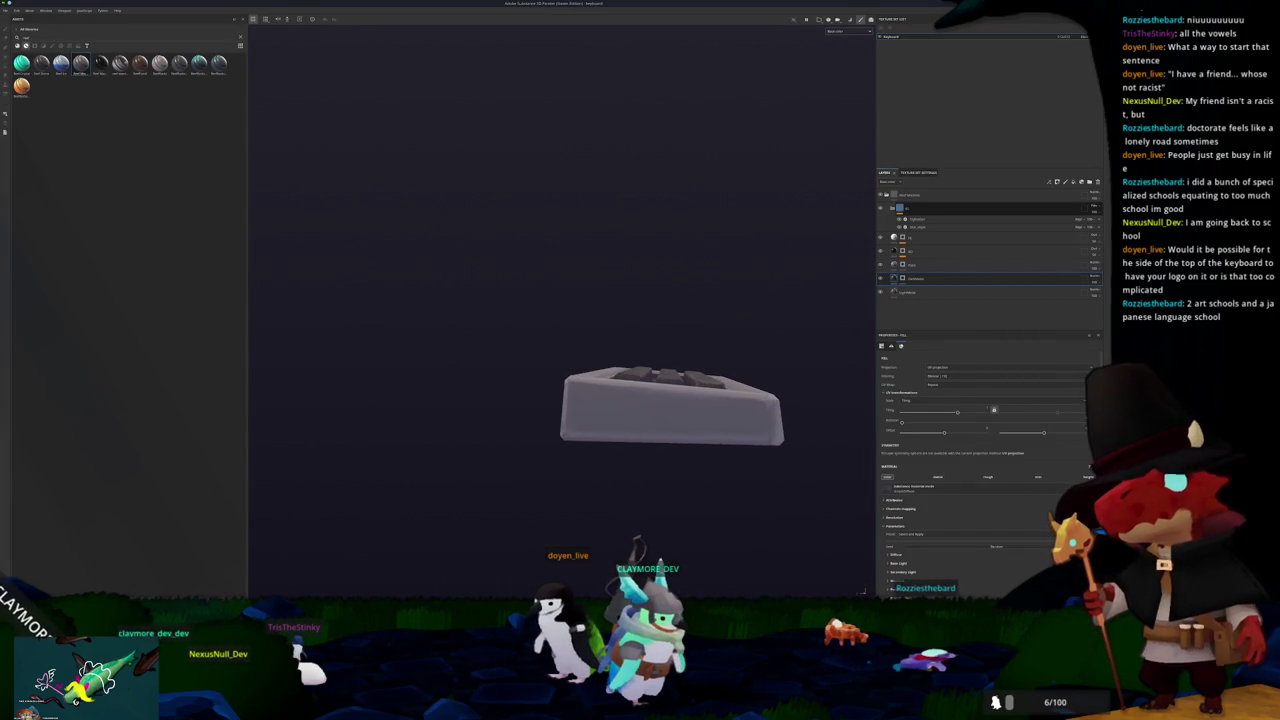
# Step: Browse to the logo folder inside app_userdata in the file manager
pyautogui.hotkey('alt', 'Tab')
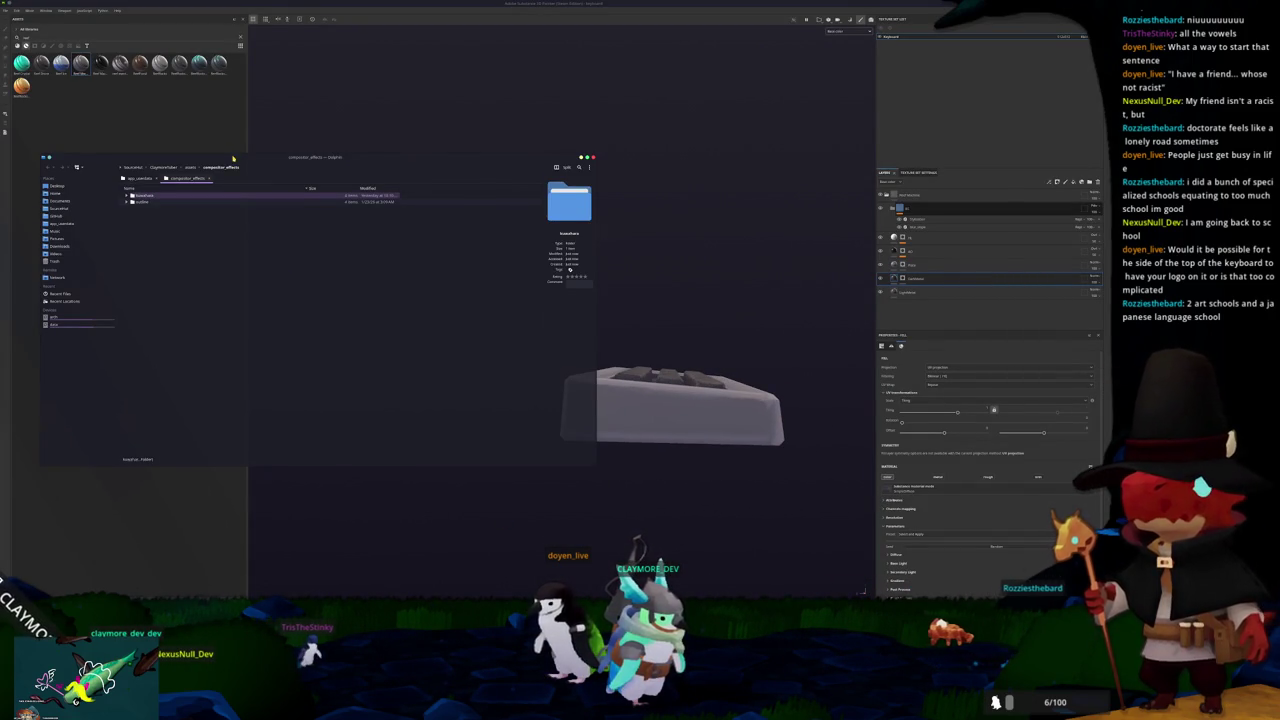
pyautogui.moveTo(233, 157); pyautogui.dragTo(229, 124)
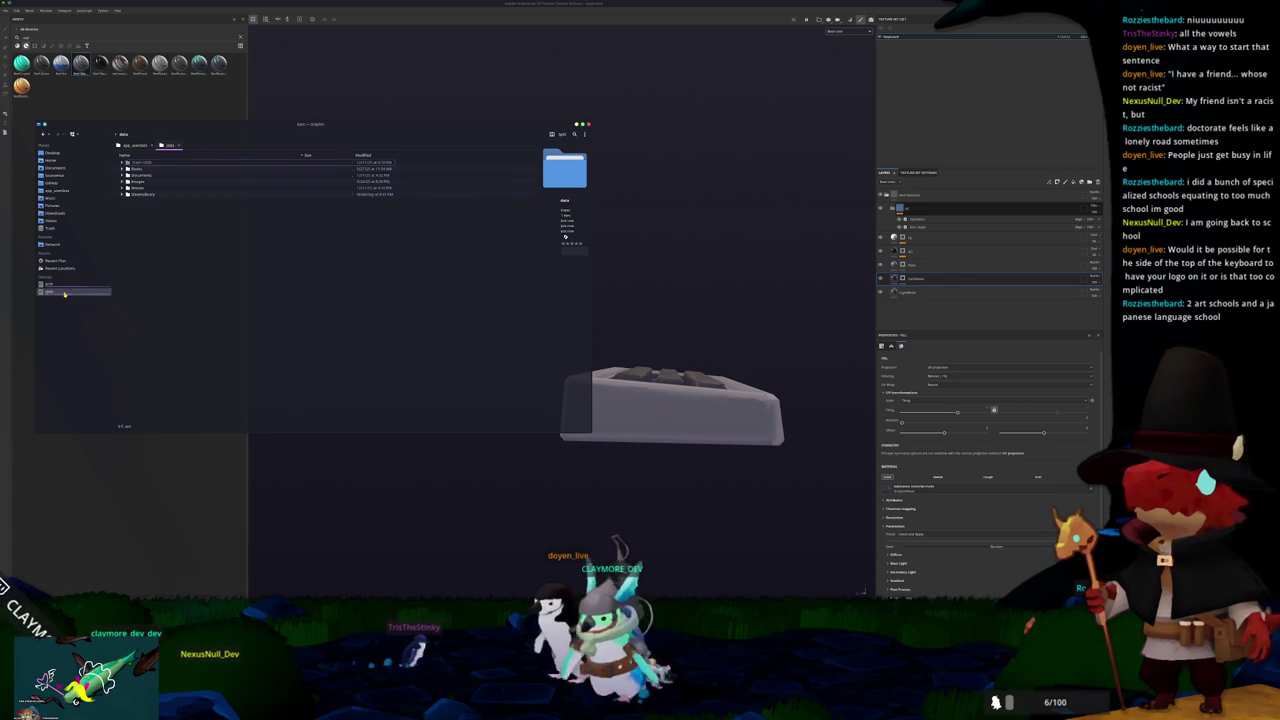
pyautogui.click(50, 191)
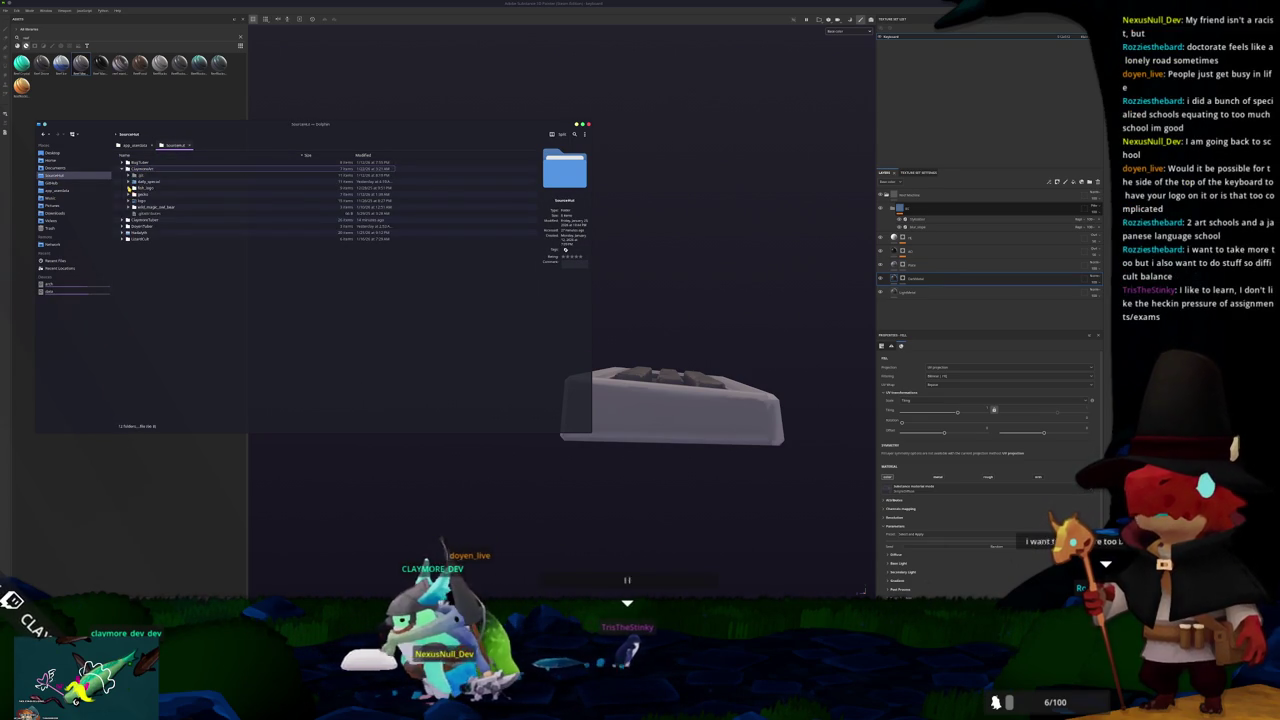
pyautogui.click(128, 188)
pyautogui.click(129, 200)
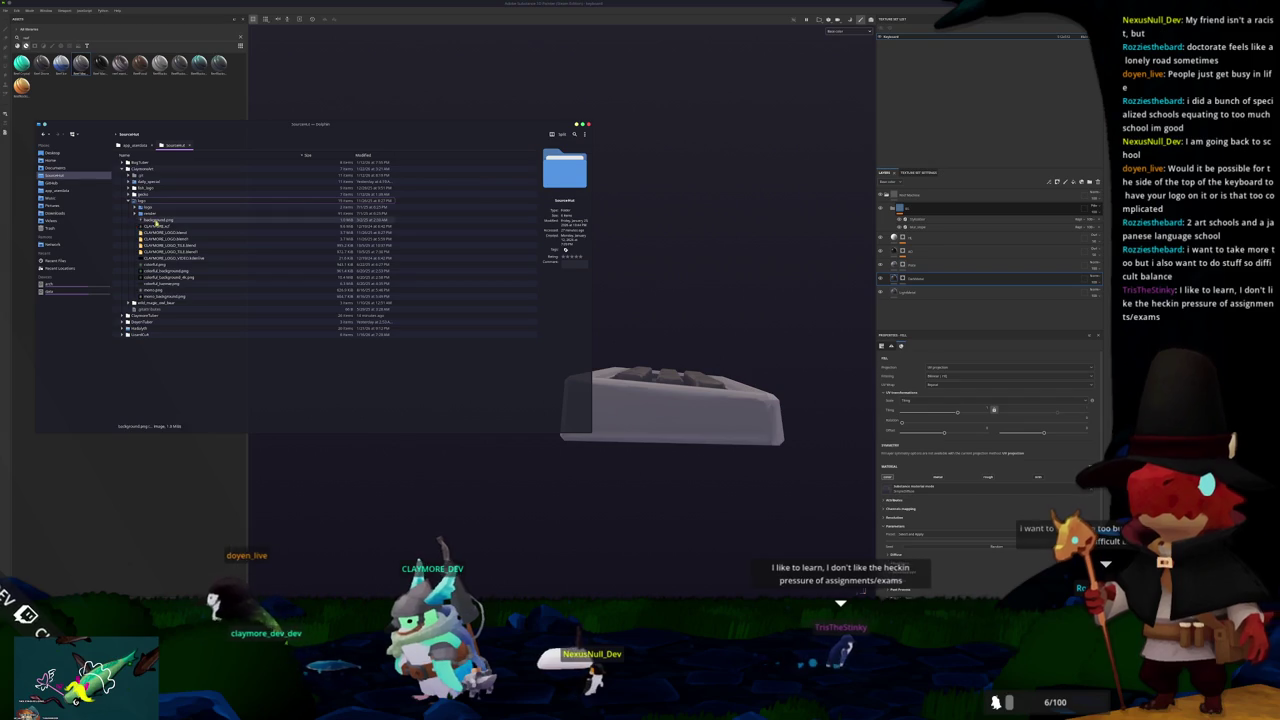
# Step: Import the logo image into Painter's shelf as an alpha resource
pyautogui.click(163, 100)
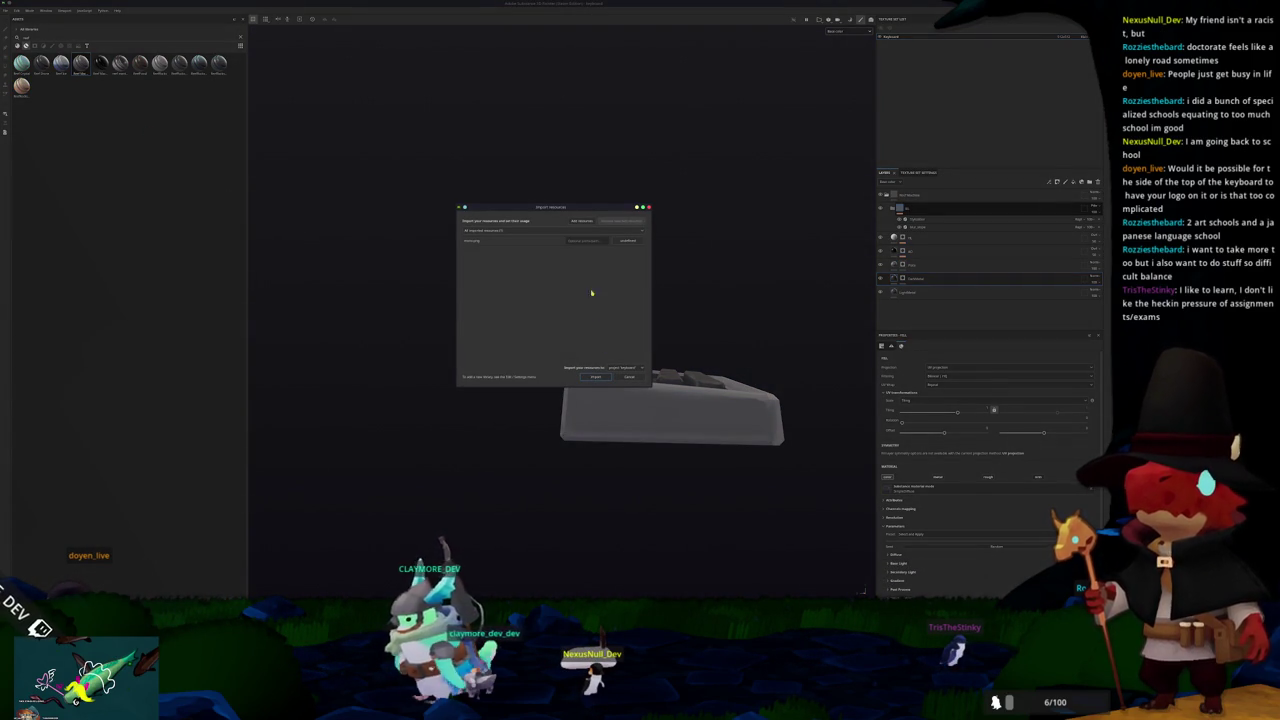
pyautogui.click(595, 377)
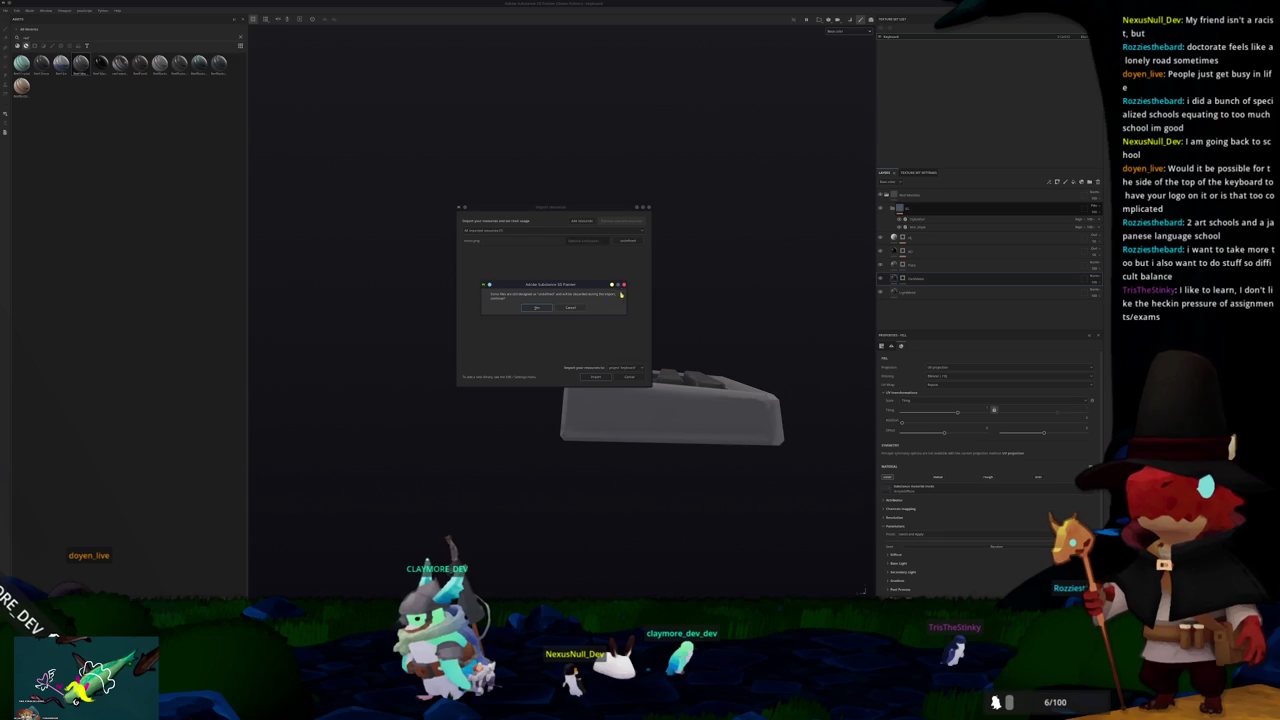
pyautogui.click(623, 285)
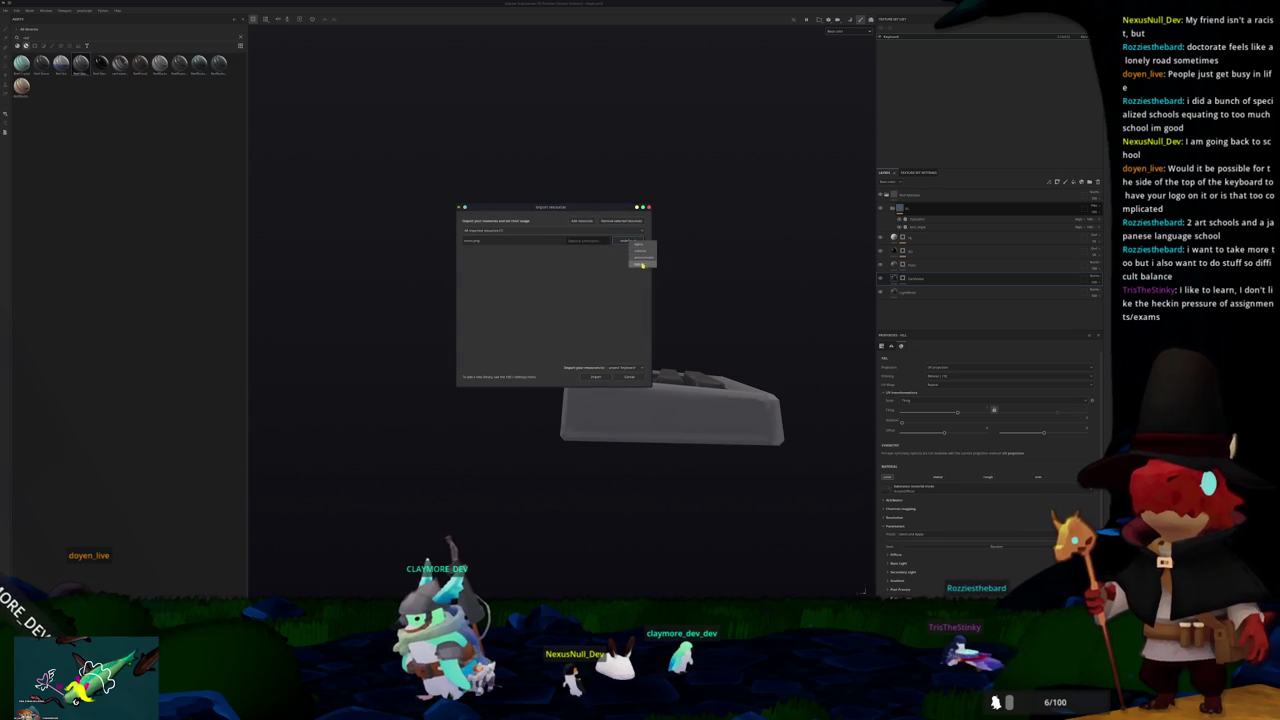
pyautogui.click(595, 377)
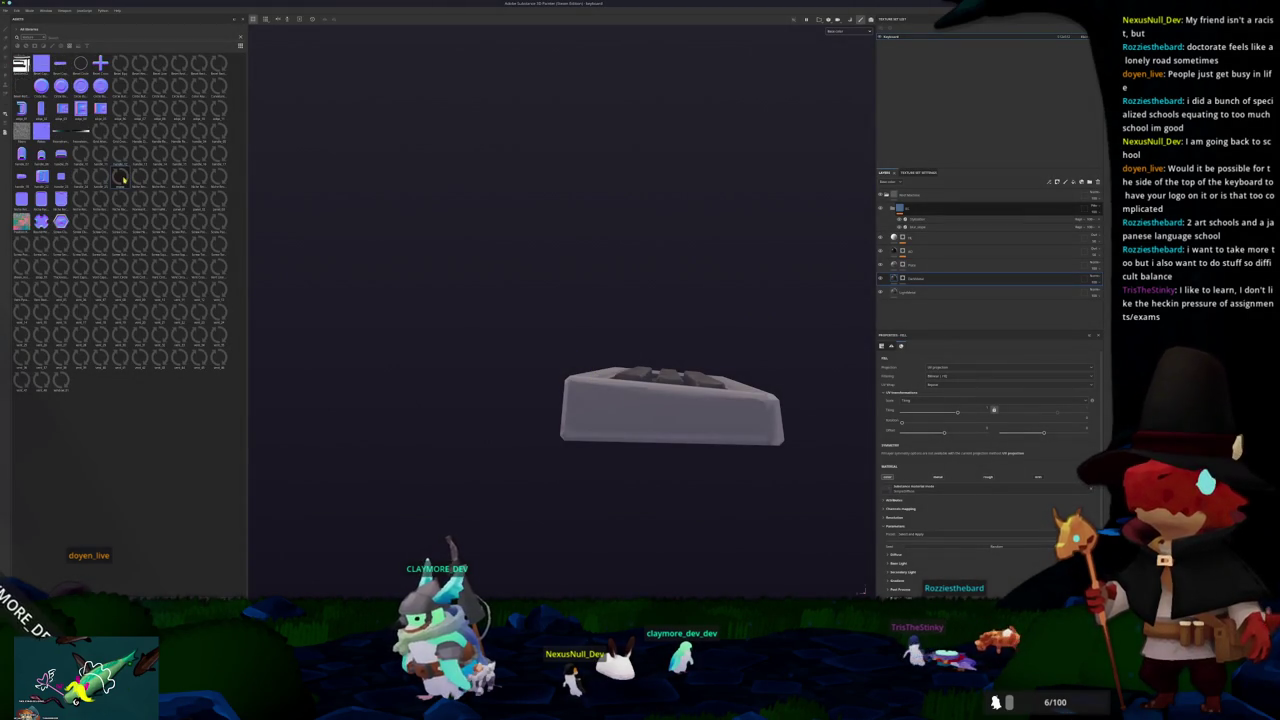
# Step: Drop the snowflake logo from the shelf onto the keyboard as a projected decal layer
pyautogui.moveTo(607, 411); pyautogui.dragTo(531, 409)
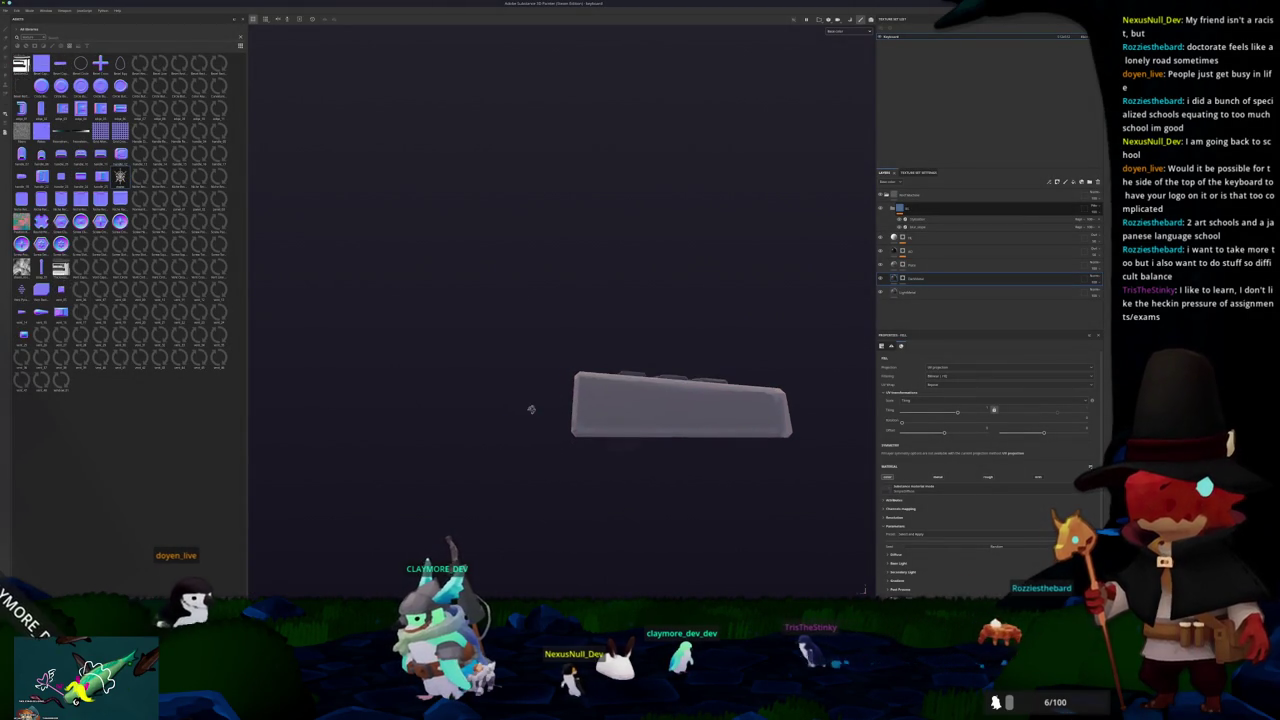
pyautogui.click(905, 236)
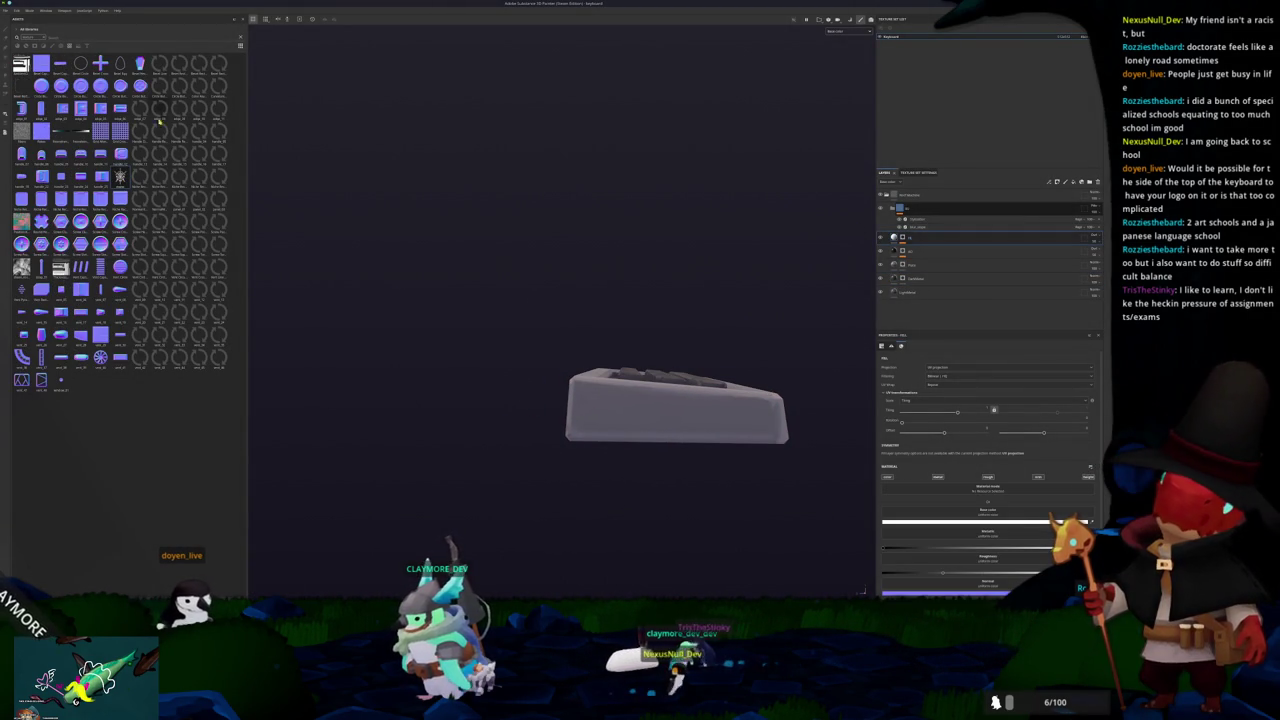
pyautogui.moveTo(120, 176); pyautogui.dragTo(490, 350)
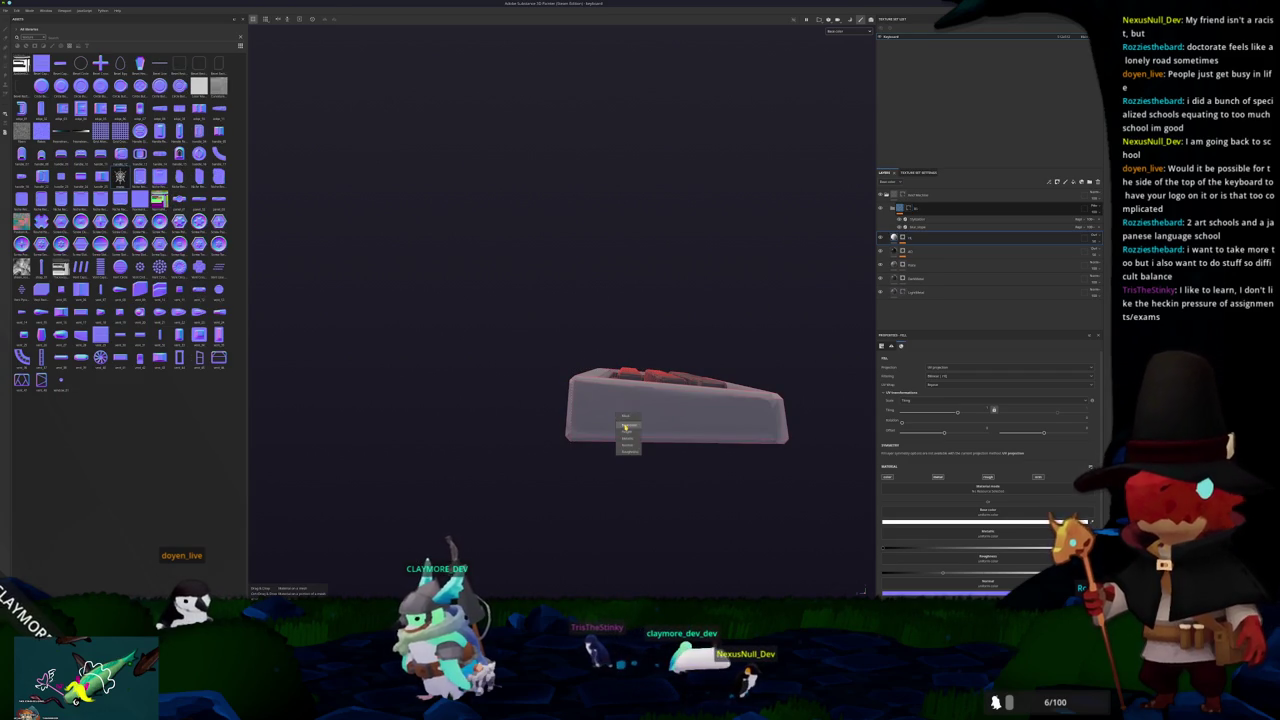
pyautogui.moveTo(625, 427); pyautogui.dragTo(626, 433)
# Step: Shrink the projected logo on the keyboard's end face
pyautogui.moveTo(602, 515); pyautogui.dragTo(689, 449)
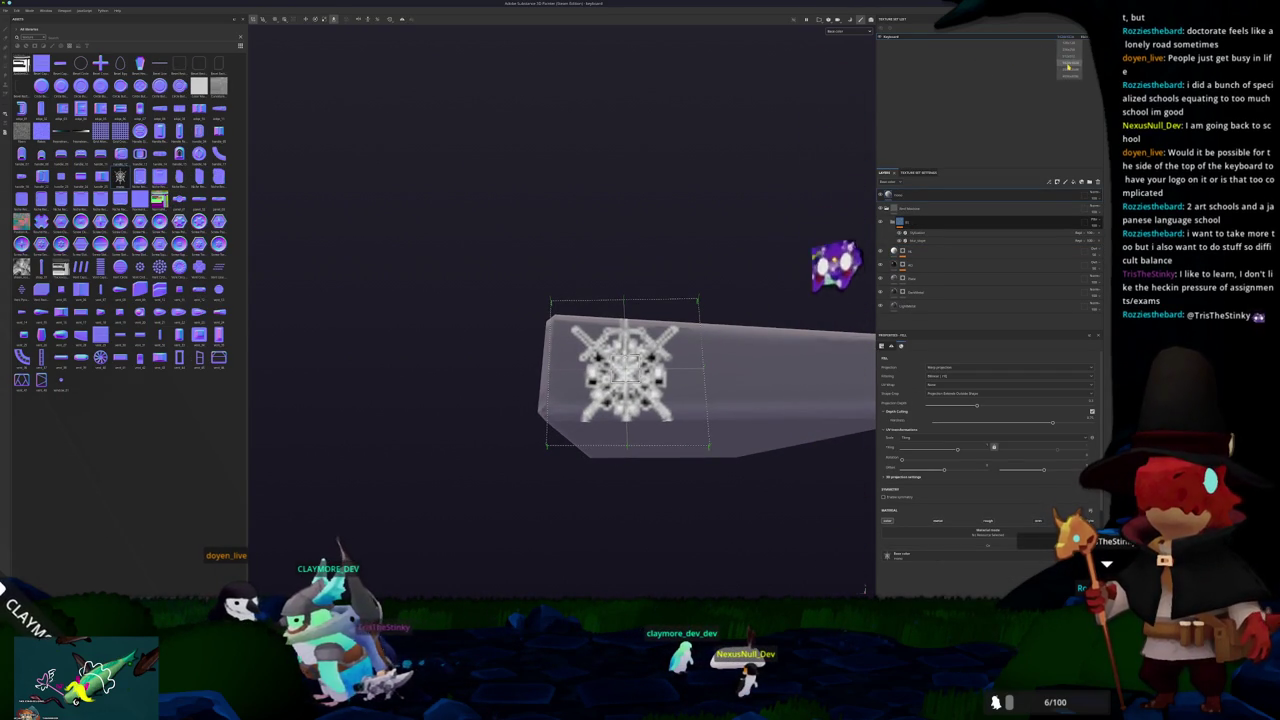
pyautogui.moveTo(857, 215)
pyautogui.mouseDown()
pyautogui.moveTo(806, 257)
pyautogui.moveTo(743, 277)
pyautogui.moveTo(746, 328)
pyautogui.mouseUp()
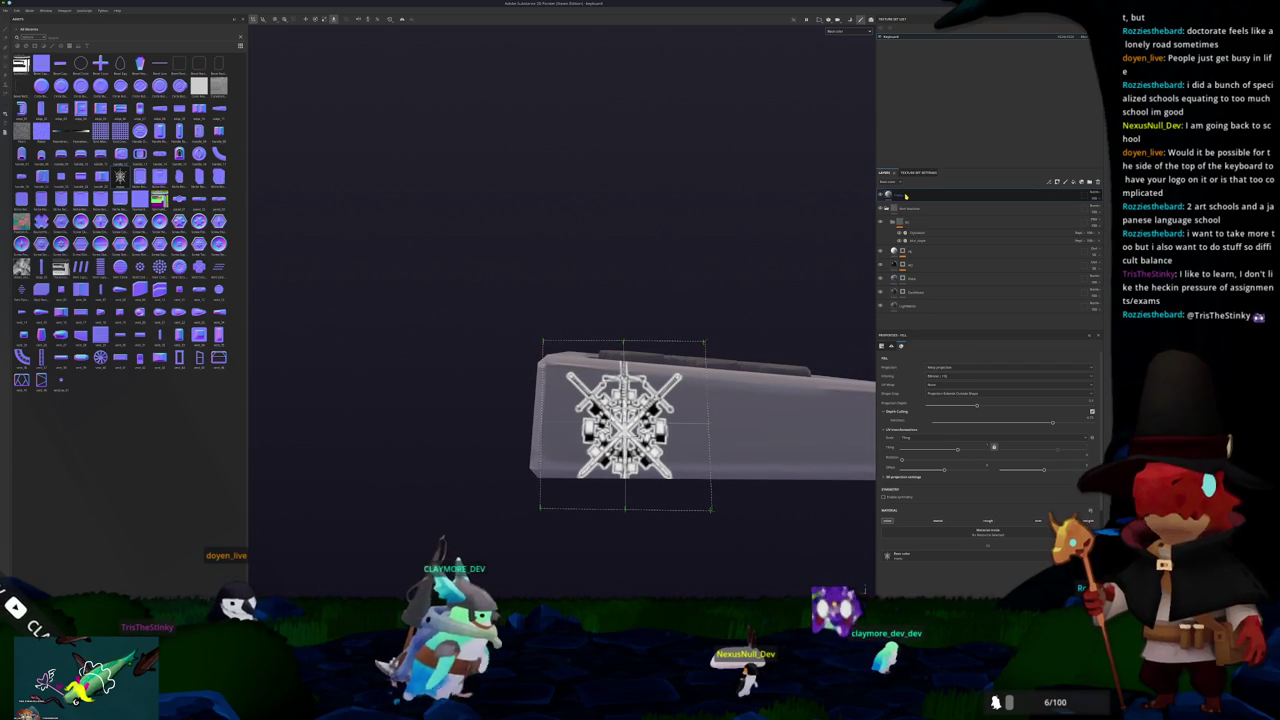
pyautogui.scroll(-2, 907, 445)
pyautogui.moveTo(957, 397)
pyautogui.mouseDown()
pyautogui.moveTo(942, 397)
pyautogui.moveTo(959, 399)
pyautogui.mouseUp()
pyautogui.moveTo(790, 405)
pyautogui.mouseDown()
pyautogui.moveTo(827, 432)
pyautogui.moveTo(931, 391)
pyautogui.moveTo(960, 398)
pyautogui.mouseUp()
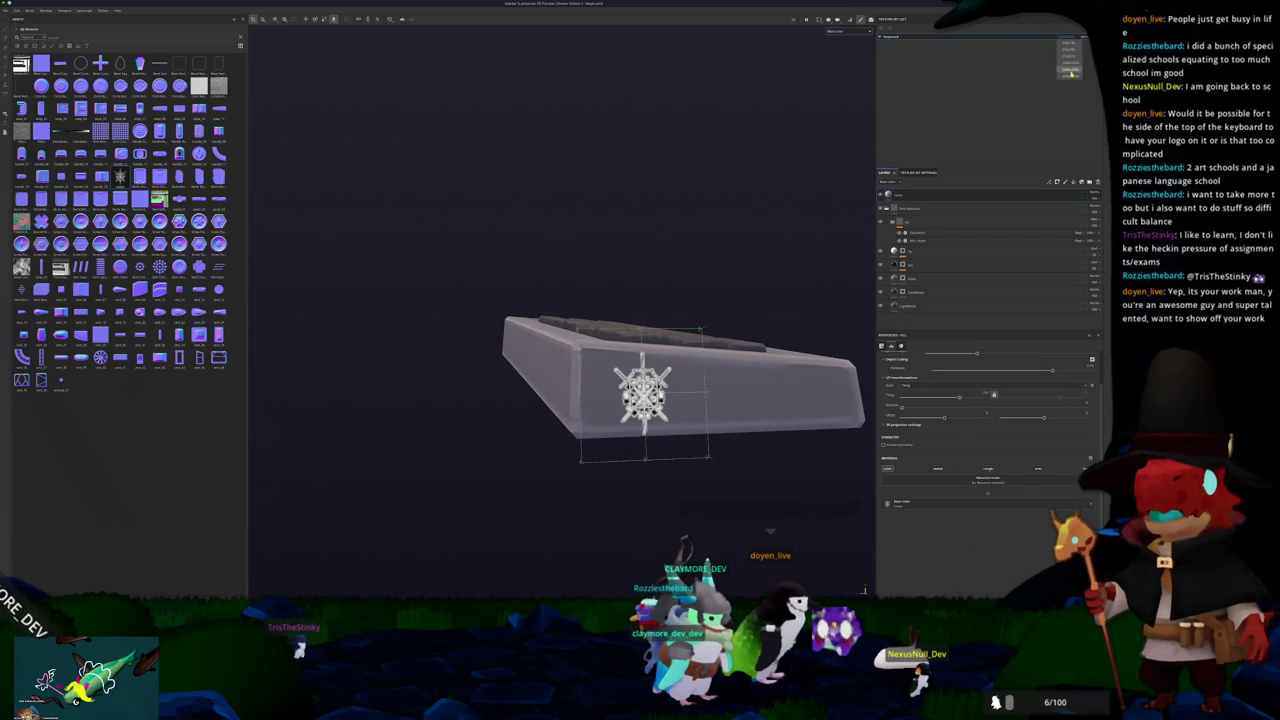
# Step: Slide the logo left and rotate it into place on the end face
pyautogui.click(912, 292)
pyautogui.moveTo(748, 355)
pyautogui.mouseDown()
pyautogui.moveTo(737, 324)
pyautogui.moveTo(710, 328)
pyautogui.mouseUp()
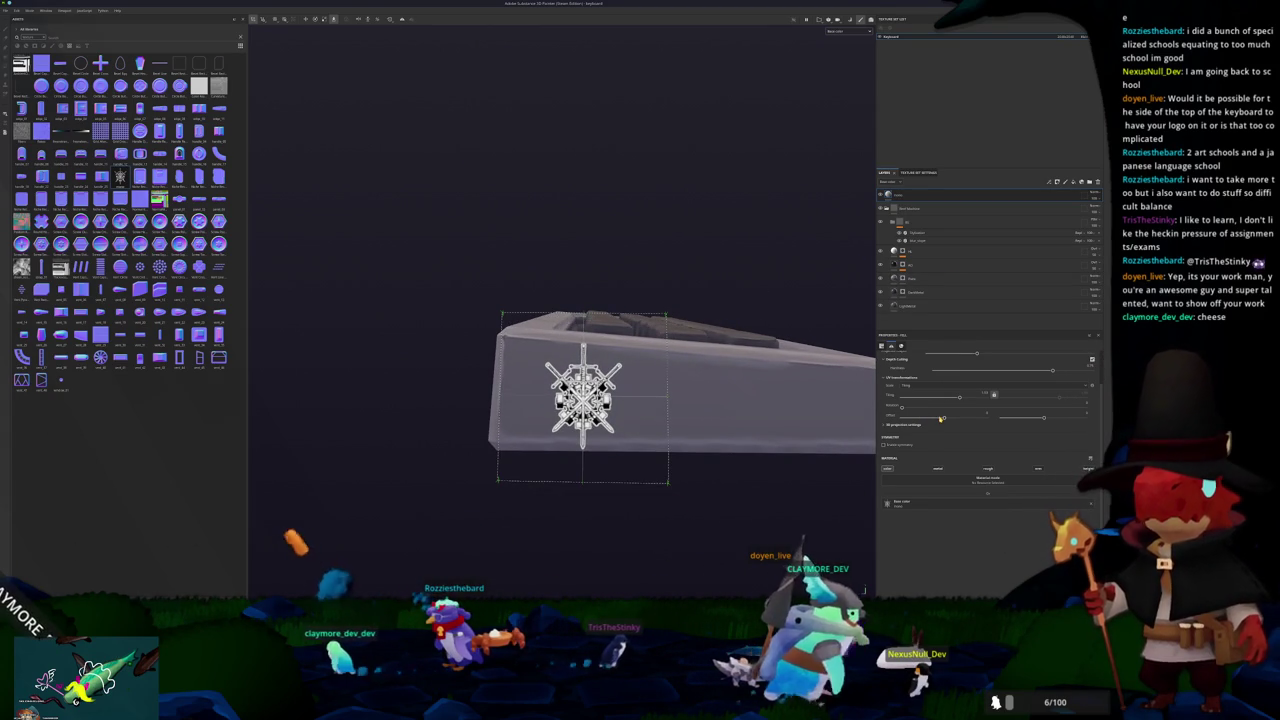
pyautogui.moveTo(944, 418); pyautogui.dragTo(903, 424)
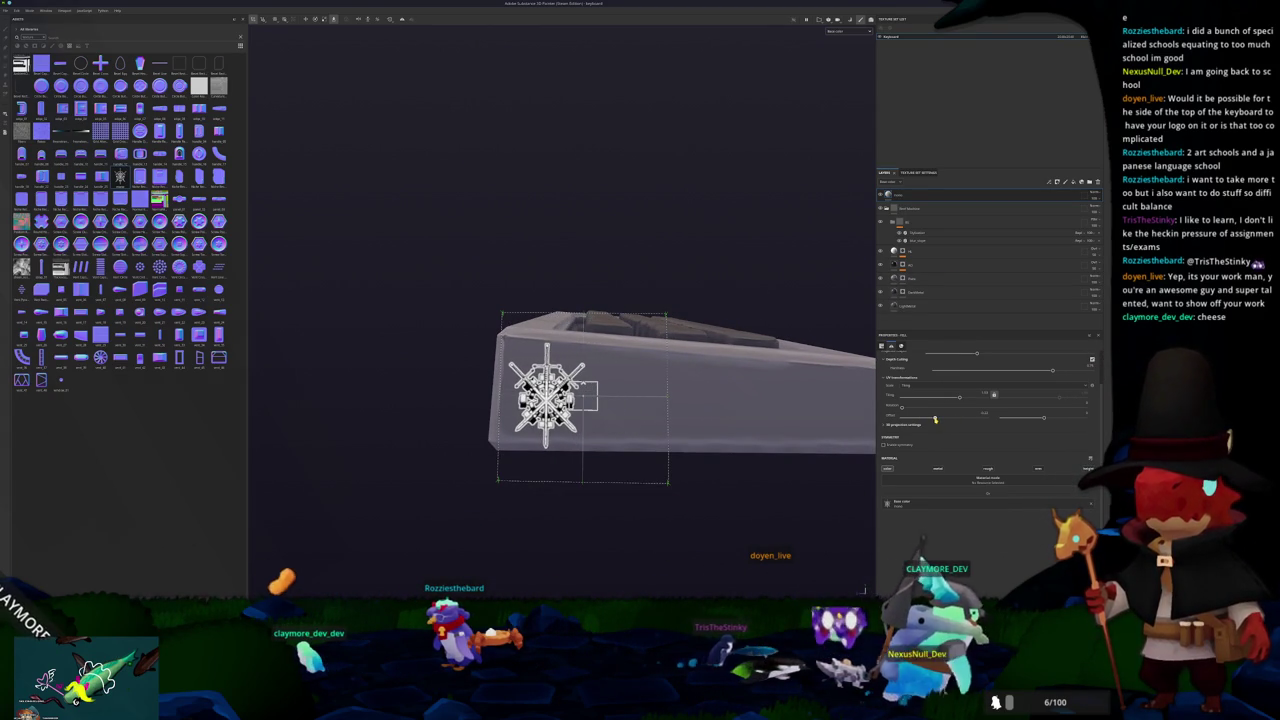
pyautogui.moveTo(820, 400); pyautogui.dragTo(783, 383)
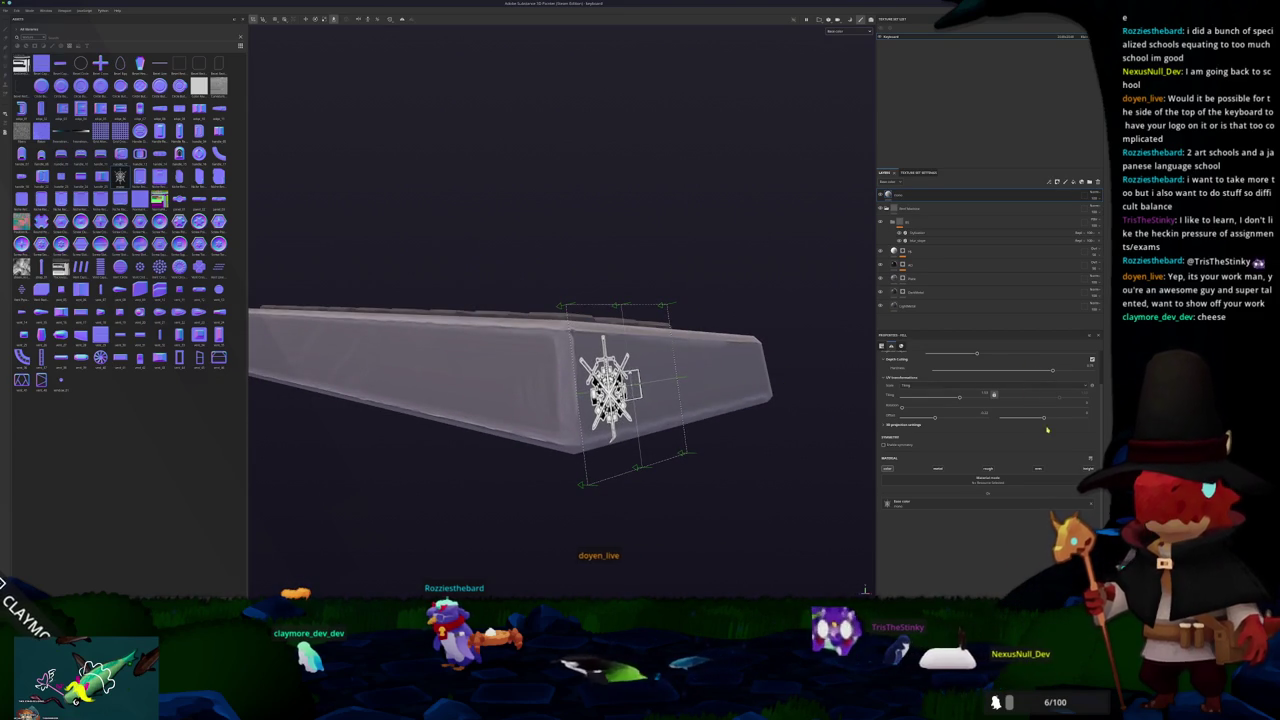
pyautogui.moveTo(1046, 419); pyautogui.dragTo(1048, 421)
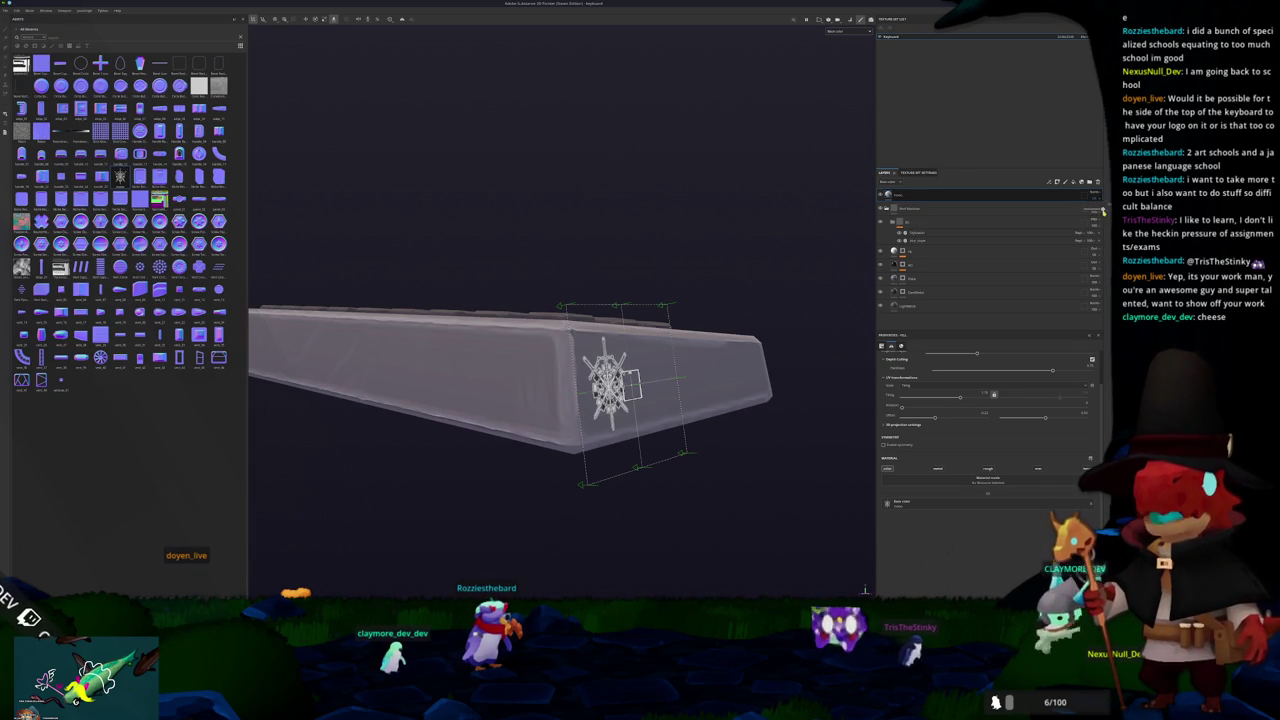
pyautogui.rightClick(914, 192)
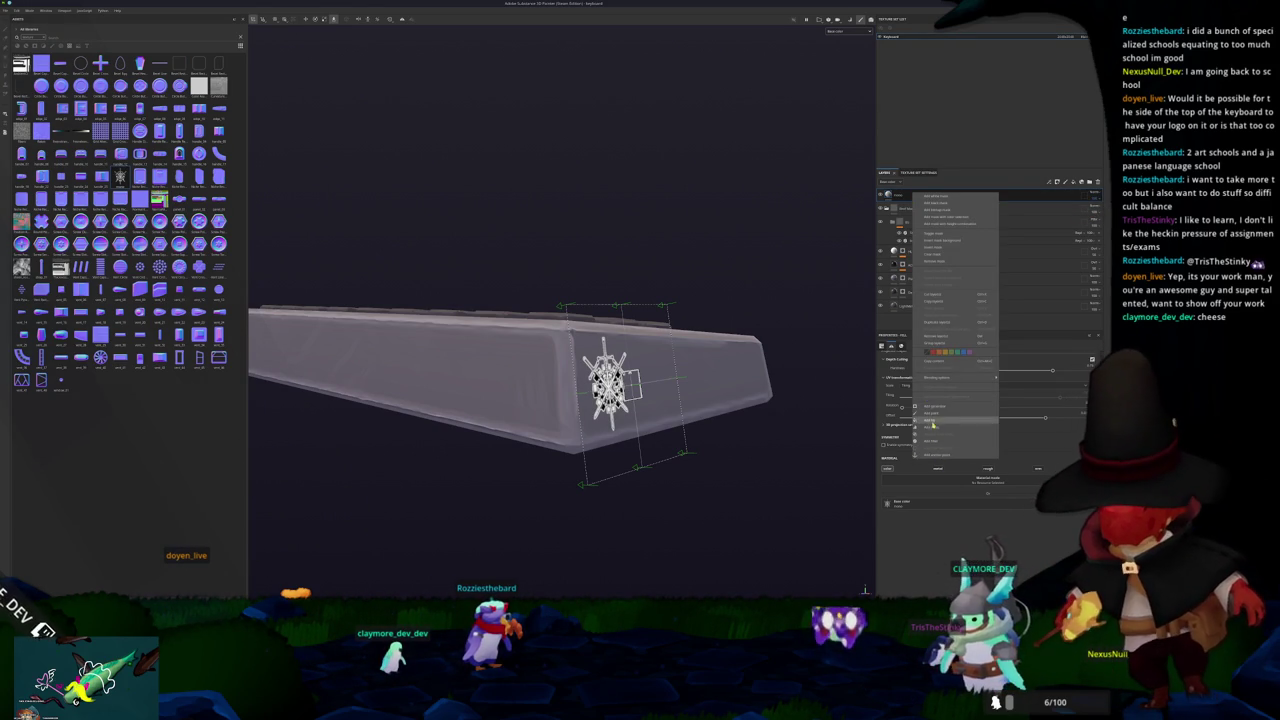
# Step: Add a filter layer above the logo and pick a filter from the Filter slot
pyautogui.click(933, 442)
pyautogui.click(984, 371)
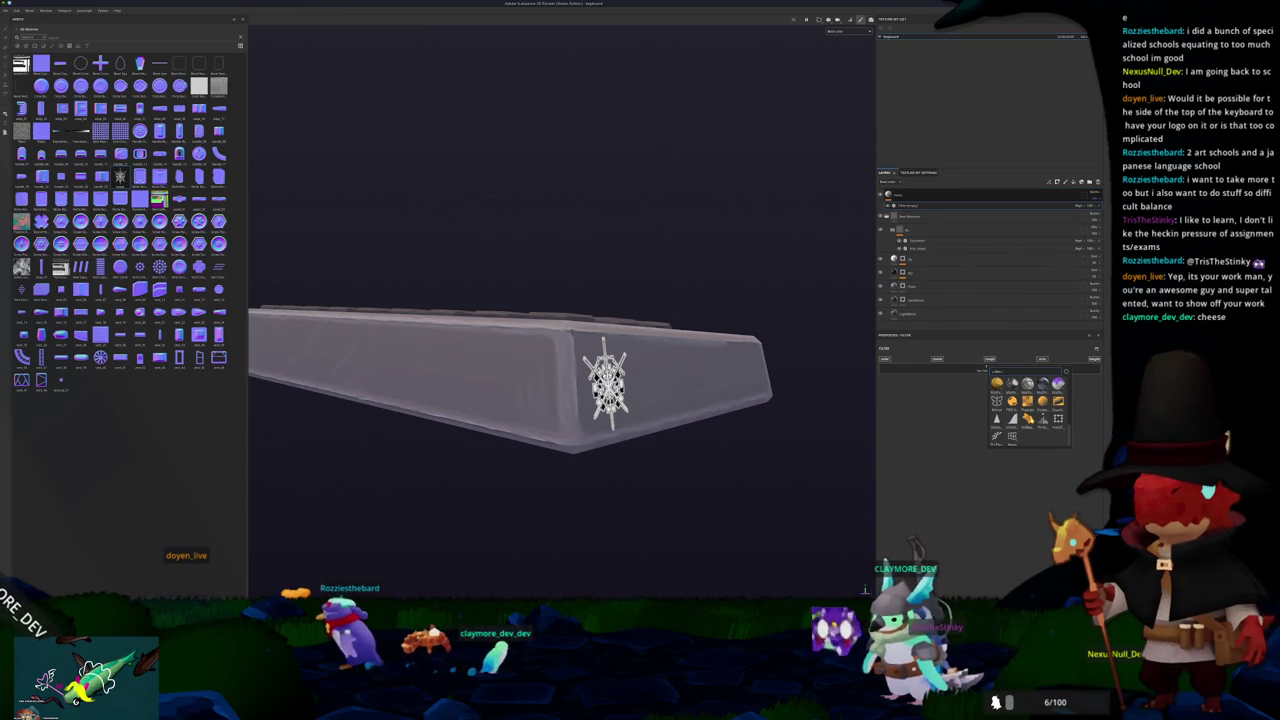
pyautogui.scroll(3, 1027, 410)
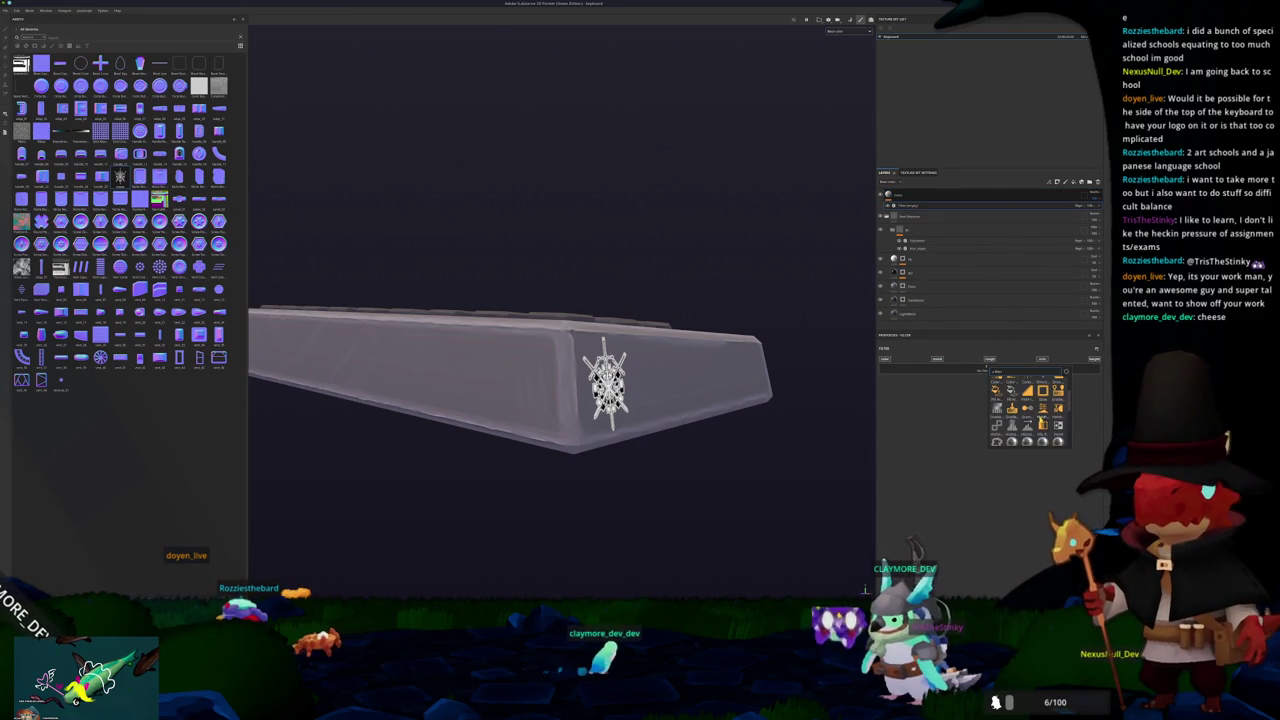
pyautogui.moveTo(789, 413); pyautogui.dragTo(830, 425)
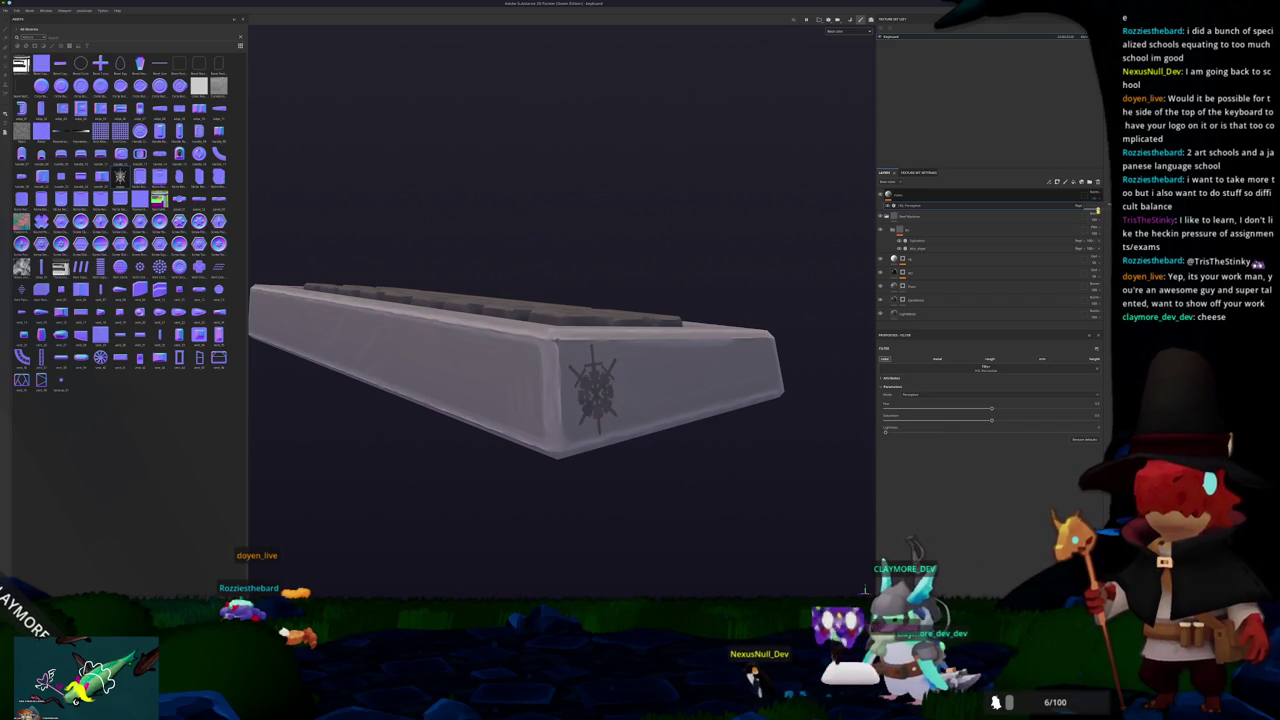
pyautogui.scroll(-5, 648, 440)
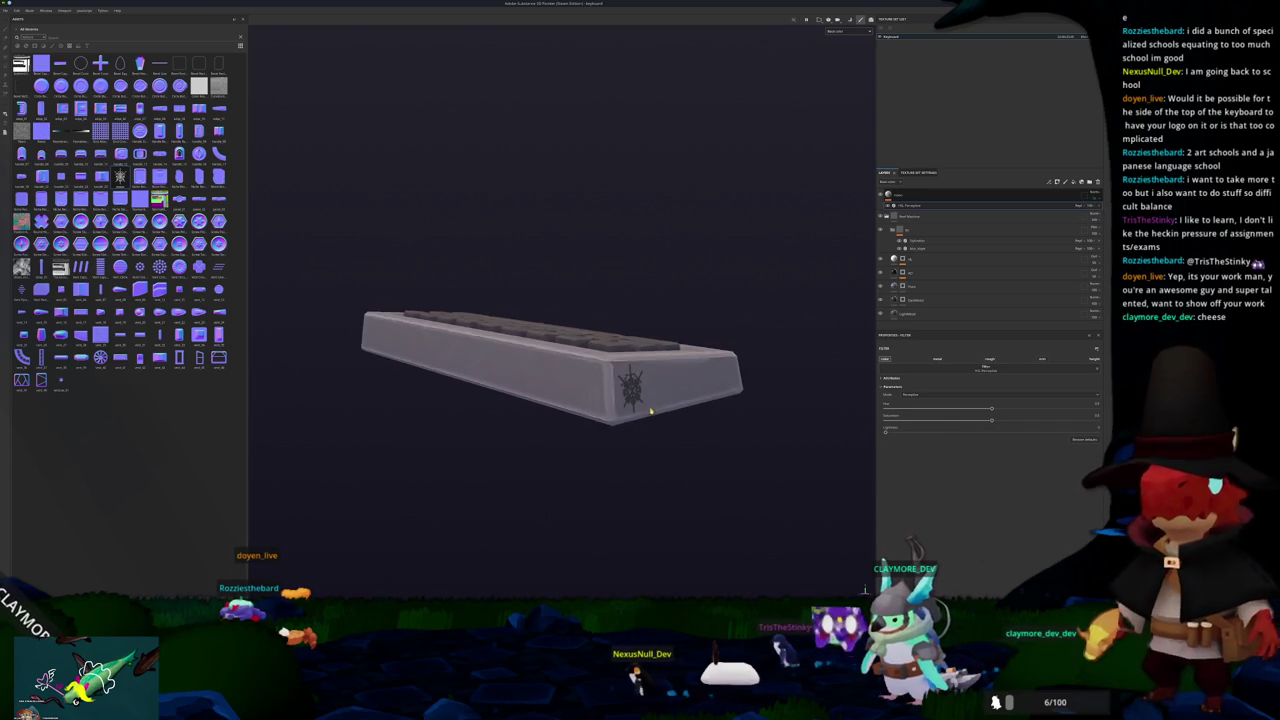
pyautogui.scroll(2, 660, 442)
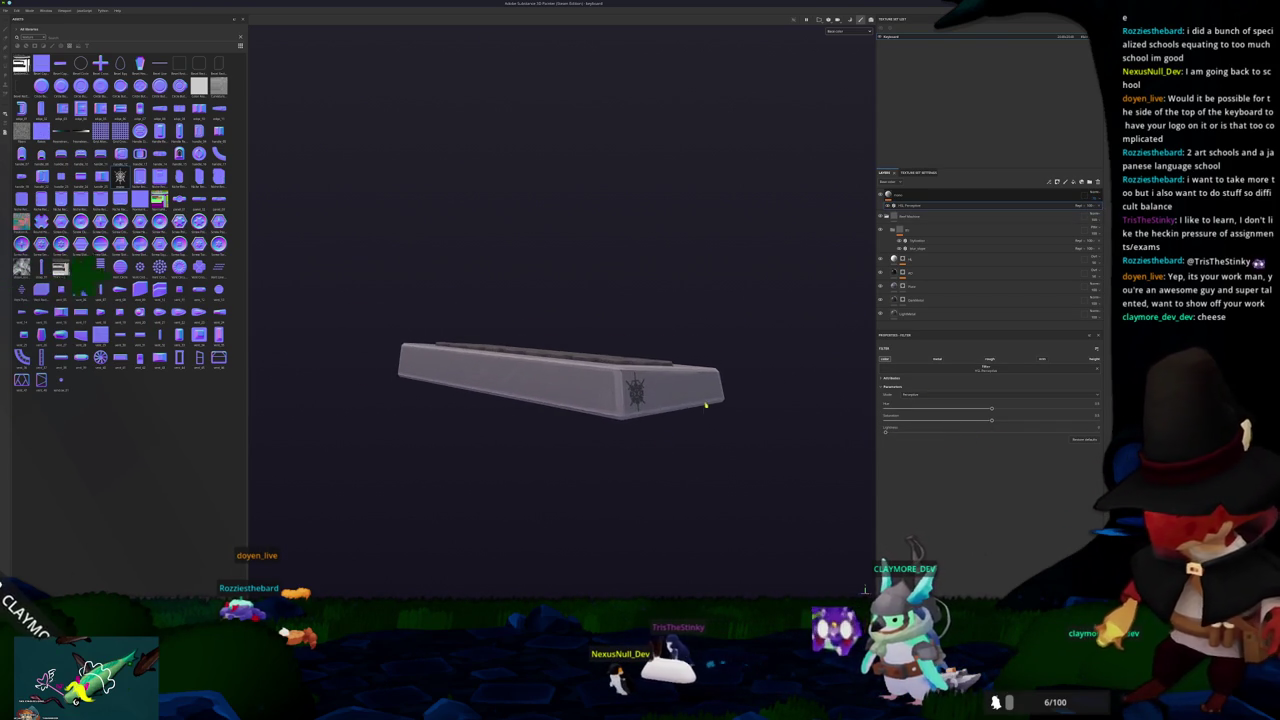
# Step: Add a second filter layer to the stack, then view the whole keyboard from the front
pyautogui.rightClick(897, 199)
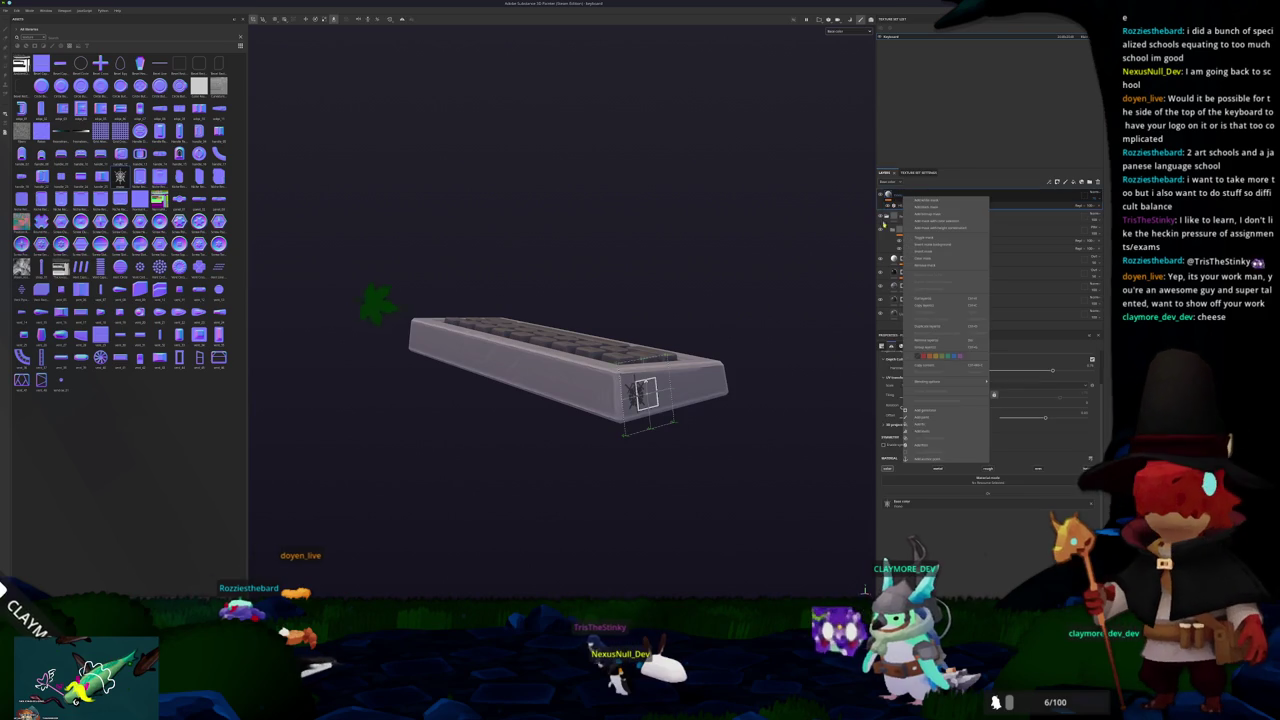
pyautogui.click(925, 446)
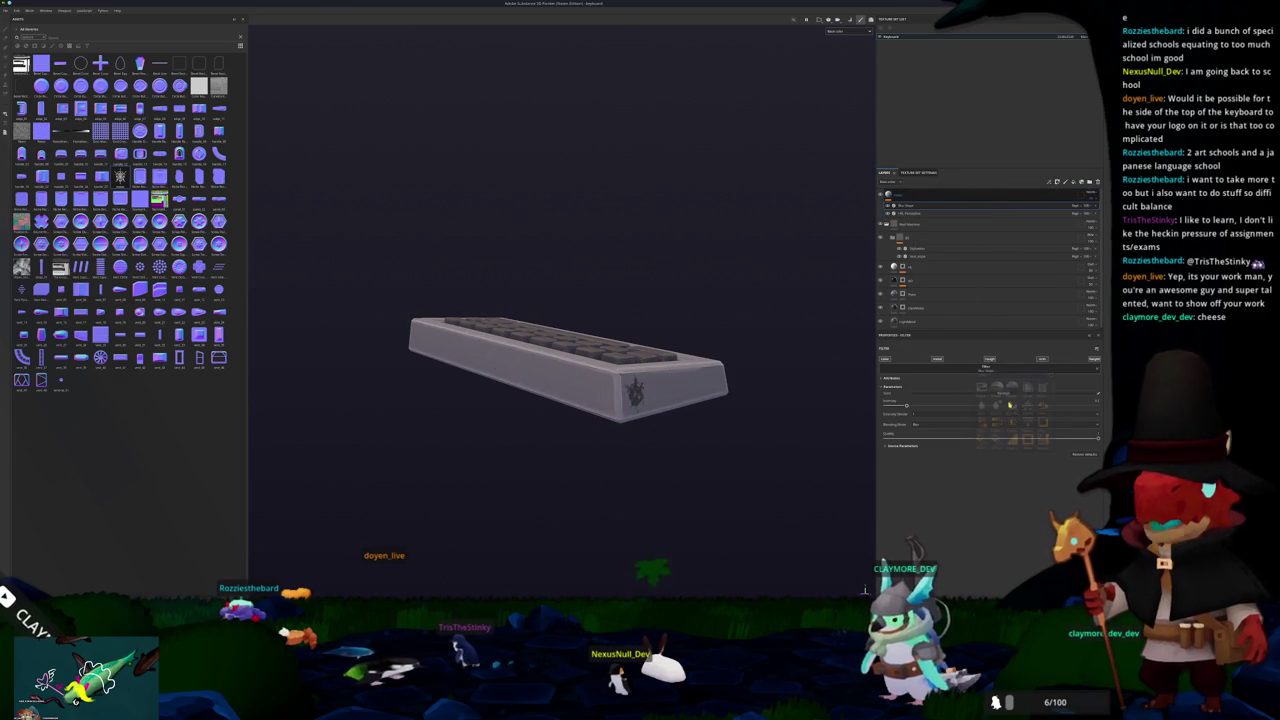
pyautogui.moveTo(860, 430); pyautogui.dragTo(818, 419)
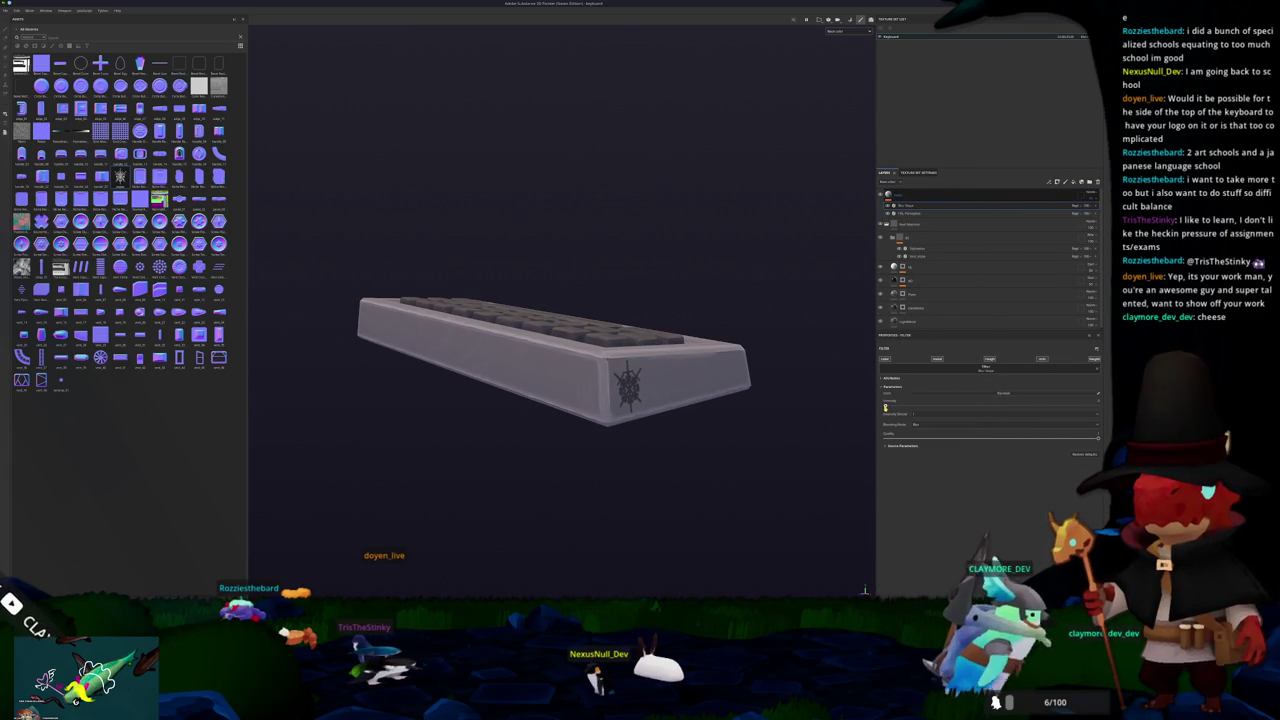
pyautogui.moveTo(792, 423)
pyautogui.mouseDown()
pyautogui.moveTo(694, 429)
pyautogui.moveTo(740, 437)
pyautogui.moveTo(691, 420)
pyautogui.moveTo(709, 399)
pyautogui.moveTo(706, 334)
pyautogui.moveTo(712, 417)
pyautogui.mouseUp()
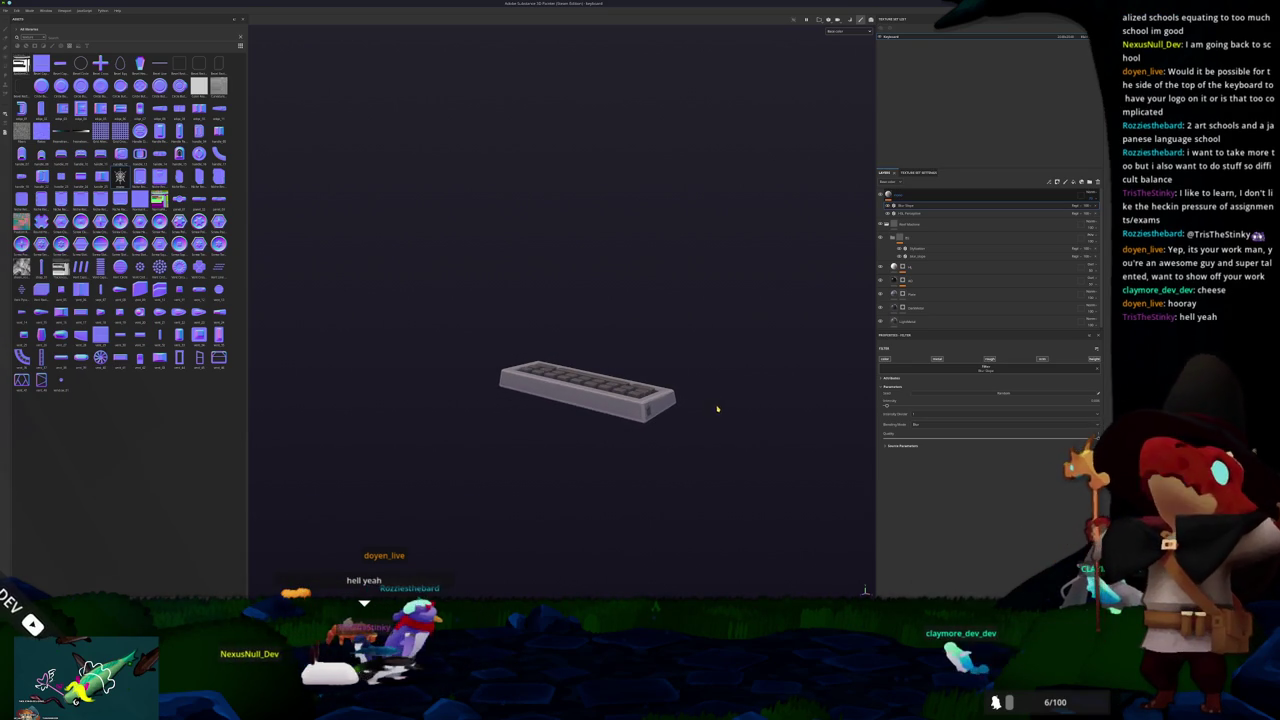
# Step: Export the keyboard textures with Ctrl+Shift+E, then return to the Godot editor
pyautogui.hotkey('ctrl', 'shift', 'e')
pyautogui.click(690, 398)
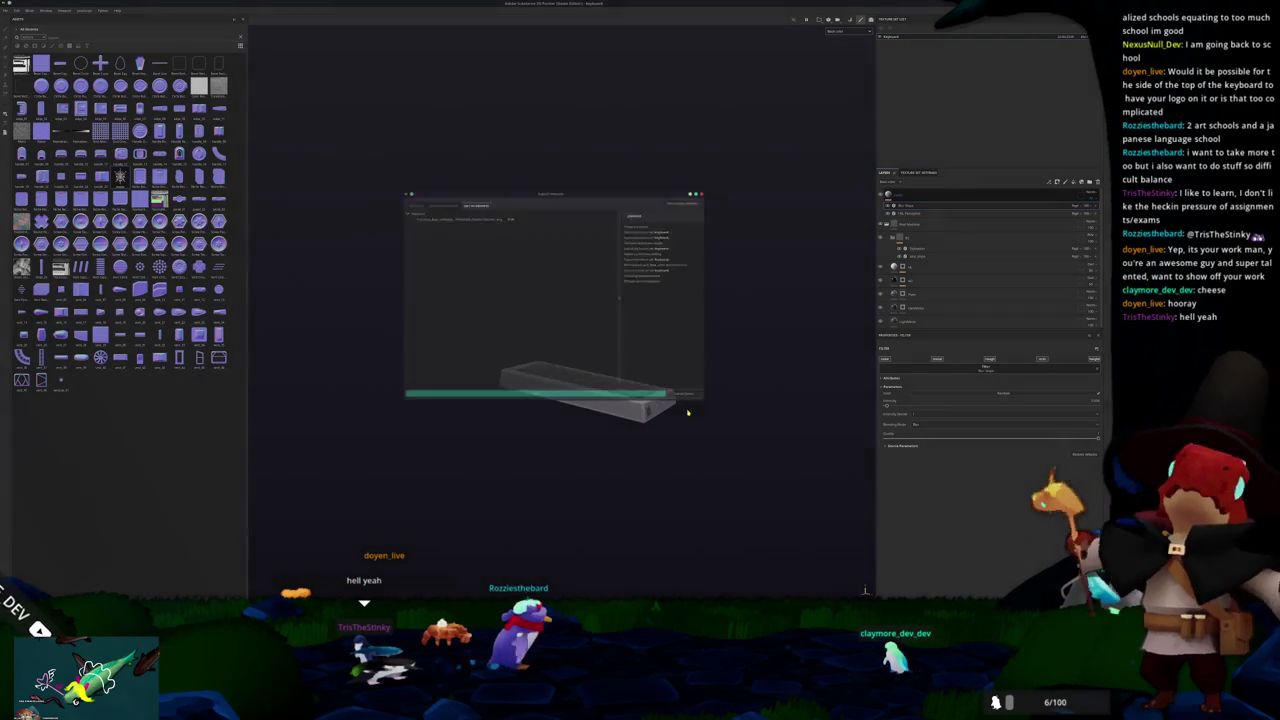
pyautogui.hotkey('alt', 'Tab')
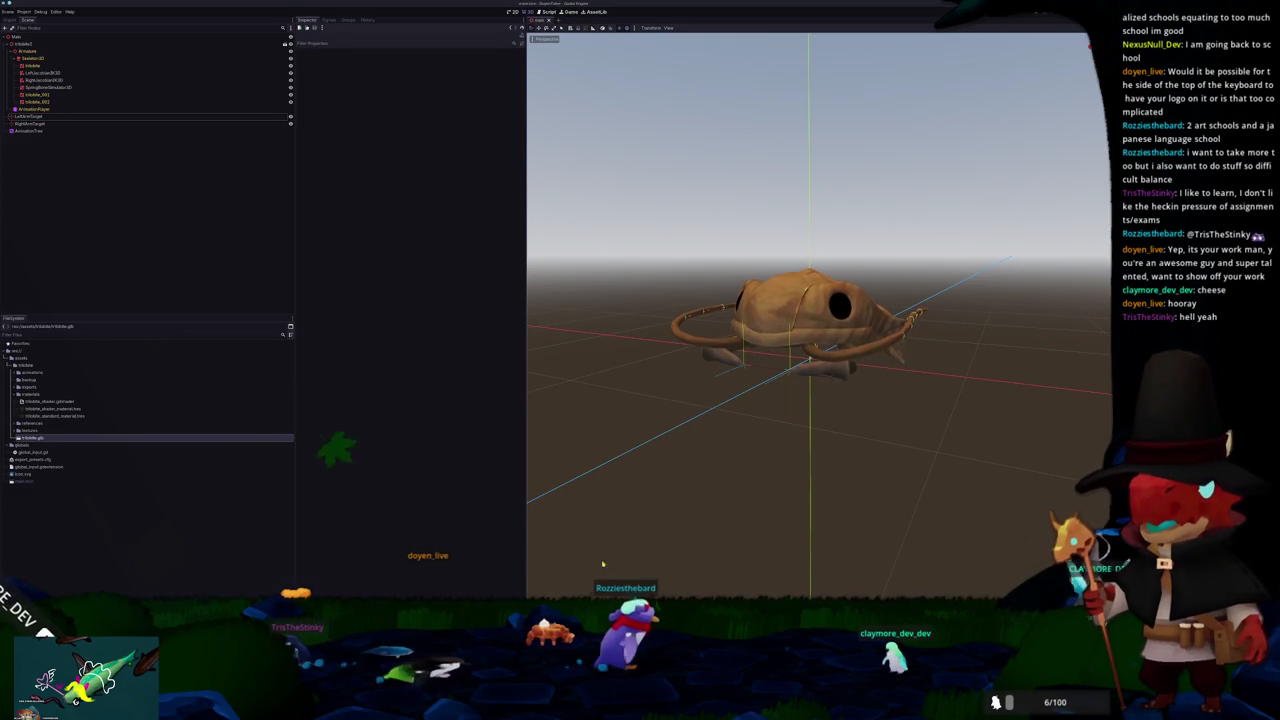
pyautogui.hotkey('alt', 'Tab')
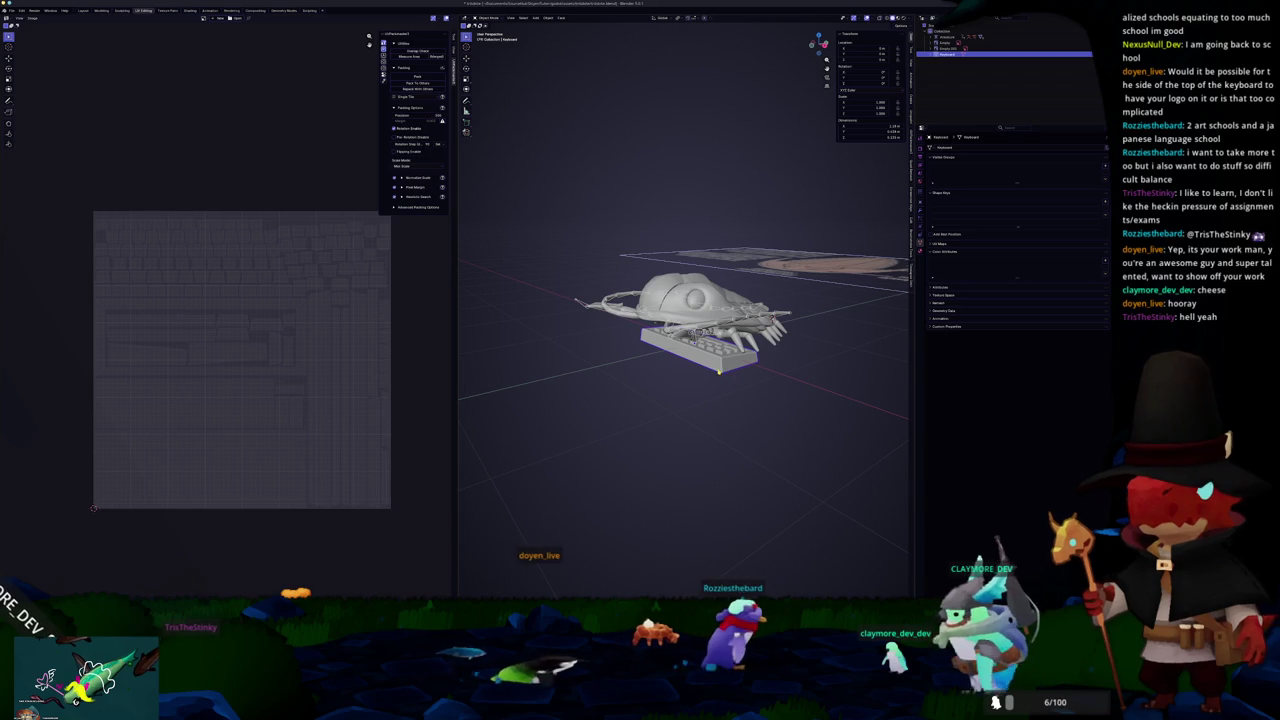
pyautogui.hotkey('alt', 'Tab')
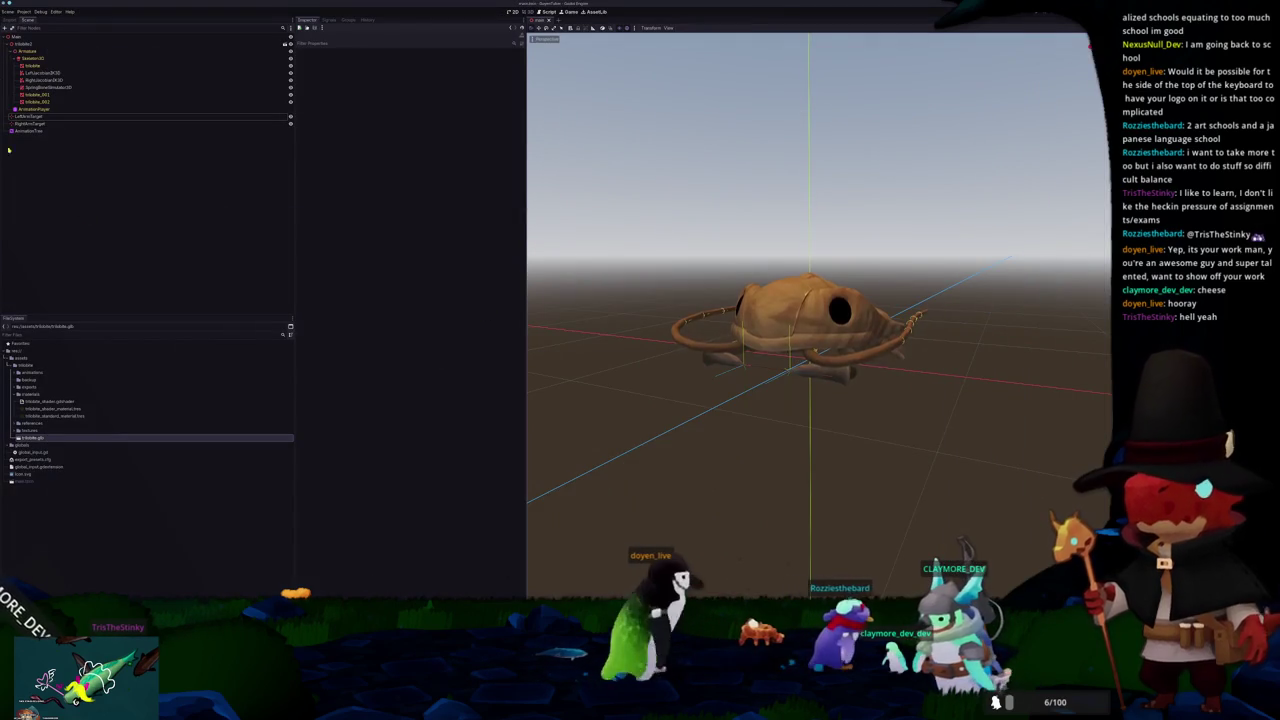
# Step: Apply all of the keyboard's transforms in Blender
pyautogui.click(25, 44)
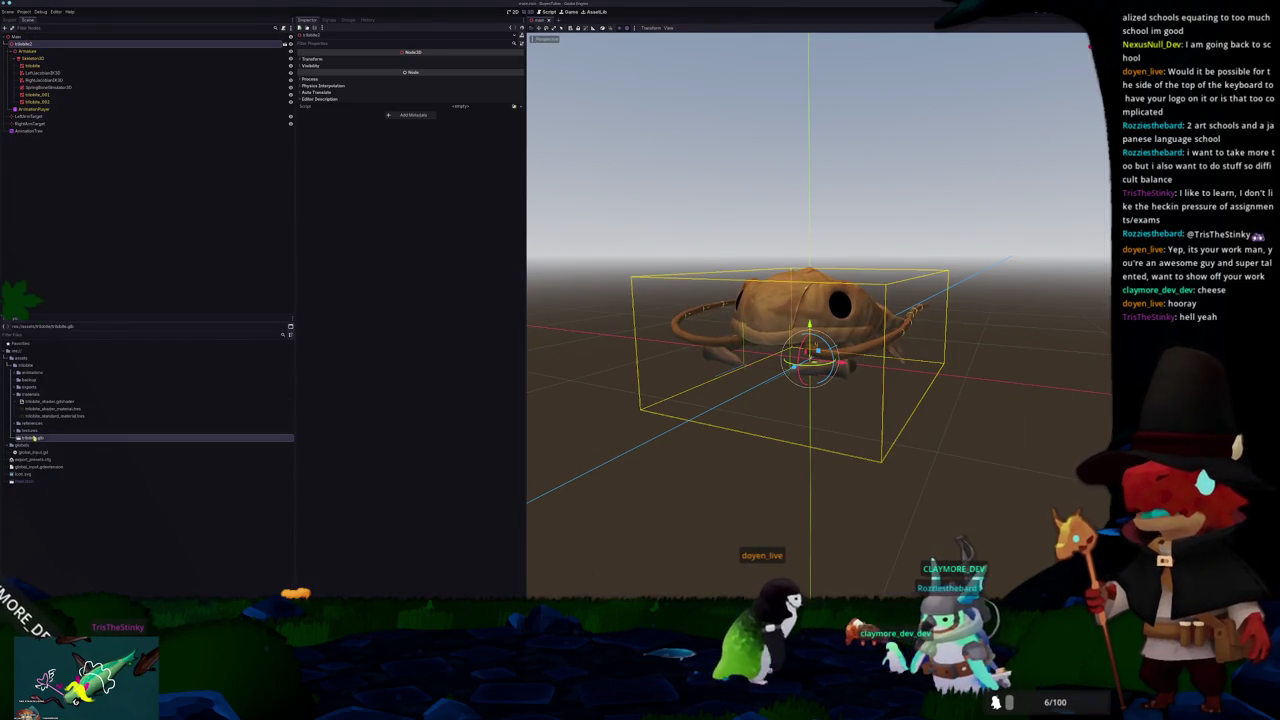
pyautogui.hotkey('alt', 'Tab')
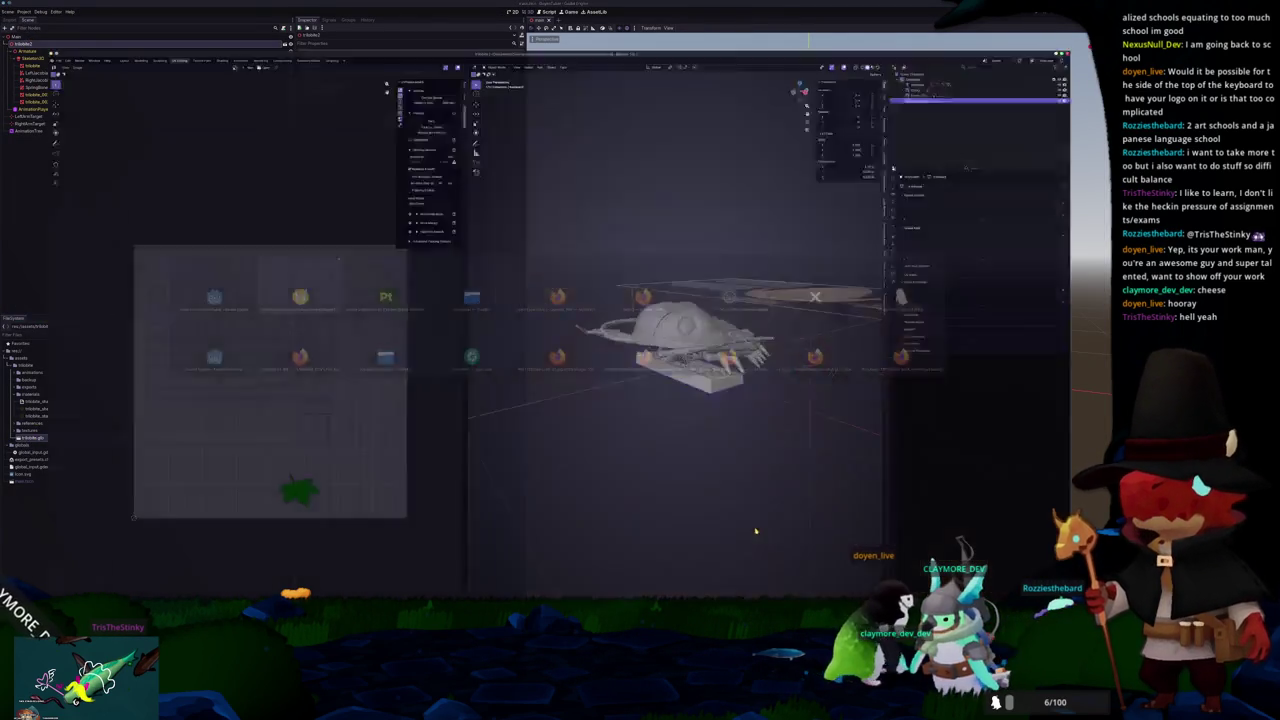
pyautogui.hotkey('ctrl', 'a')
pyautogui.click(738, 360)
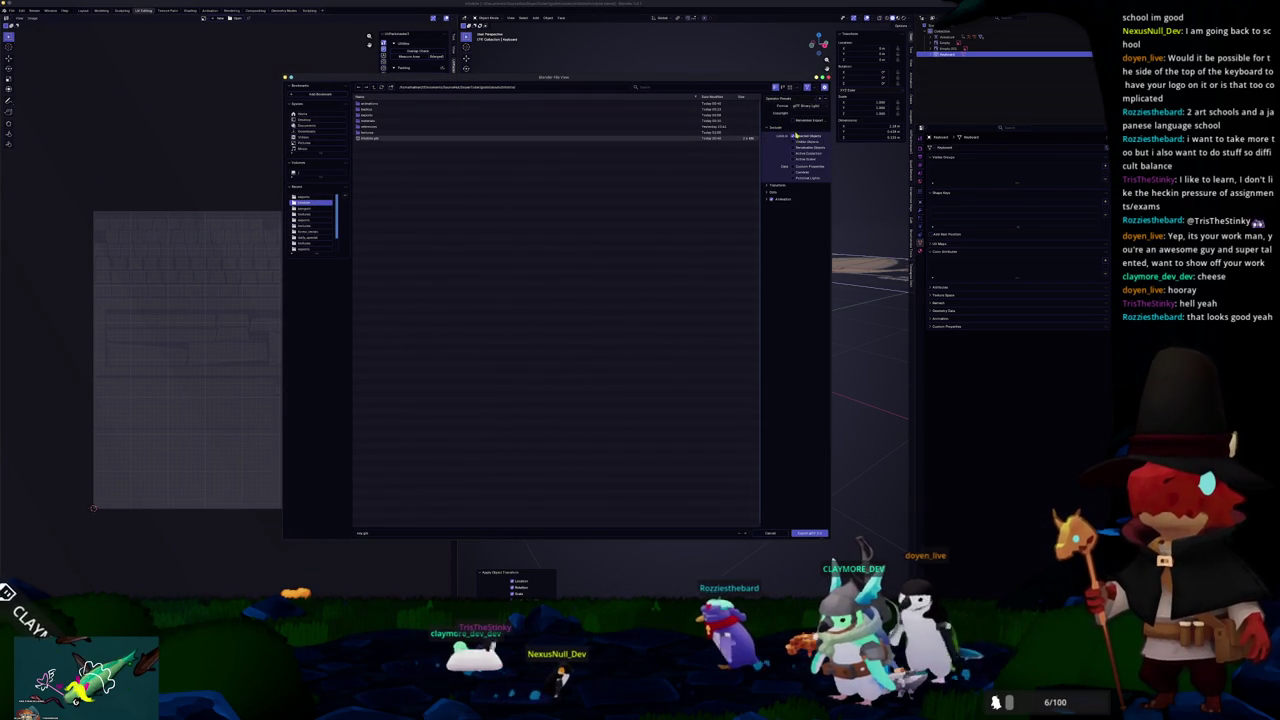
# Step: Export the keyboard as glTF with material options expanded, then go back to Godot
pyautogui.click(781, 213)
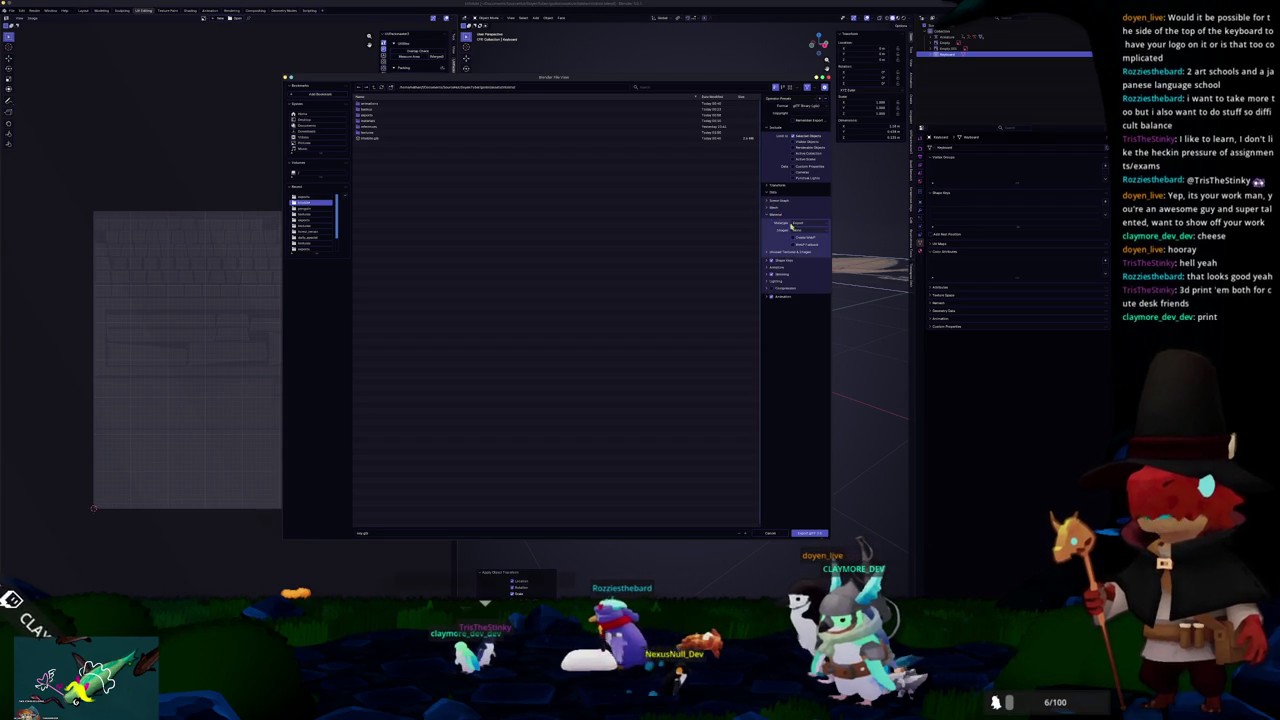
pyautogui.click(811, 534)
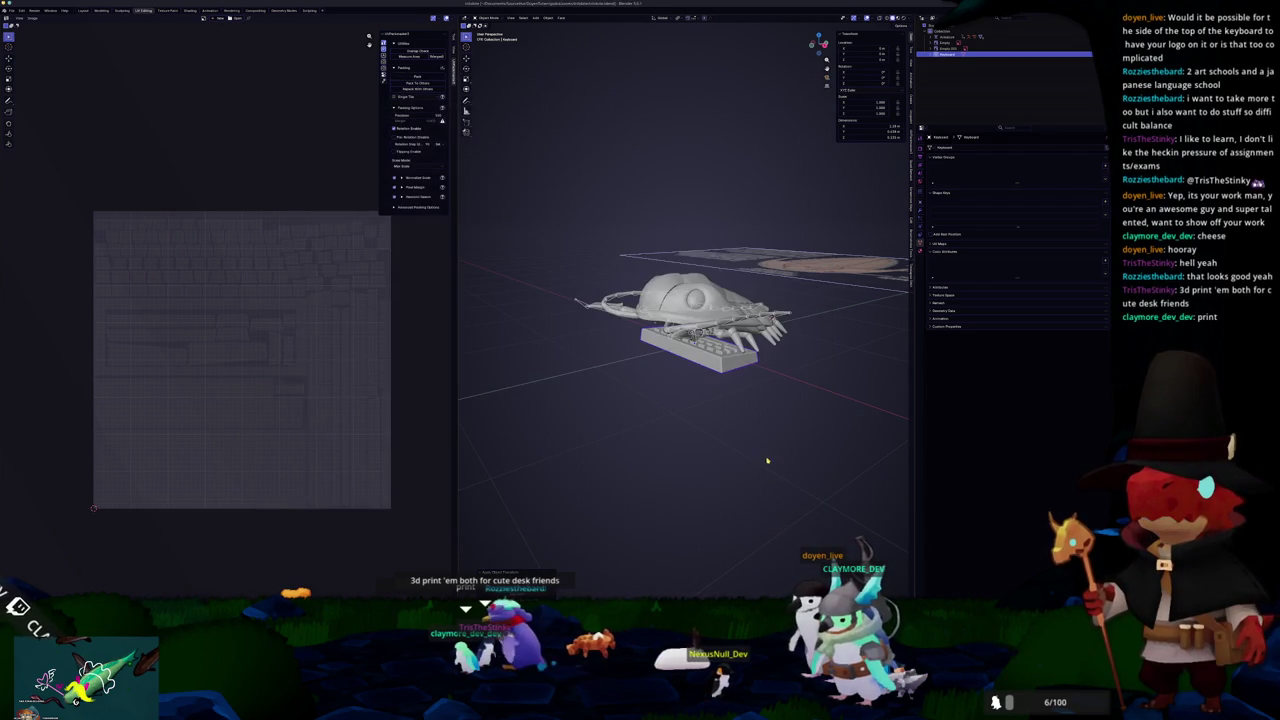
pyautogui.hotkey('alt', 'Tab')
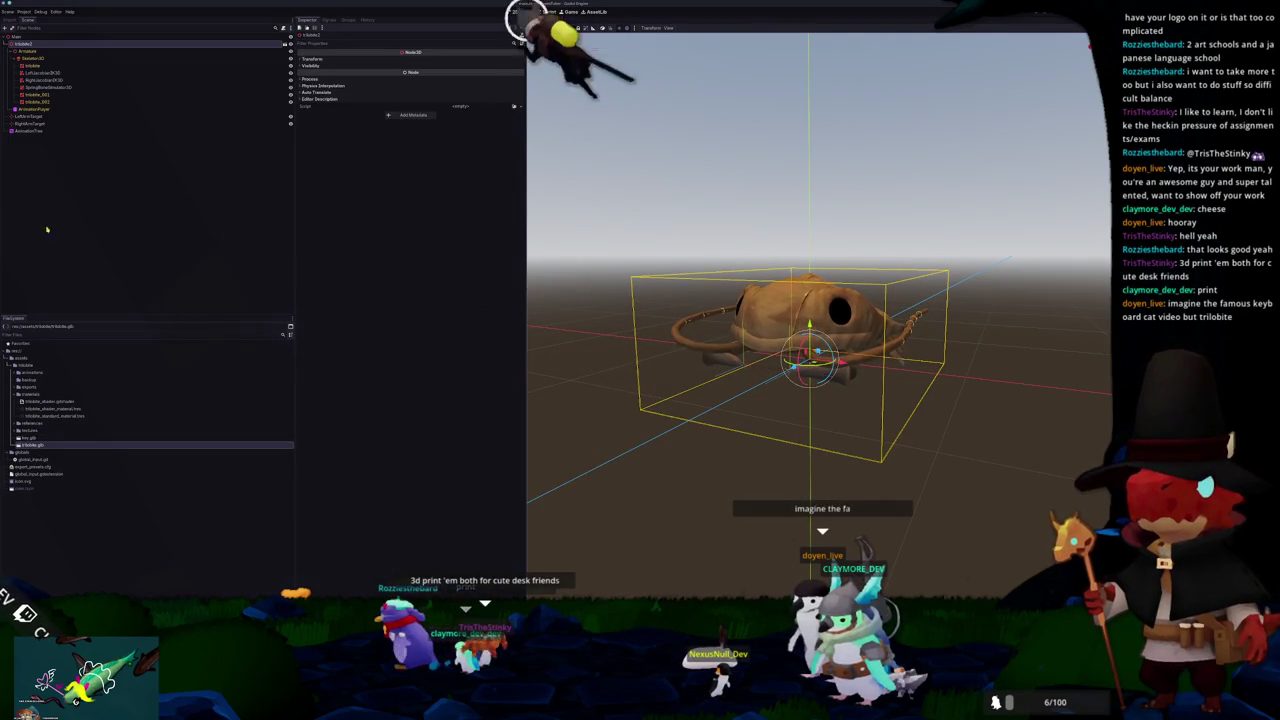
# Step: Instance key.glb beneath the trilobite, raise it slightly on Y, and frame both
pyautogui.moveTo(25, 437); pyautogui.dragTo(32, 45)
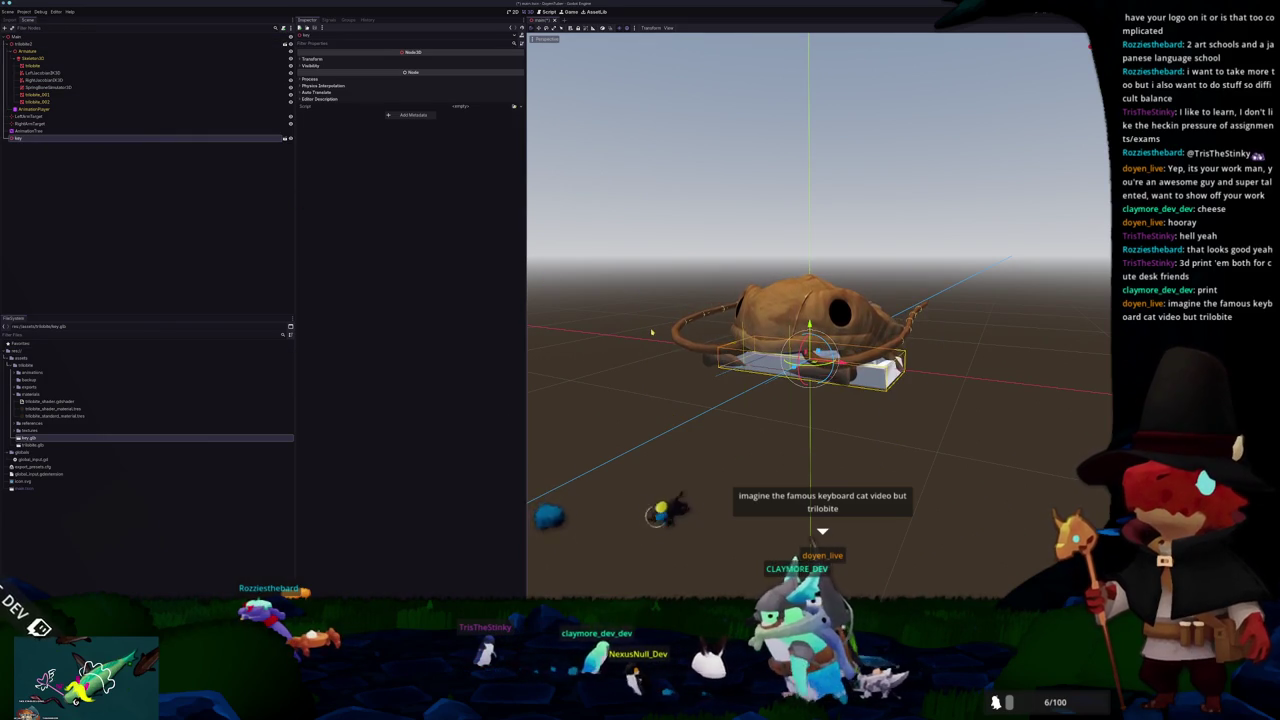
pyautogui.press('KP_3')
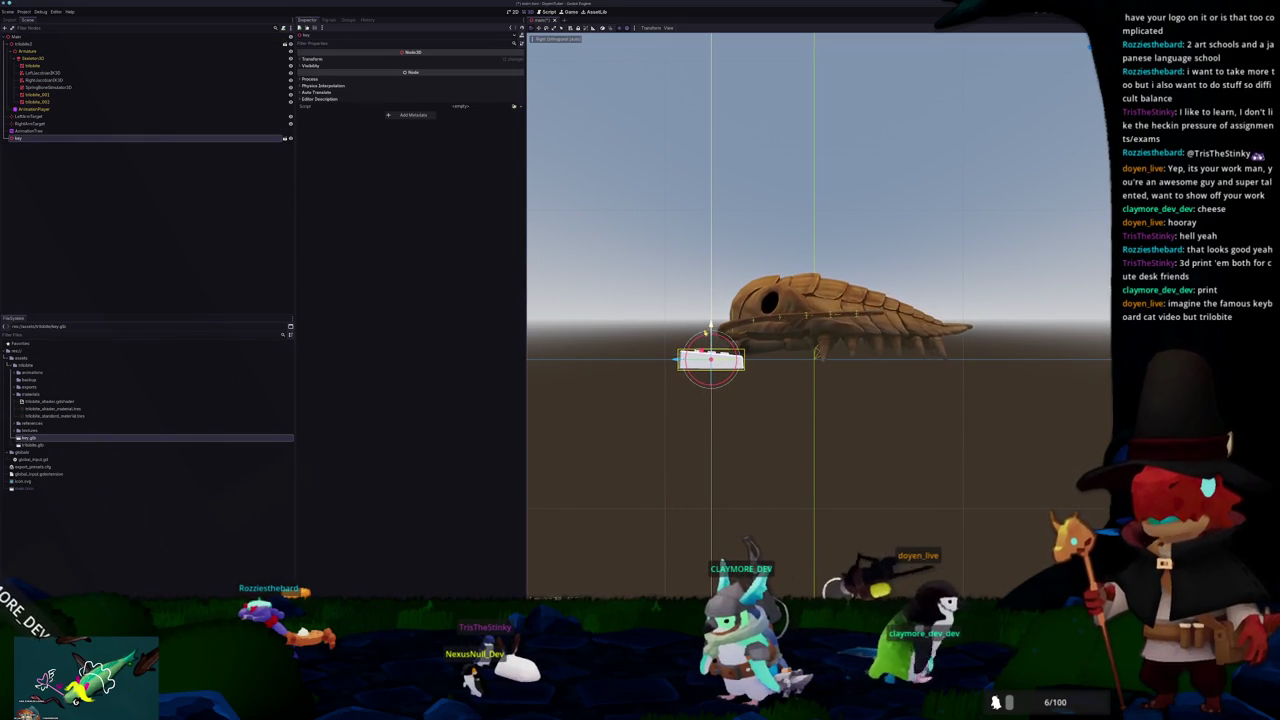
pyautogui.moveTo(706, 337); pyautogui.dragTo(532, 466)
pyautogui.scroll(2, 620, 400)
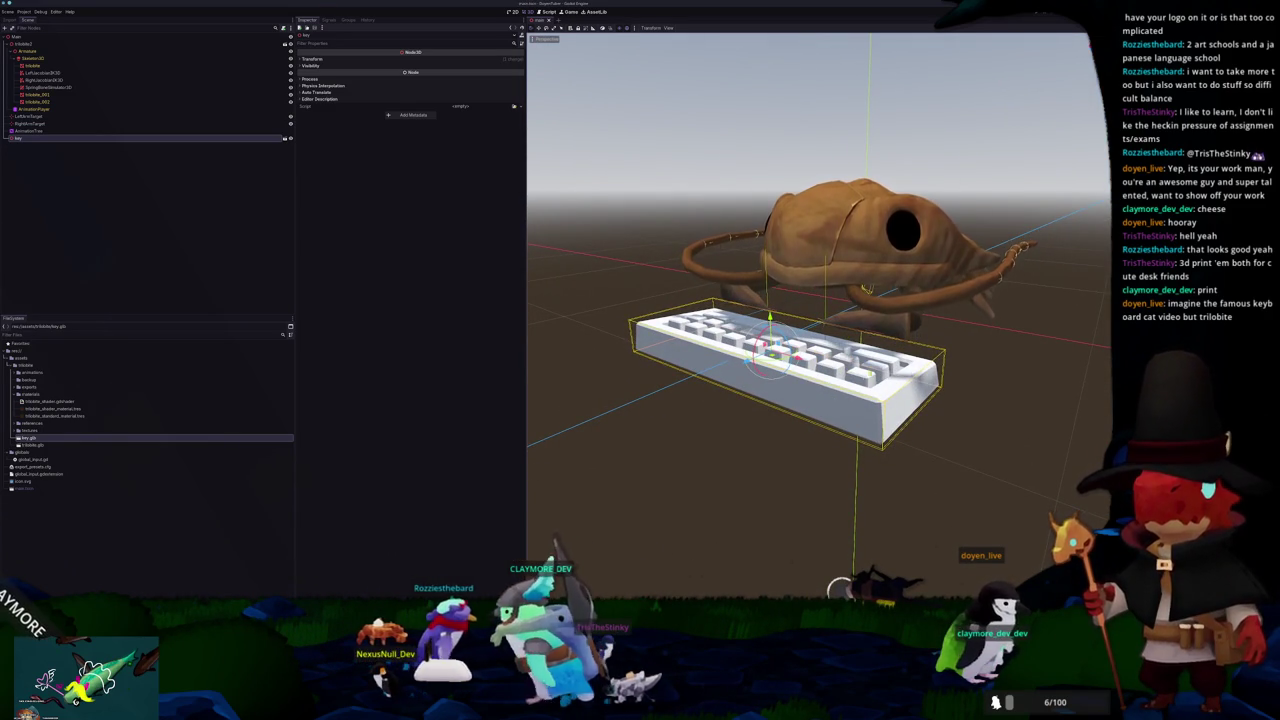
pyautogui.moveTo(712, 455)
pyautogui.mouseDown()
pyautogui.moveTo(757, 455)
pyautogui.moveTo(742, 433)
pyautogui.moveTo(674, 443)
pyautogui.moveTo(720, 443)
pyautogui.moveTo(709, 439)
pyautogui.mouseUp()
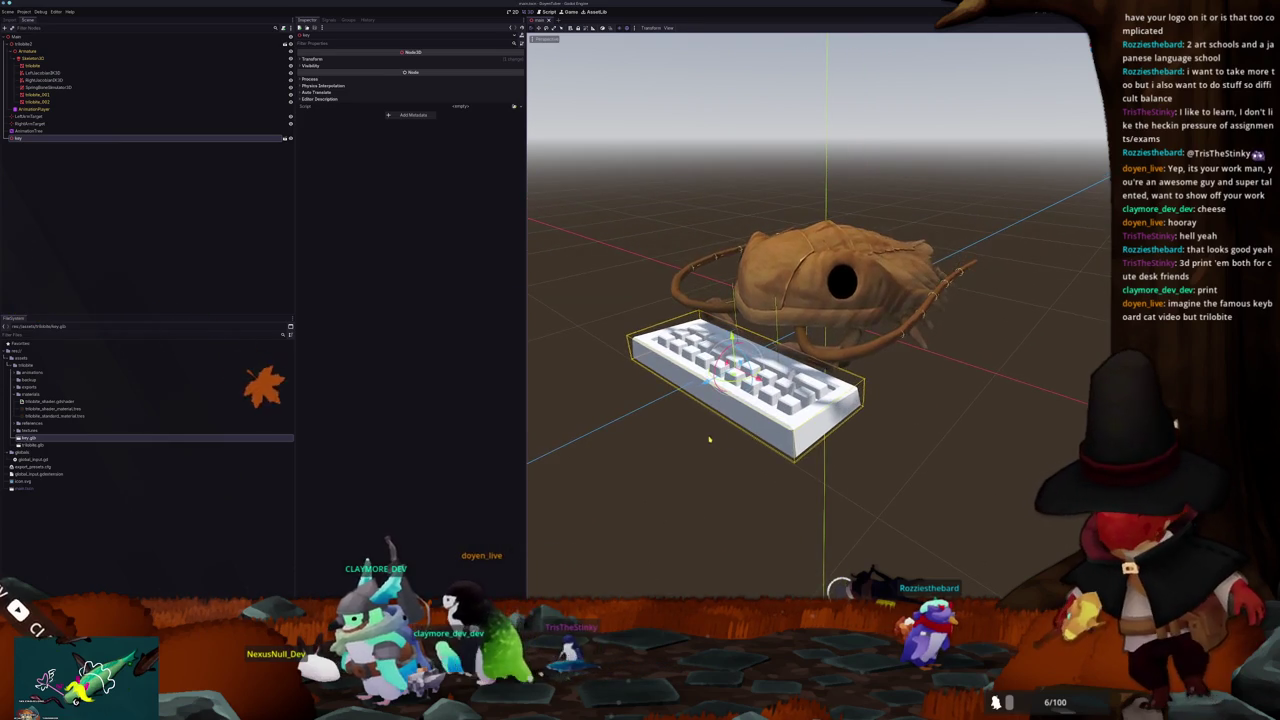
# Step: Enable Editable Children on the key node and select the Keyboard mesh
pyautogui.rightClick(58, 140)
pyautogui.click(85, 265)
pyautogui.click(27, 146)
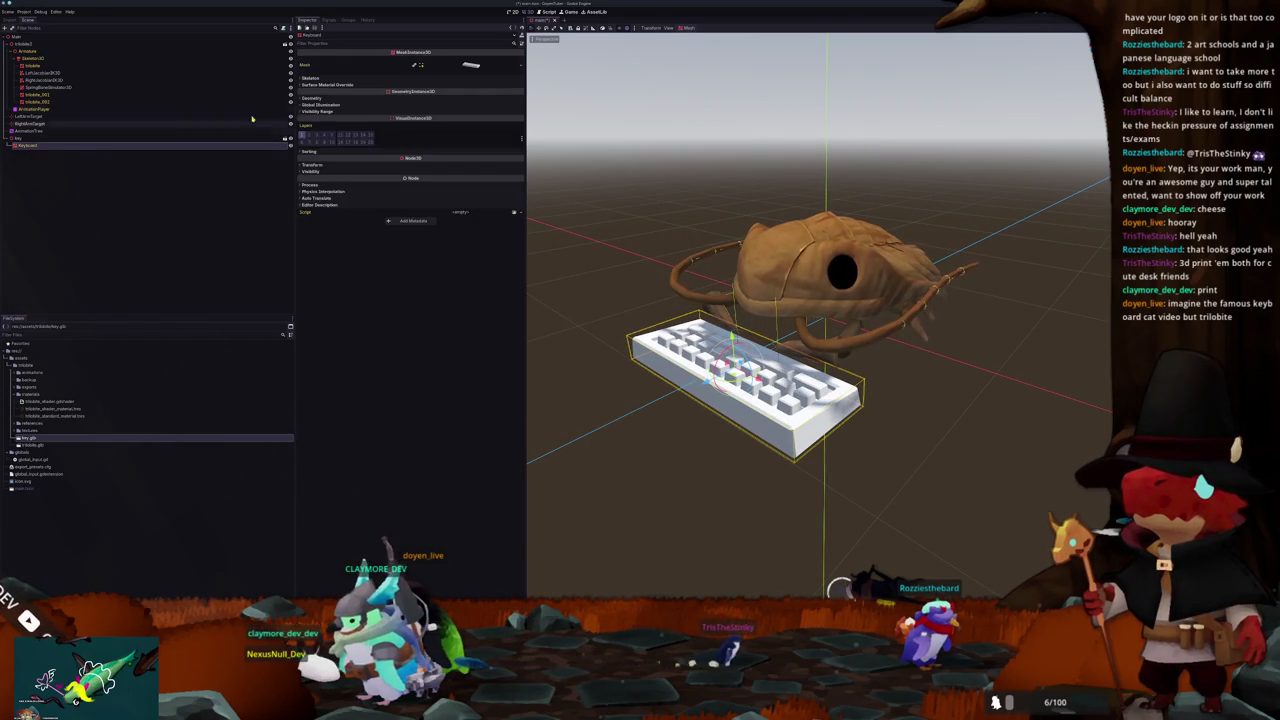
# Step: Create a StandardMaterial3D in materials saved as keyboard_standard_material.tres
pyautogui.rightClick(35, 394)
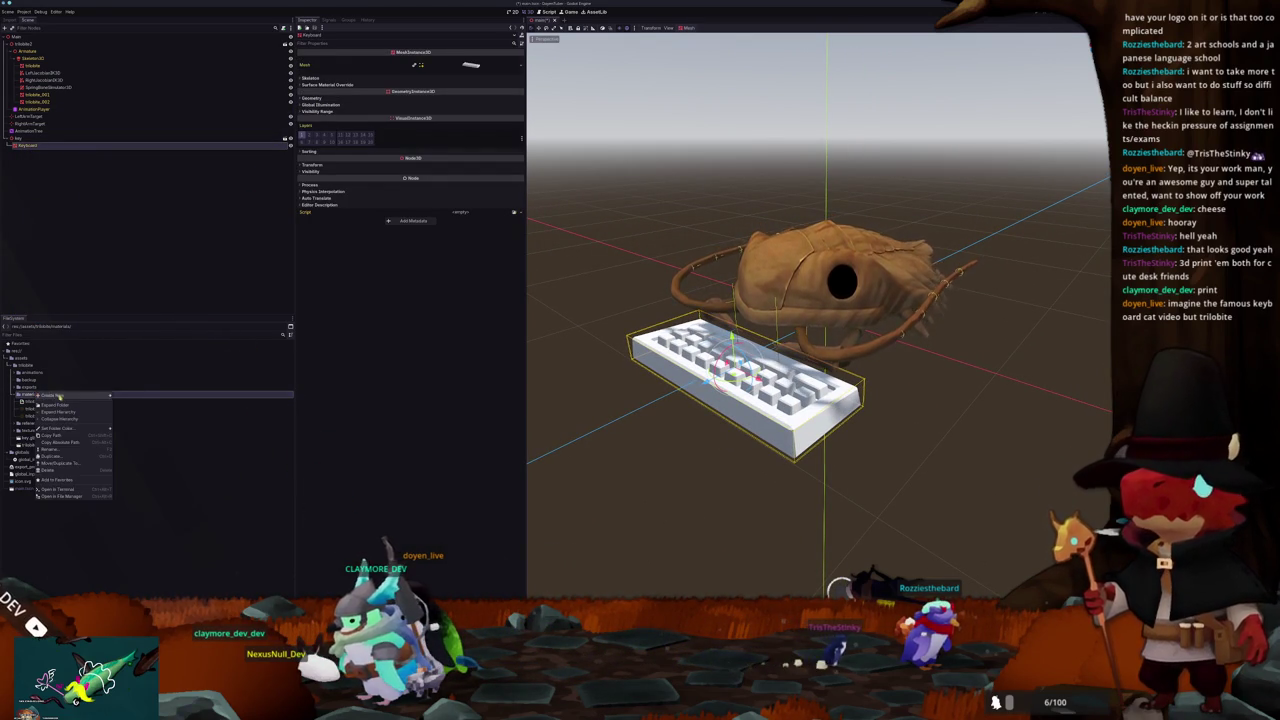
pyautogui.click(124, 410)
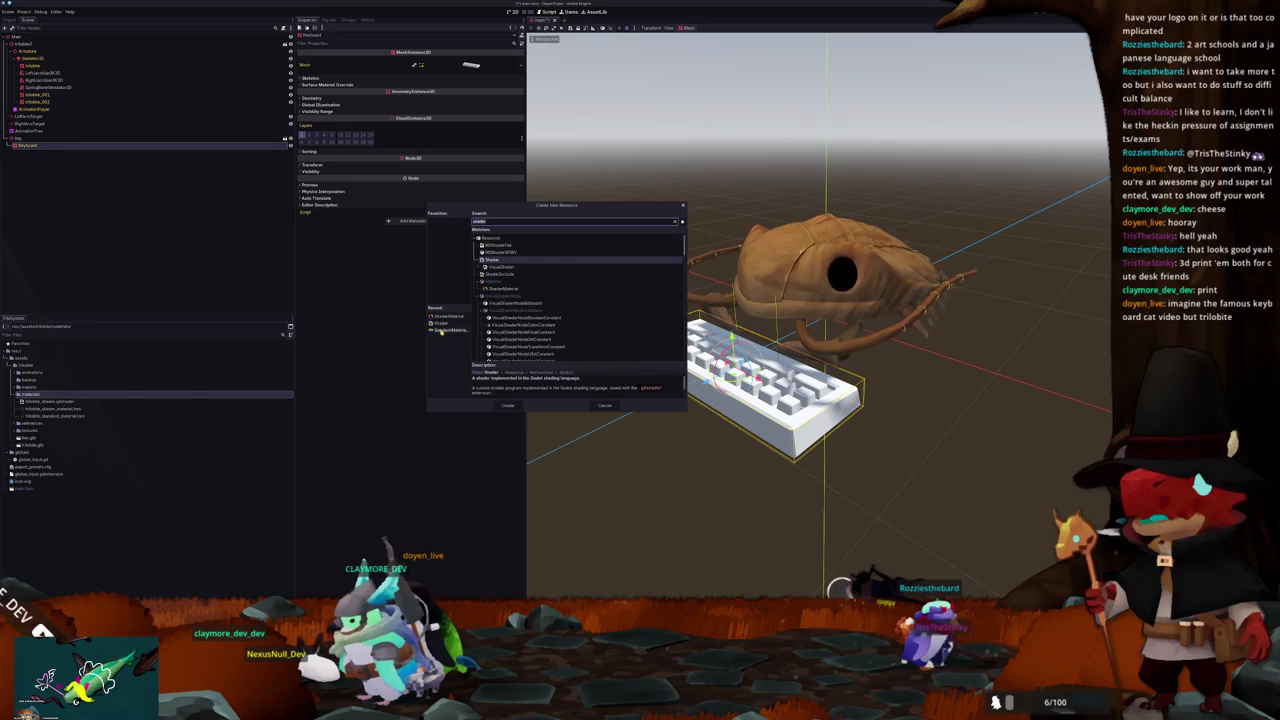
pyautogui.click(444, 330)
pyautogui.click(508, 406)
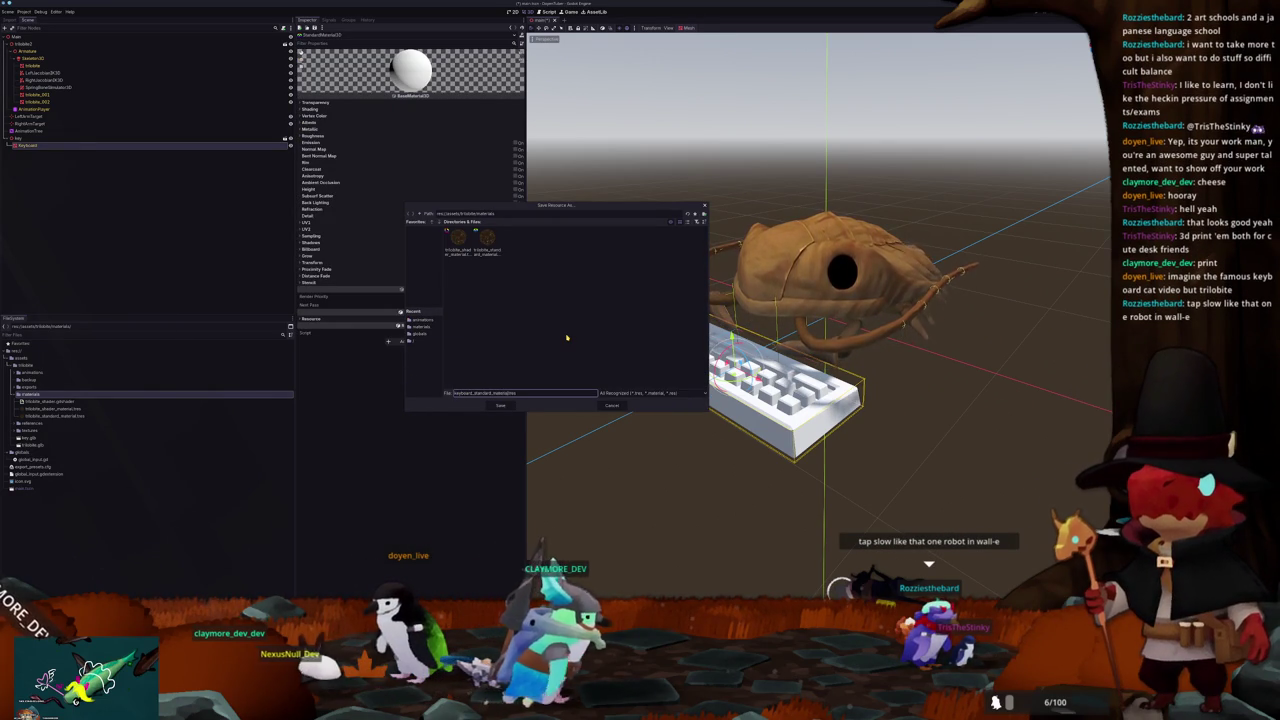
pyautogui.press('Return')
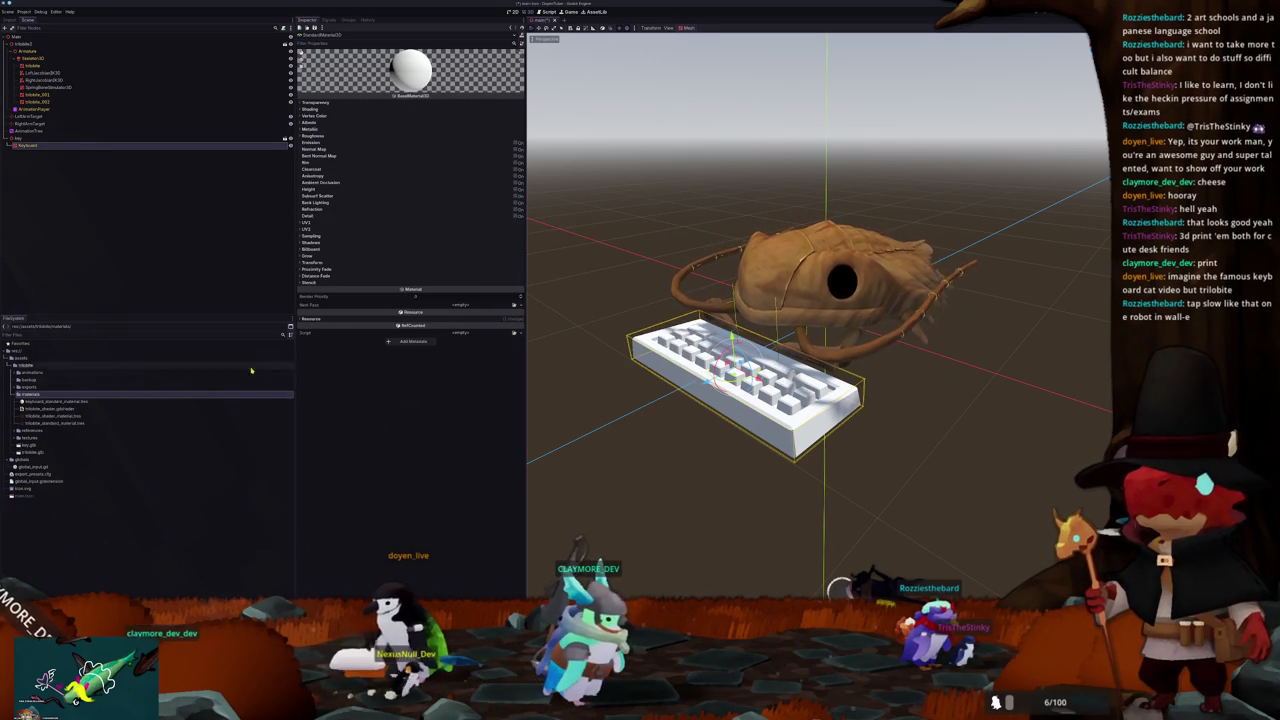
# Step: Give keyboard_standard_material the keyboard texture as Albedo and Unshaded shading mode
pyautogui.click(67, 400)
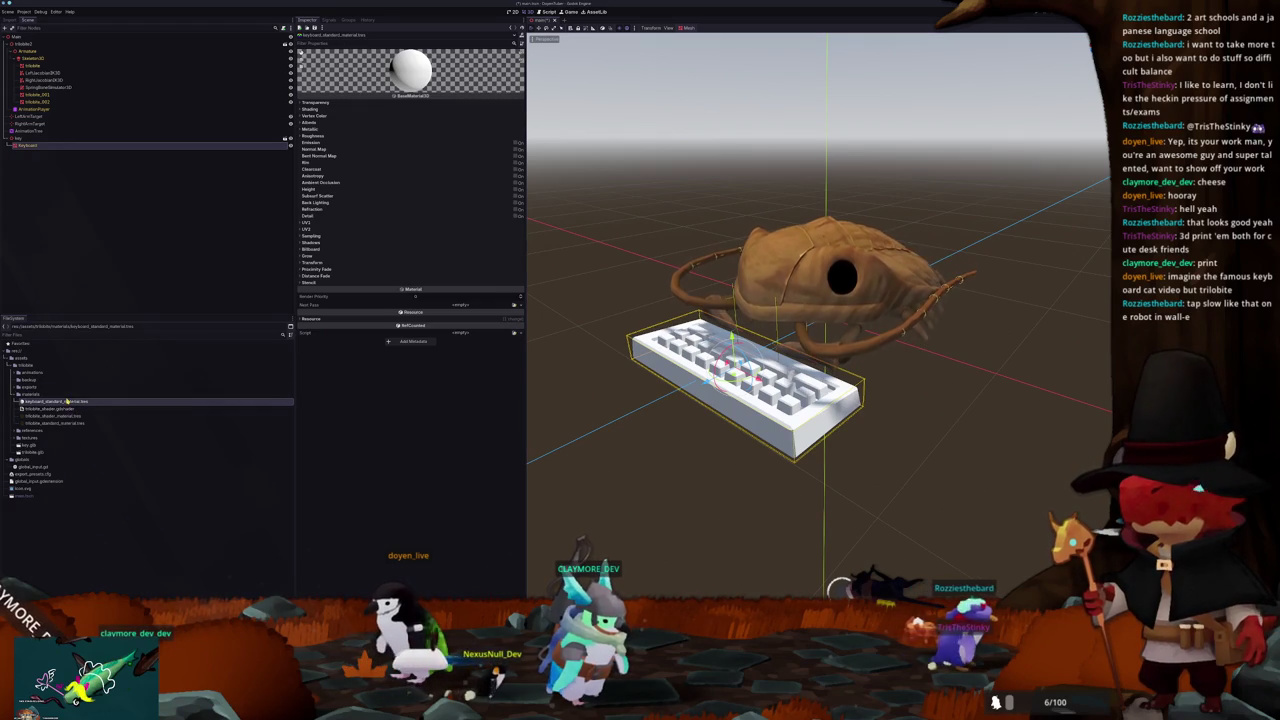
pyautogui.click(312, 122)
pyautogui.click(515, 139)
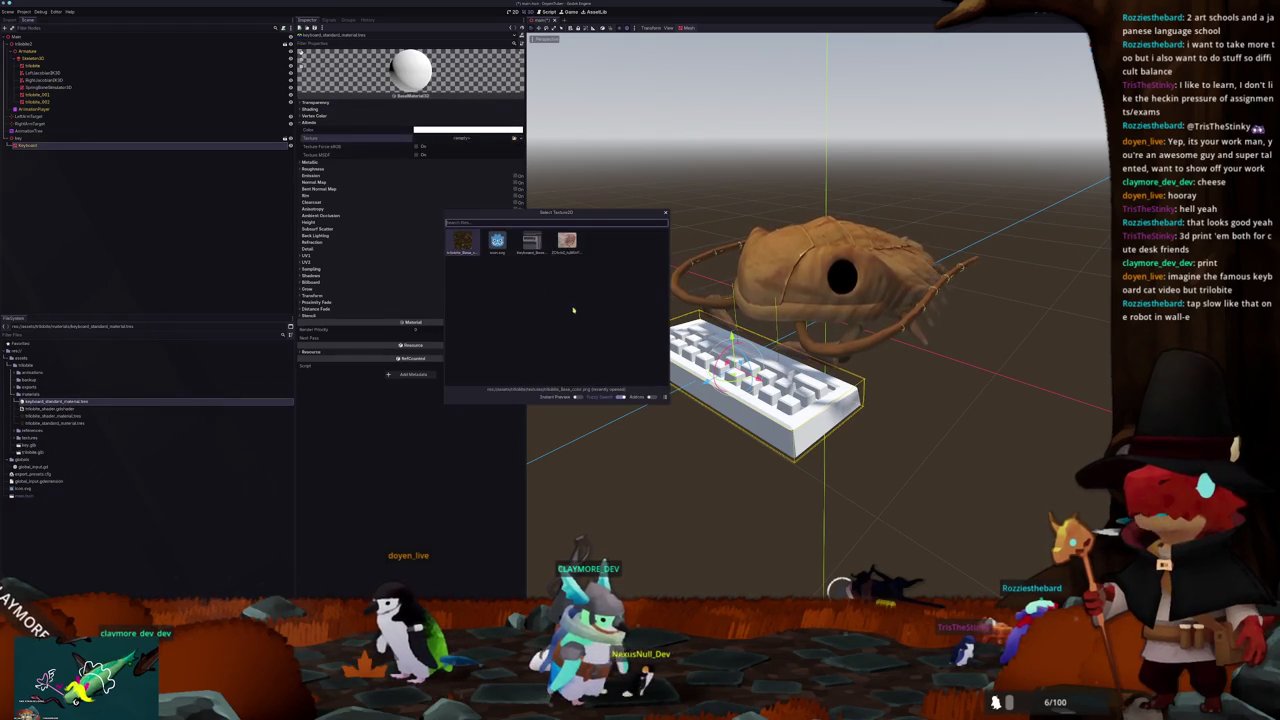
pyautogui.click(536, 250)
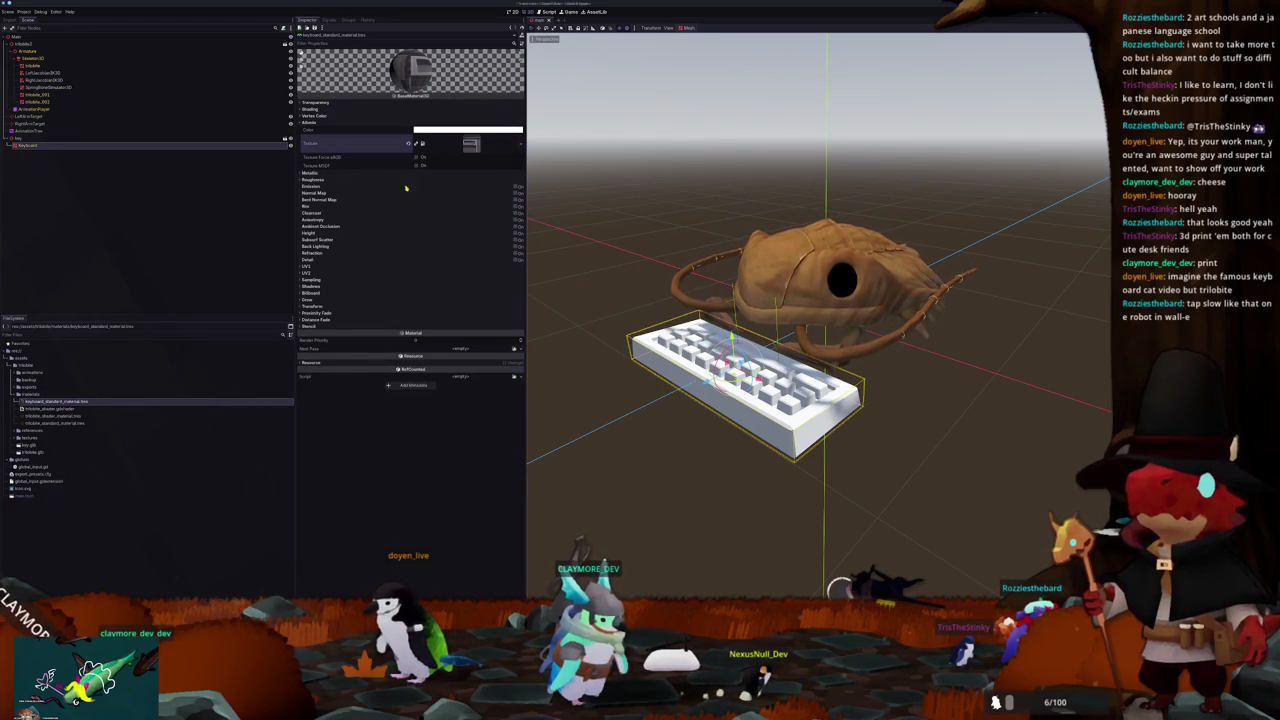
pyautogui.click(321, 110)
pyautogui.click(465, 116)
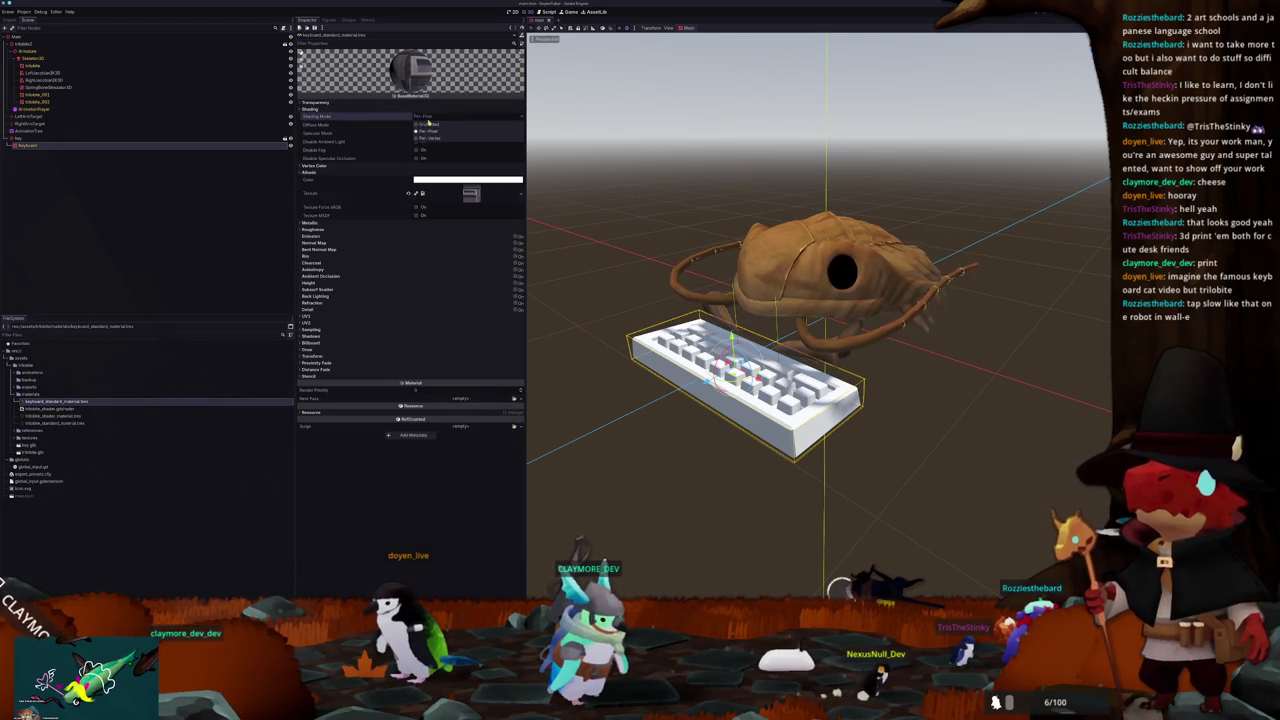
pyautogui.click(440, 128)
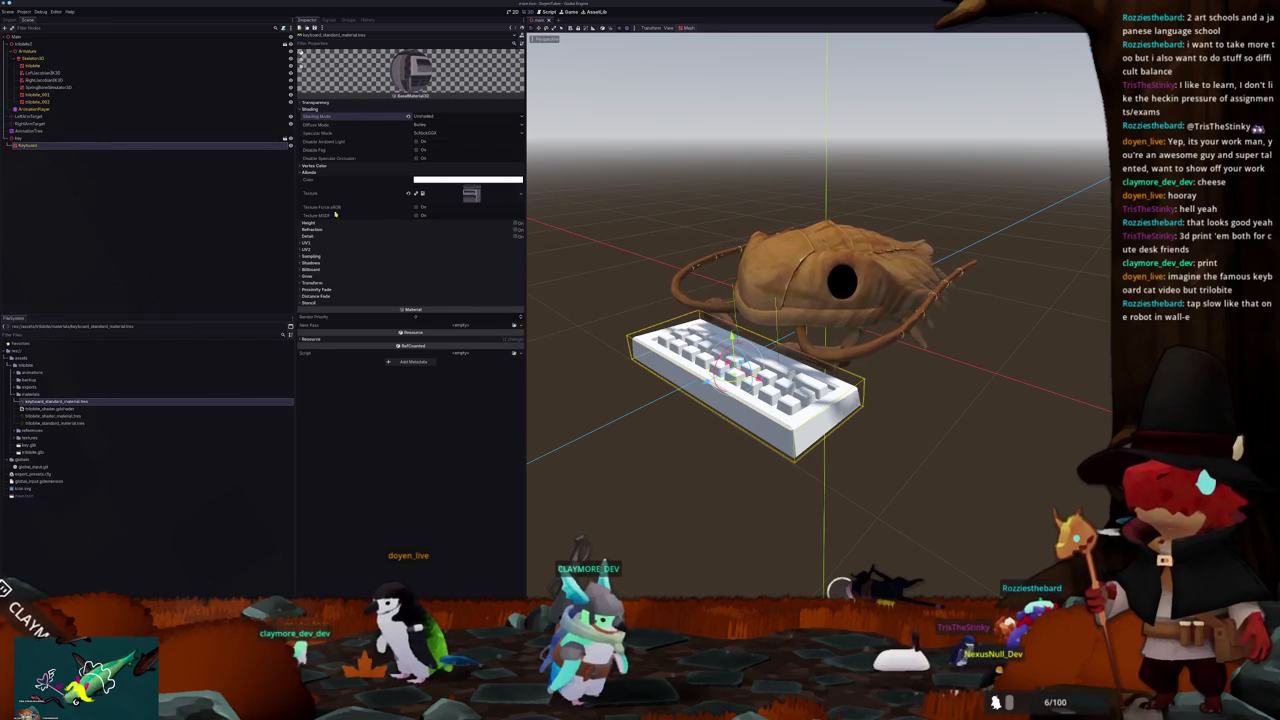
# Step: Assign keyboard_standard_material as the Keyboard mesh's Material Override
pyautogui.click(73, 146)
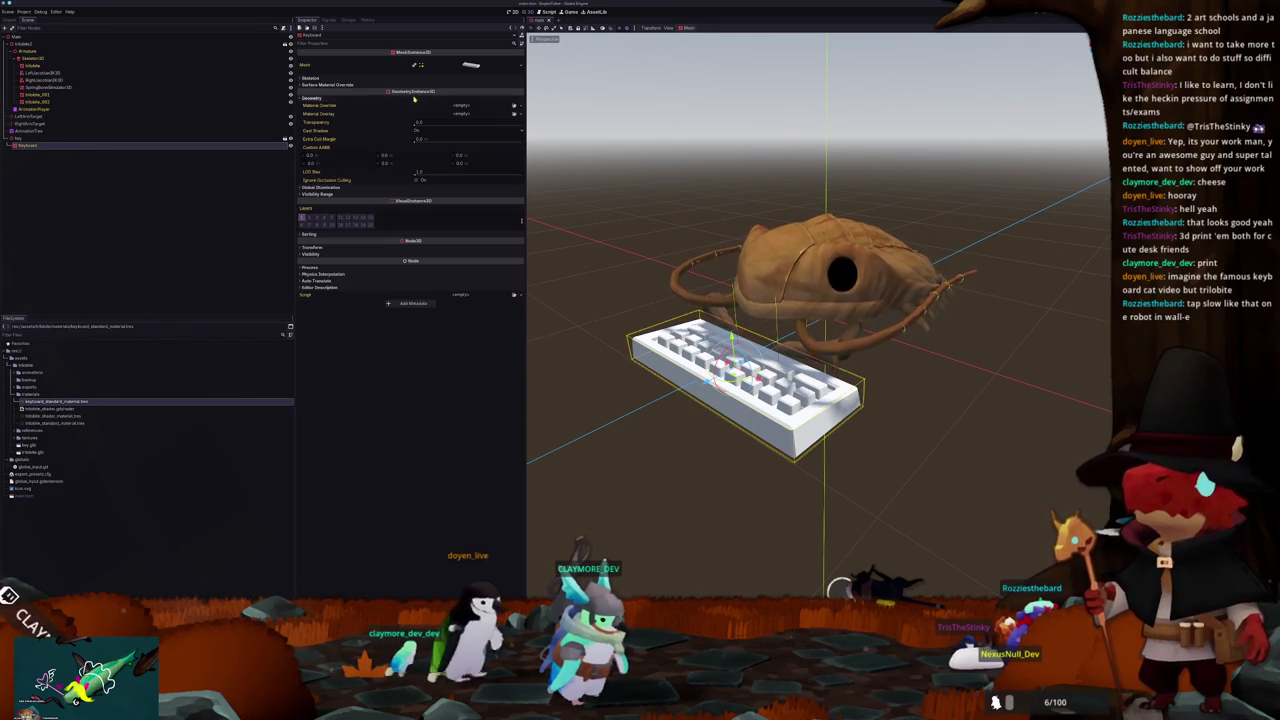
pyautogui.click(515, 105)
pyautogui.doubleClick(497, 241)
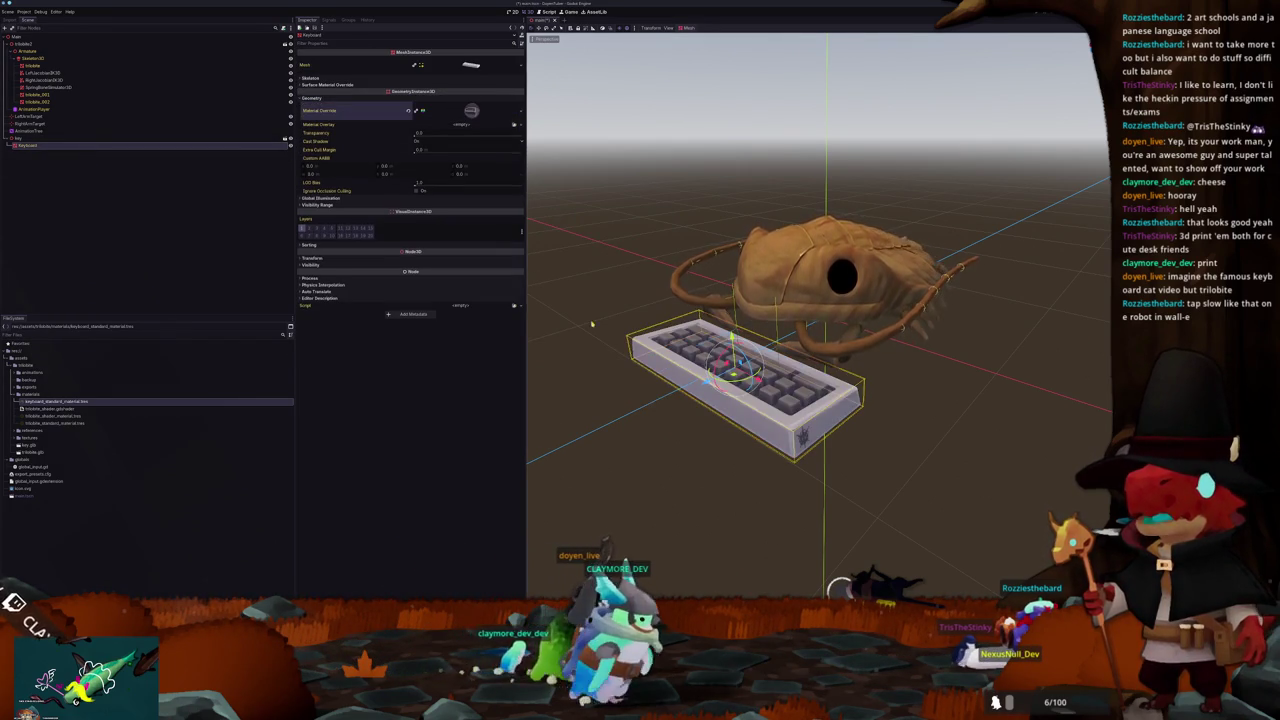
pyautogui.click(643, 447)
pyautogui.scroll(3, 671, 443)
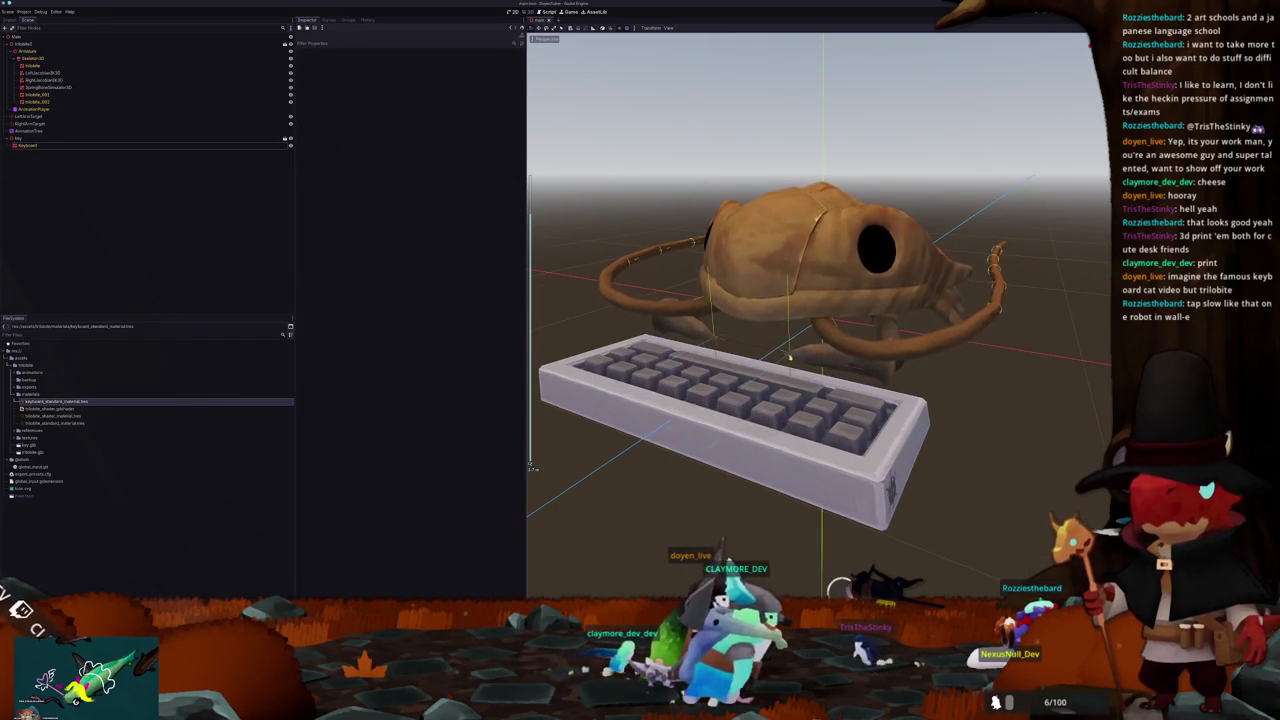
# Step: Lower the left arm target toward the keyboard, checking from Top Orthogonal and tilted views
pyautogui.click(790, 350)
pyautogui.moveTo(790, 330)
pyautogui.mouseDown()
pyautogui.moveTo(790, 355)
pyautogui.moveTo(788, 328)
pyautogui.mouseUp()
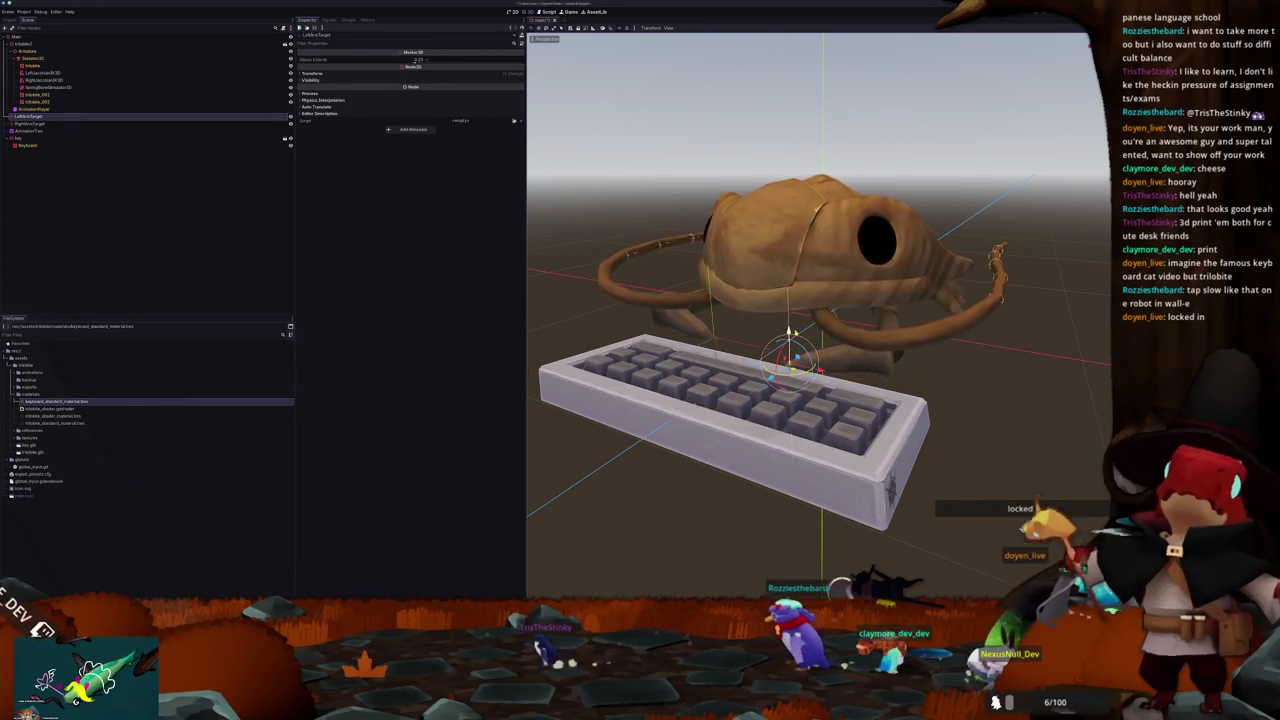
pyautogui.press('KP_7')
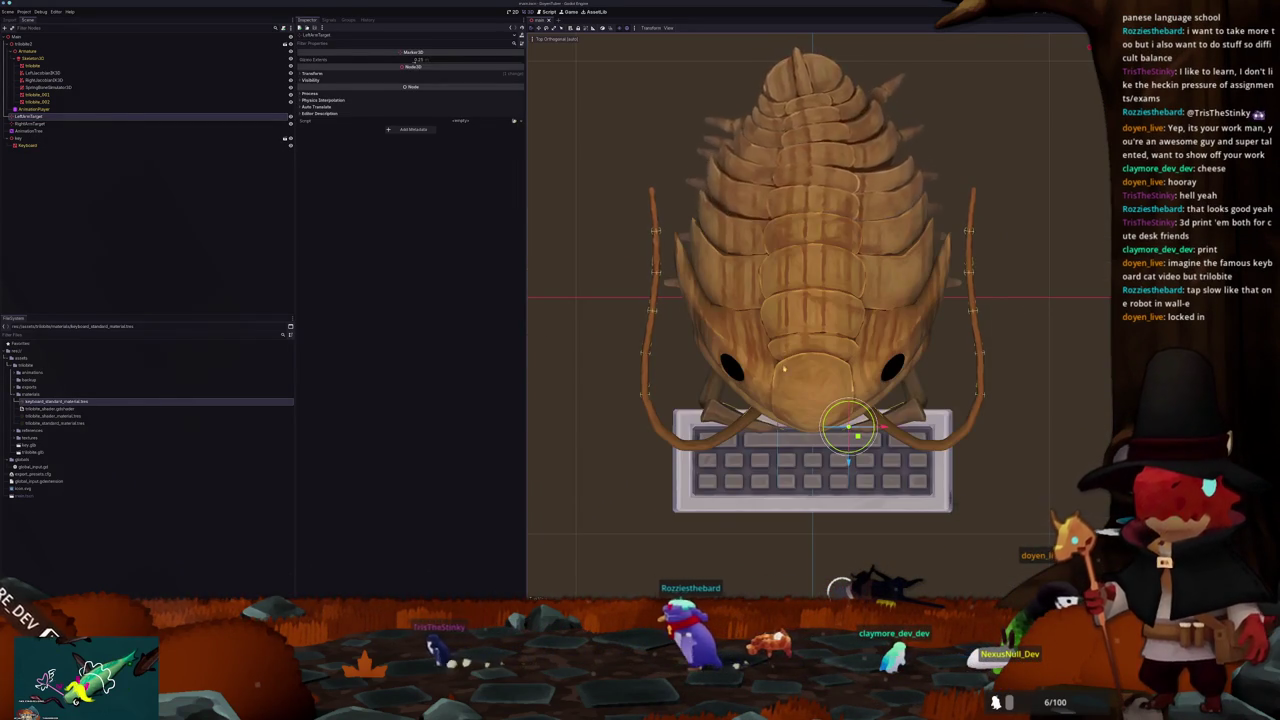
pyautogui.scroll(3, 848, 430)
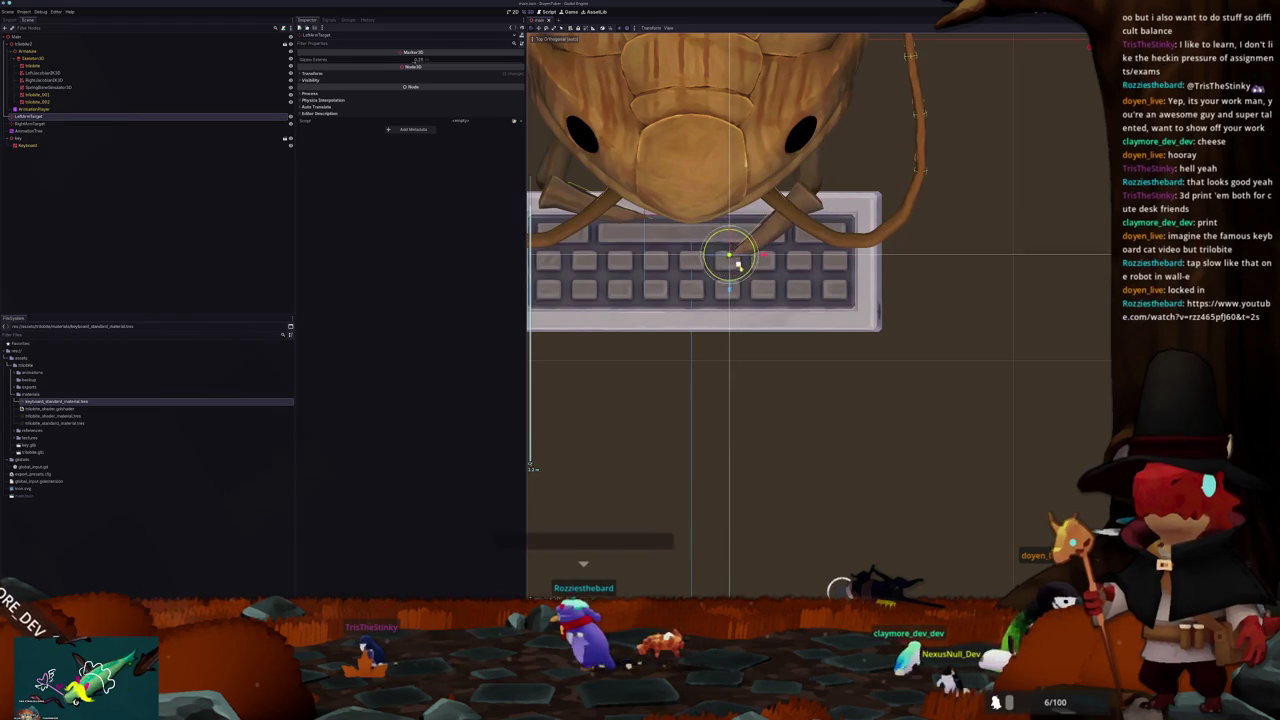
pyautogui.moveTo(737, 263)
pyautogui.mouseDown()
pyautogui.moveTo(760, 230)
pyautogui.moveTo(840, 300)
pyautogui.moveTo(795, 294)
pyautogui.mouseUp()
pyautogui.scroll(2, 843, 251)
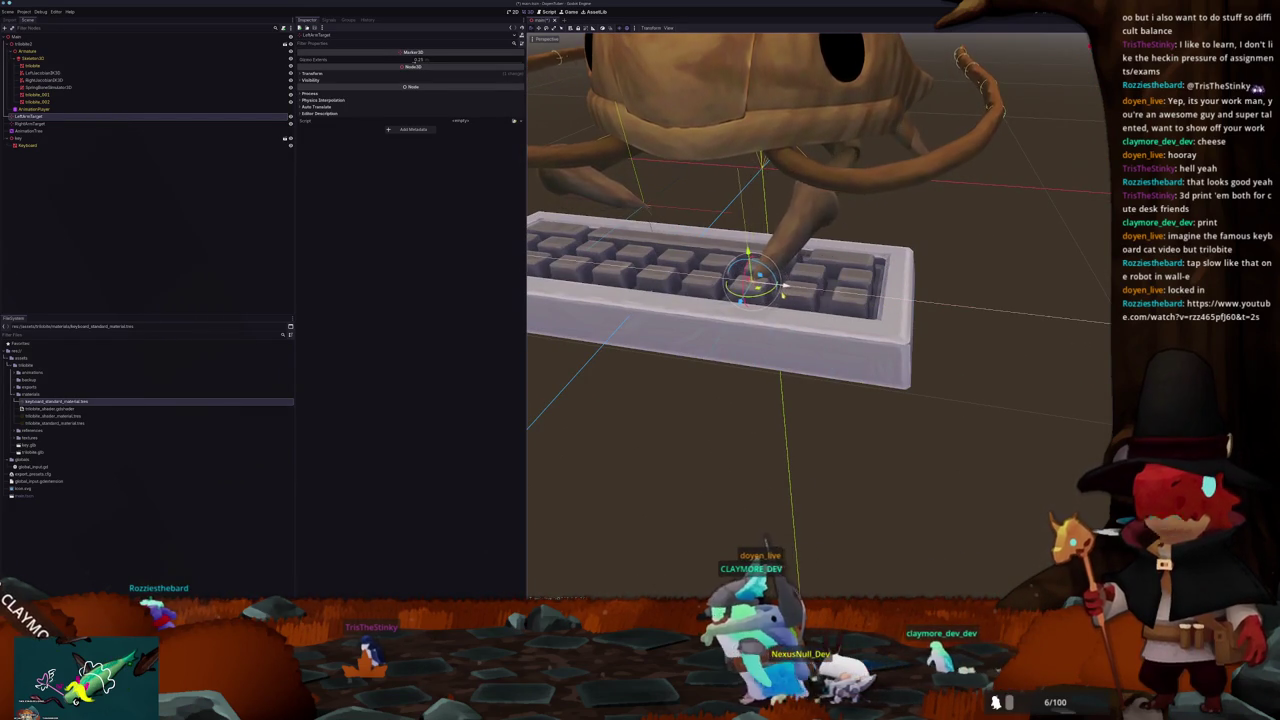
# Step: Slide the arm target along the keyboard, check it from the side, then select LeftLocation3D
pyautogui.moveTo(831, 291)
pyautogui.mouseDown()
pyautogui.moveTo(890, 300)
pyautogui.moveTo(826, 258)
pyautogui.mouseUp()
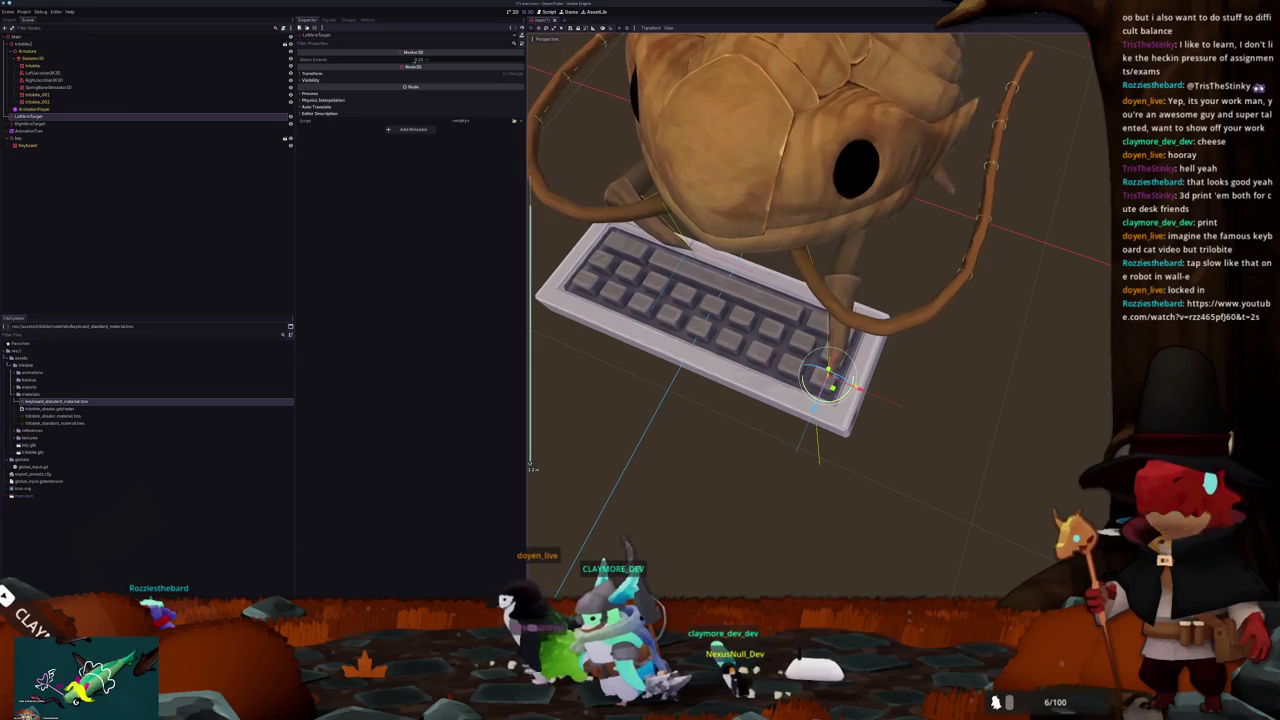
pyautogui.moveTo(835, 378)
pyautogui.mouseDown()
pyautogui.moveTo(850, 362)
pyautogui.moveTo(755, 328)
pyautogui.moveTo(806, 345)
pyautogui.moveTo(780, 318)
pyautogui.moveTo(827, 275)
pyautogui.moveTo(860, 352)
pyautogui.moveTo(935, 368)
pyautogui.moveTo(838, 368)
pyautogui.moveTo(740, 330)
pyautogui.moveTo(830, 338)
pyautogui.moveTo(820, 331)
pyautogui.moveTo(843, 327)
pyautogui.mouseUp()
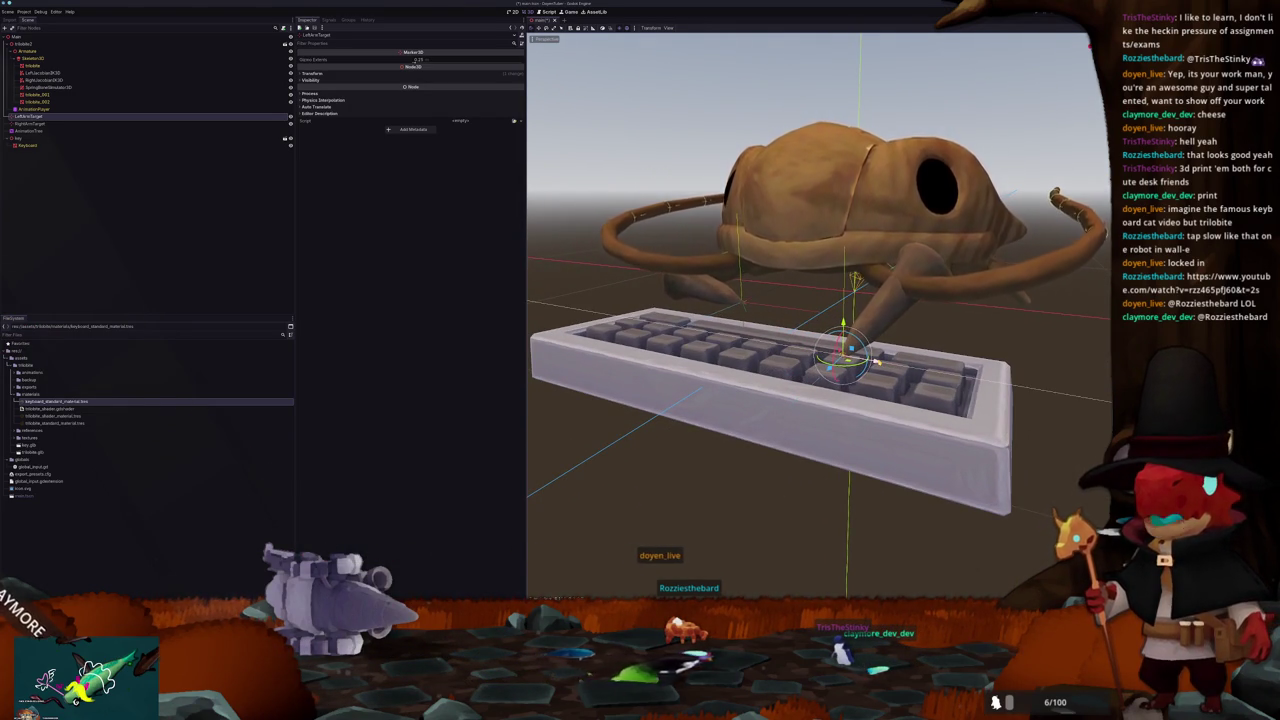
pyautogui.moveTo(895, 337)
pyautogui.mouseDown()
pyautogui.moveTo(820, 340)
pyautogui.moveTo(860, 326)
pyautogui.moveTo(830, 332)
pyautogui.moveTo(915, 336)
pyautogui.moveTo(700, 290)
pyautogui.moveTo(461, 203)
pyautogui.mouseUp()
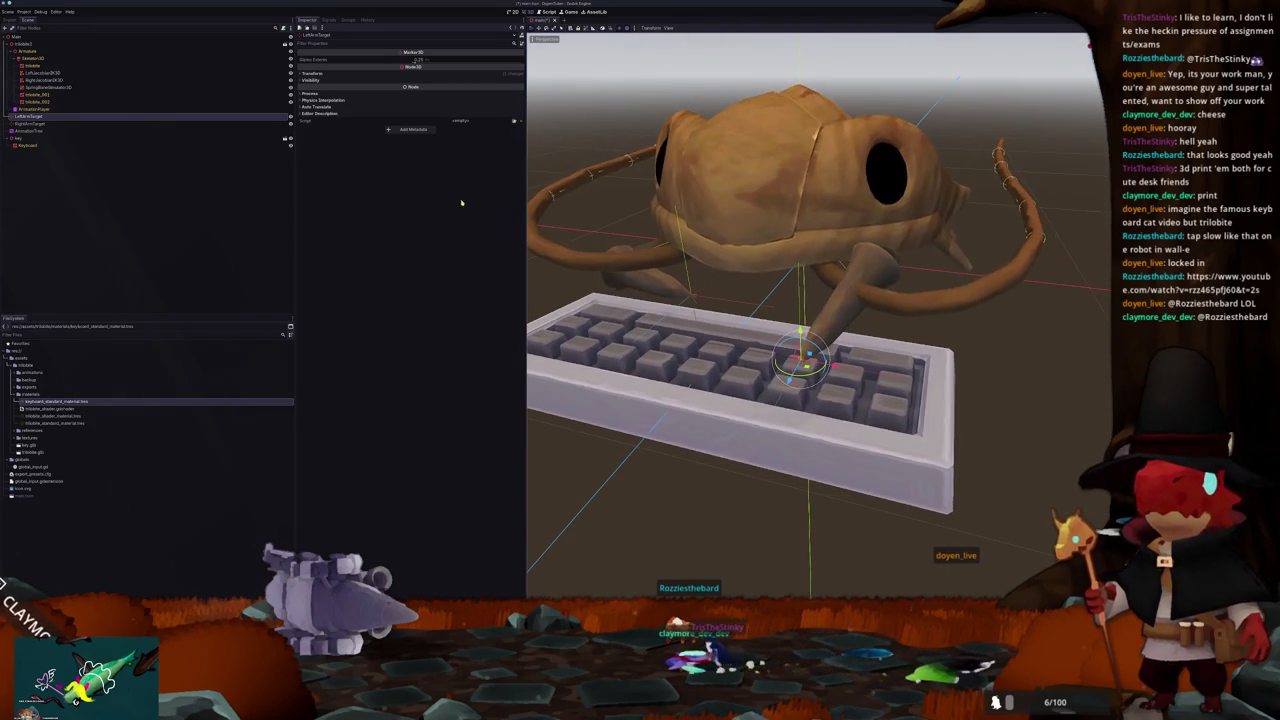
pyautogui.click(67, 80)
pyautogui.click(59, 73)
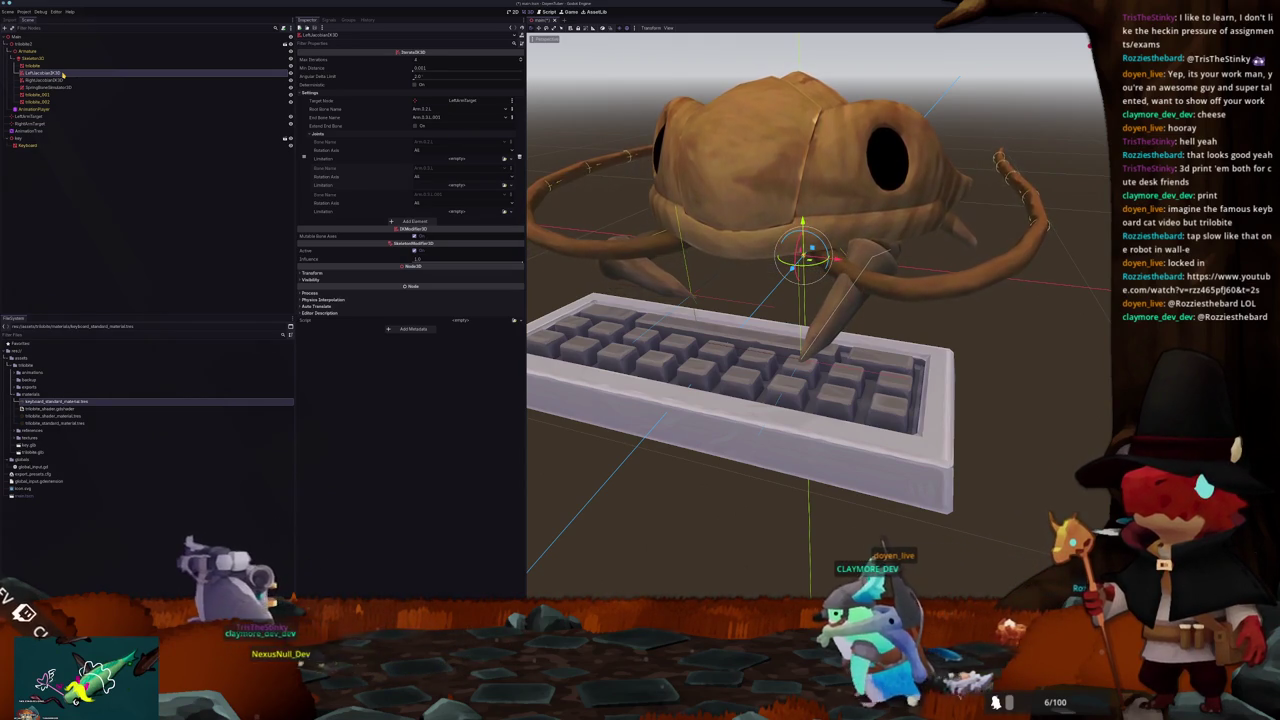
# Step: Change the LeftLocation3D node's type to CCDIK3D
pyautogui.rightClick(62, 73)
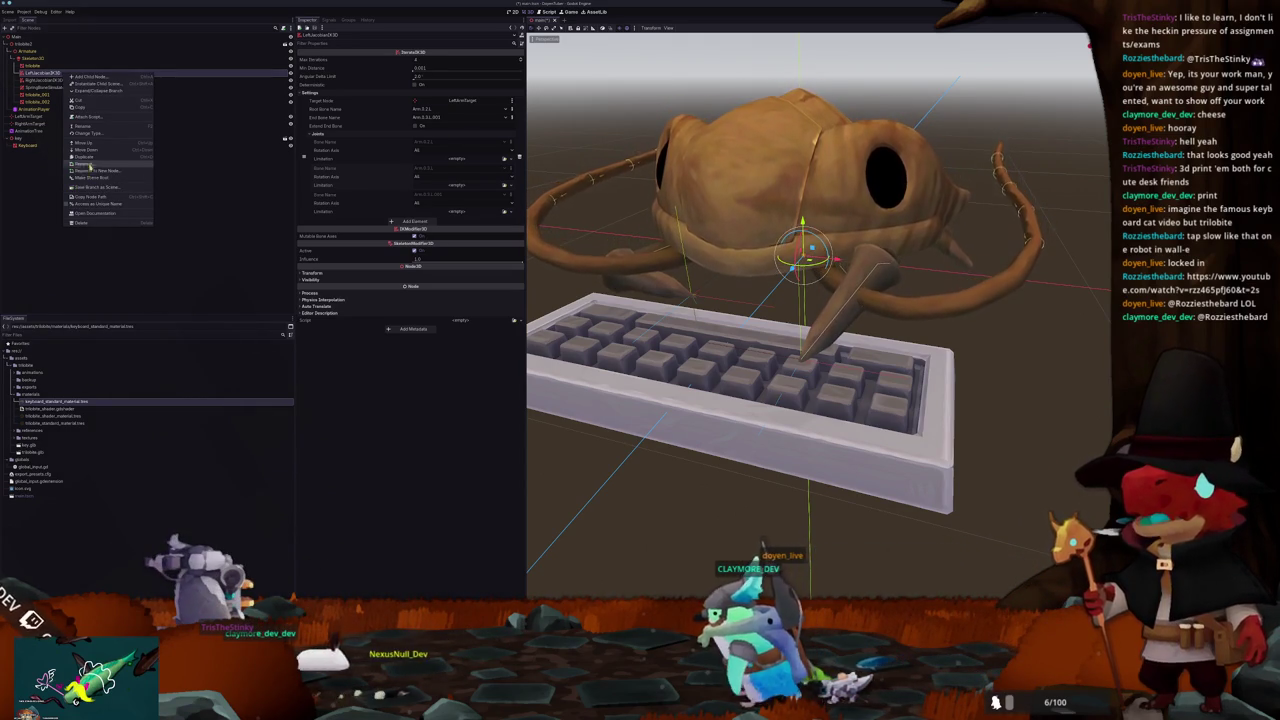
pyautogui.click(95, 140)
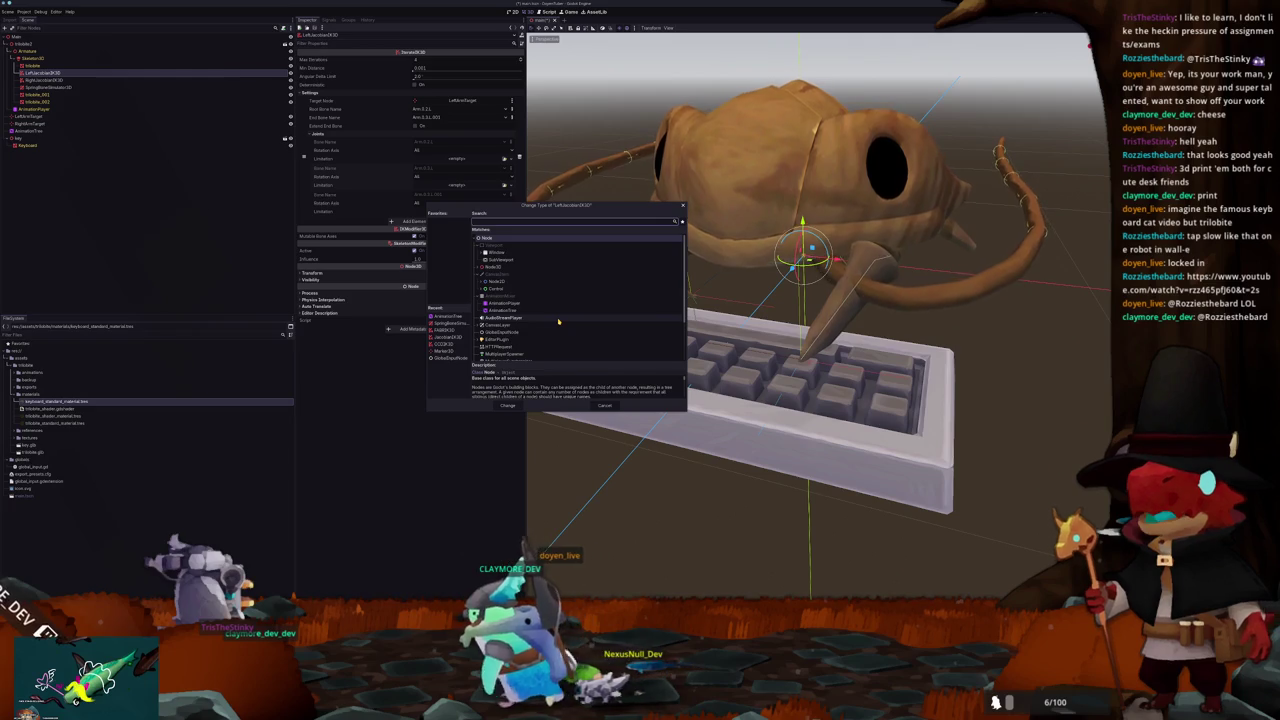
pyautogui.write('ccd')
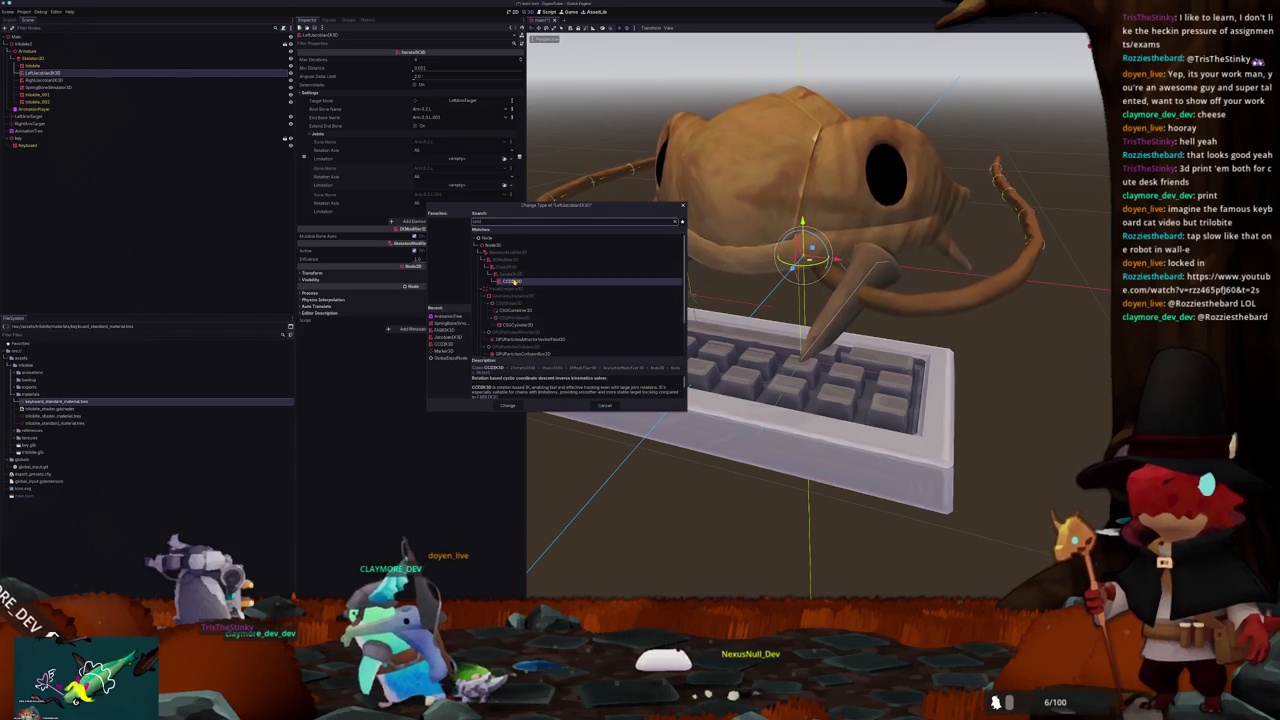
pyautogui.doubleClick(511, 281)
pyautogui.moveTo(655, 294)
pyautogui.mouseDown()
pyautogui.moveTo(670, 273)
pyautogui.moveTo(615, 290)
pyautogui.moveTo(671, 292)
pyautogui.moveTo(679, 317)
pyautogui.mouseUp()
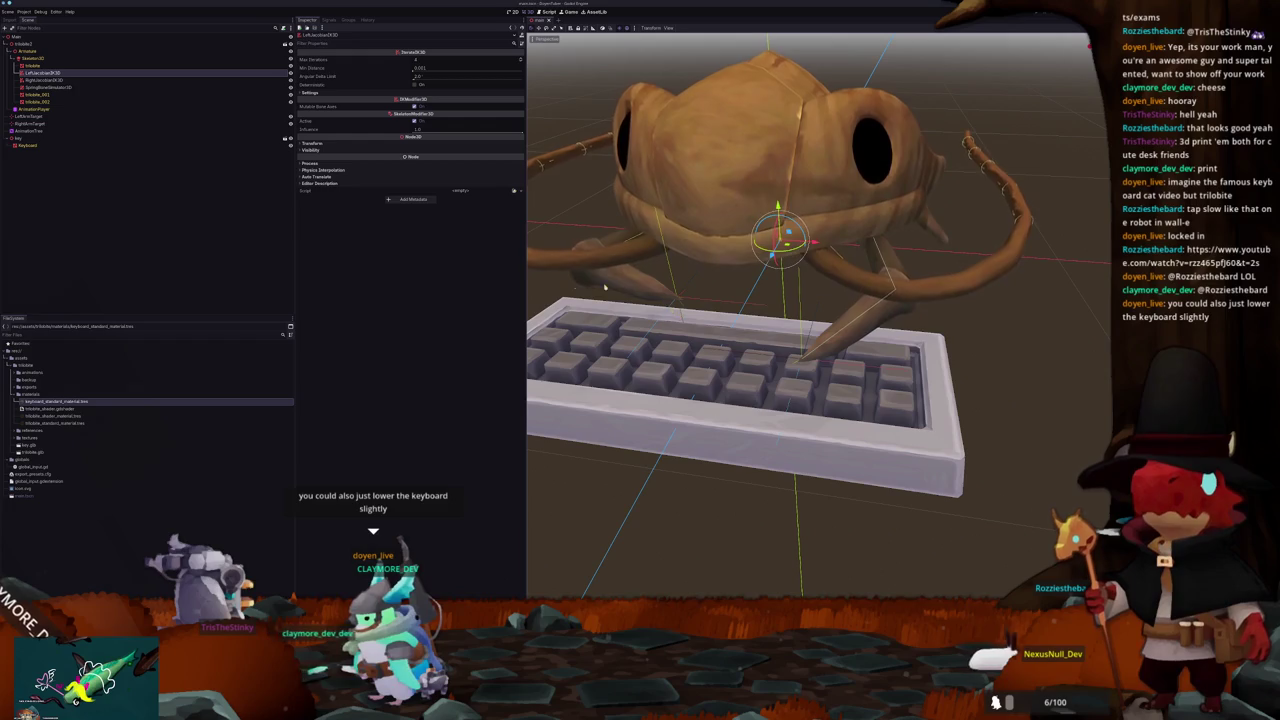
# Step: Reposition the left arm target slightly right across the keyboard
pyautogui.click(51, 117)
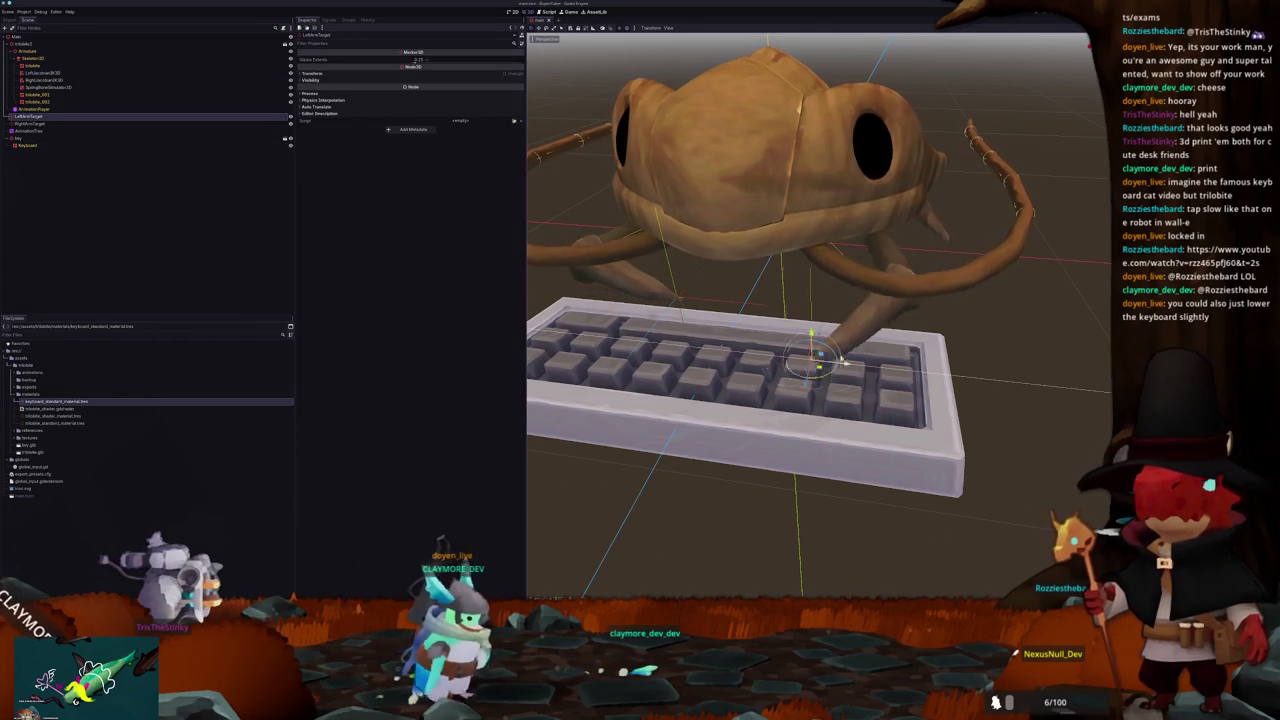
pyautogui.moveTo(790, 357); pyautogui.dragTo(988, 370)
pyautogui.hotkey('ctrl', 'z')
pyautogui.moveTo(800, 360); pyautogui.dragTo(848, 366)
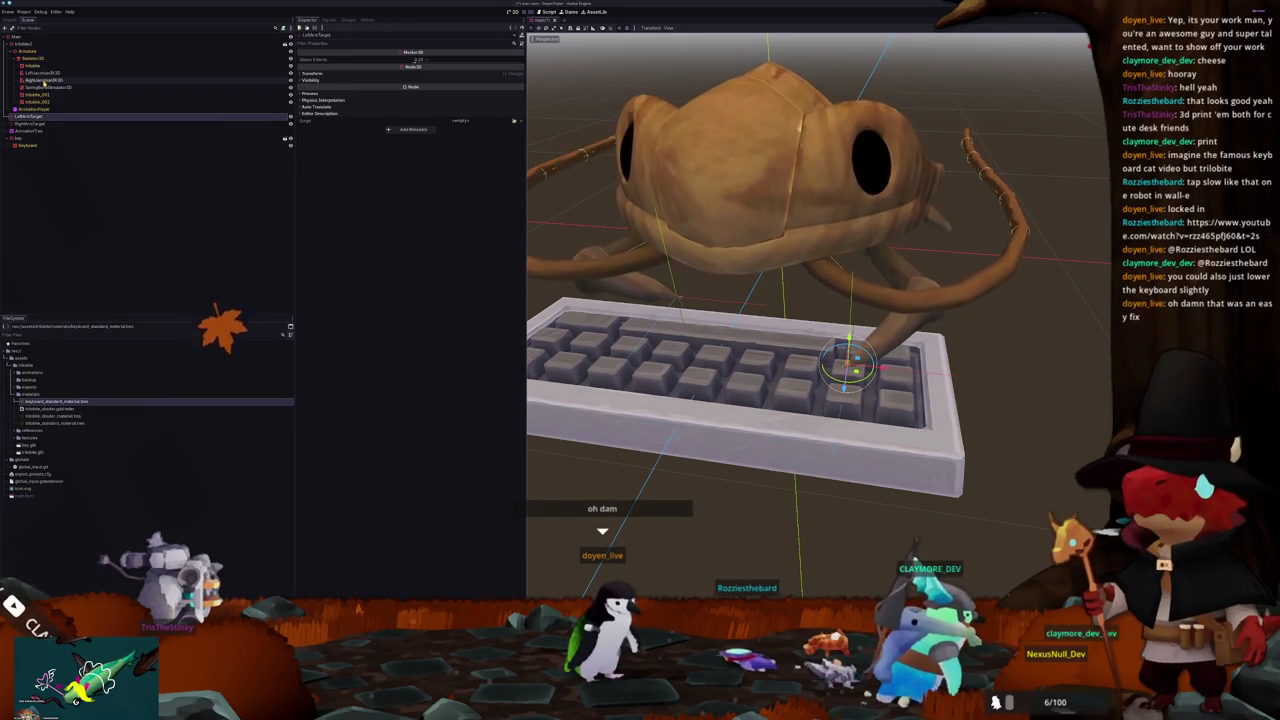
# Step: Give the first joint a new JointLimitationCone3D and adjust its cone angle
pyautogui.click(46, 75)
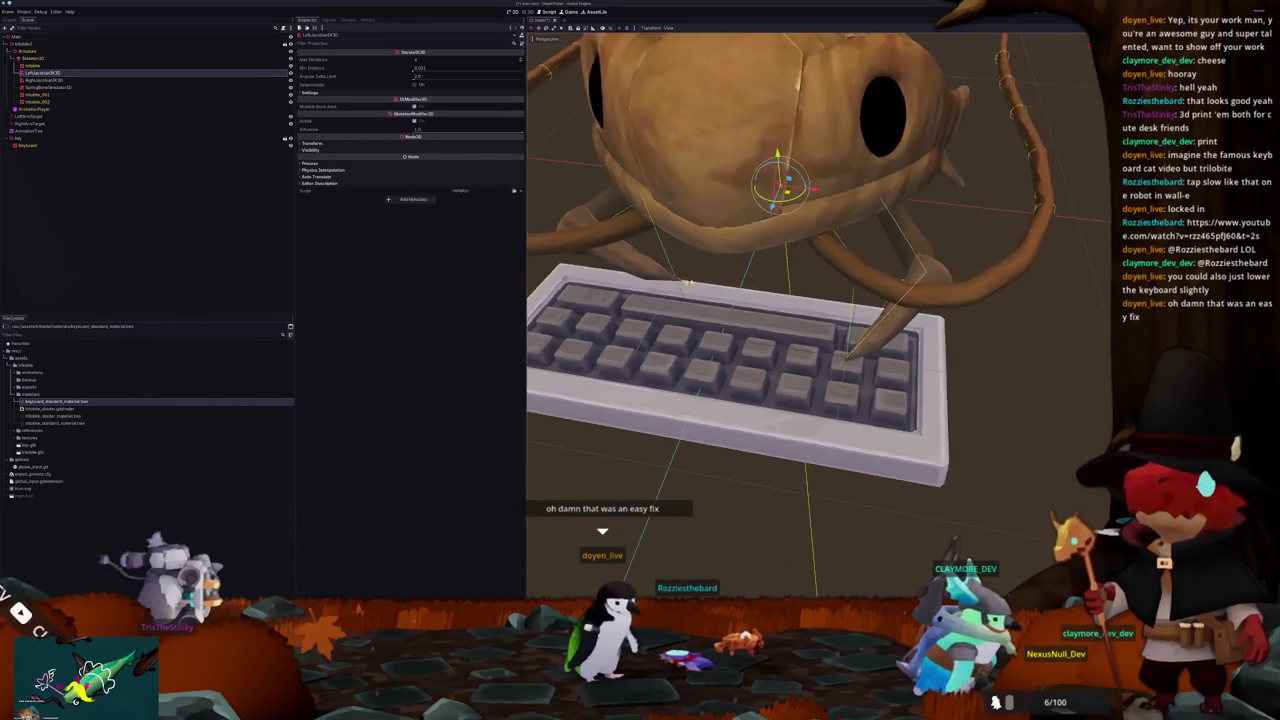
pyautogui.click(332, 94)
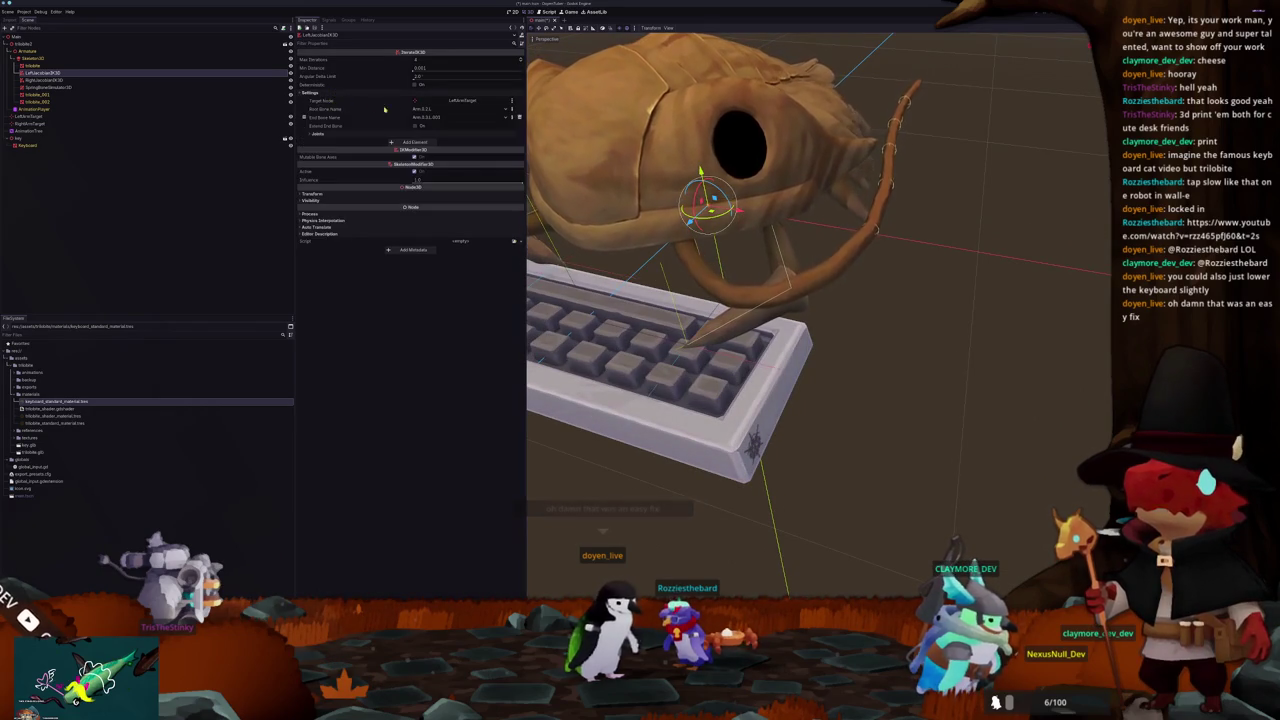
pyautogui.click(425, 133)
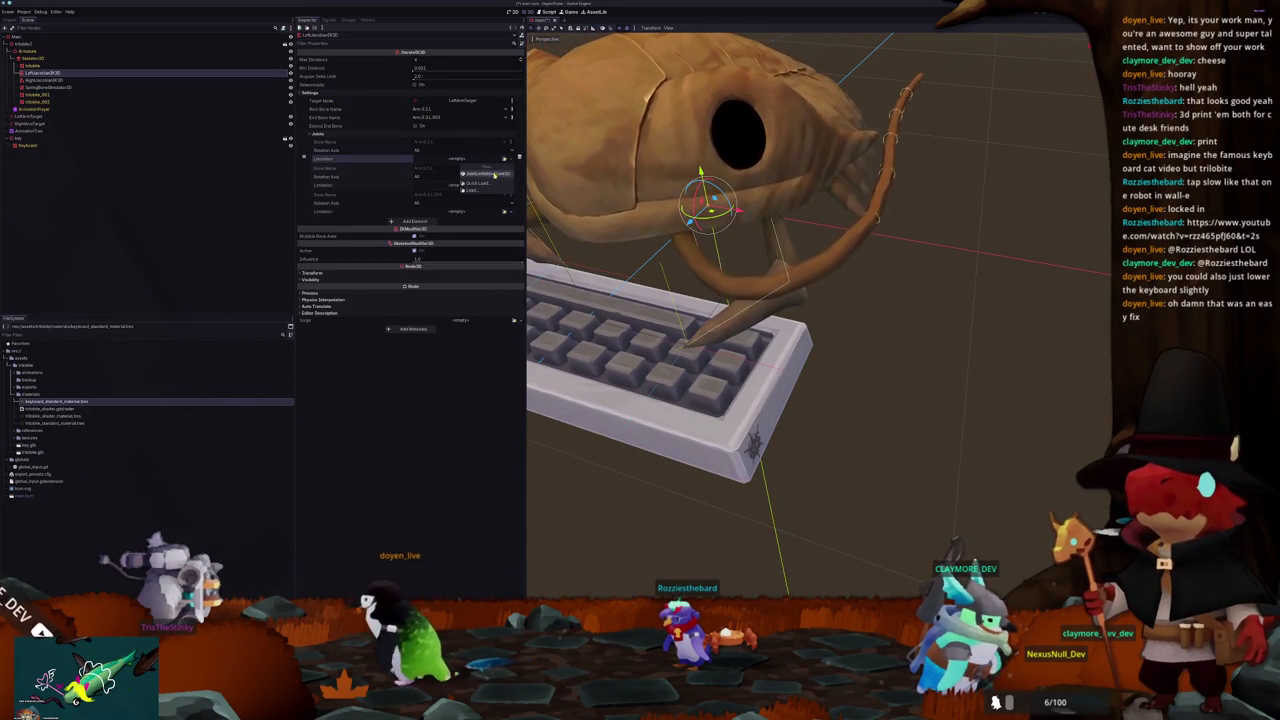
pyautogui.click(457, 158)
pyautogui.click(492, 167)
pyautogui.click(465, 159)
pyautogui.scroll(3, 665, 231)
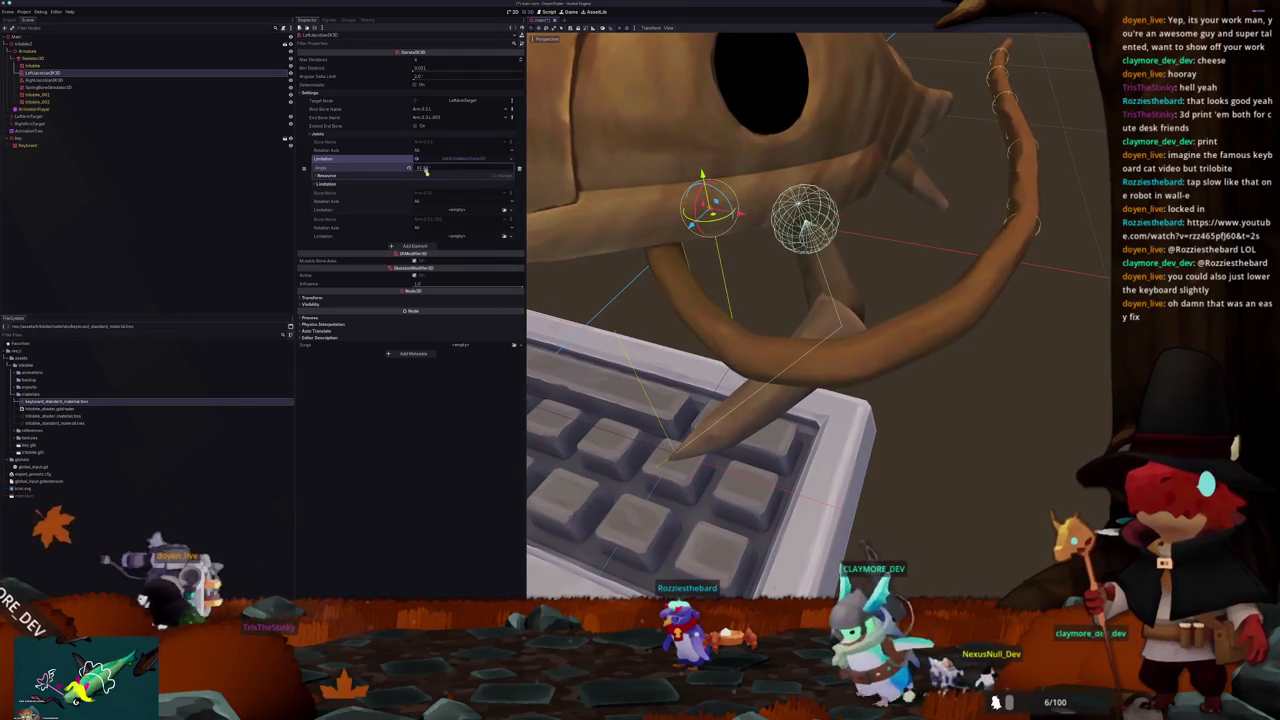
pyautogui.moveTo(437, 172)
pyautogui.mouseDown()
pyautogui.moveTo(425, 168)
pyautogui.moveTo(449, 166)
pyautogui.mouseUp()
# Step: Add a cone limitation to the second joint and clear the first joint's limitation
pyautogui.click(456, 209)
pyautogui.click(481, 225)
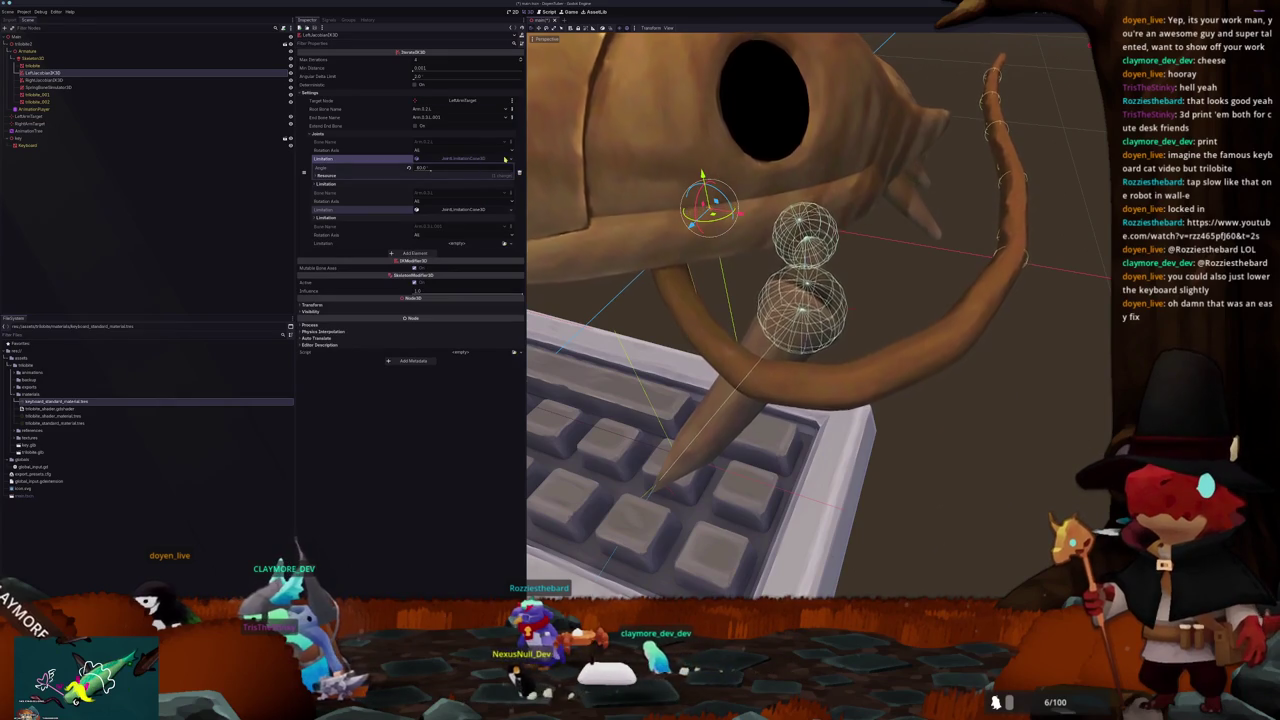
pyautogui.click(468, 204)
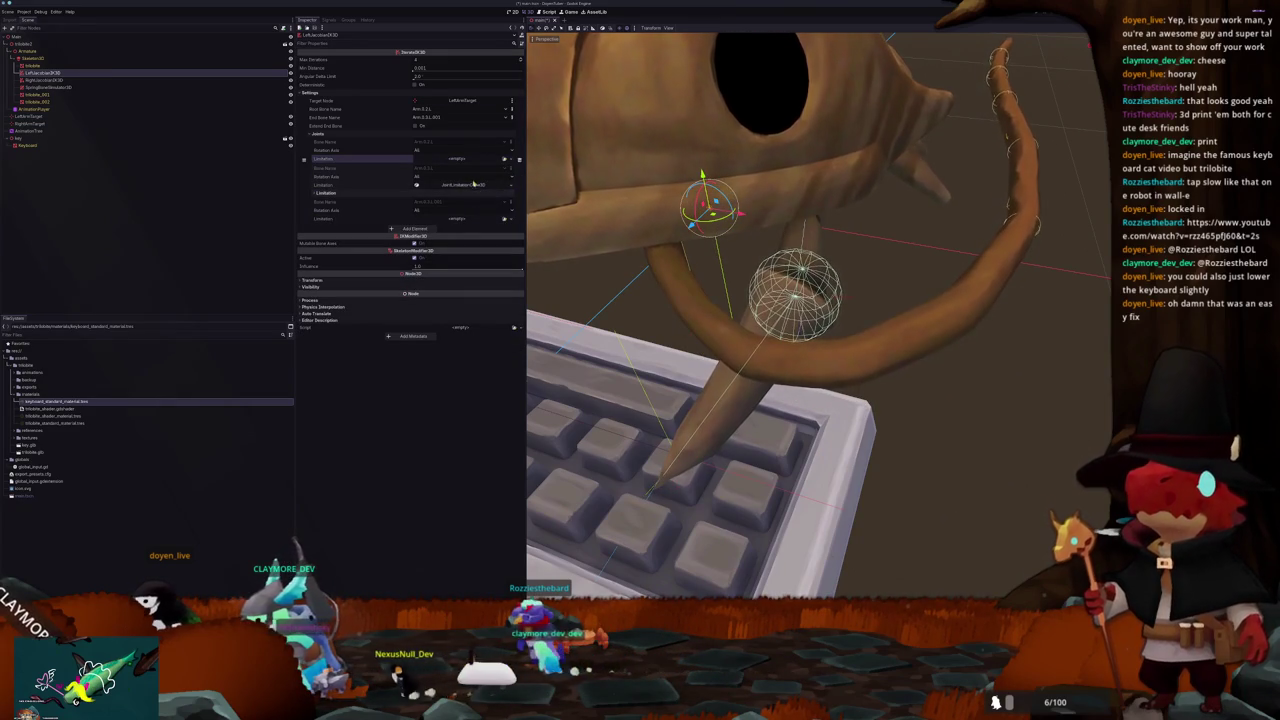
pyautogui.click(467, 186)
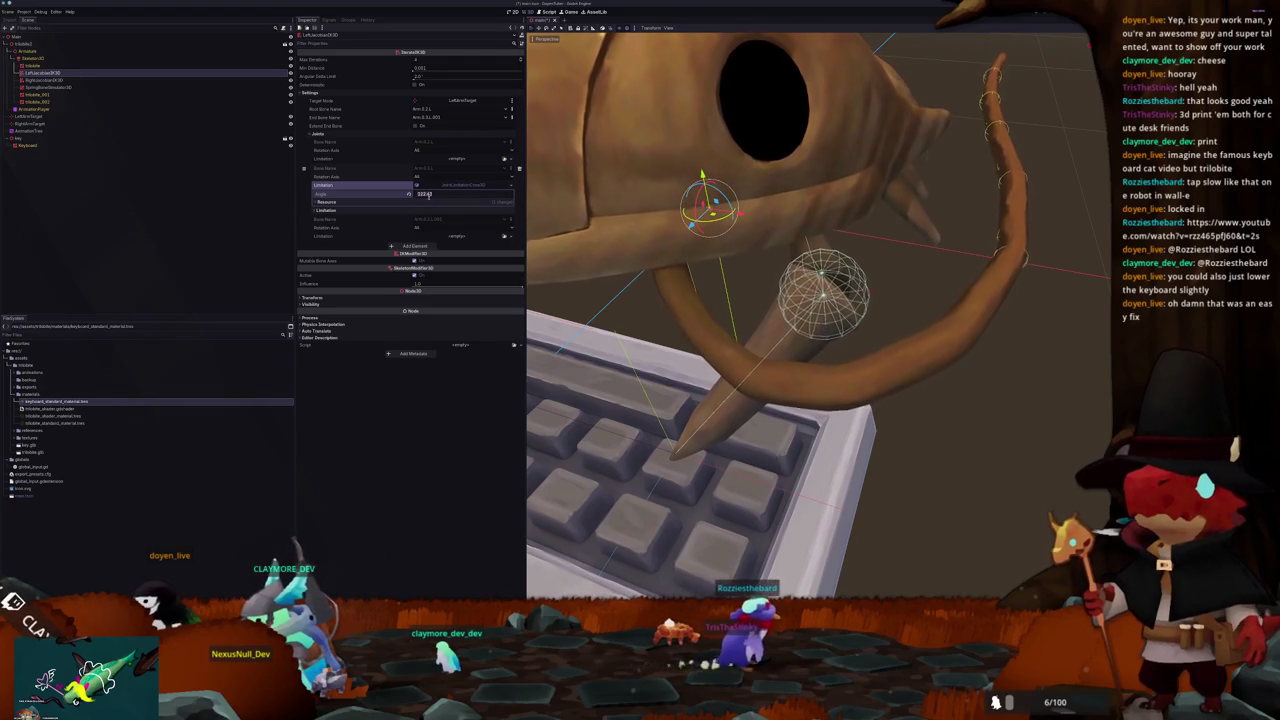
pyautogui.scroll(-2, 783, 319)
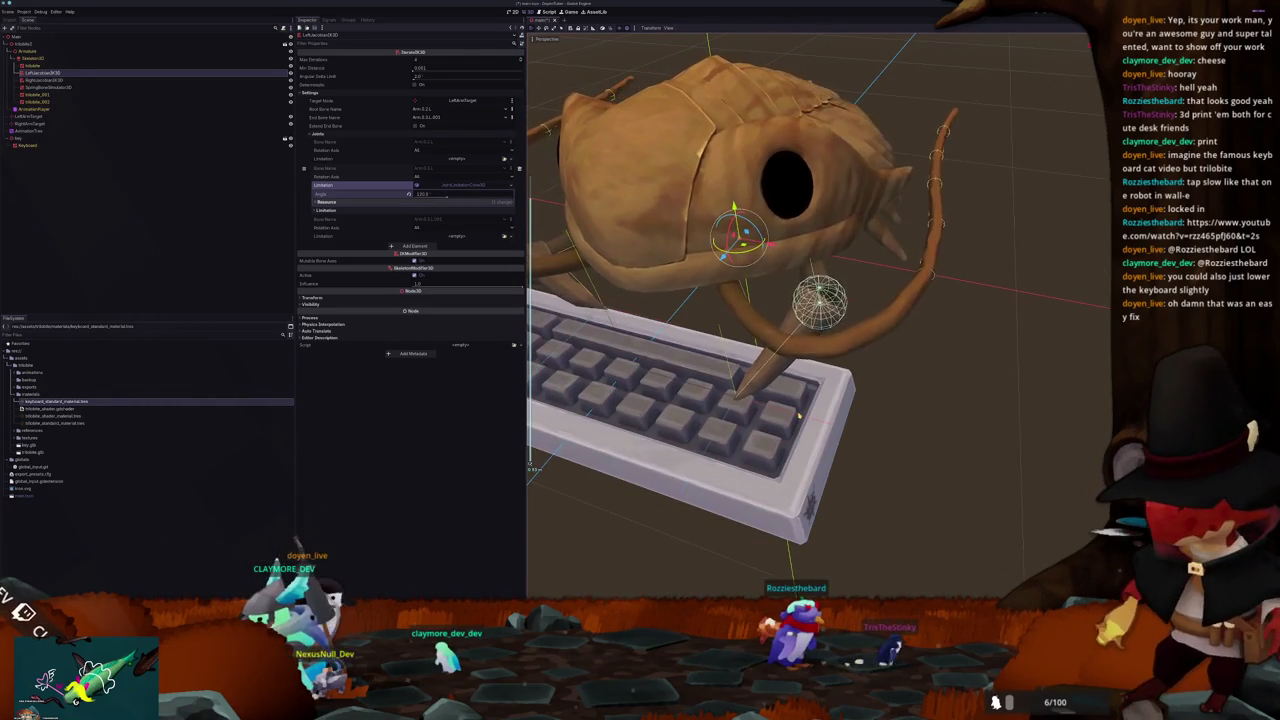
# Step: Move the left arm target right across the keyboard, then nudge it slightly back left
pyautogui.click(30, 116)
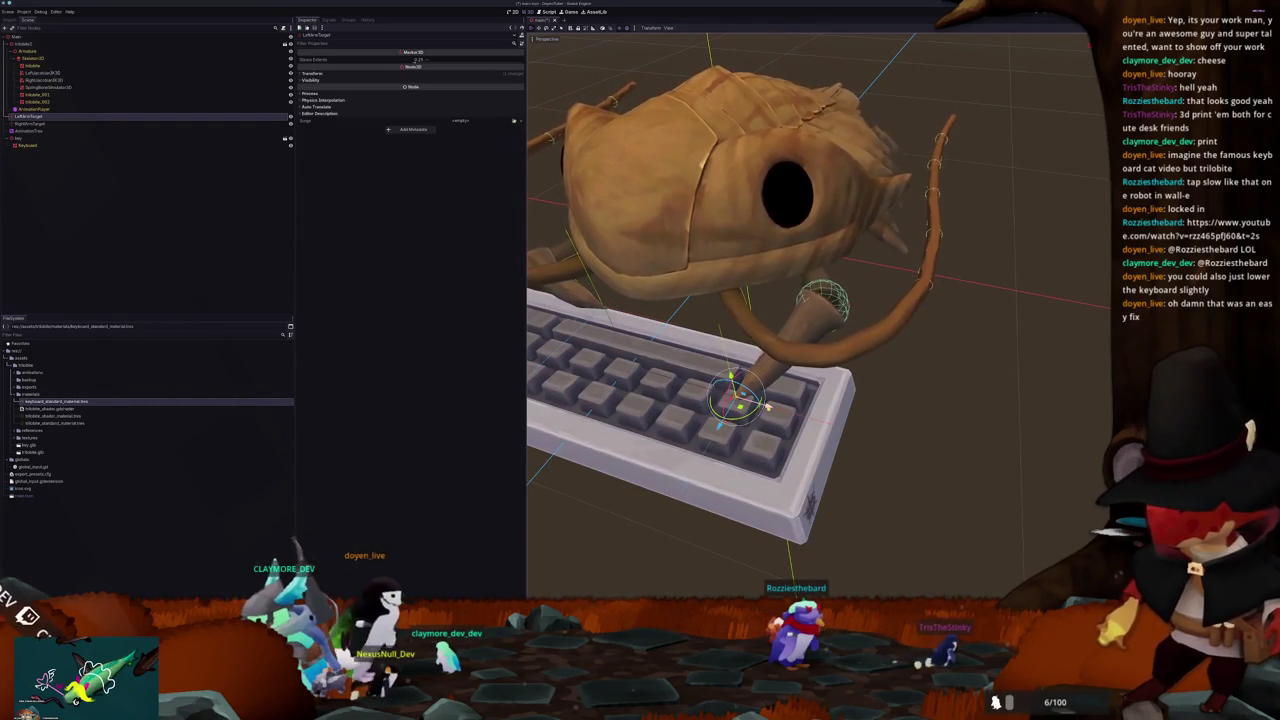
pyautogui.moveTo(640, 372); pyautogui.dragTo(685, 383)
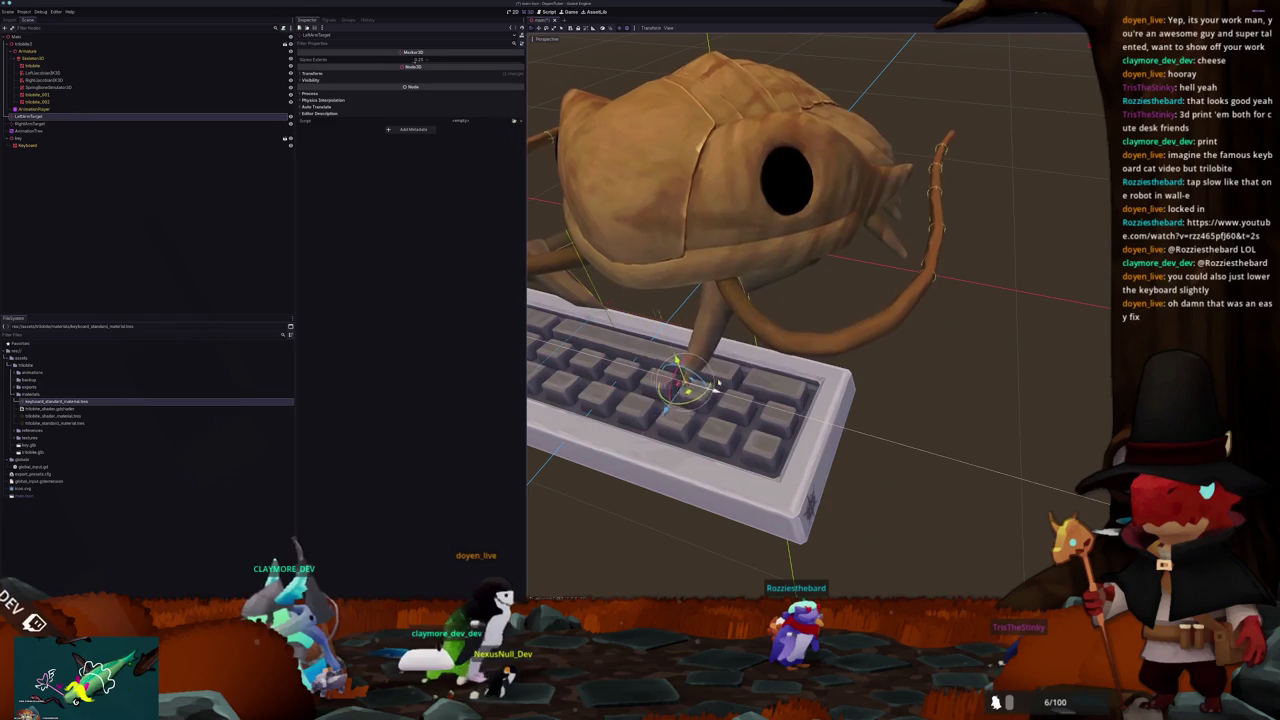
pyautogui.moveTo(775, 405); pyautogui.dragTo(735, 400)
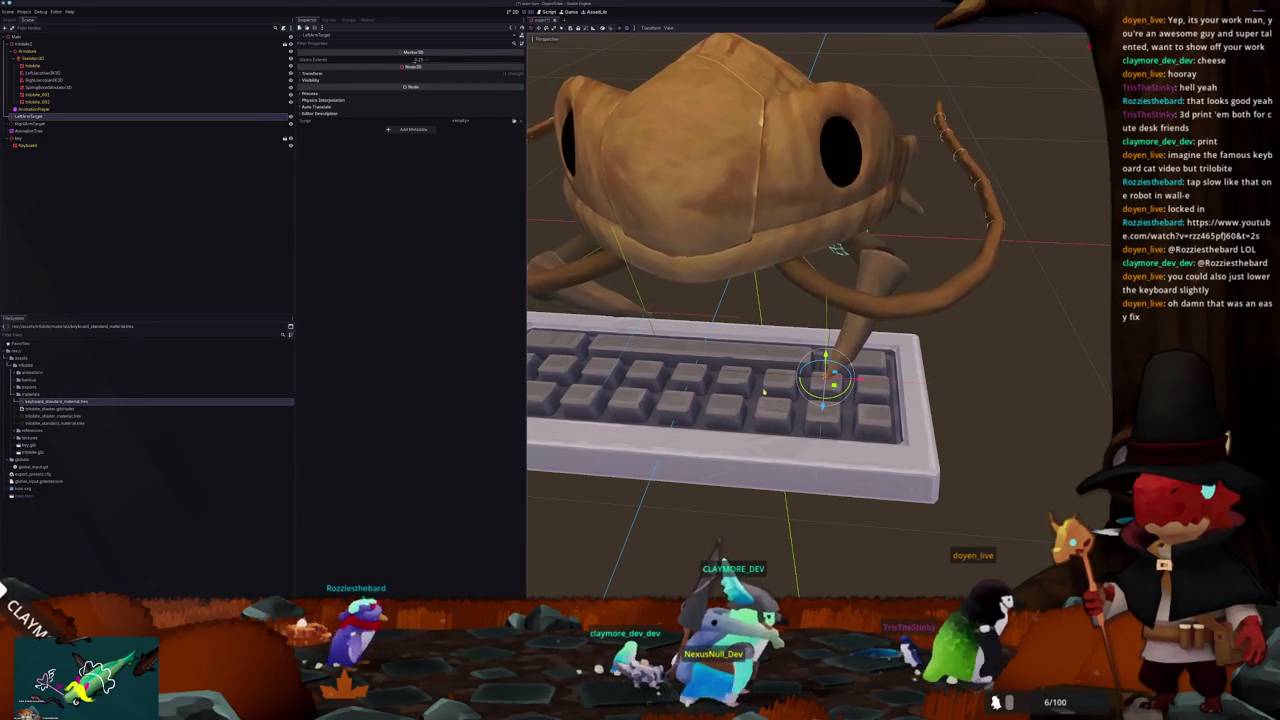
# Step: Inspect the left and right arm IK nodes while orbiting to view the trilobite side-on and head-on
pyautogui.click(42, 72)
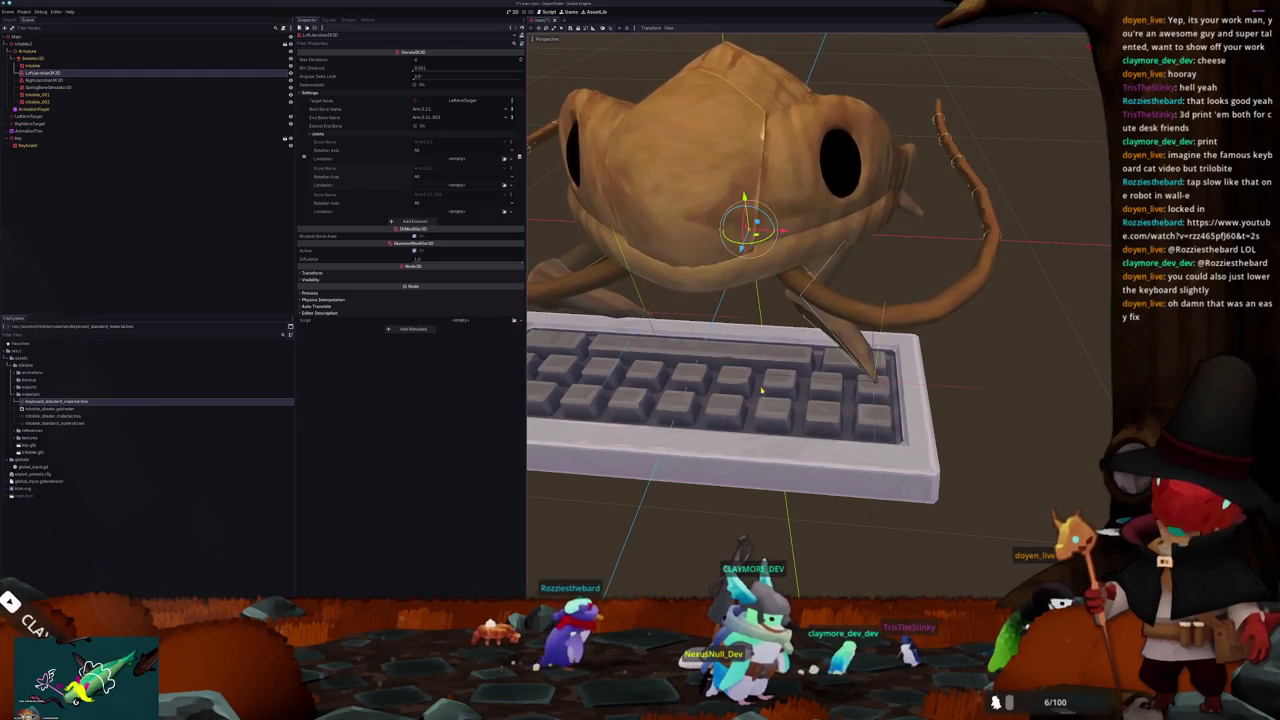
pyautogui.scroll(-3, 695, 343)
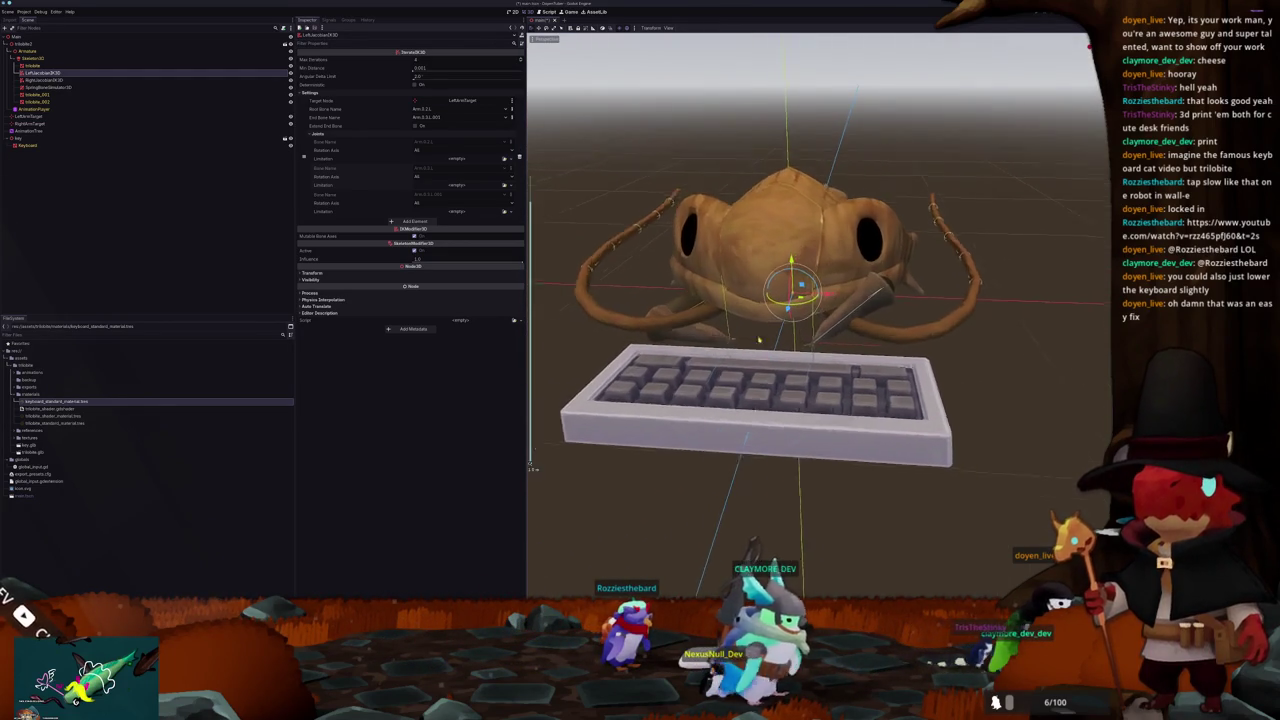
pyautogui.scroll(2, 715, 319)
pyautogui.moveTo(715, 319); pyautogui.dragTo(801, 338)
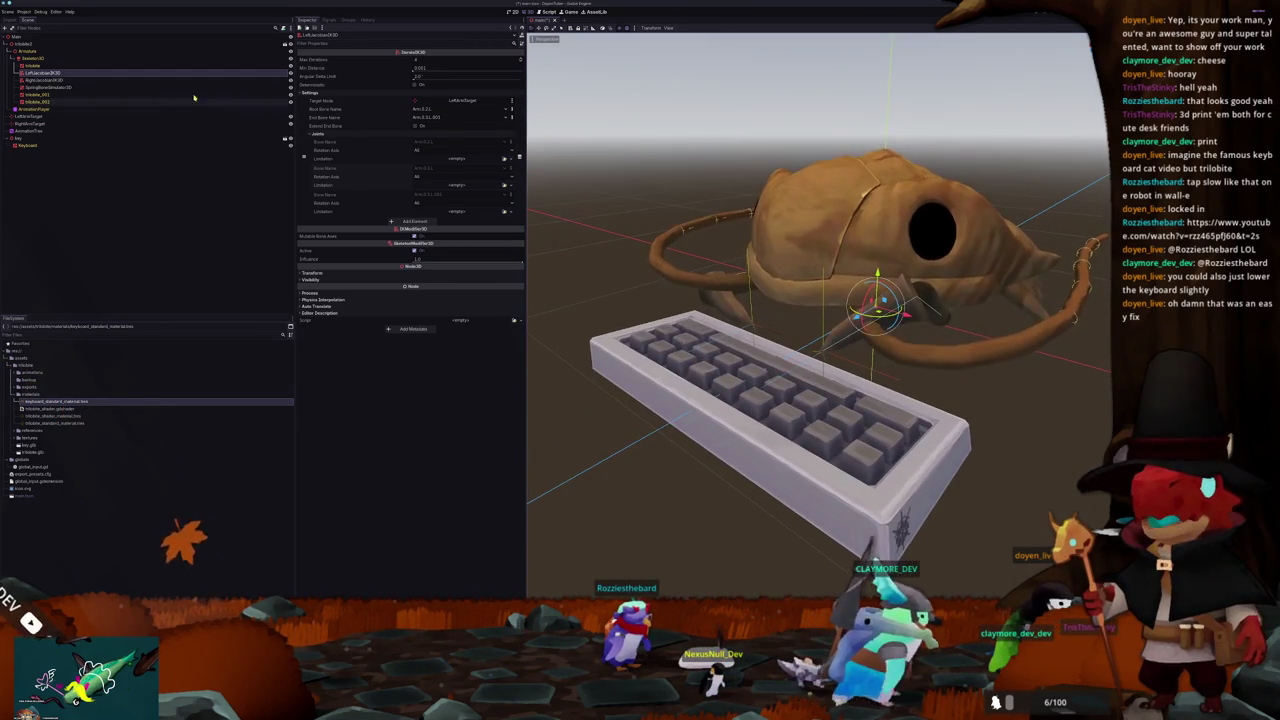
pyautogui.click(60, 79)
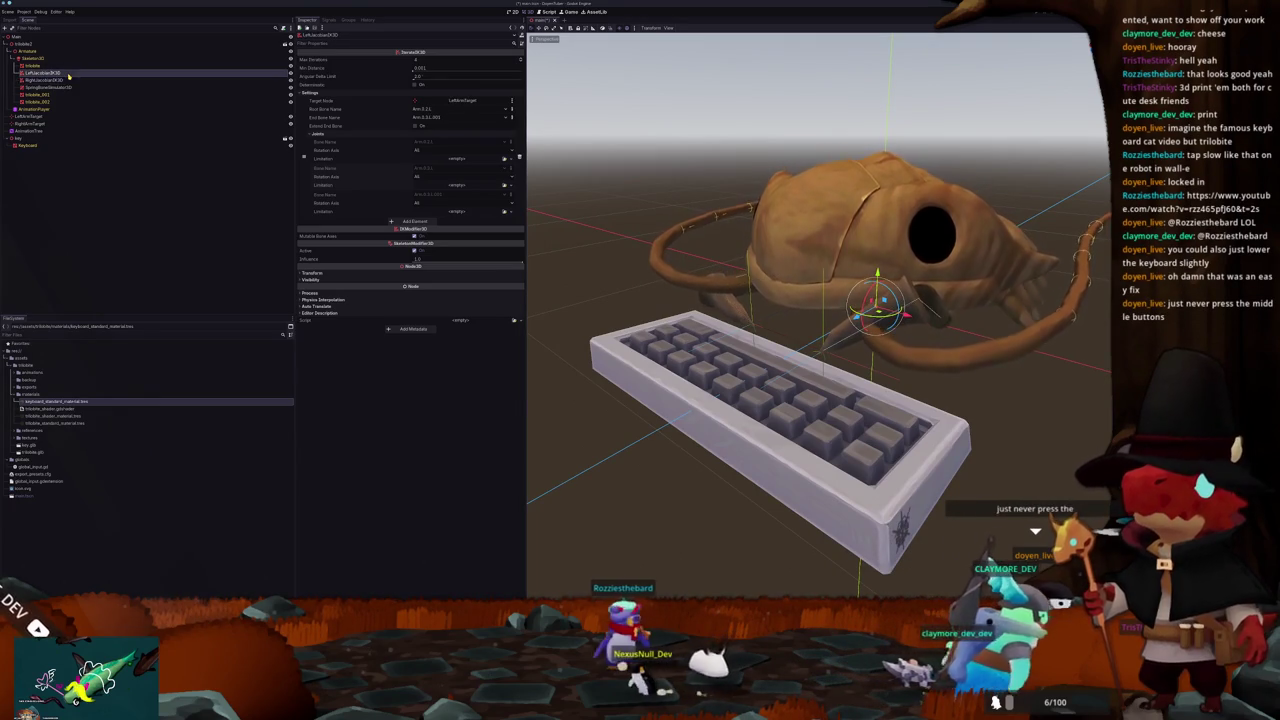
pyautogui.click(68, 73)
pyautogui.moveTo(640, 330)
pyautogui.mouseDown()
pyautogui.moveTo(600, 309)
pyautogui.moveTo(592, 224)
pyautogui.mouseUp()
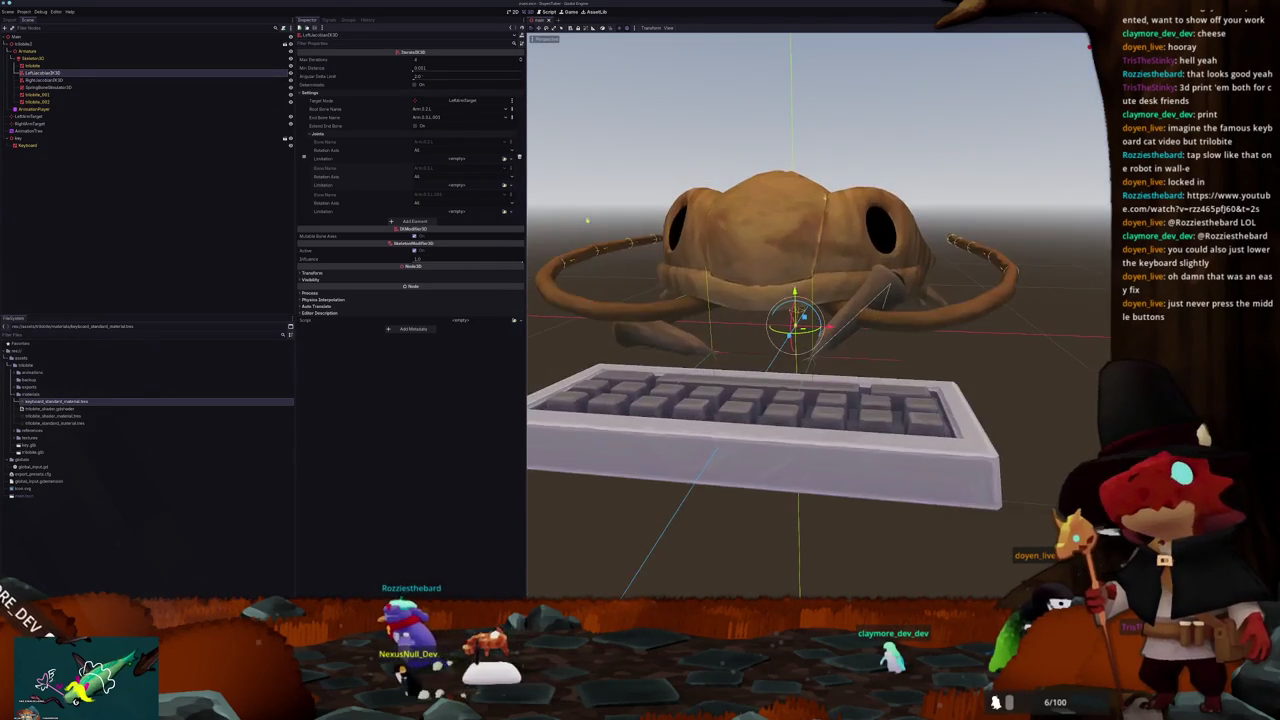
# Step: Convert the left arm IK node to CCDIK3D
pyautogui.rightClick(53, 74)
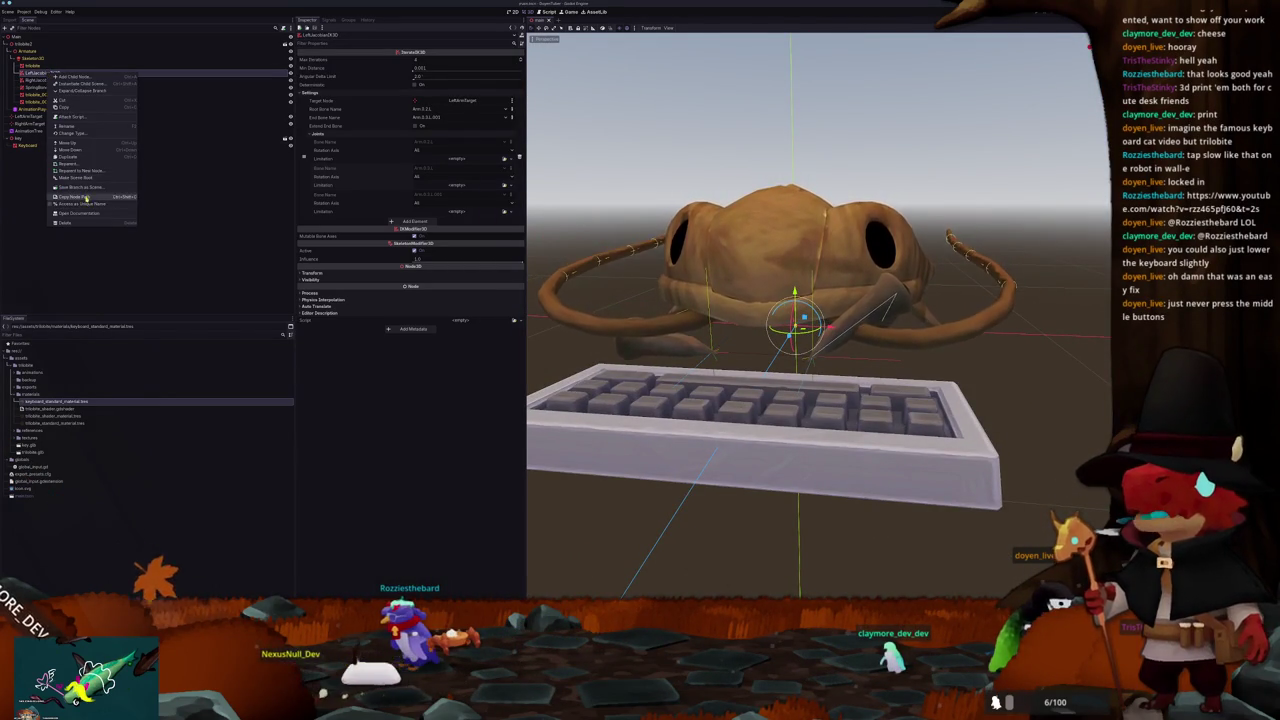
pyautogui.click(76, 133)
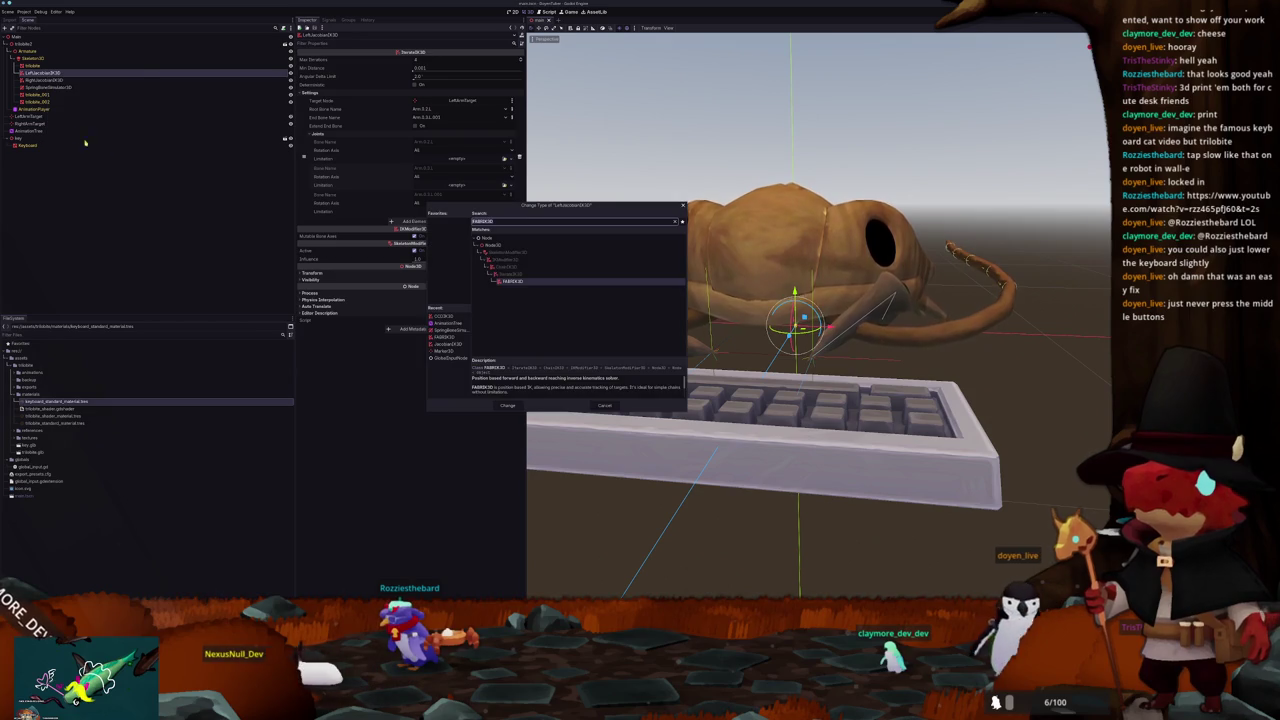
pyautogui.write('ik')
pyautogui.doubleClick(510, 296)
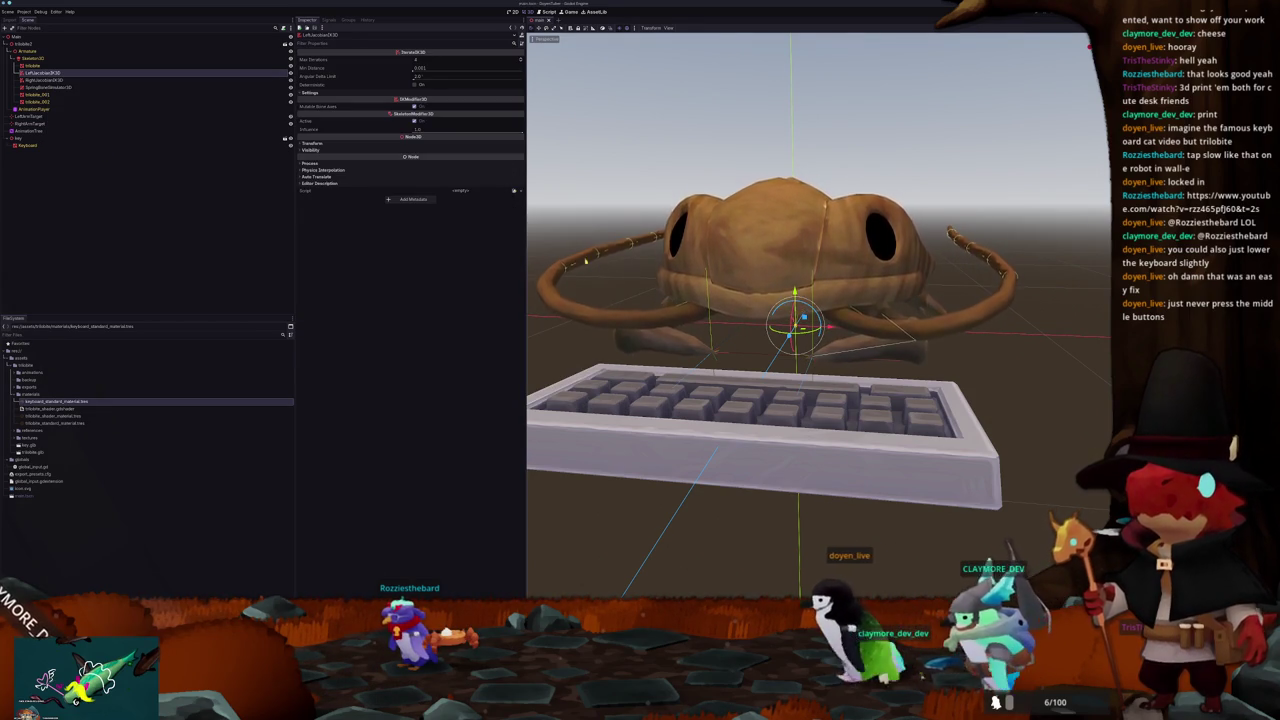
# Step: Convert the right arm IK node to FABRIK3D, then select the Keyboard mesh
pyautogui.rightClick(47, 80)
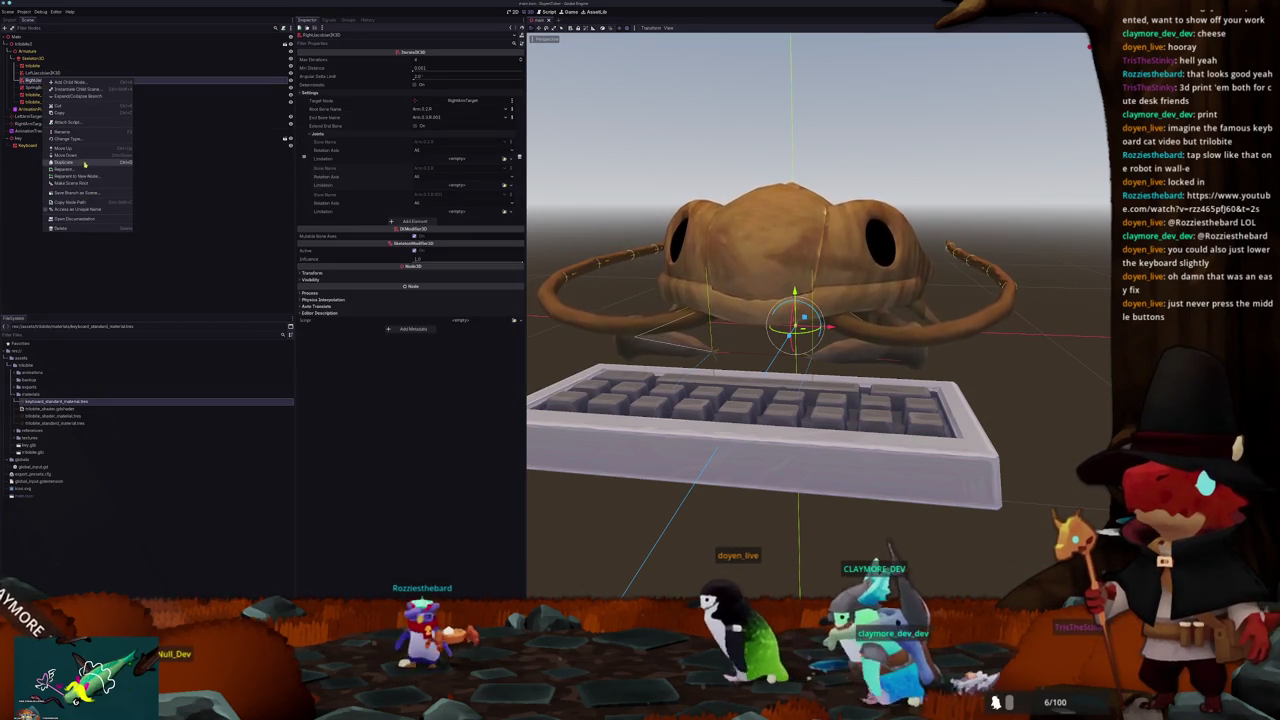
pyautogui.click(68, 138)
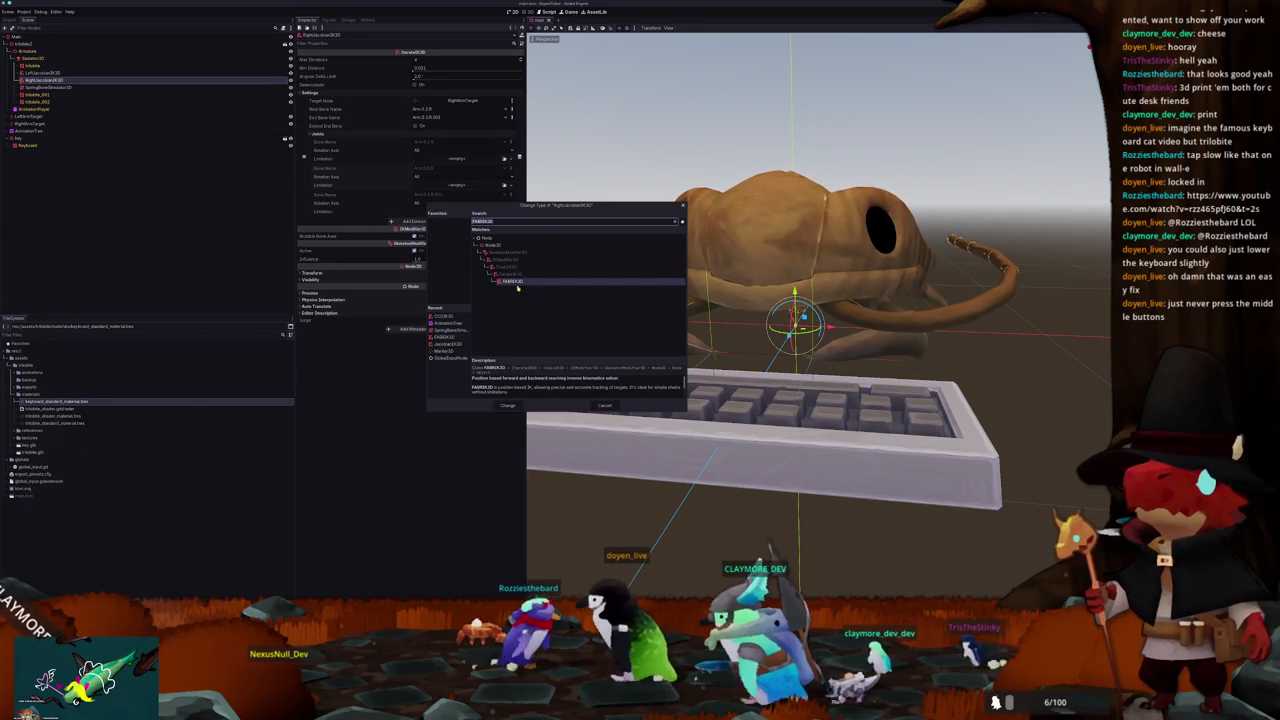
pyautogui.doubleClick(513, 282)
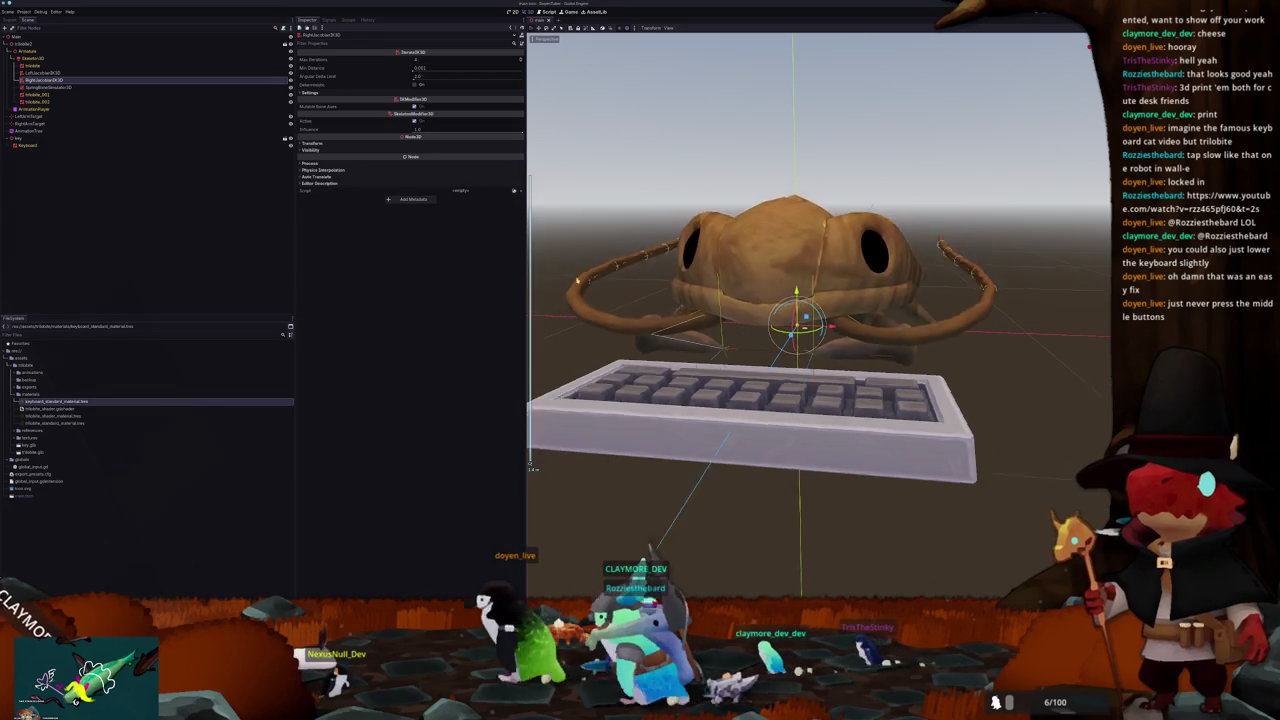
pyautogui.click(45, 73)
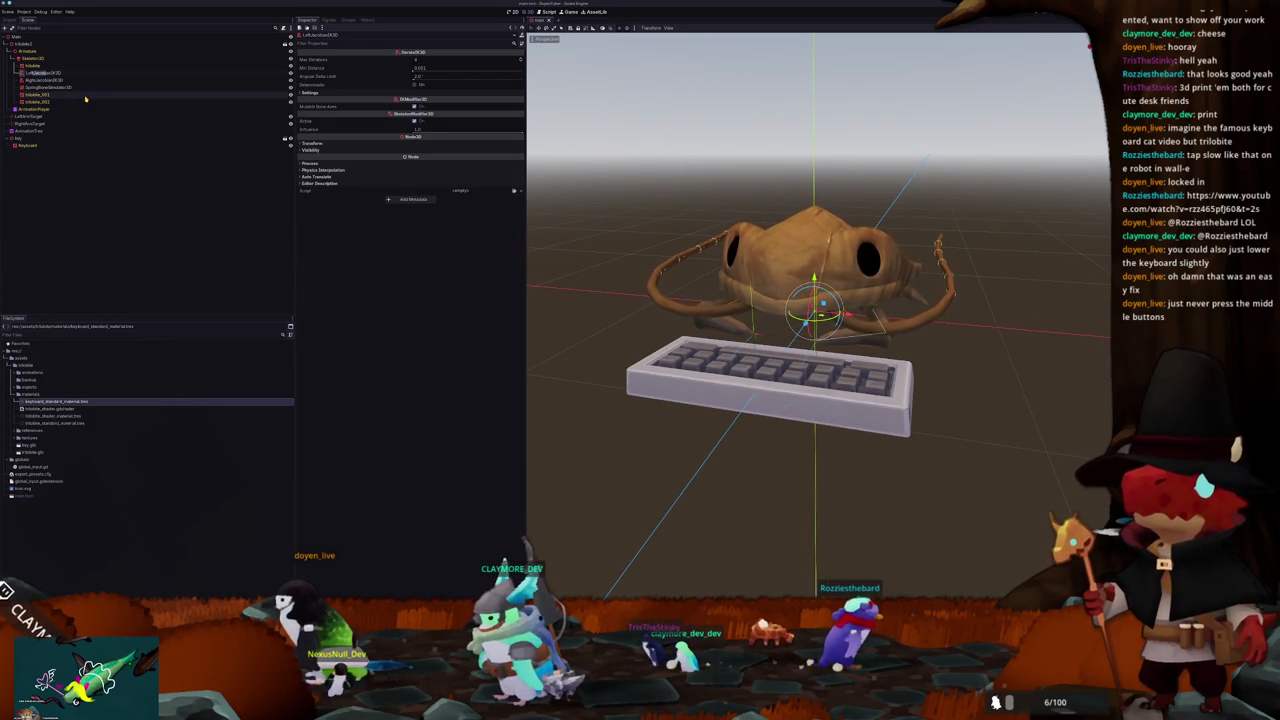
pyautogui.press('Down')
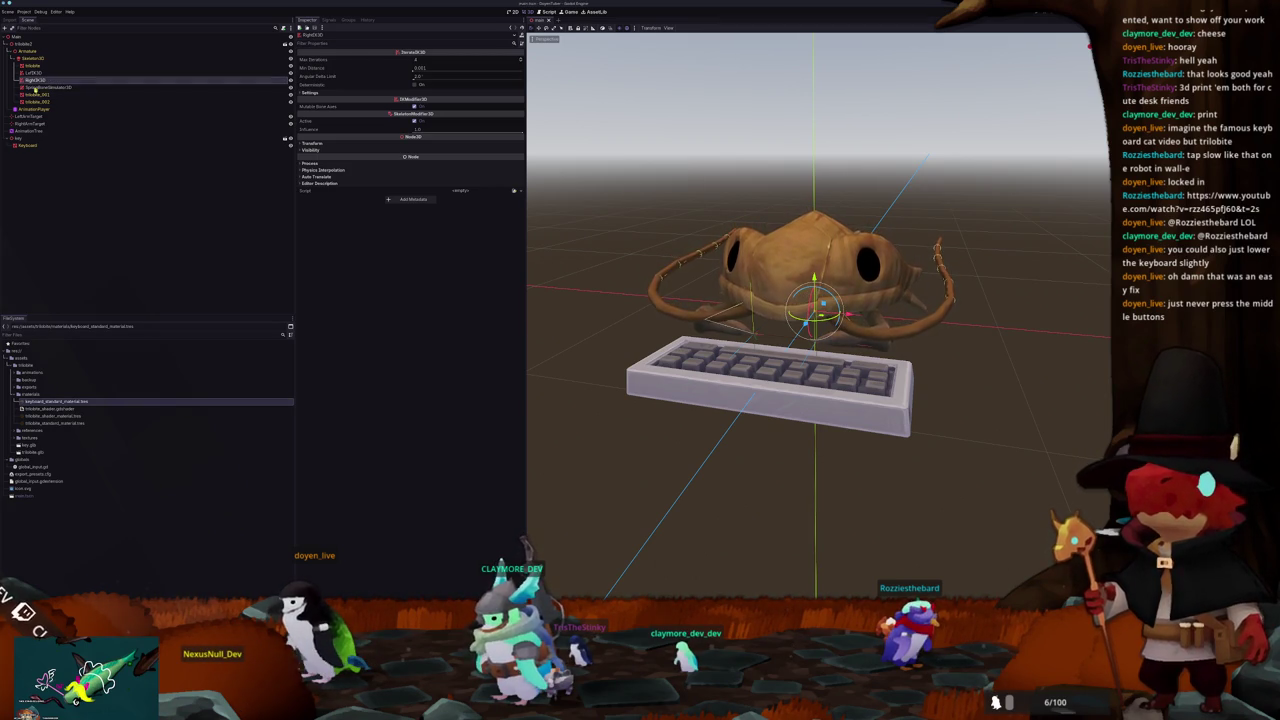
pyautogui.click(27, 145)
# Step: Add a Marker3D child node under the Keyboard
pyautogui.press('f')
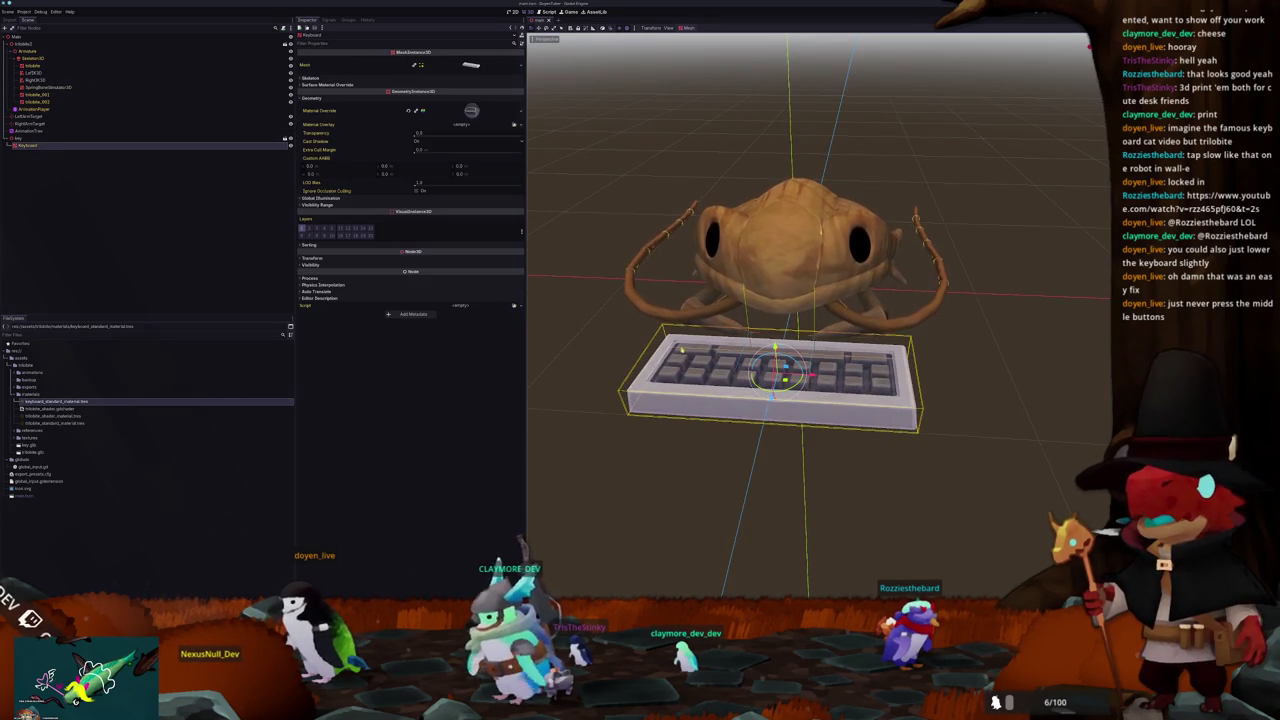
pyautogui.scroll(2, 574, 246)
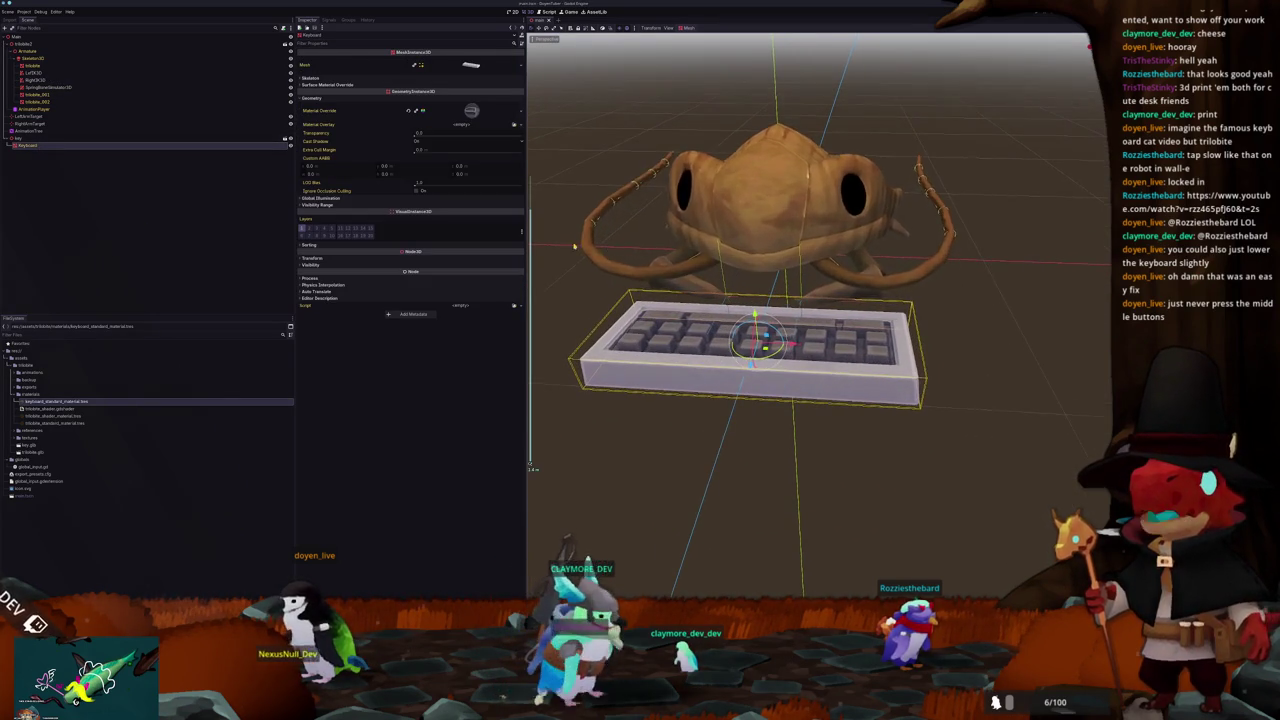
pyautogui.rightClick(27, 145)
pyautogui.click(45, 150)
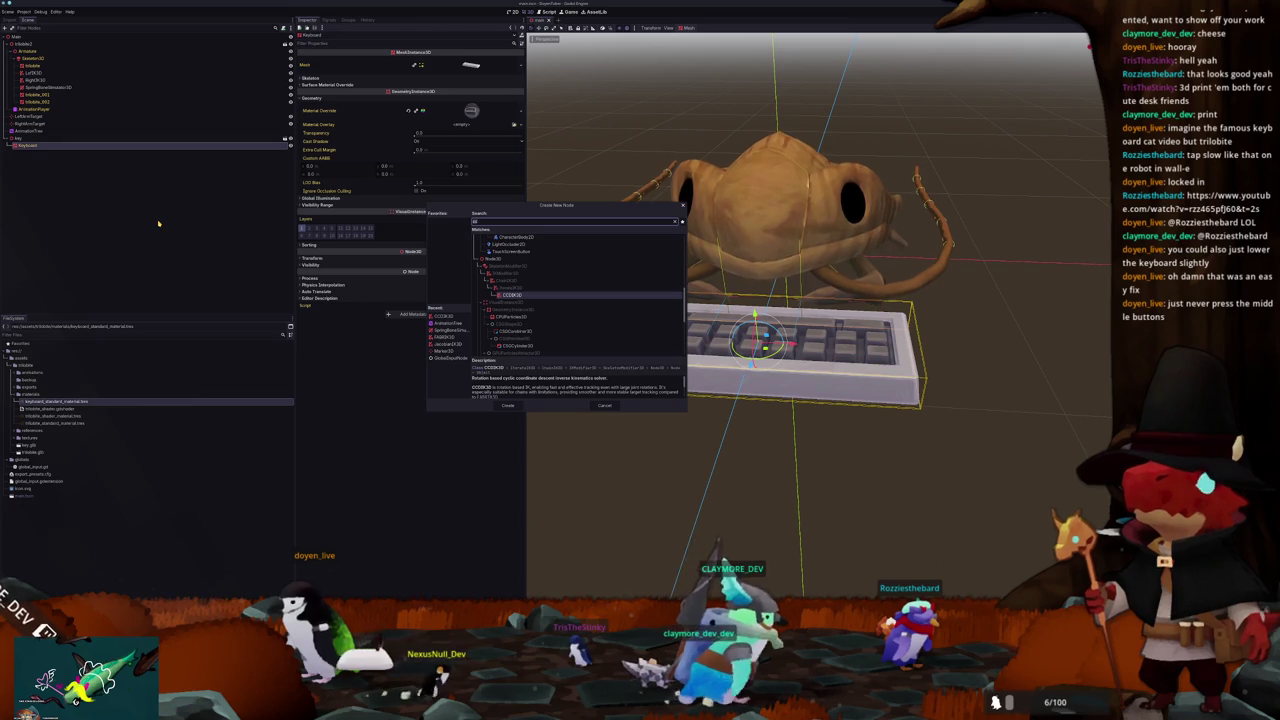
pyautogui.write('marker')
pyautogui.press('Return')
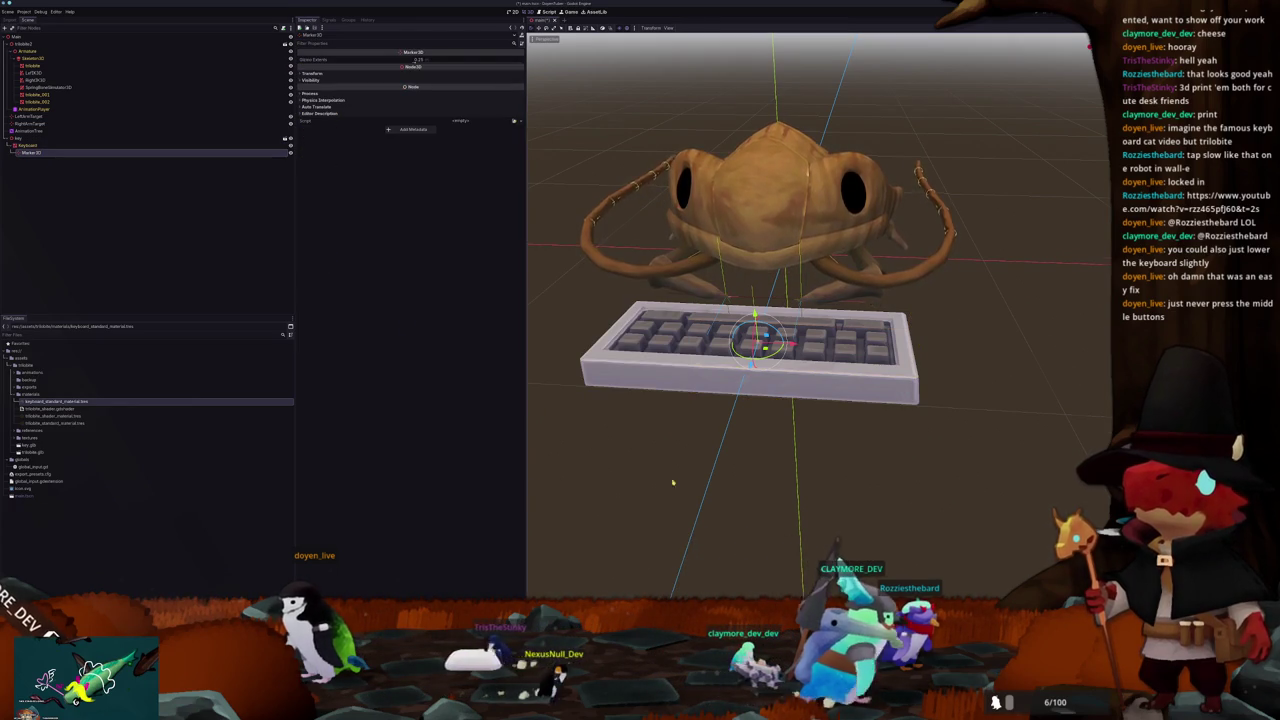
# Step: Move the marker up and right onto the keyboard keys, checking from front and top views
pyautogui.press('f')
pyautogui.press('KP_1')
pyautogui.scroll(3, 600, 445)
pyautogui.moveTo(664, 388)
pyautogui.mouseDown()
pyautogui.moveTo(742, 344)
pyautogui.moveTo(735, 385)
pyautogui.mouseUp()
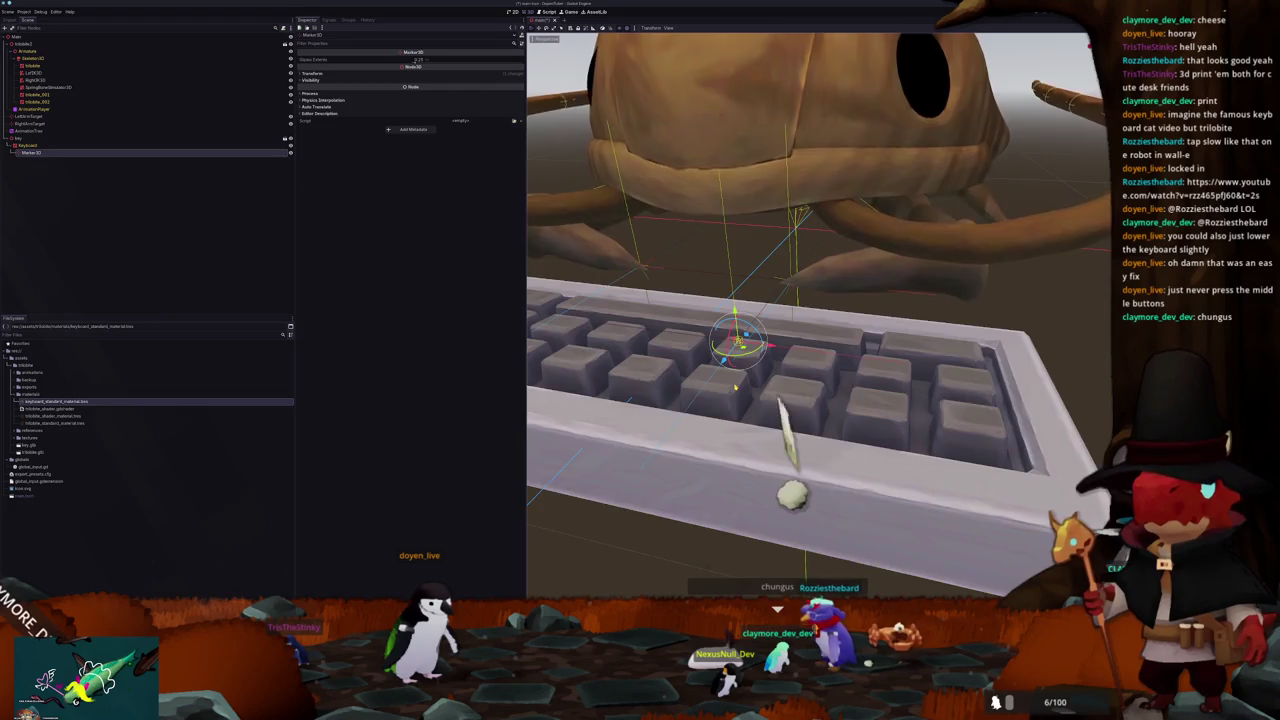
pyautogui.press('KP_7')
pyautogui.scroll(3, 733, 370)
pyautogui.press('KP_1')
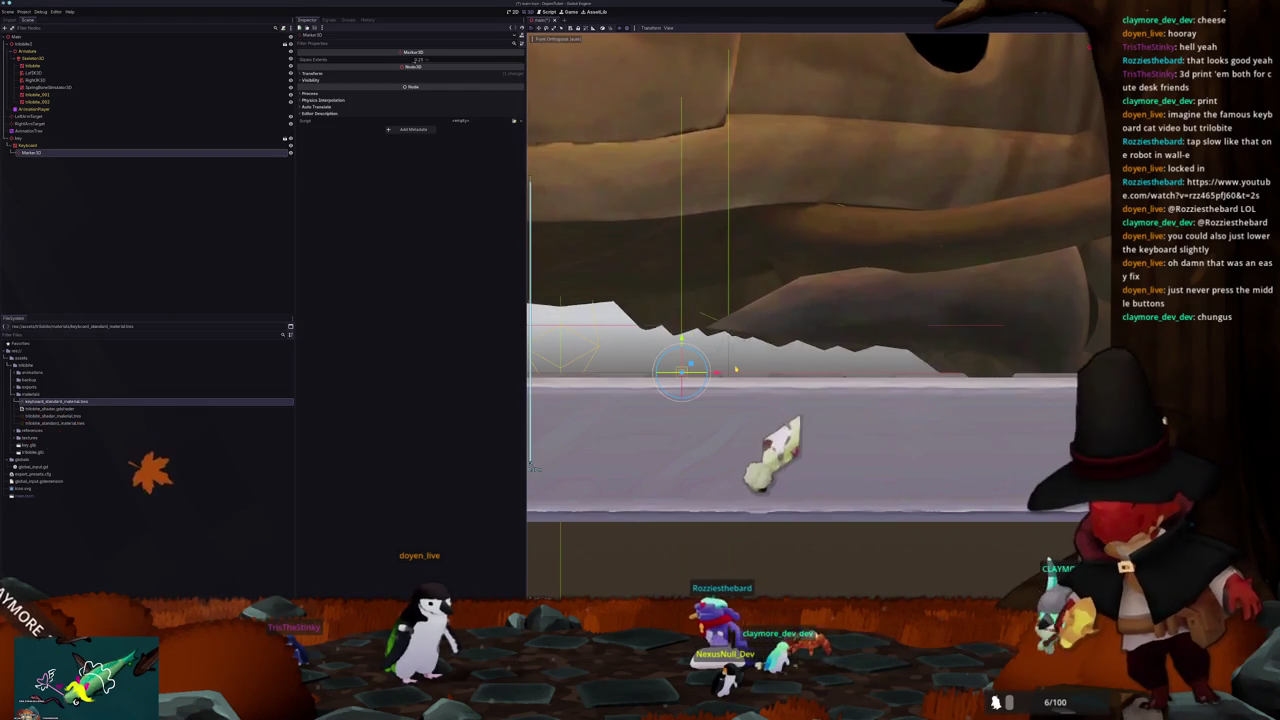
pyautogui.press('KP_5')
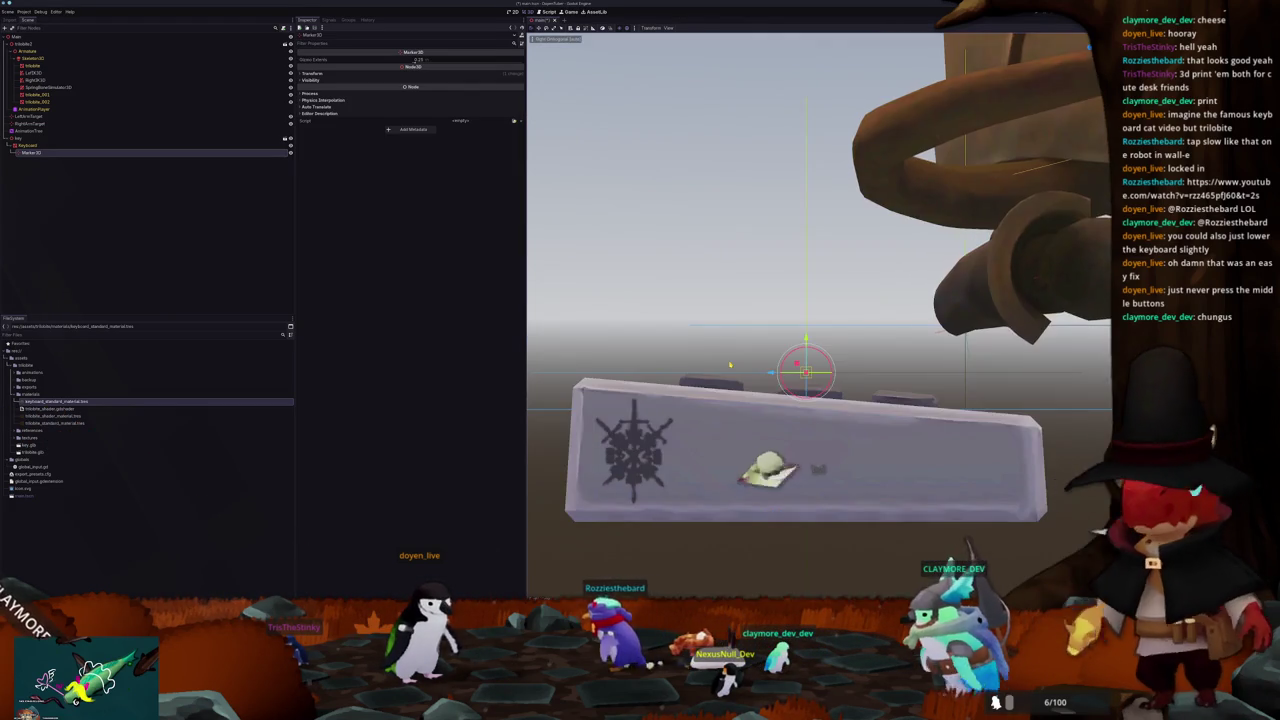
pyautogui.scroll(2, 730, 365)
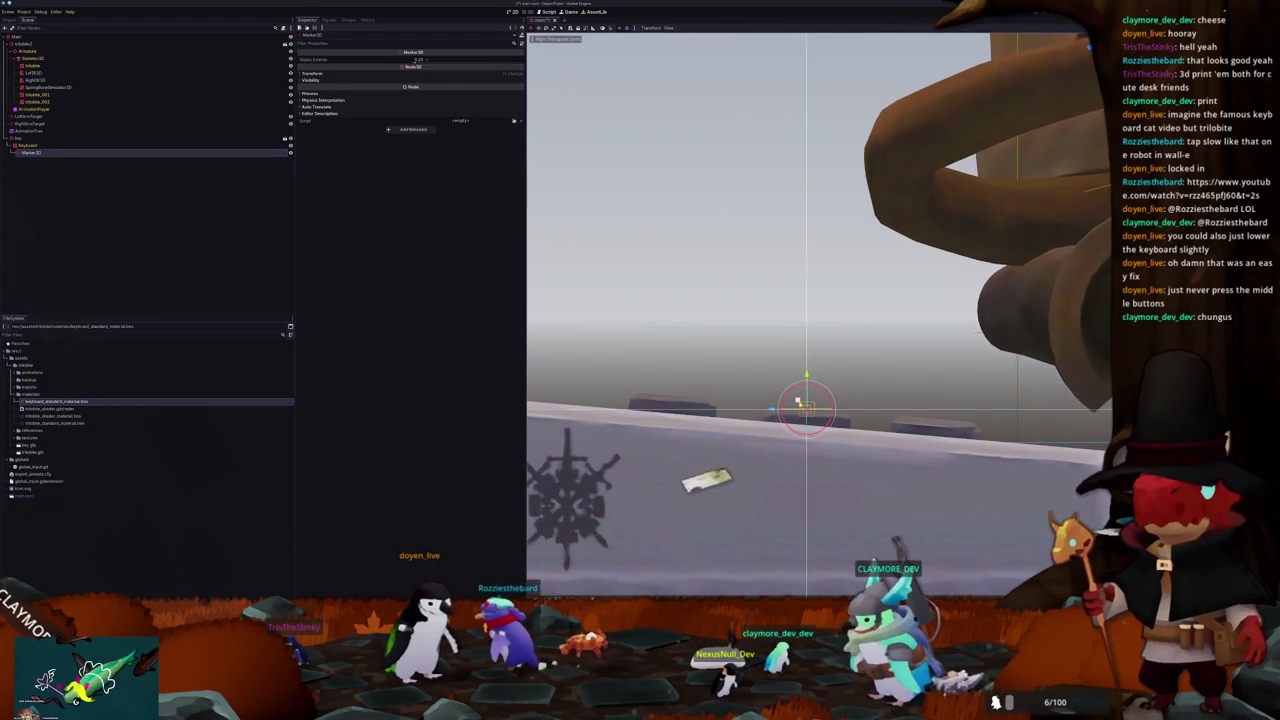
pyautogui.press('KP_8')
pyautogui.press('KP_8')
pyautogui.press('KP_4')
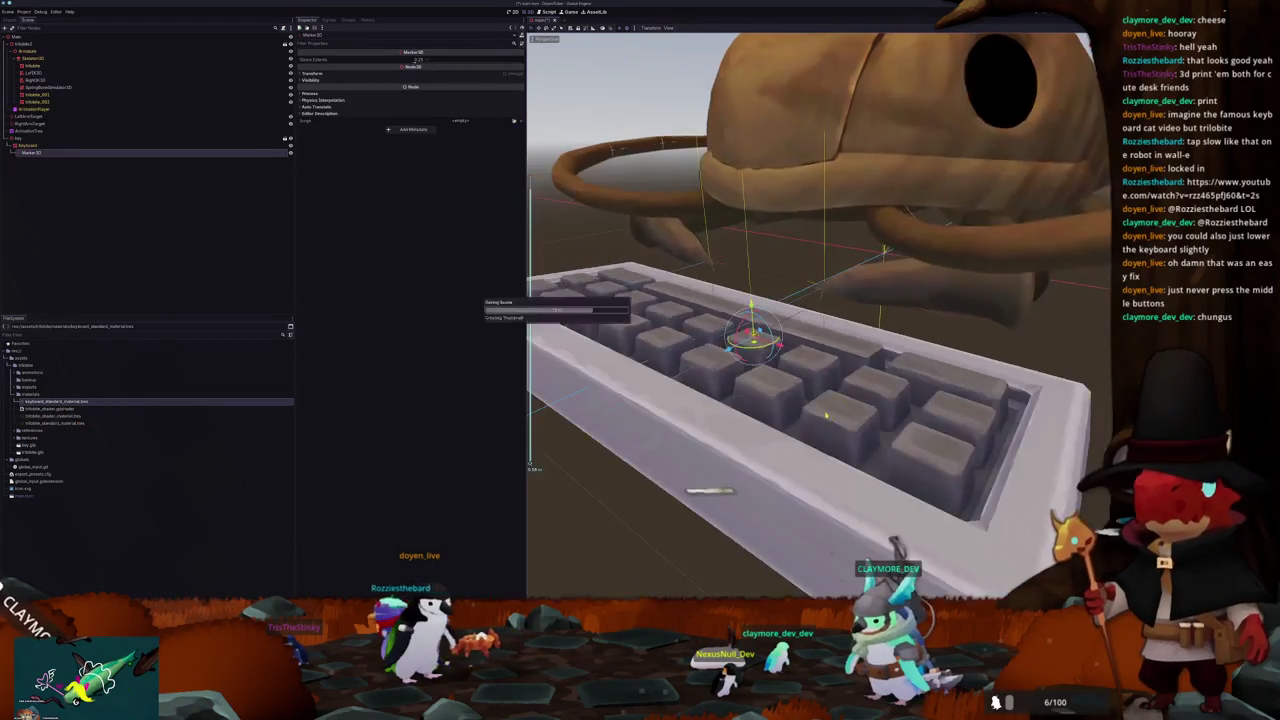
pyautogui.press('KP_7')
# Step: Duplicate the marker and batch-rename all four as LeftMarker3D through LeftMarker3D4
pyautogui.hotkey('ctrl', 'd')
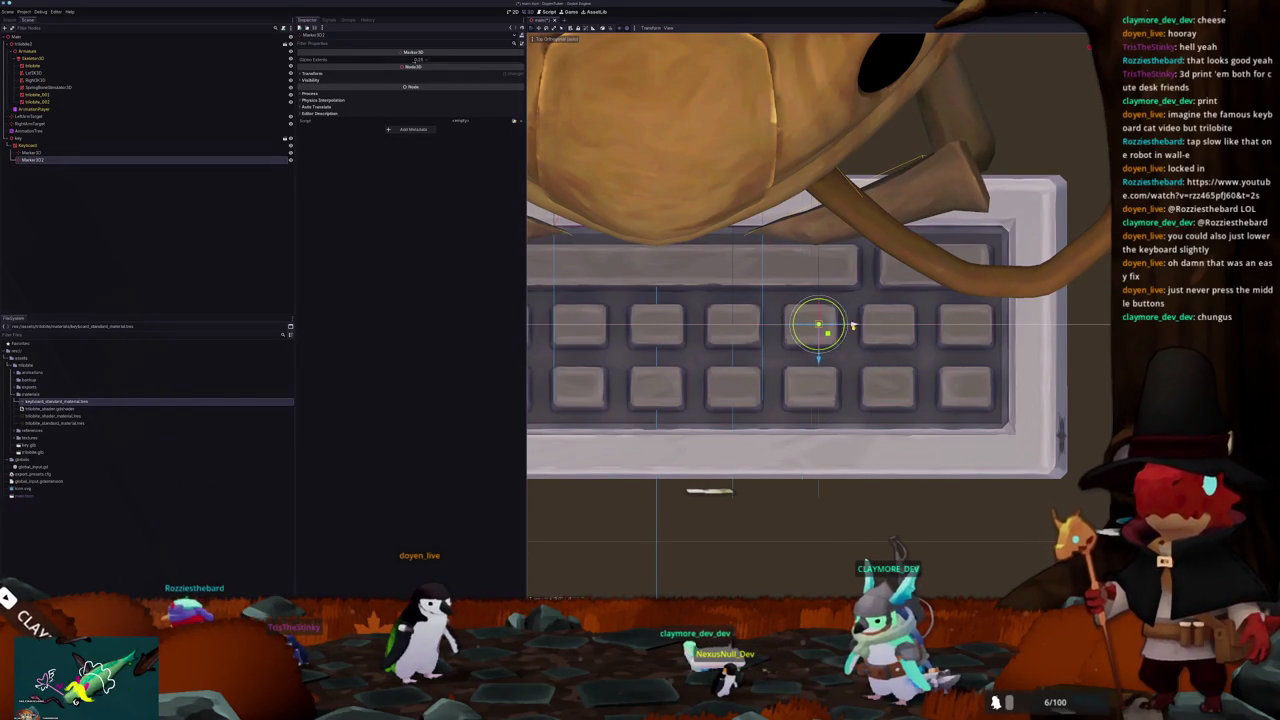
pyautogui.hotkey('ctrl', 'd')
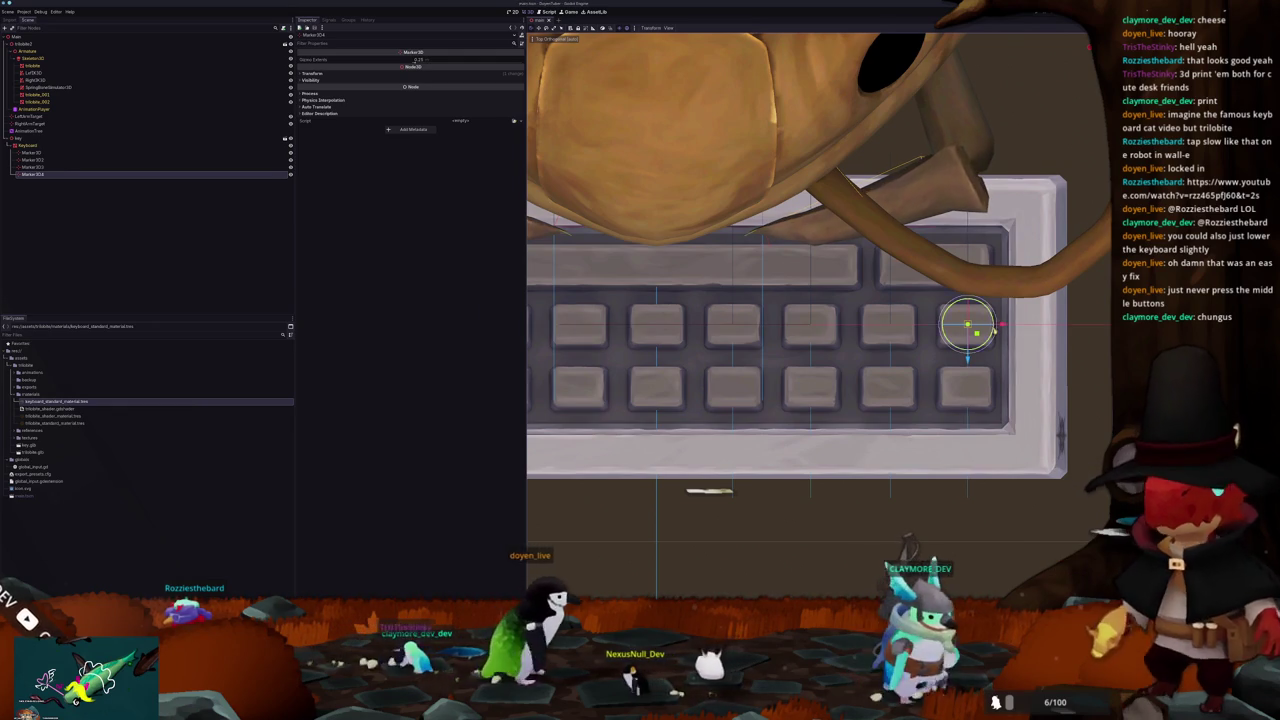
pyautogui.scroll(-3, 600, 320)
pyautogui.click(32, 152)
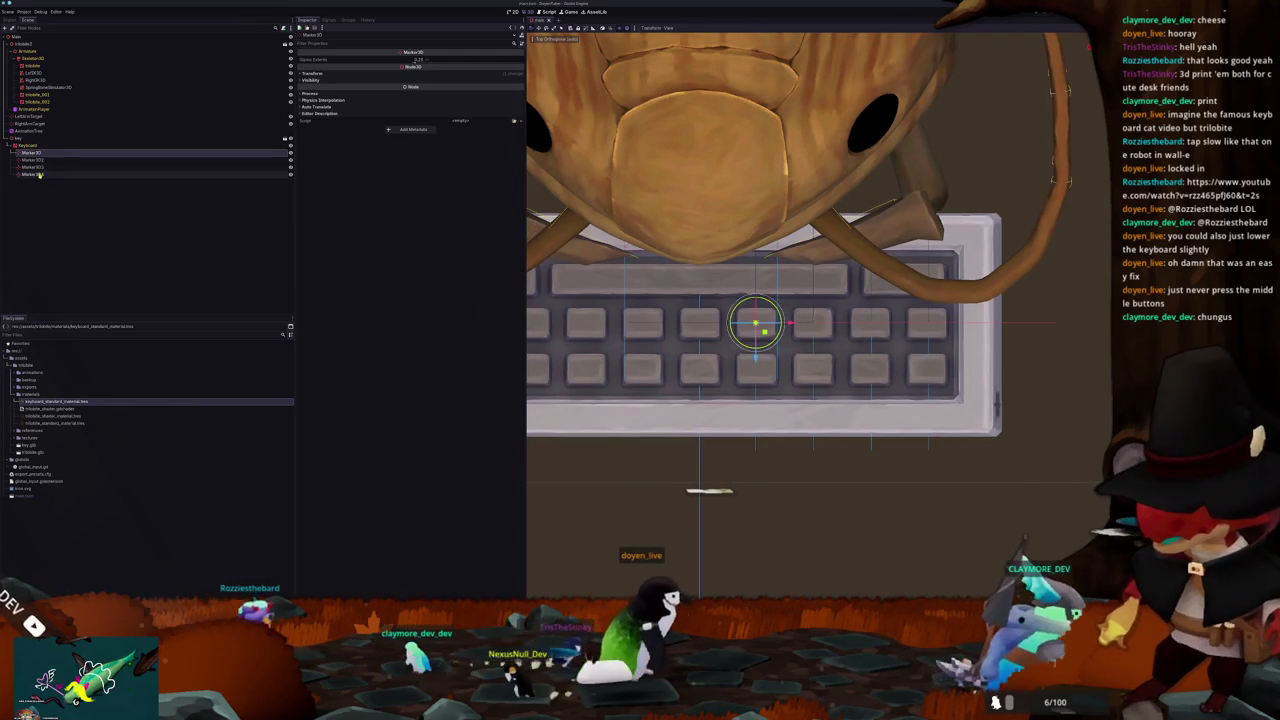
pyautogui.keyDown('shift'); pyautogui.click(32, 173); pyautogui.keyUp('shift')
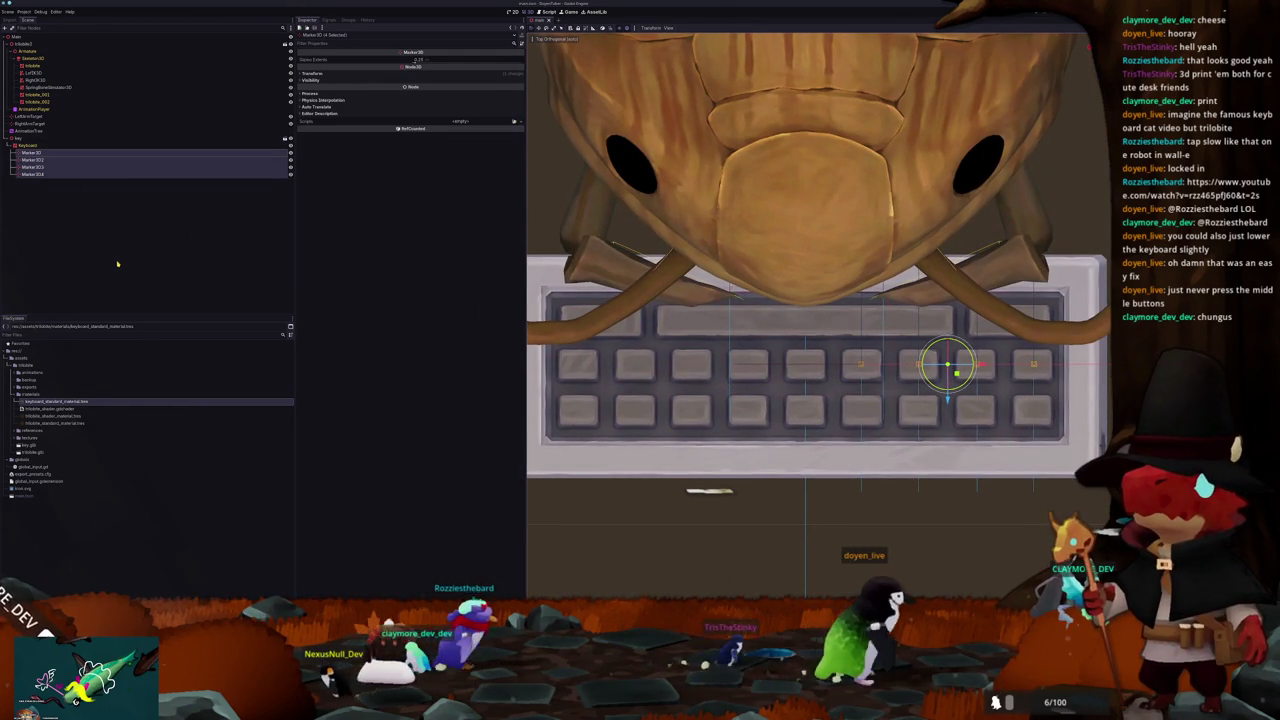
pyautogui.hotkey('ctrl', 'shift', 'z')
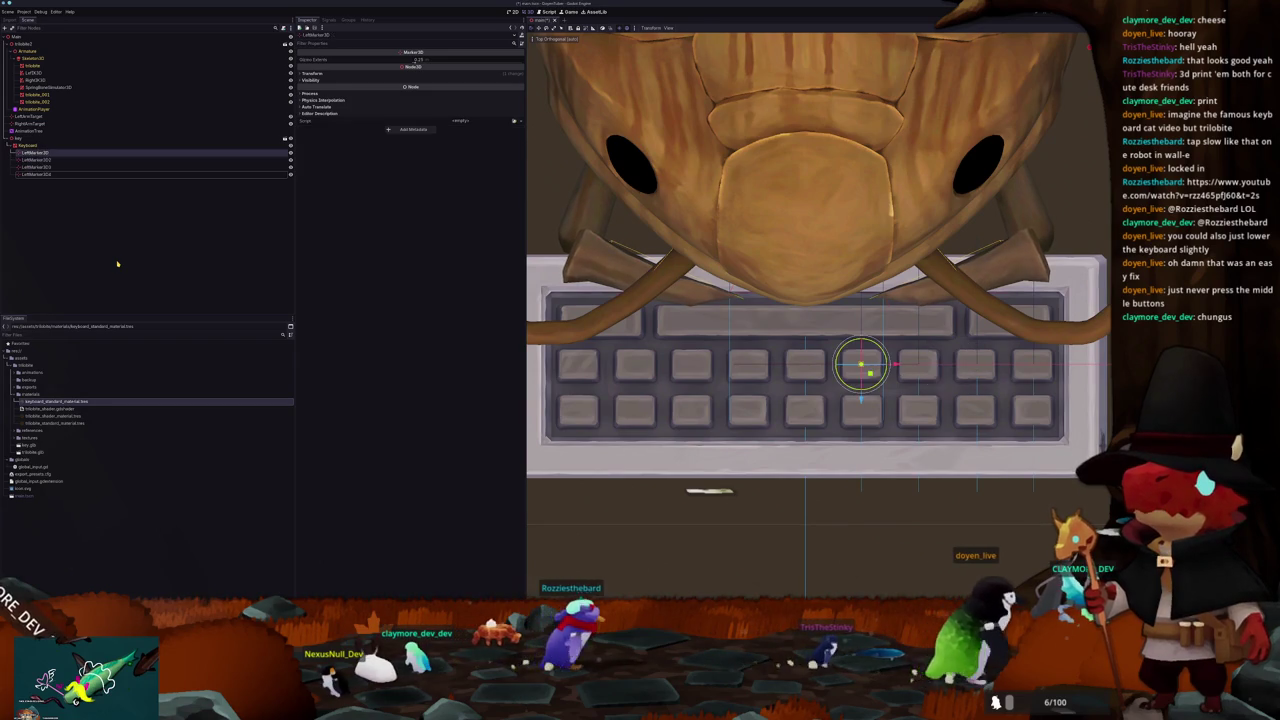
# Step: Select the four left markers and add them to a new LeftTargets group
pyautogui.click(131, 249)
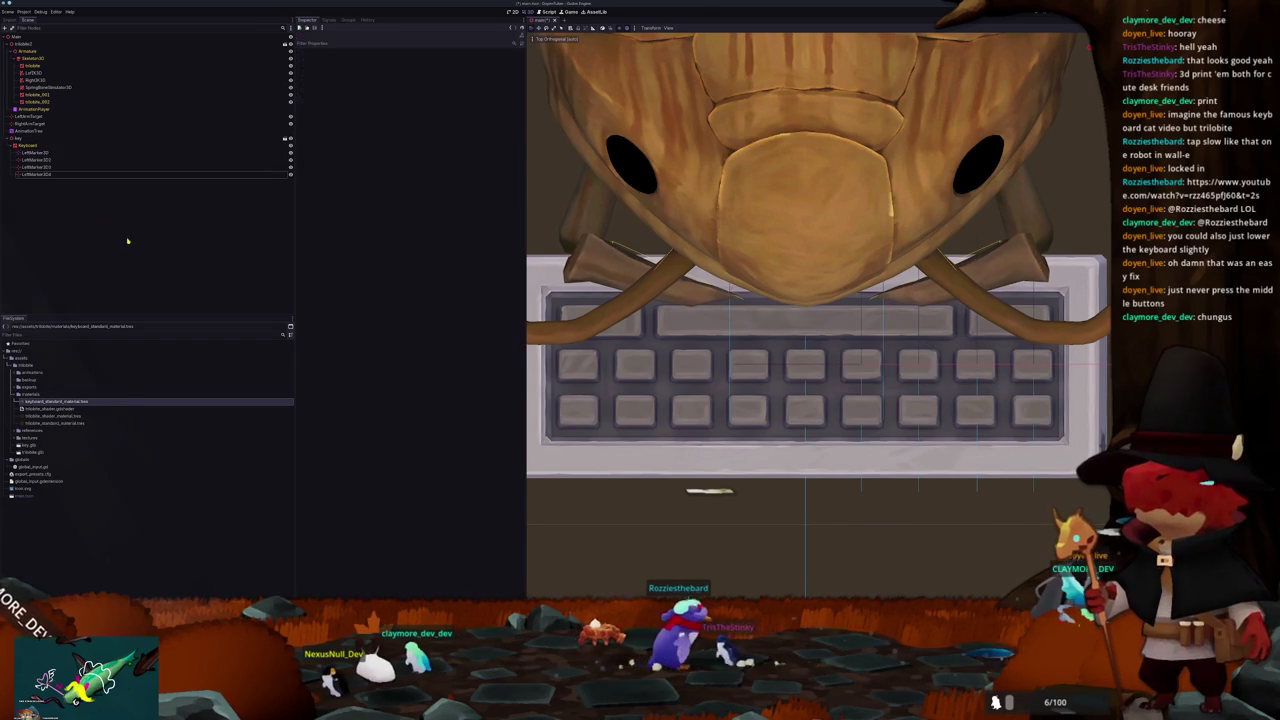
pyautogui.click(38, 151)
pyautogui.keyDown('shift'); pyautogui.click(43, 174); pyautogui.keyUp('shift')
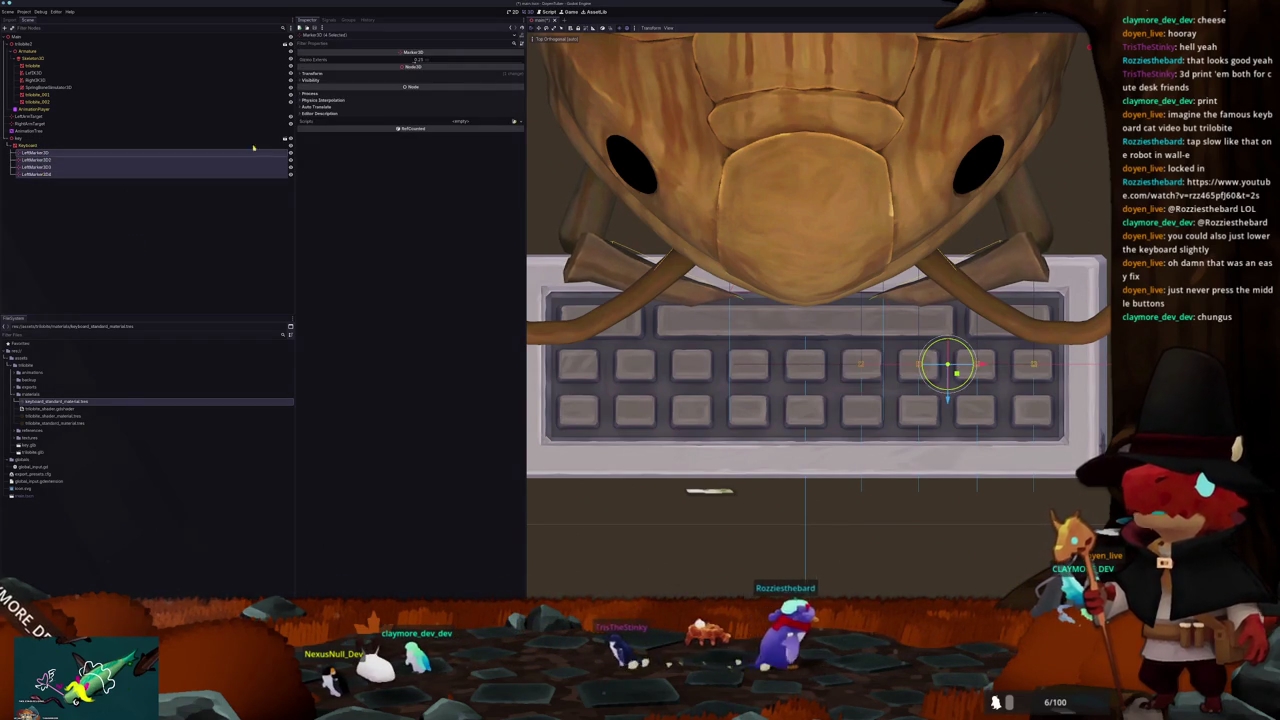
pyautogui.click(348, 19)
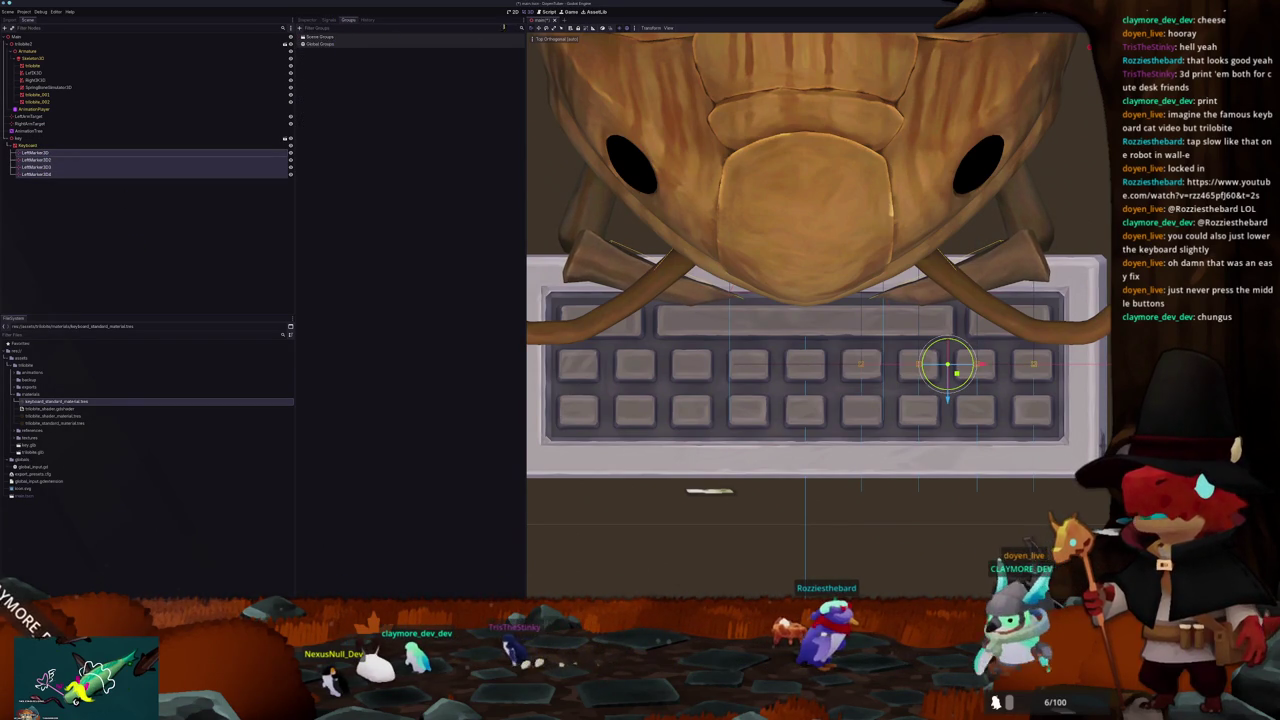
pyautogui.click(301, 33)
pyautogui.write('Left')
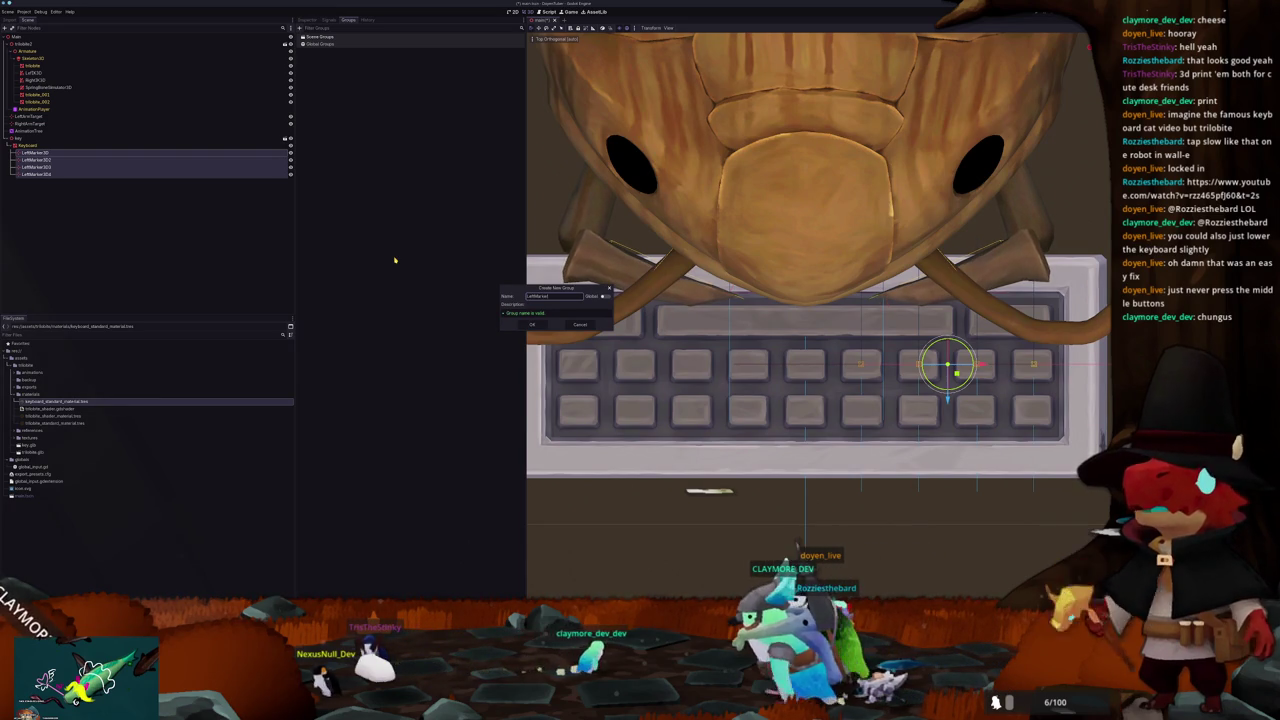
pyautogui.press('BackSpace')
pyautogui.press('BackSpace')
pyautogui.press('BackSpace')
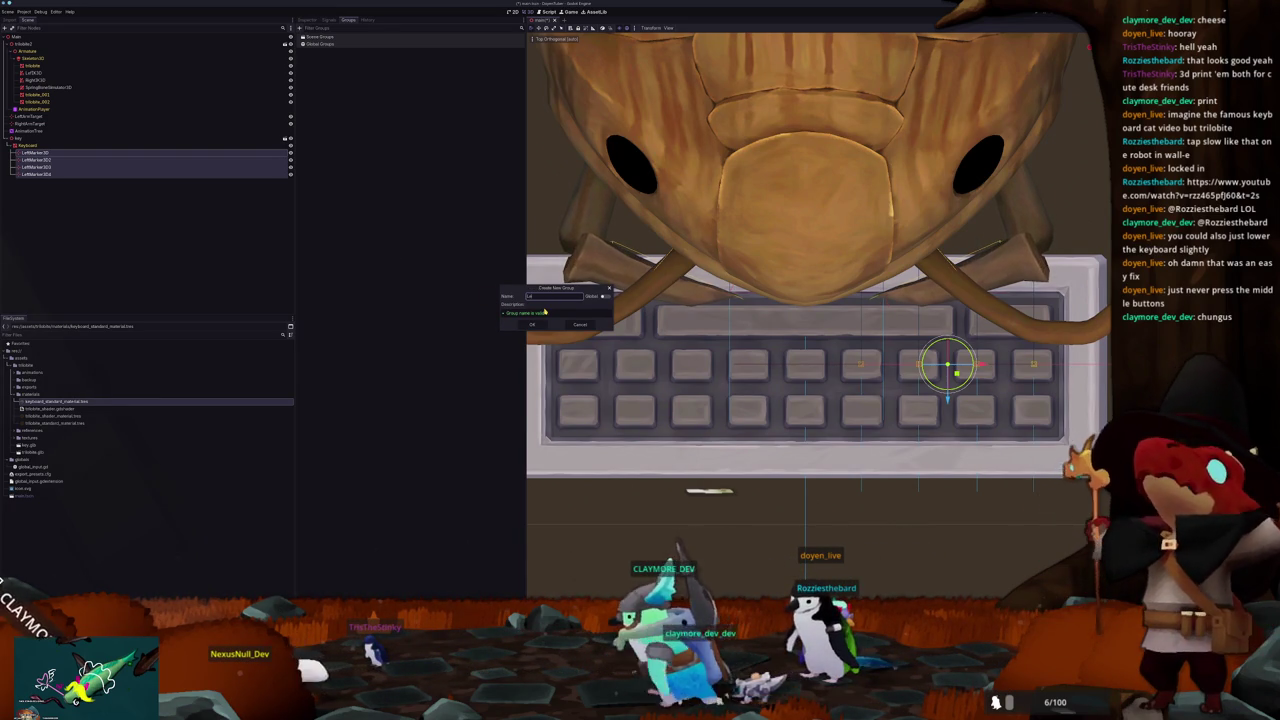
pyautogui.write('Telgets')
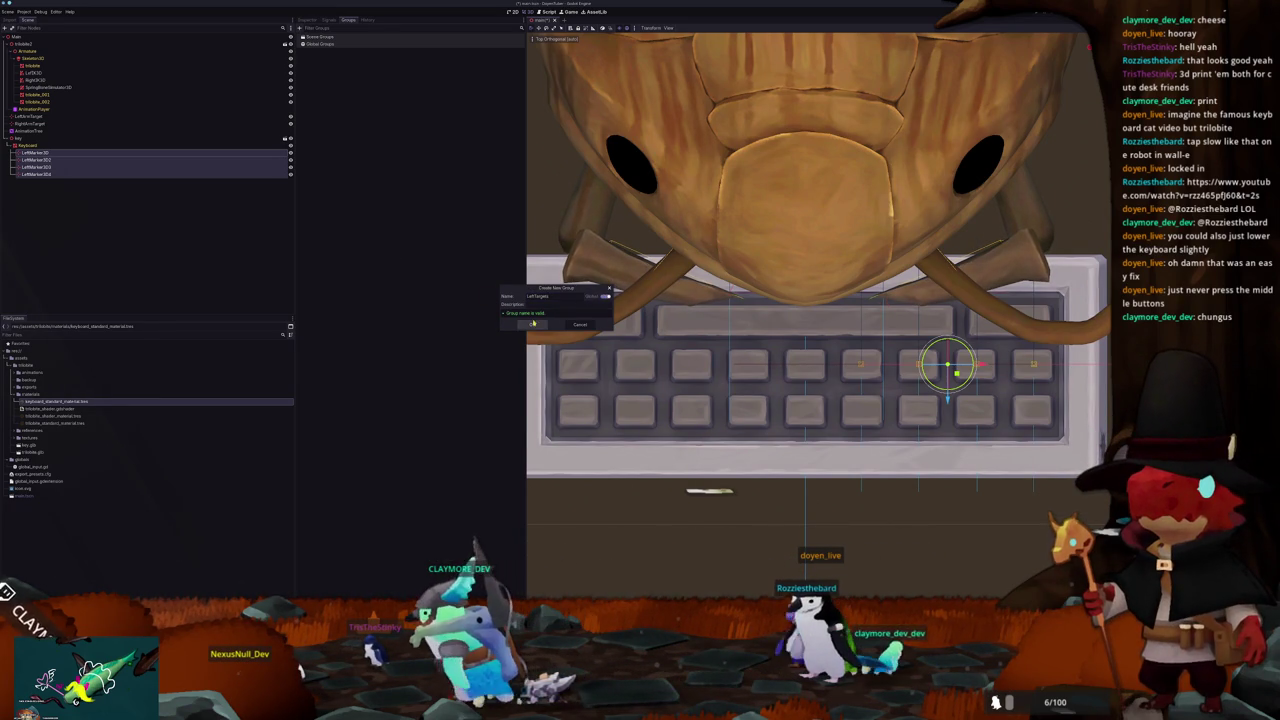
pyautogui.click(533, 322)
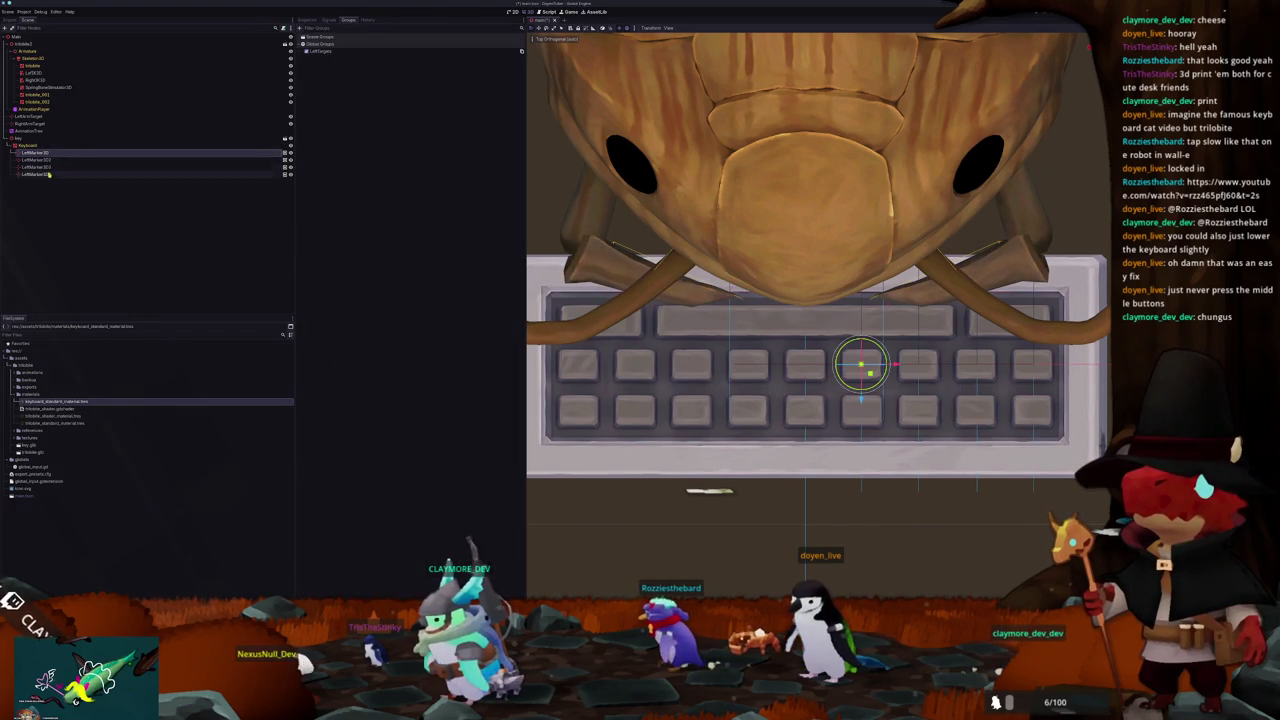
# Step: Duplicate the four markers, slide the copies left onto other keys, and select the RightMarker nodes
pyautogui.hotkey('ctrl', 'd')
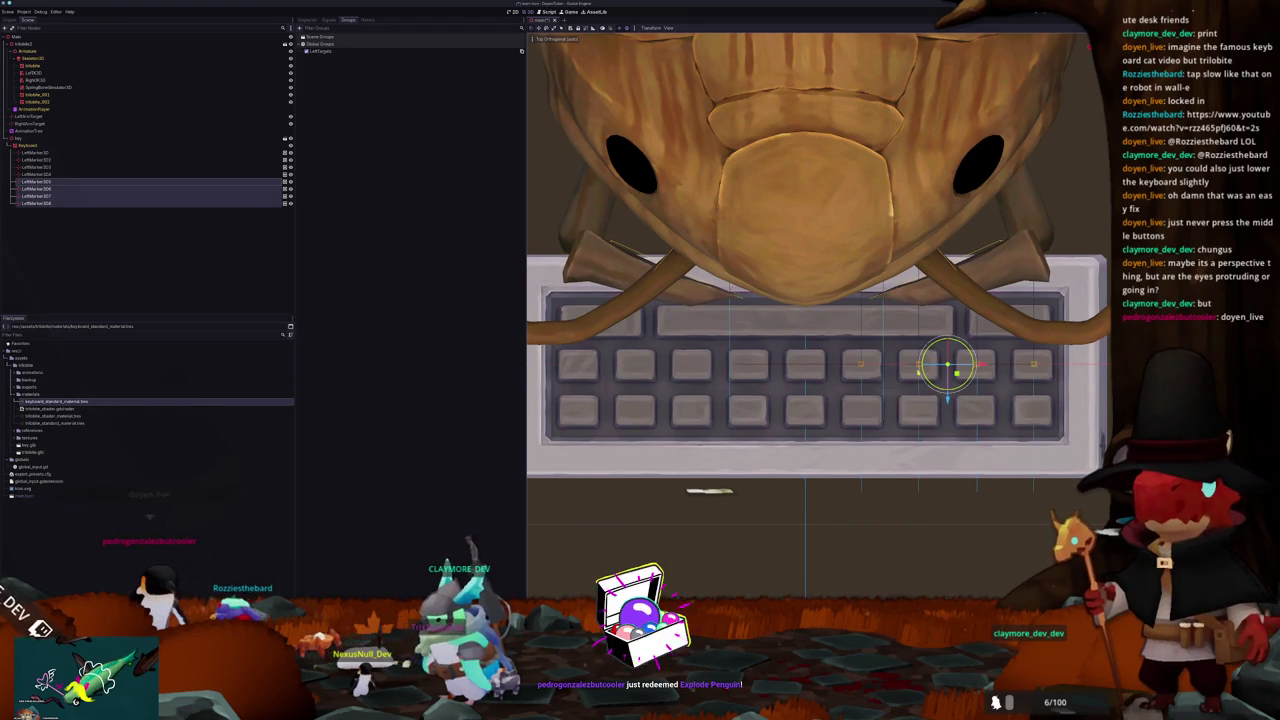
pyautogui.moveTo(983, 366)
pyautogui.mouseDown()
pyautogui.moveTo(730, 368)
pyautogui.moveTo(701, 380)
pyautogui.mouseUp()
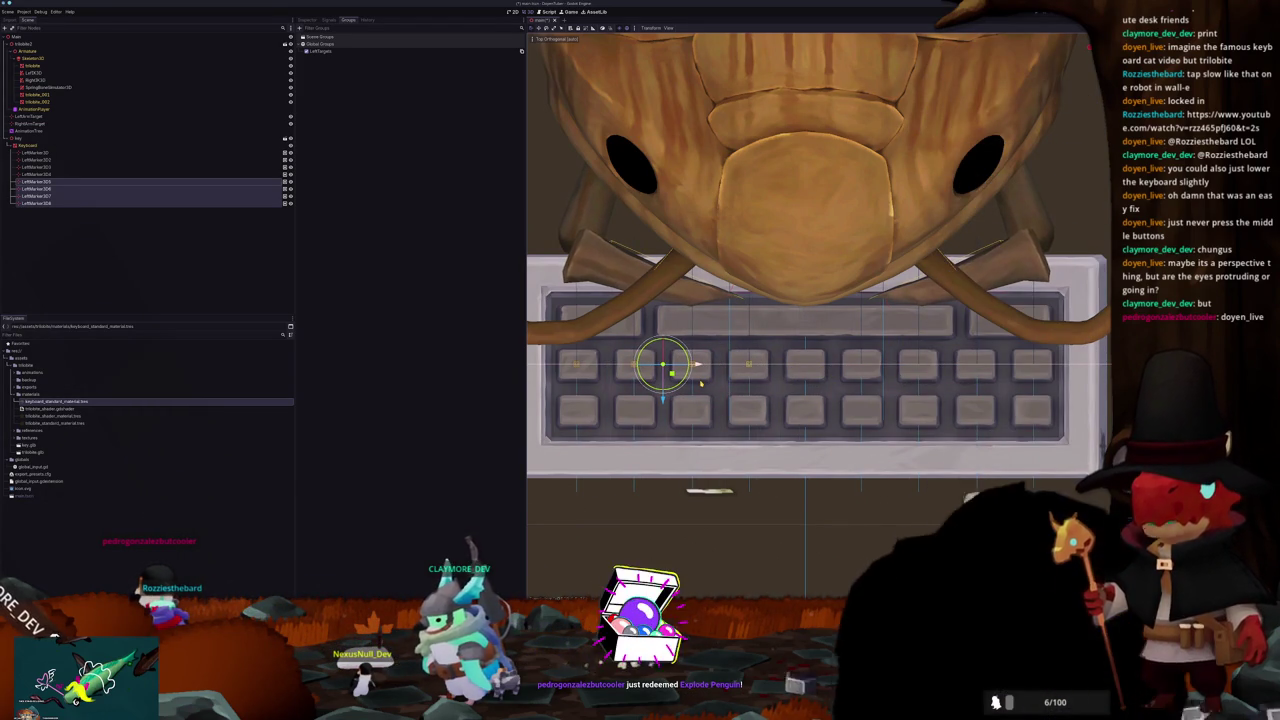
pyautogui.scroll(-3, 687, 423)
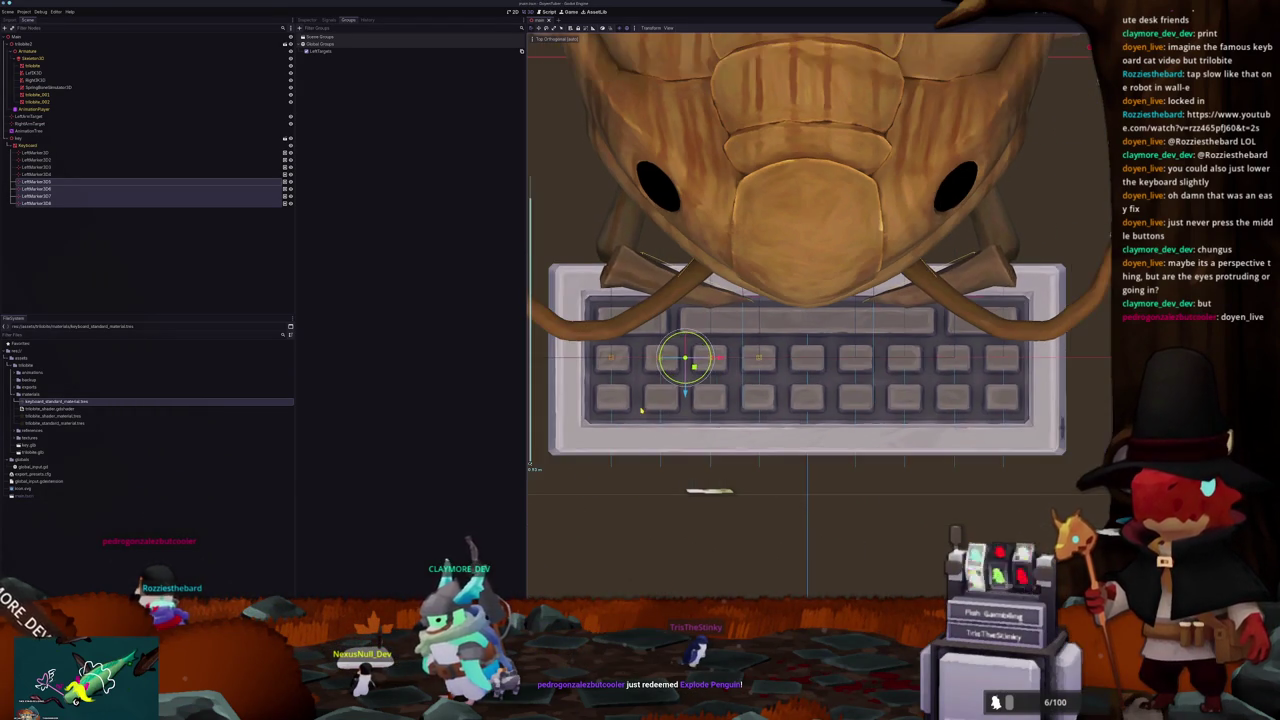
pyautogui.scroll(2, 666, 407)
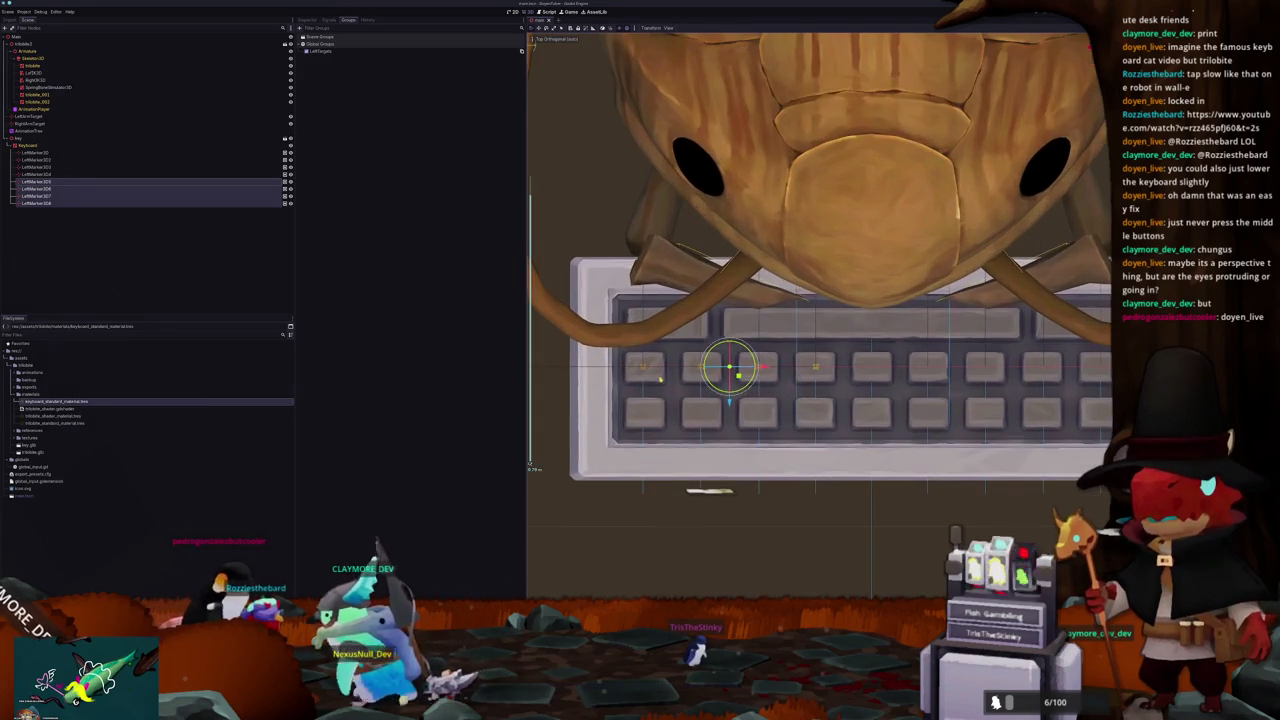
pyautogui.click(28, 145)
pyautogui.click(45, 202)
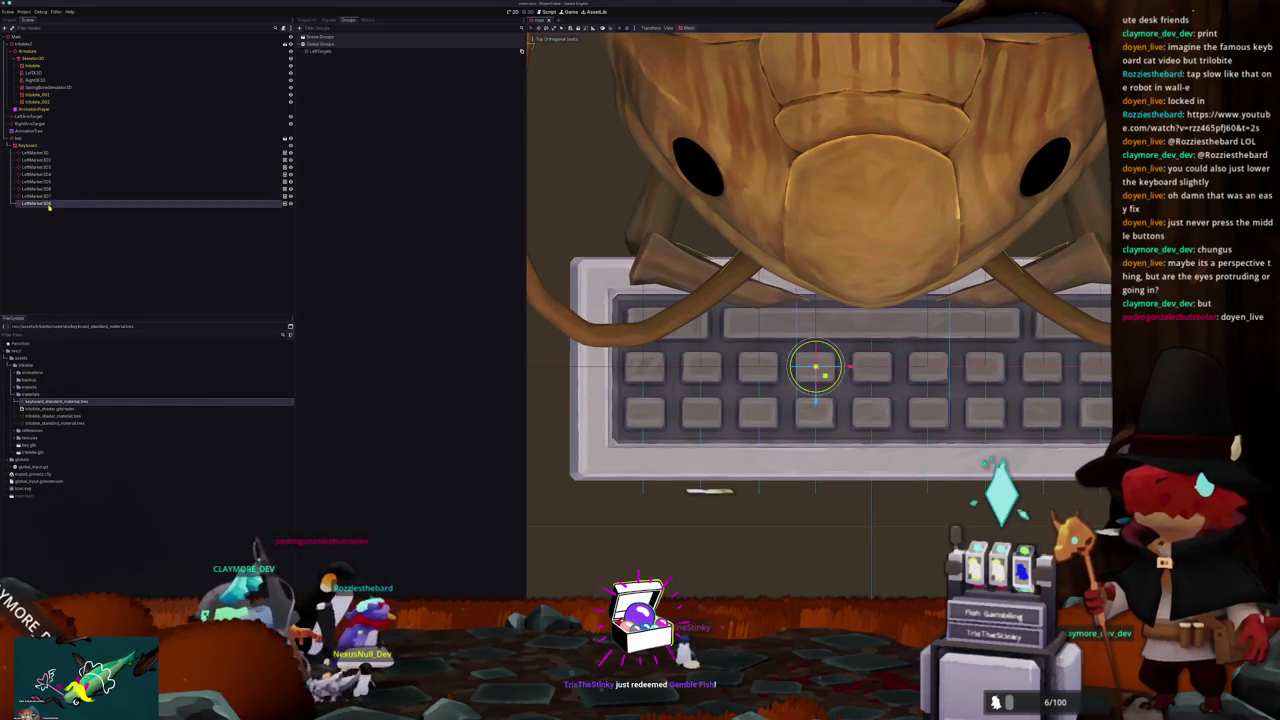
pyautogui.keyDown('shift'); pyautogui.click(48, 184); pyautogui.keyUp('shift')
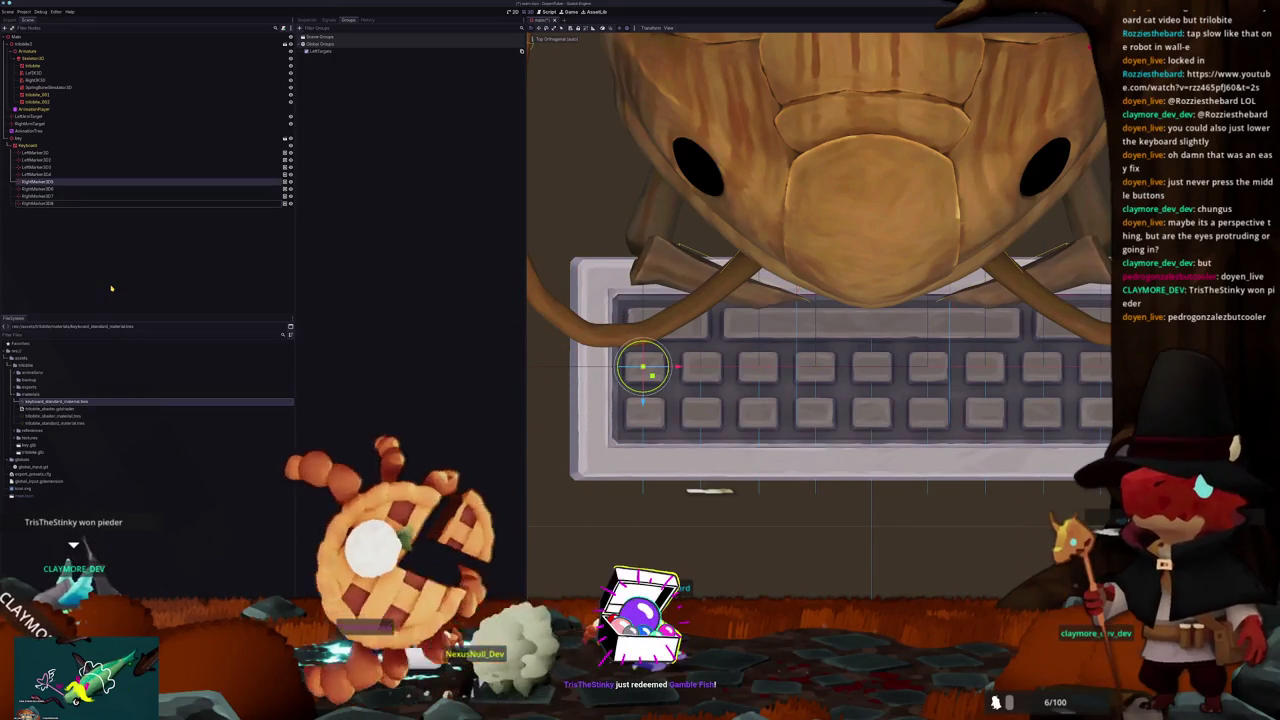
pyautogui.scroll(-5, 819, 316)
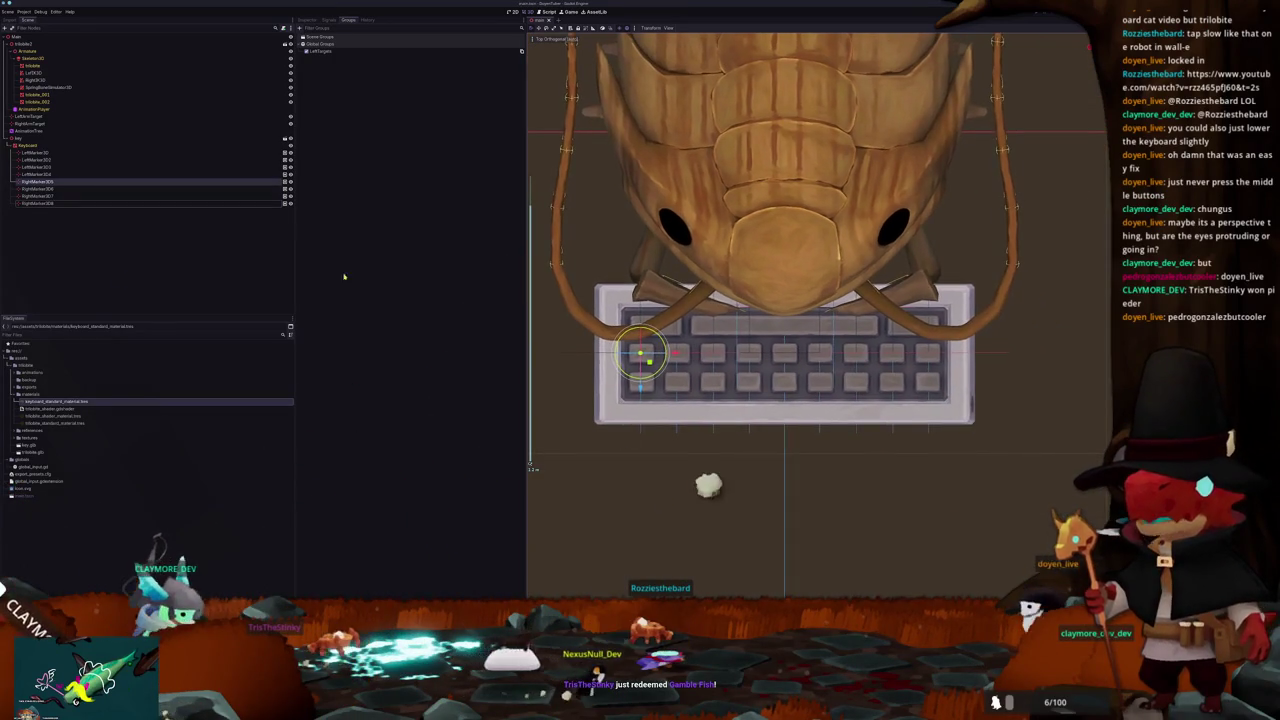
pyautogui.keyDown('shift'); pyautogui.click(95, 198); pyautogui.keyUp('shift')
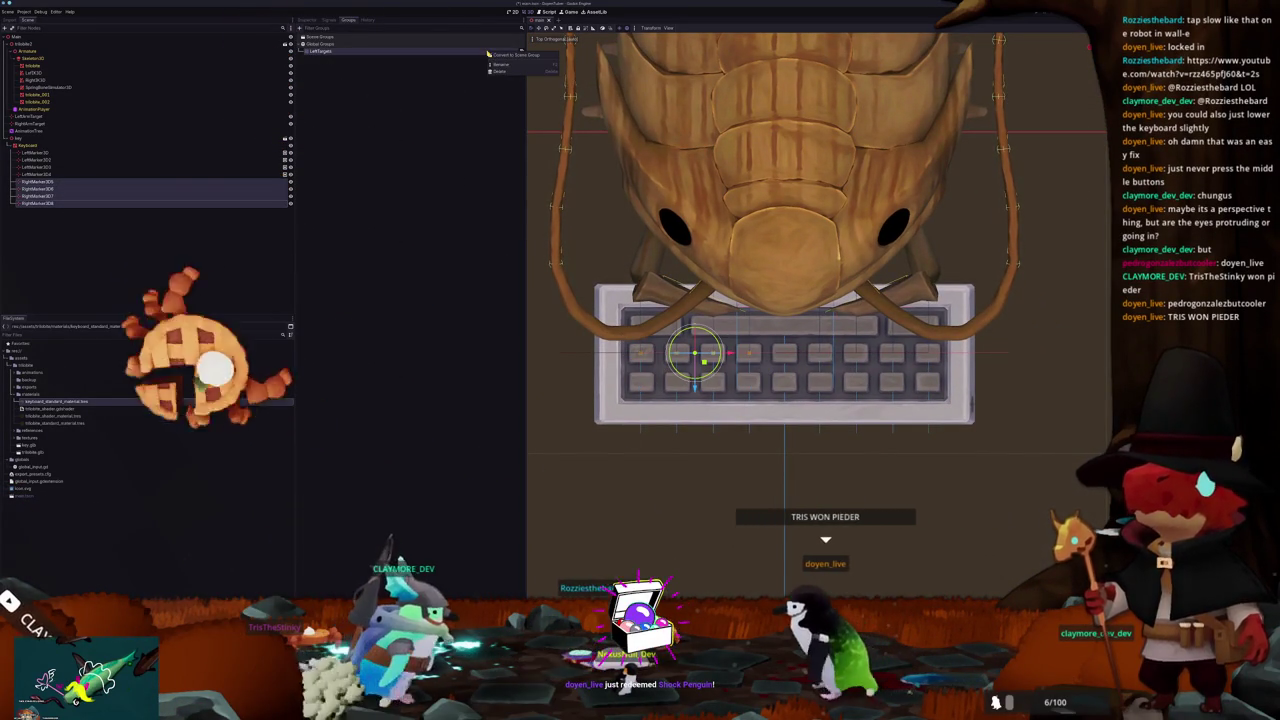
# Step: Put the selected RightMarker nodes in a new RightTargets group, keeping LeftTargets intact
pyautogui.click(520, 51)
pyautogui.press('Escape')
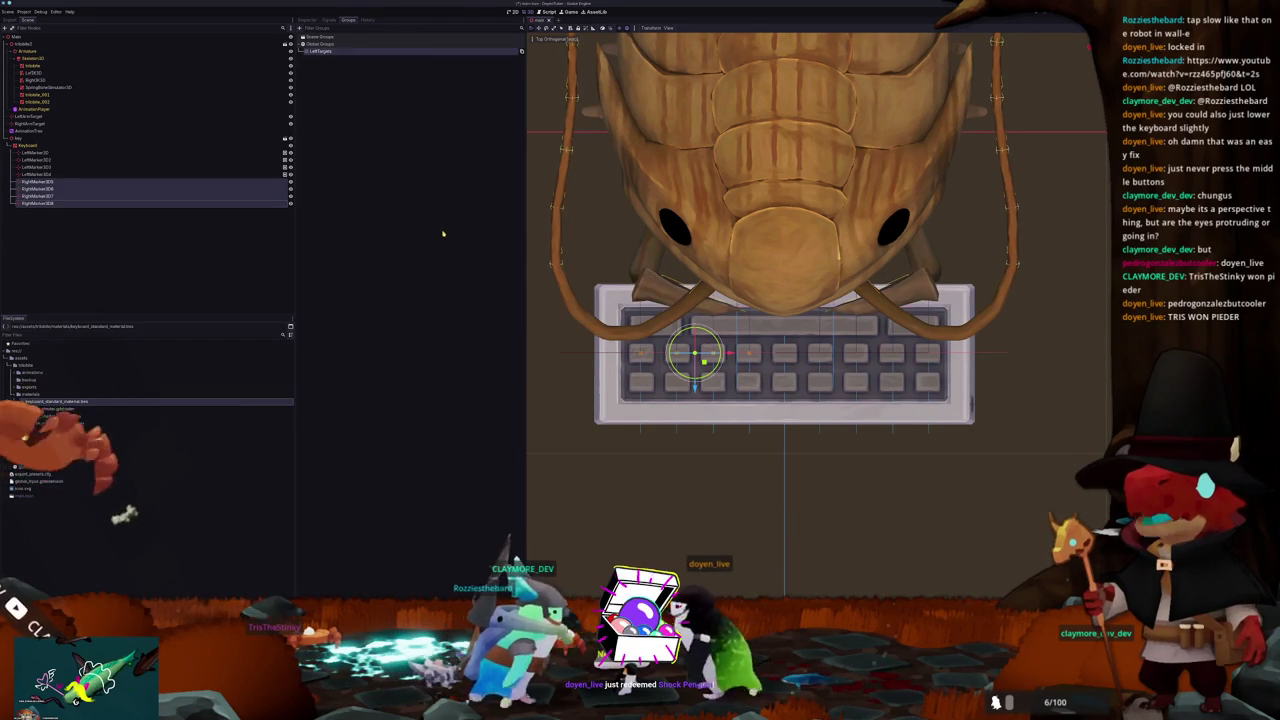
pyautogui.click(301, 29)
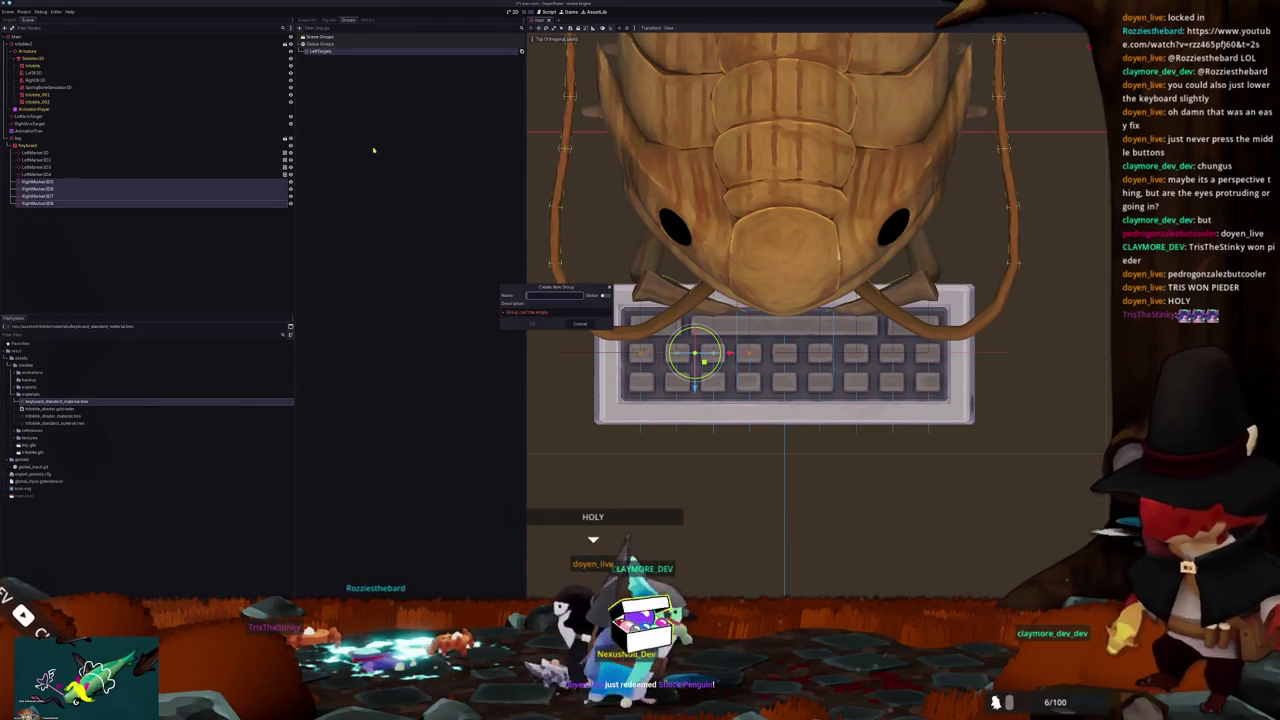
pyautogui.write('htTargets')
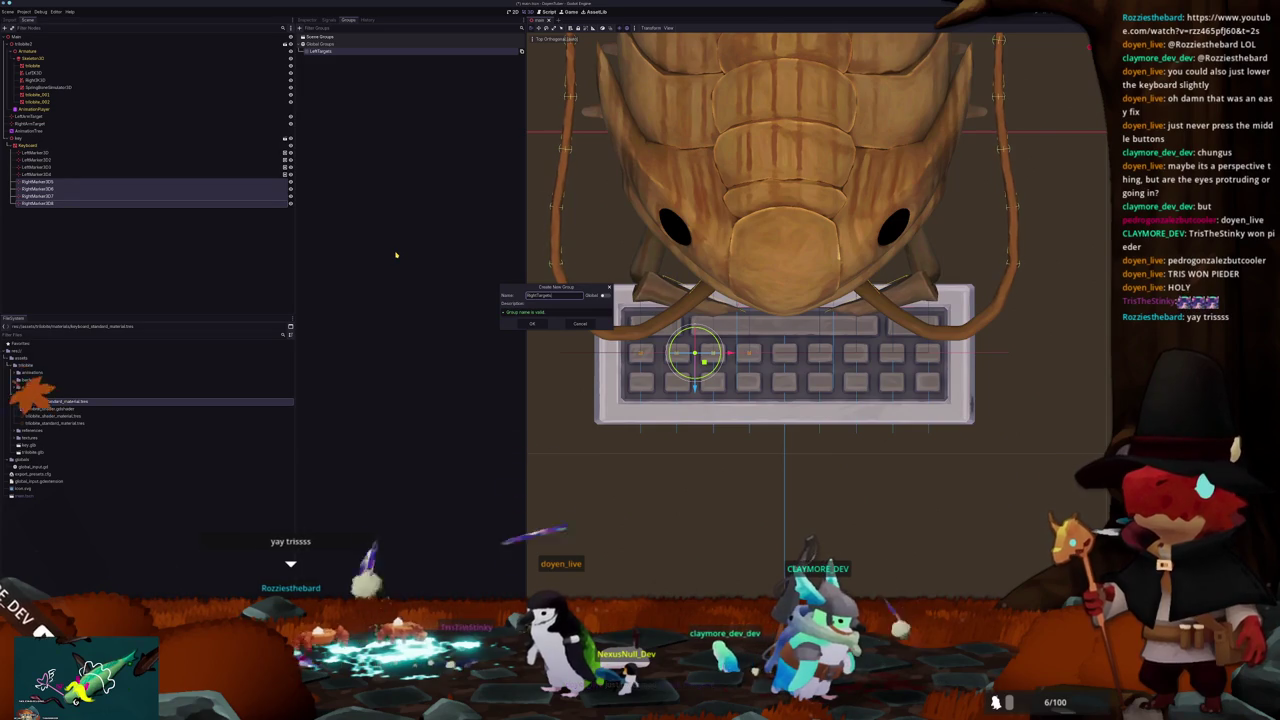
pyautogui.click(538, 326)
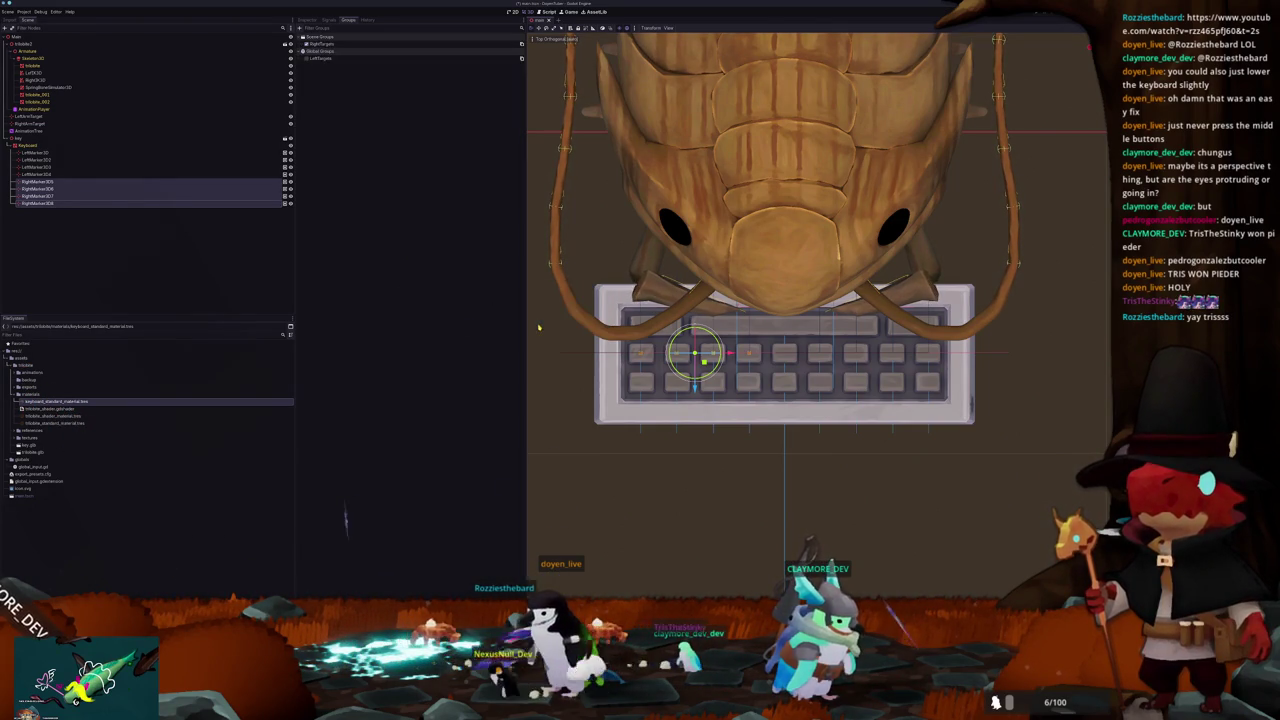
pyautogui.moveTo(596, 397)
pyautogui.mouseDown()
pyautogui.moveTo(639, 455)
pyautogui.moveTo(617, 457)
pyautogui.mouseUp()
pyautogui.click(639, 455)
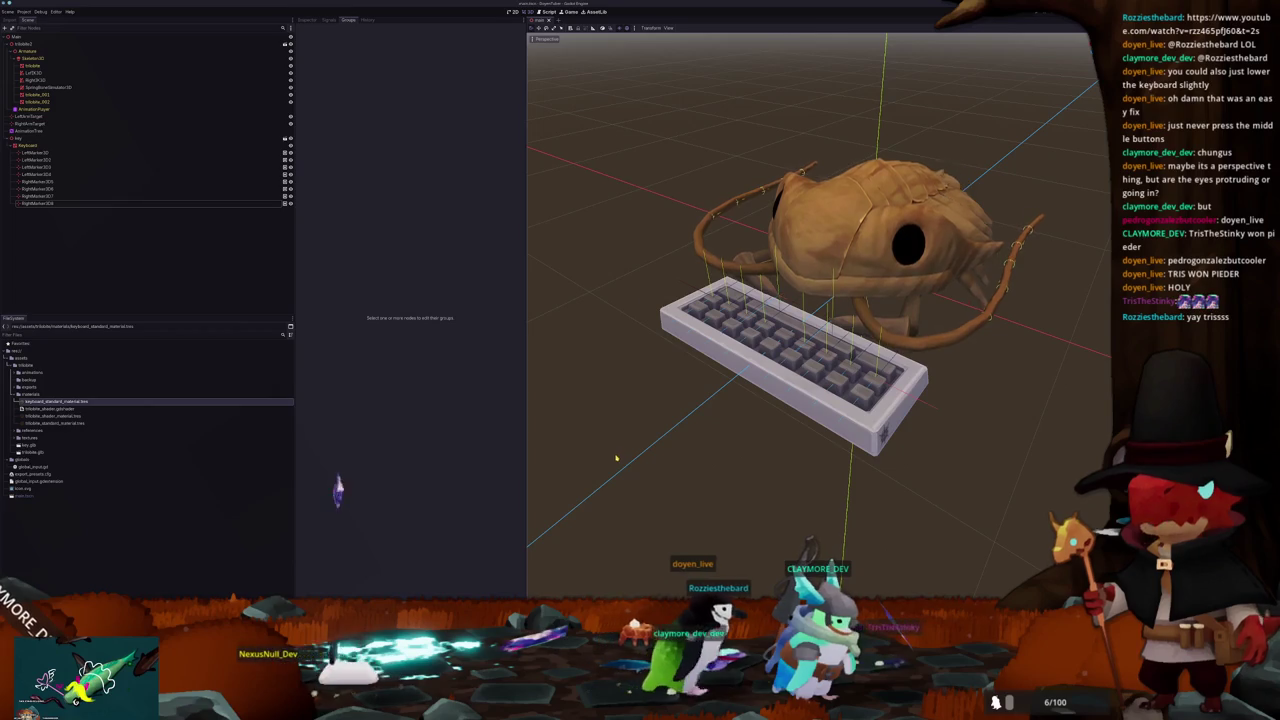
# Step: Check the scene nodes, then create a new folder from the globals folder's menu
pyautogui.scroll(3, 616, 458)
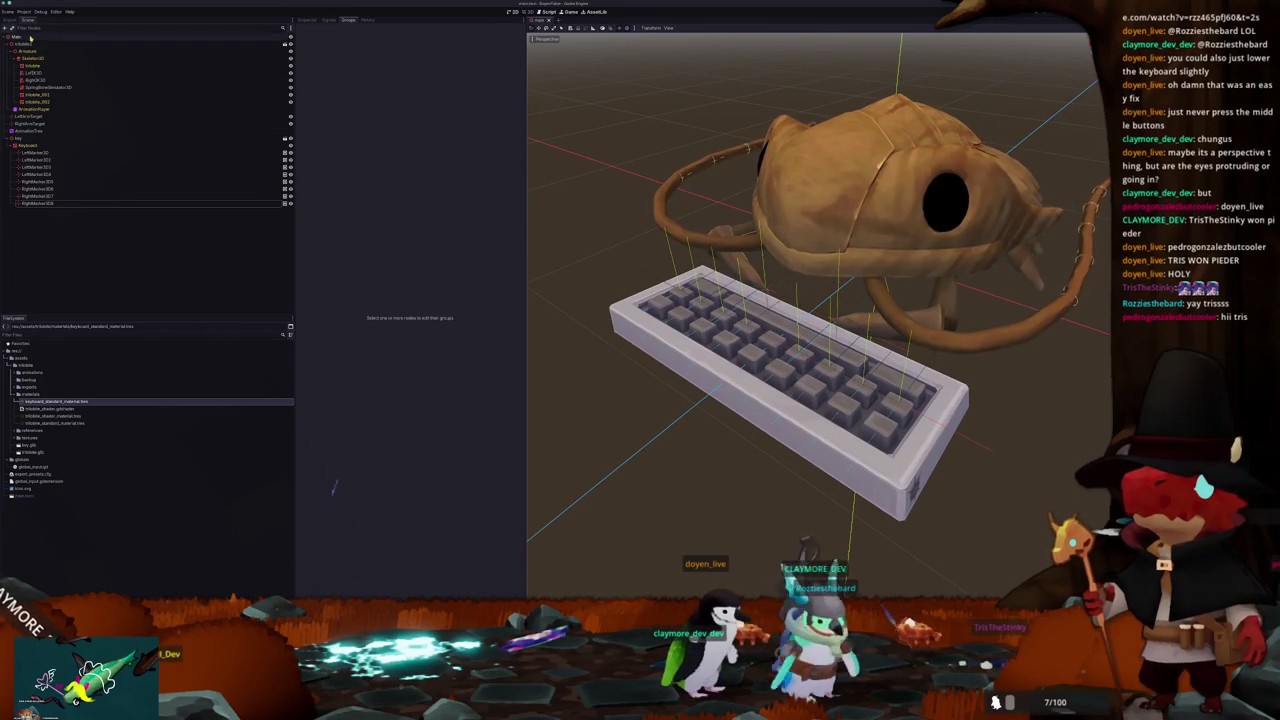
pyautogui.click(30, 38)
pyautogui.click(30, 45)
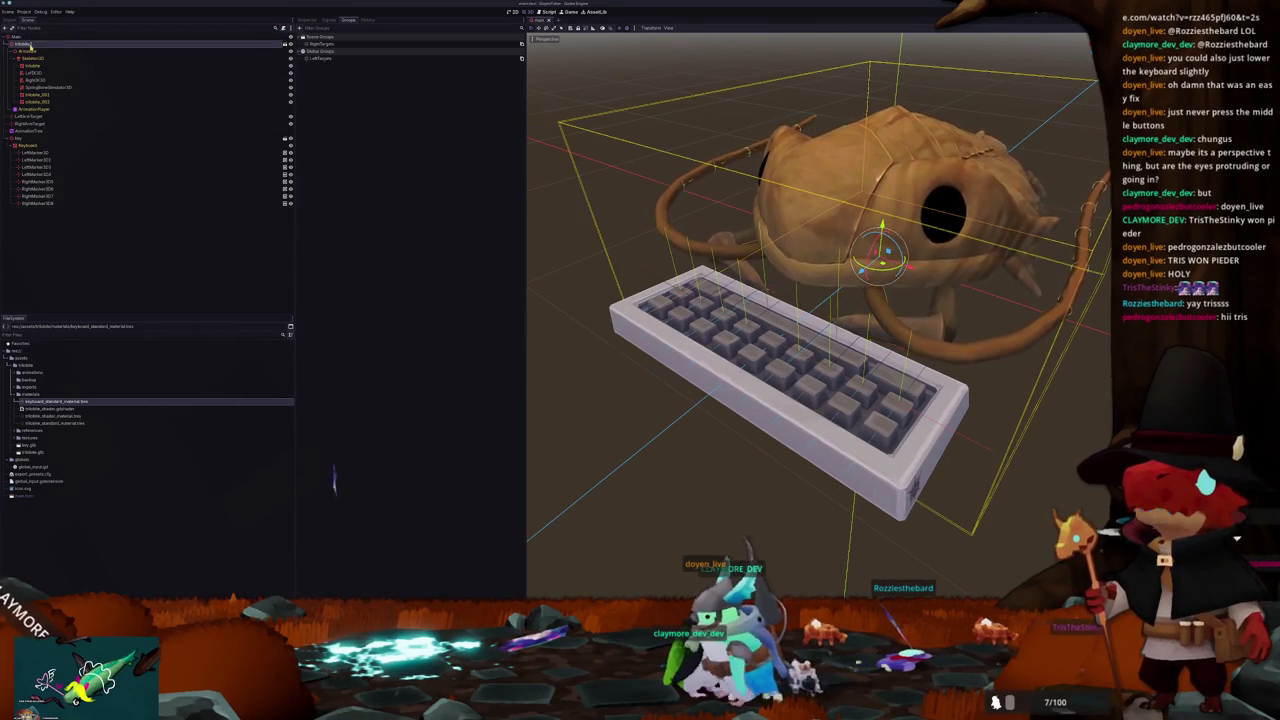
pyautogui.click(31, 123)
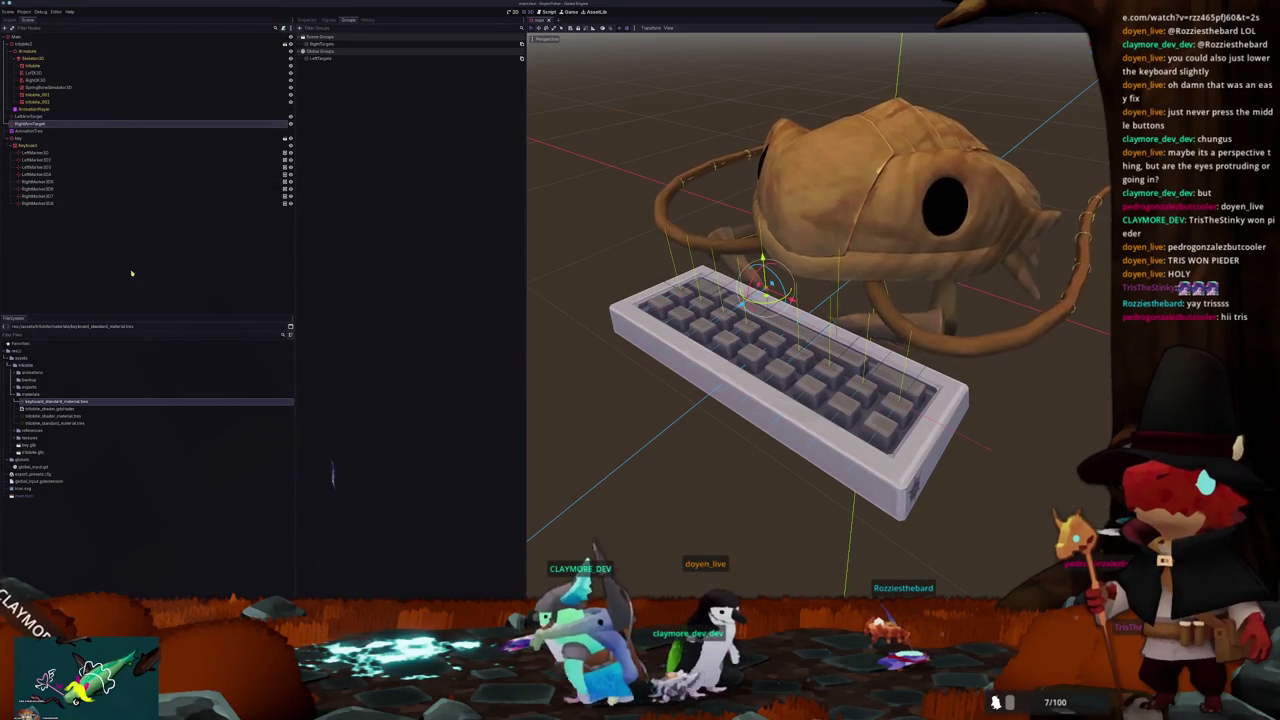
pyautogui.click(20, 358)
pyautogui.rightClick(44, 368)
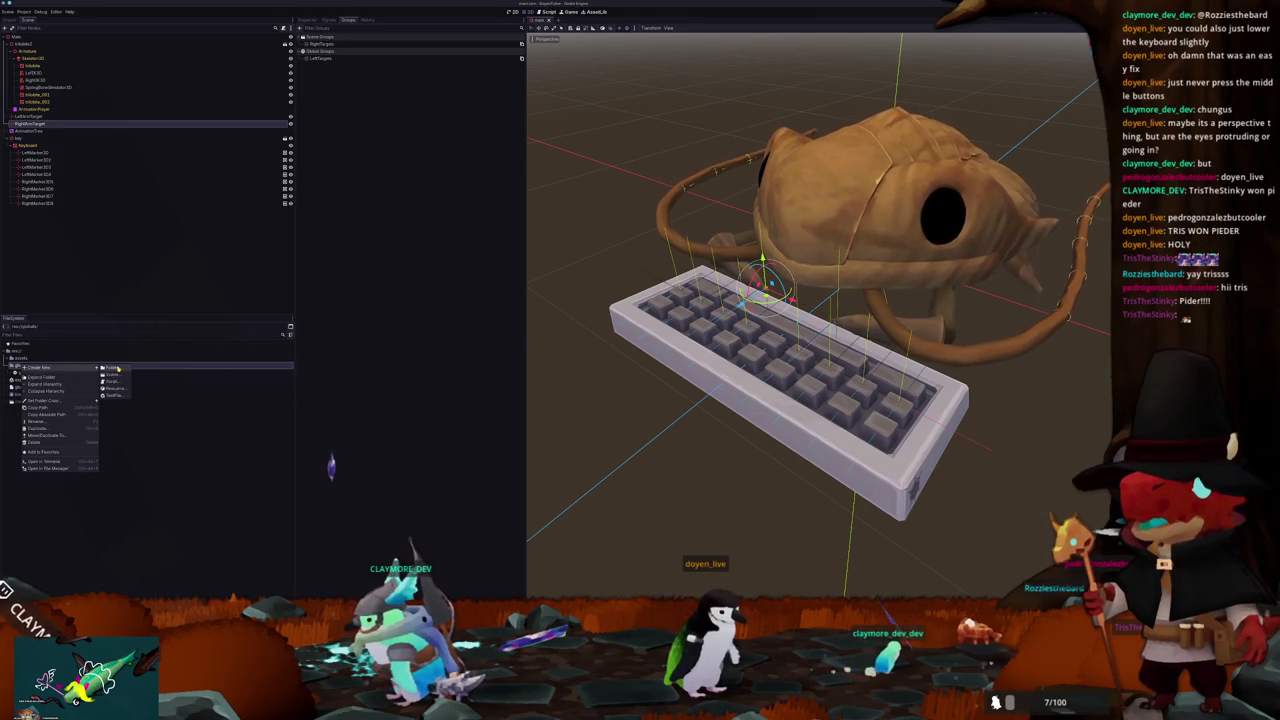
pyautogui.click(118, 368)
pyautogui.write('glb')
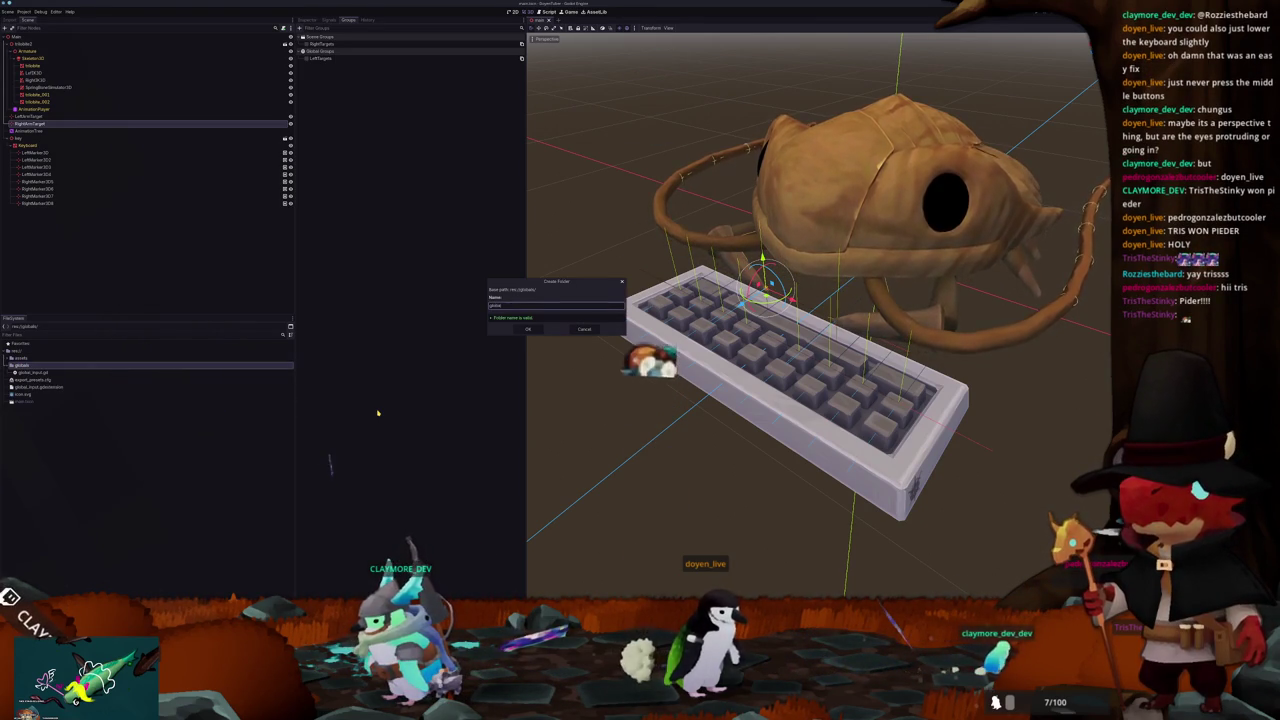
pyautogui.press('Return')
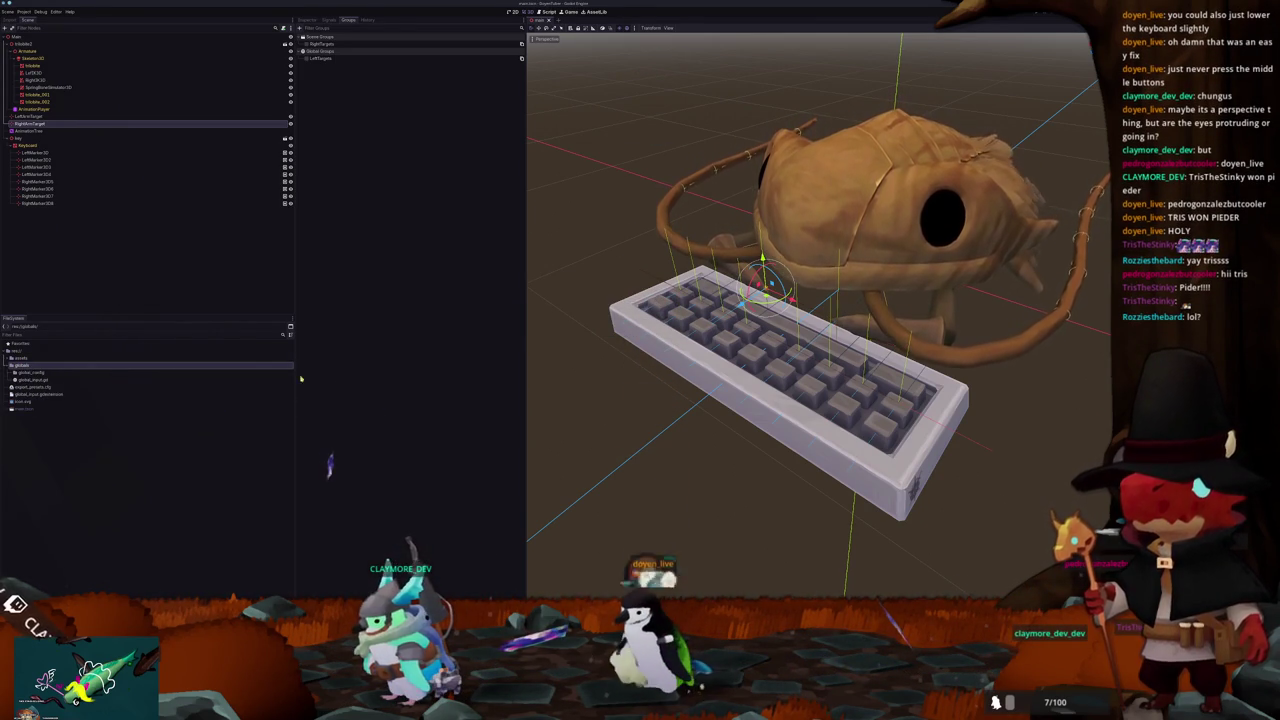
# Step: Create a new script named global_config.gd inside the globals folder
pyautogui.click(40, 373)
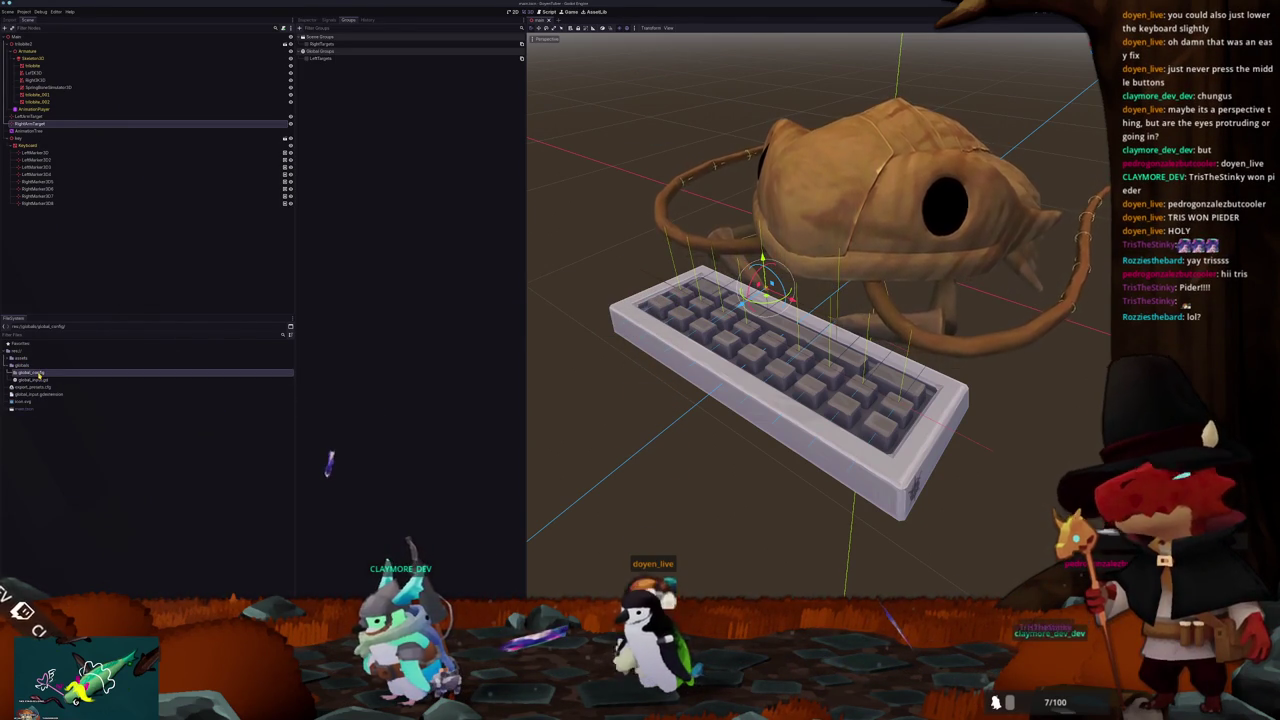
pyautogui.rightClick(28, 367)
pyautogui.moveTo(60, 370)
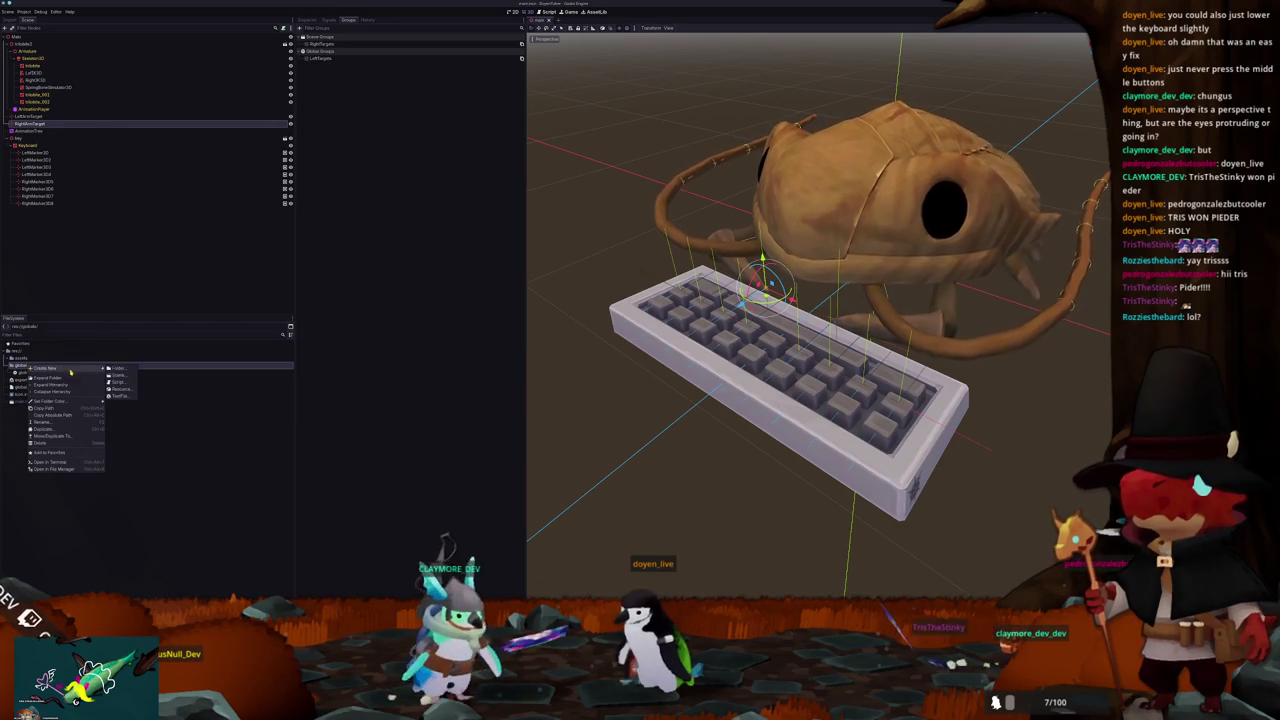
pyautogui.click(118, 382)
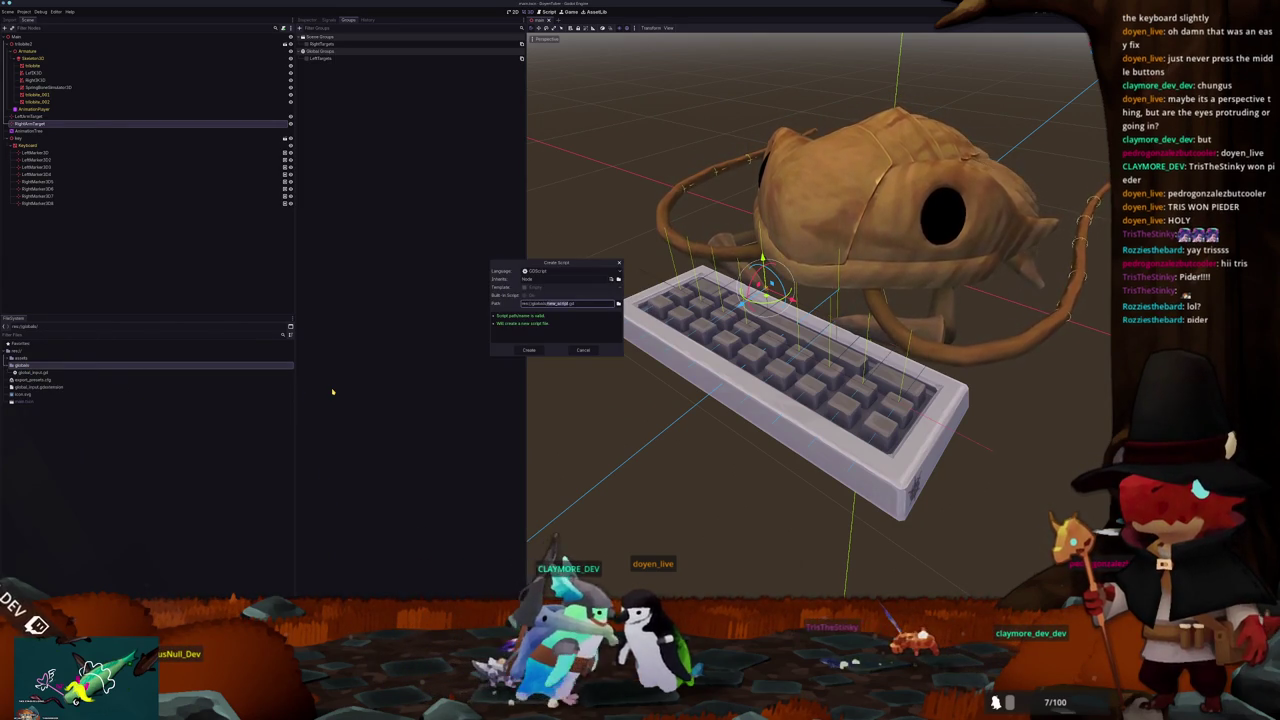
pyautogui.press('Return')
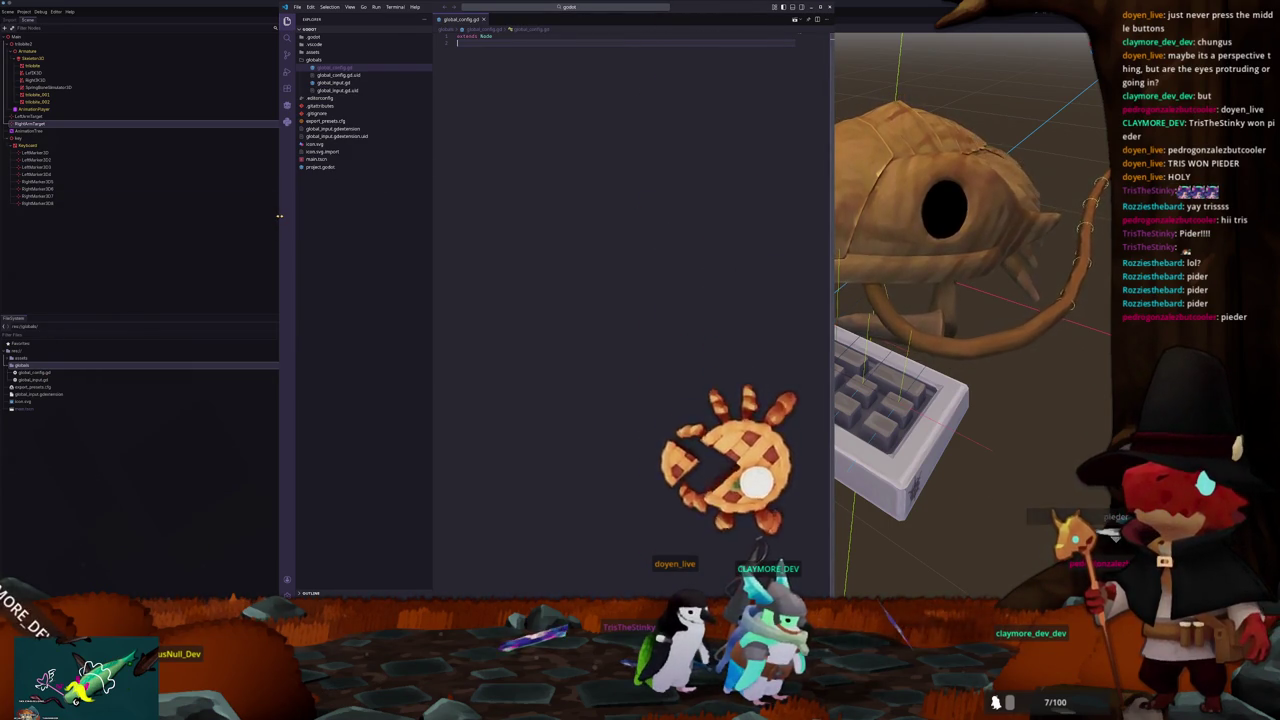
# Step: Register res://globals/global_config.gd as the GlobalConfig autoload and close Project Settings
pyautogui.click(24, 12)
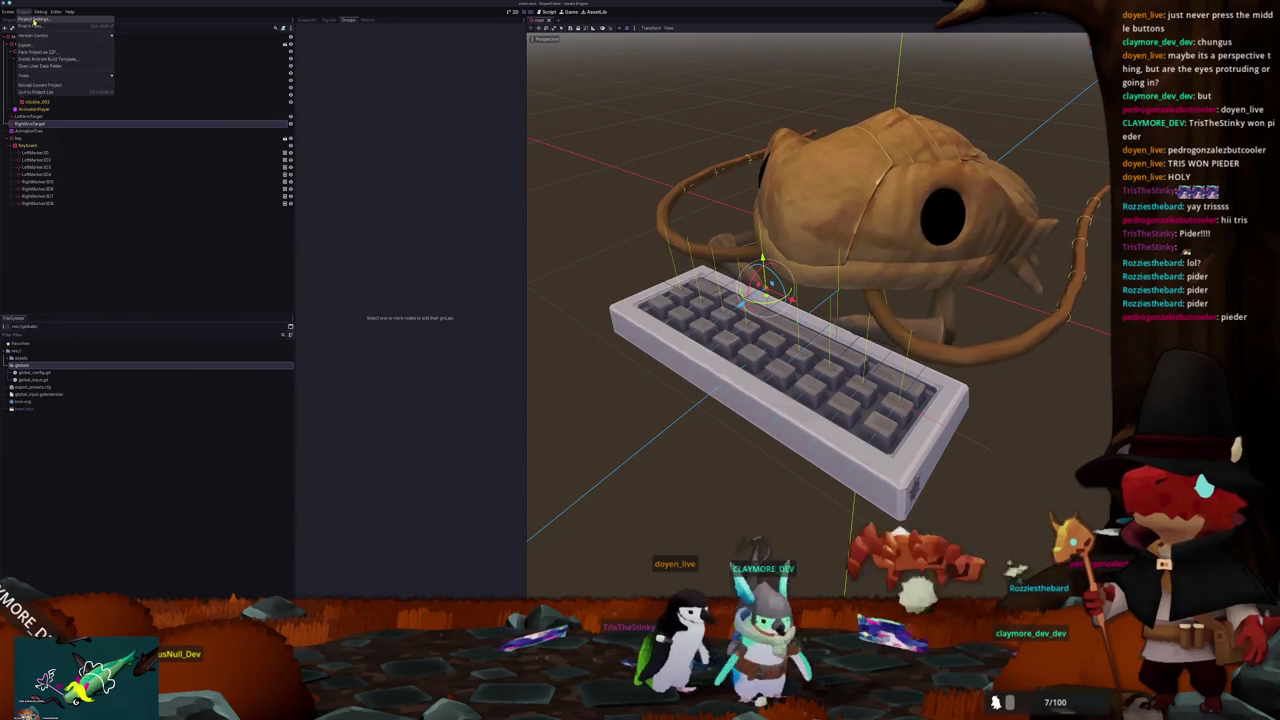
pyautogui.click(45, 30)
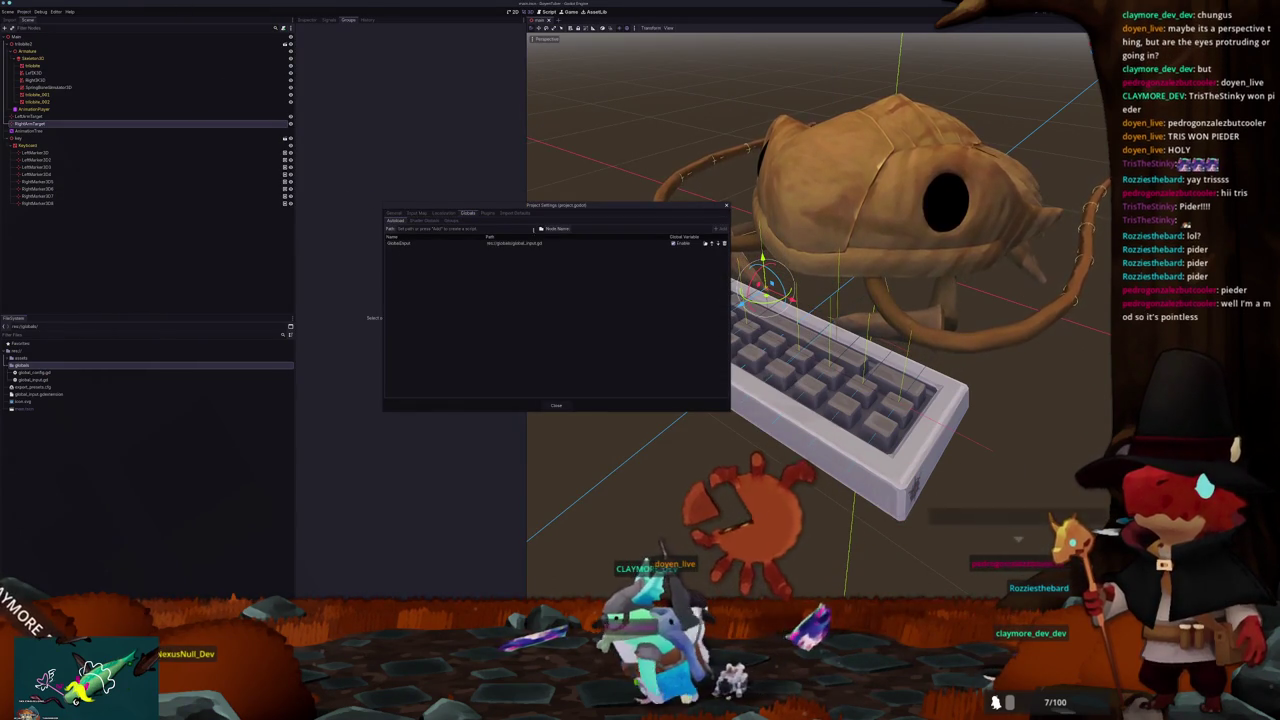
pyautogui.click(539, 228)
pyautogui.doubleClick(541, 245)
pyautogui.doubleClick(458, 240)
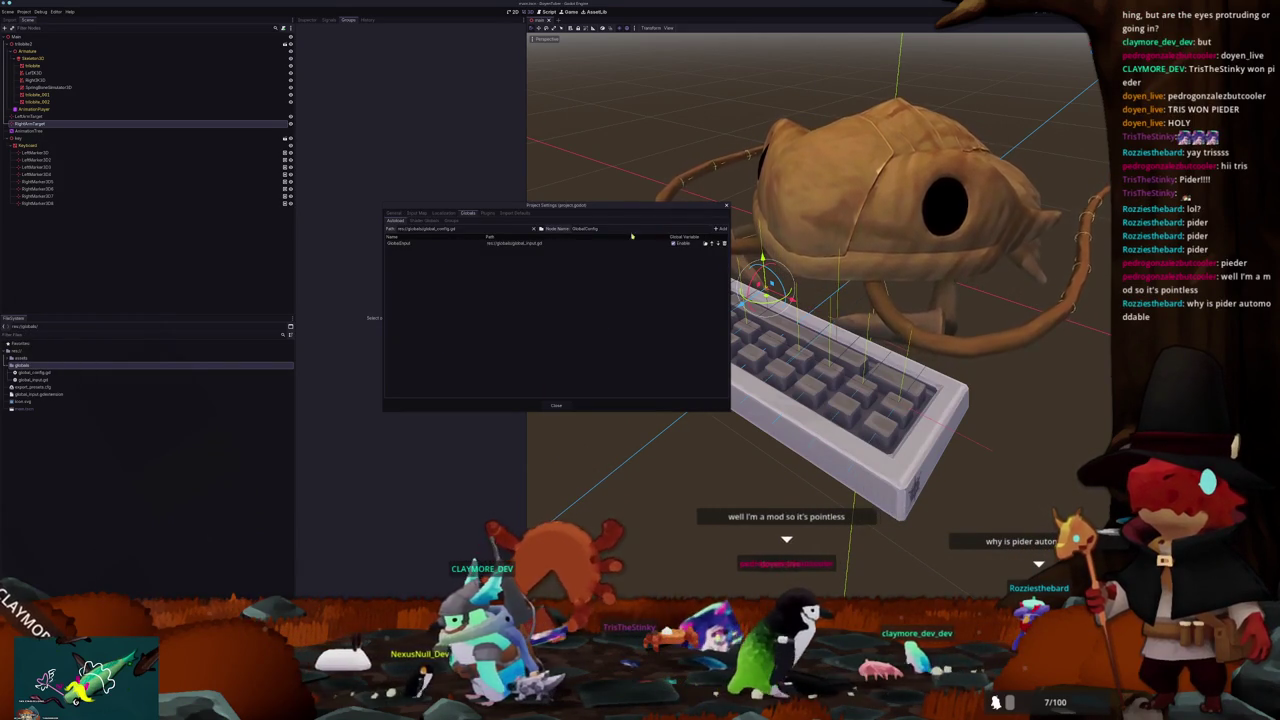
pyautogui.click(558, 405)
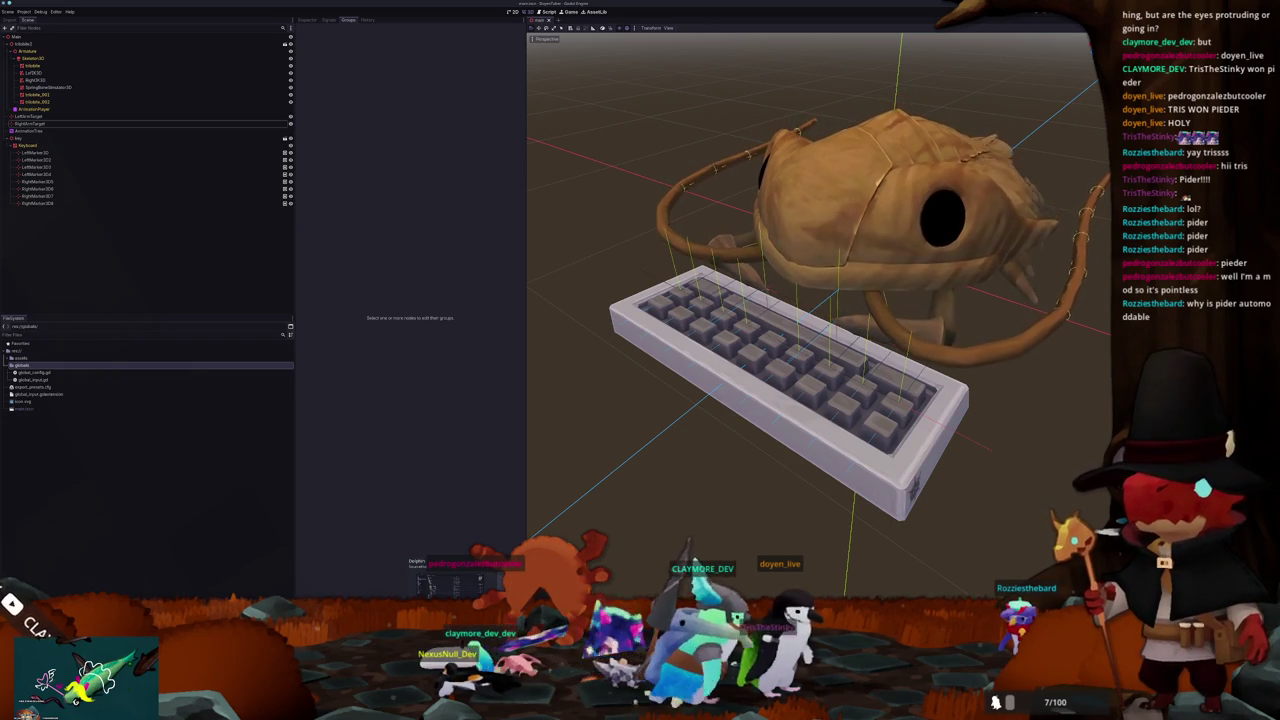
pyautogui.moveTo(467, 130); pyautogui.dragTo(594, 230)
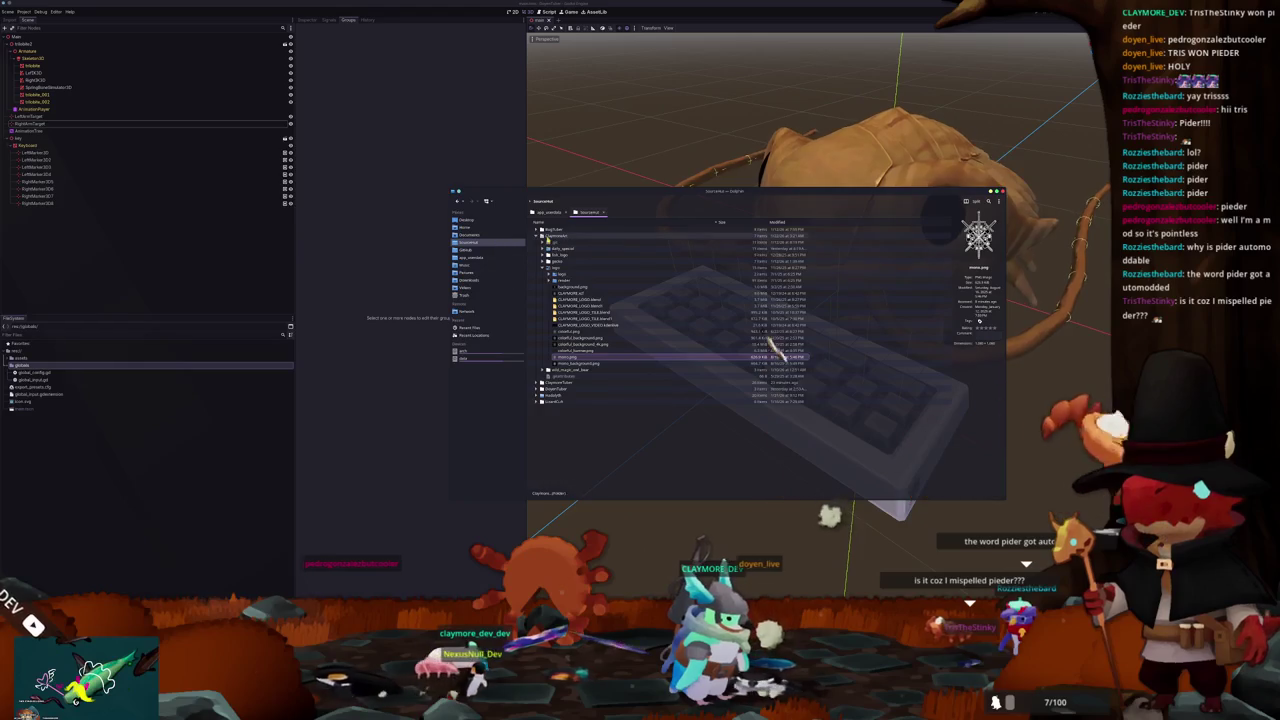
# Step: In ClaymoreTuber's components folder, select the animation tree folders plus component.gd
pyautogui.click(539, 242)
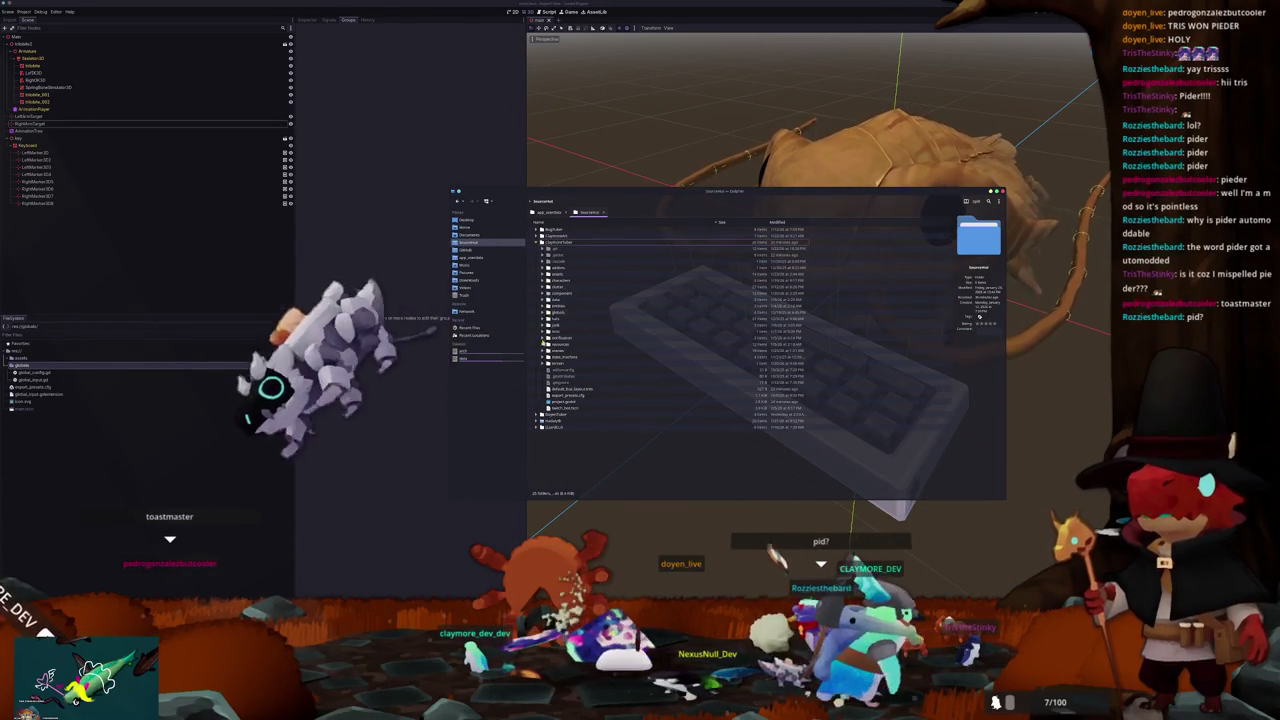
pyautogui.click(543, 351)
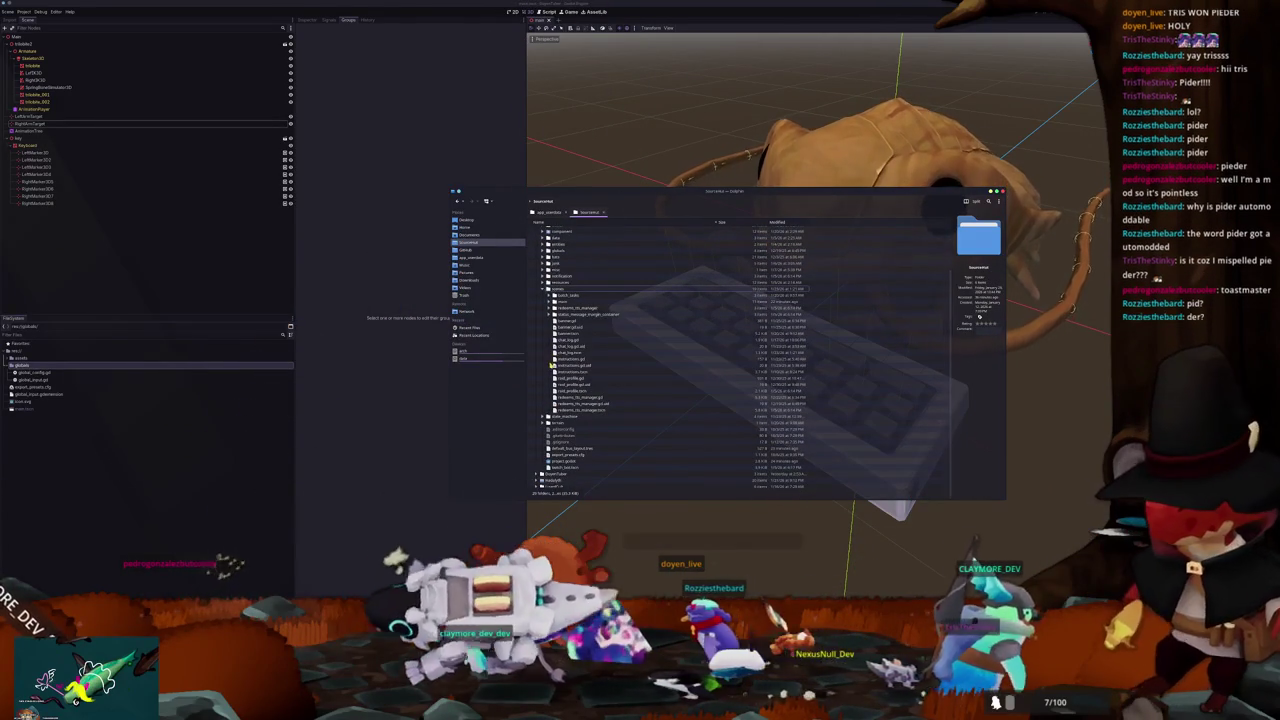
pyautogui.click(550, 302)
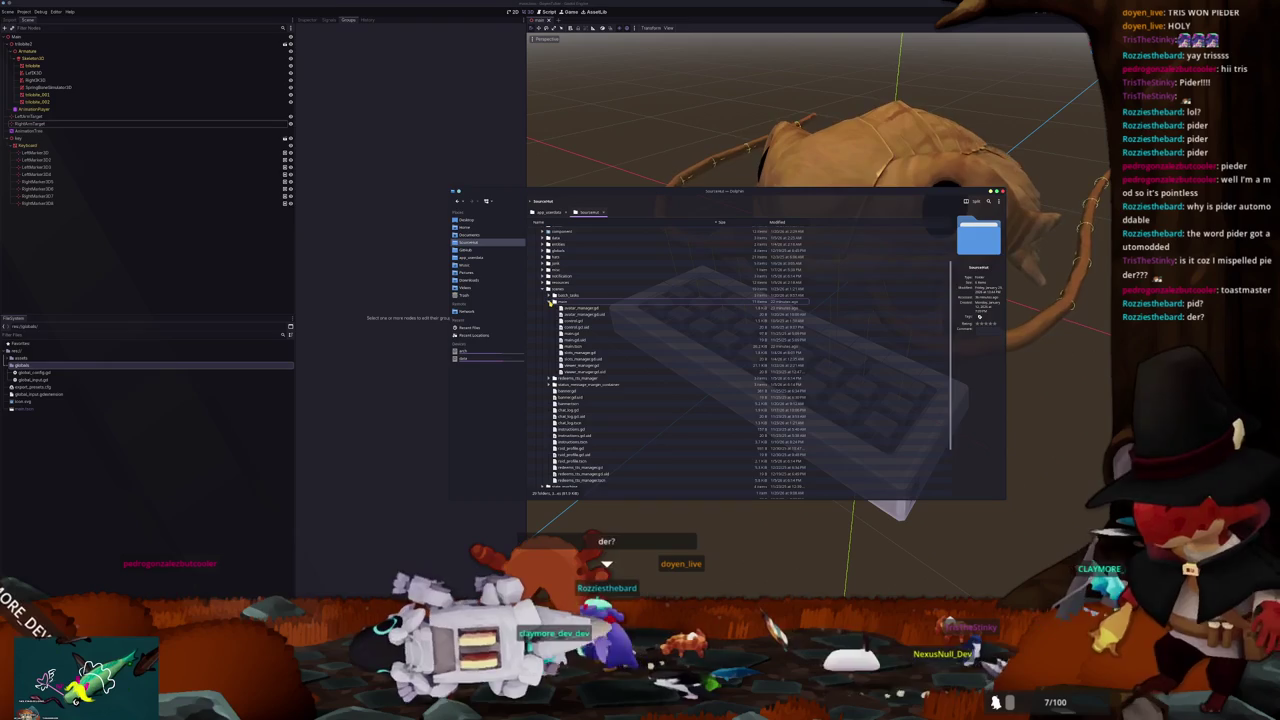
pyautogui.click(550, 302)
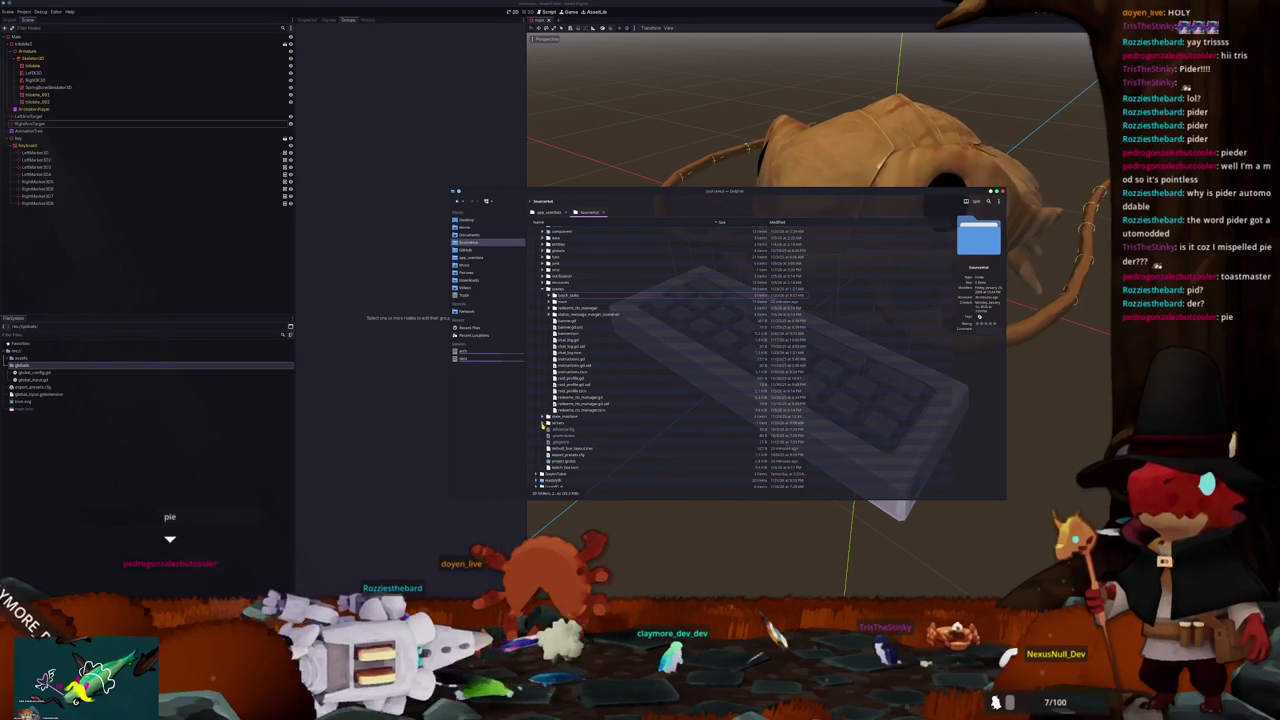
pyautogui.scroll(2, 541, 405)
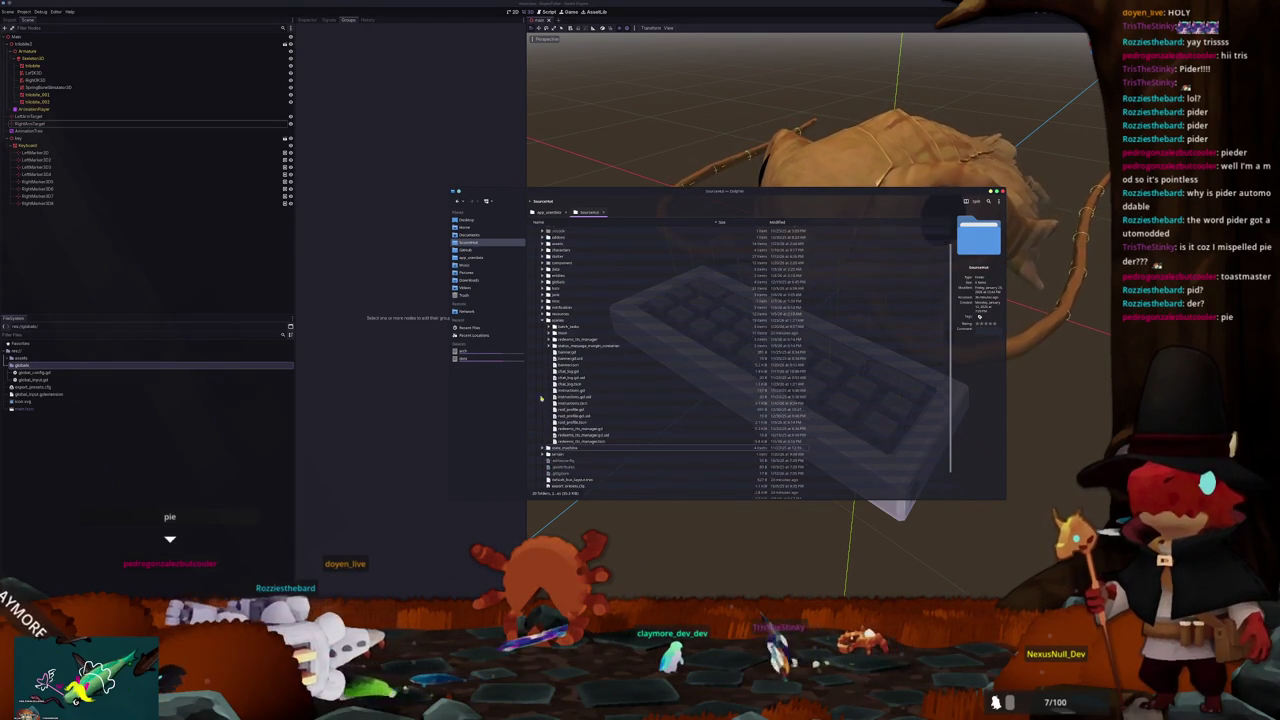
pyautogui.scroll(2, 545, 312)
pyautogui.click(542, 312)
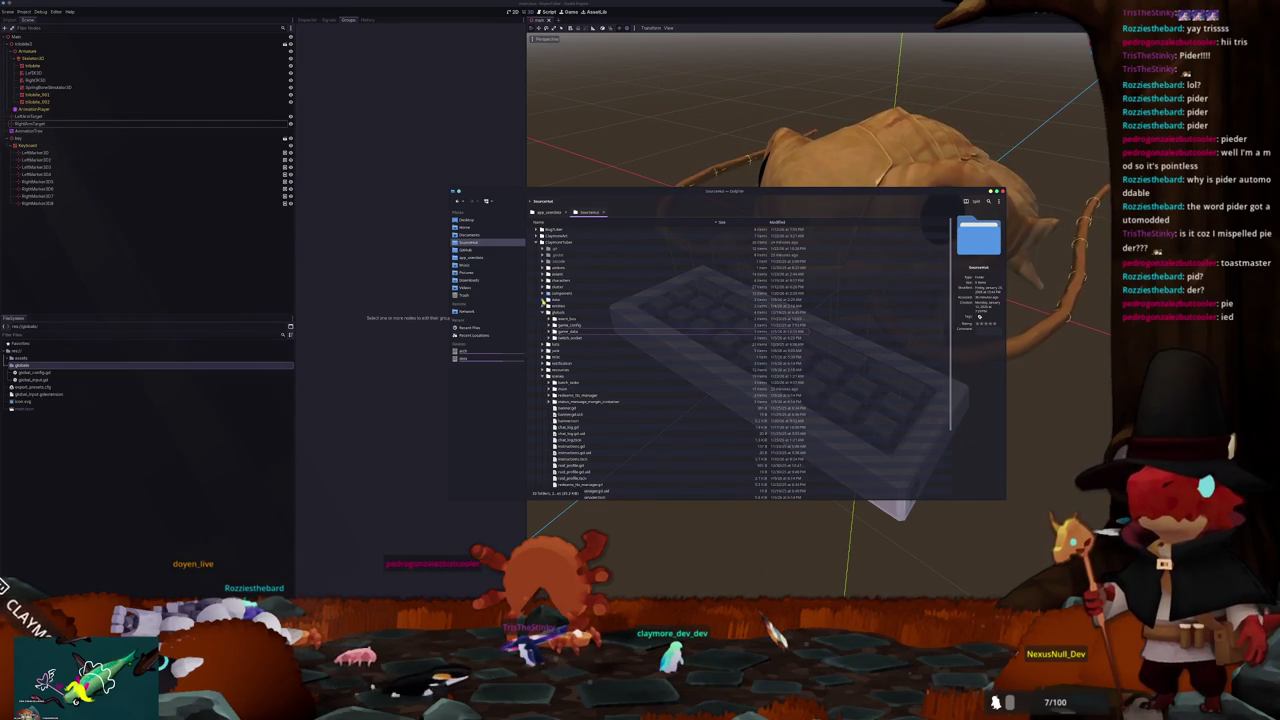
pyautogui.click(541, 287)
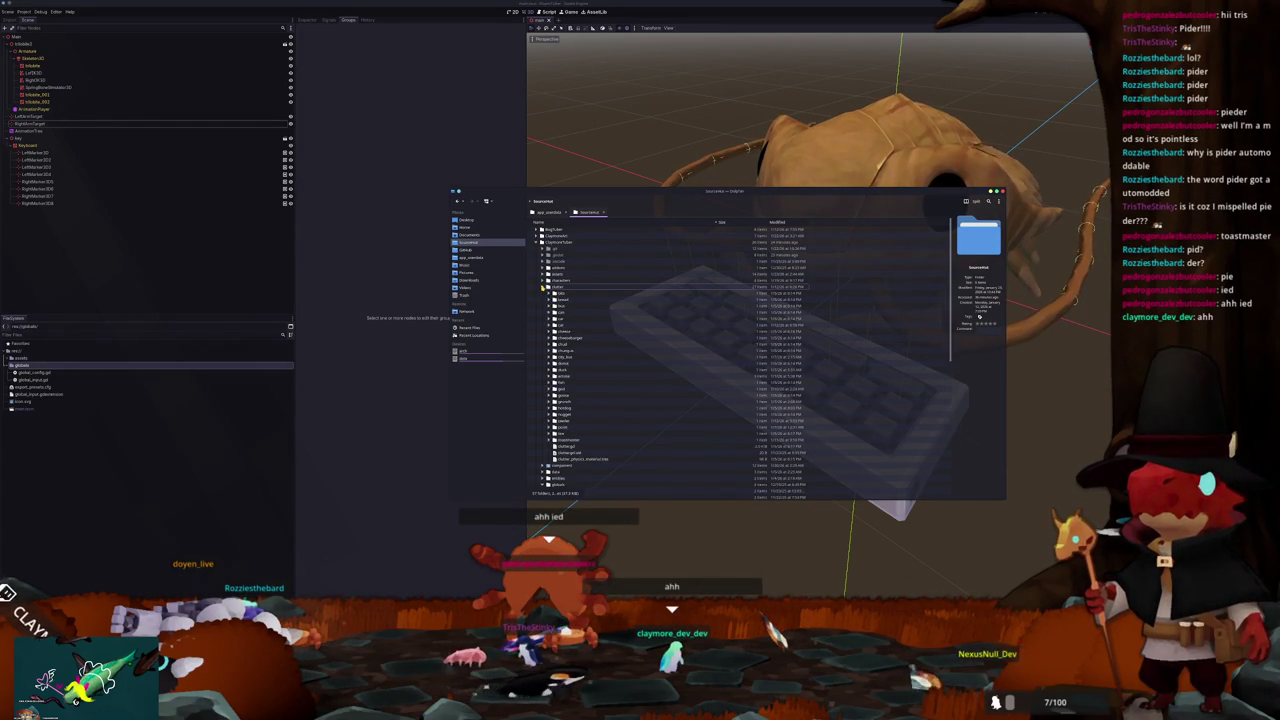
pyautogui.scroll(-5, 563, 345)
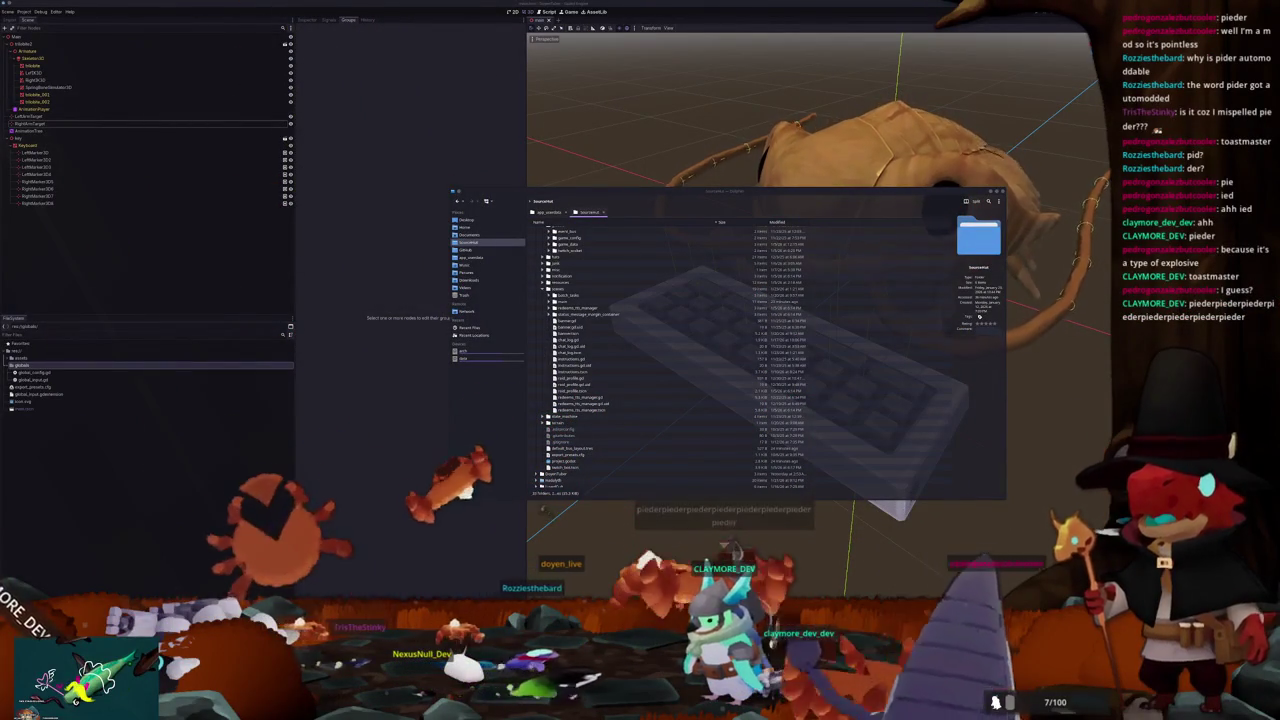
pyautogui.scroll(5, 562, 299)
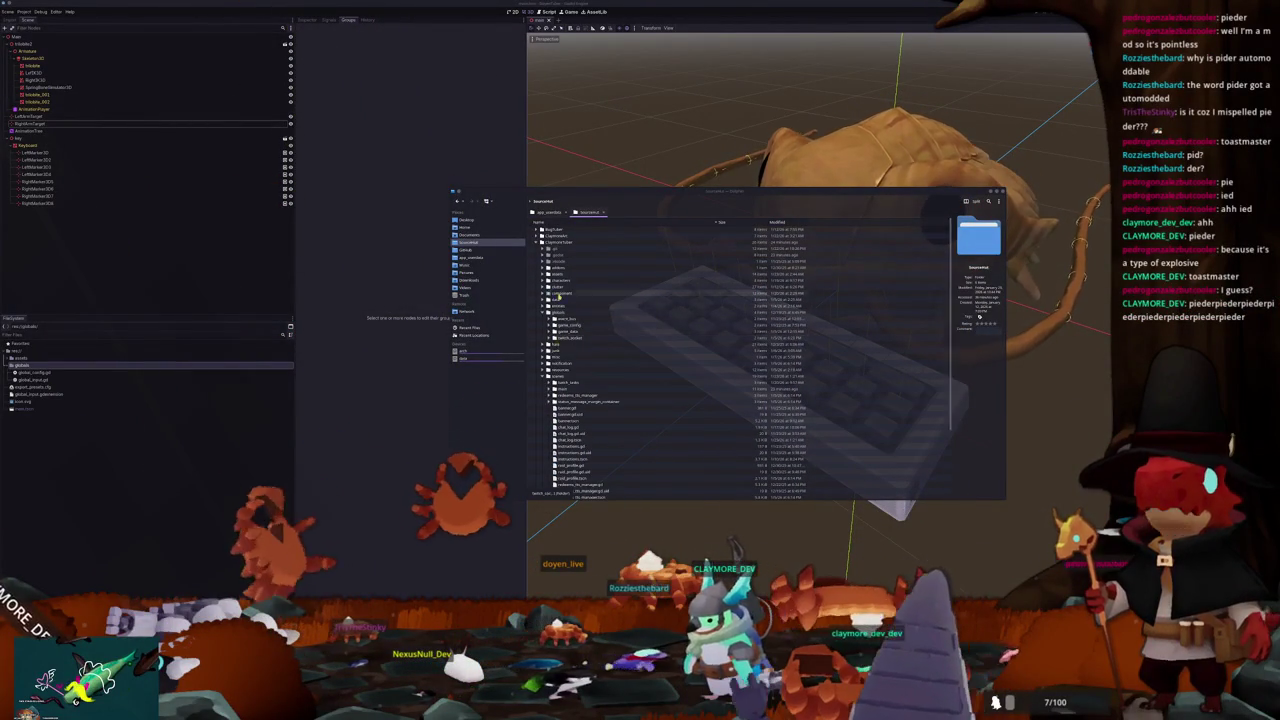
pyautogui.click(549, 293)
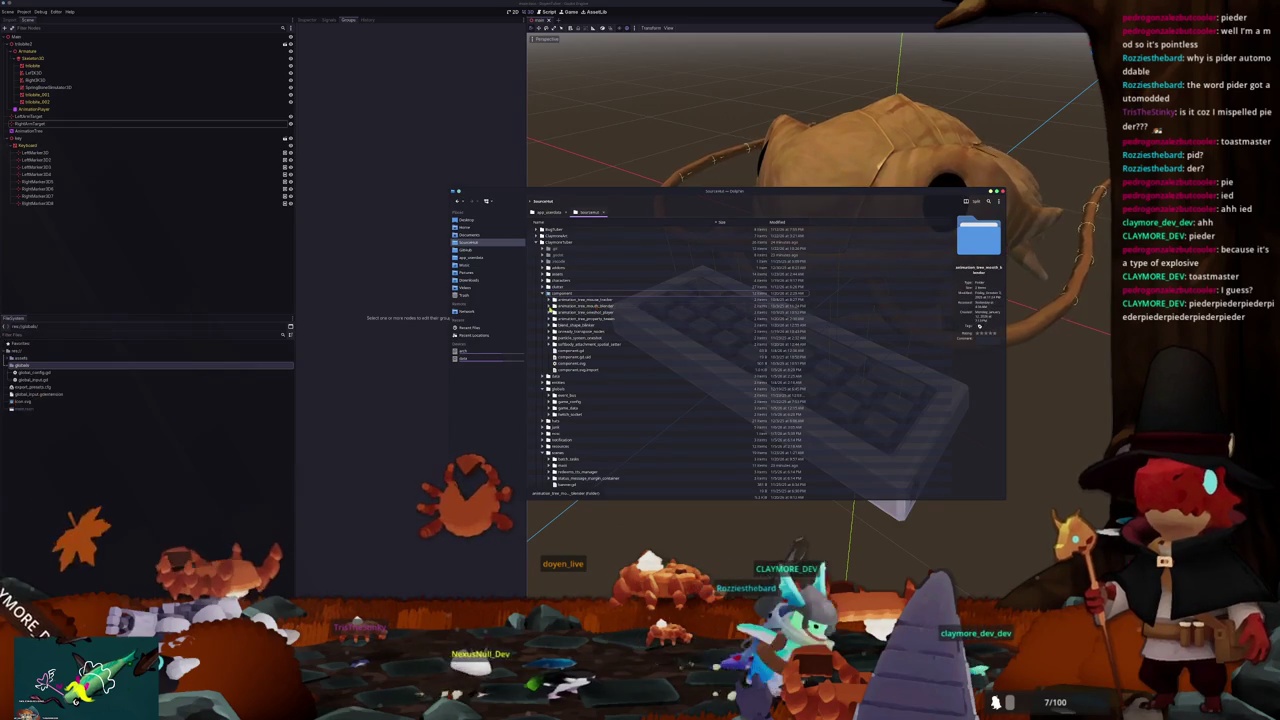
pyautogui.click(549, 305)
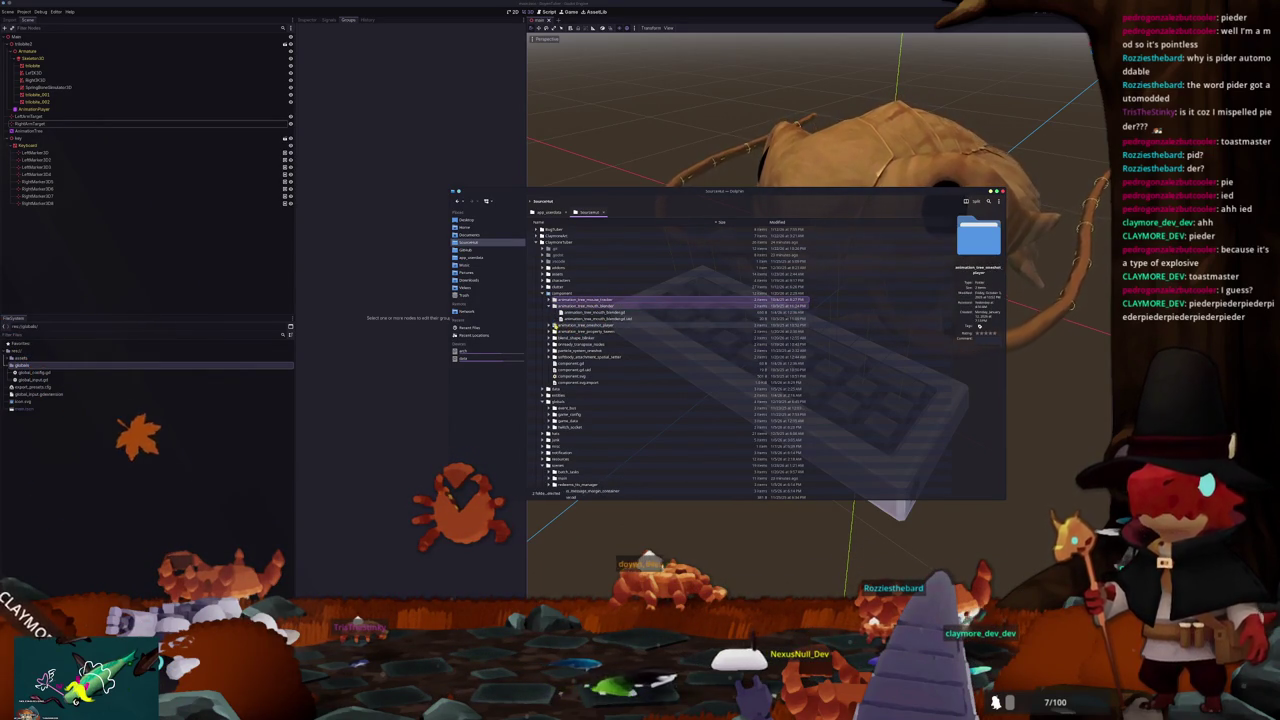
pyautogui.click(550, 306)
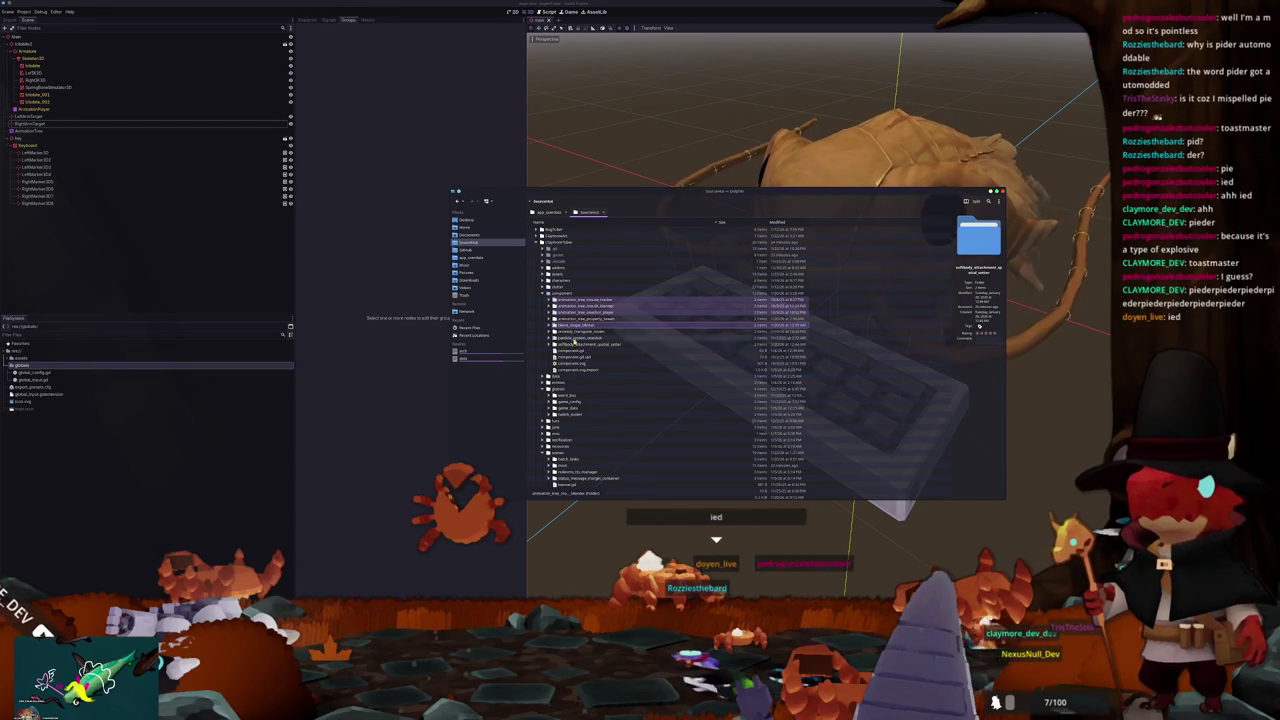
pyautogui.keyDown('ctrl'); pyautogui.click(575, 351); pyautogui.keyUp('ctrl')
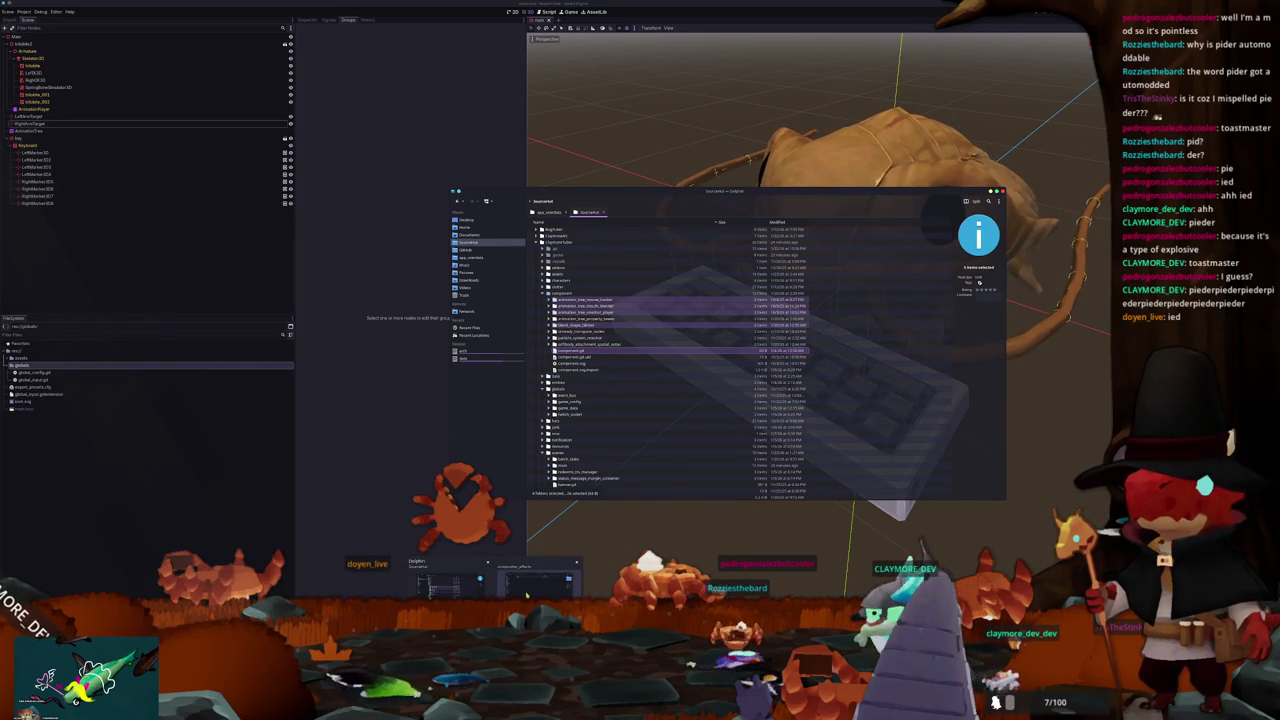
# Step: Create a components folder in the godot project and drag the selected items into it
pyautogui.moveTo(695, 157)
pyautogui.mouseDown()
pyautogui.moveTo(456, 145)
pyautogui.moveTo(354, 224)
pyautogui.mouseUp()
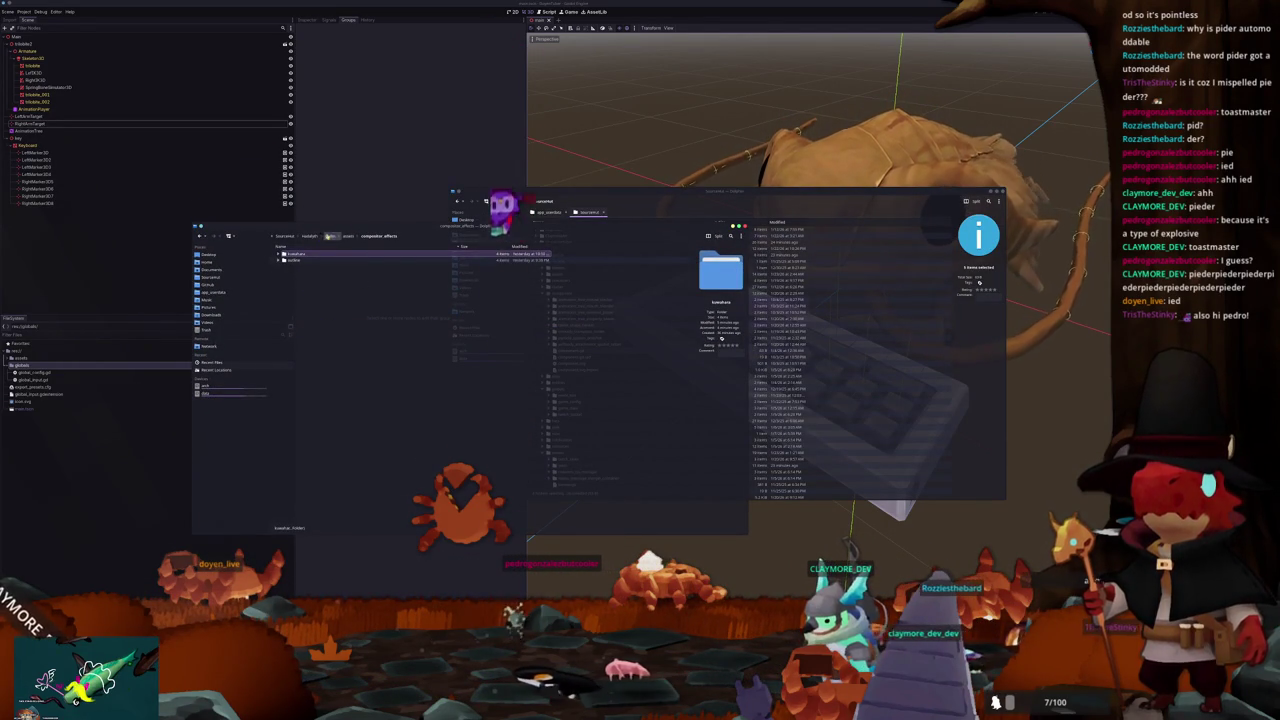
pyautogui.click(295, 236)
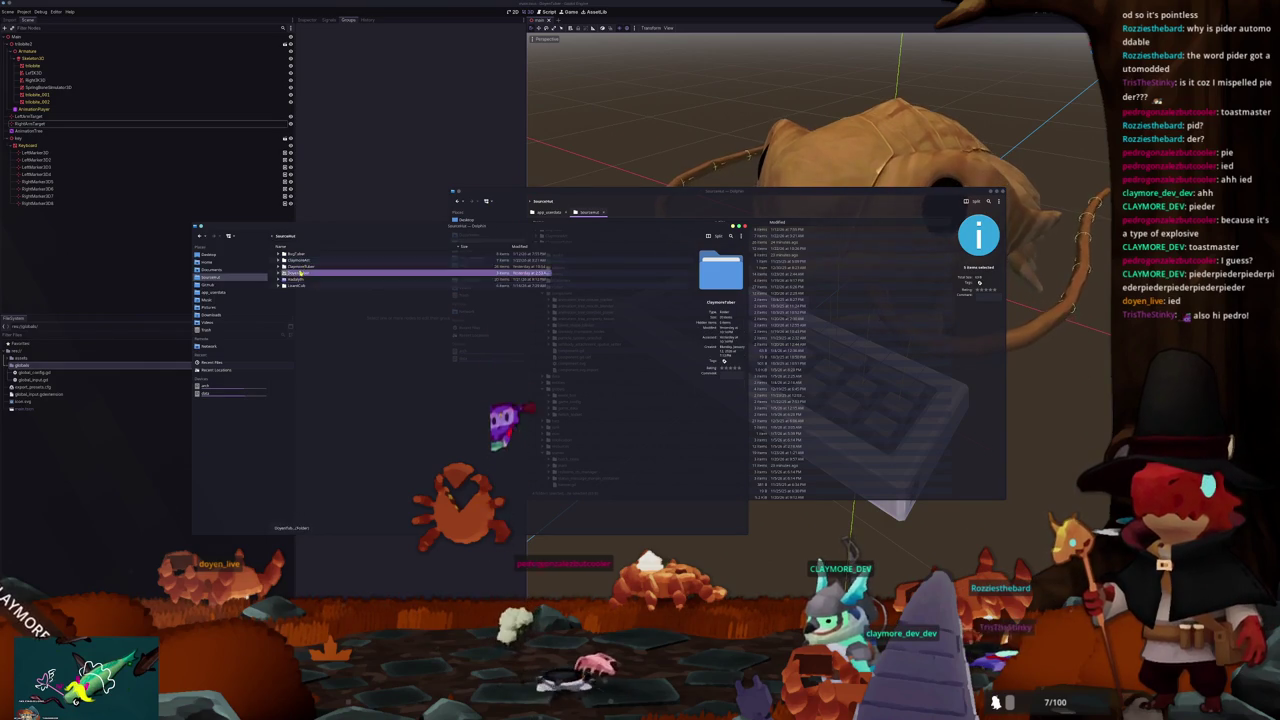
pyautogui.doubleClick(295, 260)
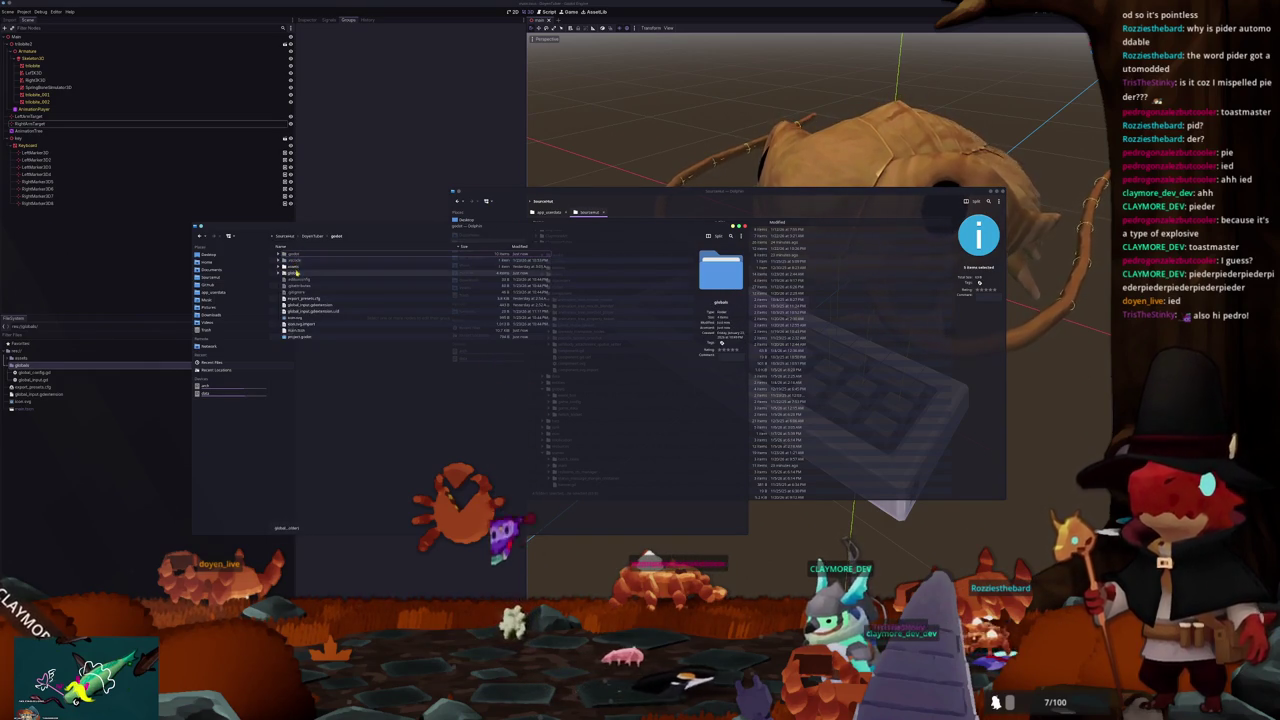
pyautogui.moveTo(488, 229); pyautogui.dragTo(411, 229)
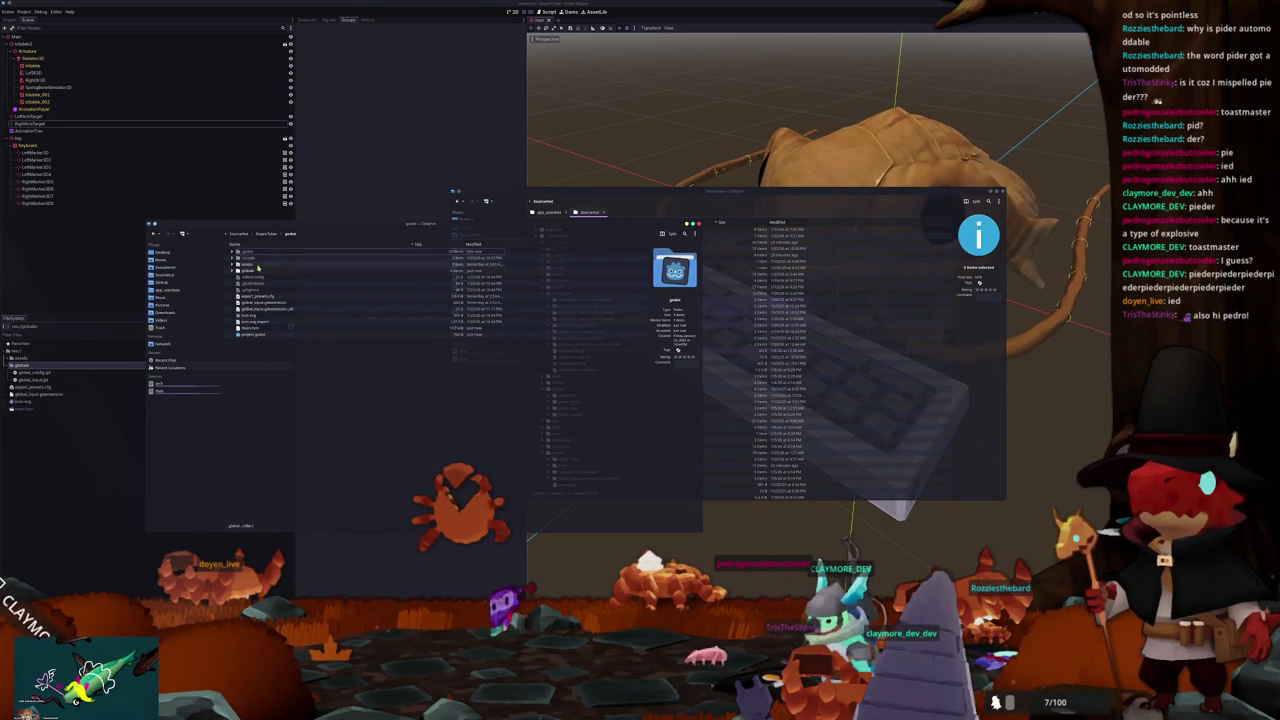
pyautogui.click(574, 196)
pyautogui.click(312, 366)
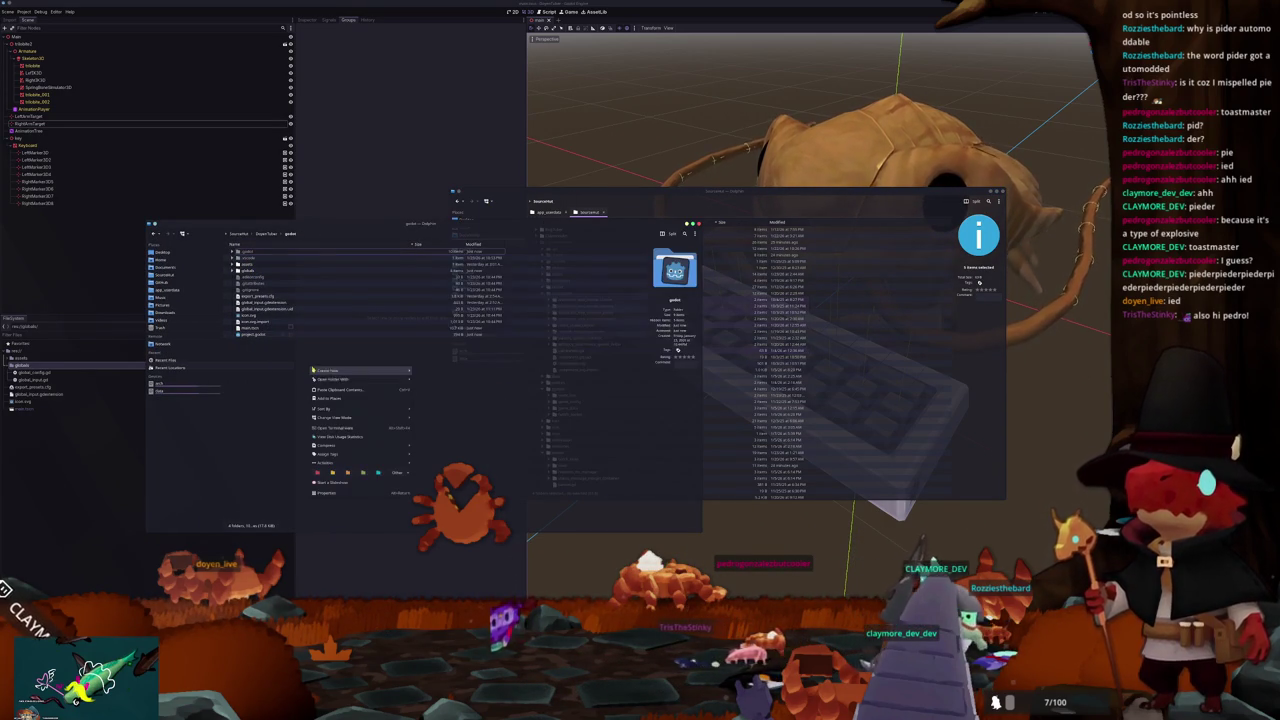
pyautogui.press('F10')
pyautogui.write('content')
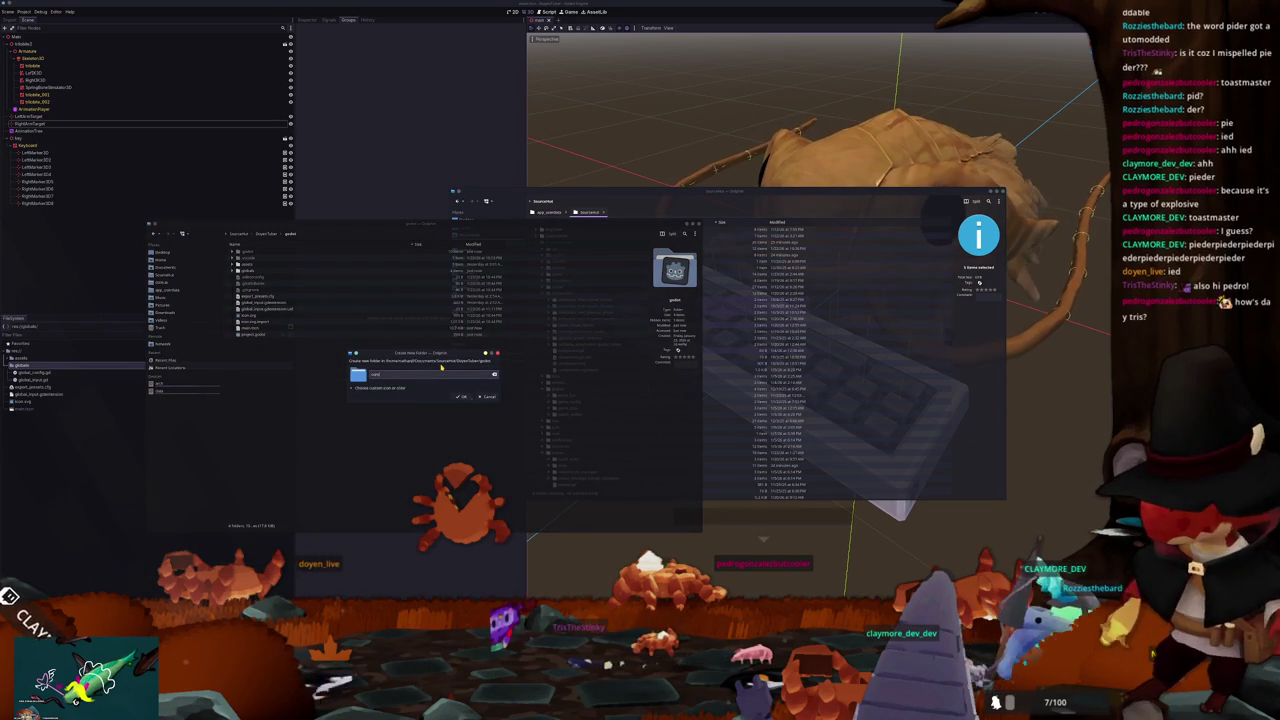
pyautogui.press('Return')
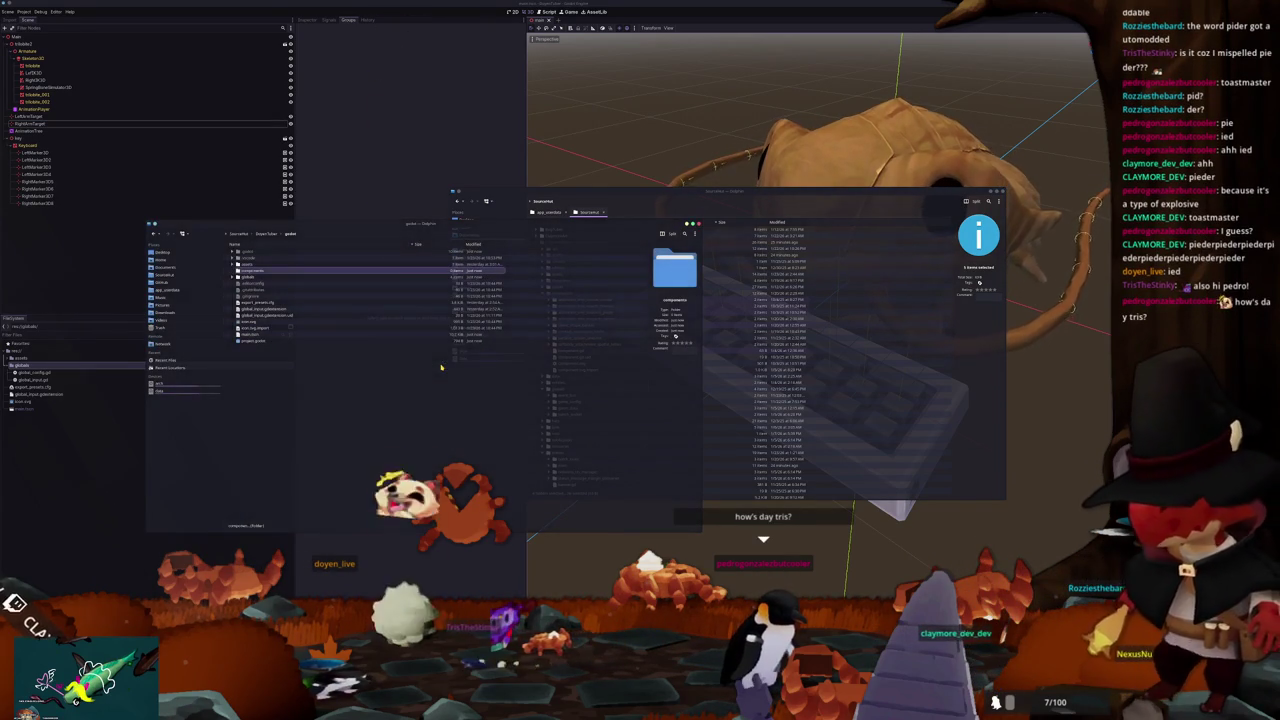
pyautogui.doubleClick(250, 271)
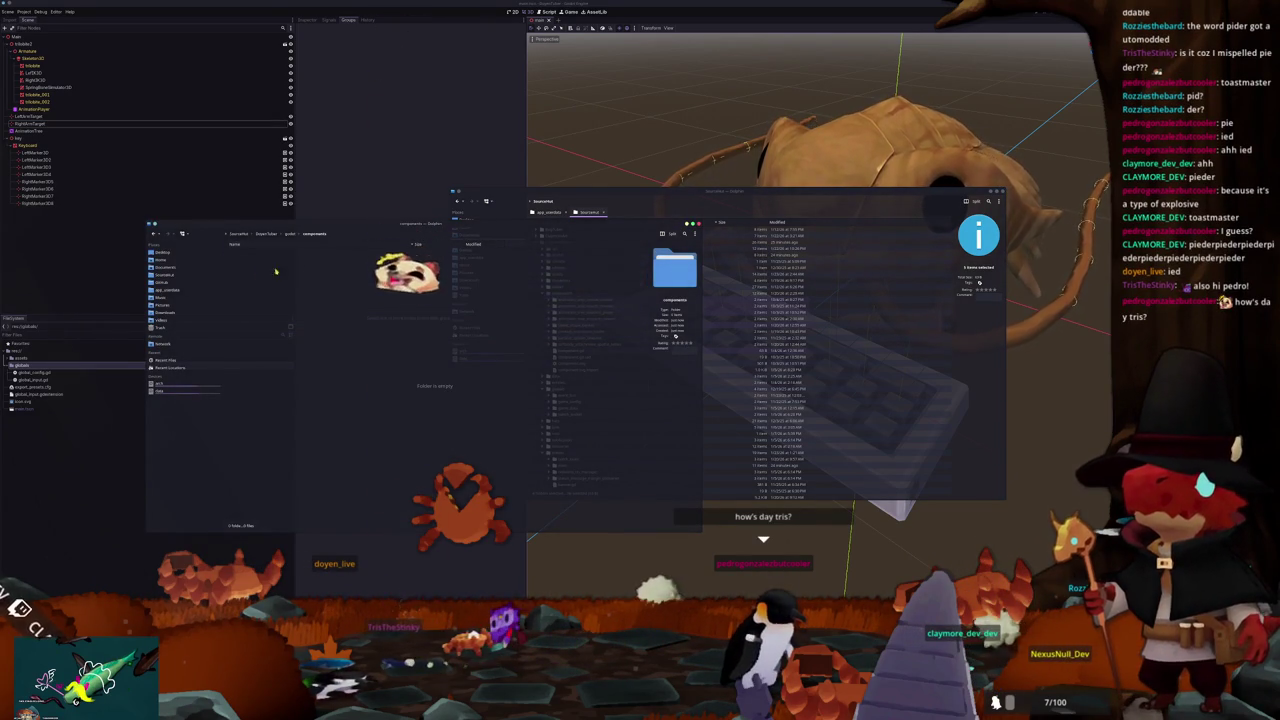
pyautogui.keyDown('shift'); pyautogui.click(580, 318); pyautogui.keyUp('shift')
pyautogui.moveTo(580, 318)
pyautogui.mouseDown()
pyautogui.moveTo(279, 306)
pyautogui.moveTo(305, 300)
pyautogui.mouseUp()
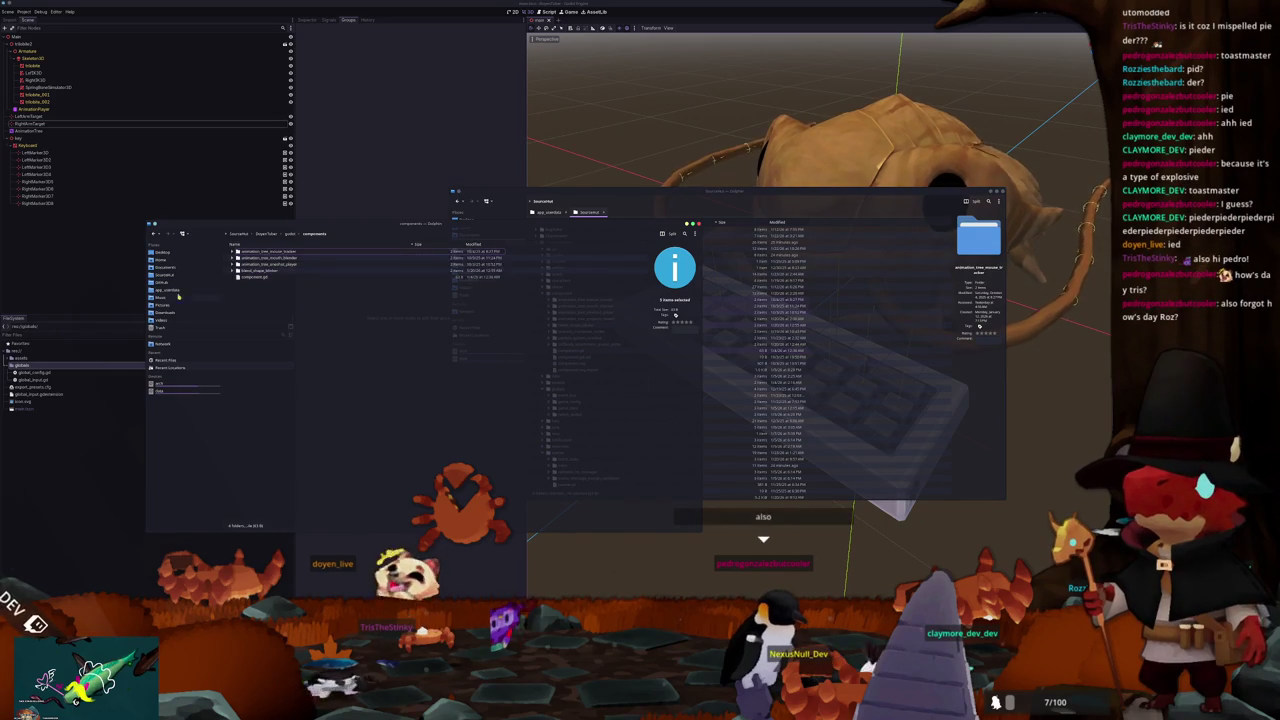
pyautogui.click(110, 279)
pyautogui.click(22, 365)
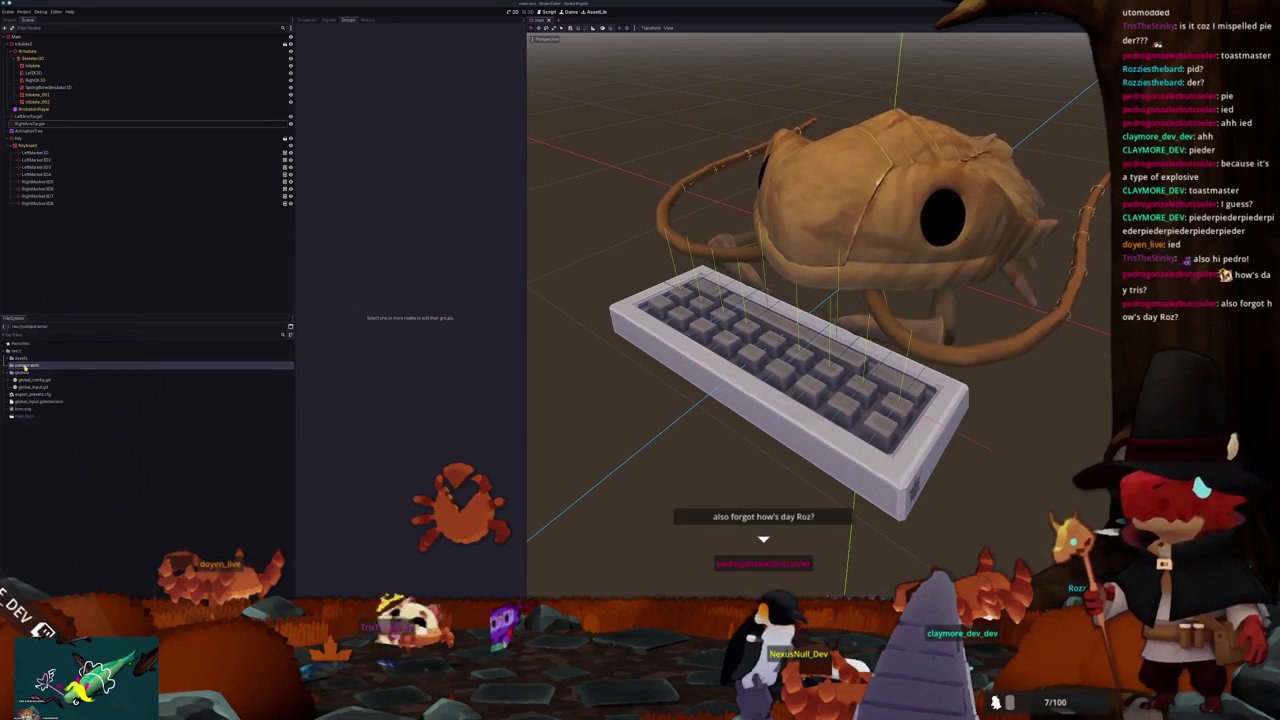
# Step: Add two nested Node3D nodes under Main with a Camera3D beneath them
pyautogui.scroll(-8, 531, 466)
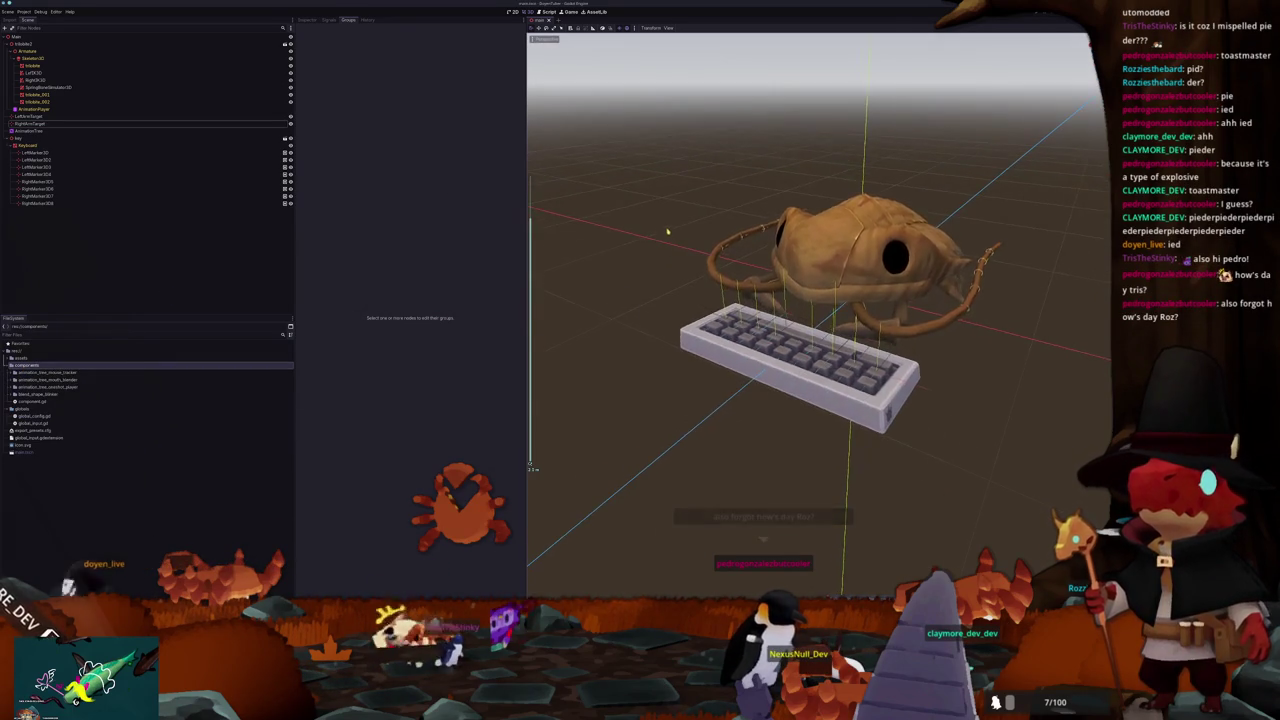
pyautogui.click(20, 36)
pyautogui.rightClick(22, 36)
pyautogui.click(50, 41)
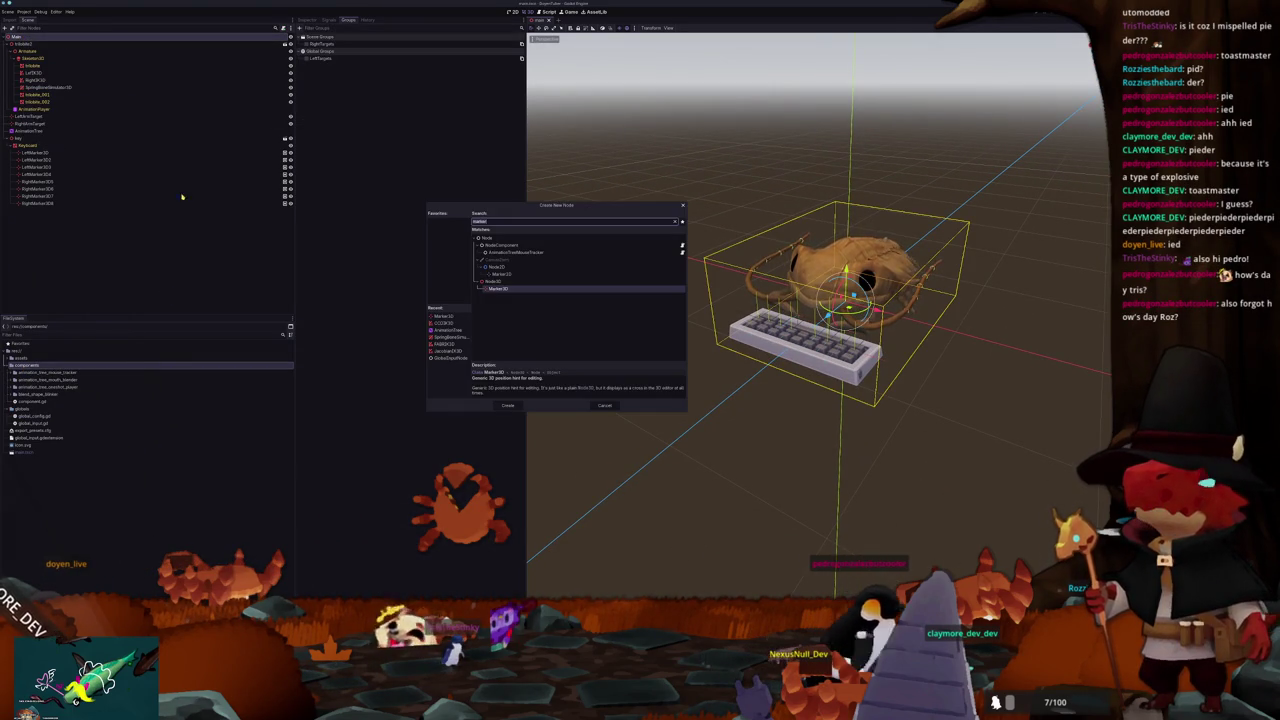
pyautogui.write('node')
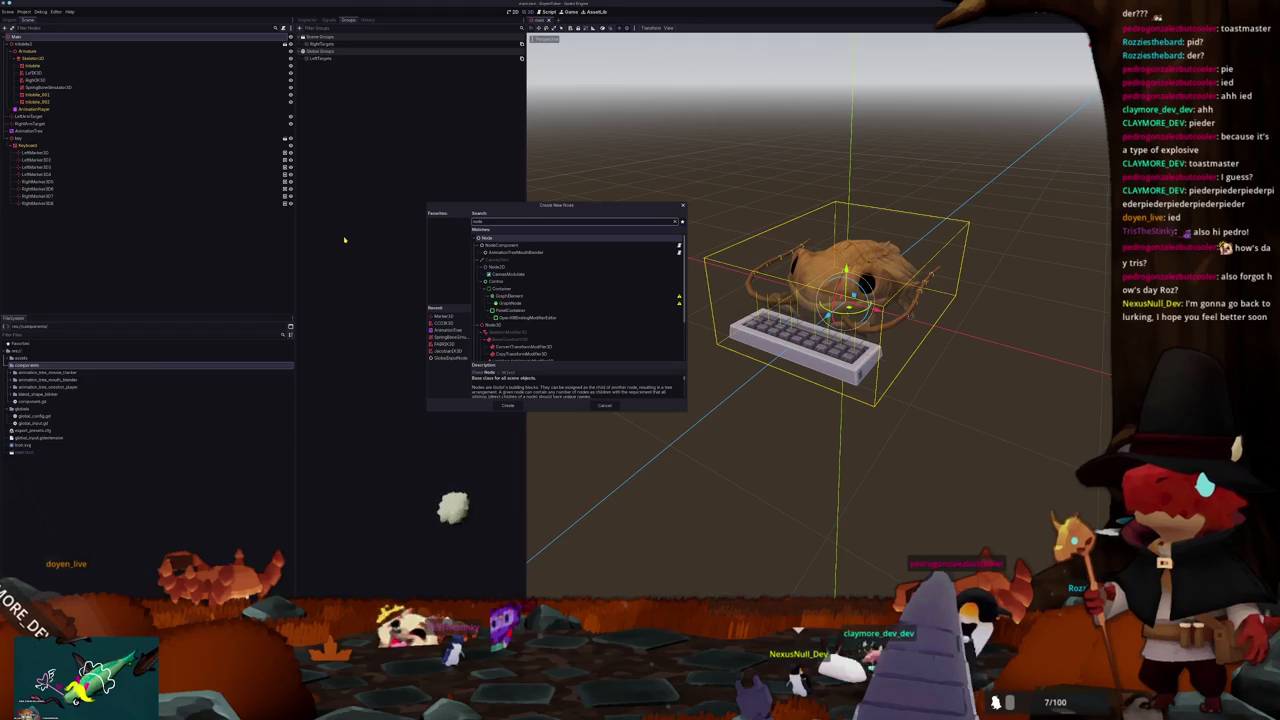
pyautogui.write('3d')
pyautogui.press('Return')
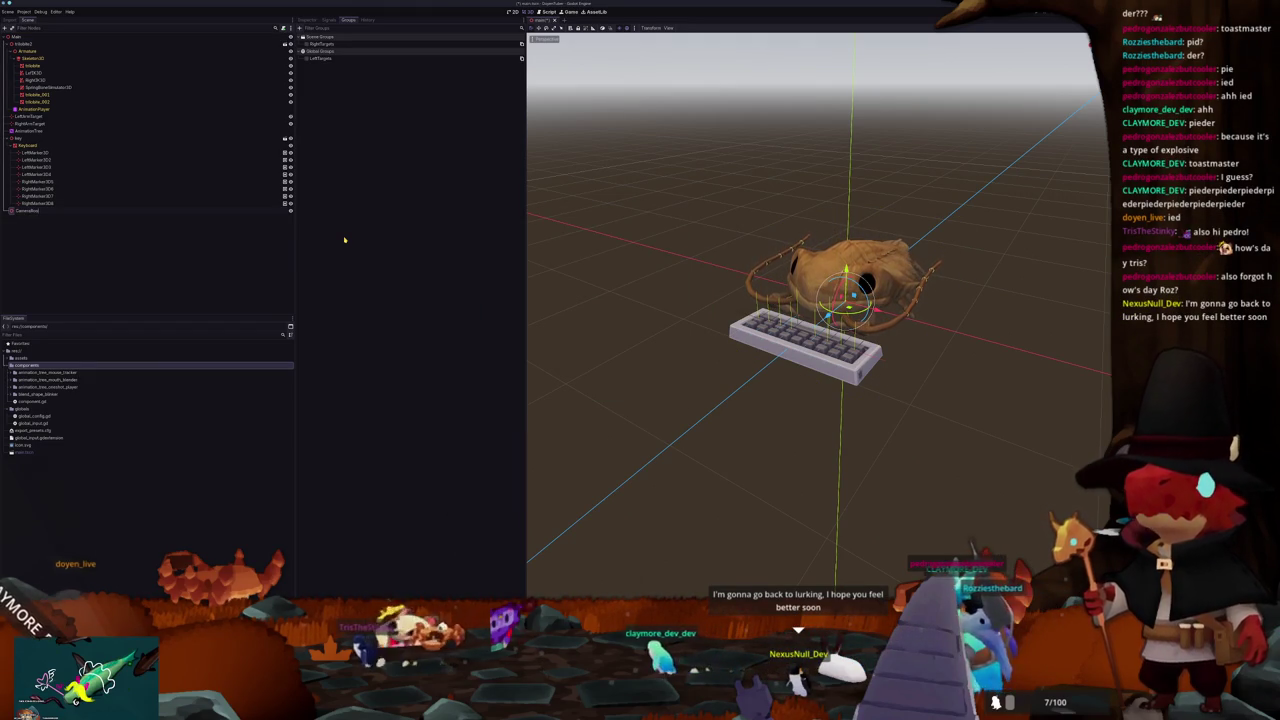
pyautogui.hotkey('ctrl', 'a')
pyautogui.press('Return')
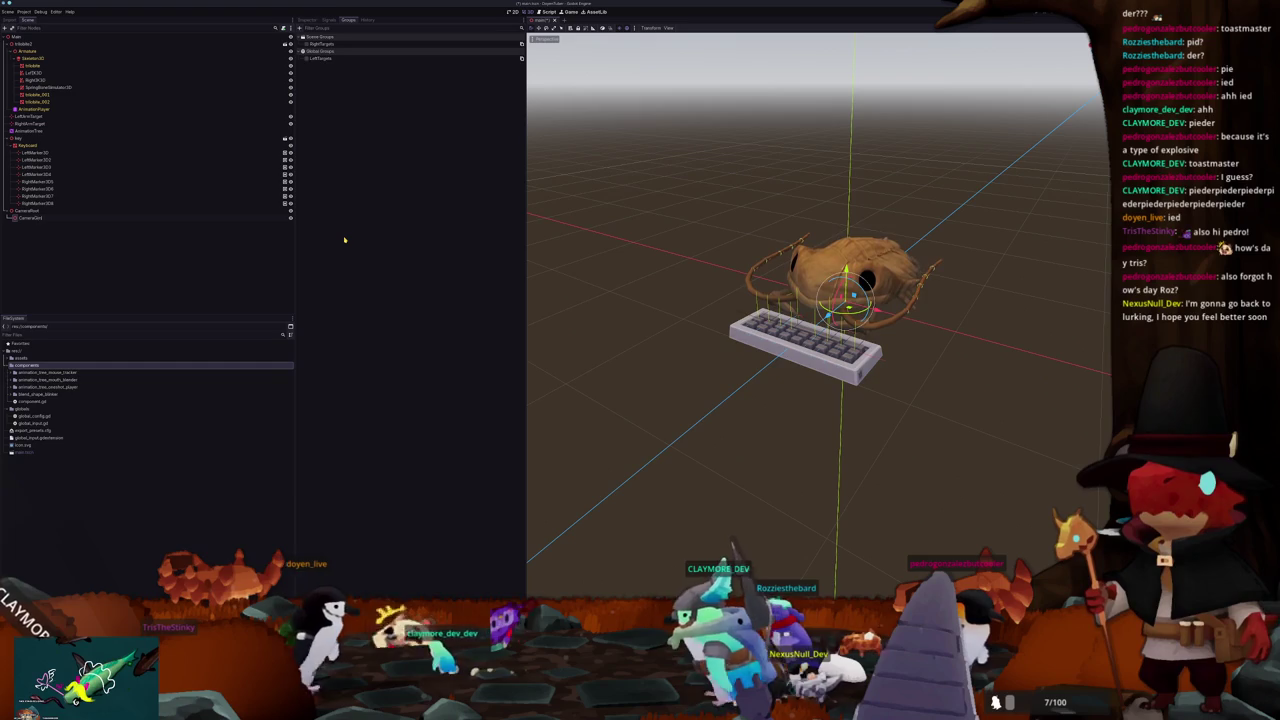
pyautogui.hotkey('ctrl', 'a')
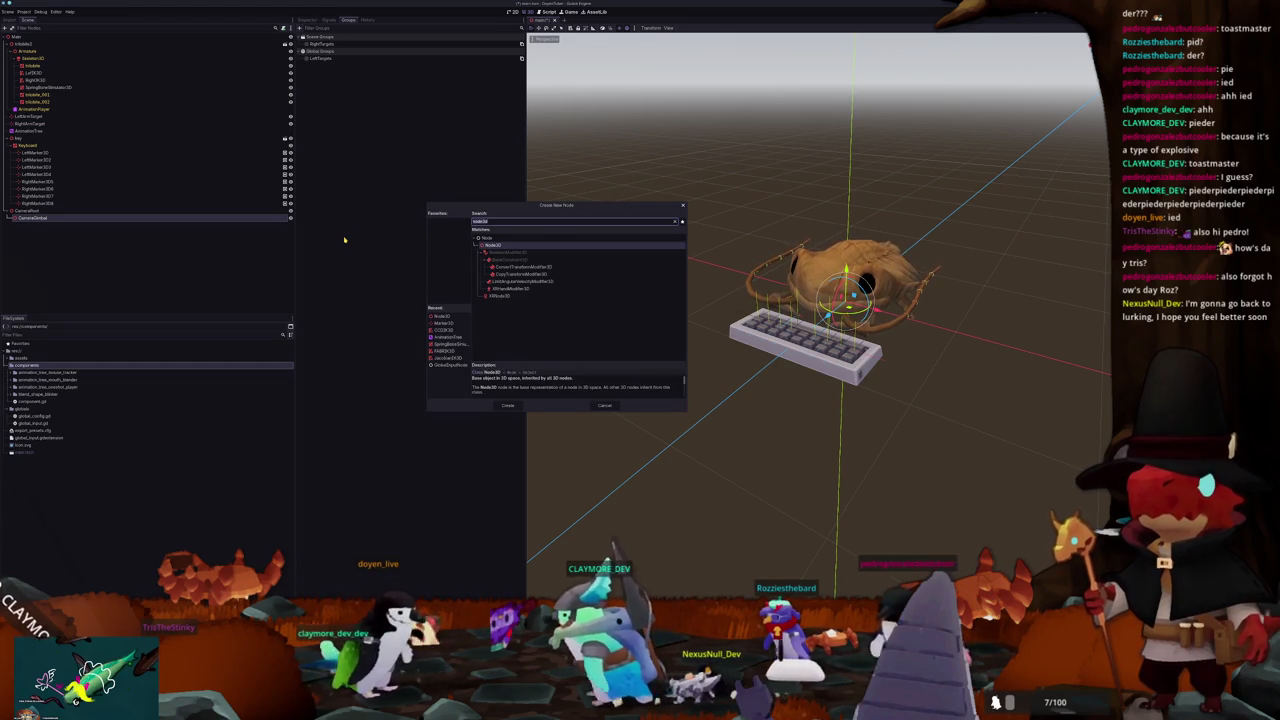
pyautogui.write('camera3d')
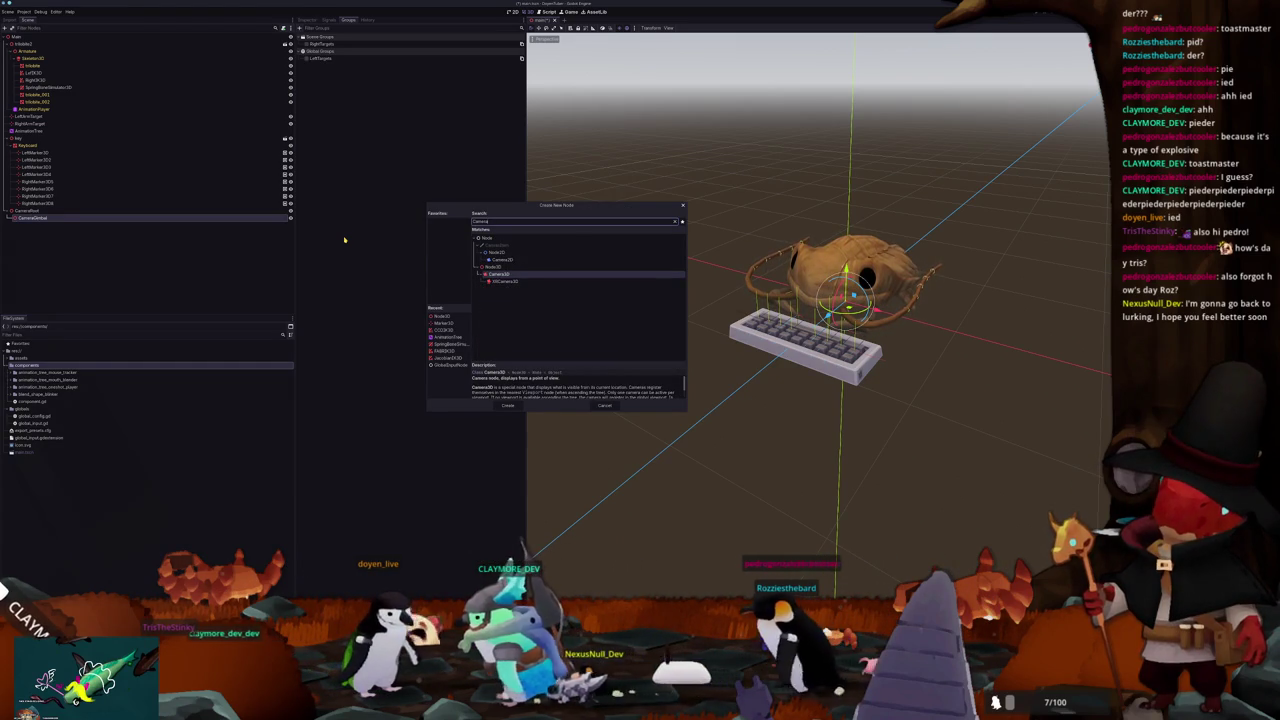
pyautogui.press('Return')
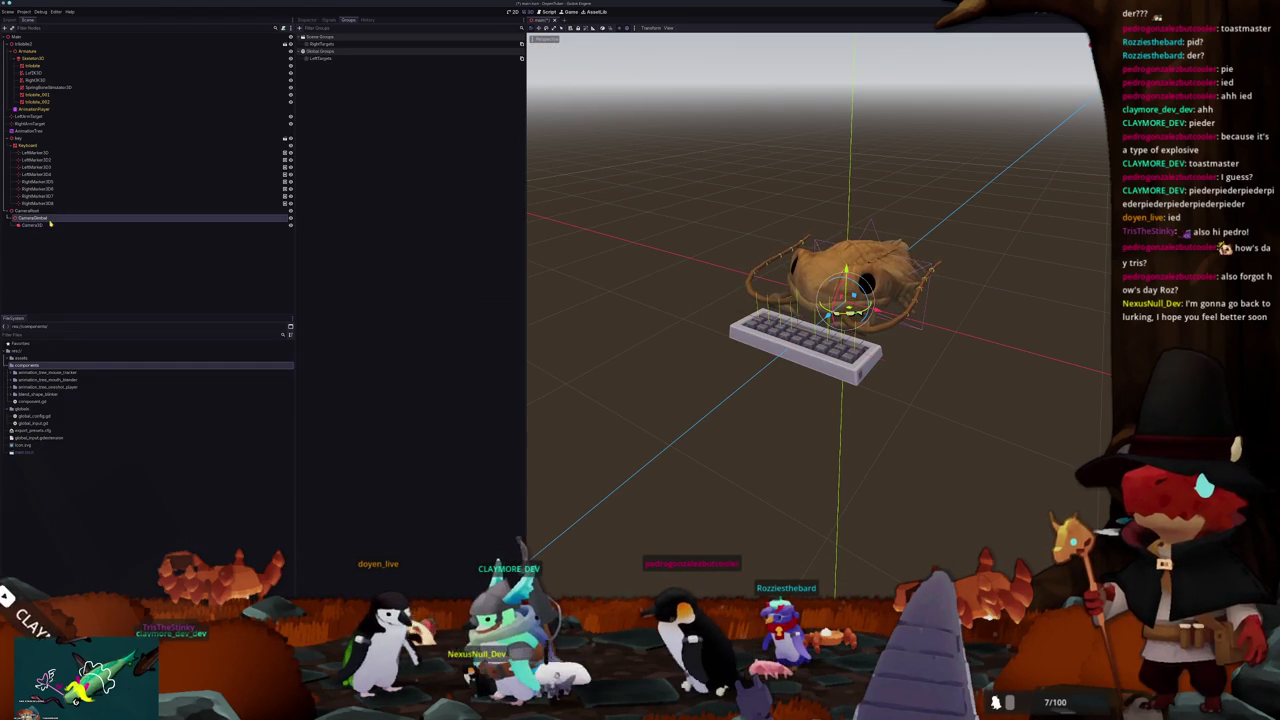
# Step: Set the Camera3D field of view to 30
pyautogui.moveTo(629, 257); pyautogui.dragTo(700, 320)
pyautogui.moveTo(576, 363)
pyautogui.mouseDown()
pyautogui.moveTo(653, 294)
pyautogui.moveTo(473, 279)
pyautogui.mouseUp()
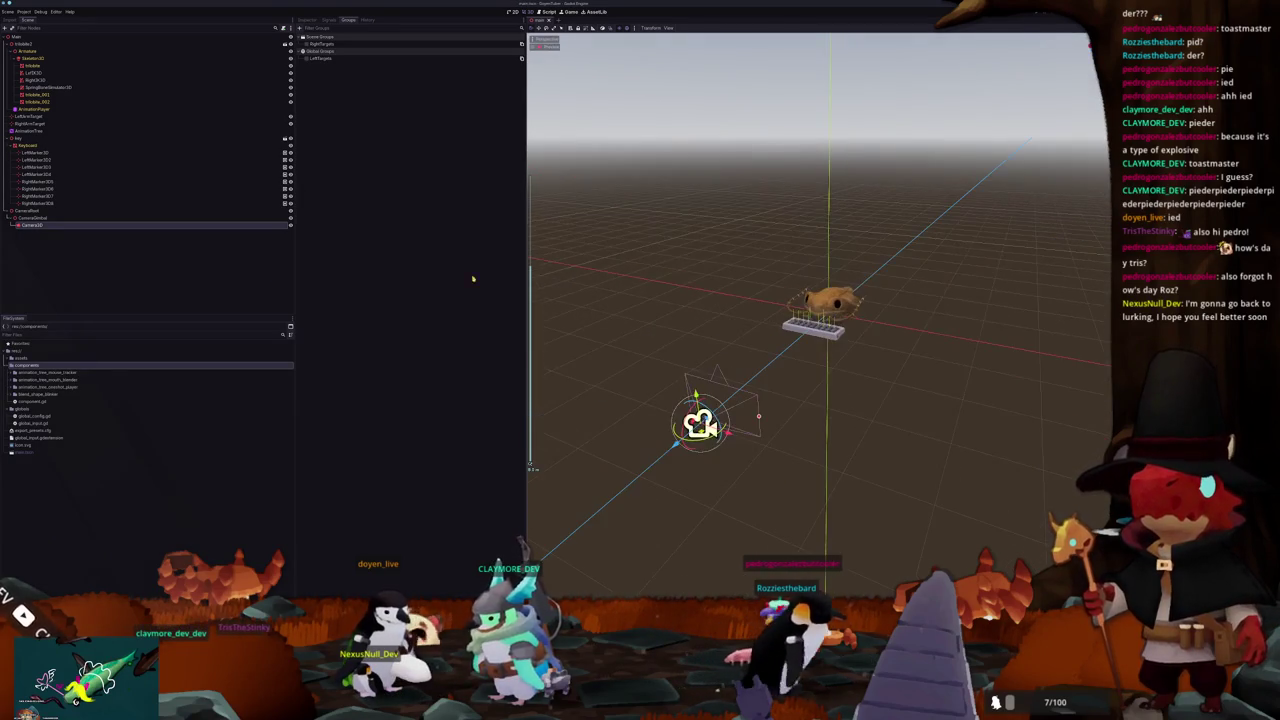
pyautogui.click(32, 217)
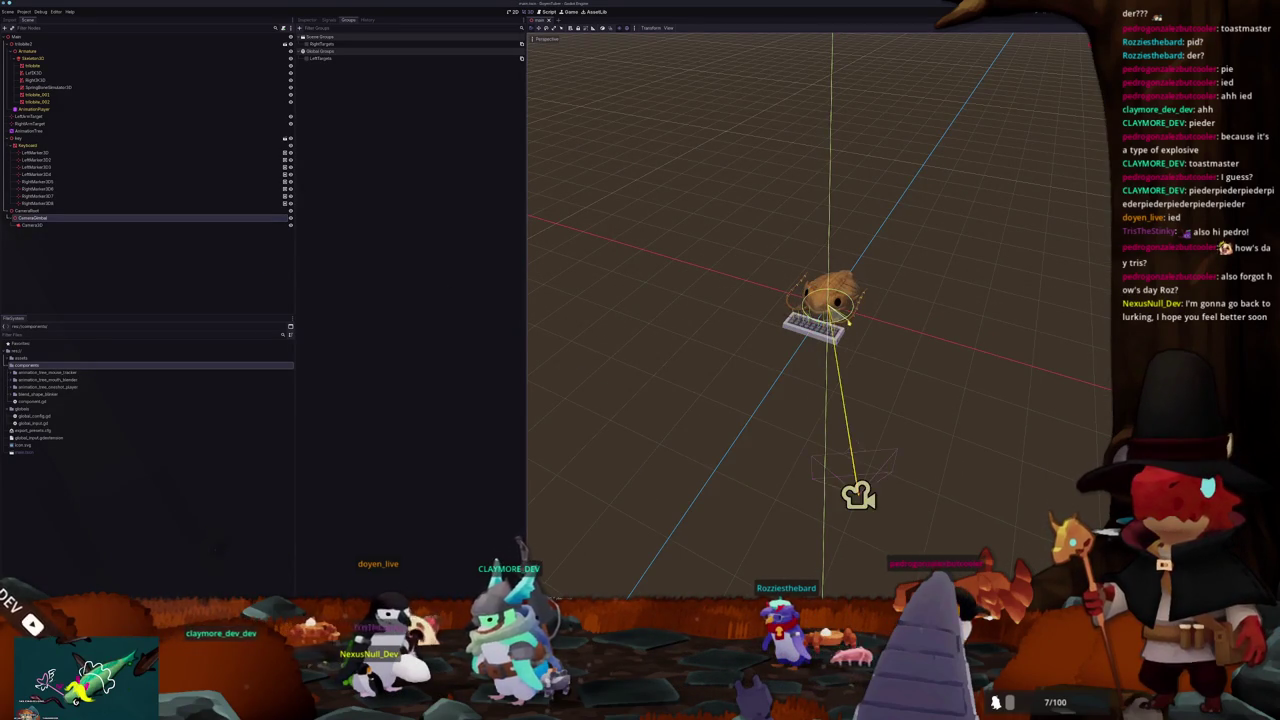
pyautogui.moveTo(690, 400)
pyautogui.mouseDown()
pyautogui.moveTo(771, 394)
pyautogui.moveTo(843, 362)
pyautogui.mouseUp()
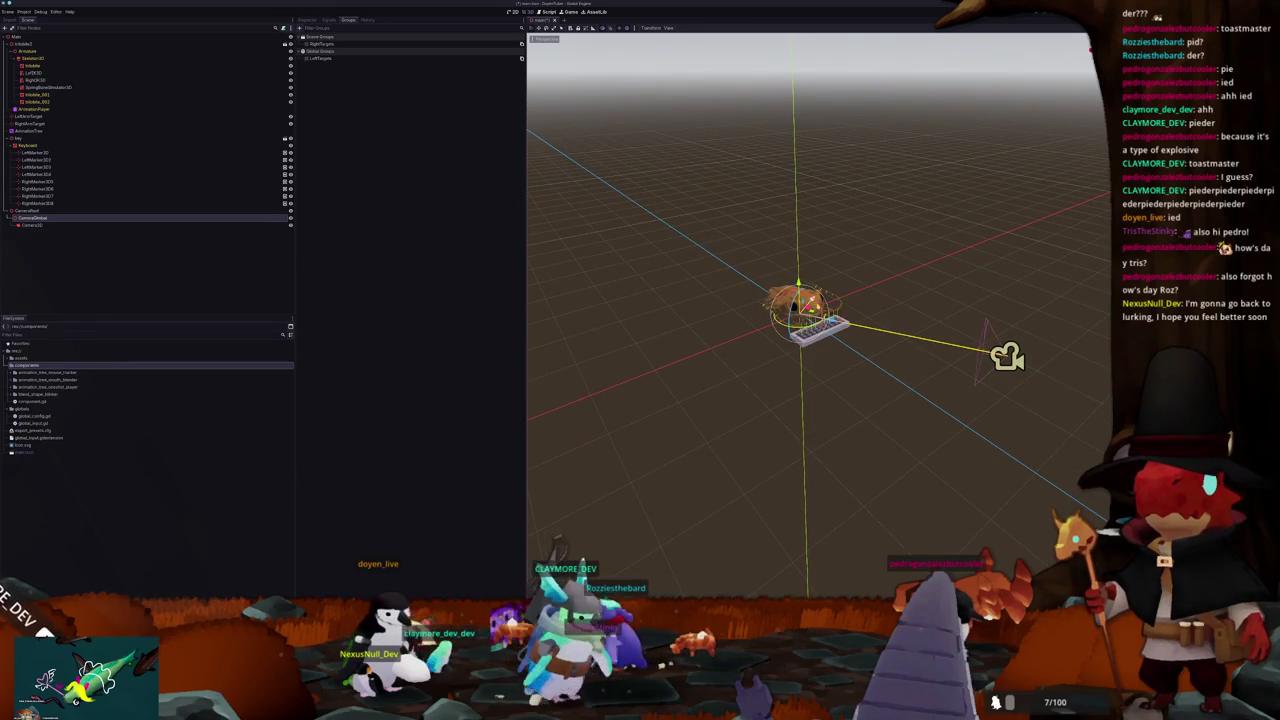
pyautogui.moveTo(760, 380); pyautogui.dragTo(651, 366)
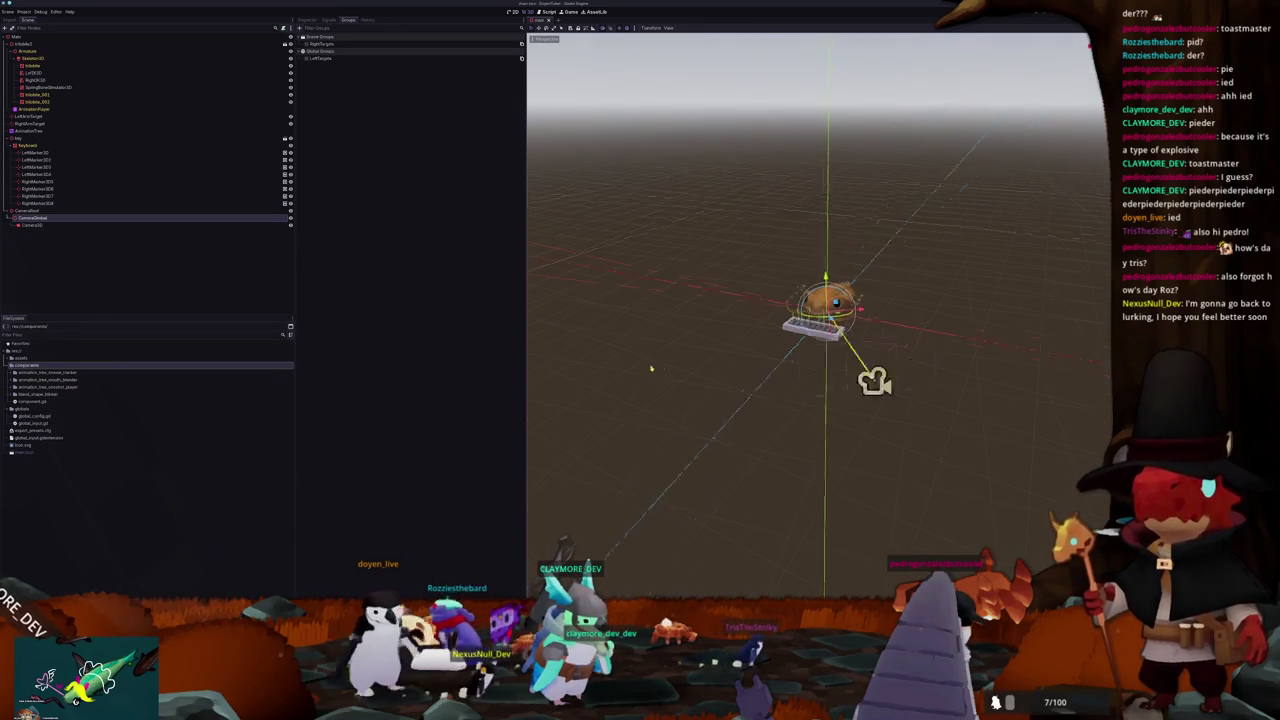
pyautogui.click(30, 225)
pyautogui.click(305, 20)
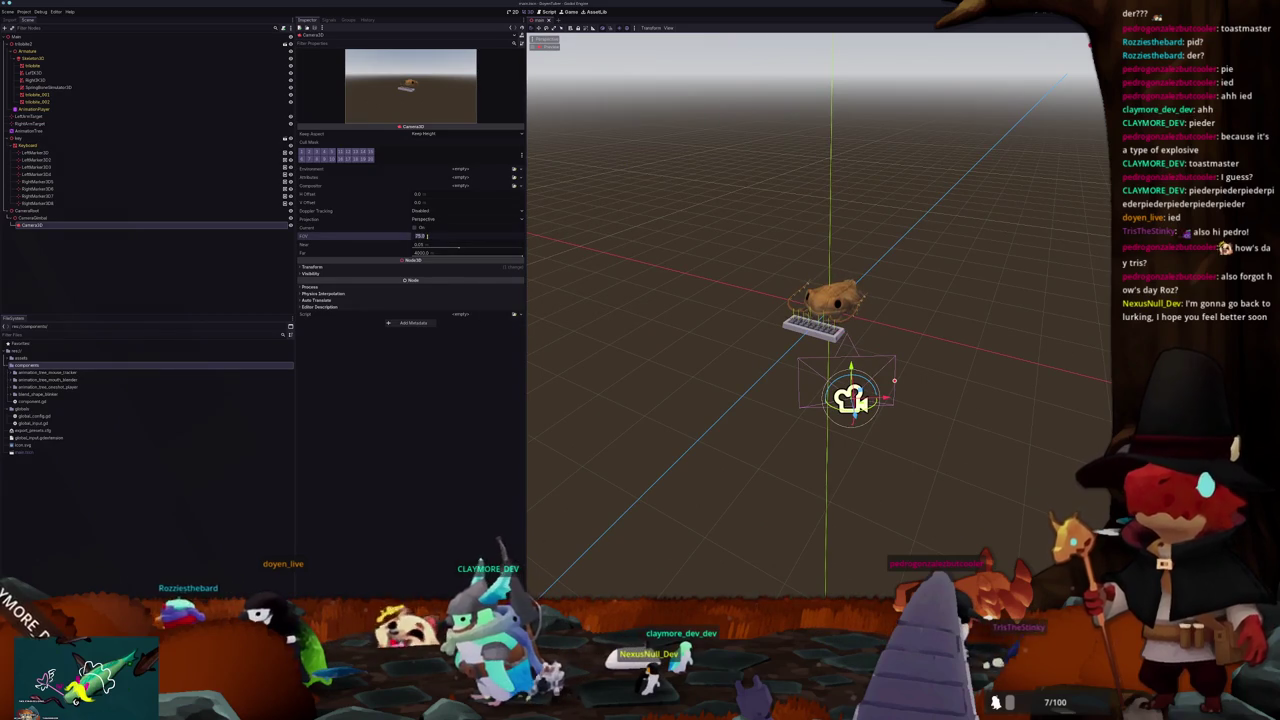
pyautogui.write('30')
pyautogui.press('Return')
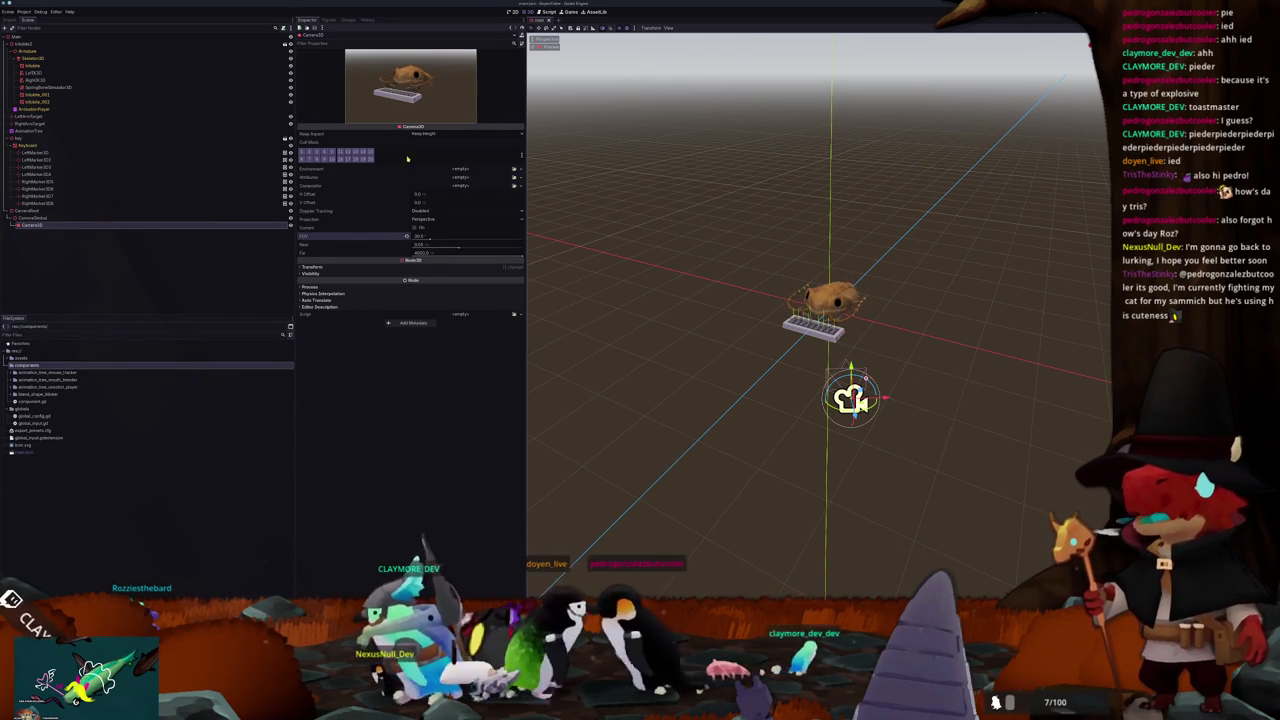
# Step: Under Main, add a plain Node, then a WorldEnvironment and a DirectionalLight3D
pyautogui.click(20, 37)
pyautogui.hotkey('ctrl', 'a')
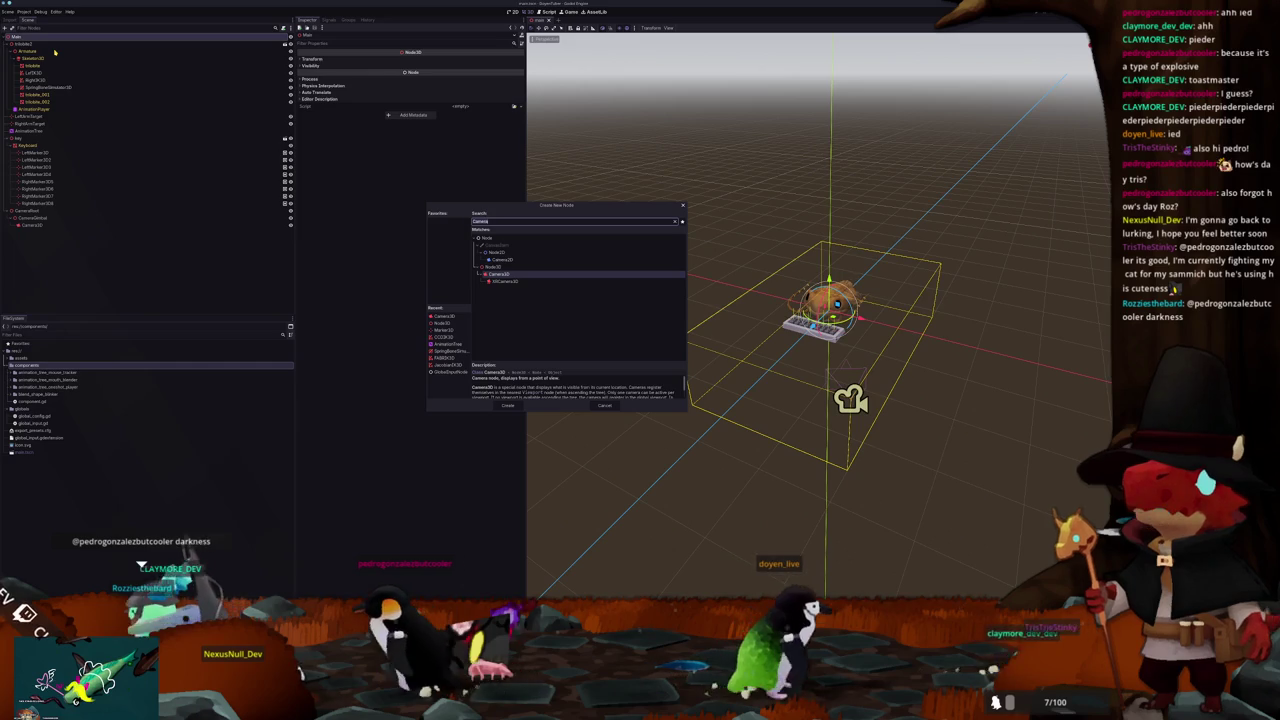
pyautogui.write('node')
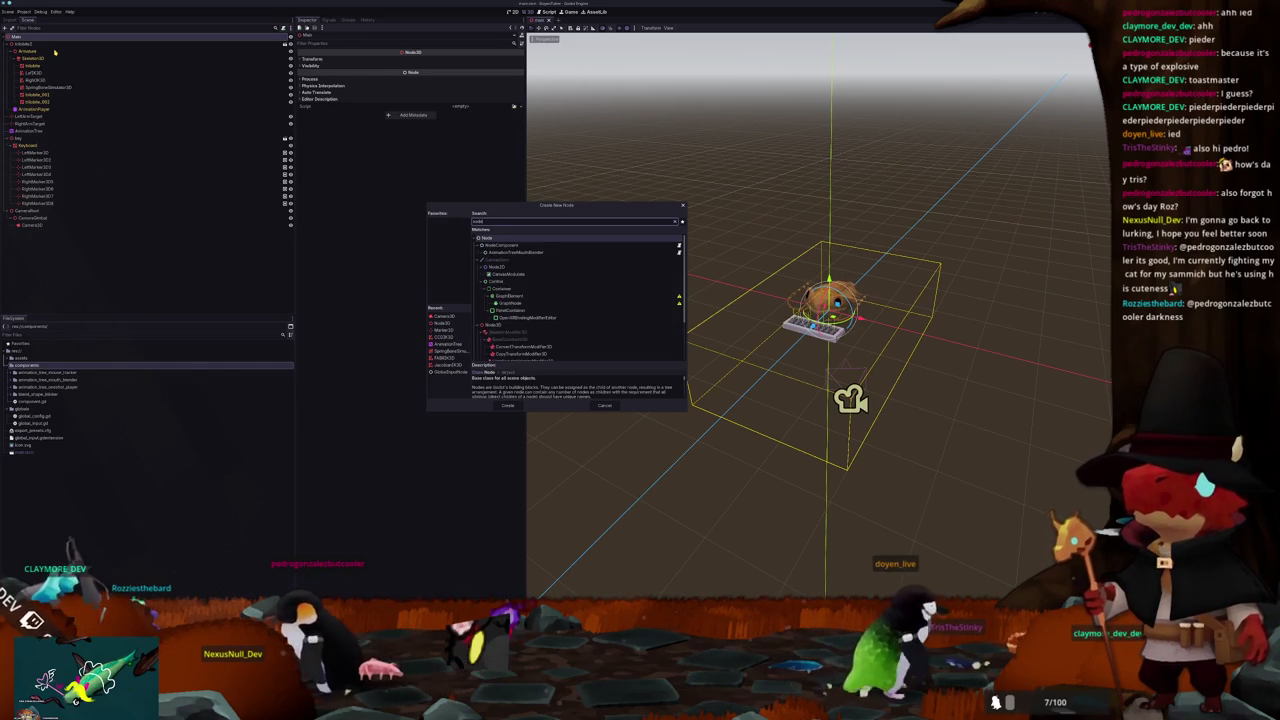
pyautogui.press('Return')
pyautogui.hotkey('ctrl', 'a')
pyautogui.write('dworld')
pyautogui.press('Return')
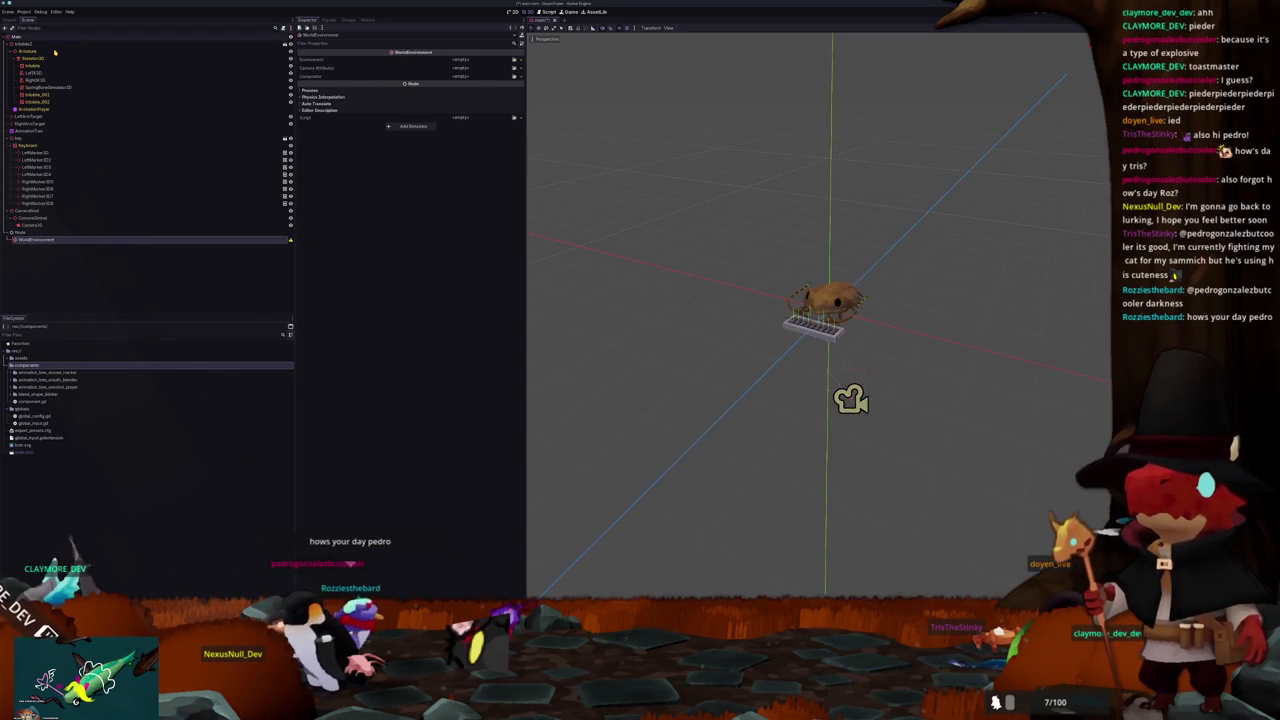
pyautogui.hotkey('ctrl', 'a')
pyautogui.write('direct')
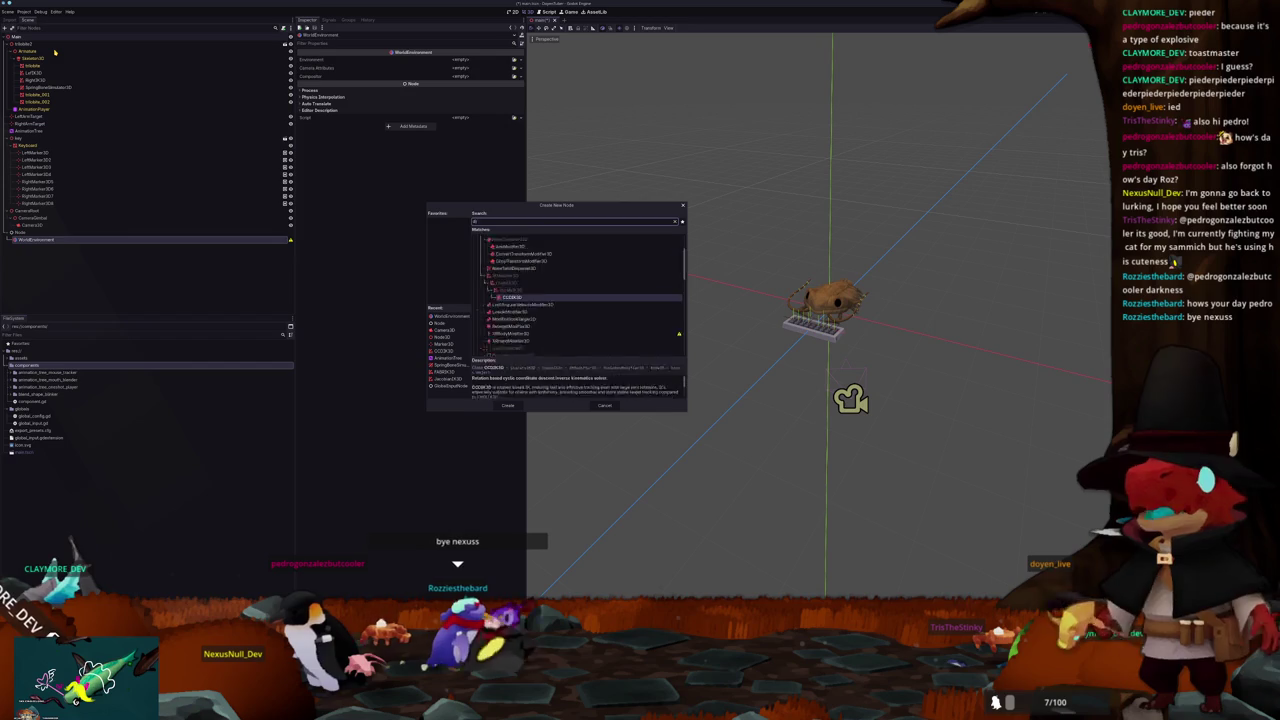
pyautogui.press('Return')
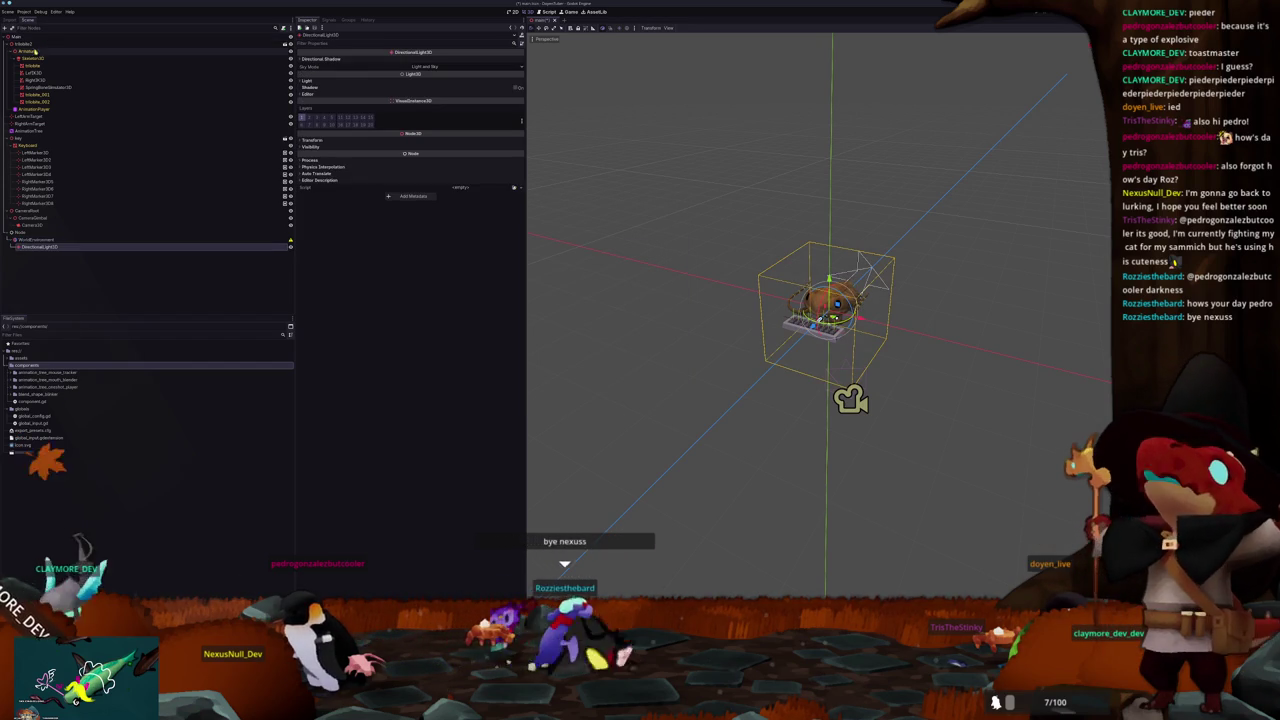
pyautogui.moveTo(740, 247)
pyautogui.mouseDown()
pyautogui.moveTo(845, 230)
pyautogui.moveTo(890, 245)
pyautogui.mouseUp()
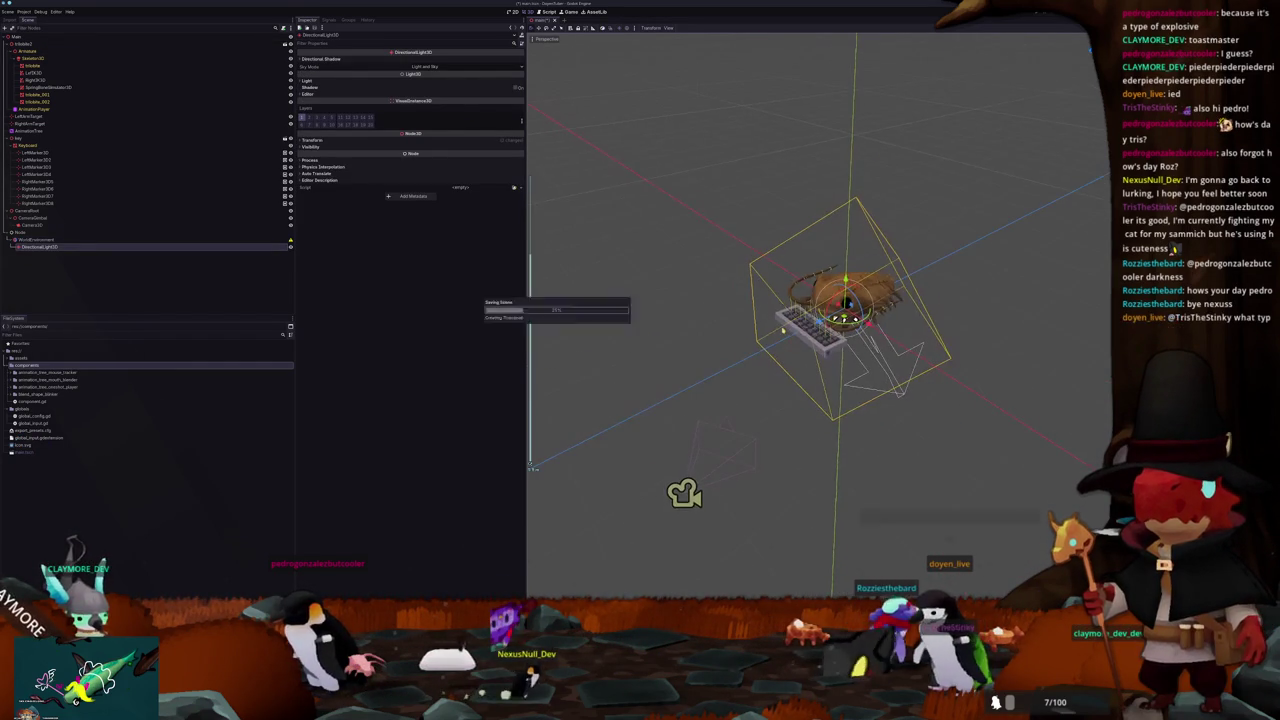
# Step: Give the WorldEnvironment a new Environment with a Clear Color background, then open Project Settings
pyautogui.click(100, 239)
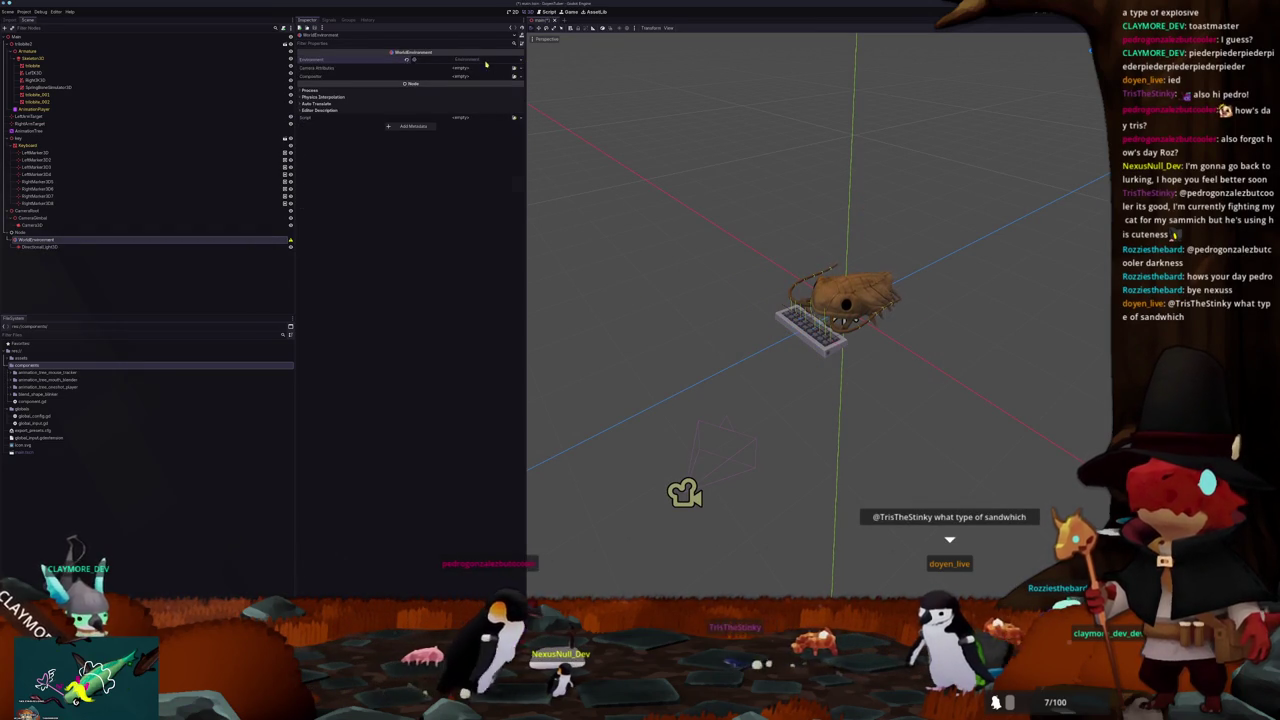
pyautogui.click(478, 60)
pyautogui.click(325, 67)
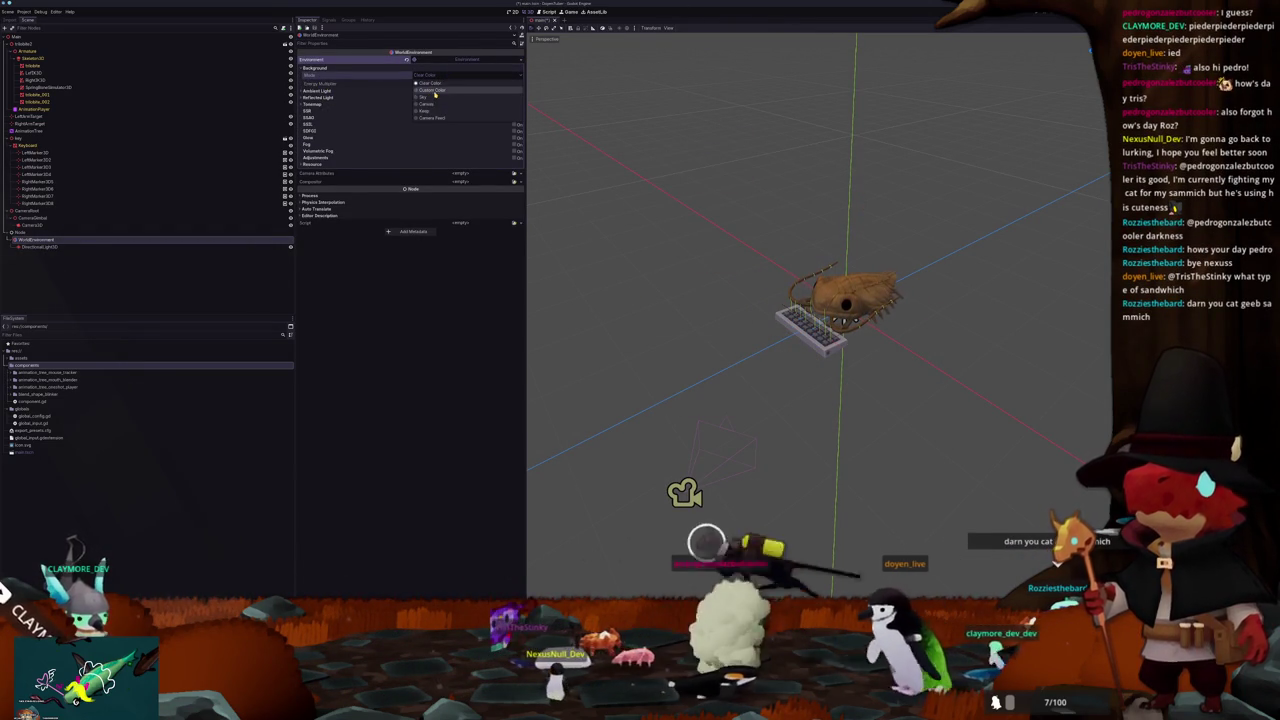
pyautogui.click(432, 89)
pyautogui.click(460, 83)
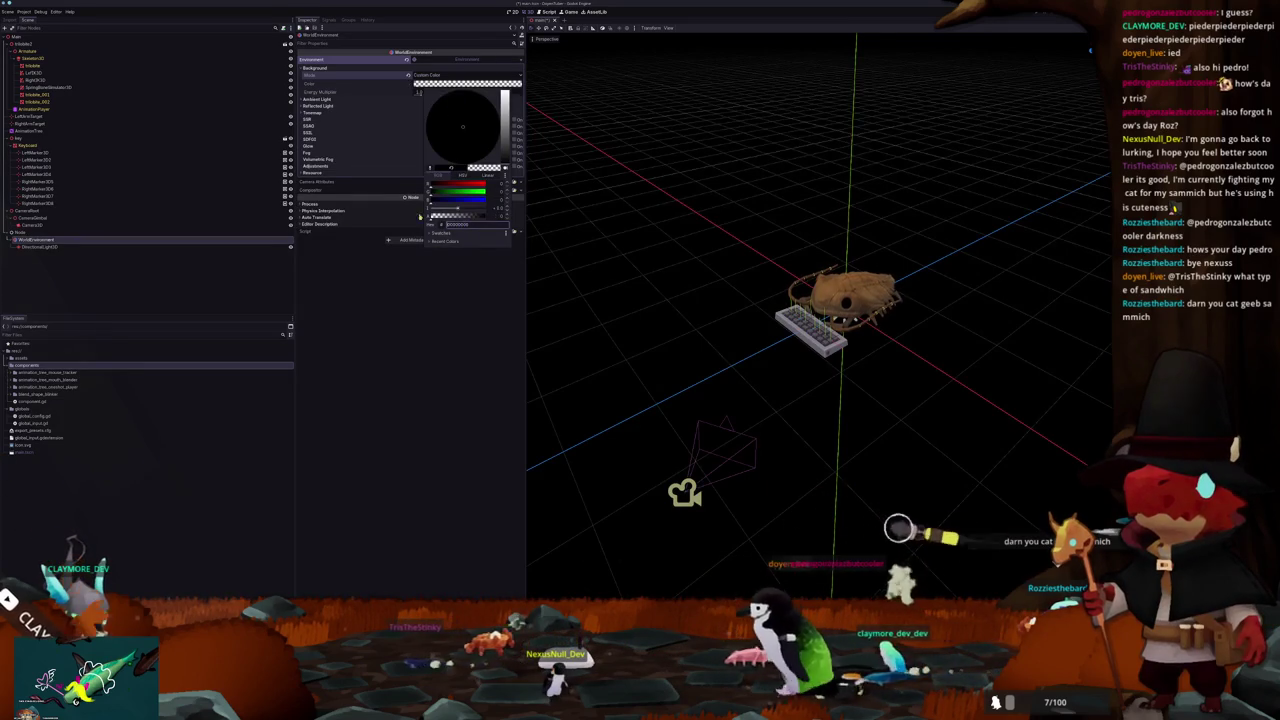
pyautogui.click(397, 288)
pyautogui.click(444, 77)
pyautogui.click(435, 84)
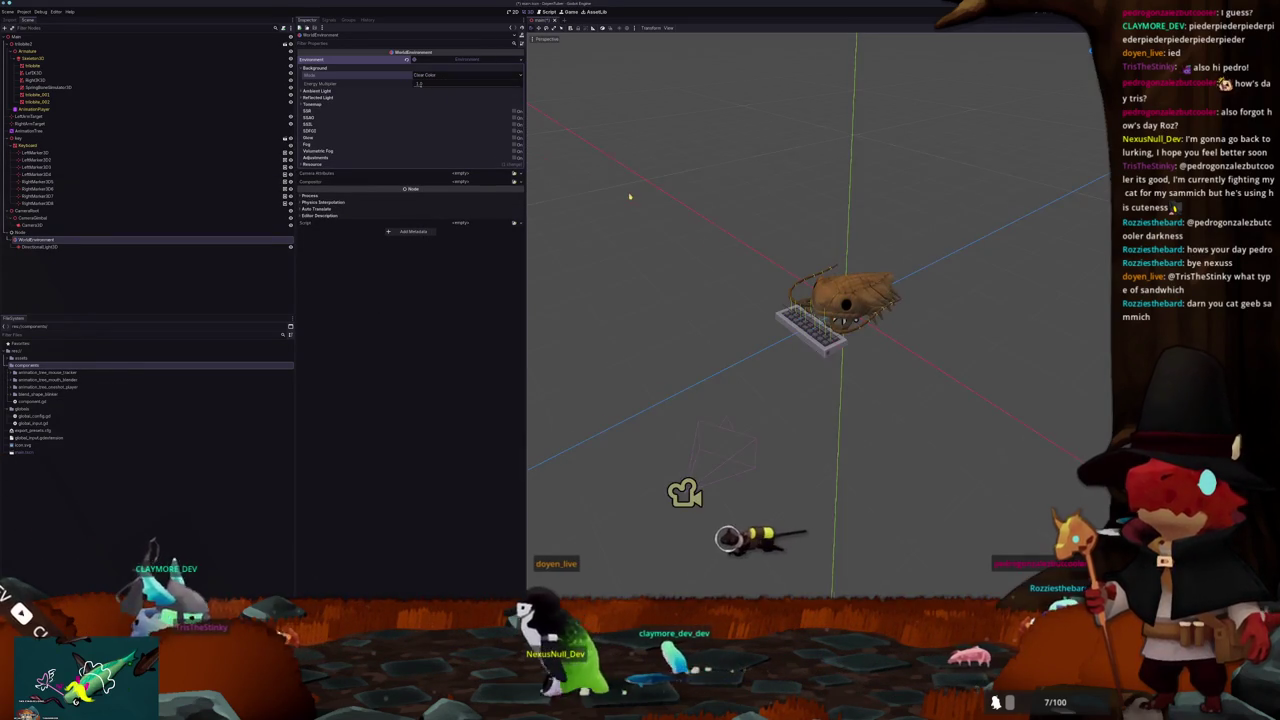
pyautogui.scroll(3, 633, 205)
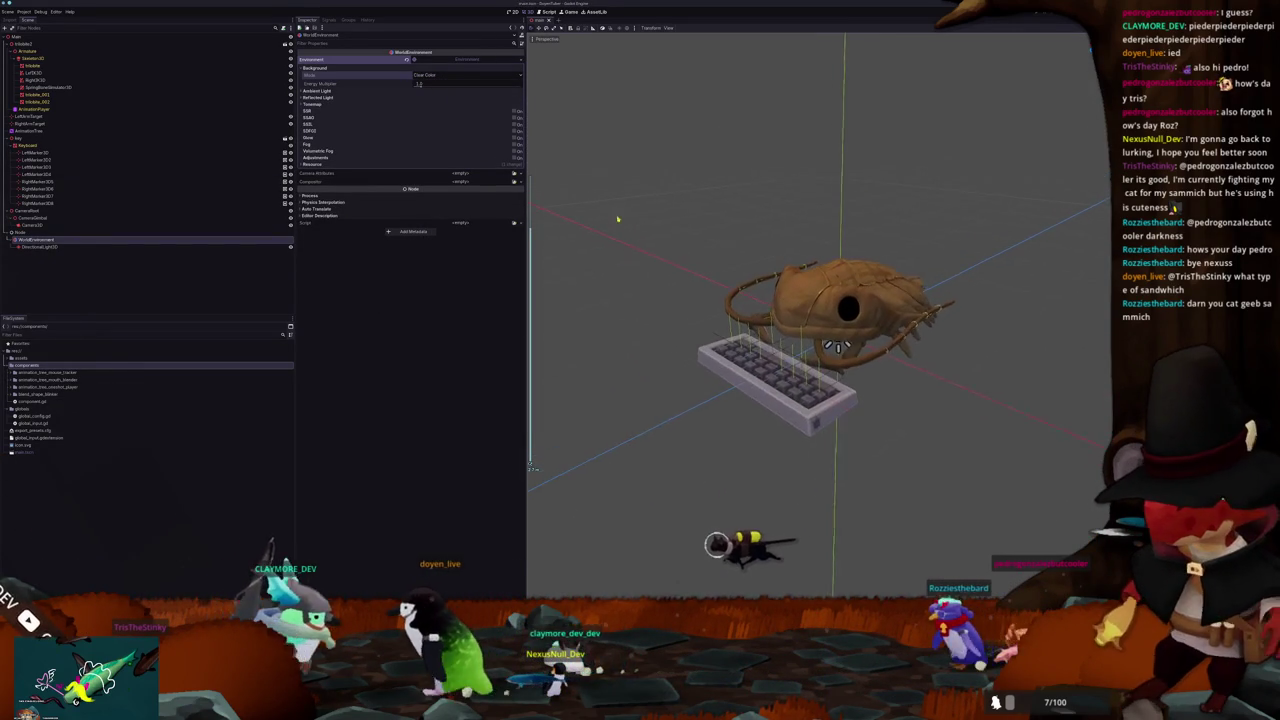
pyautogui.click(23, 11)
pyautogui.click(40, 20)
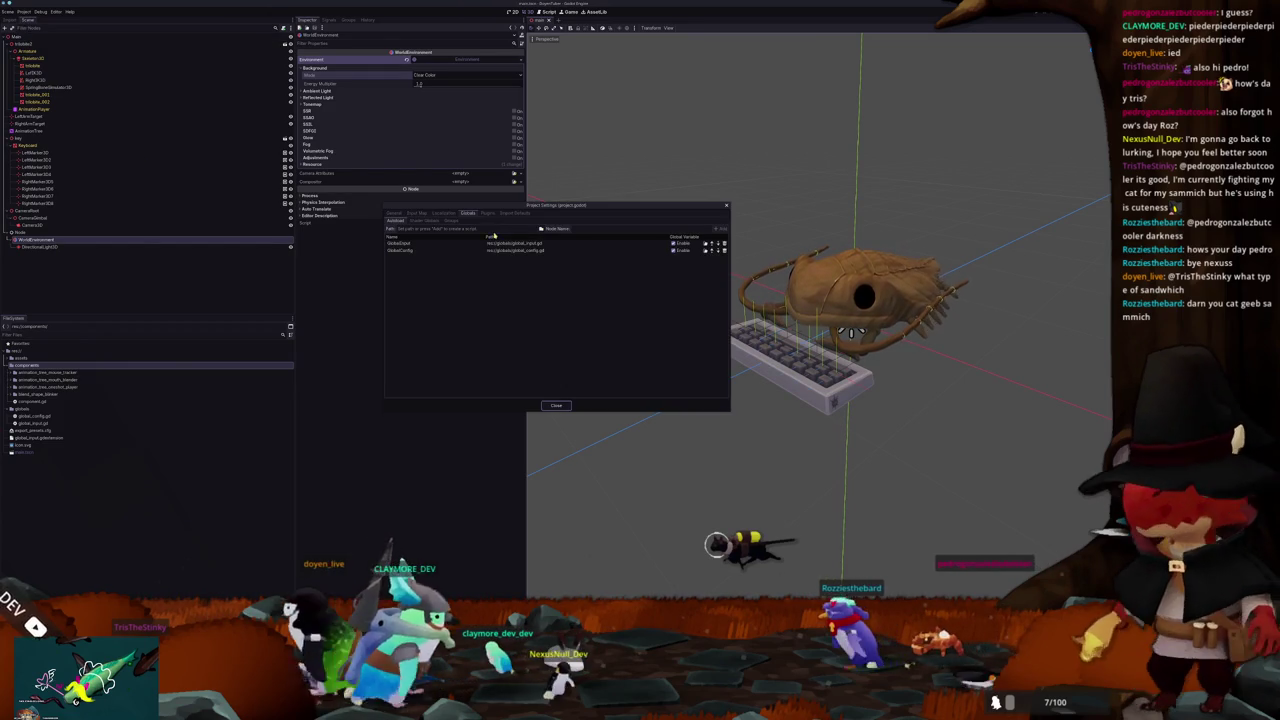
# Step: Close Project Settings, run the project with F5, and place the game window below the viewport
pyautogui.write('text')
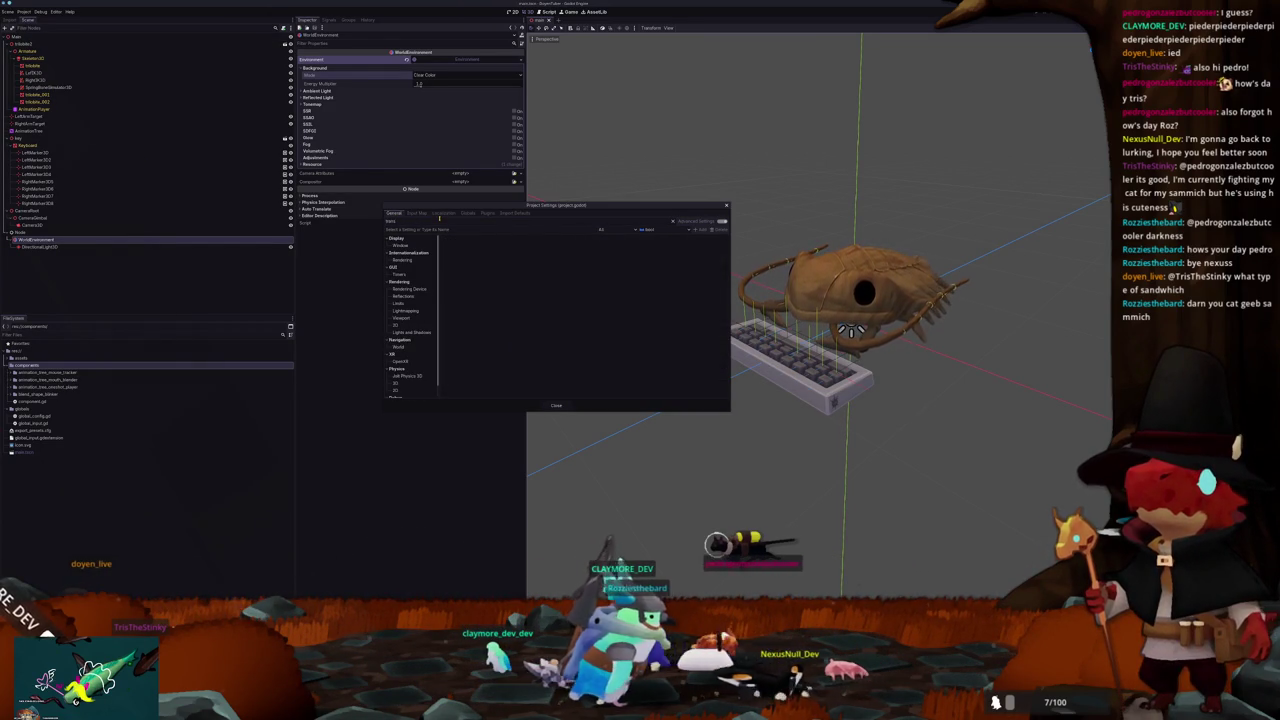
pyautogui.click(402, 260)
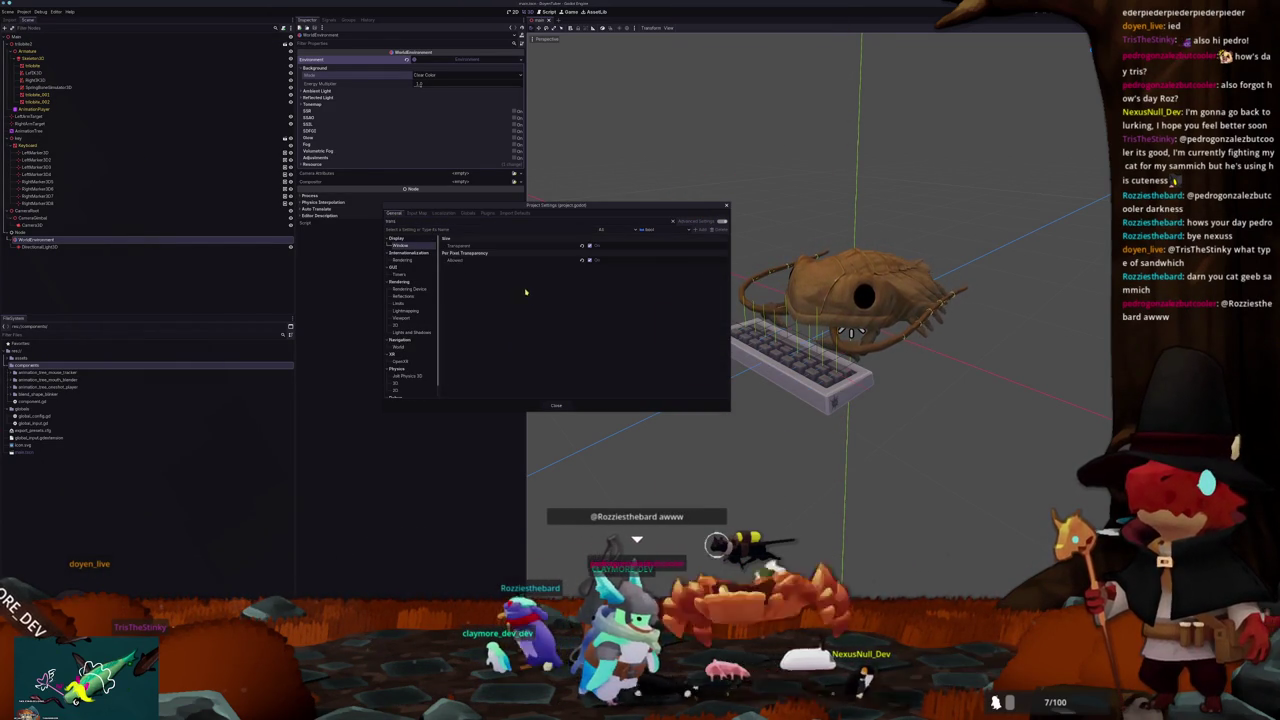
pyautogui.click(399, 274)
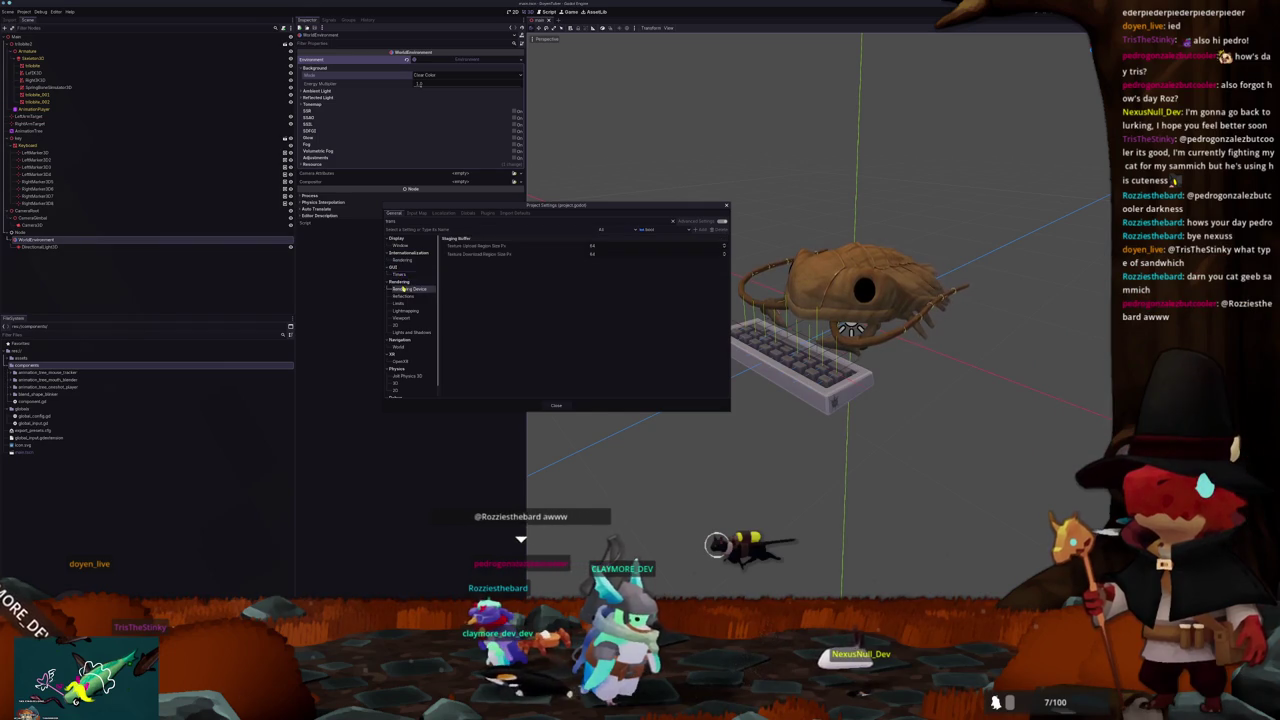
pyautogui.click(556, 405)
pyautogui.press('F5')
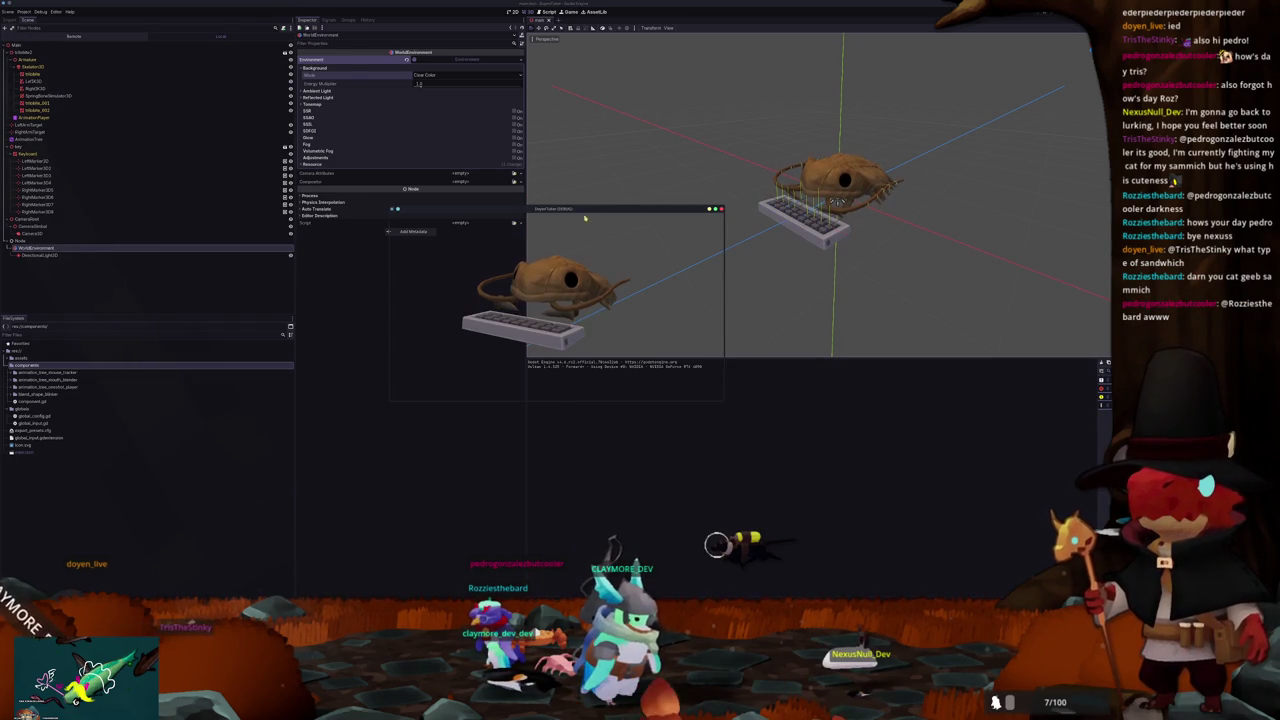
pyautogui.moveTo(617, 212)
pyautogui.mouseDown()
pyautogui.moveTo(740, 216)
pyautogui.moveTo(774, 381)
pyautogui.mouseUp()
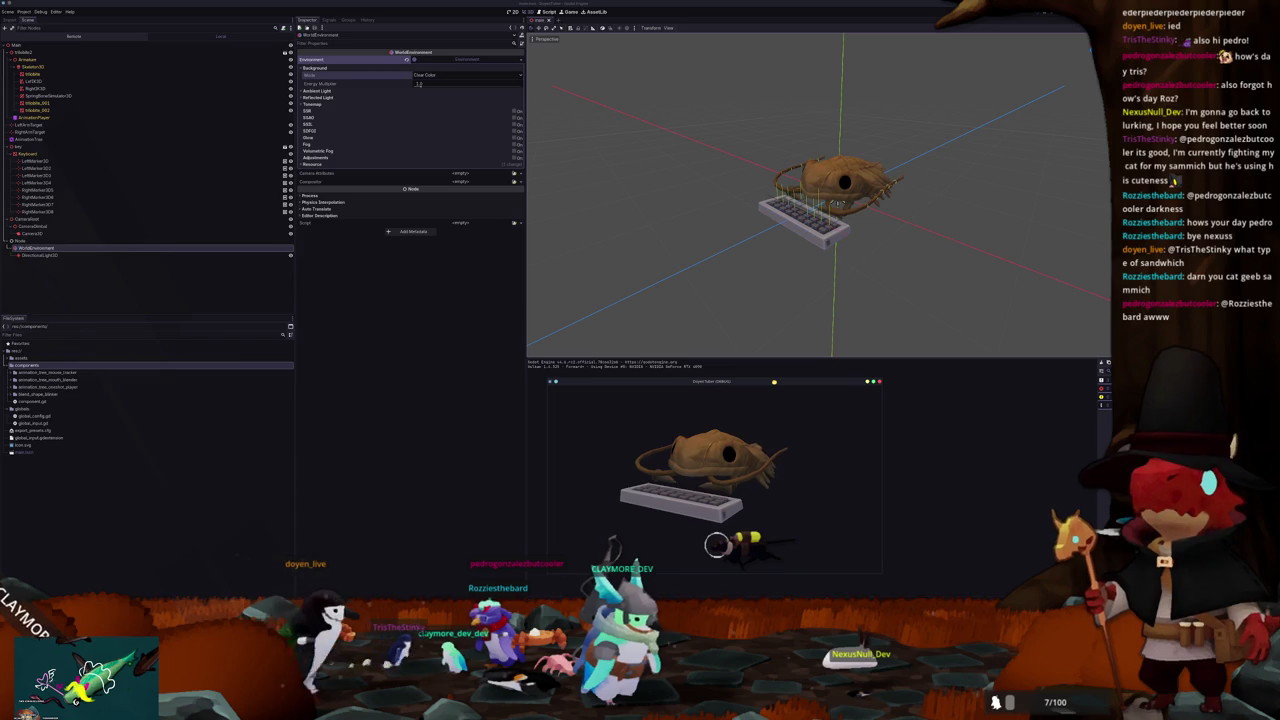
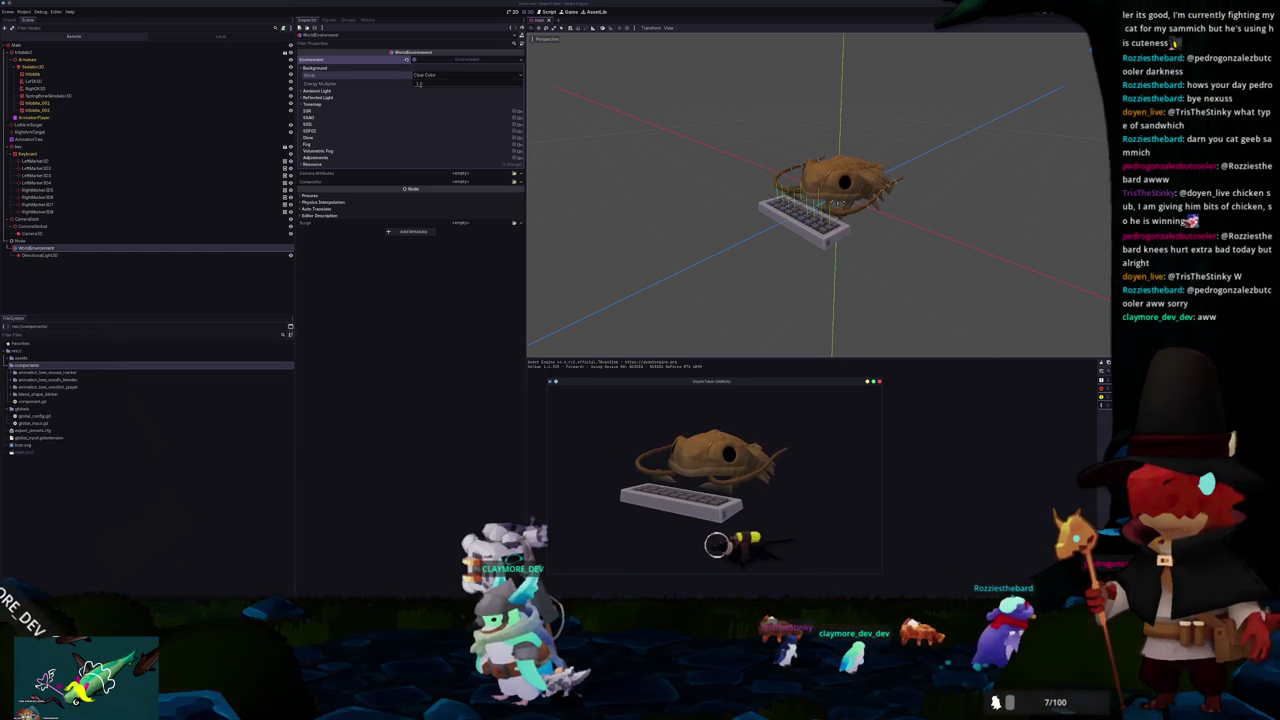
# Step: Stop the game and switch the WorldEnvironment tonemap to ACES with an adjusted White level
pyautogui.press('F8')
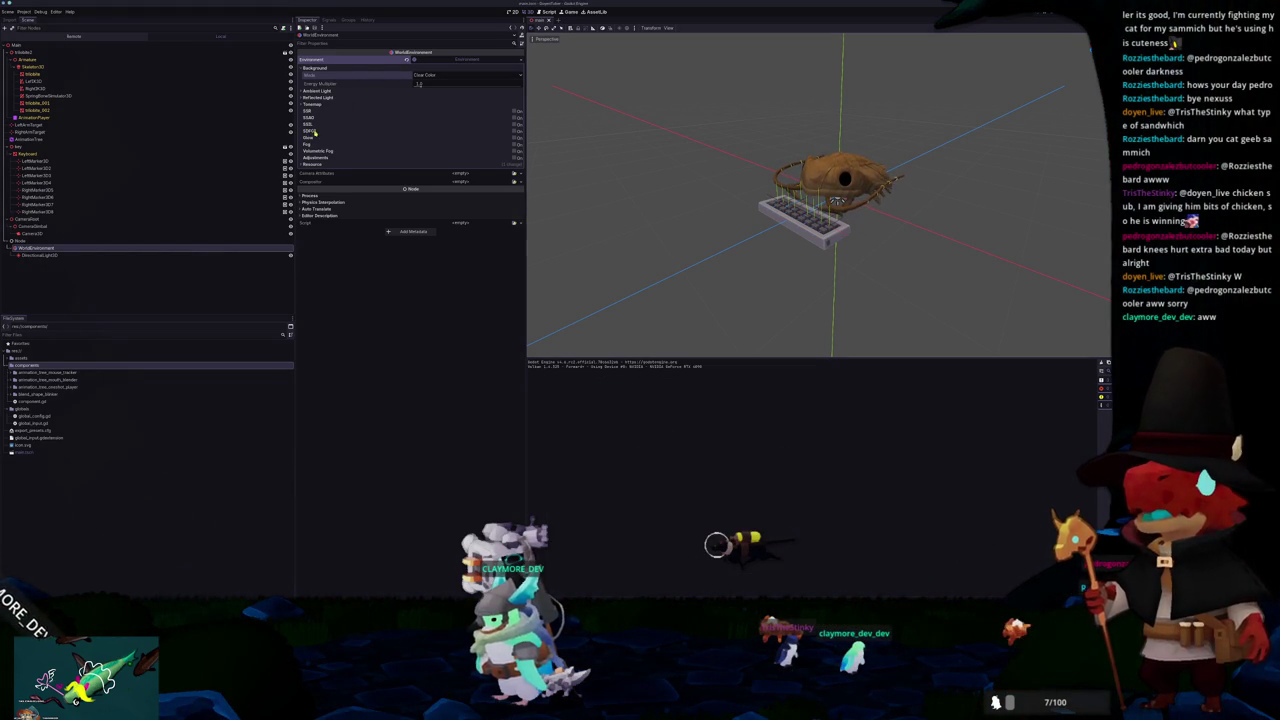
pyautogui.click(330, 105)
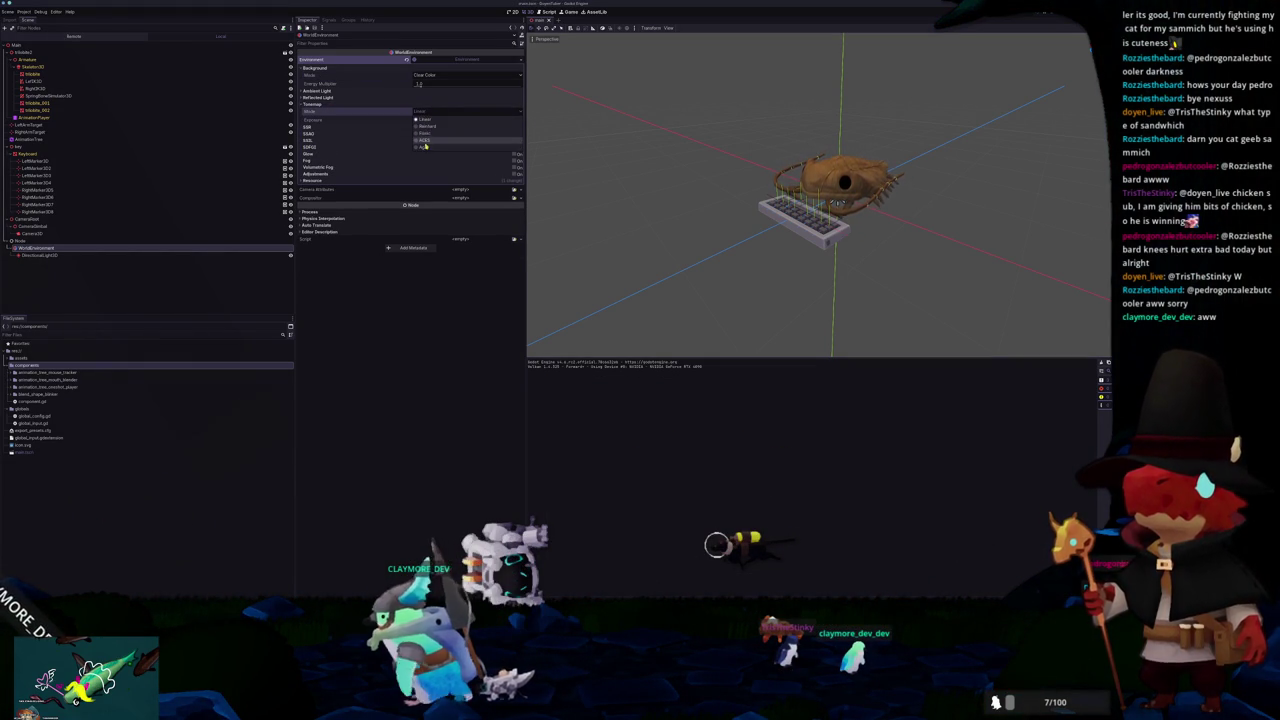
pyautogui.click(425, 140)
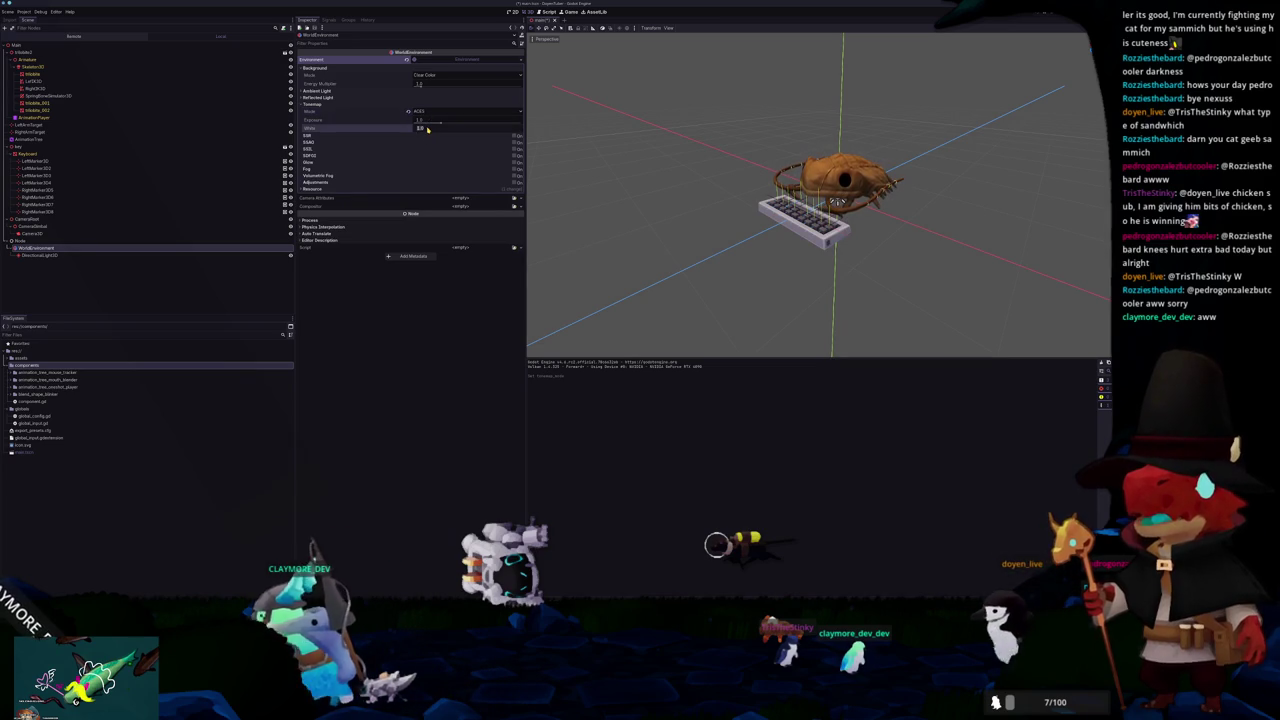
pyautogui.moveTo(427, 130); pyautogui.dragTo(460, 130)
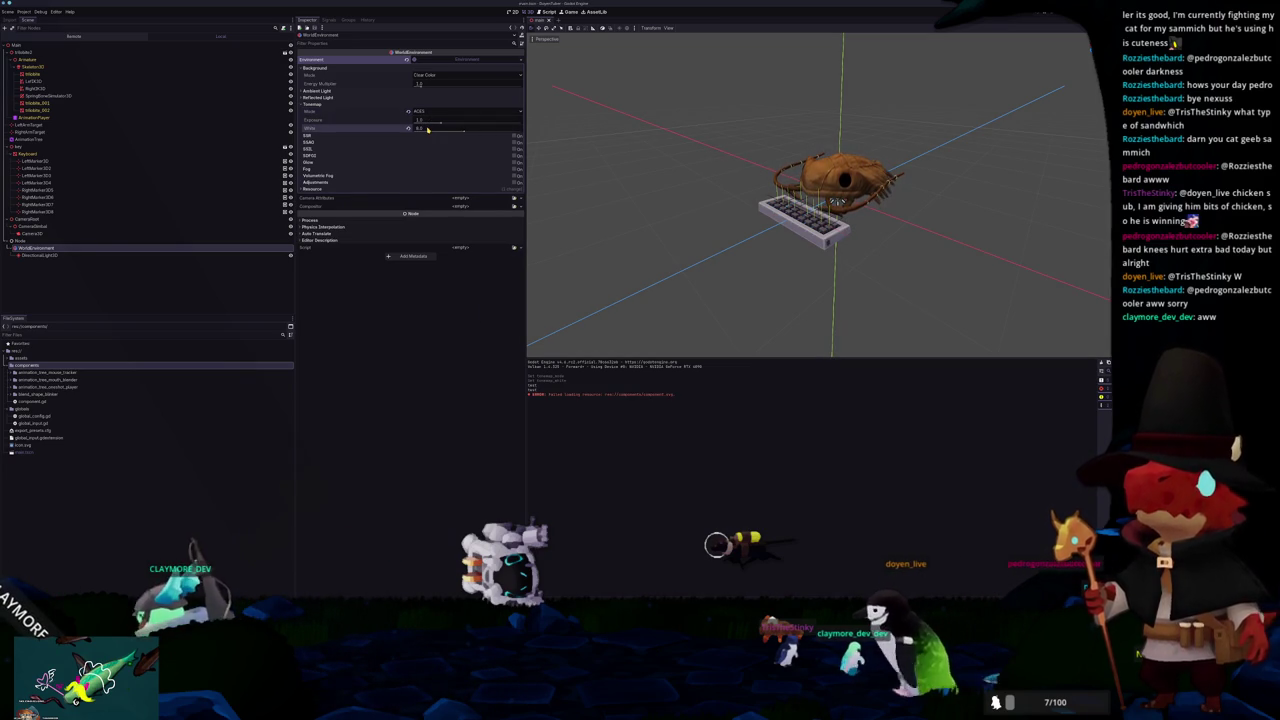
# Step: Collapse the tonemap and environment settings and drag the Node group above Armature
pyautogui.click(330, 105)
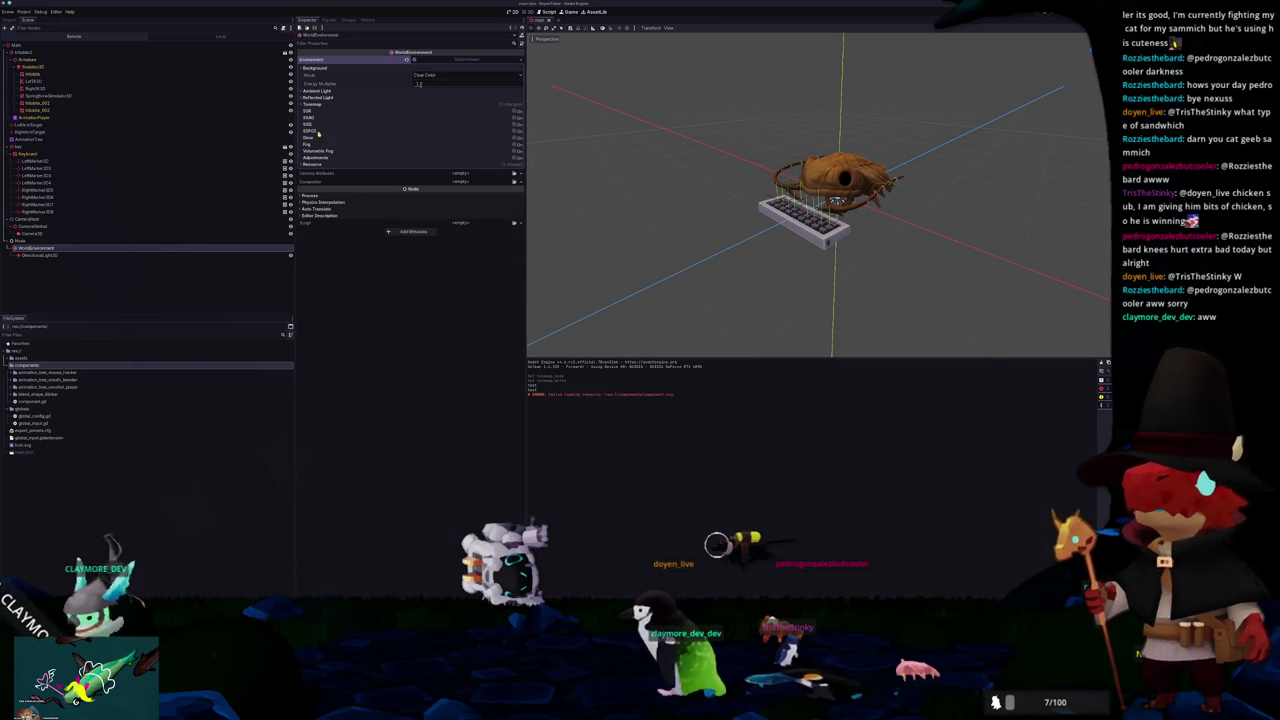
pyautogui.click(460, 59)
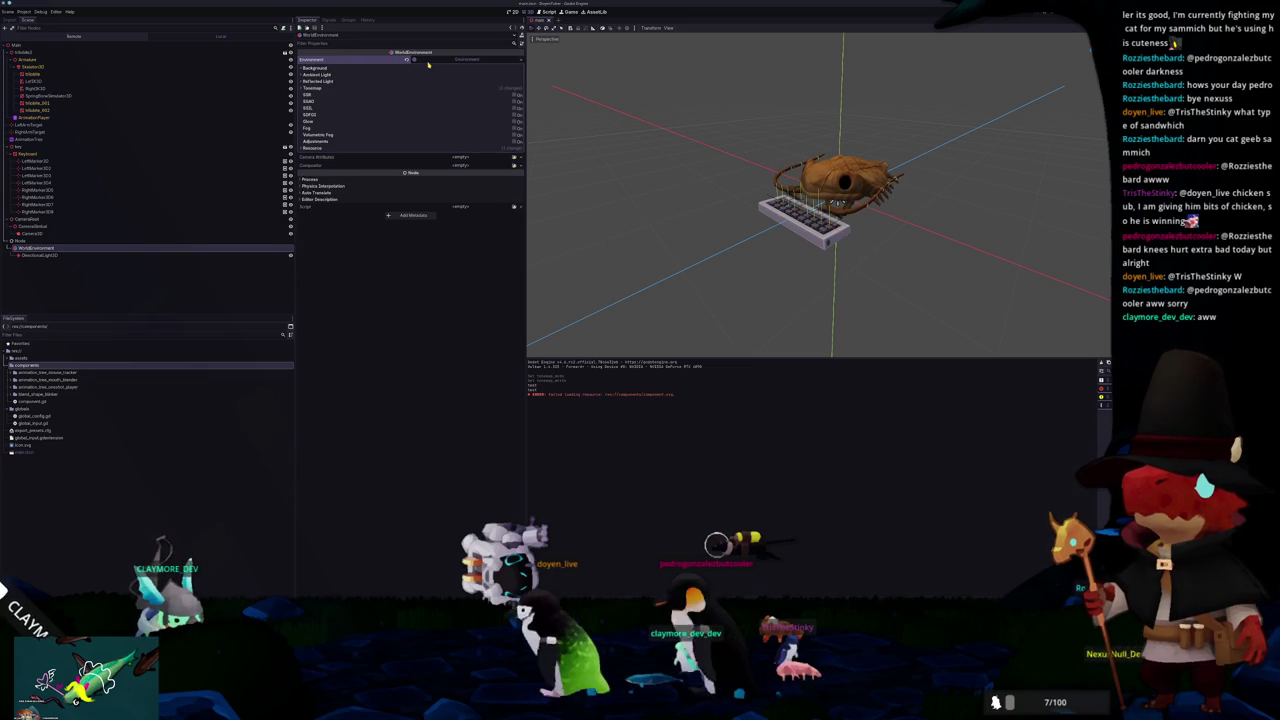
pyautogui.moveTo(22, 241); pyautogui.dragTo(32, 57)
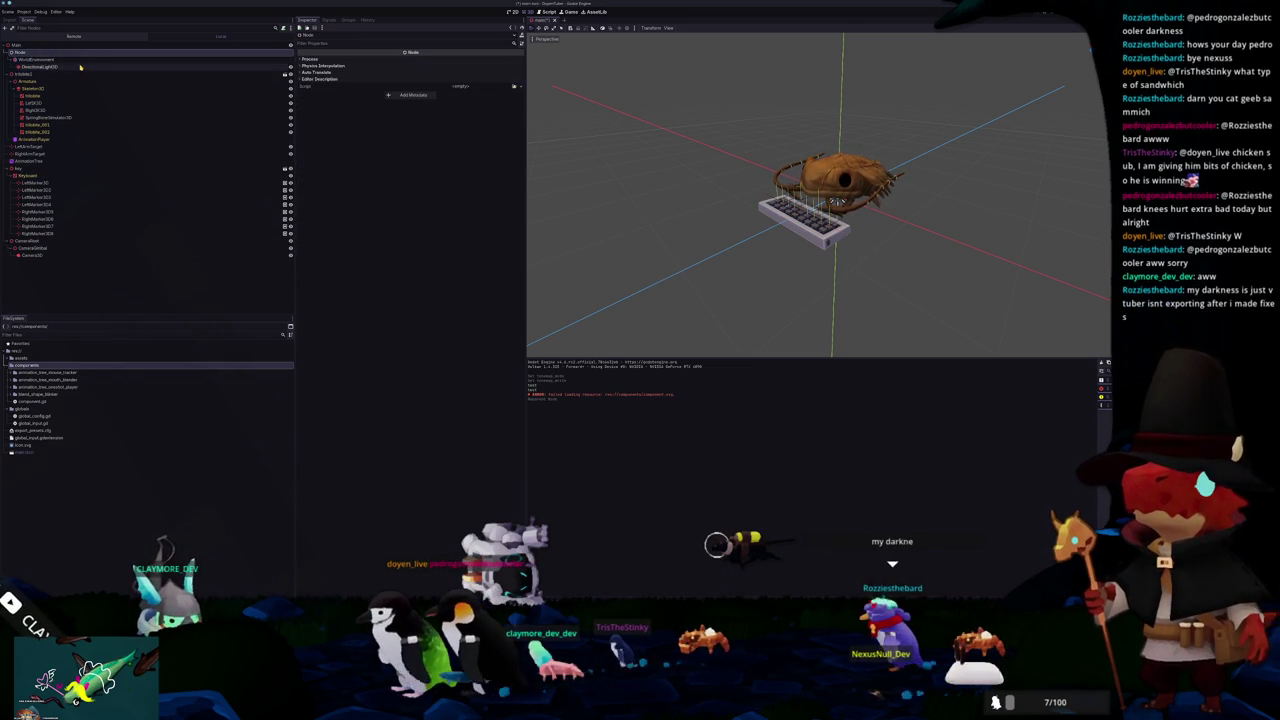
# Step: Place the Node group above Armature and rename it Environment
pyautogui.click(24, 67)
pyautogui.click(42, 53)
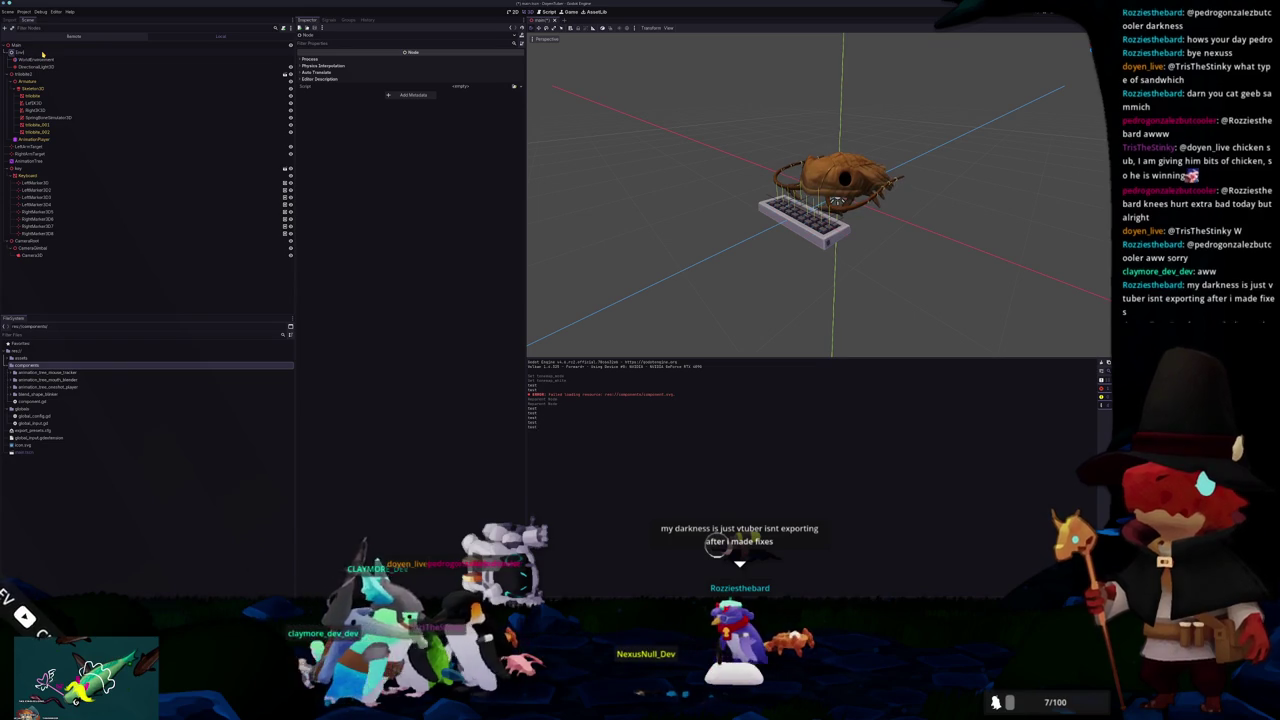
pyautogui.write('Environment')
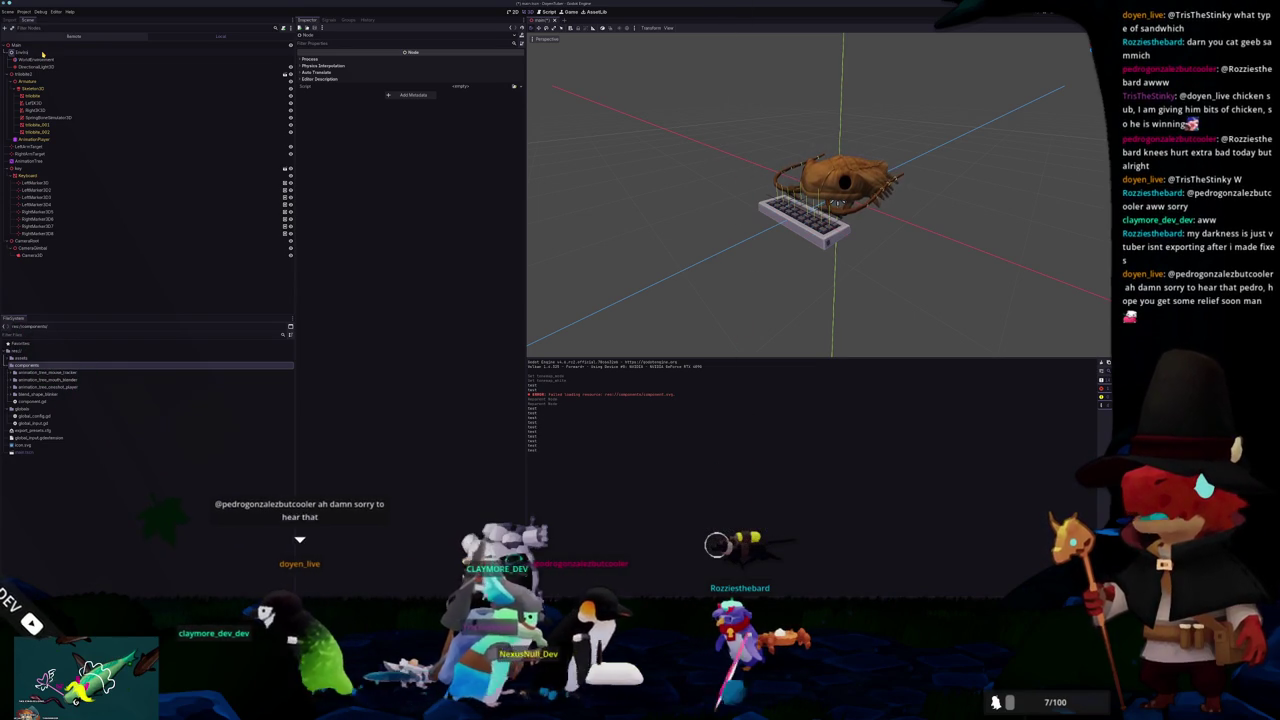
pyautogui.press('Return')
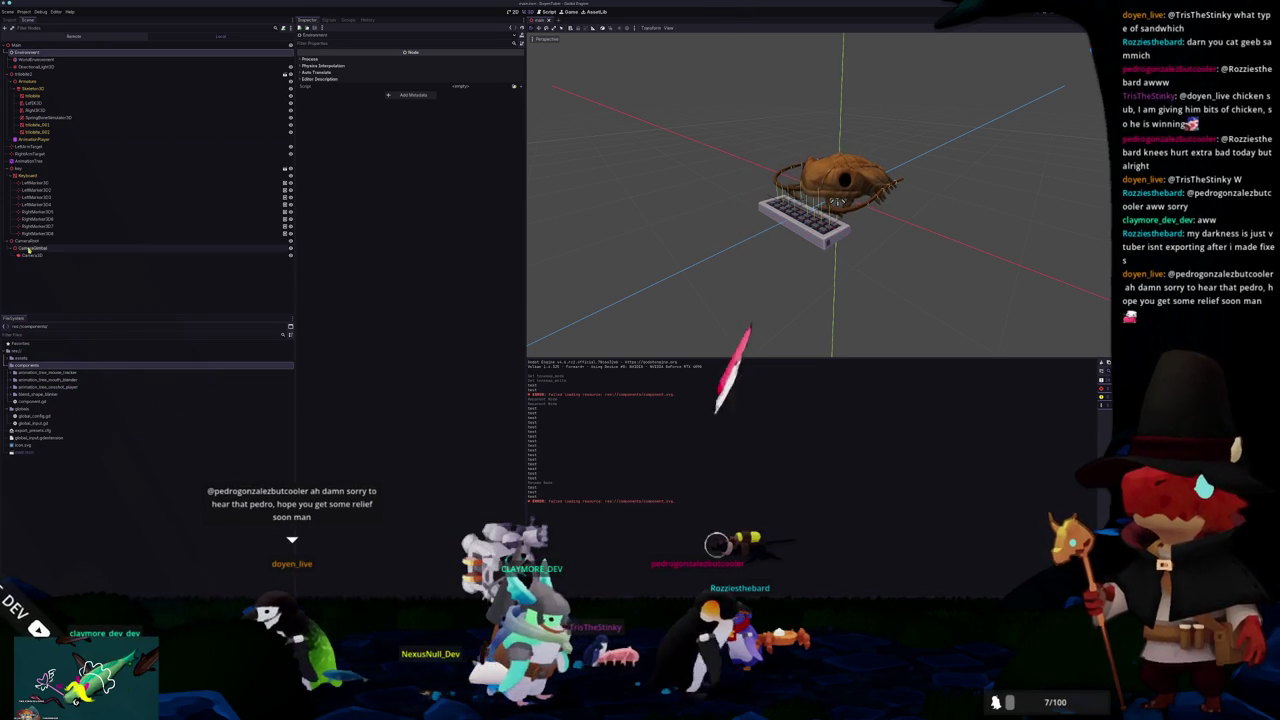
# Step: Move CameraRoot to the top of the scene tree and select its Camera3D
pyautogui.click(24, 243)
pyautogui.moveTo(38, 71); pyautogui.dragTo(30, 50)
pyautogui.click(30, 88)
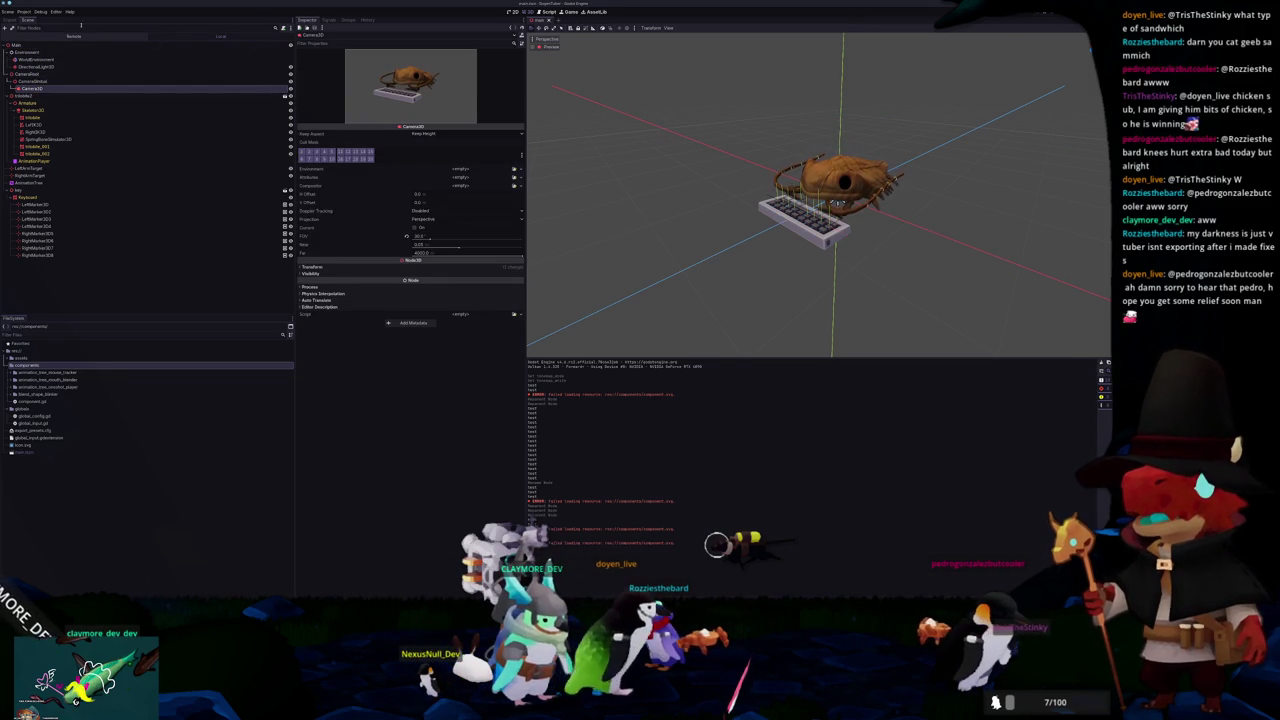
pyautogui.click(29, 12)
# Step: In Project Settings' advanced Display > Window options, set viewport width and height to 720
pyautogui.click(40, 21)
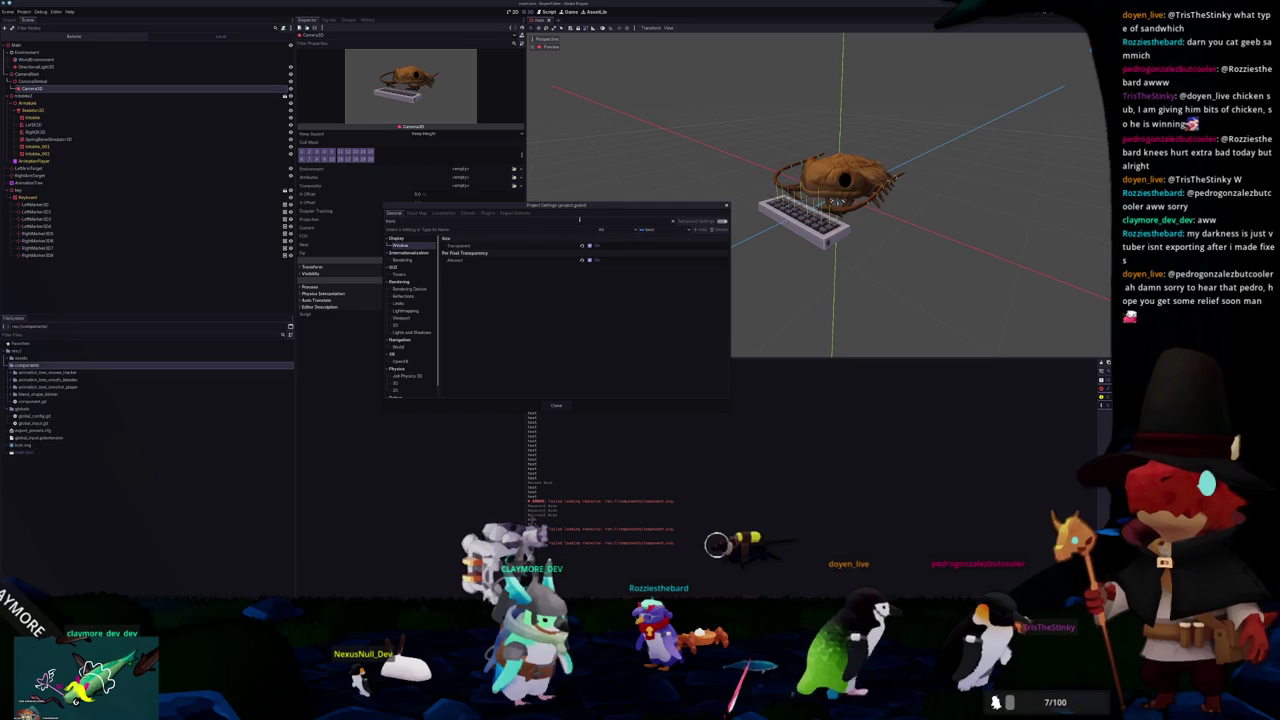
pyautogui.click(678, 221)
pyautogui.click(400, 252)
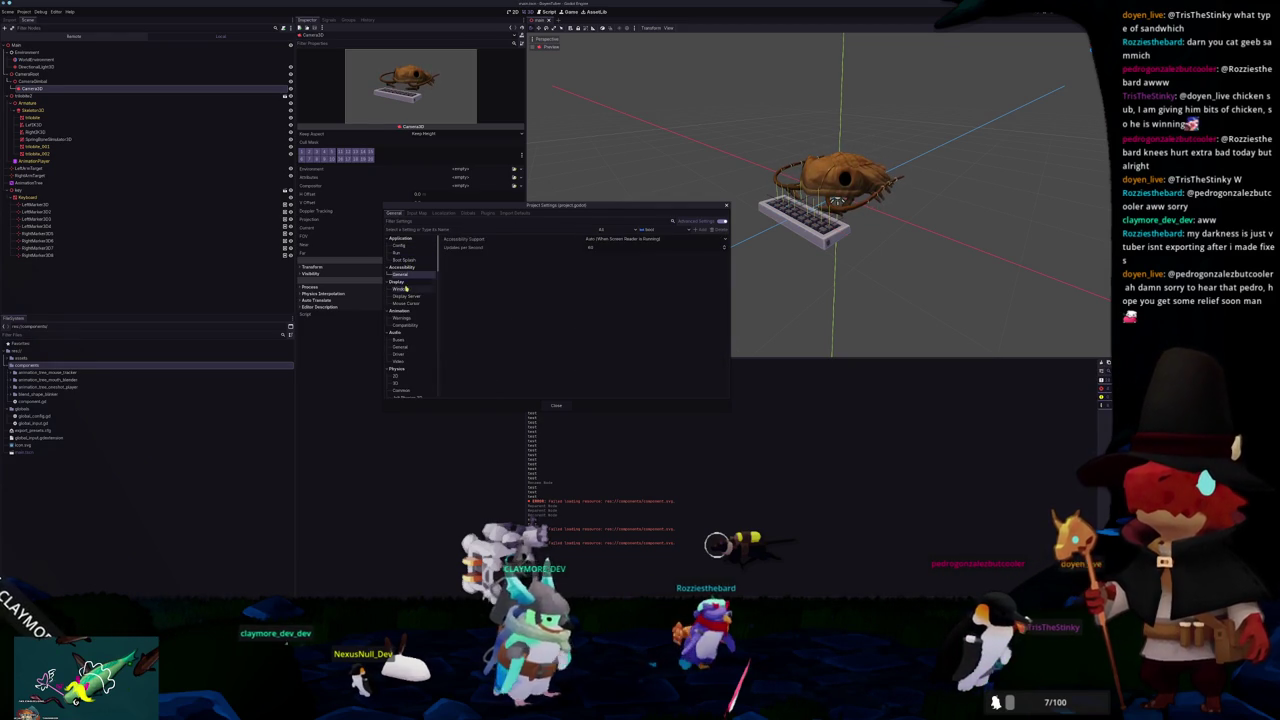
pyautogui.click(403, 288)
pyautogui.click(599, 248)
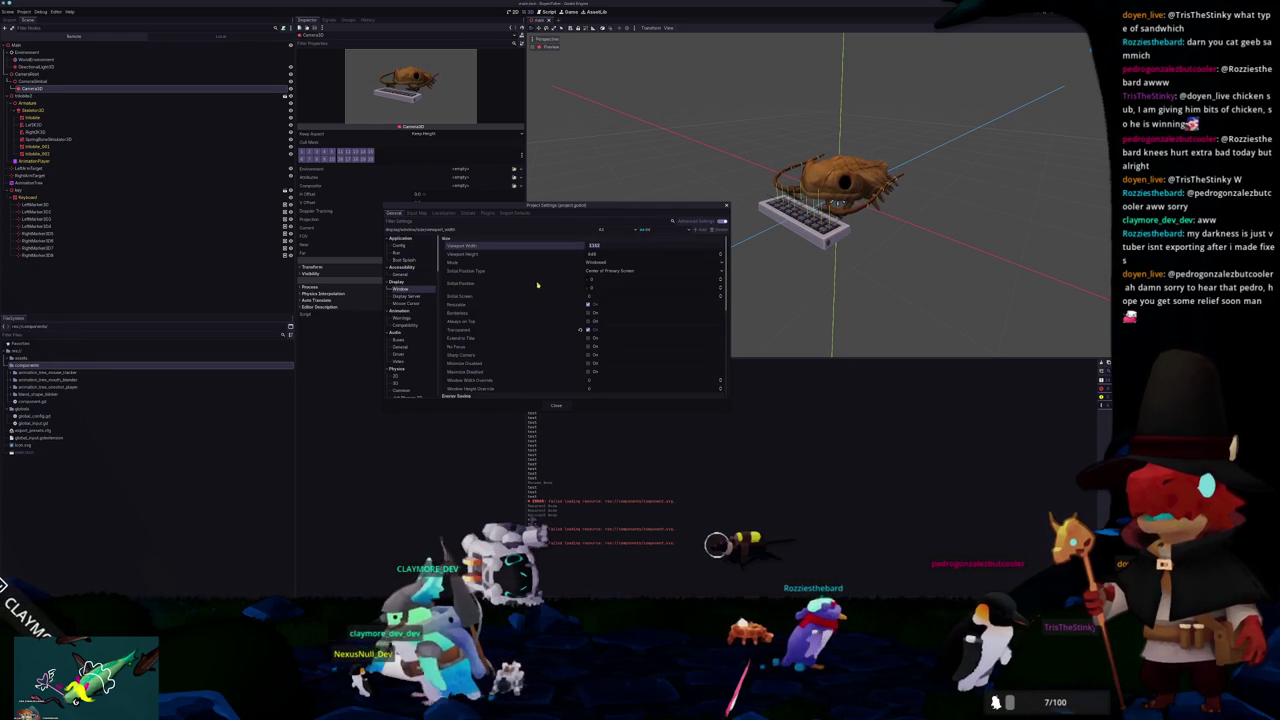
pyautogui.moveTo(538, 286)
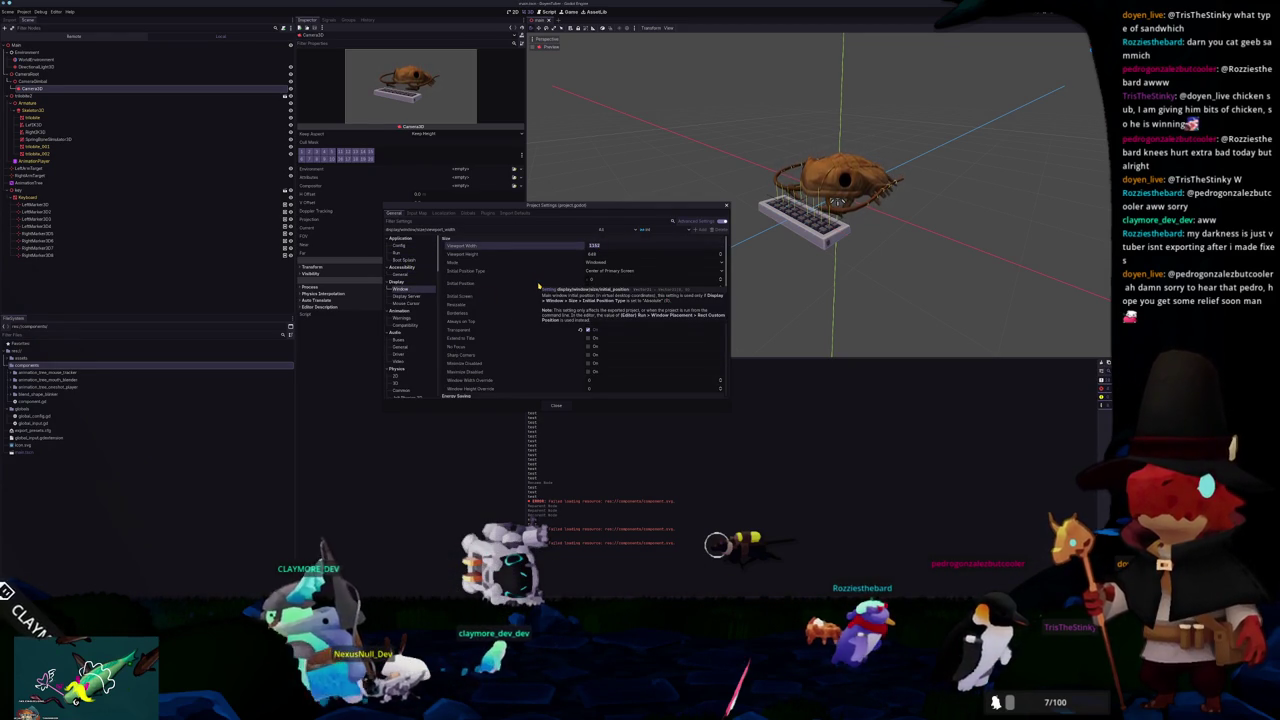
pyautogui.write('720')
pyautogui.press('Return')
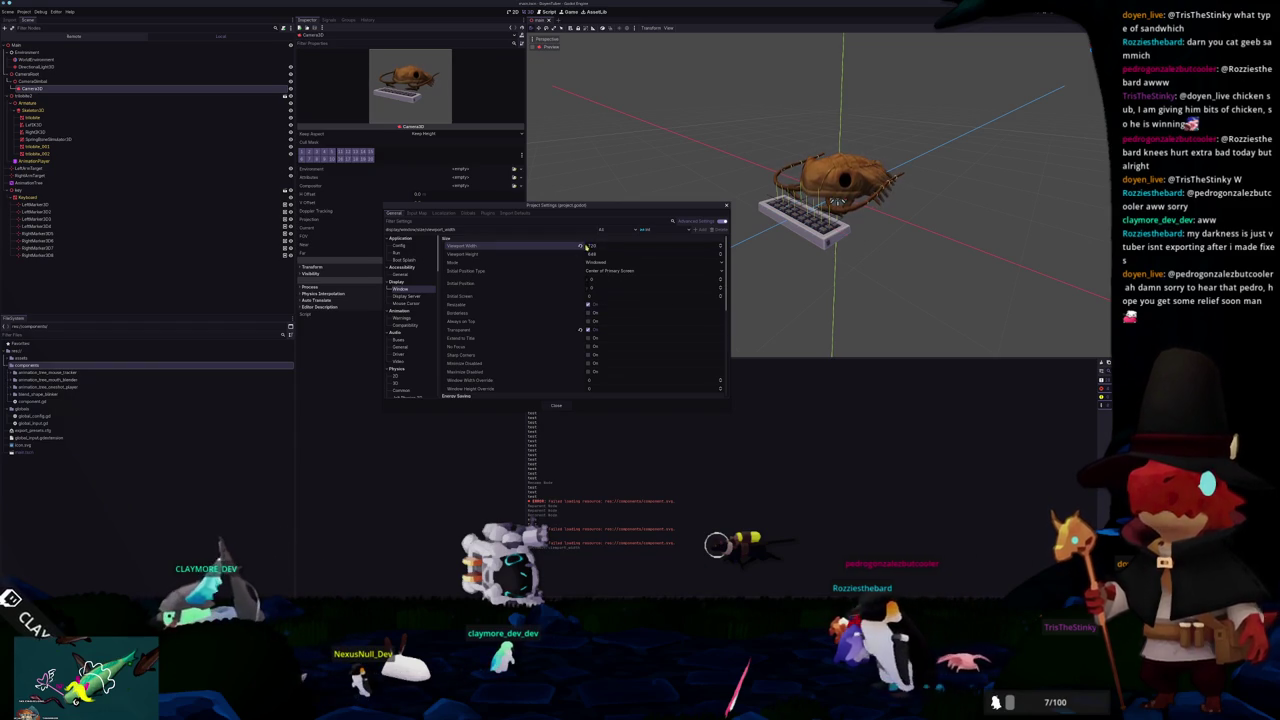
pyautogui.press('Return')
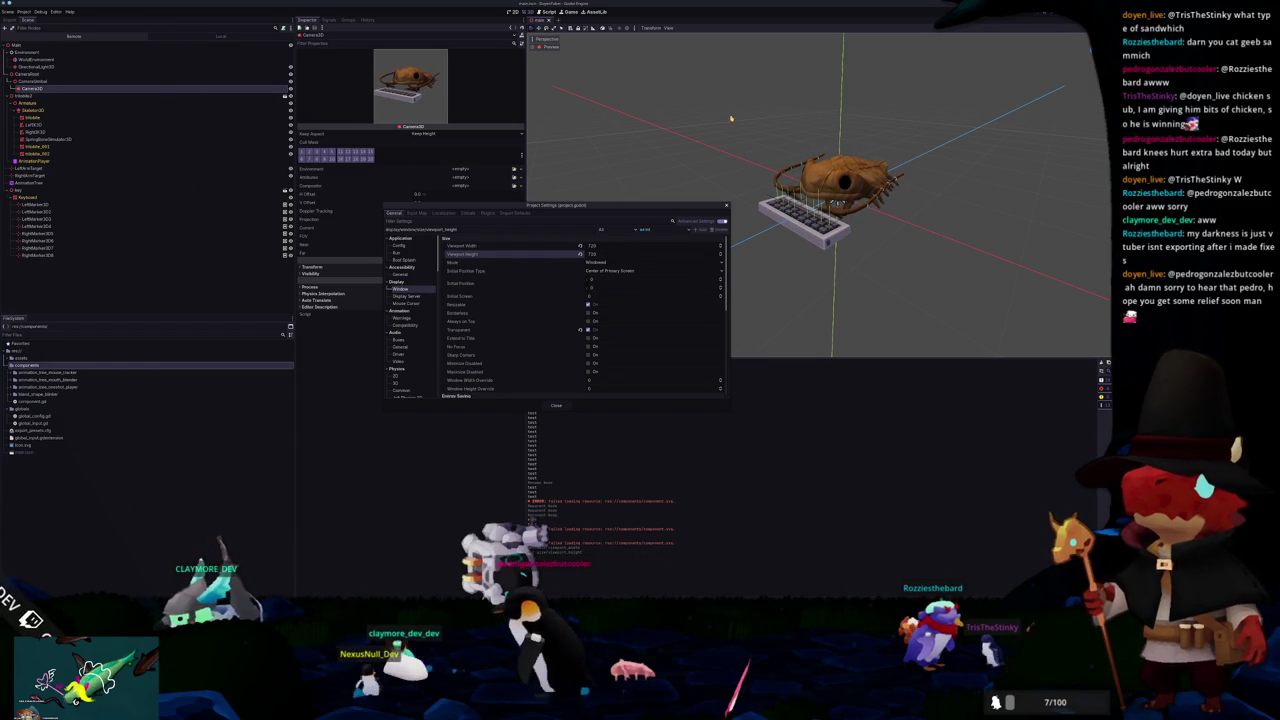
pyautogui.click(726, 205)
# Step: Check the fish rig framing from the Right view, then select and deselect CameraRoot's Camera3D
pyautogui.press('KP_3')
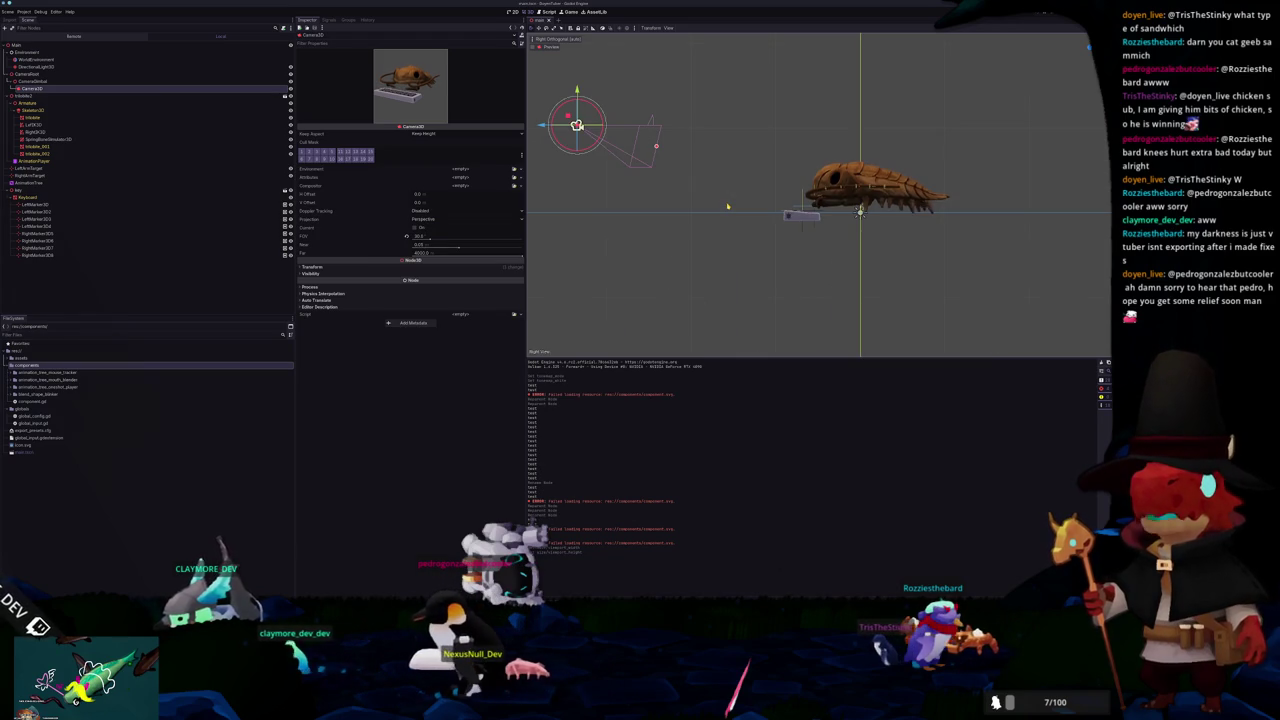
pyautogui.moveTo(703, 211); pyautogui.dragTo(765, 165)
pyautogui.click(752, 256)
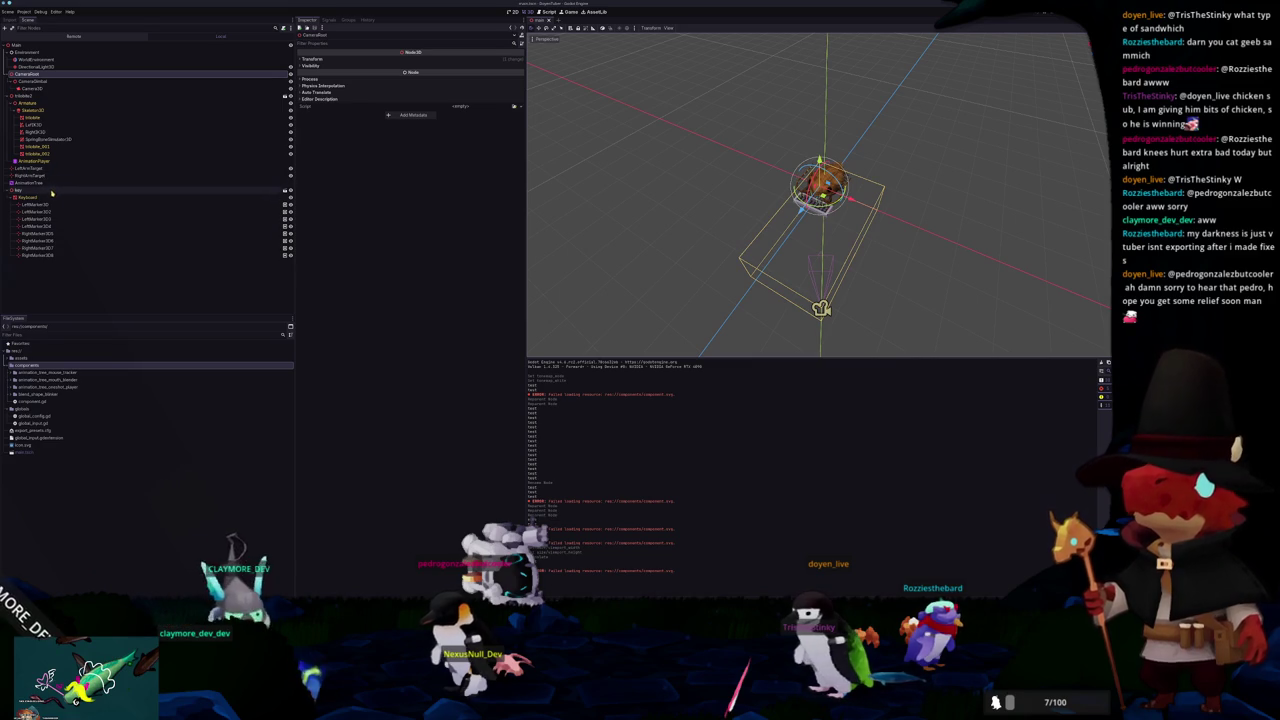
pyautogui.click(56, 88)
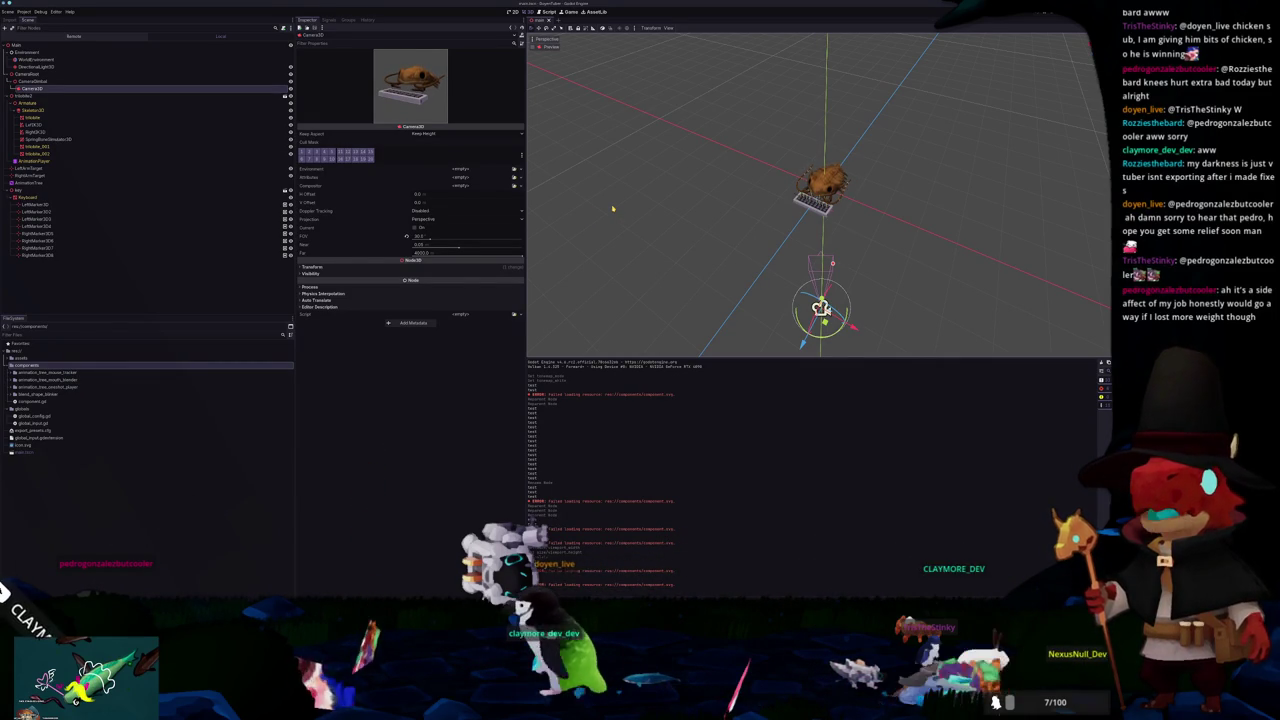
pyautogui.click(631, 231)
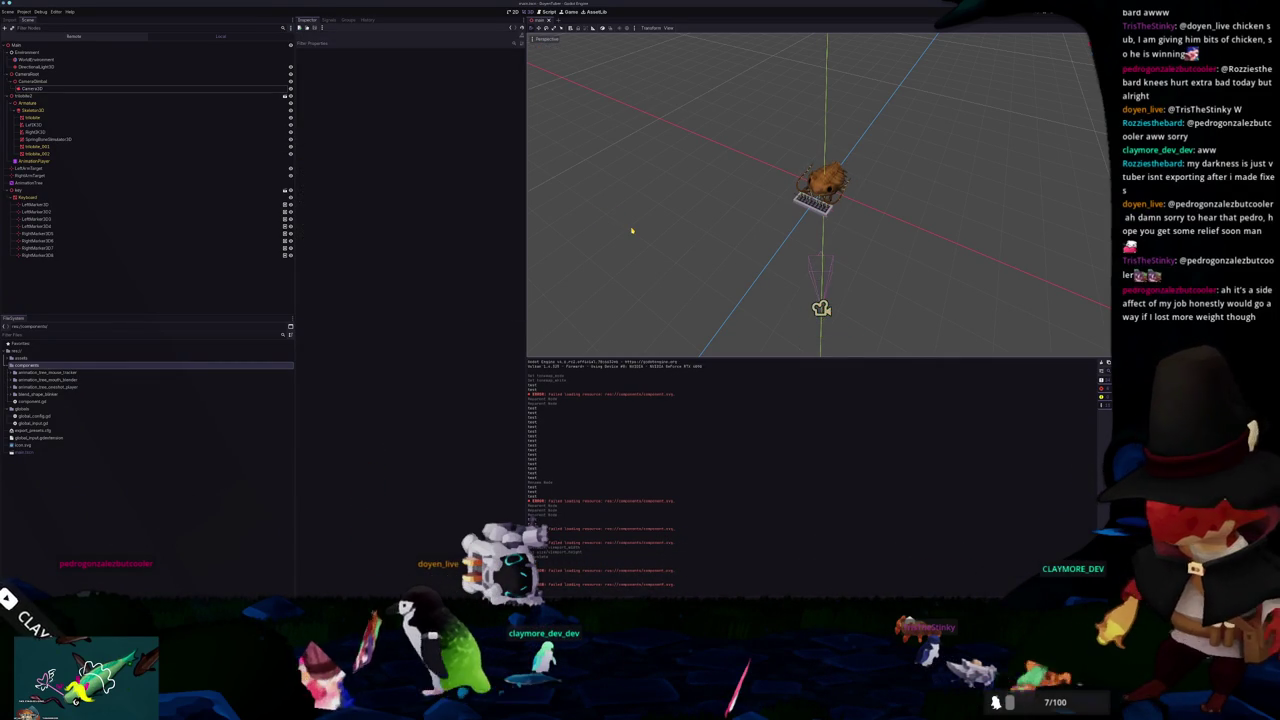
pyautogui.scroll(3, 631, 231)
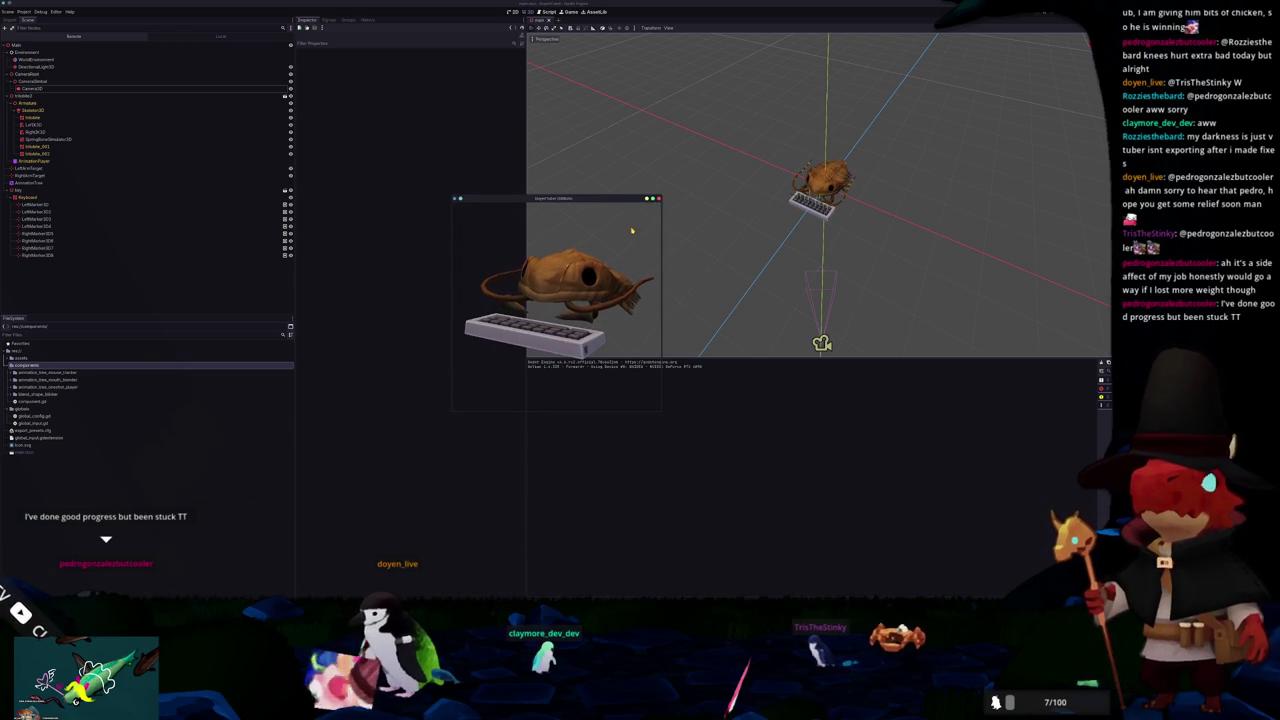
# Step: Move the running game window around to inspect the fish and keyboard, then select global_config.gd
pyautogui.moveTo(600, 199)
pyautogui.mouseDown()
pyautogui.moveTo(451, 182)
pyautogui.moveTo(457, 144)
pyautogui.mouseUp()
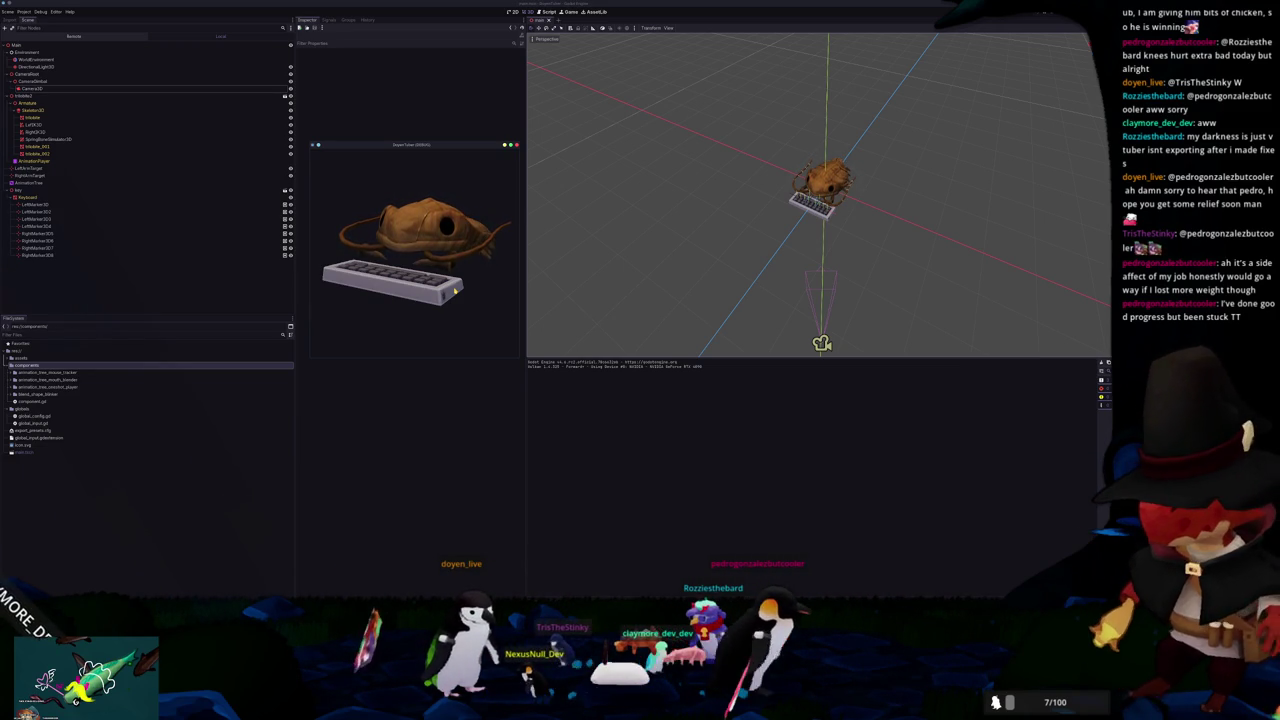
pyautogui.moveTo(460, 148)
pyautogui.mouseDown()
pyautogui.moveTo(736, 114)
pyautogui.moveTo(850, 122)
pyautogui.moveTo(699, 115)
pyautogui.mouseUp()
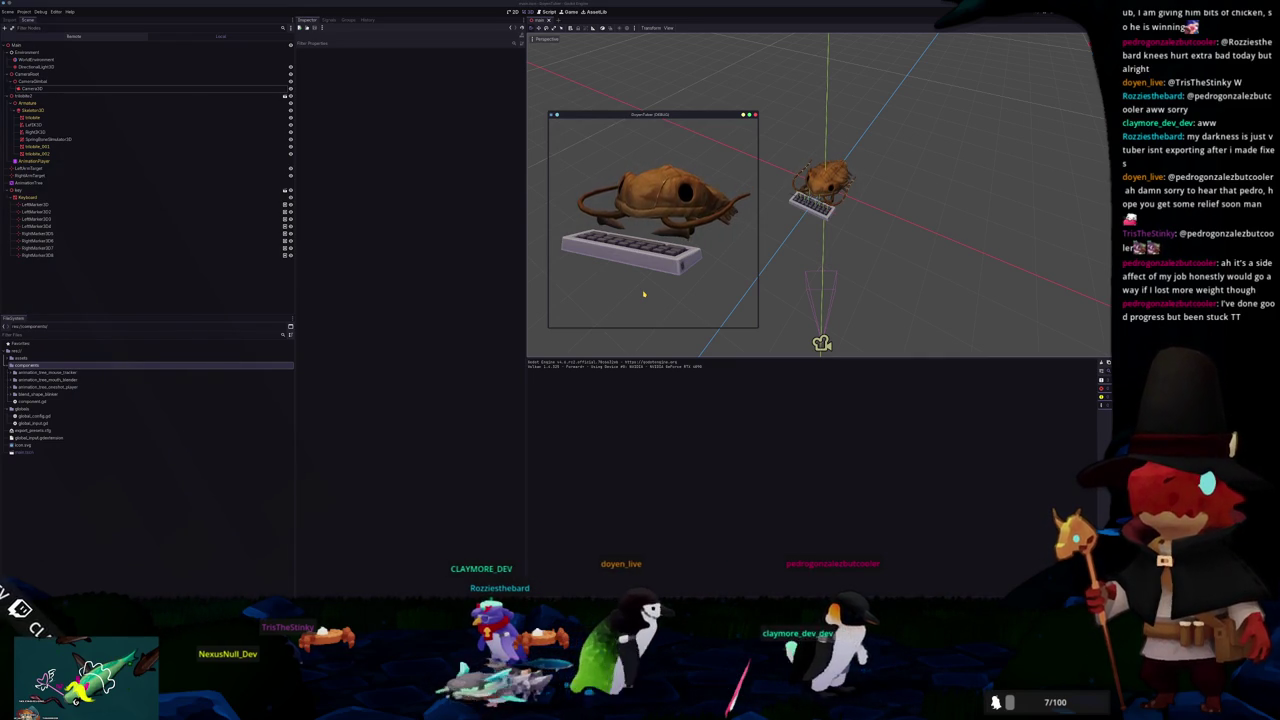
pyautogui.click(35, 416)
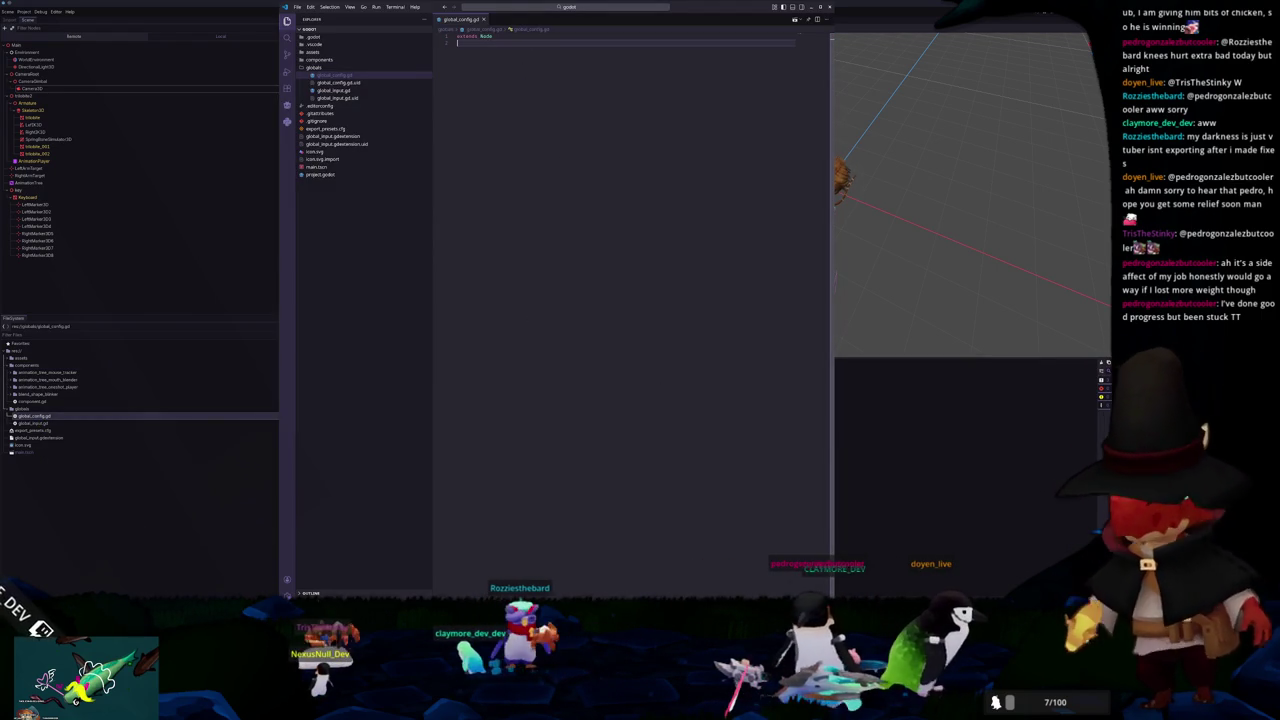
# Step: Open the coder project's addons config script in Kate, copy all its text, and close Kate
pyautogui.moveTo(720, 322); pyautogui.dragTo(720, 339)
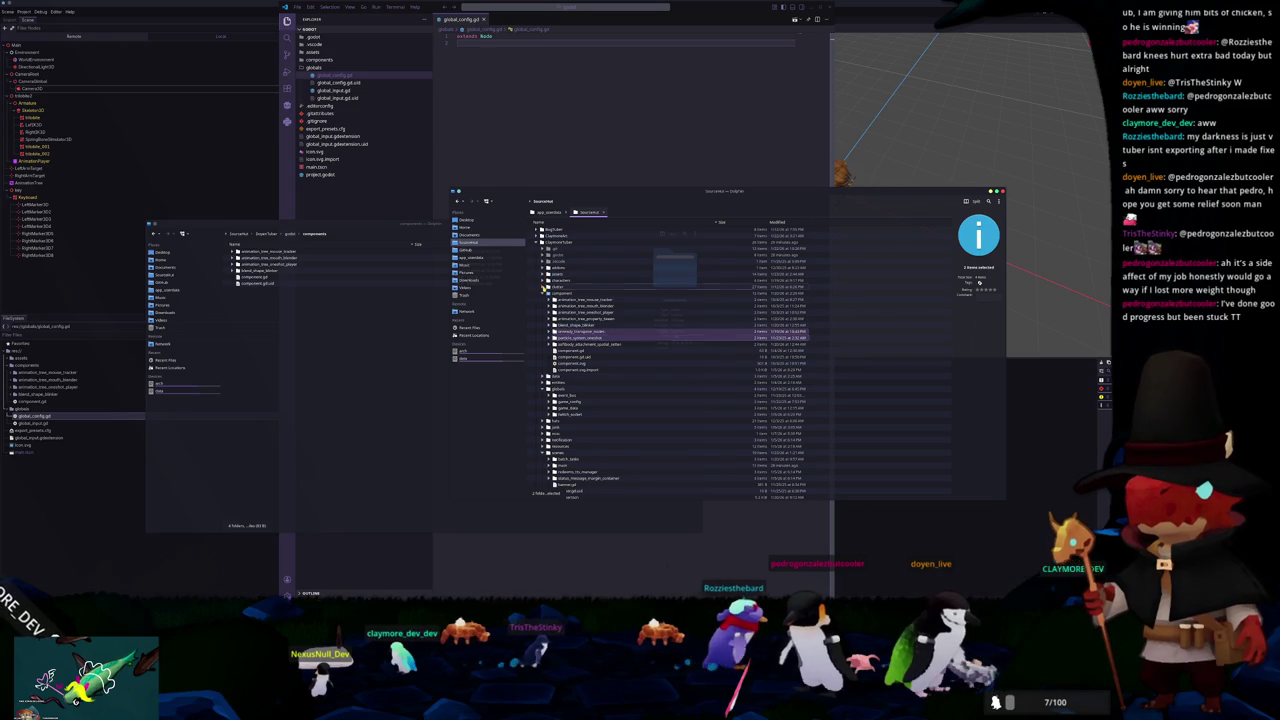
pyautogui.click(543, 287)
pyautogui.click(544, 268)
pyautogui.scroll(-10, 544, 268)
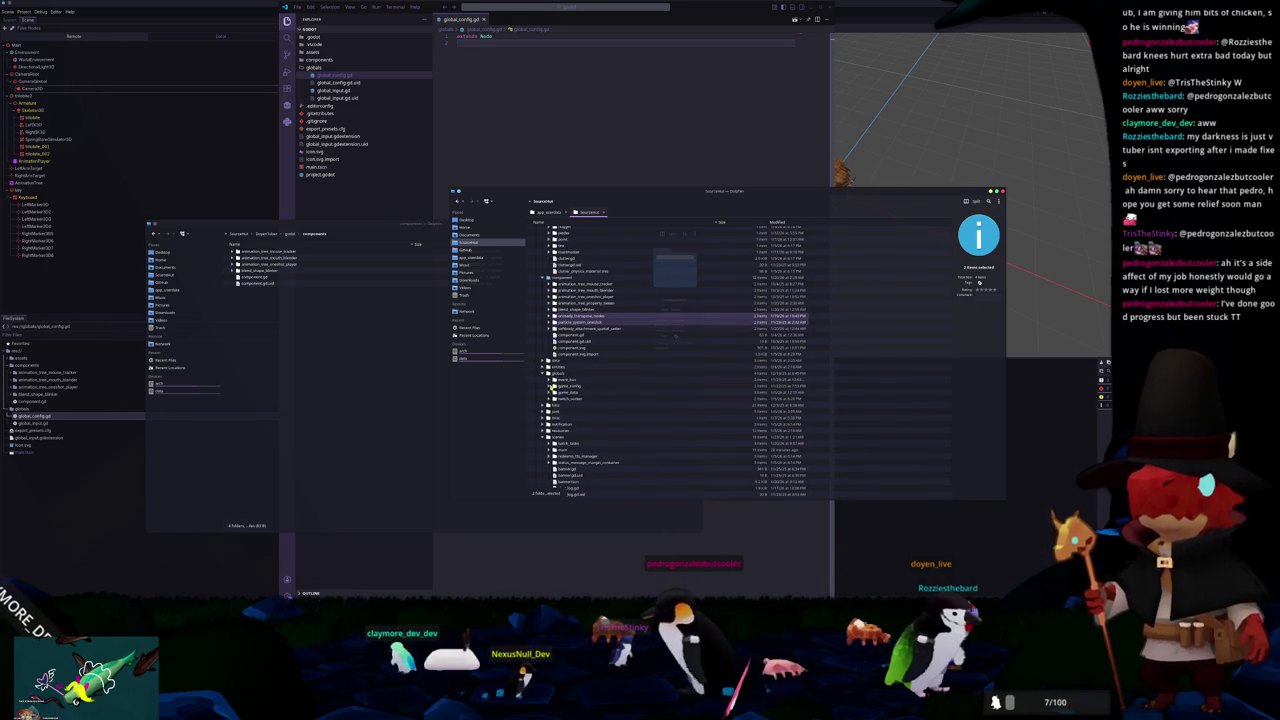
pyautogui.doubleClick(580, 398)
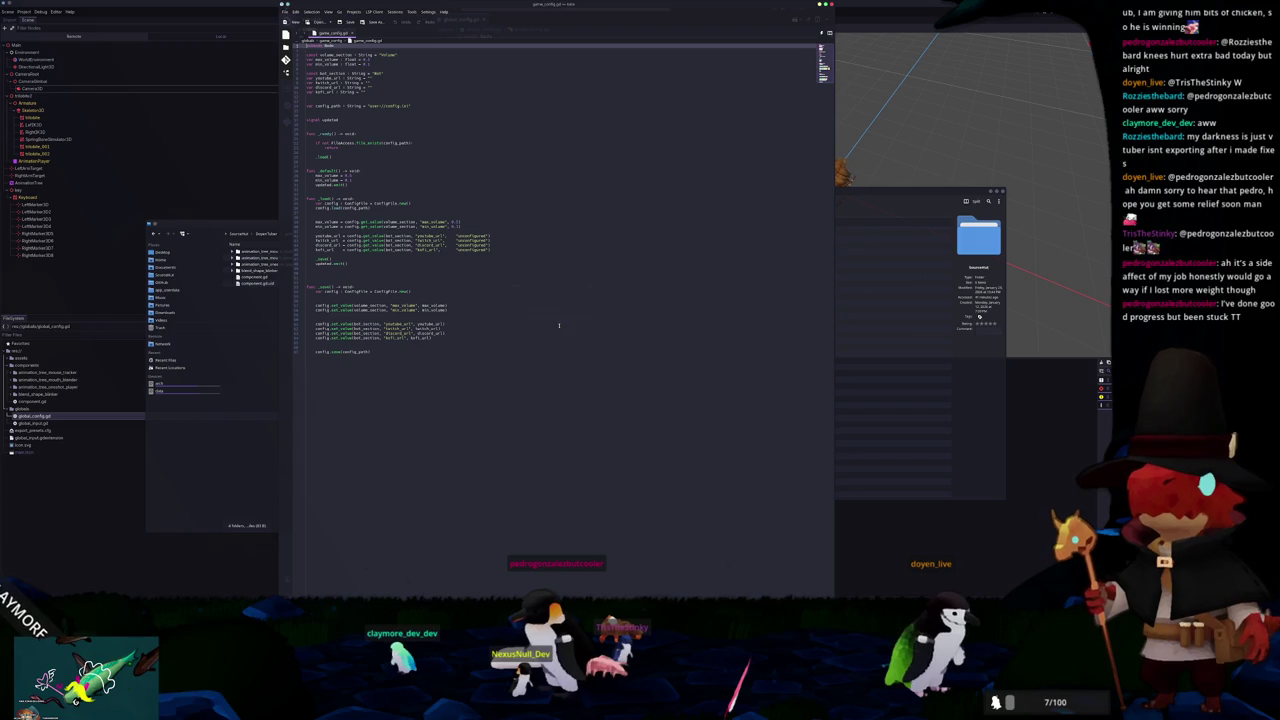
pyautogui.moveTo(393, 358)
pyautogui.mouseDown()
pyautogui.moveTo(330, 288)
pyautogui.moveTo(300, 48)
pyautogui.mouseUp()
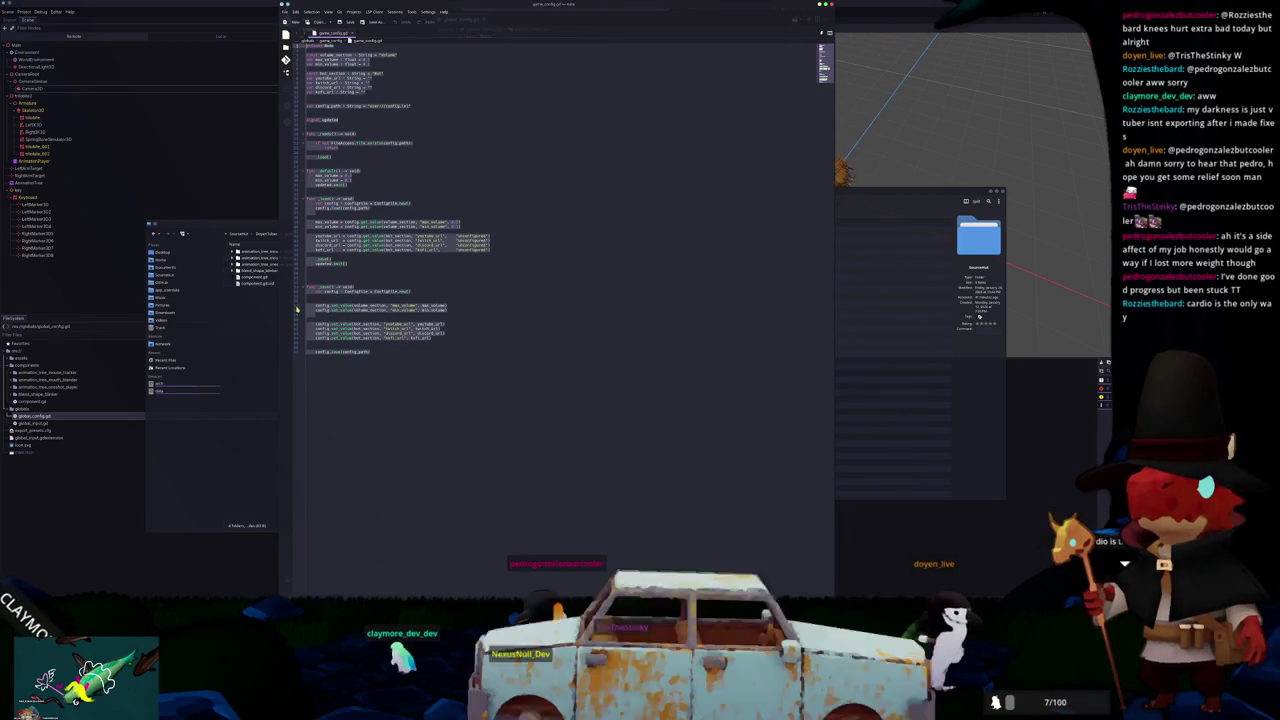
pyautogui.hotkey('ctrl', 'q')
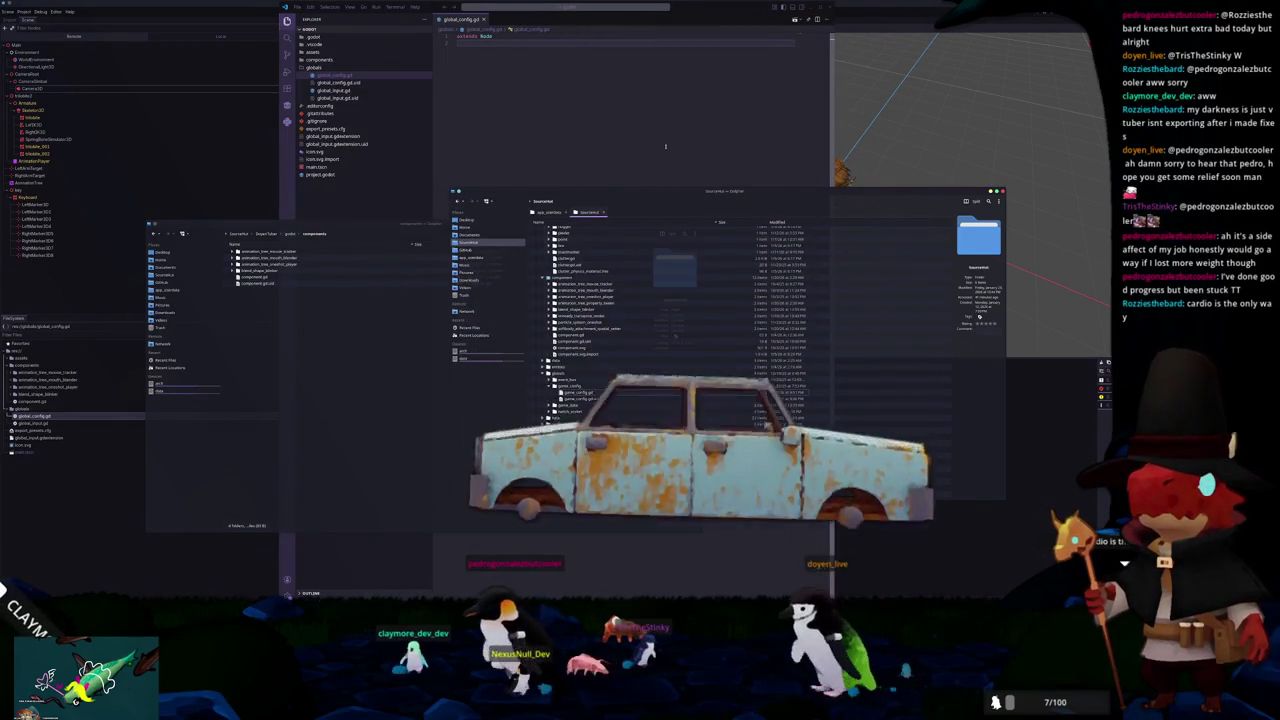
# Step: Paste the copied script, removing the duplicate extends line plus bot_section and URL declarations
pyautogui.click(490, 40)
pyautogui.hotkey('ctrl', 'v')
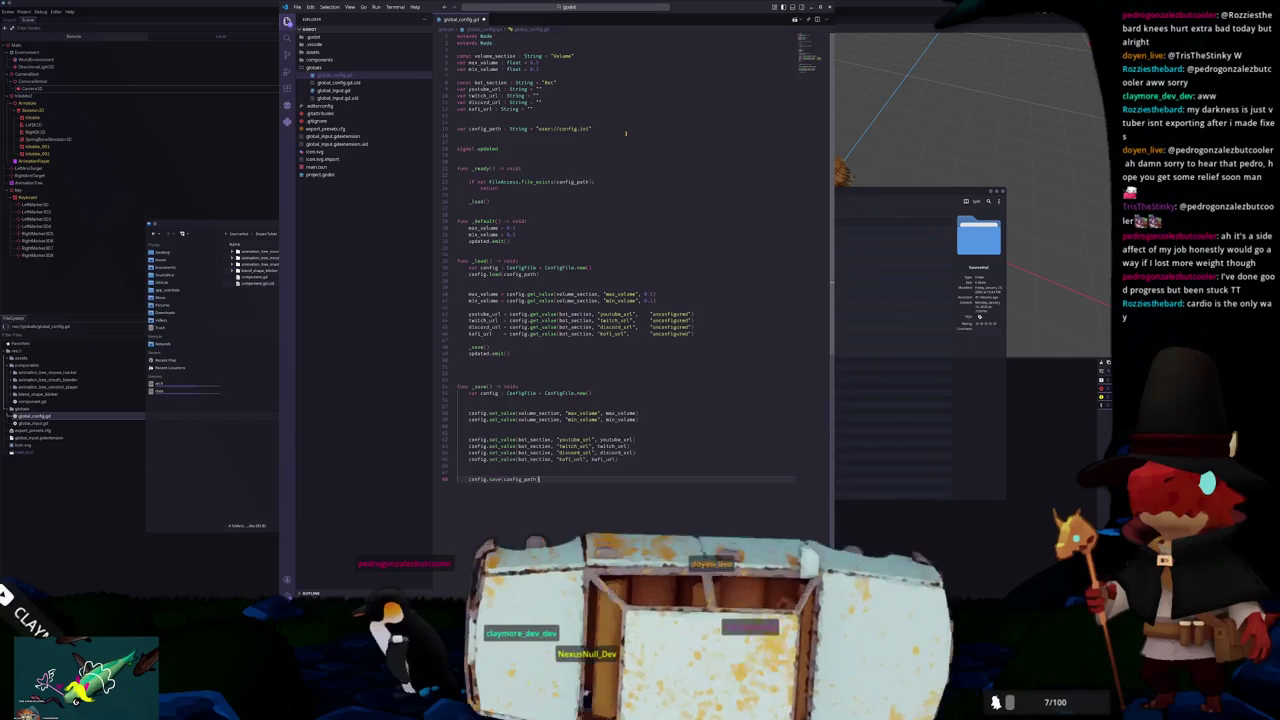
pyautogui.press('BackSpace')
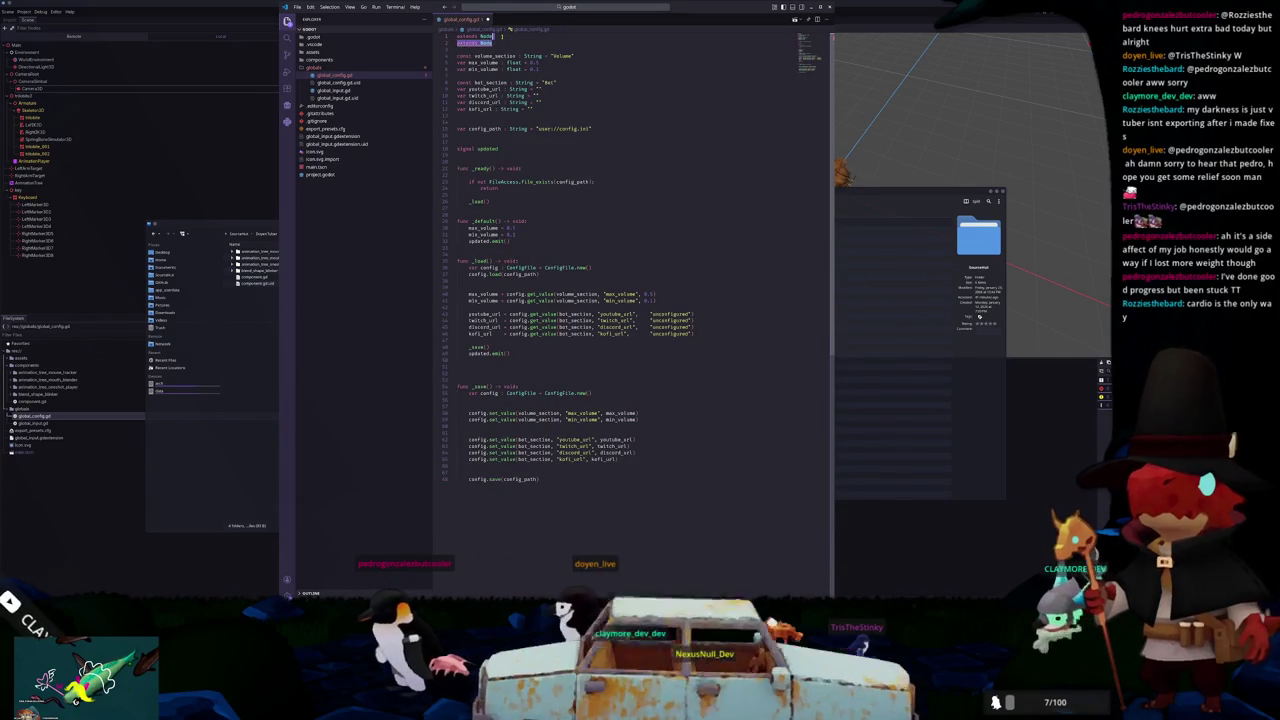
pyautogui.press('Down')
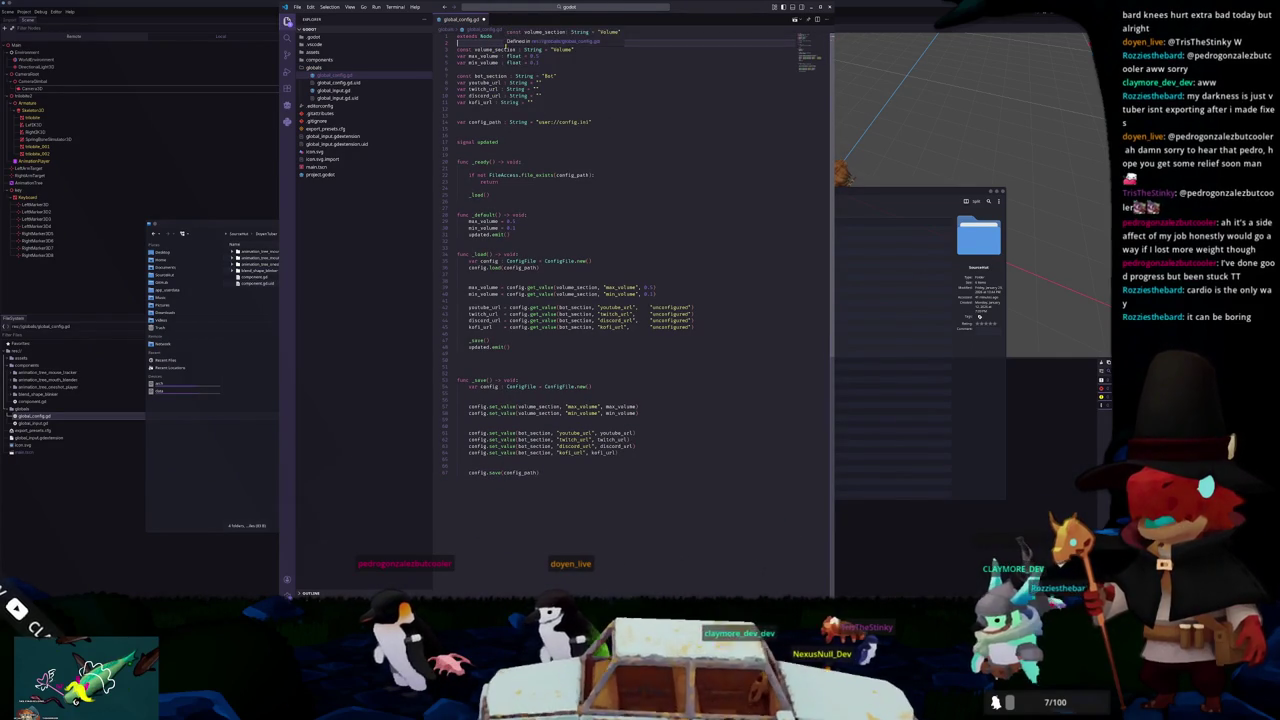
pyautogui.press('Down')
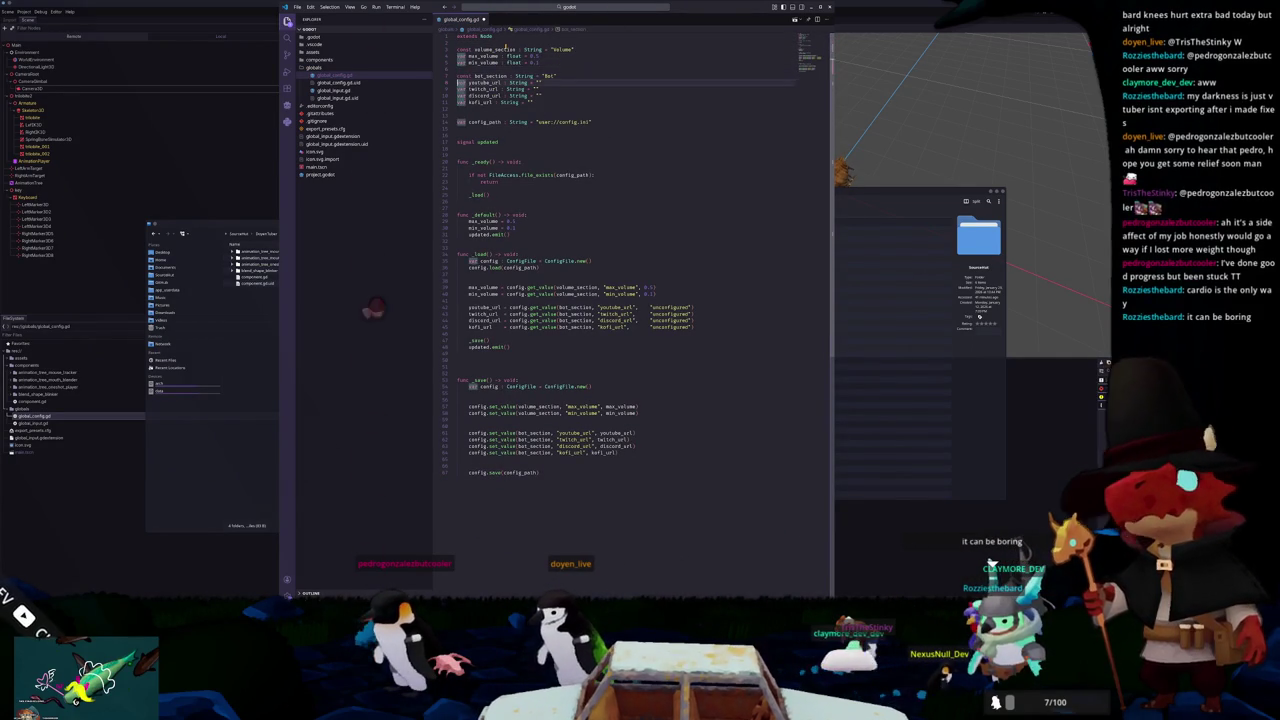
pyautogui.hotkey('shift', 'Down')
pyautogui.hotkey('shift', 'Down')
pyautogui.hotkey('shift', 'Down')
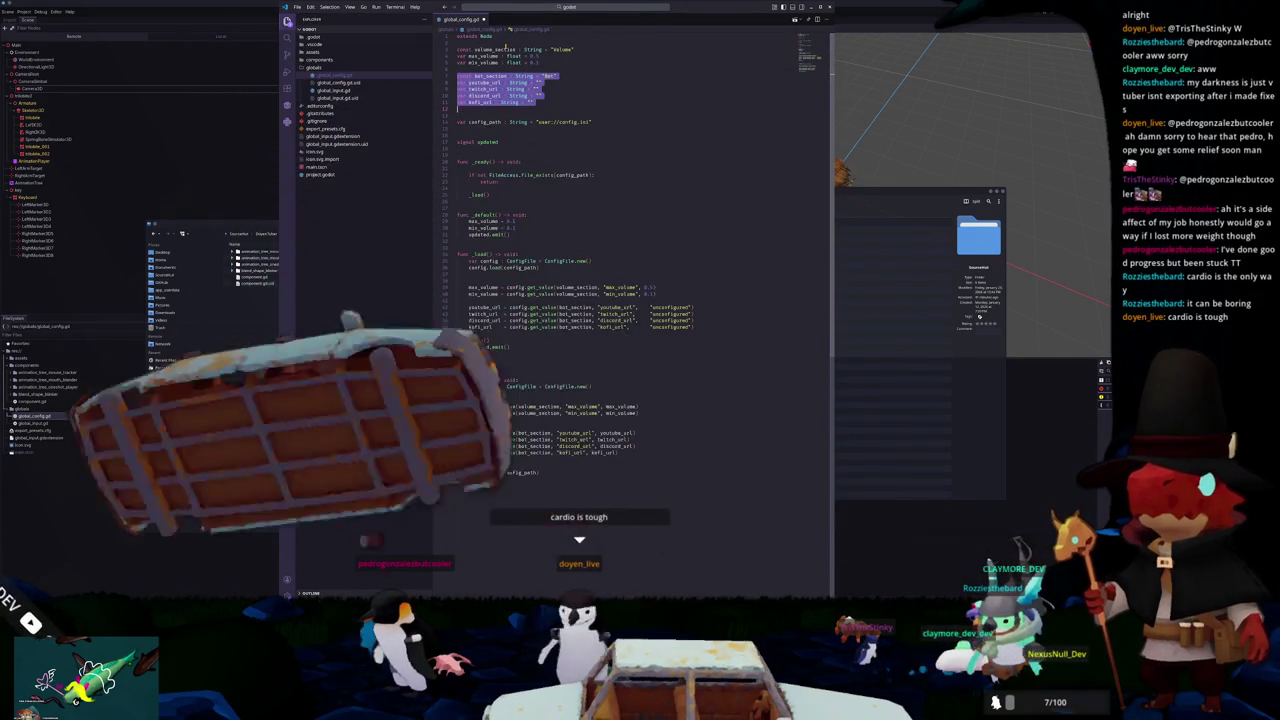
pyautogui.press('BackSpace')
pyautogui.press('Delete')
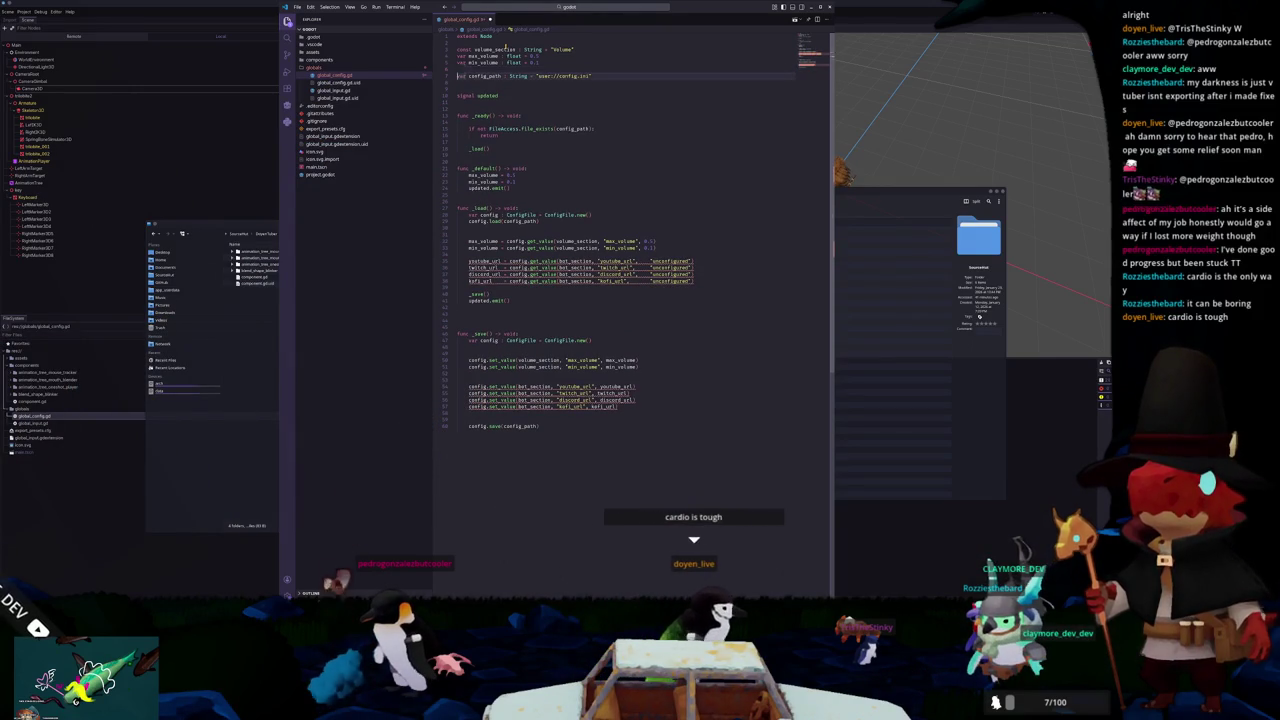
pyautogui.press('Down')
pyautogui.press('Return')
pyautogui.press('Down')
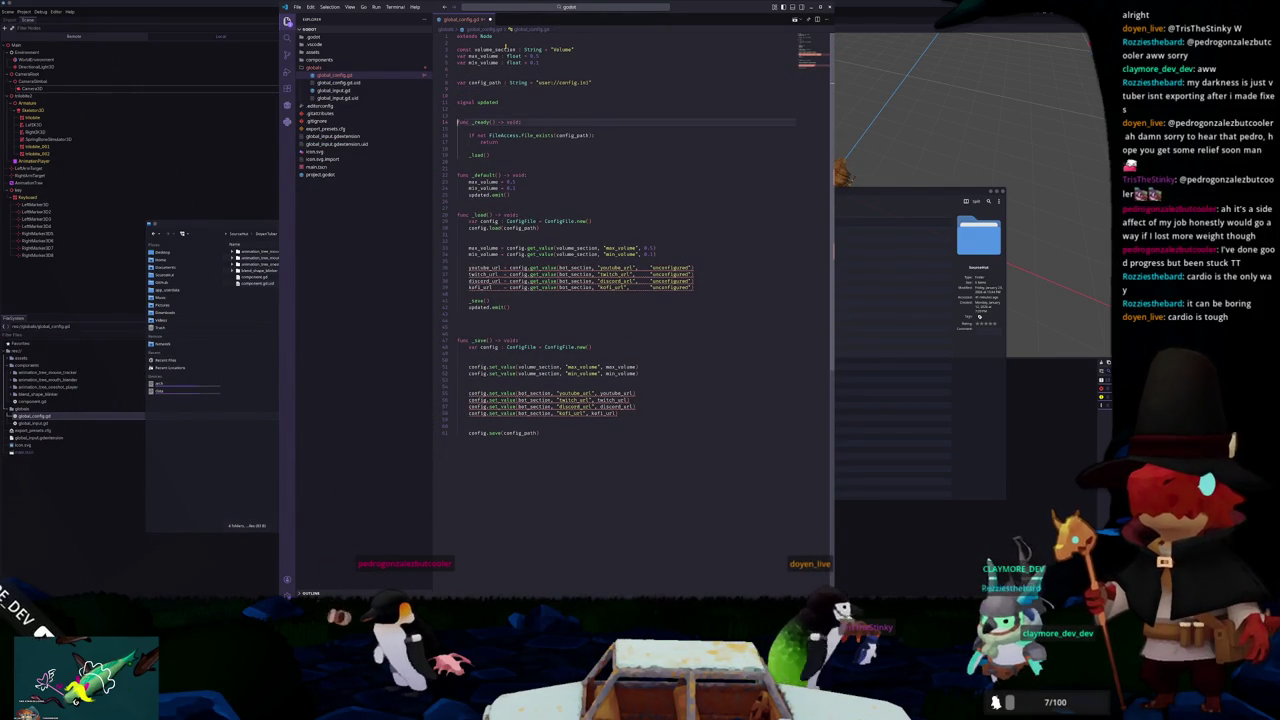
# Step: Delete the URL lines from _load and _save and the extra blank lines above func _save
pyautogui.press('Down')
pyautogui.press('Down')
pyautogui.press('Down')
pyautogui.hotkey('shift', 'Up')
pyautogui.hotkey('shift', 'Up')
pyautogui.hotkey('shift', 'Up')
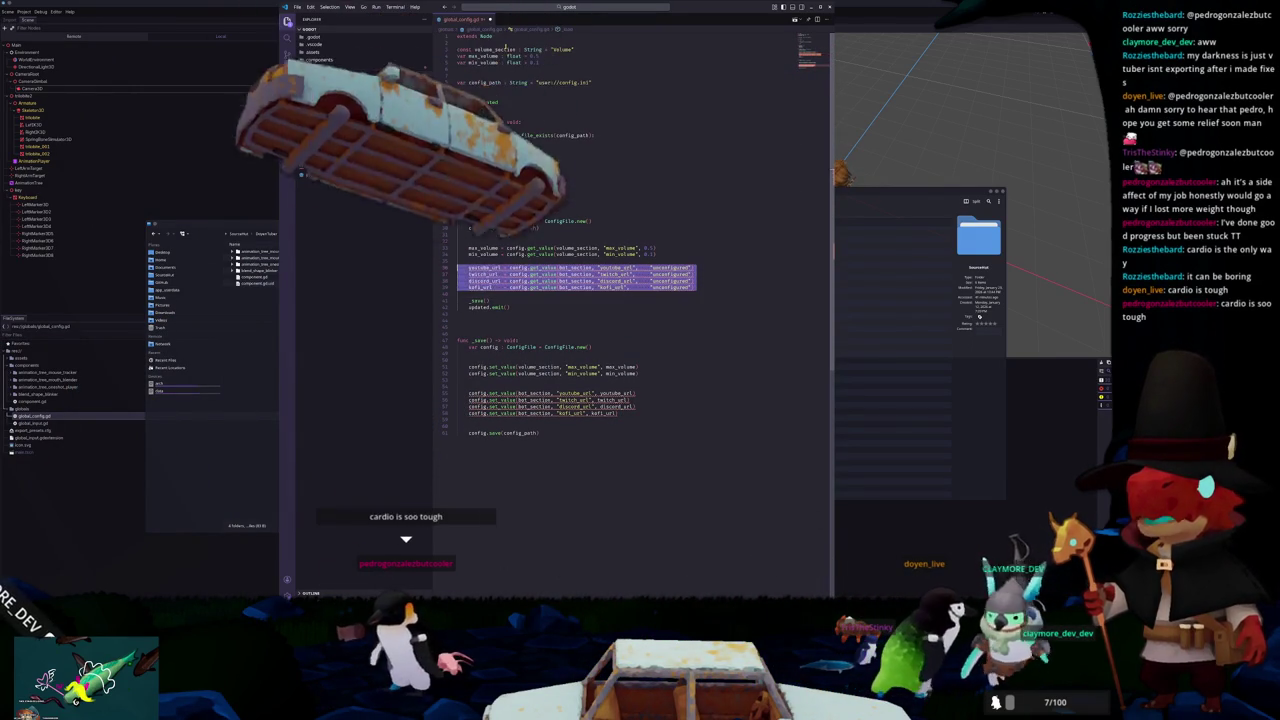
pyautogui.press('Delete')
pyautogui.press('Delete')
pyautogui.press('Down')
pyautogui.press('Down')
pyautogui.press('Down')
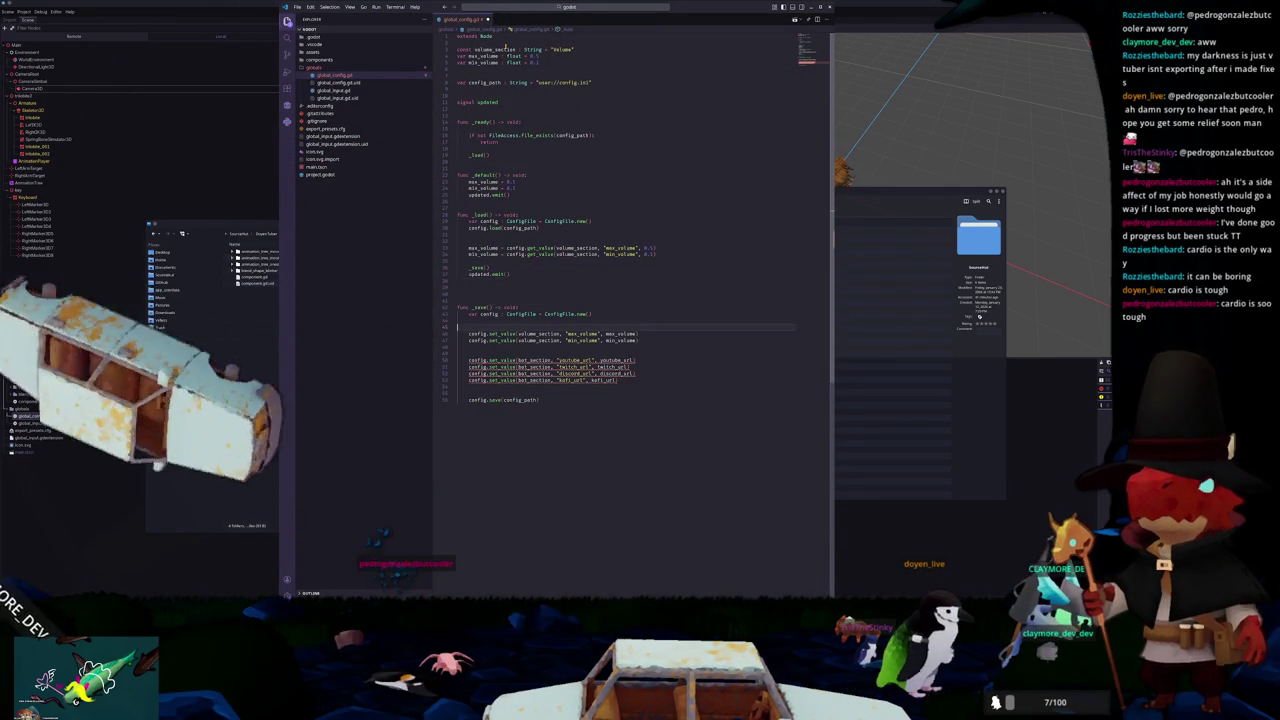
pyautogui.press('Down')
pyautogui.press('Down')
pyautogui.press('Down')
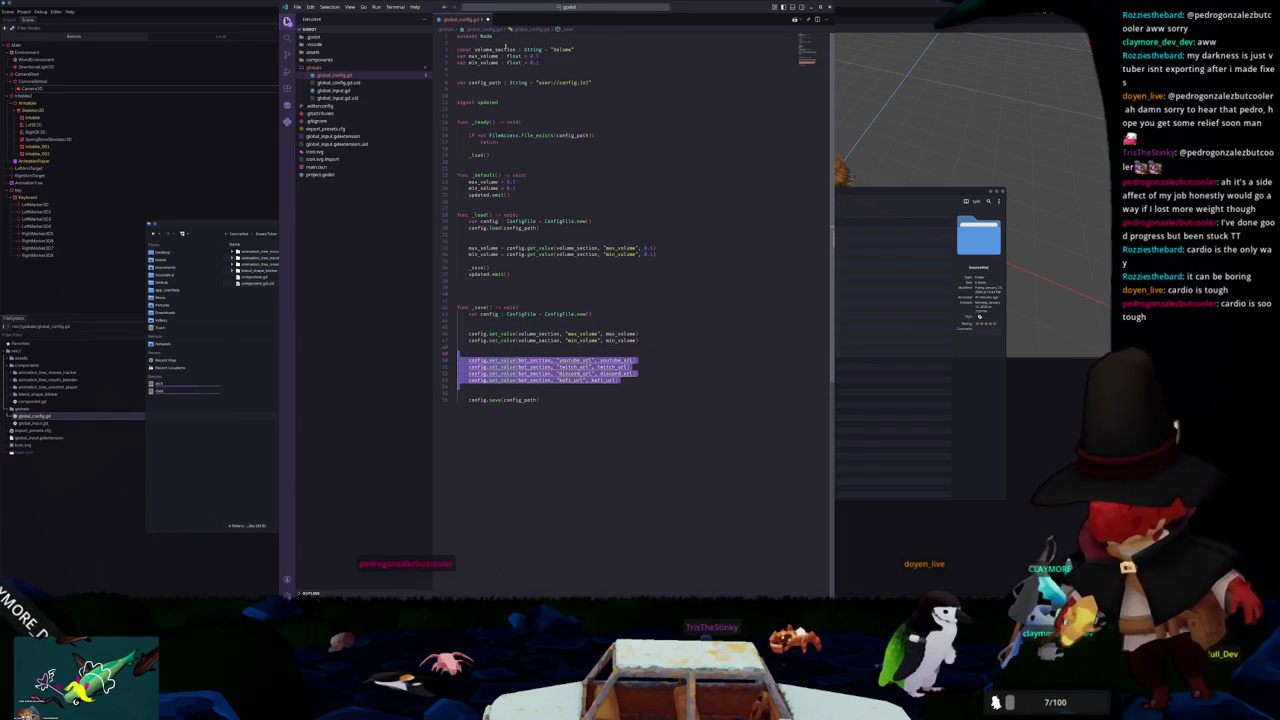
pyautogui.press('Delete')
pyautogui.press('Up')
pyautogui.press('Up')
pyautogui.press('Up')
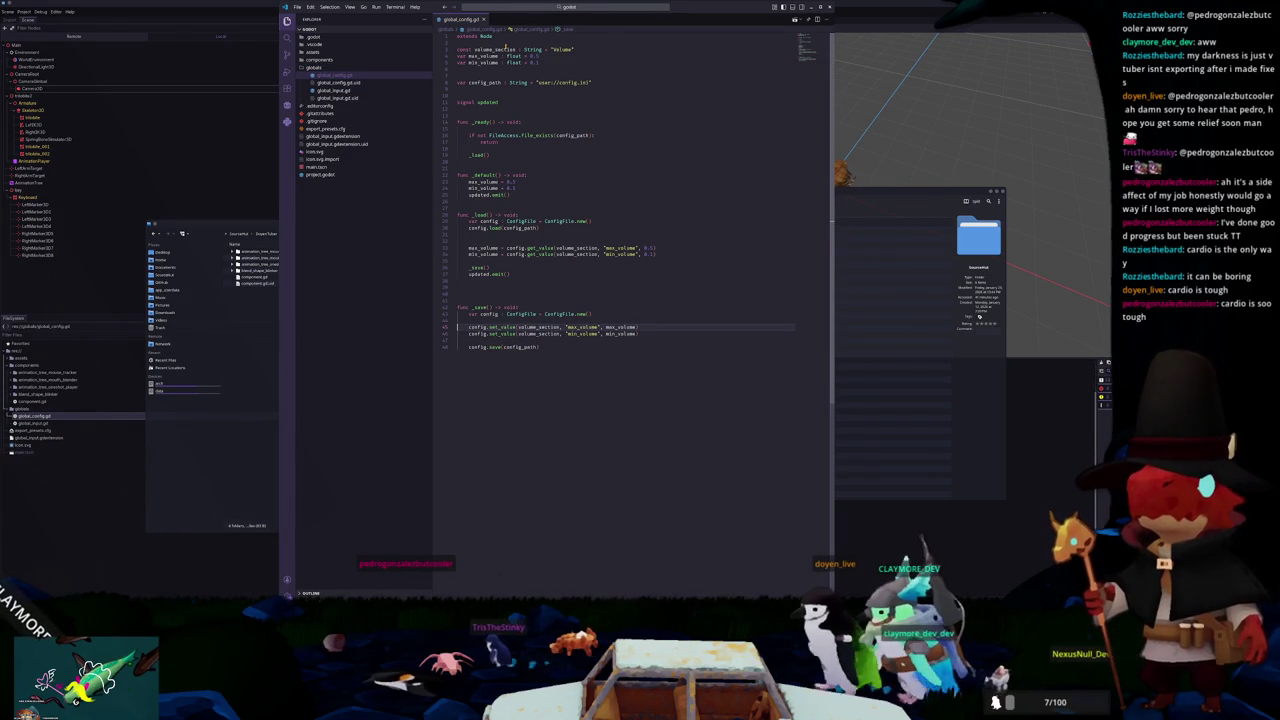
pyautogui.press('Up')
pyautogui.press('Up')
pyautogui.press('Up')
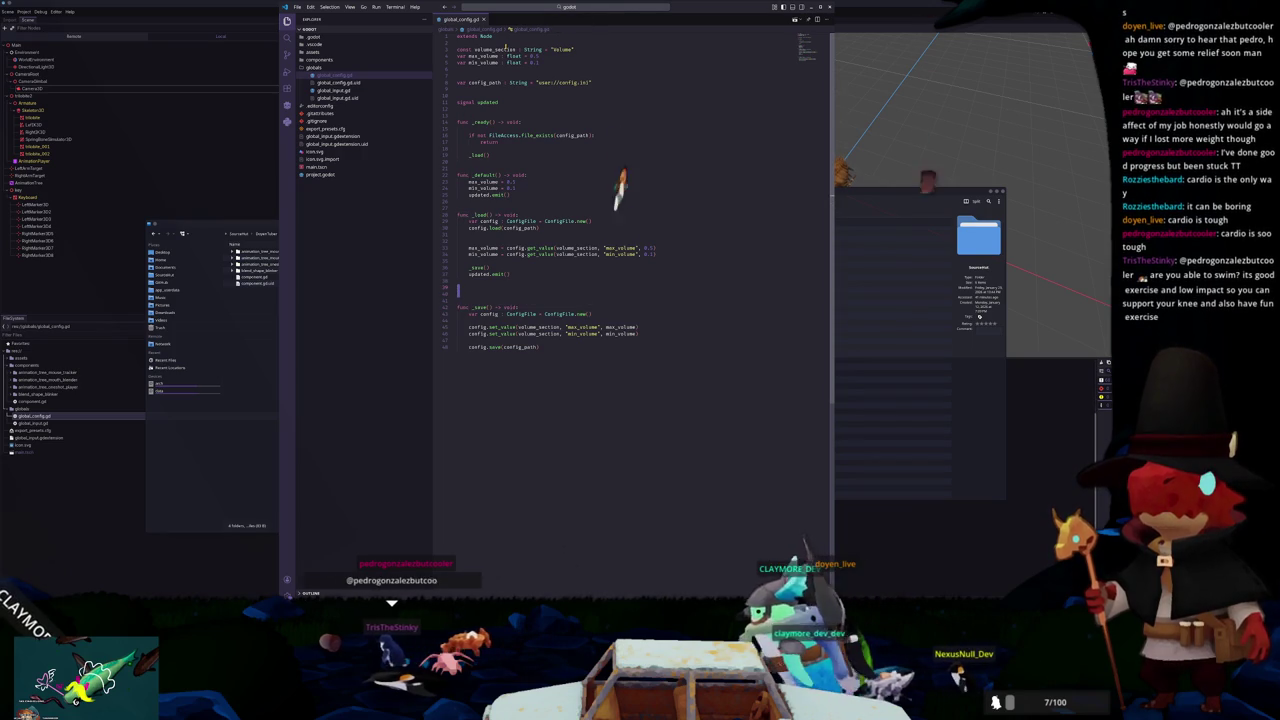
pyautogui.press('Delete')
pyautogui.press('Delete')
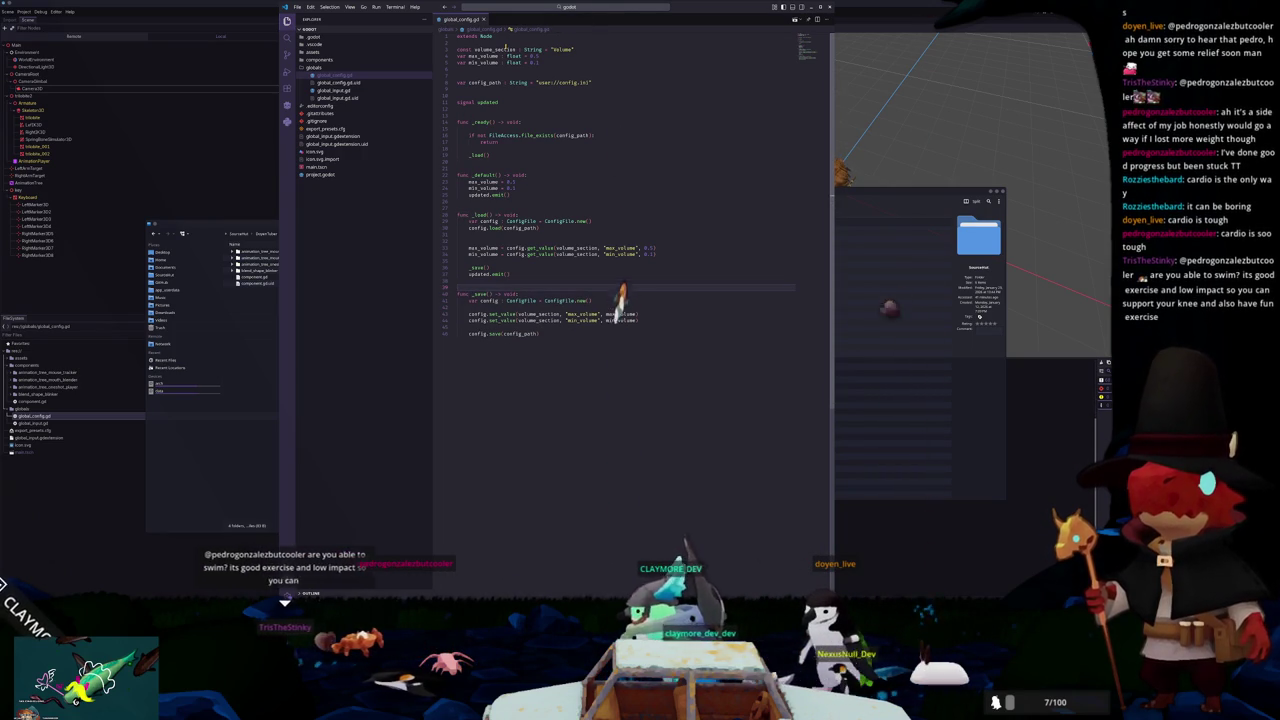
pyautogui.press('Up')
pyautogui.press('Up')
pyautogui.press('Up')
pyautogui.press('Up')
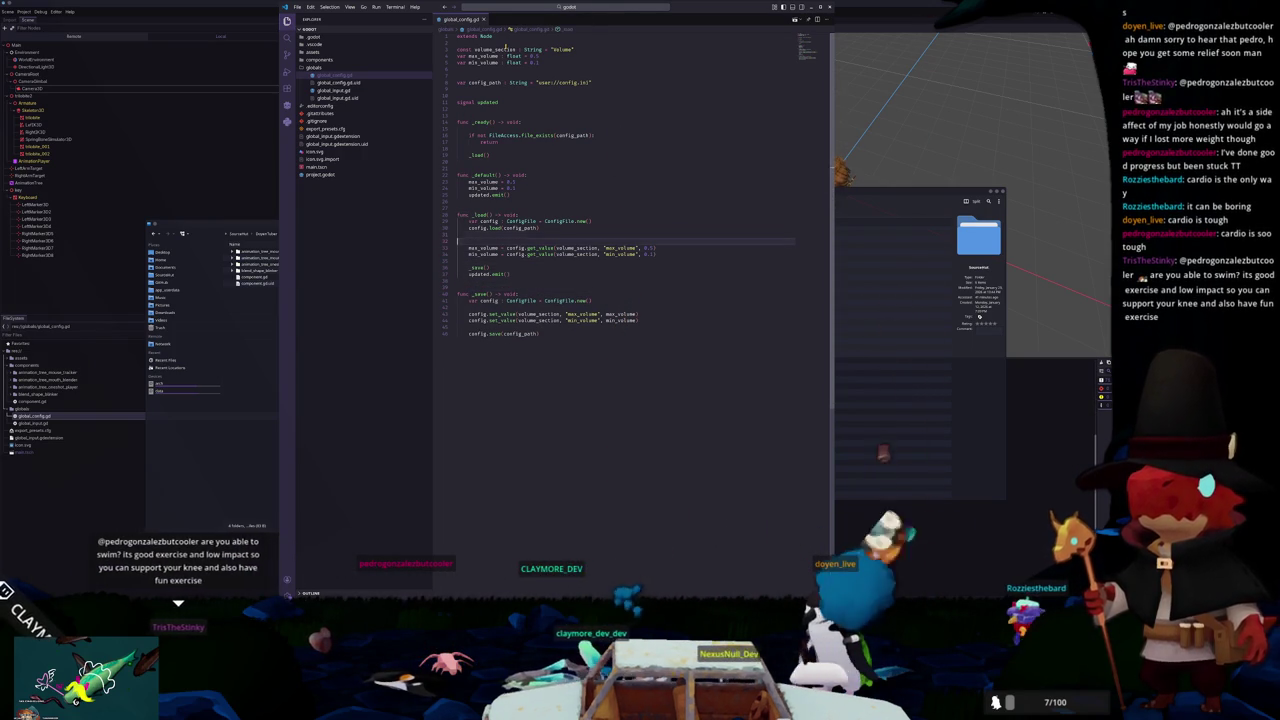
# Step: Remove the blank lines inside func _ready
pyautogui.press('Up')
pyautogui.press('Up')
pyautogui.press('Up')
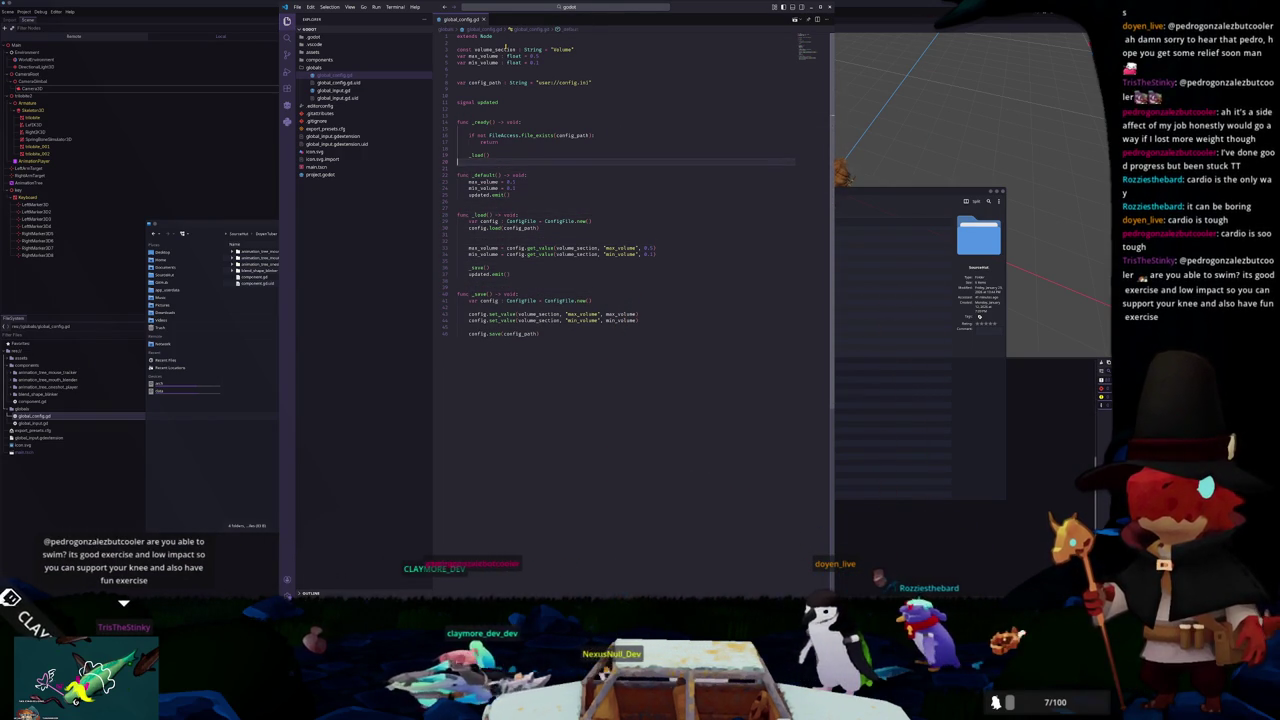
pyautogui.press('Up')
pyautogui.press('Up')
pyautogui.hotkey('ctrl', 'shift', 'k')
pyautogui.press('Down')
pyautogui.press('Down')
pyautogui.hotkey('ctrl', 'shift', 'k')
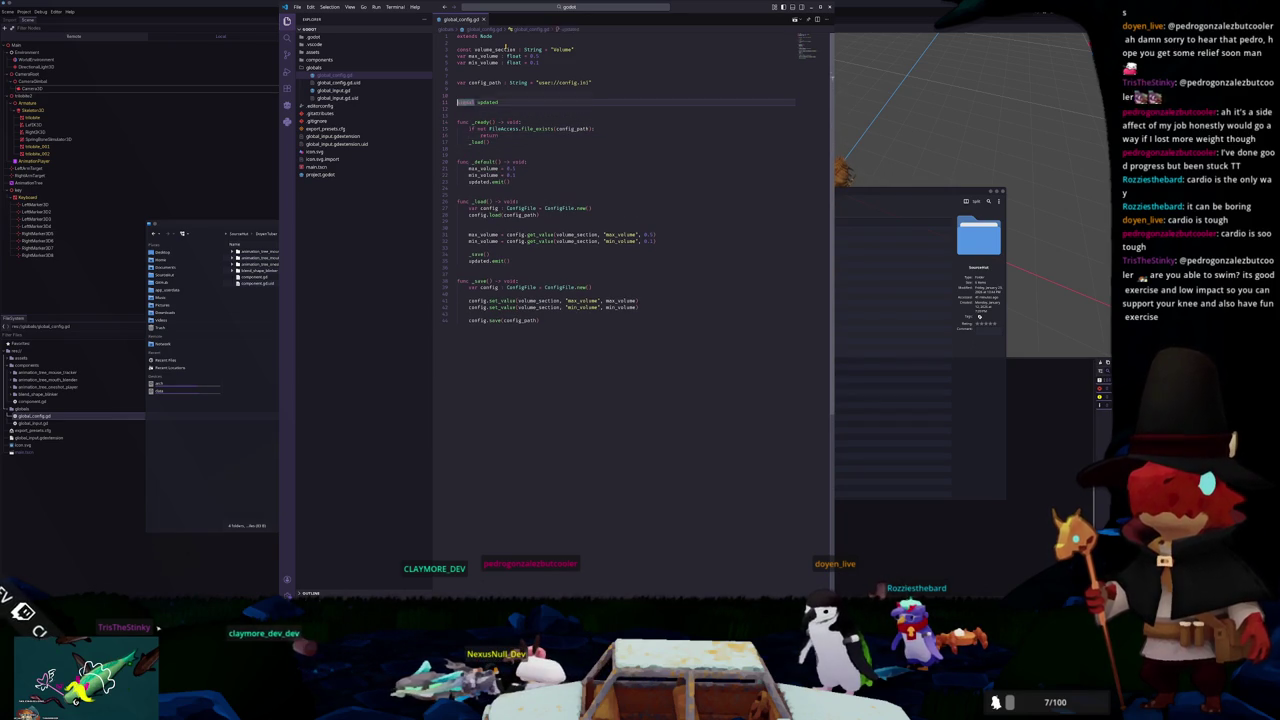
pyautogui.press('Up')
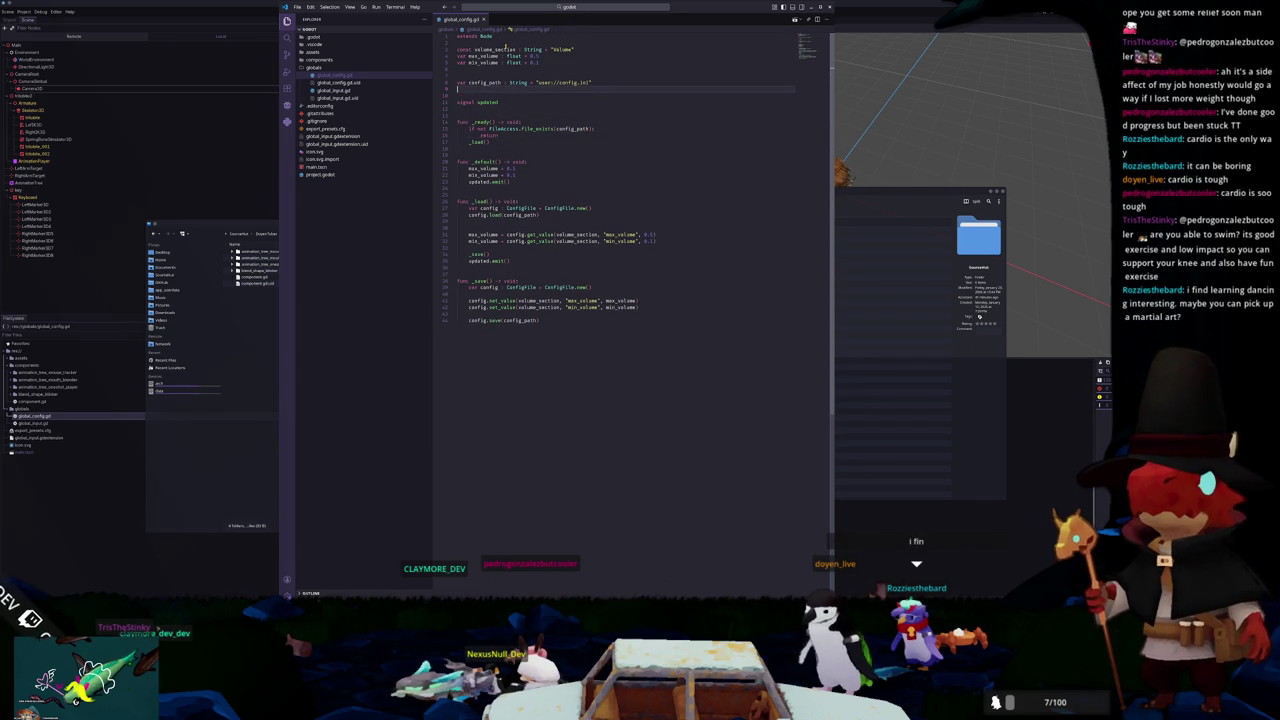
# Step: Add a blank line near the volume_section constant at the top of the script
pyautogui.press('Up')
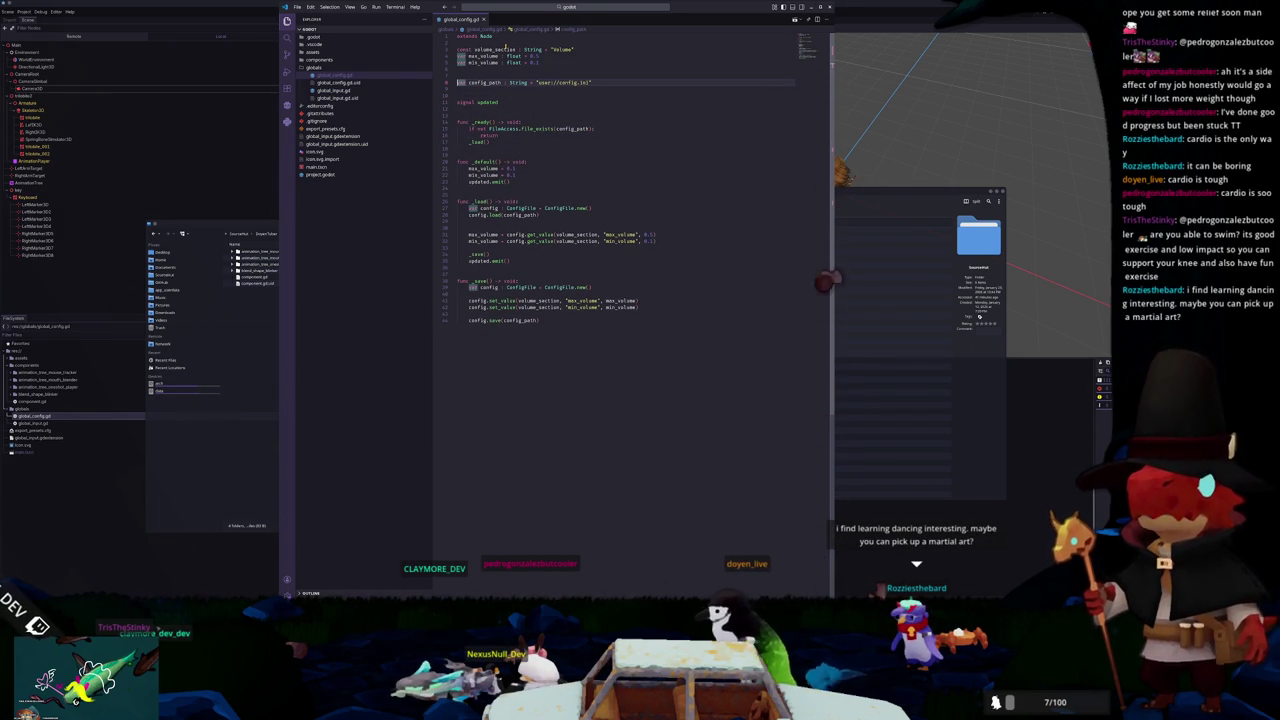
pyautogui.press('Up')
pyautogui.press('Up')
pyautogui.press('Up')
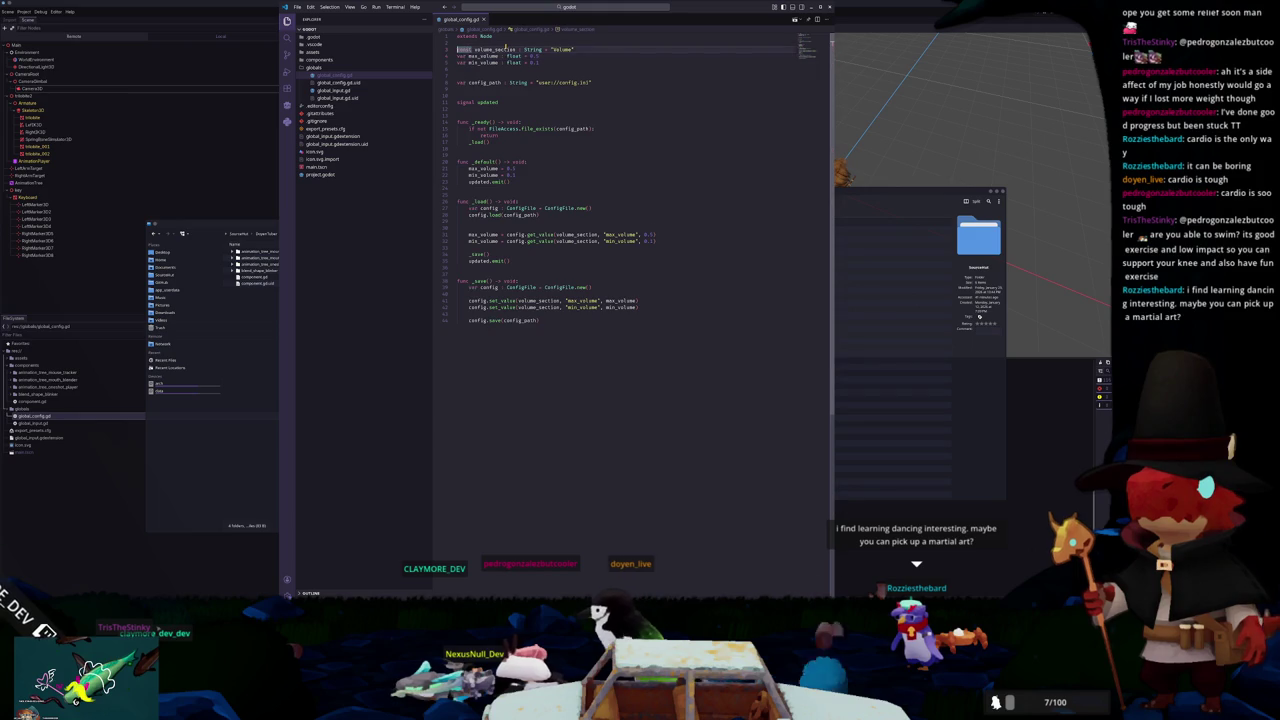
pyautogui.press('Return')
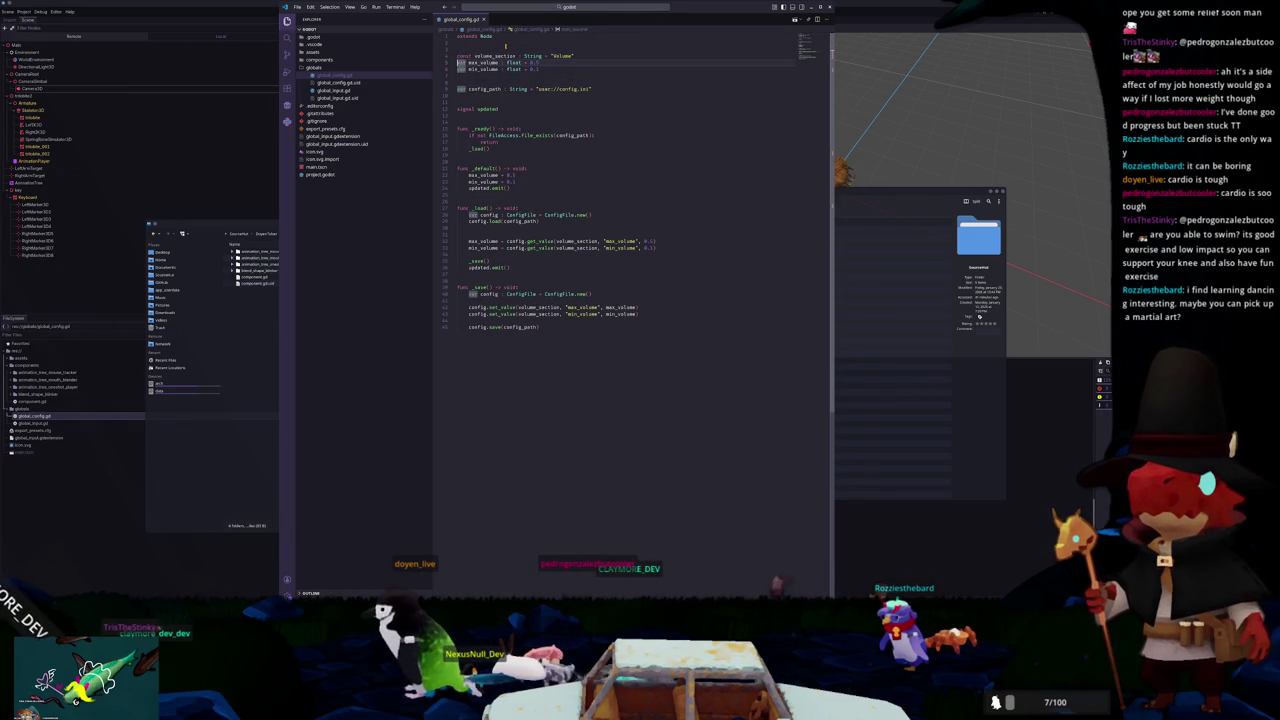
pyautogui.press('Down')
pyautogui.press('Down')
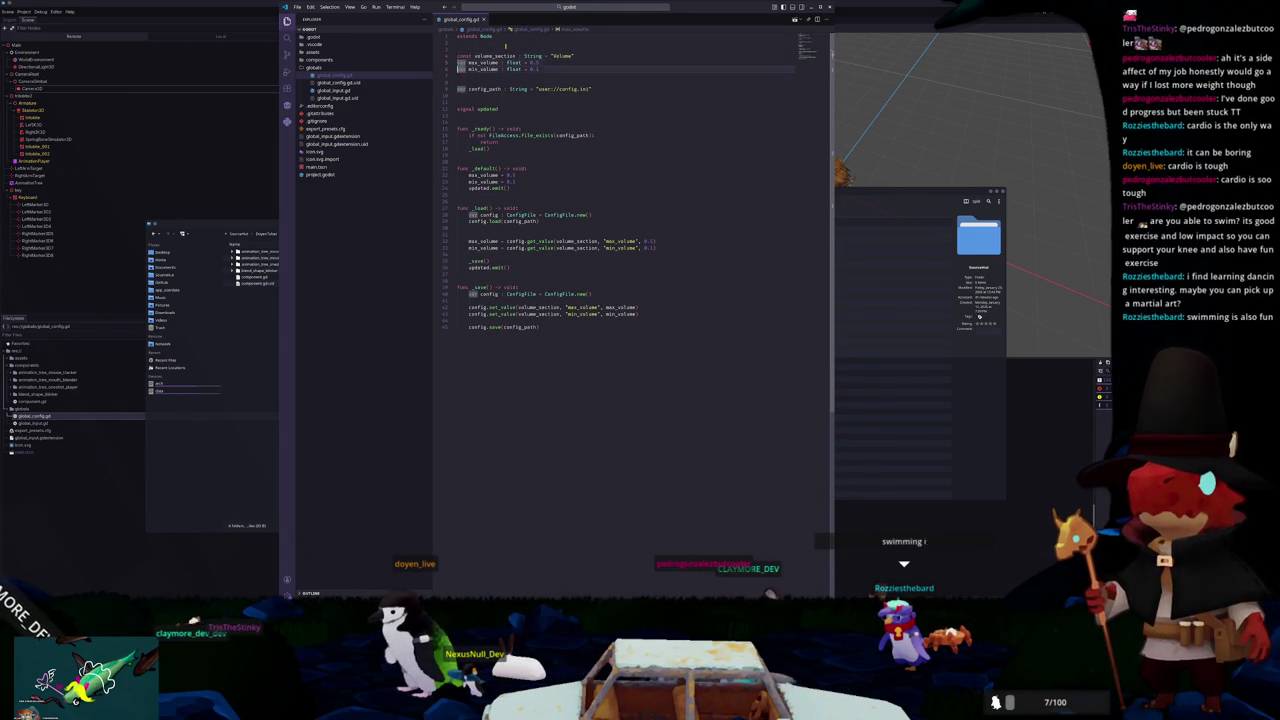
pyautogui.press('Down')
pyautogui.press('Down')
pyautogui.press('Down')
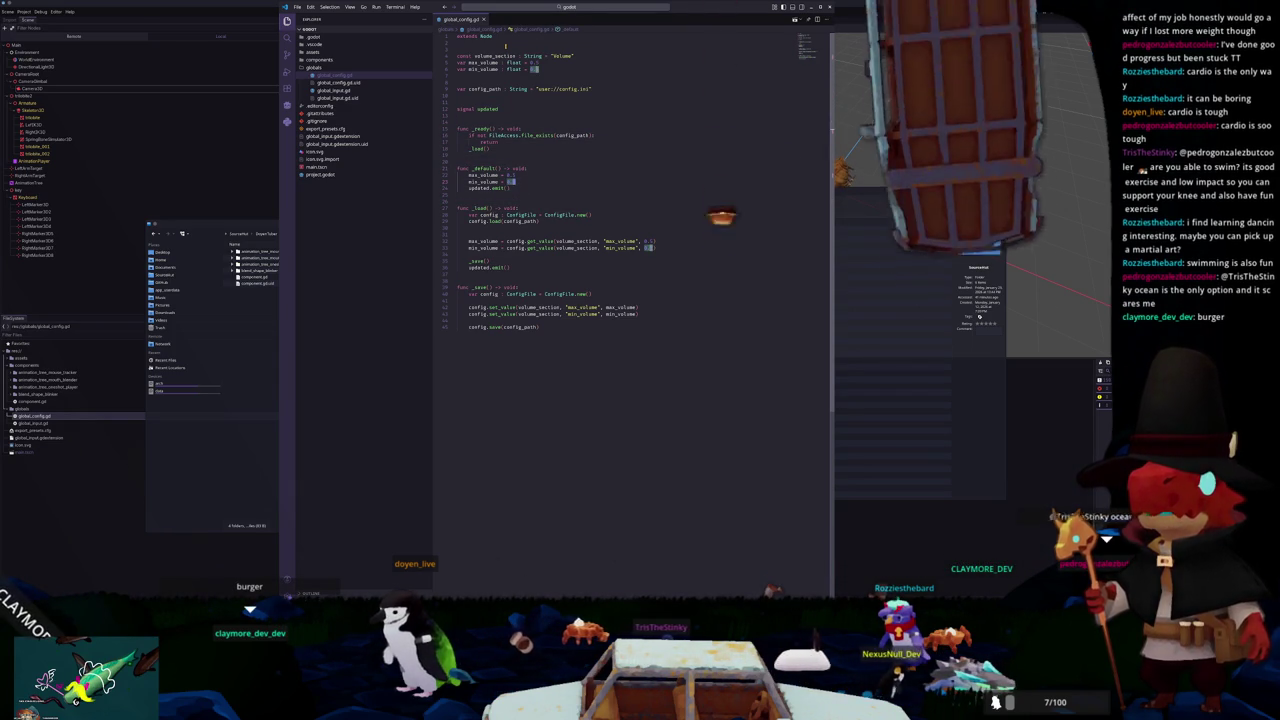
pyautogui.press('Escape')
# Step: Edit the default volume values in _default, setting min_volume to 0.1, and adjust _load's fallbacks
pyautogui.doubleClick(511, 175)
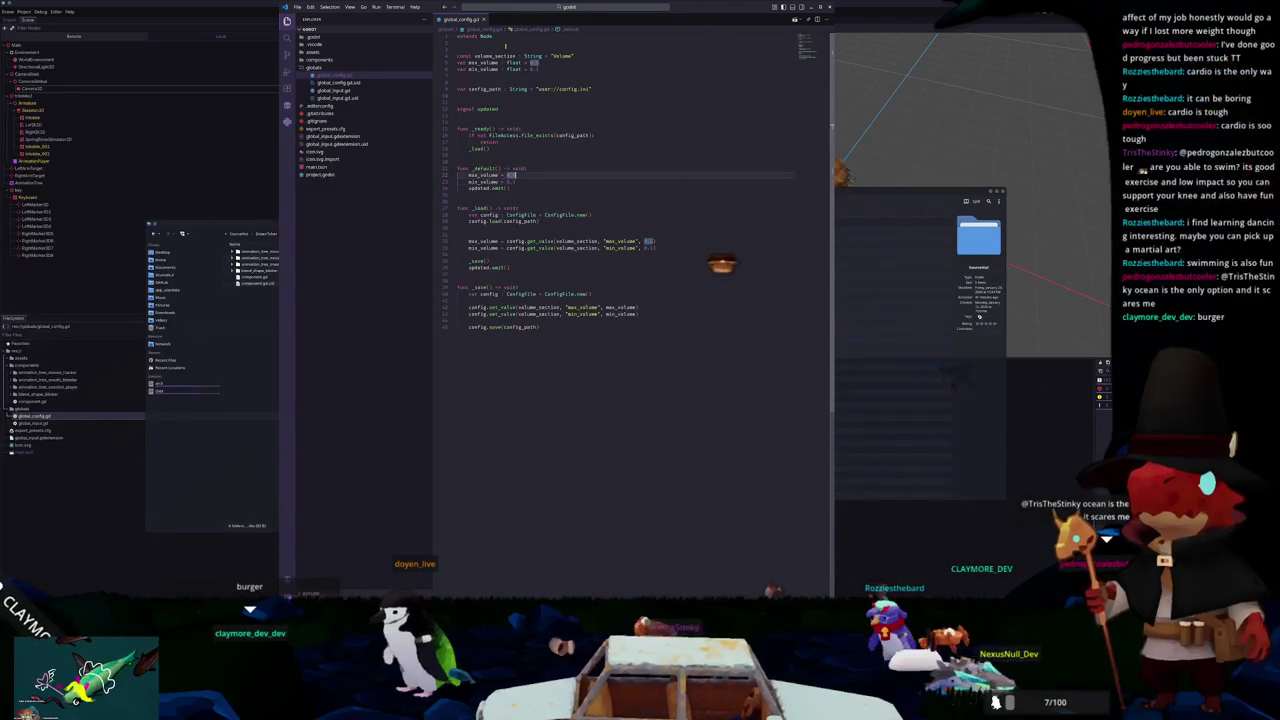
pyautogui.press('Down')
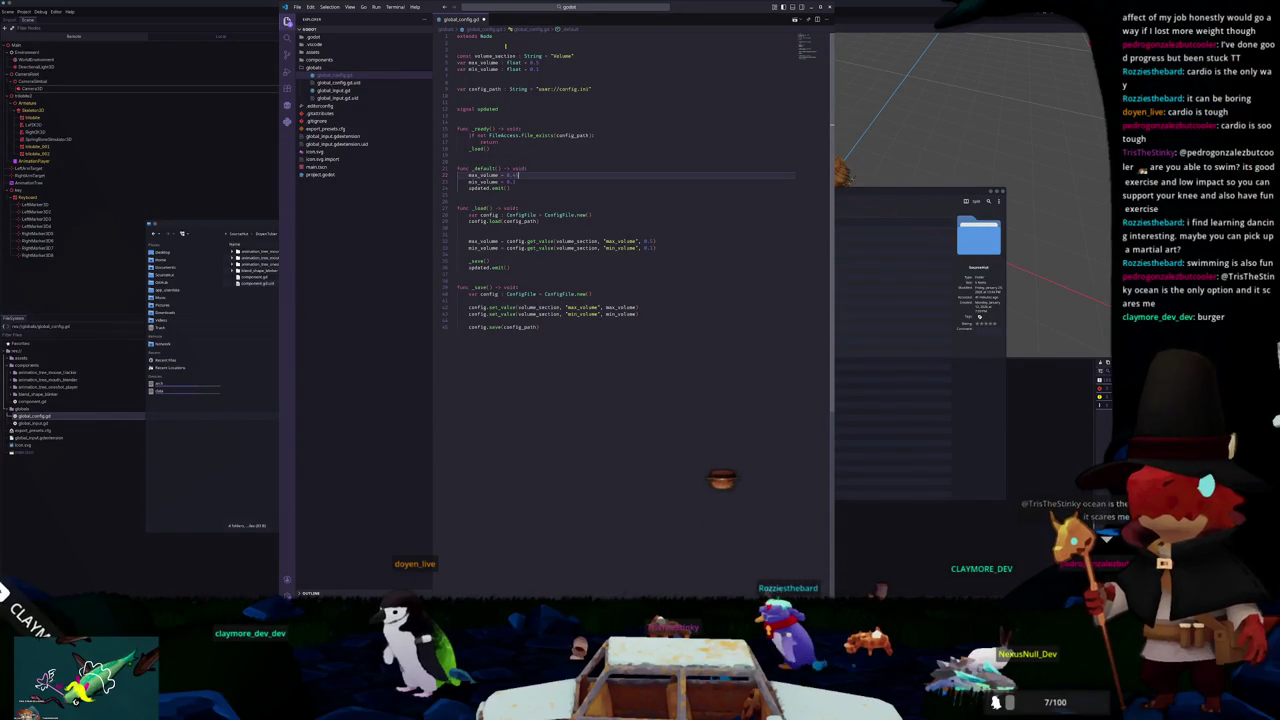
pyautogui.press('Down')
pyautogui.doubleClick(511, 181)
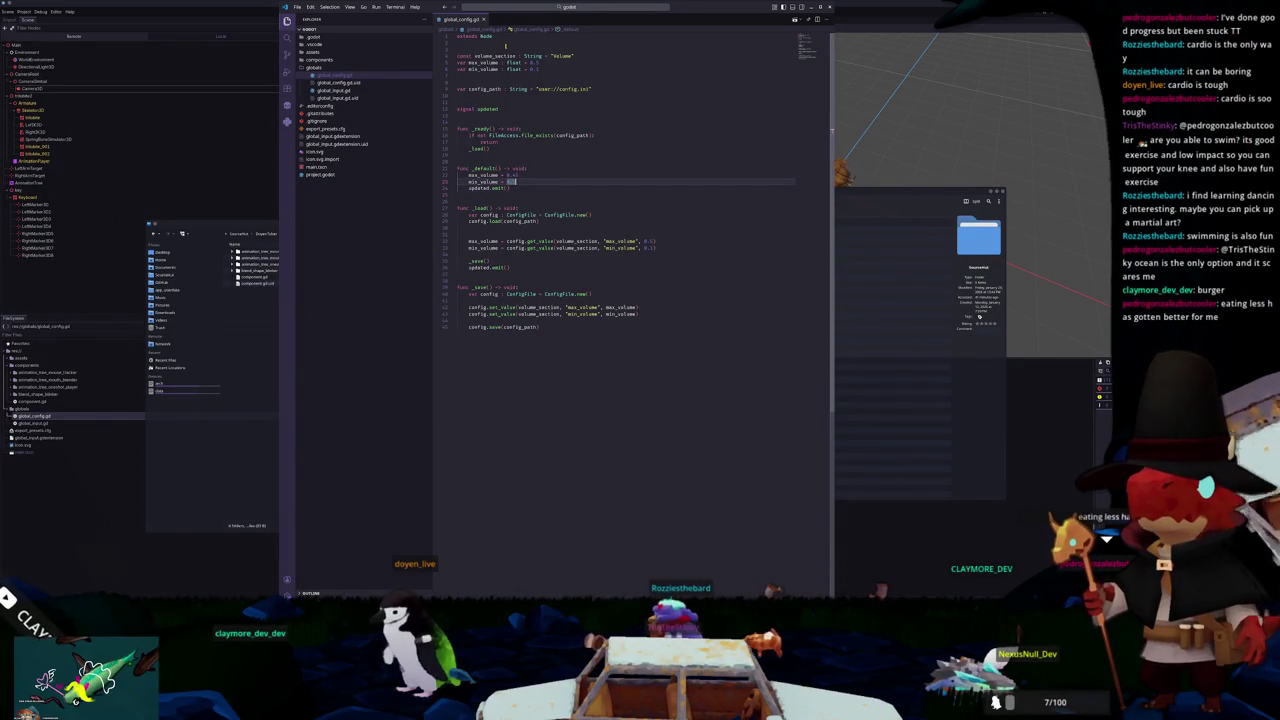
pyautogui.write('0.1')
pyautogui.press('Down')
pyautogui.press('Down')
pyautogui.press('Down')
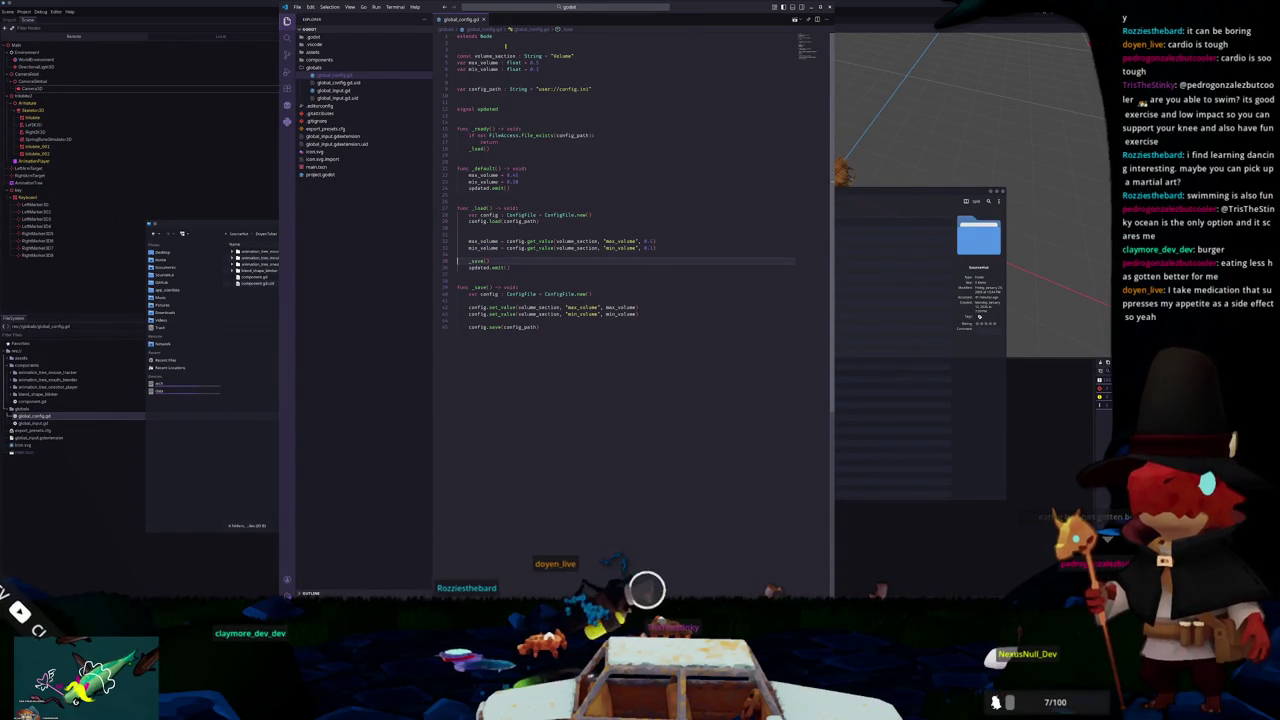
pyautogui.click(470, 254)
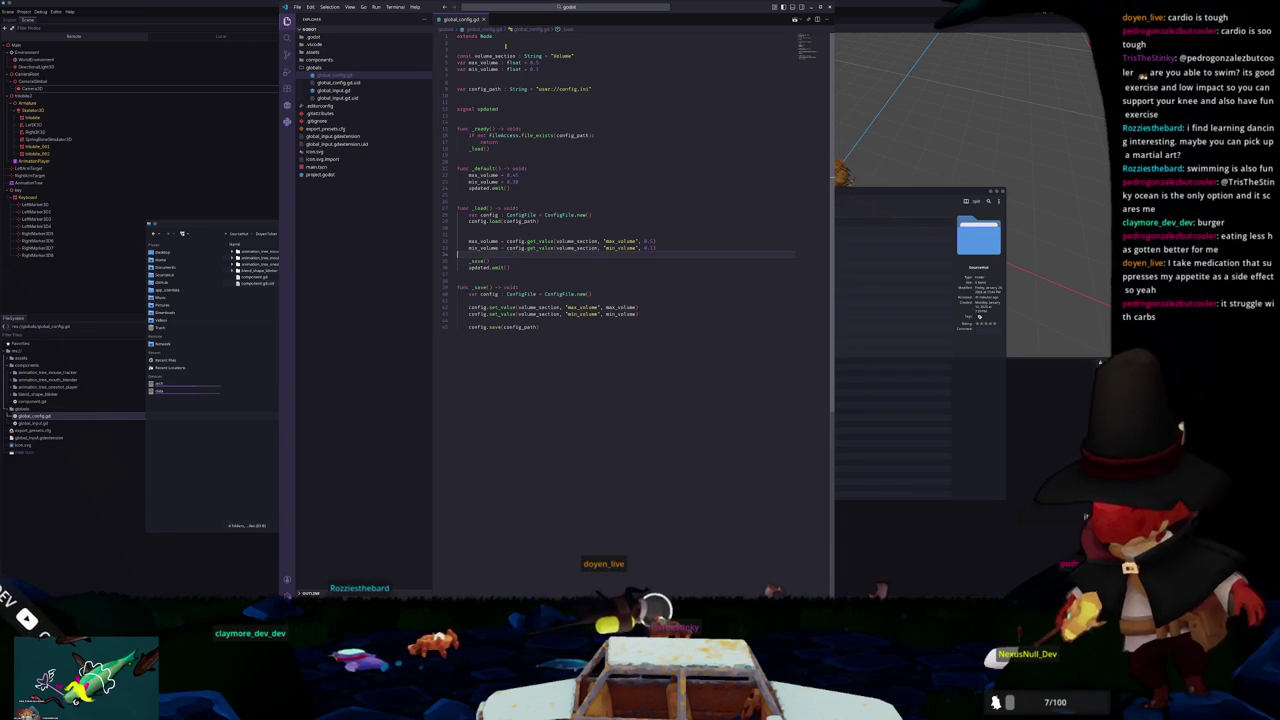
pyautogui.doubleClick(516, 175)
pyautogui.hotkey('ctrl', 'z')
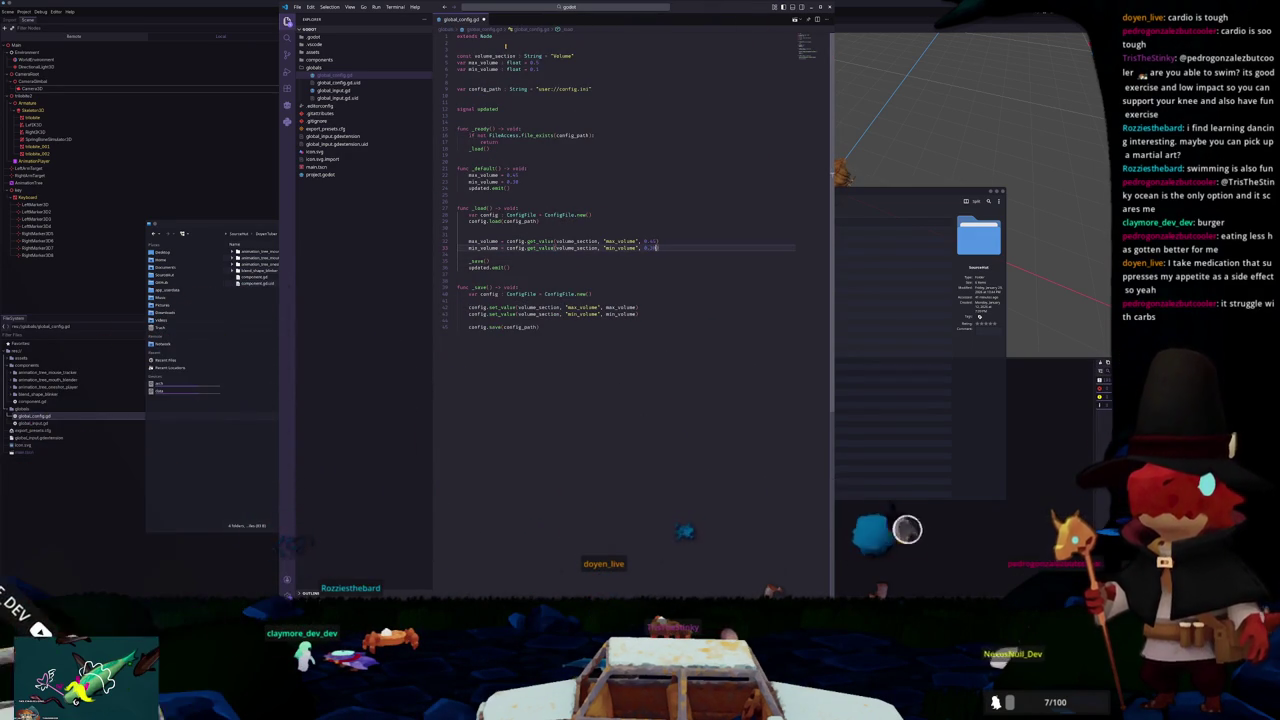
pyautogui.press('Down')
pyautogui.press('Down')
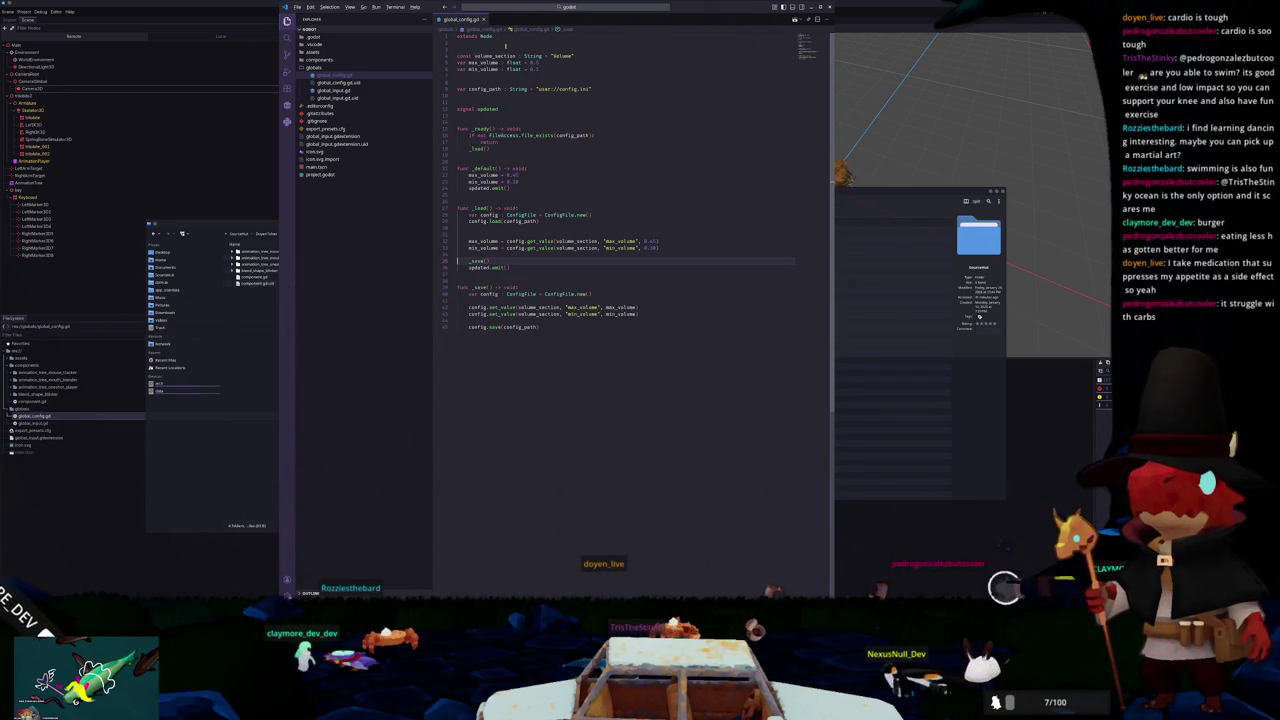
pyautogui.click(487, 82)
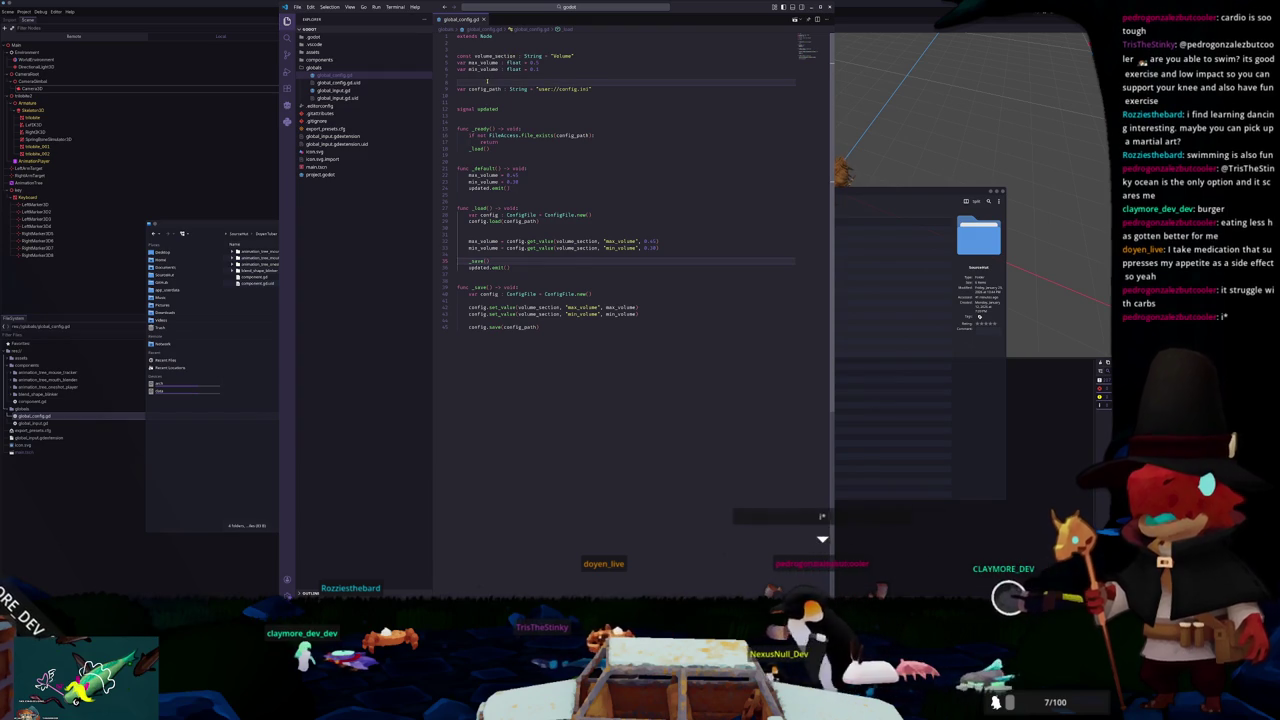
# Step: Declare const keyboard_section : String = "Keyboard" below the volume variables
pyautogui.write('var key')
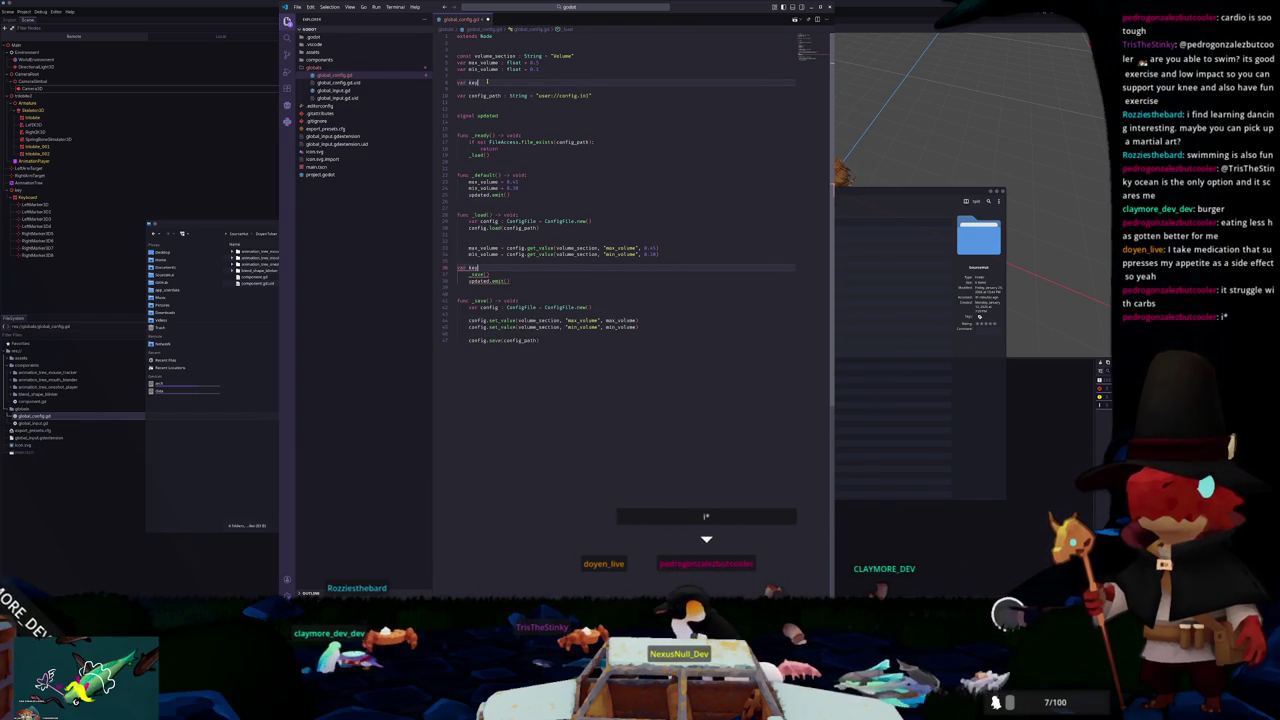
pyautogui.press('BackSpace')
pyautogui.press('BackSpace')
pyautogui.press('BackSpace')
pyautogui.press('Escape')
pyautogui.press('Up')
pyautogui.press('Up')
pyautogui.press('Up')
pyautogui.press('Up')
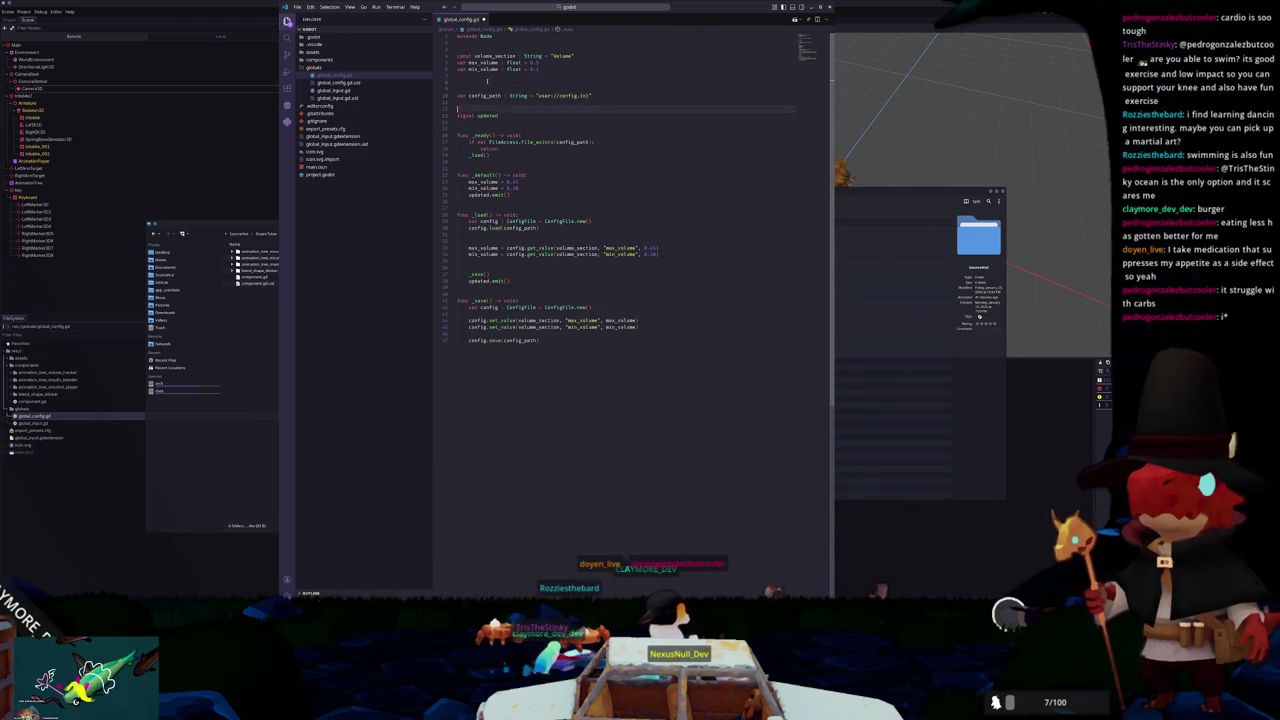
pyautogui.press('Return')
pyautogui.write('const ')
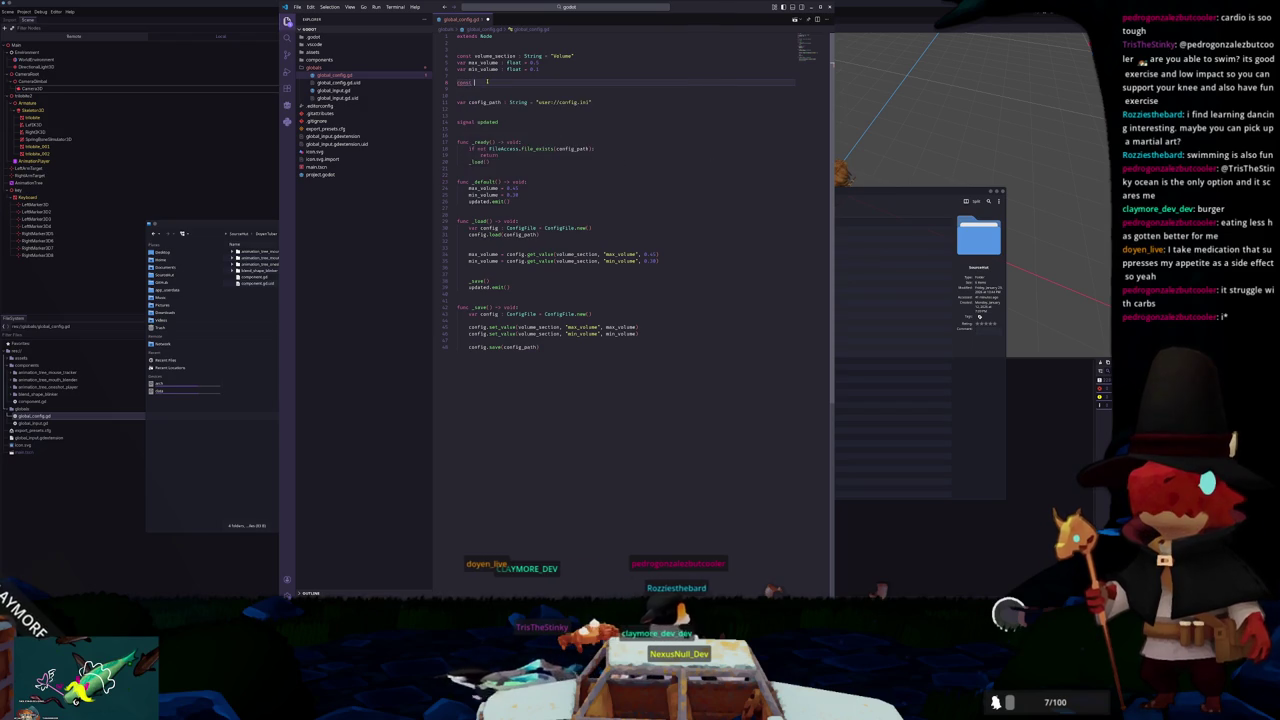
pyautogui.write('ve_p')
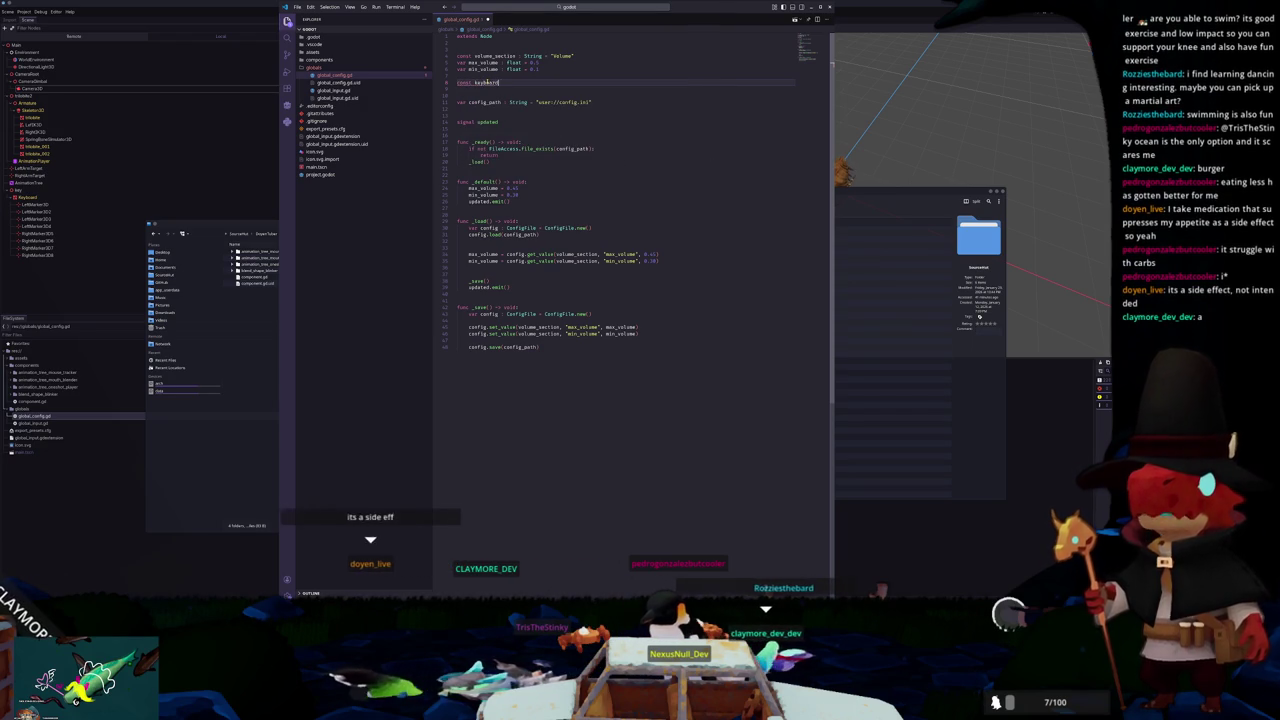
pyautogui.write('Strin')
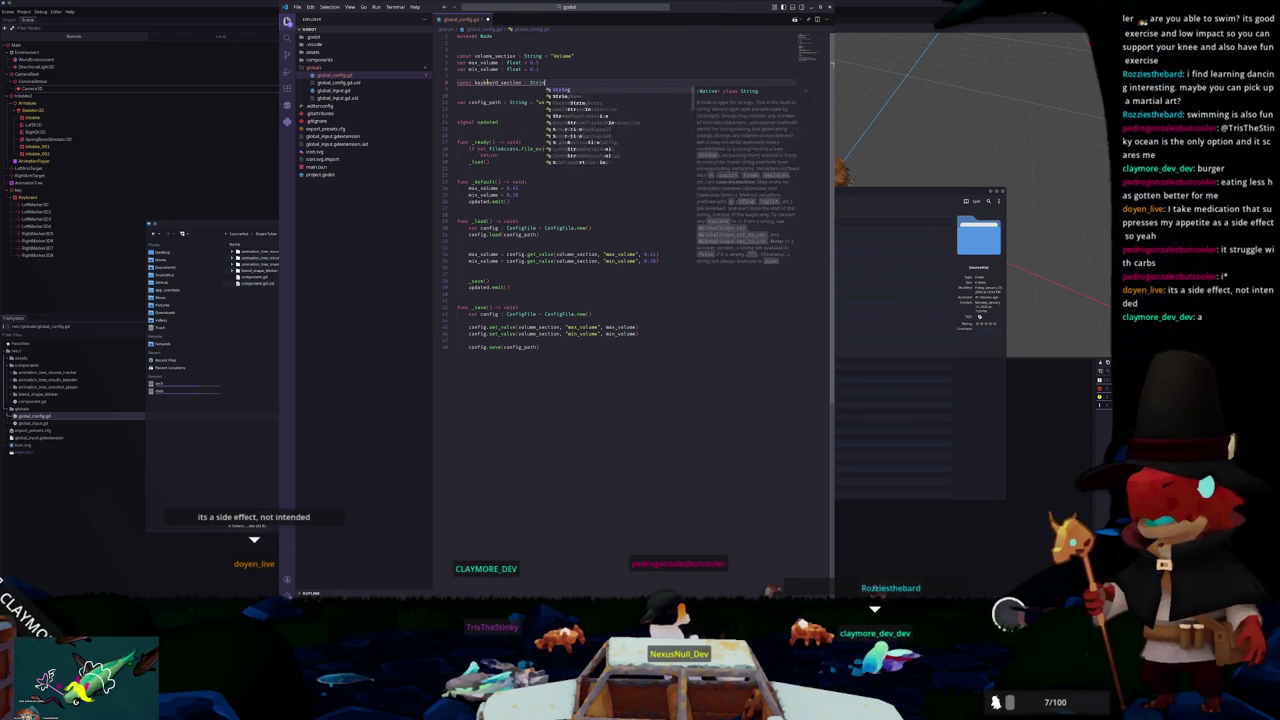
pyautogui.write('g = "')
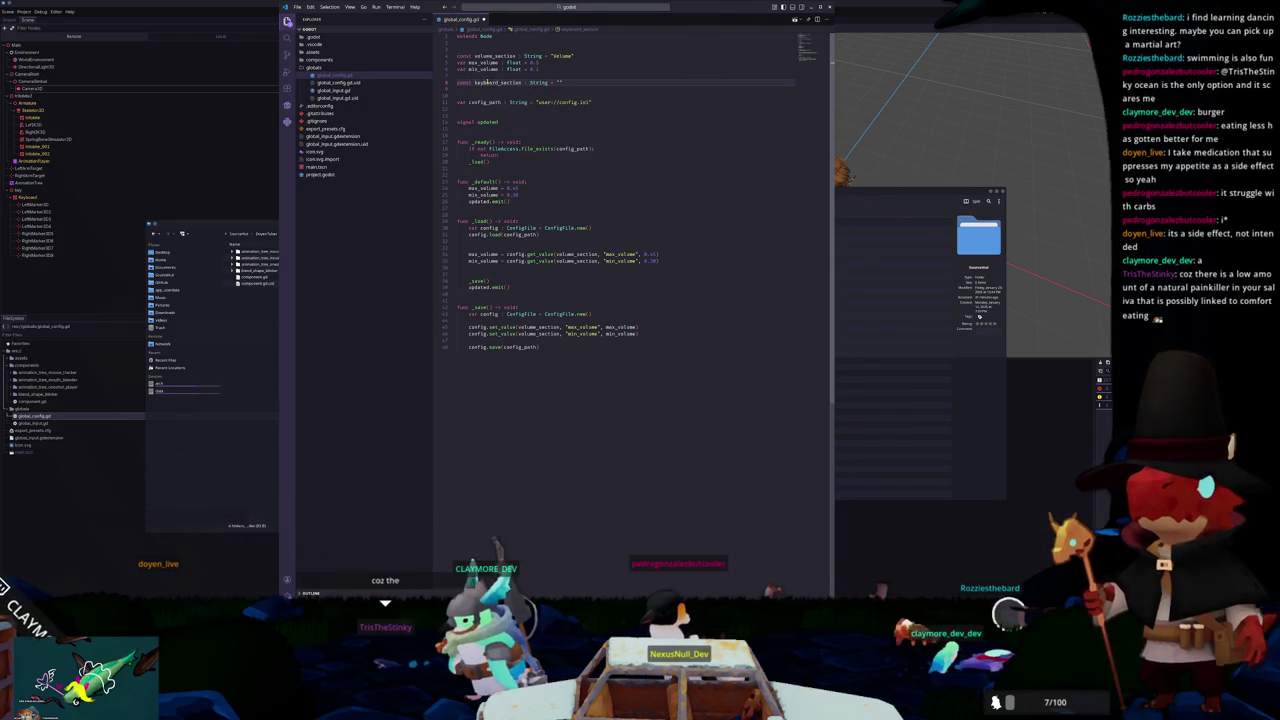
pyautogui.write('Keyboard"')
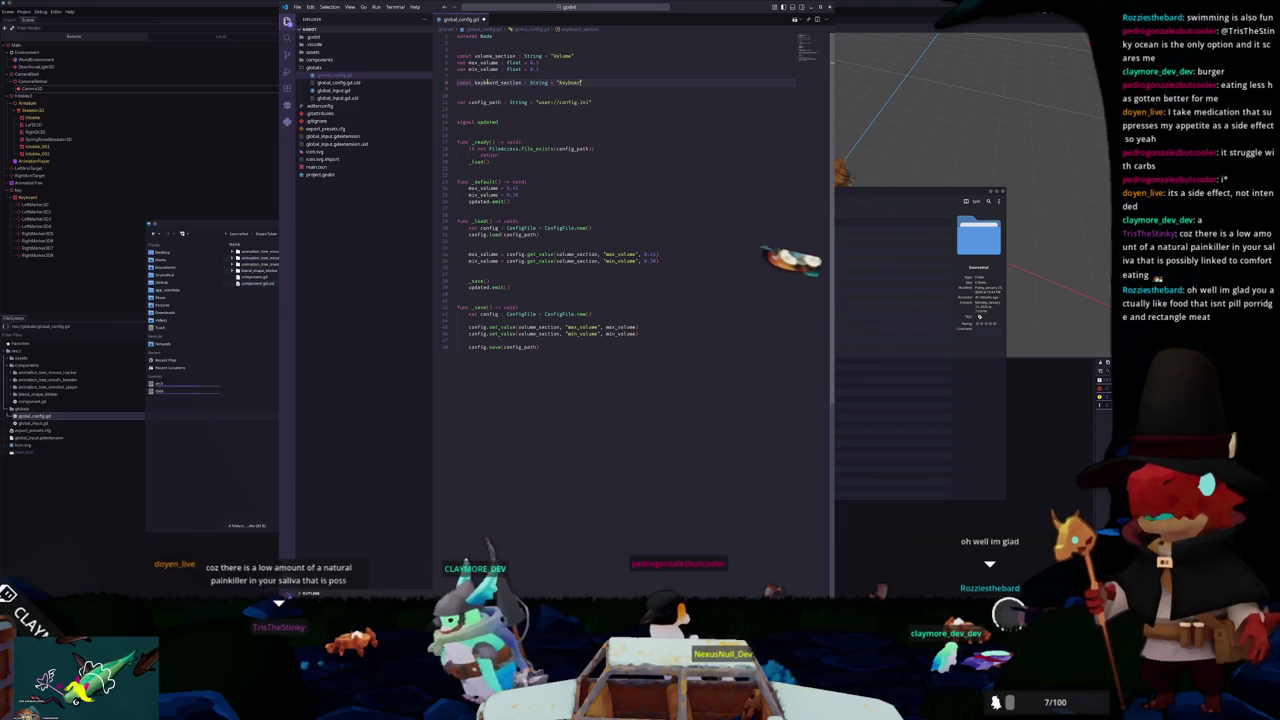
# Step: Add var keyboard_enabled : bool = true on the next line
pyautogui.press('Return')
pyautogui.write('var ')
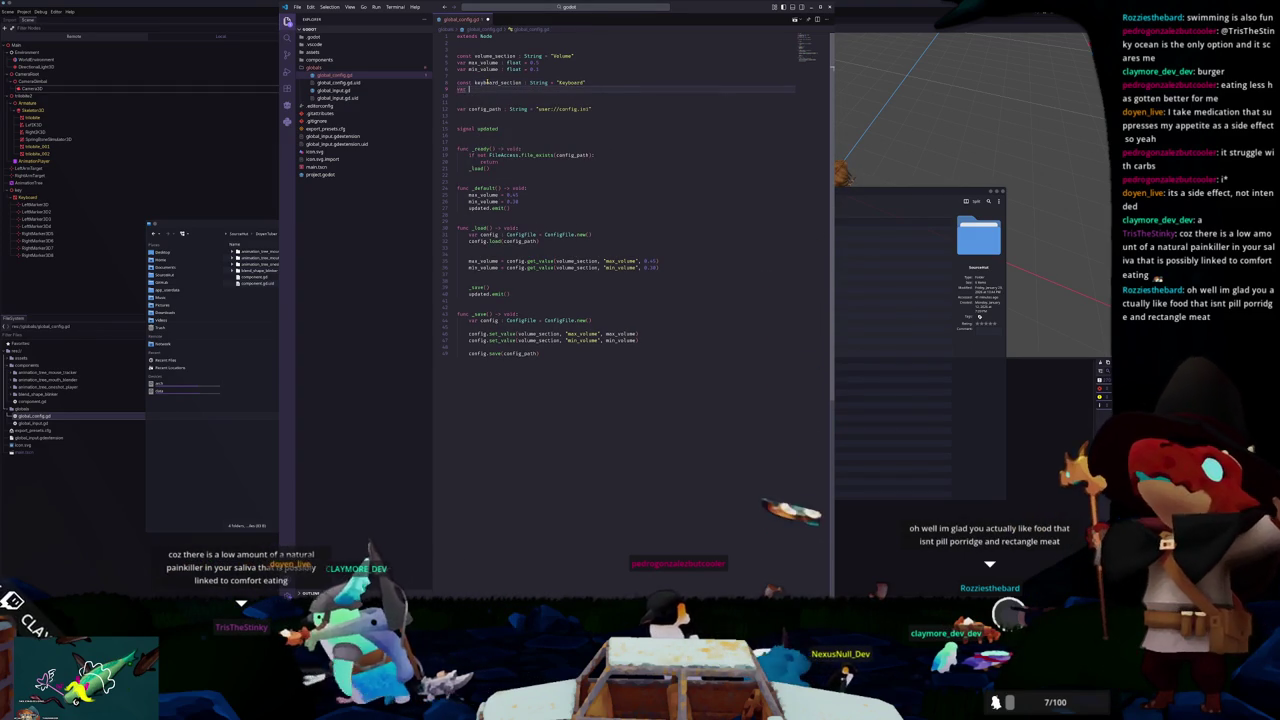
pyautogui.write('keyboard_enabled : b')
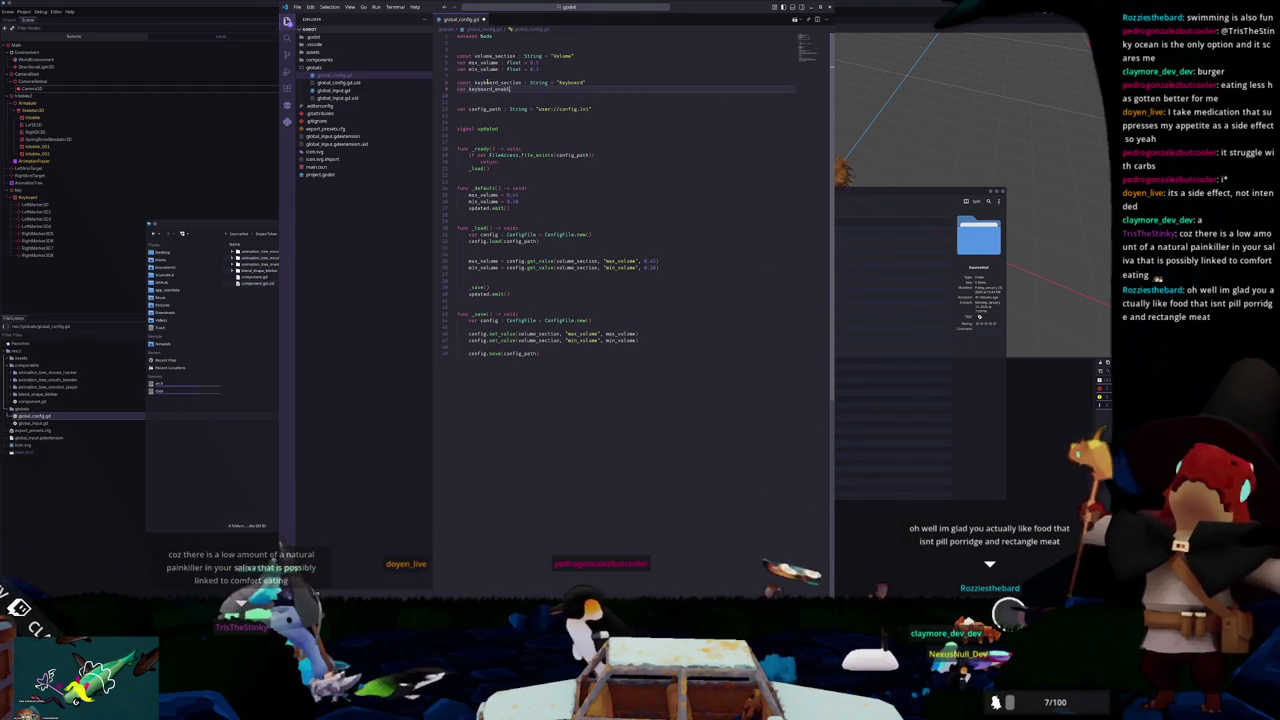
pyautogui.press('Return')
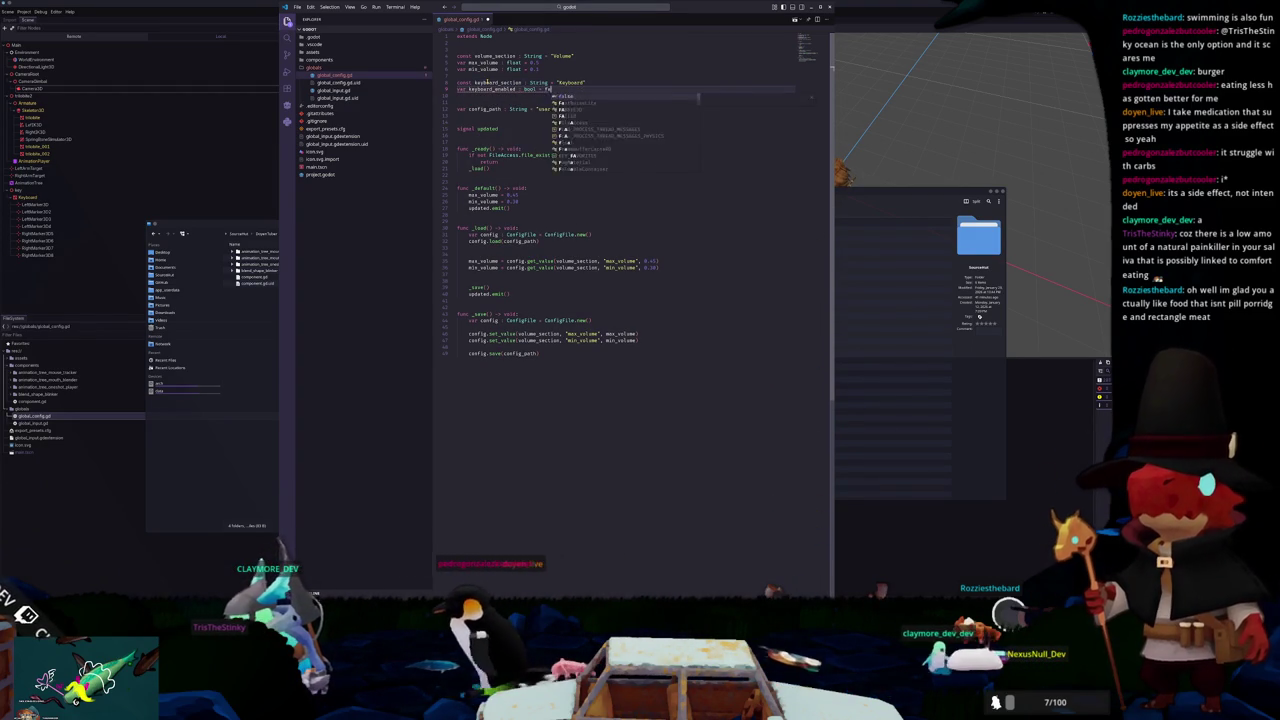
pyautogui.press('Return')
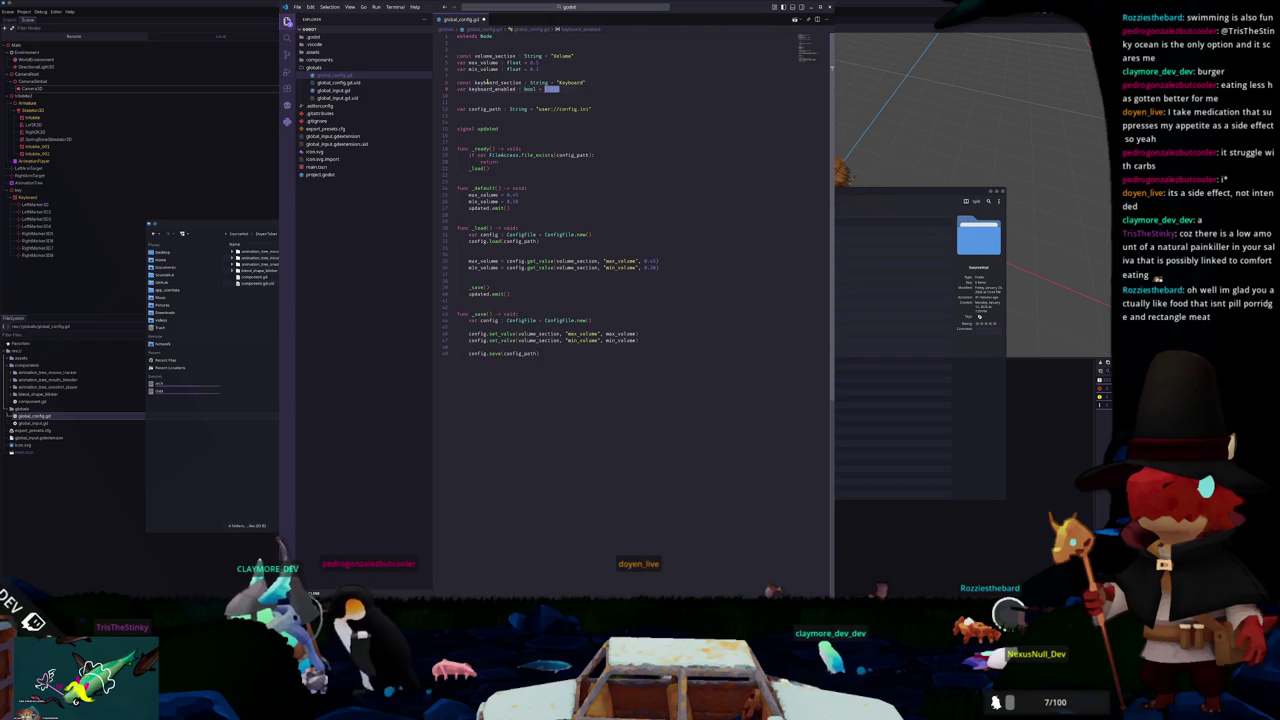
pyautogui.write('true')
pyautogui.press('Down')
pyautogui.press('Down')
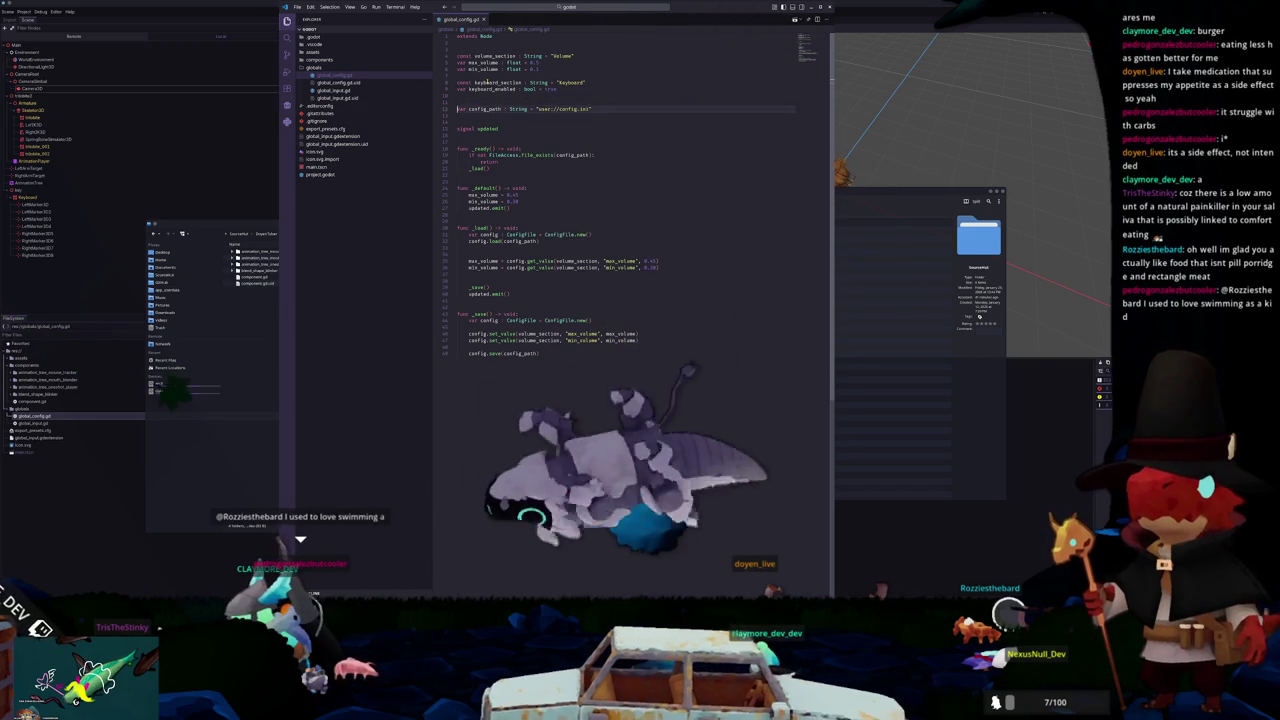
# Step: Add keyboard_enabled = true to the _default() function
pyautogui.click(520, 201)
pyautogui.press('Return')
pyautogui.press('Return')
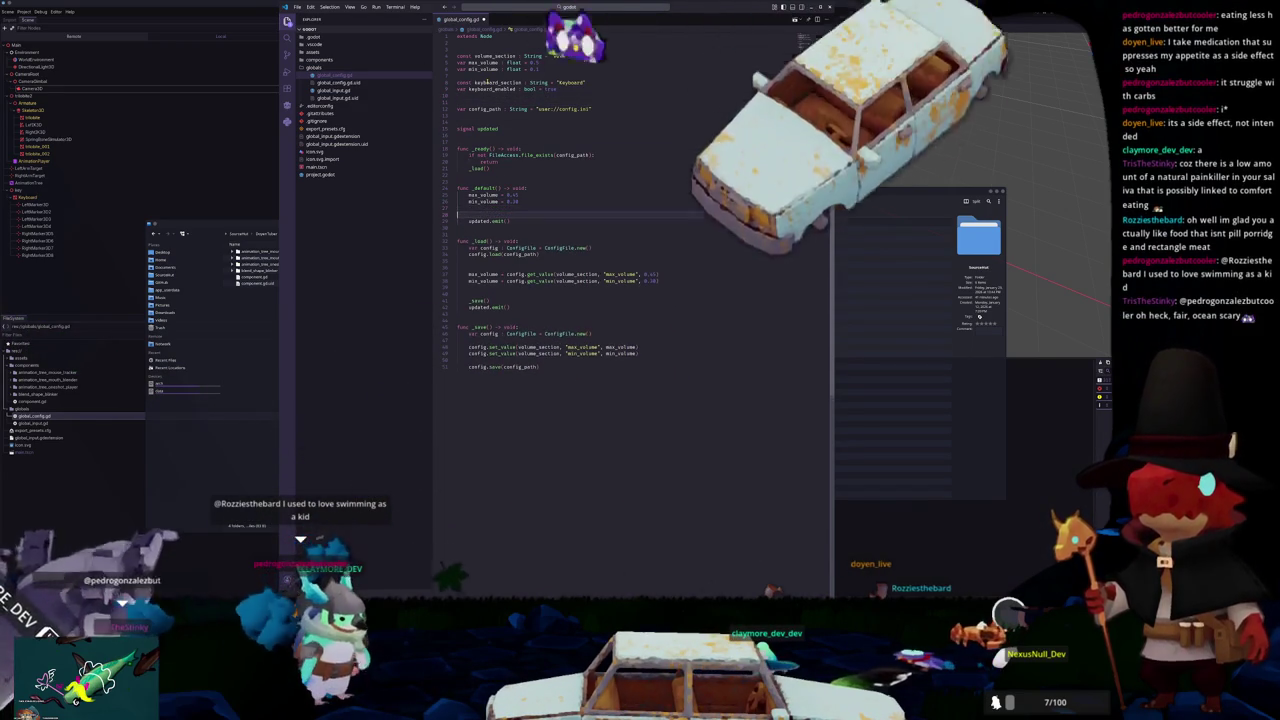
pyautogui.press('Return')
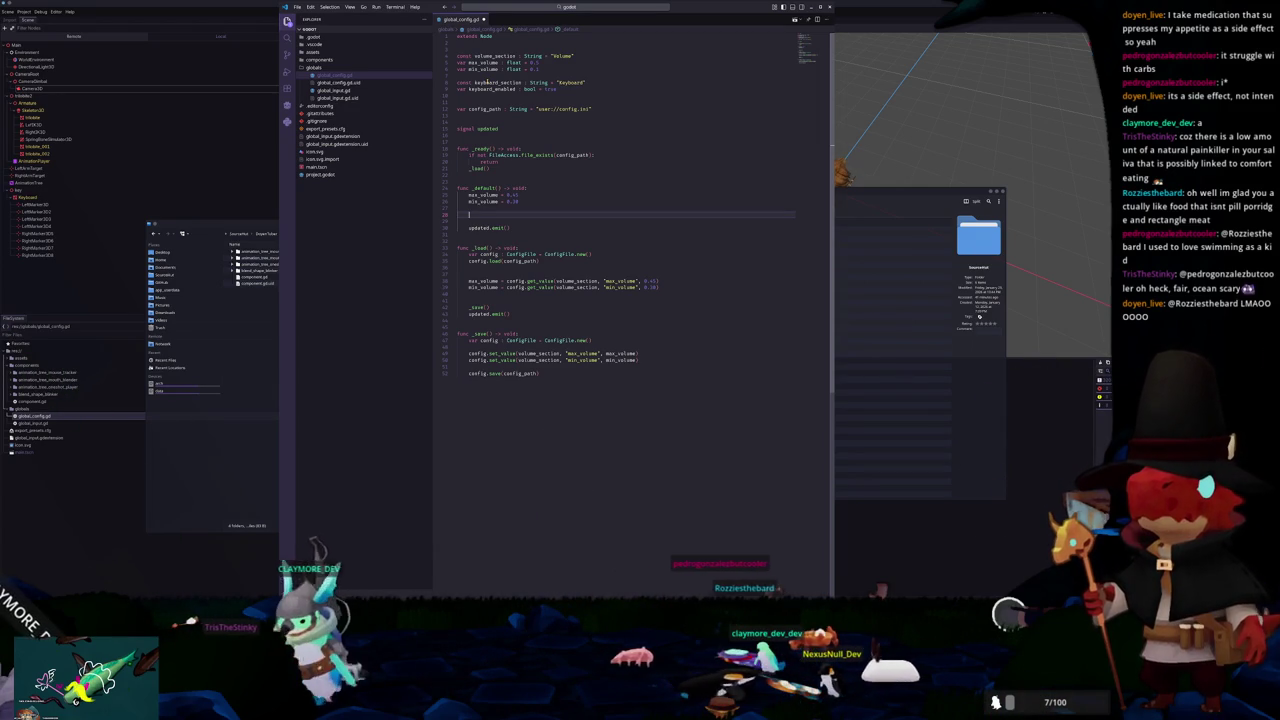
pyautogui.write('keyboard_enabled = tru')
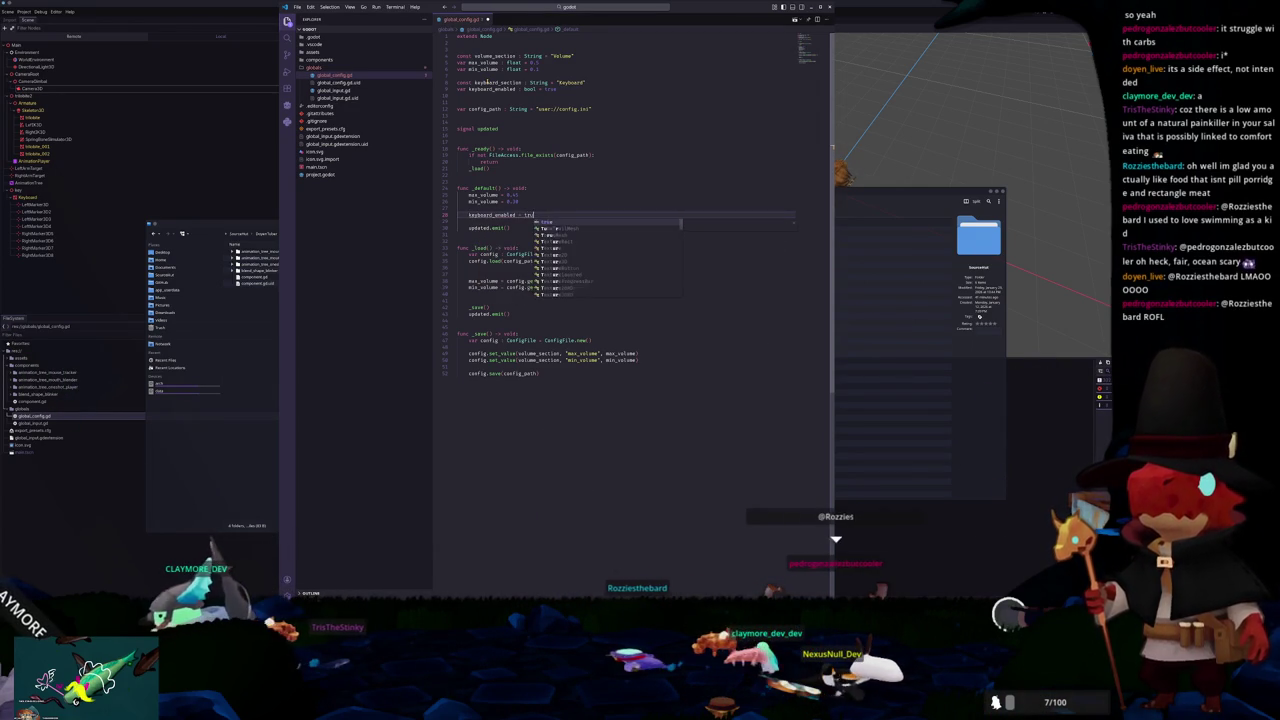
pyautogui.write('e')
pyautogui.press('Down')
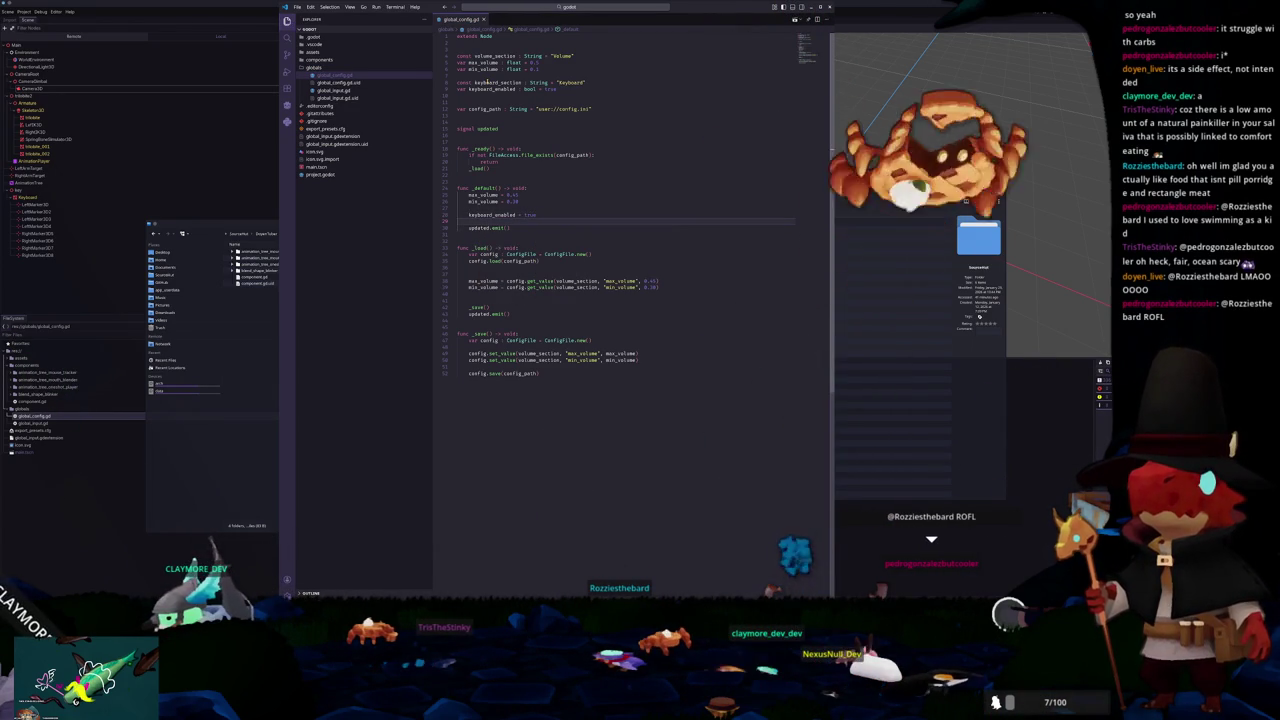
# Step: In _load(), set keyboard_enabled = config.get_value(keyboard_section, "keyboard_enabled", true)
pyautogui.press('Down')
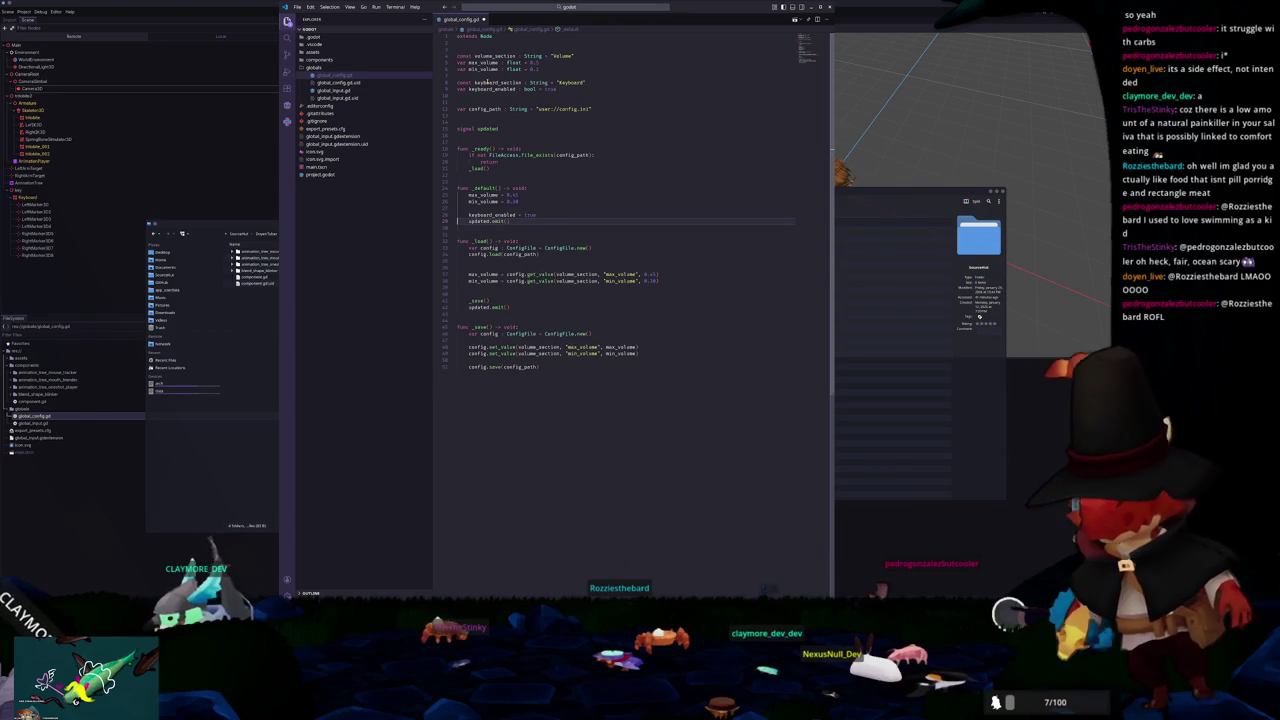
pyautogui.press('Down')
pyautogui.press('Down')
pyautogui.press('Down')
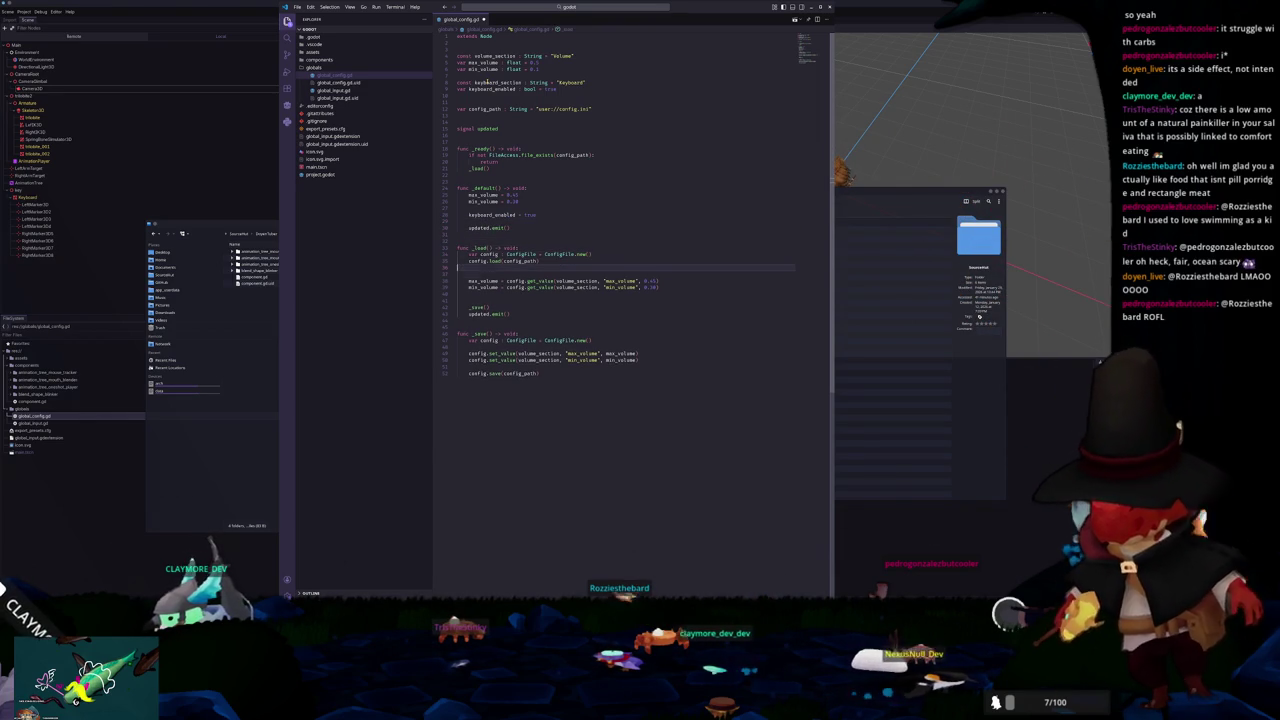
pyautogui.press('Down')
pyautogui.press('Return')
pyautogui.write('key')
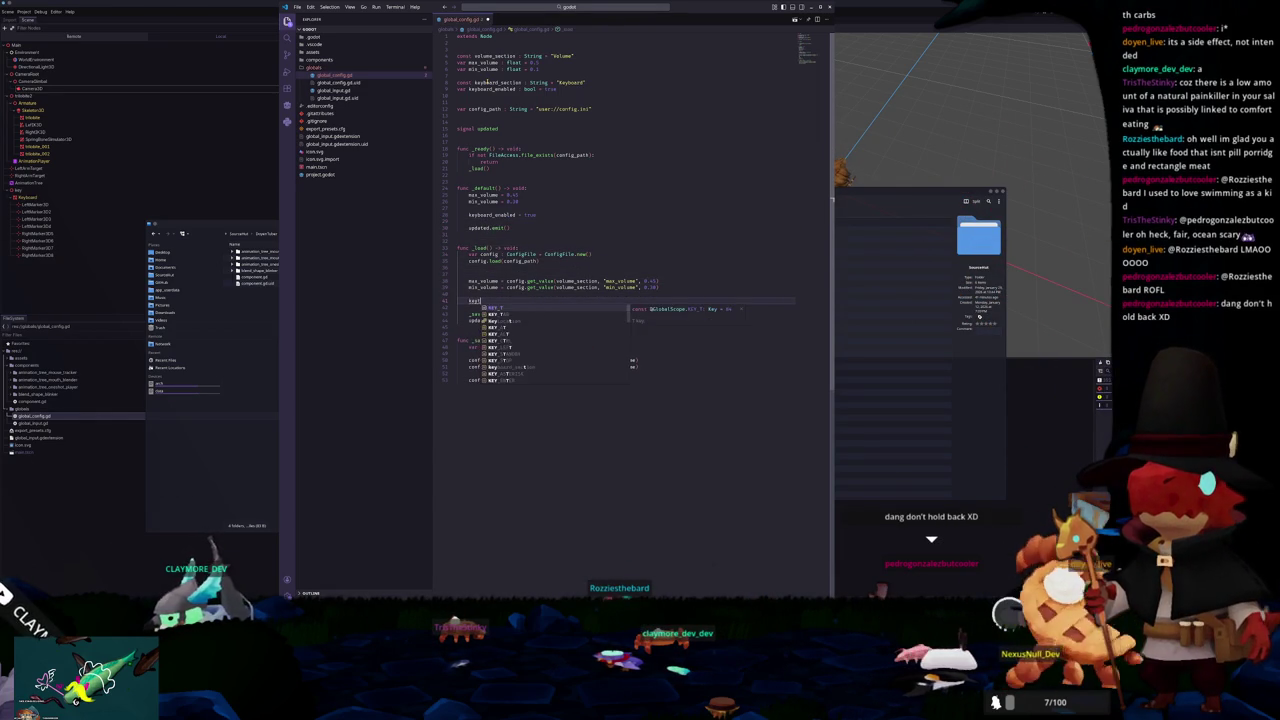
pyautogui.press('Escape')
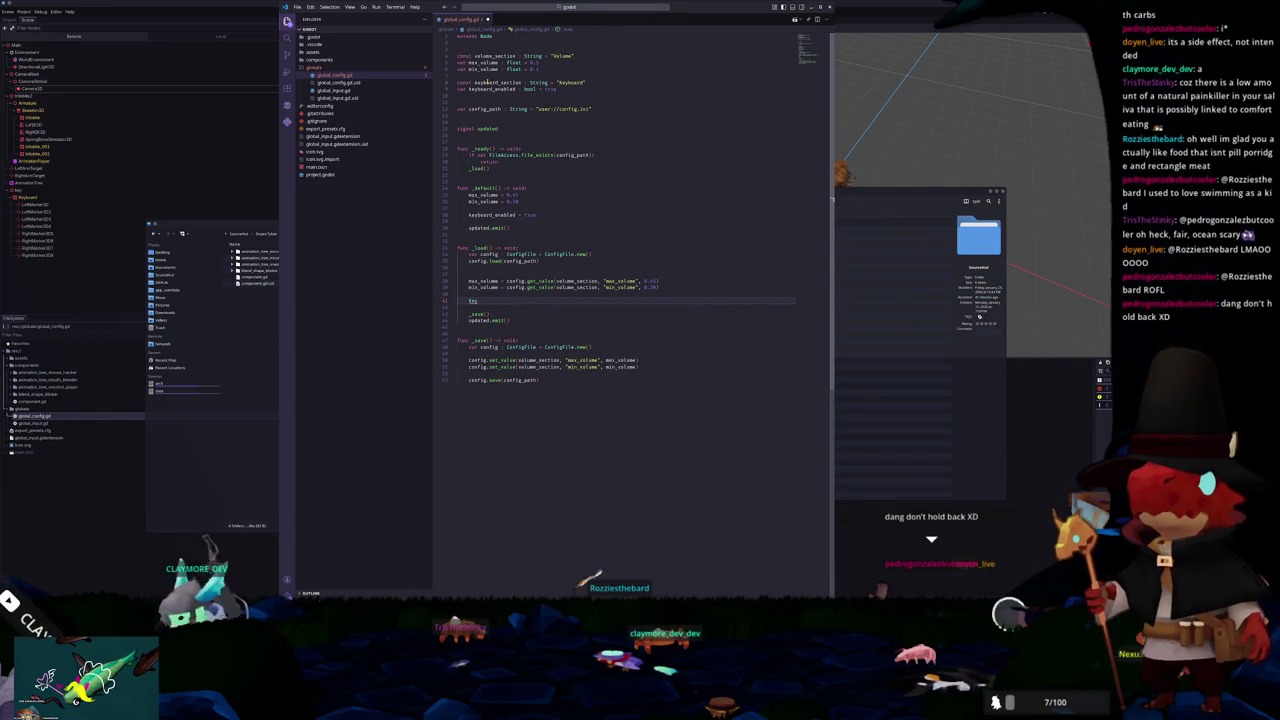
pyautogui.write('bo')
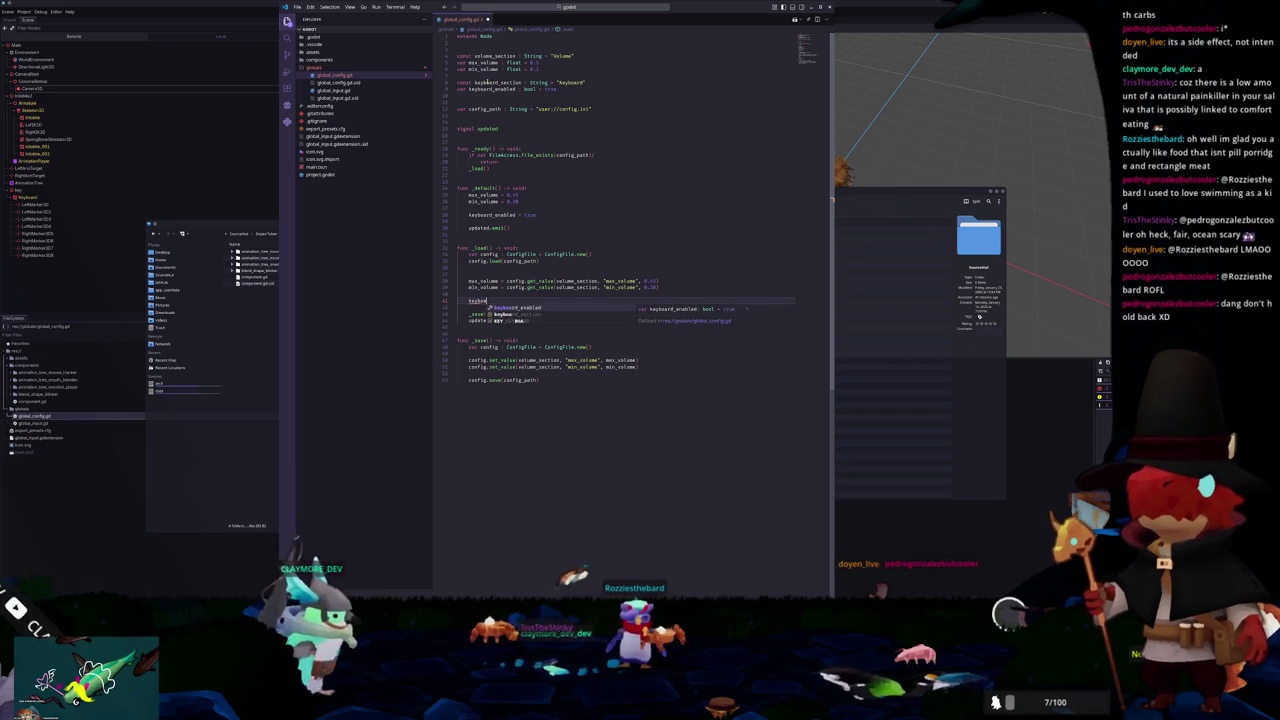
pyautogui.write('ard_enabled = config.g')
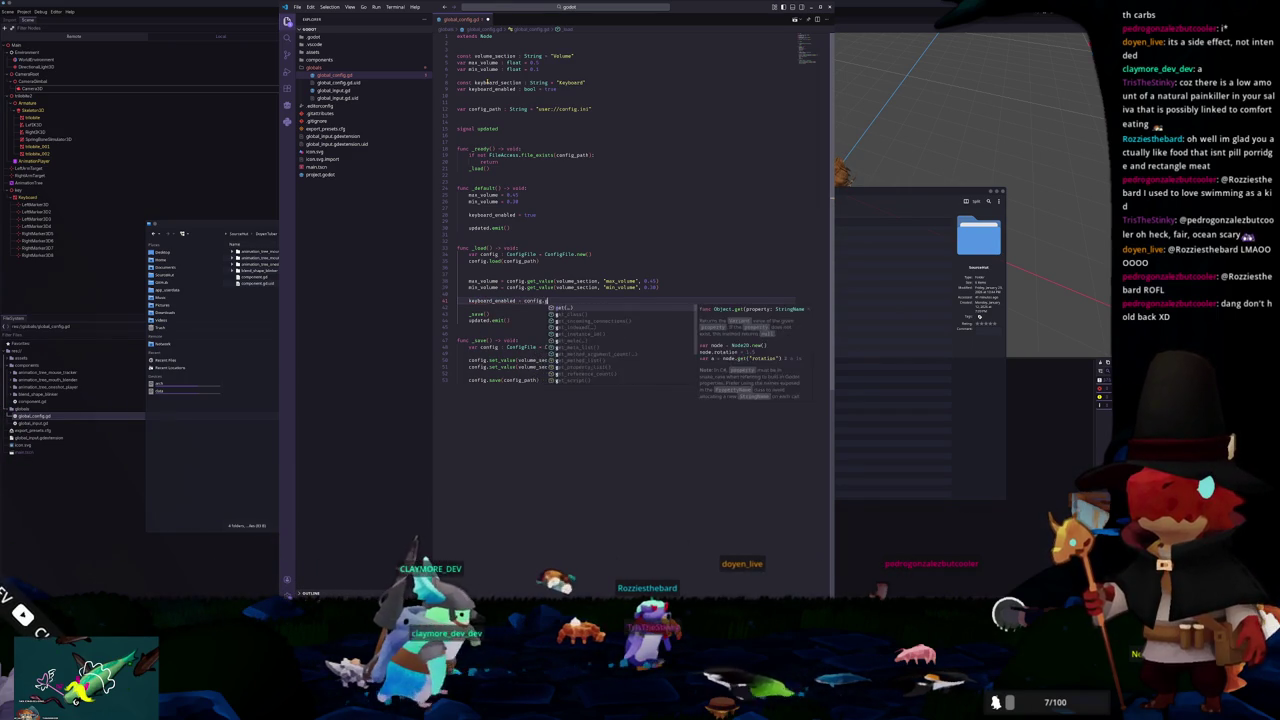
pyautogui.write('et_value(ke')
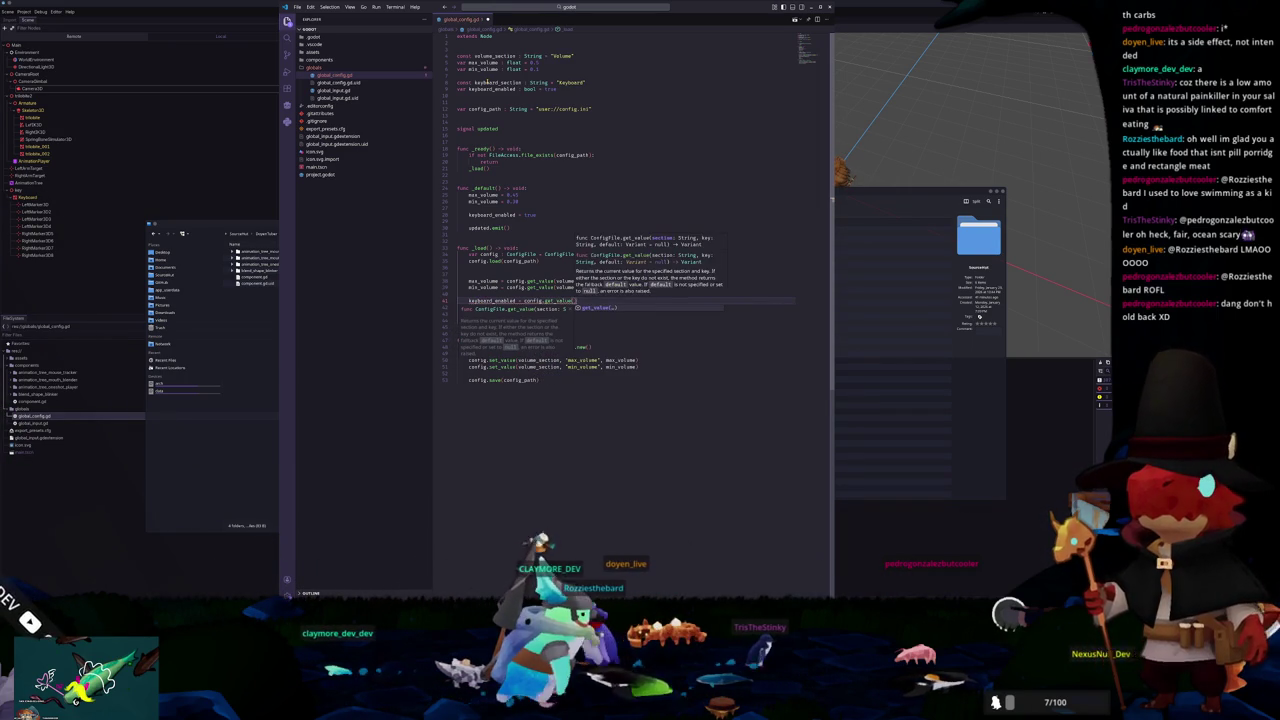
pyautogui.write('yboard_section')
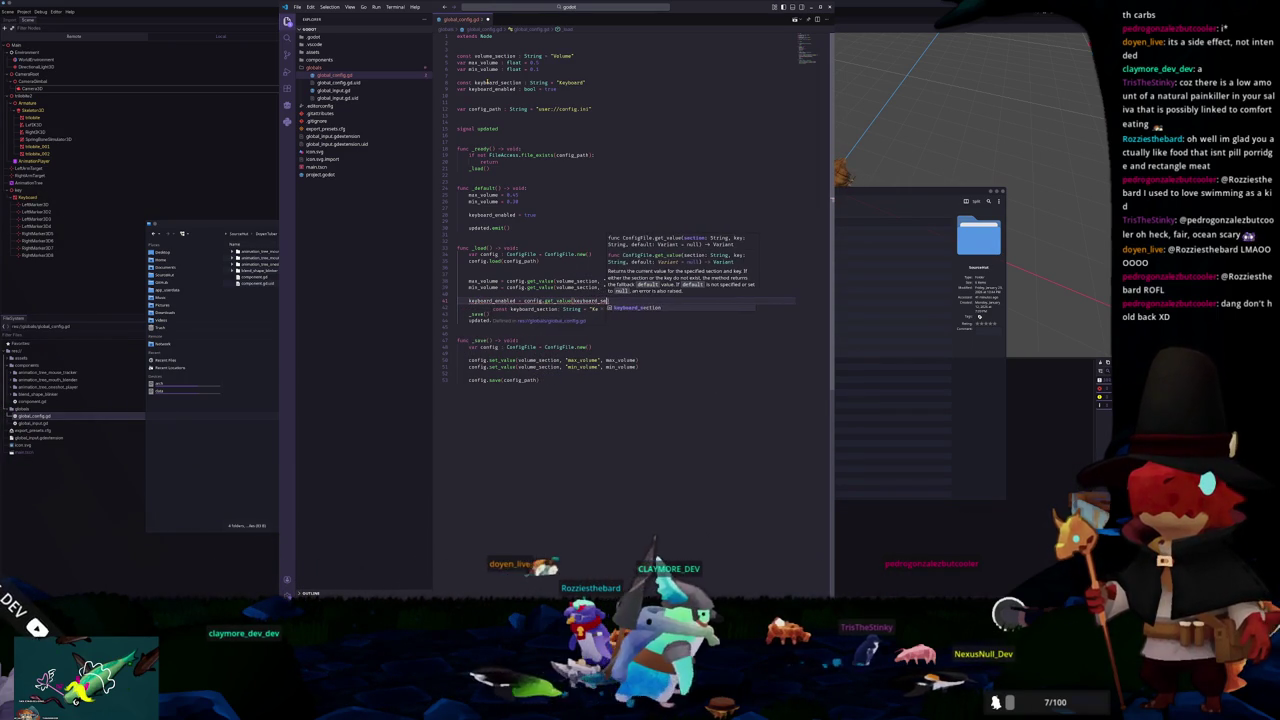
pyautogui.write(', "')
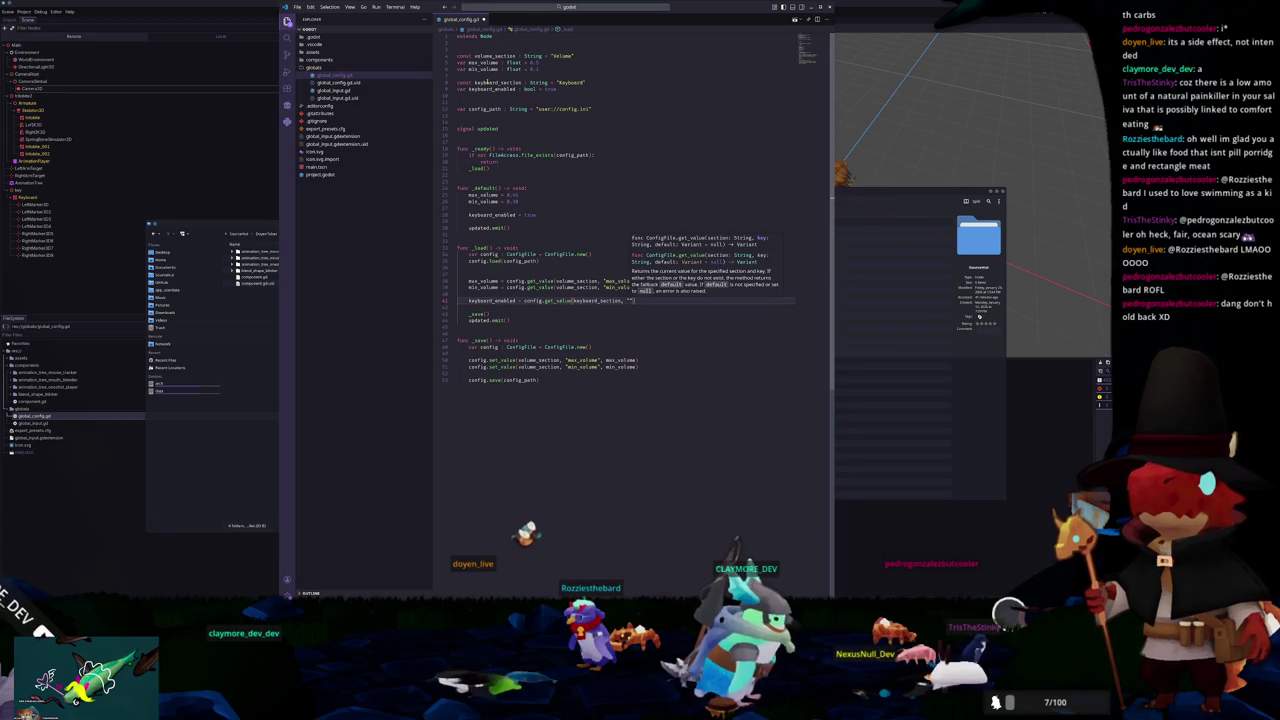
pyautogui.write('keyboard_enabled", ')
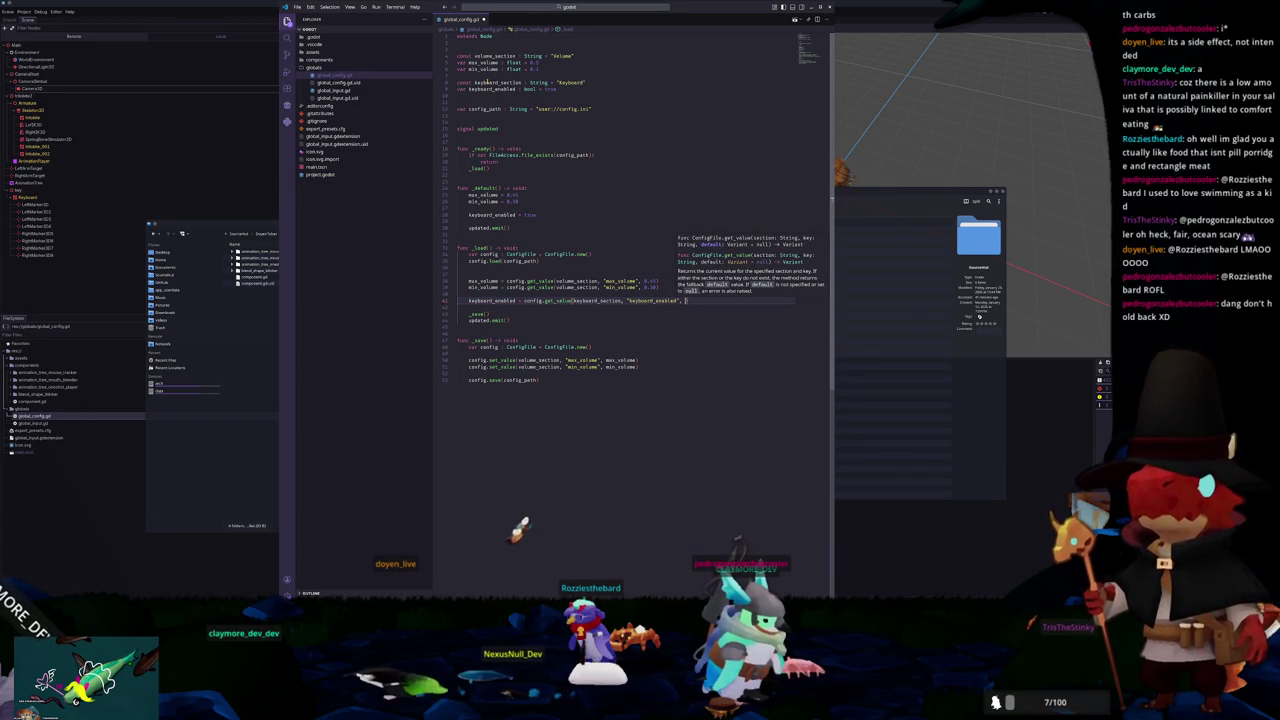
pyautogui.write('true')
pyautogui.press('Down')
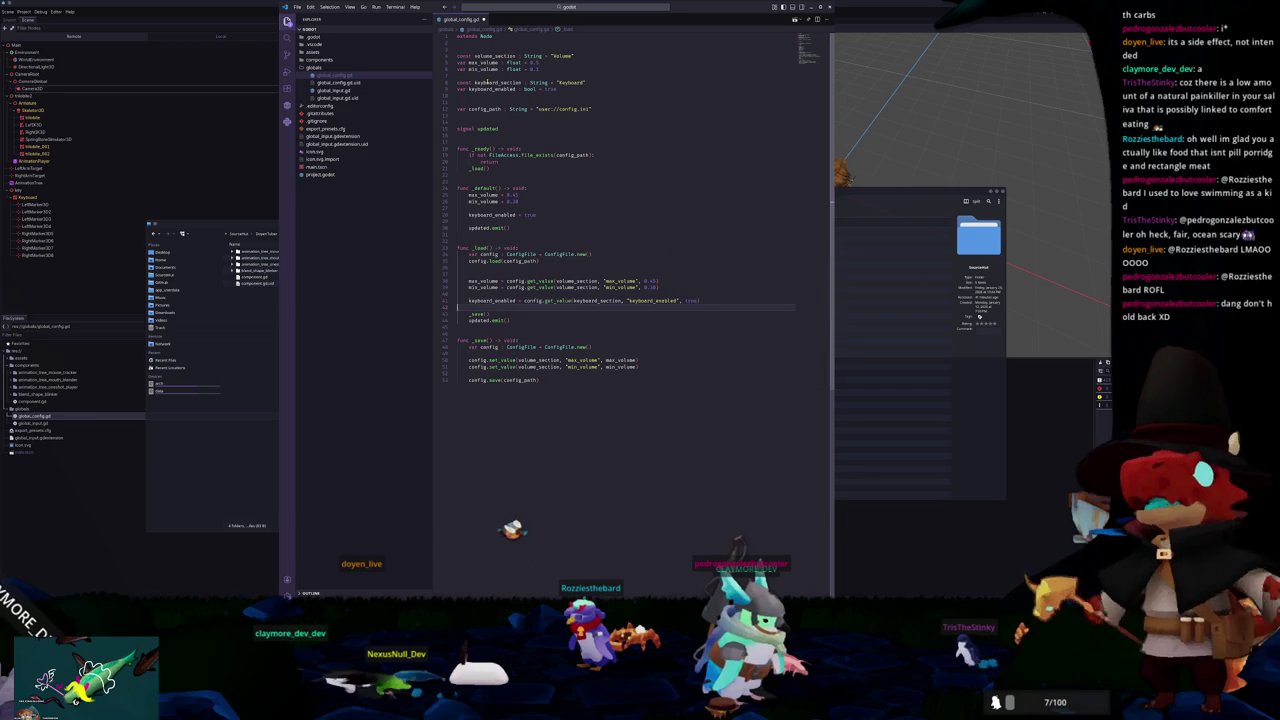
# Step: Add config.set_value(keyboard_section, "keyboard_enabled", keyboard_enabled) to _save() and return to Godot
pyautogui.press('Down')
pyautogui.press('Down')
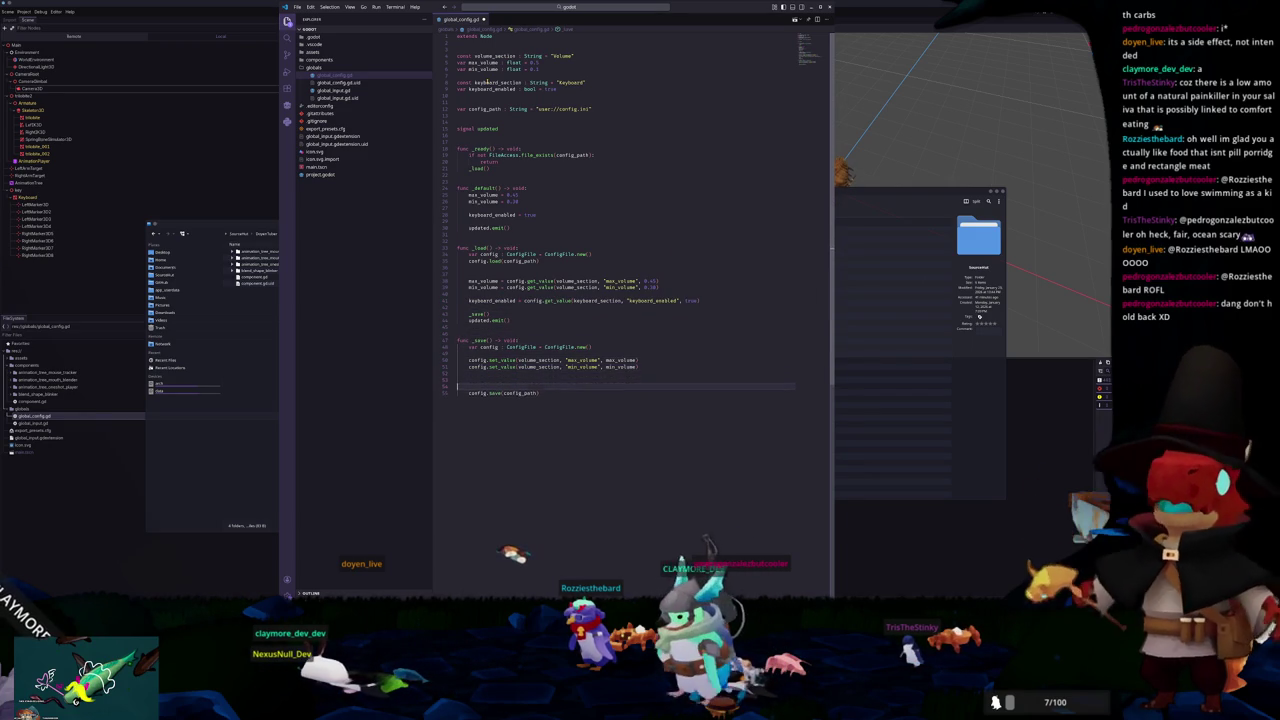
pyautogui.write('config.set_value(volume_section, "min_volume", min_volume)')
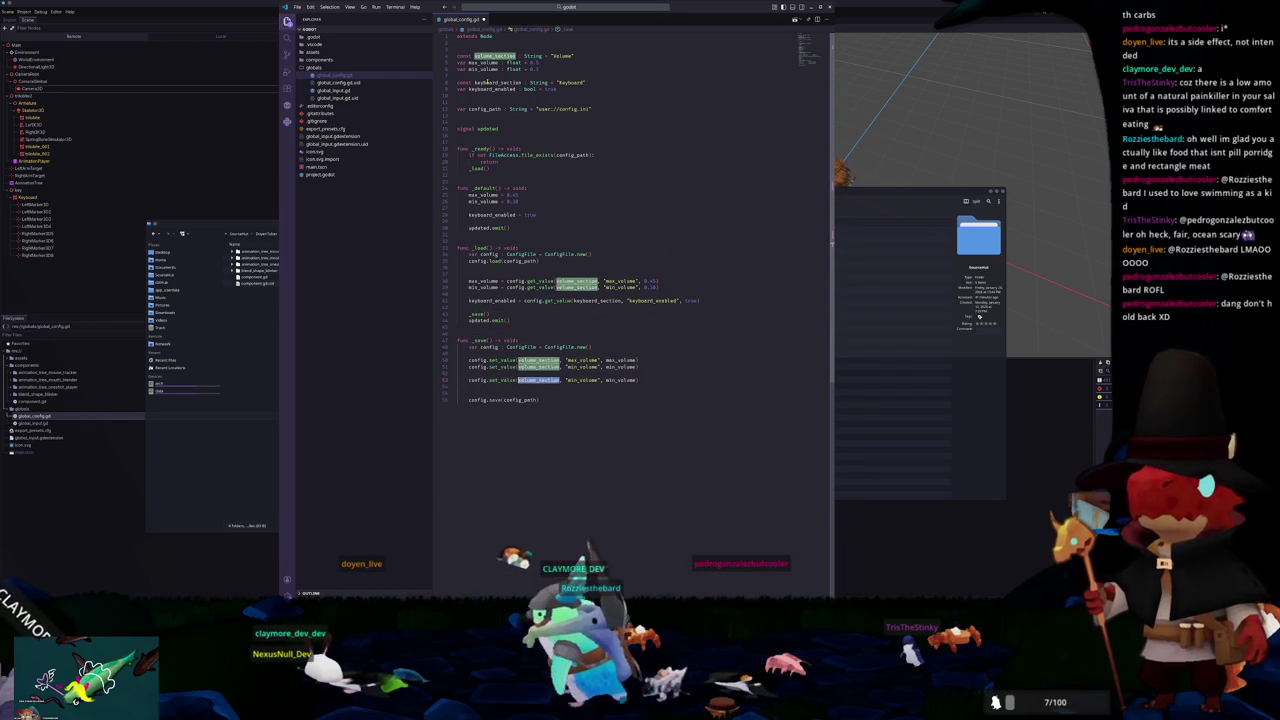
pyautogui.press('Down')
pyautogui.press('Return')
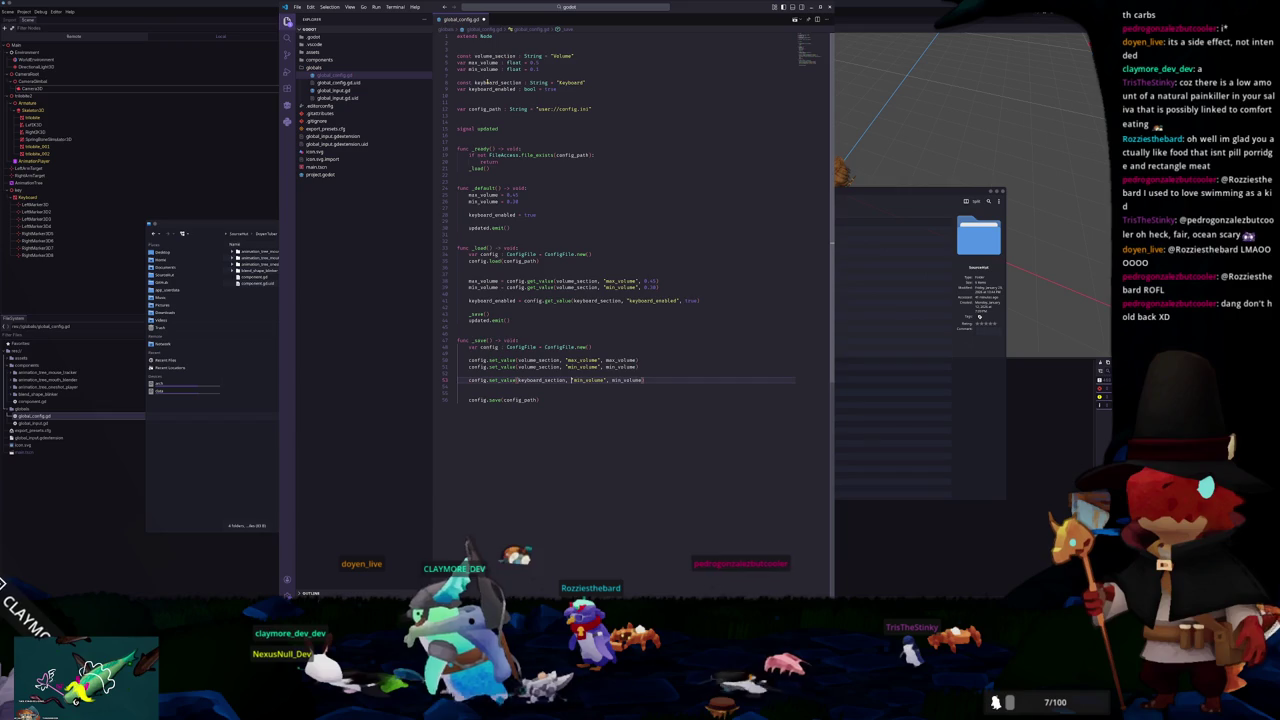
pyautogui.hotkey('ctrl', 'shift', 'Right')
pyautogui.write('keyboard')
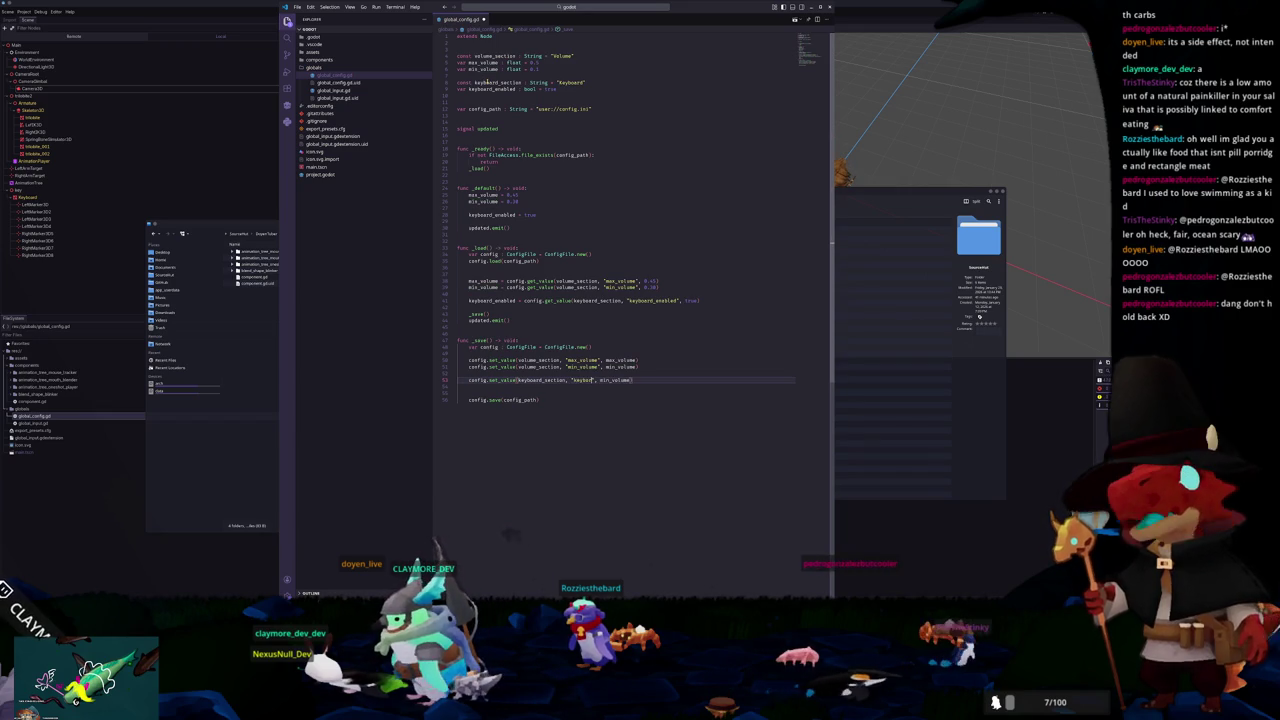
pyautogui.write('_enabled')
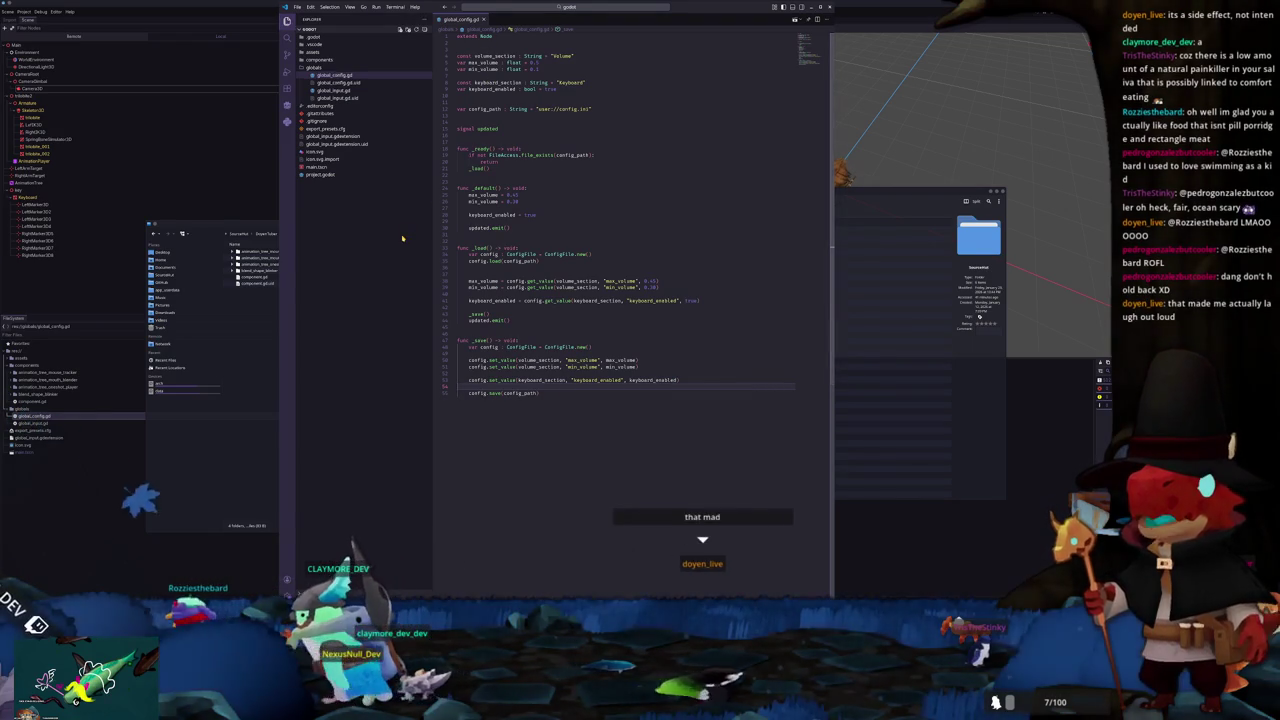
pyautogui.hotkey('alt', 'Tab')
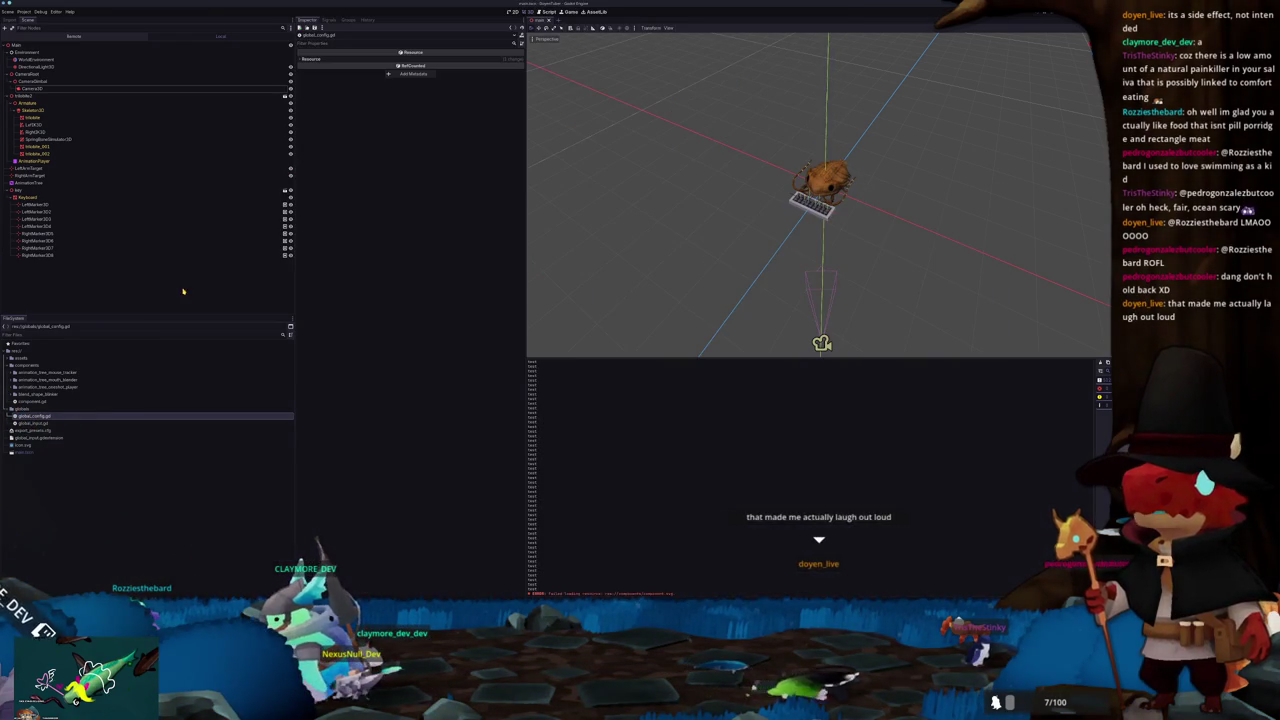
pyautogui.scroll(5, 689, 194)
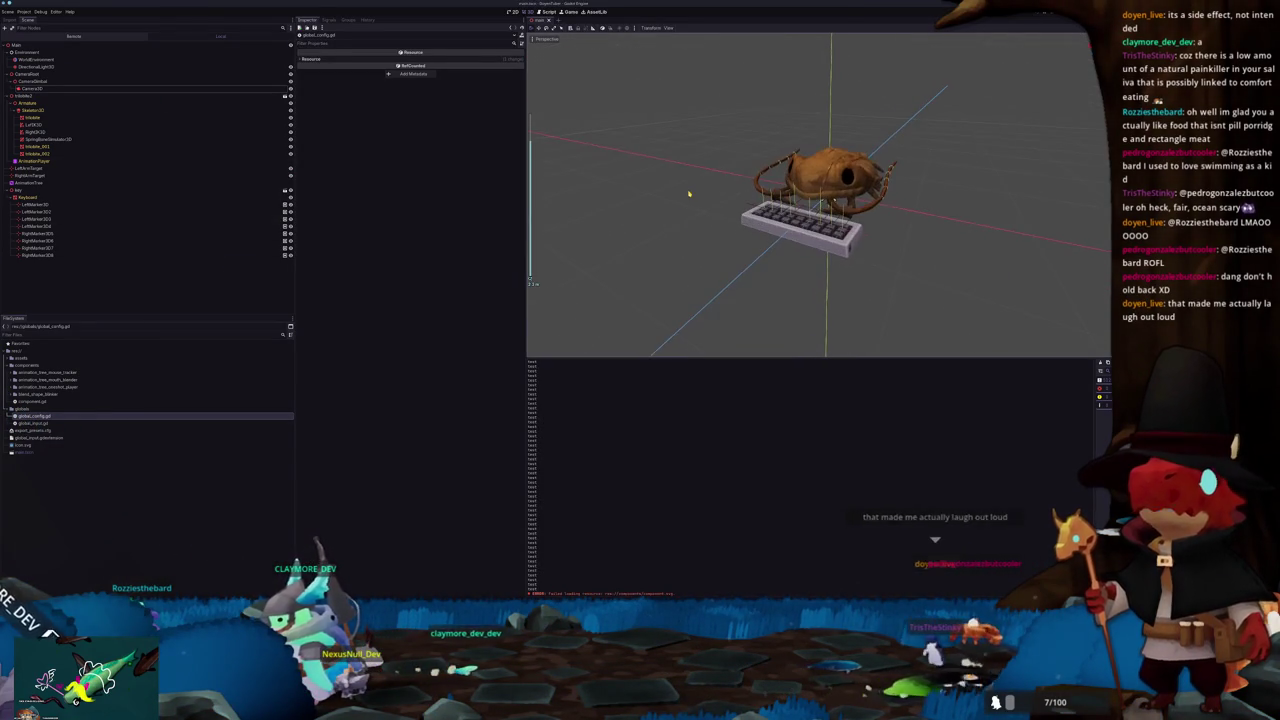
# Step: Open the Create New Node chooser for Main, clear its search, and cancel without adding
pyautogui.scroll(1, 686, 202)
pyautogui.click(20, 45)
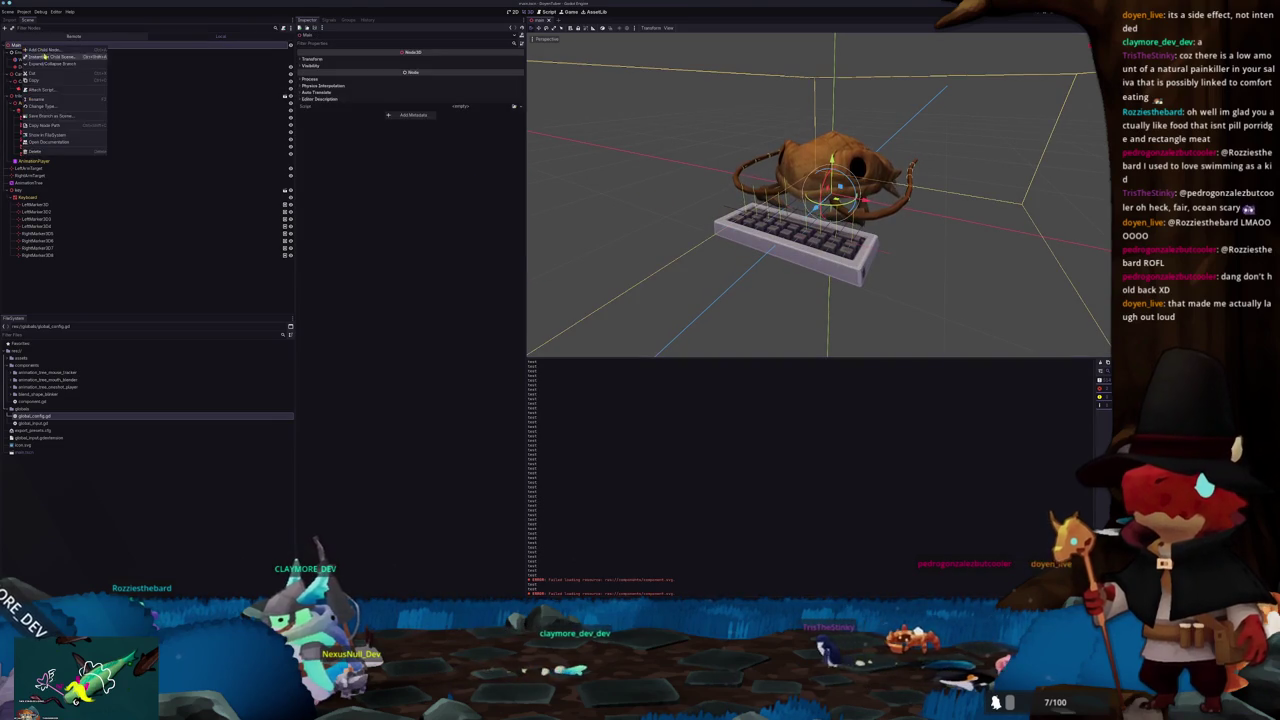
pyautogui.hotkey('ctrl', 'a')
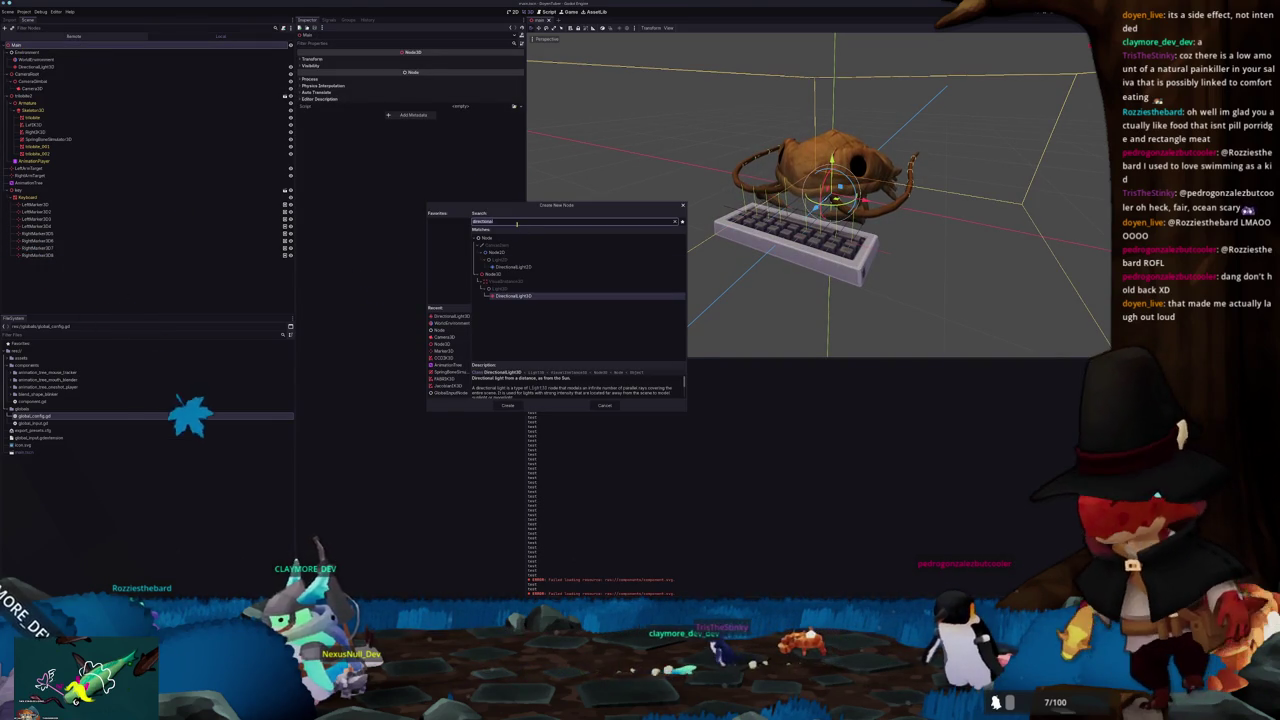
pyautogui.press('BackSpace')
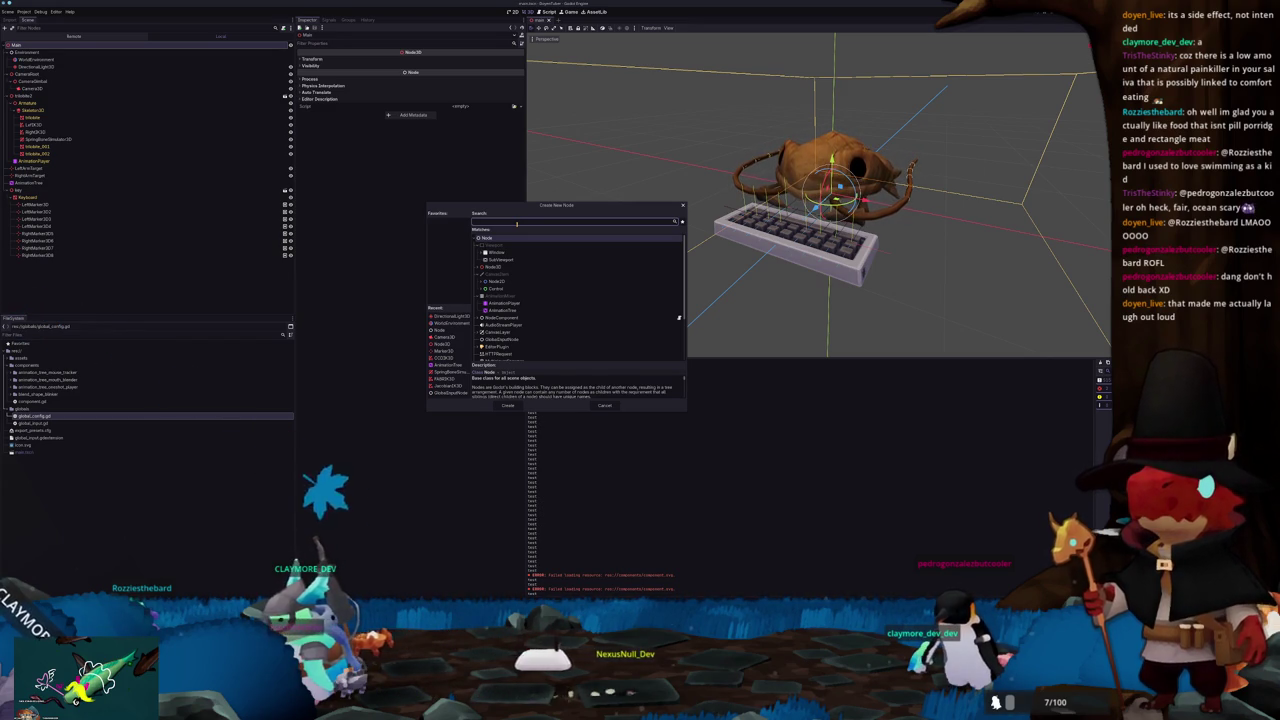
pyautogui.scroll(-3, 573, 286)
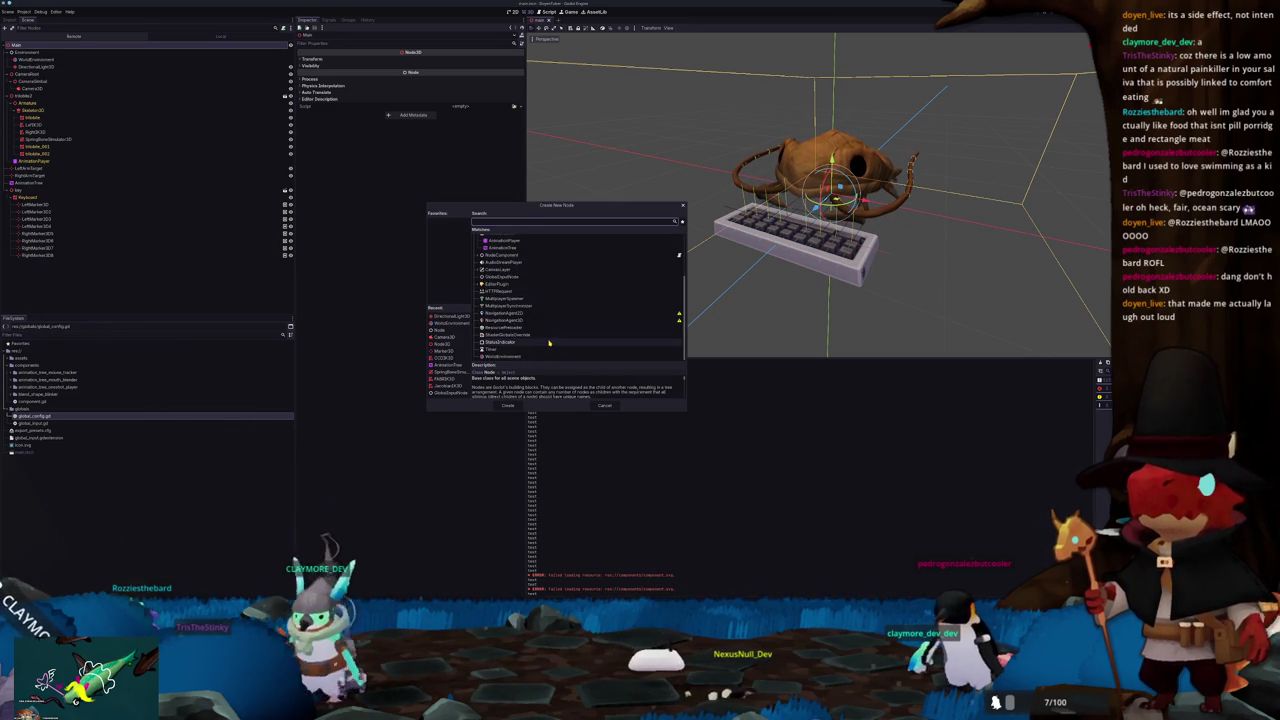
pyautogui.click(604, 406)
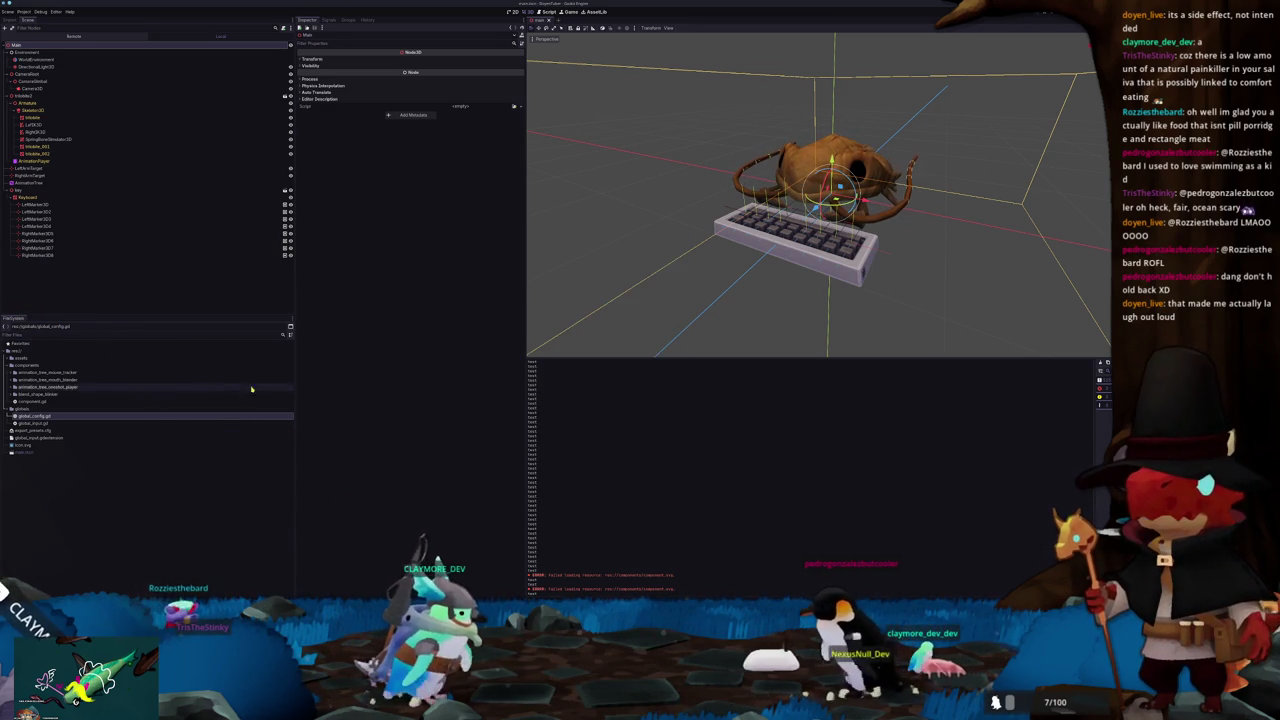
# Step: Reopen Add Child Node from Main's context menu, cancel it, and switch to Blender
pyautogui.rightClick(48, 45)
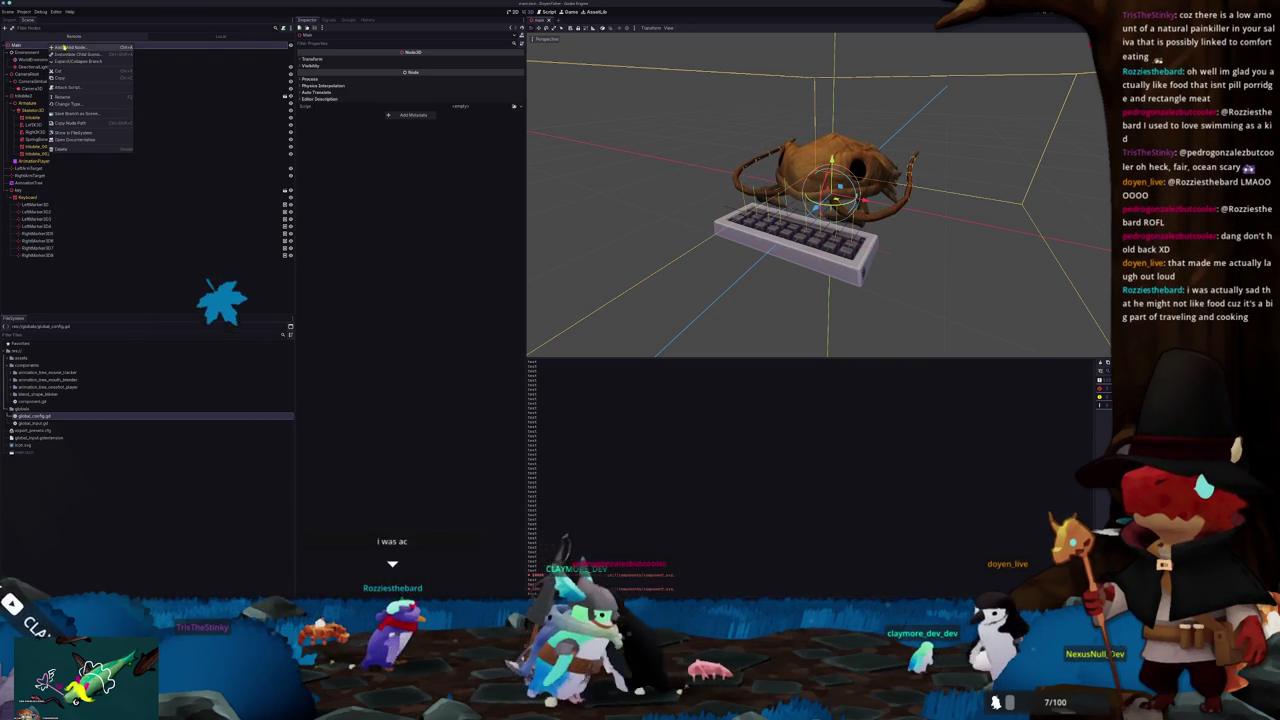
pyautogui.click(91, 137)
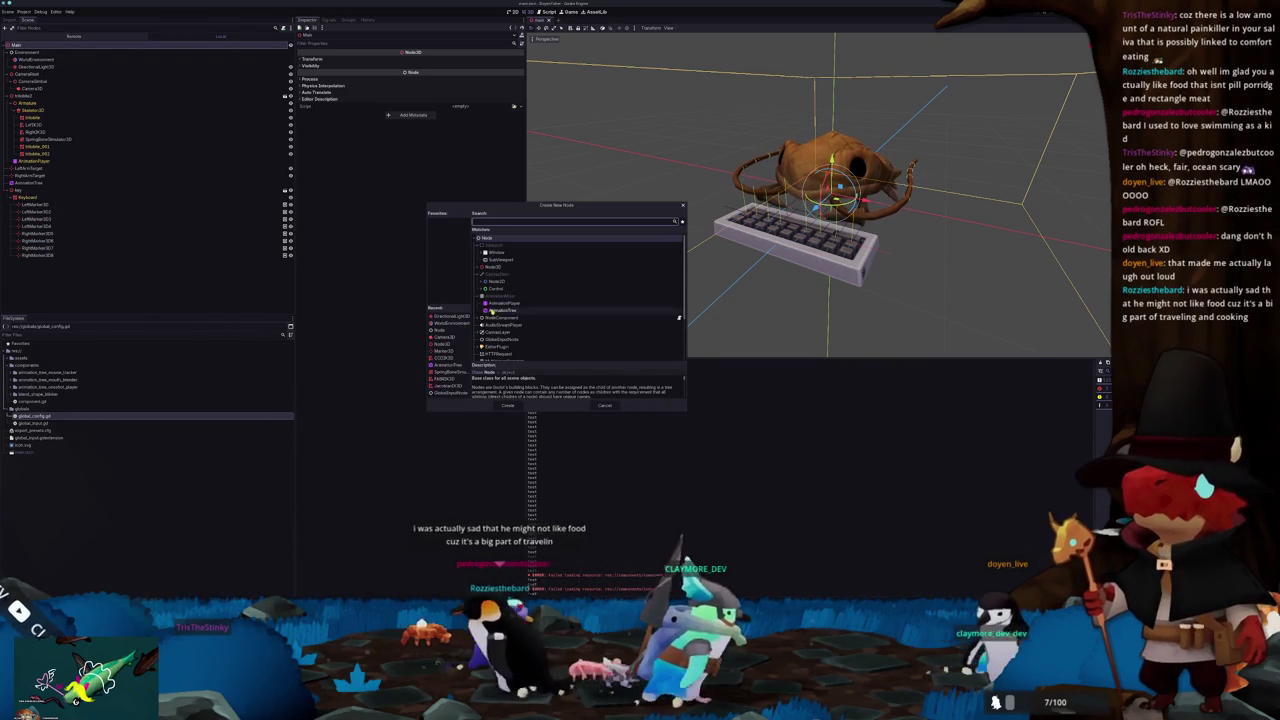
pyautogui.scroll(-3, 492, 311)
pyautogui.click(604, 406)
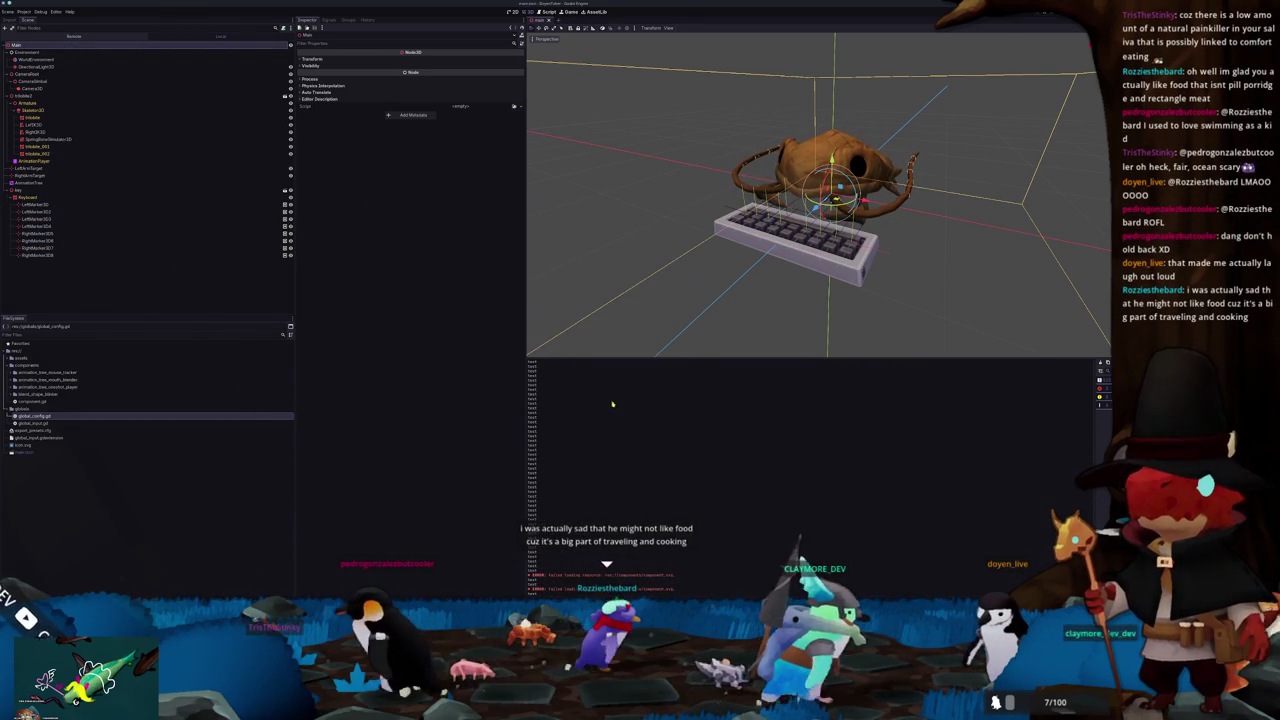
pyautogui.hotkey('alt', 'Tab')
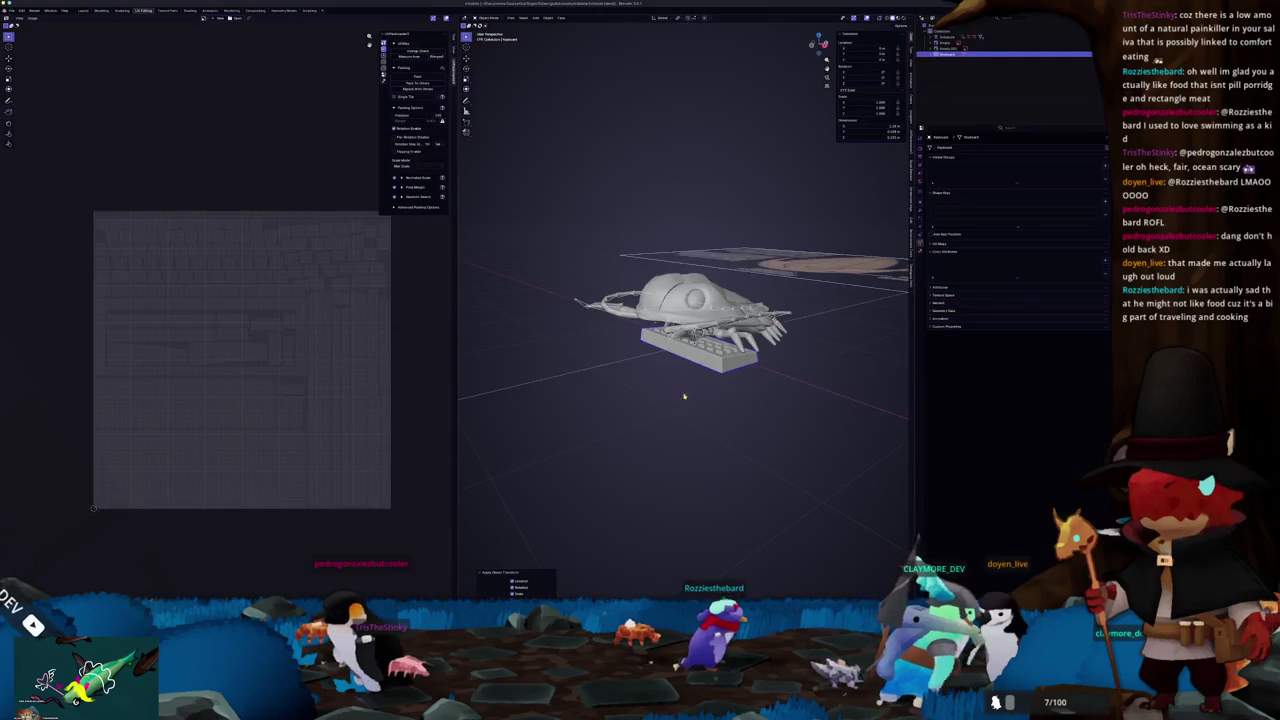
# Step: Select the fish armature and compare its front, side and top orthographic views
pyautogui.click(950, 37)
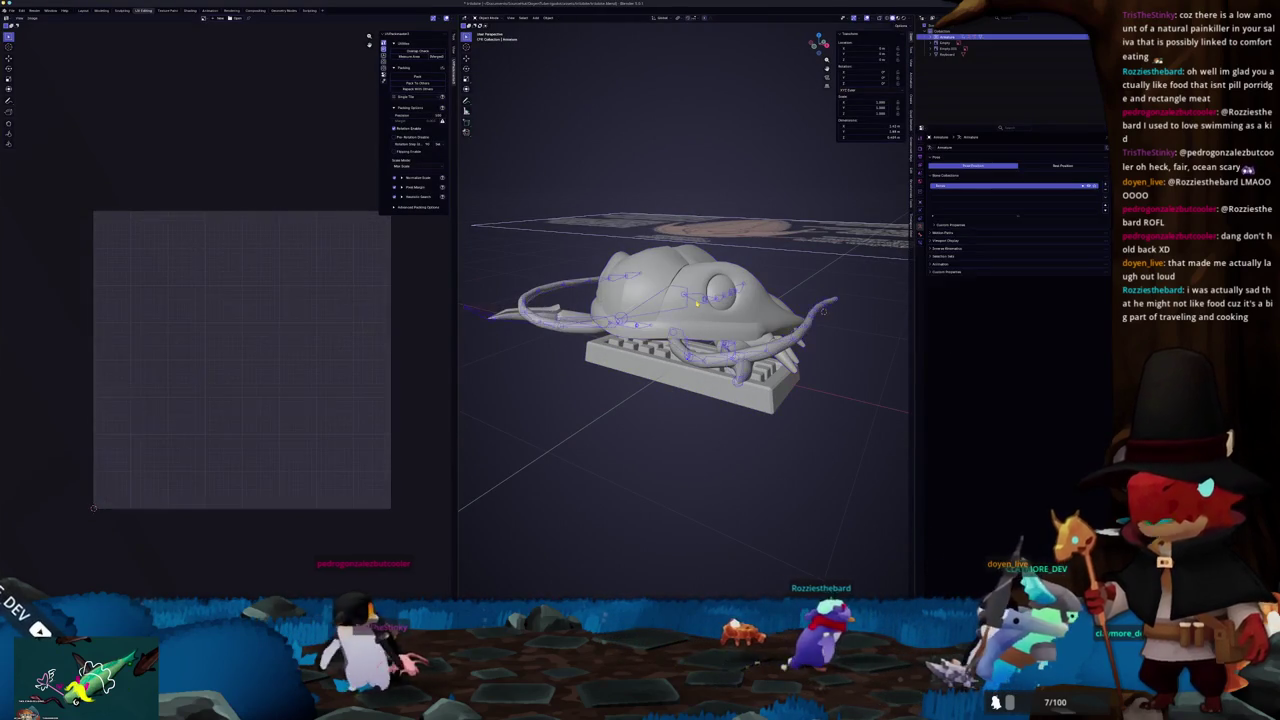
pyautogui.press('KP_1')
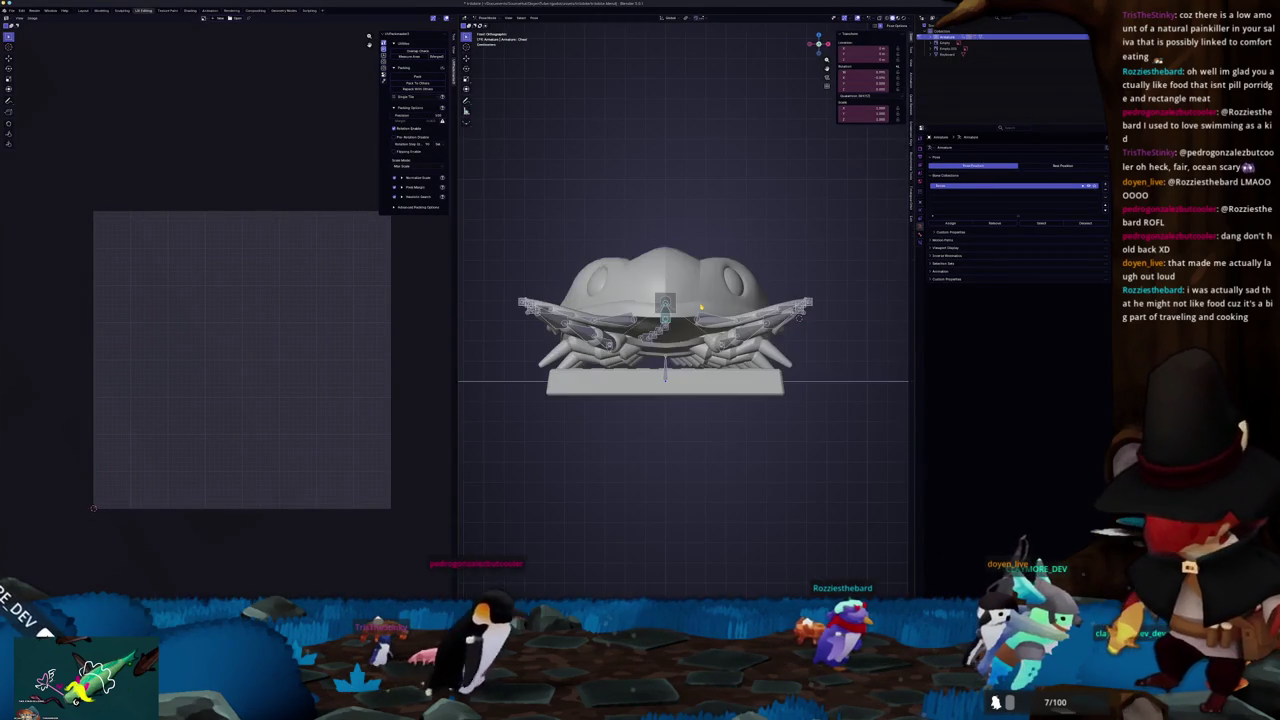
pyautogui.press('KP_3')
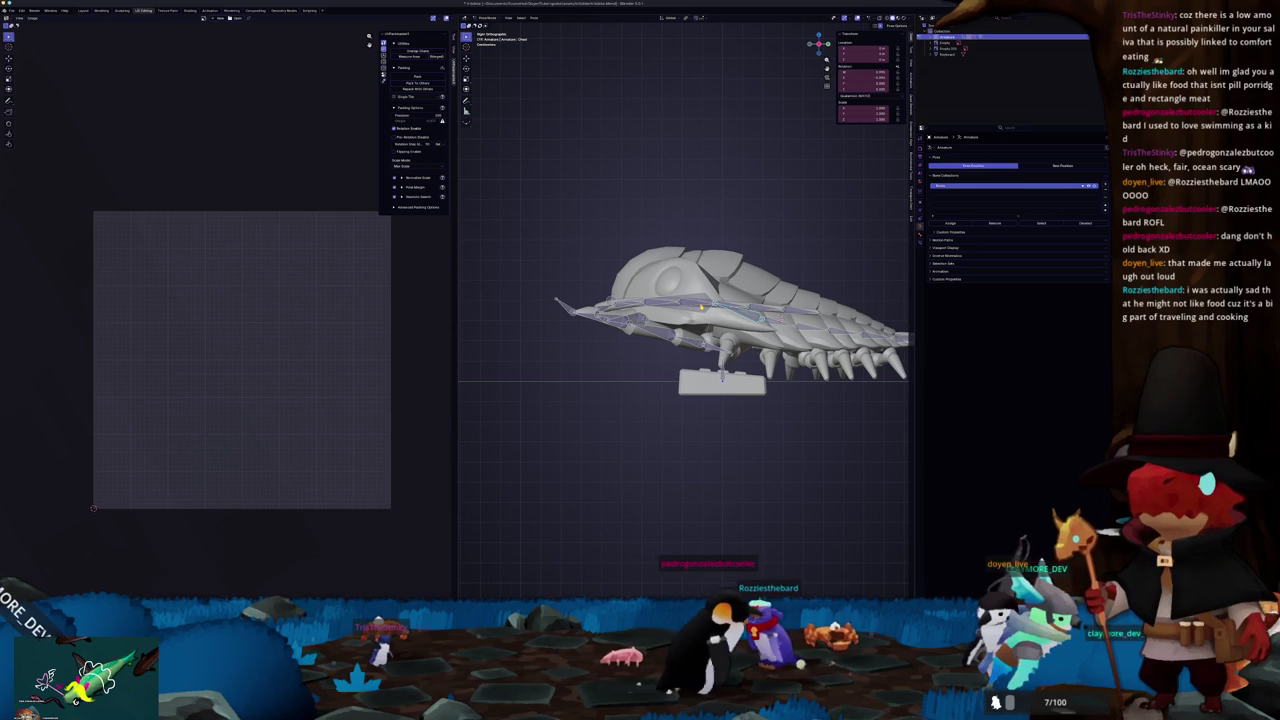
pyautogui.press('KP_1')
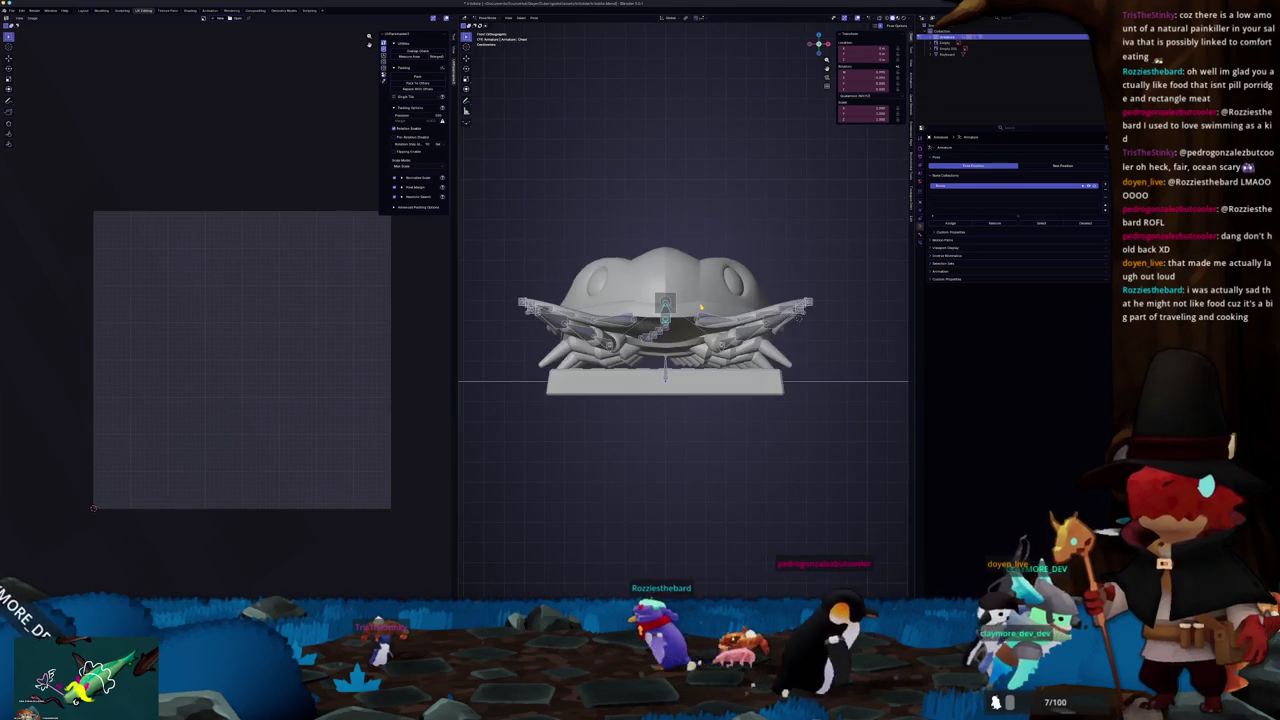
pyautogui.press('KP_3')
pyautogui.press('KP_1')
pyautogui.press('KP_3')
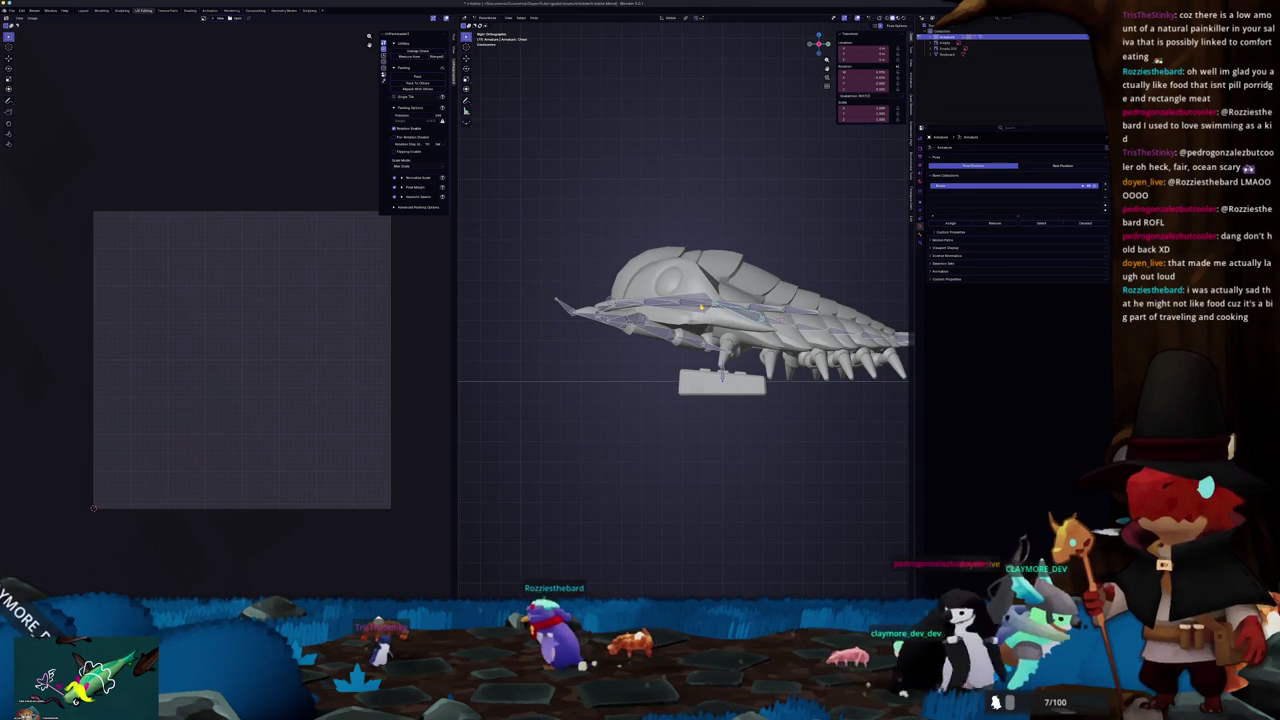
pyautogui.press('KP_7')
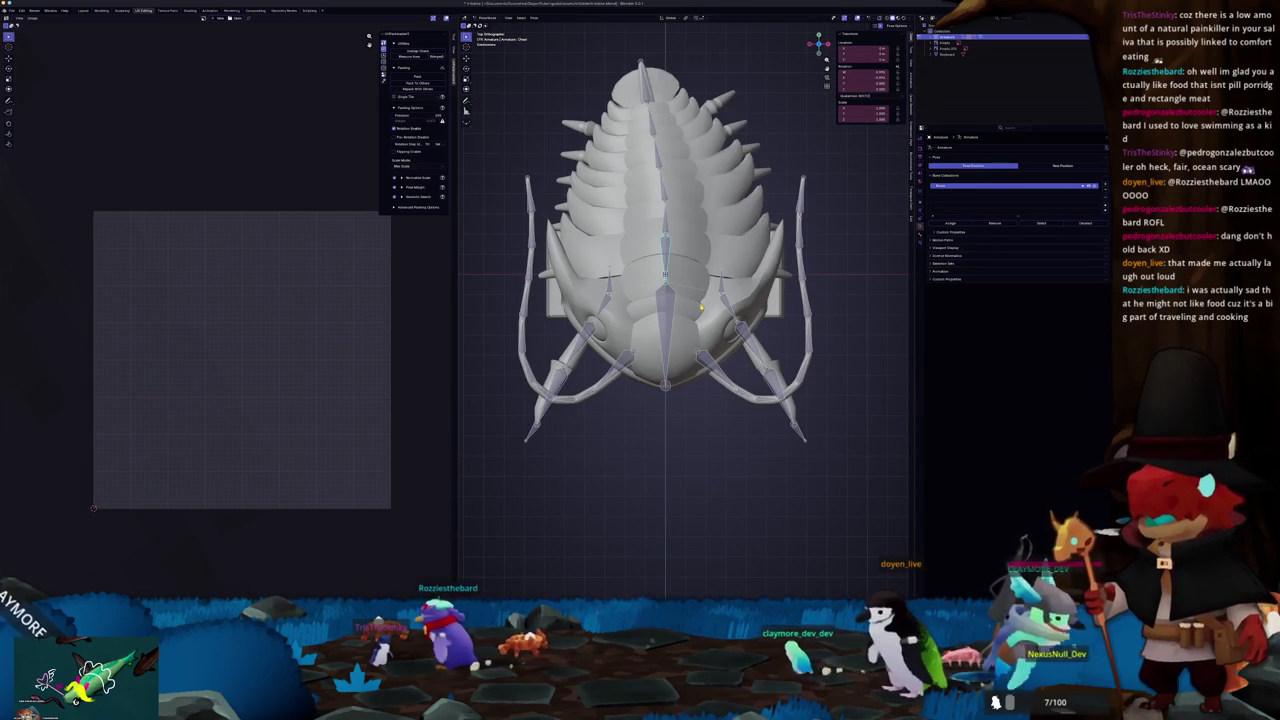
# Step: Check the rig from bottom, back and opposite-side views, finishing on the front view
pyautogui.press('KP_1')
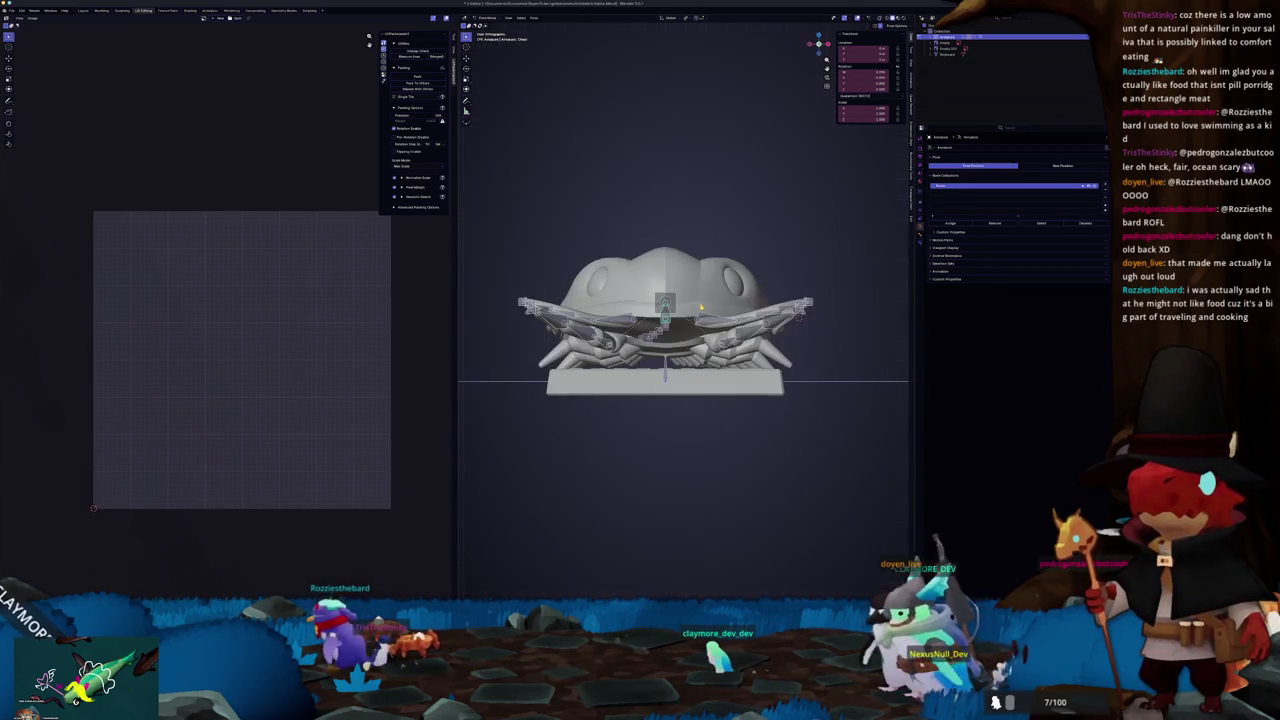
pyautogui.press('KP_3')
pyautogui.press('KP_7')
pyautogui.press('ctrl+KP_7')
pyautogui.press('KP_1')
pyautogui.press('KP_3')
pyautogui.press('ctrl+KP_3')
pyautogui.press('ctrl+KP_1')
pyautogui.press('KP_1')
pyautogui.press('KP_3')
pyautogui.press('ctrl+KP_1')
pyautogui.press('KP_1')
pyautogui.press('KP_3')
pyautogui.press('ctrl+KP_1')
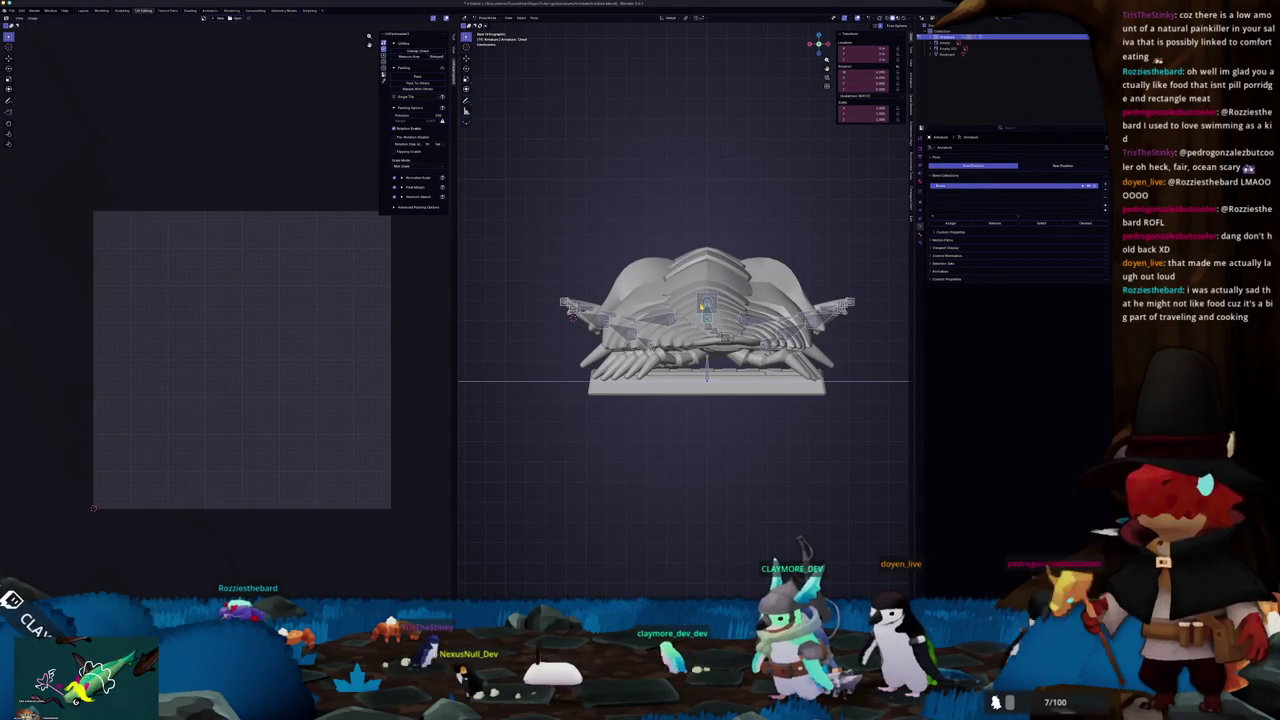
pyautogui.press('KP_1')
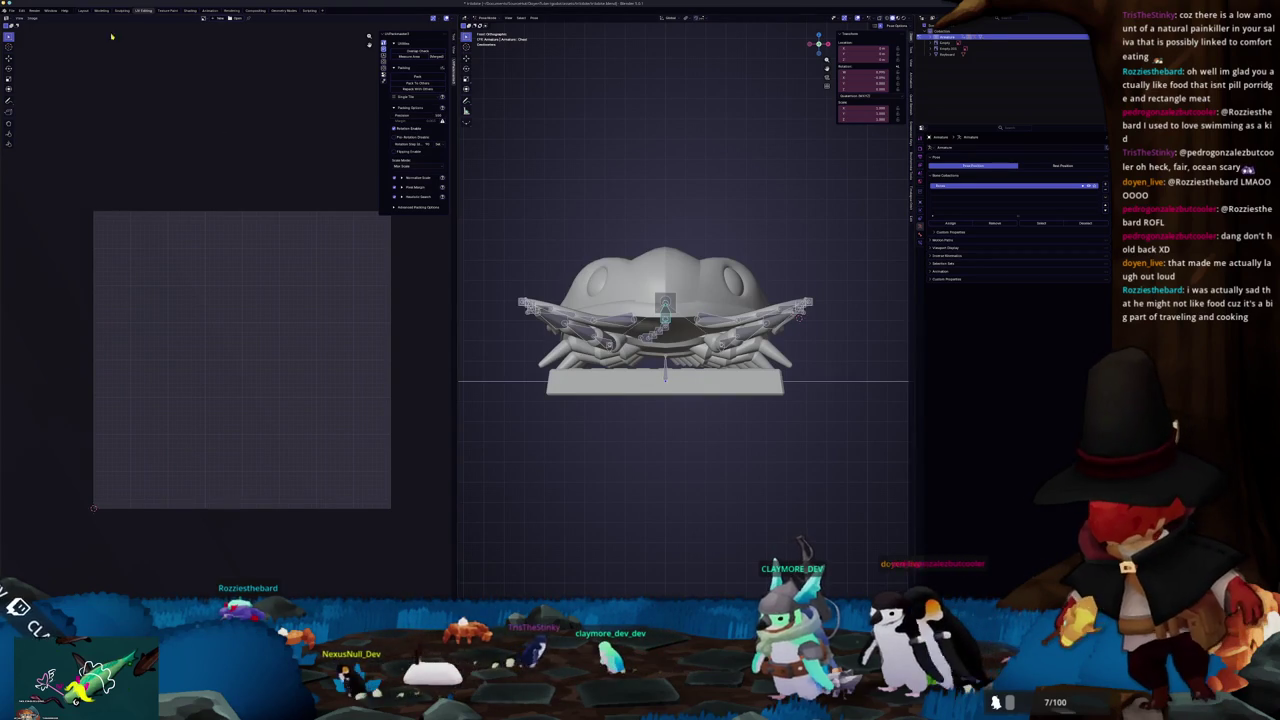
pyautogui.click(83, 10)
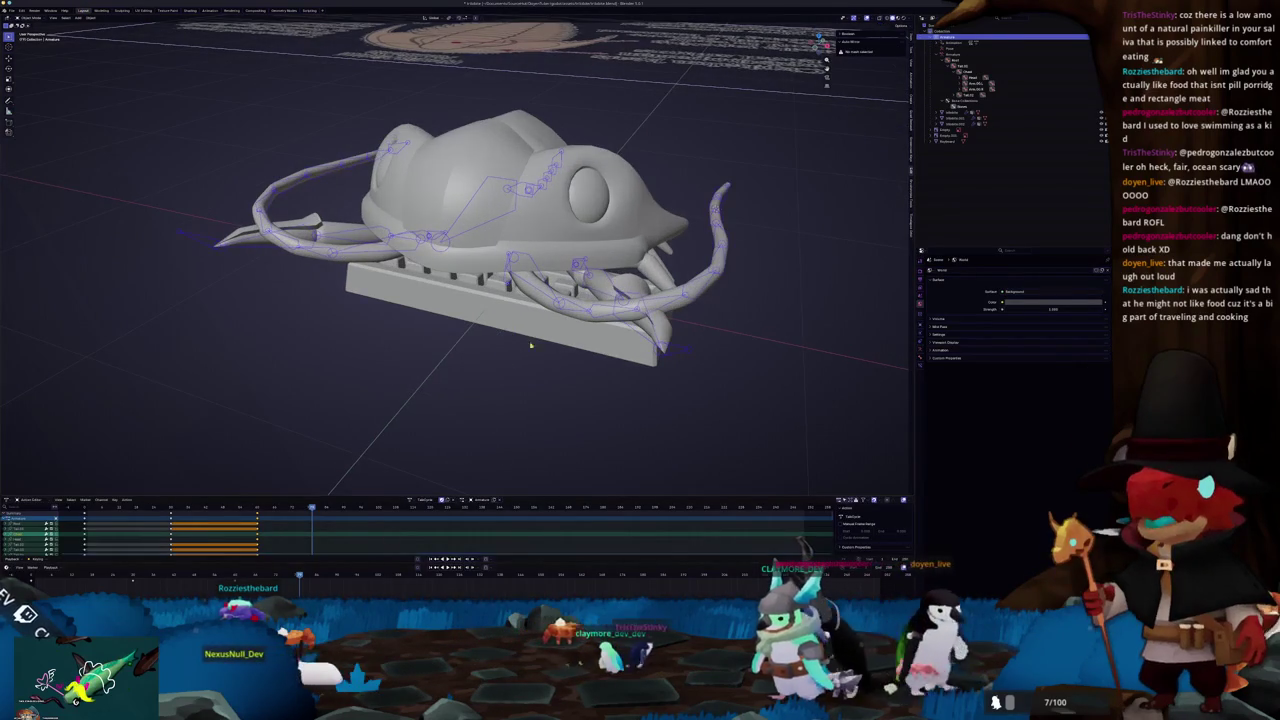
# Step: Scrub the timeline back to the start frame and orbit to a frontal view of the fish
pyautogui.moveTo(521, 337); pyautogui.dragTo(376, 486)
pyautogui.moveTo(247, 574); pyautogui.dragTo(31, 575)
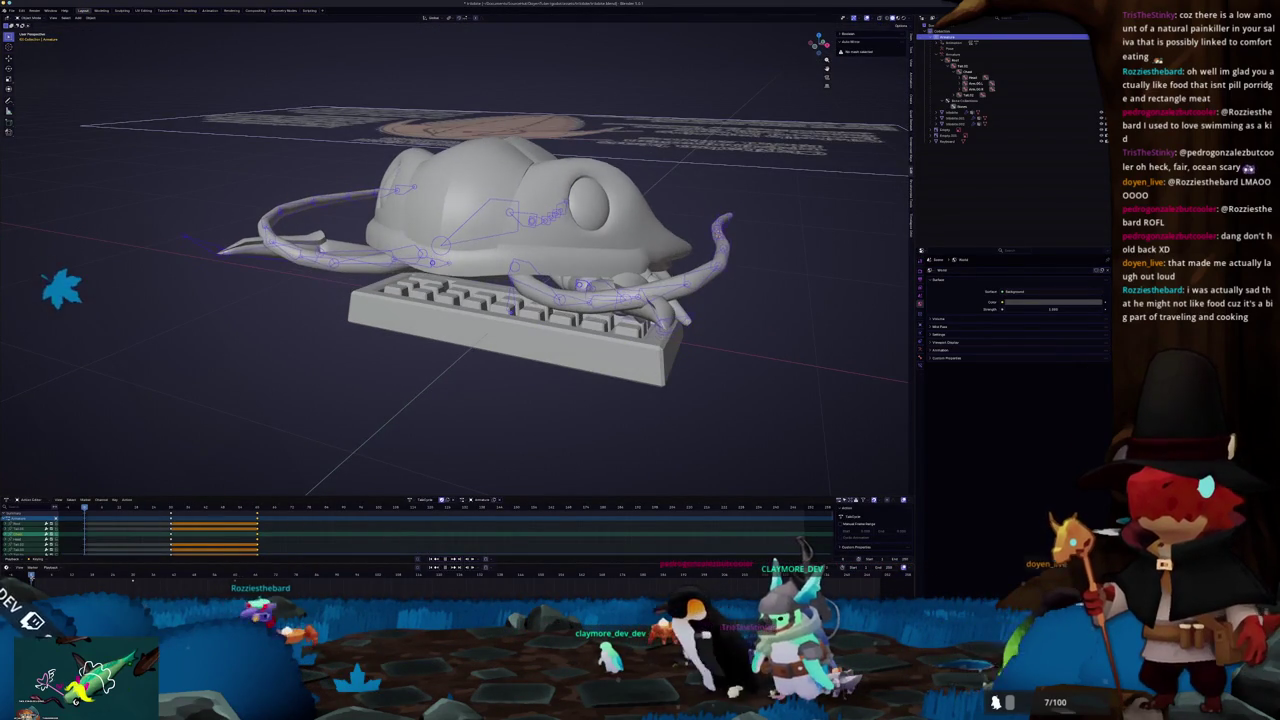
pyautogui.moveTo(375, 467)
pyautogui.mouseDown()
pyautogui.moveTo(465, 390)
pyautogui.moveTo(475, 396)
pyautogui.mouseUp()
pyautogui.scroll(2, 475, 396)
# Step: Assign a different action to the fish rig from the Action Editor dropdown
pyautogui.click(411, 499)
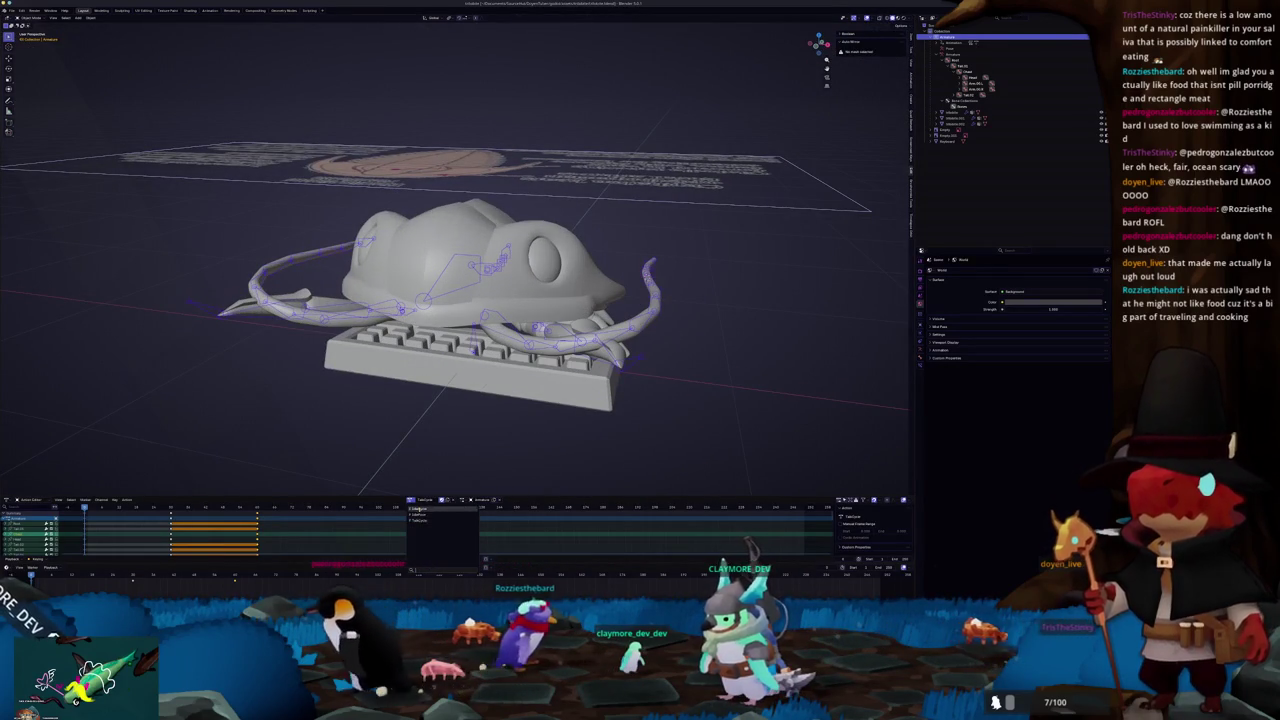
pyautogui.click(420, 509)
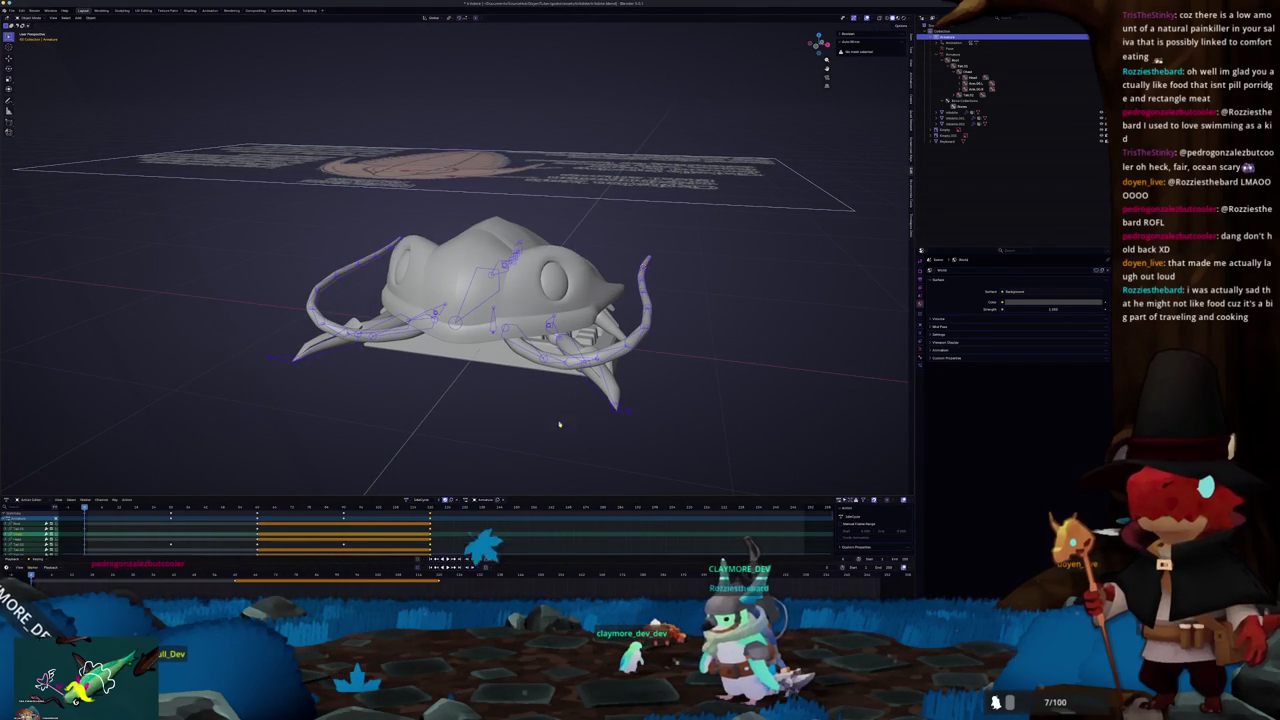
pyautogui.scroll(-1, 550, 404)
pyautogui.scroll(-1, 575, 405)
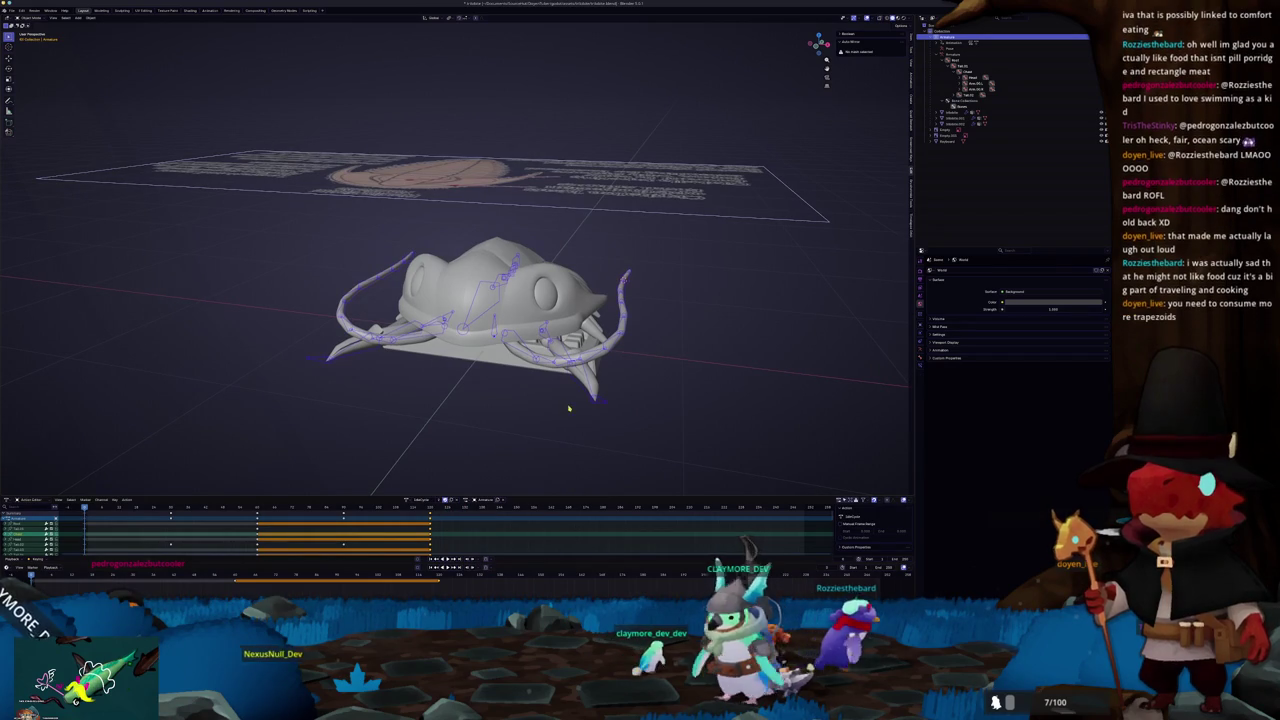
pyautogui.scroll(1, 580, 406)
pyautogui.moveTo(575, 403); pyautogui.dragTo(551, 390)
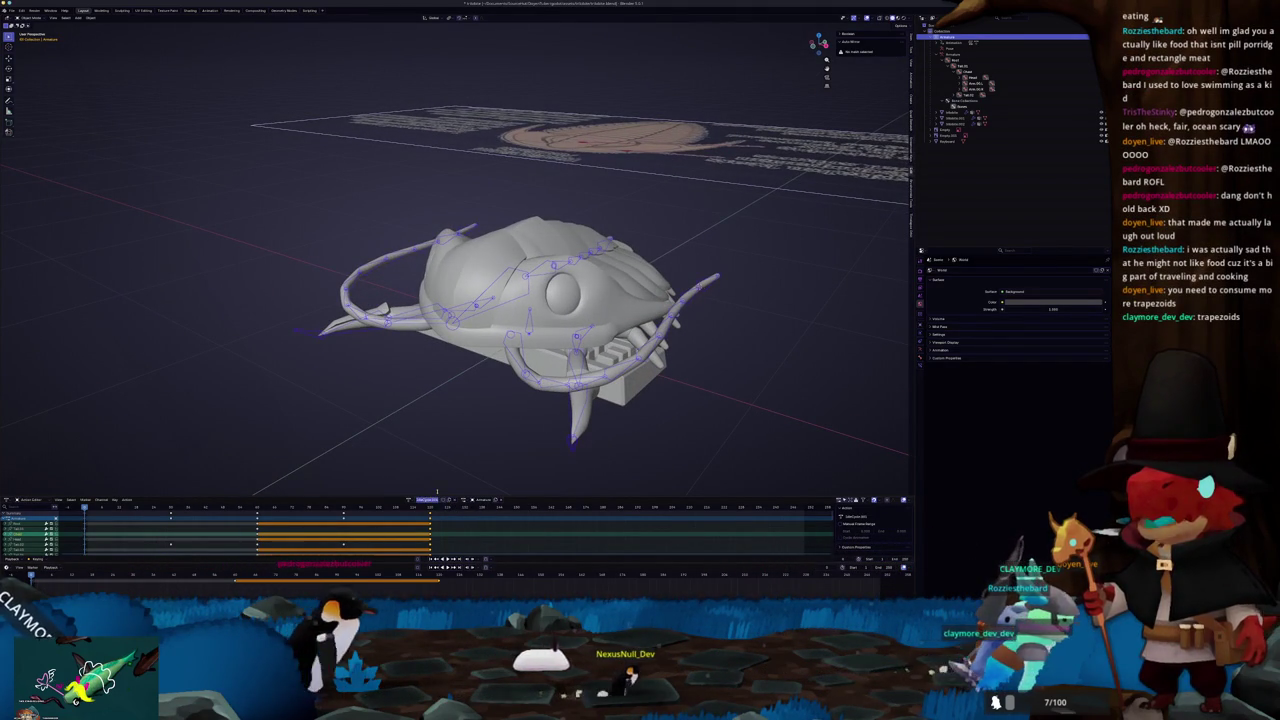
pyautogui.click(428, 499)
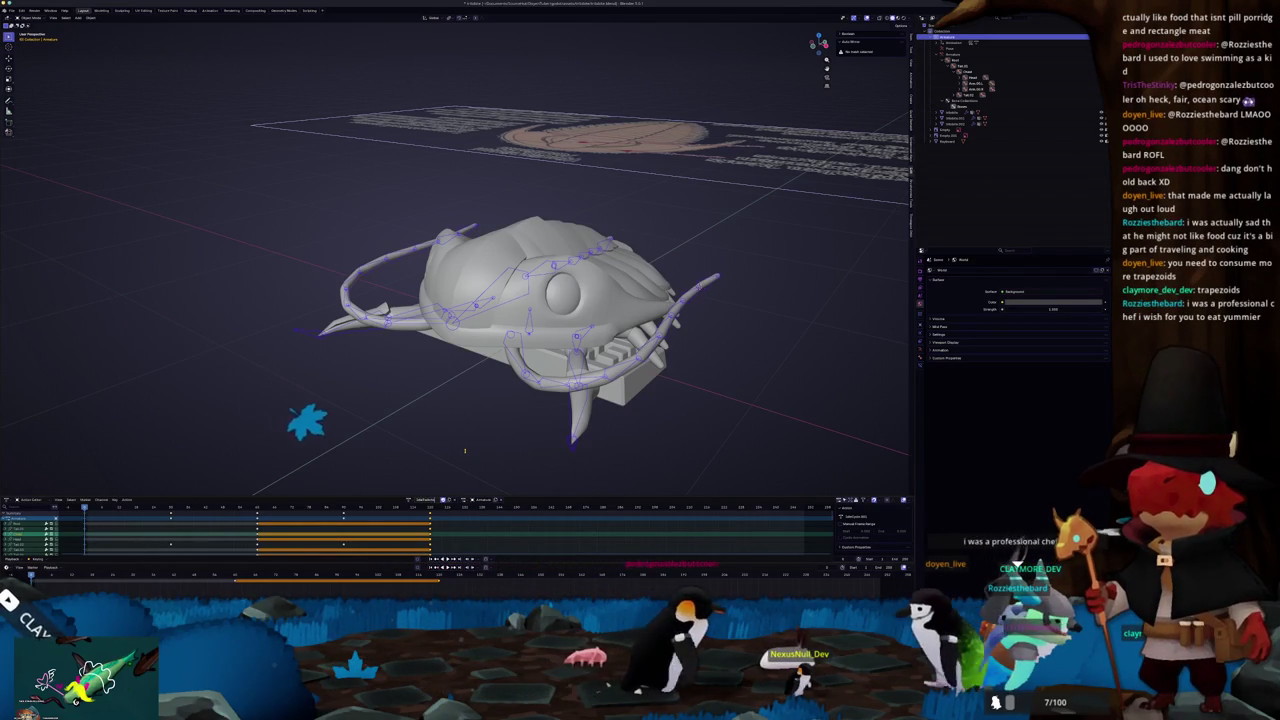
# Step: In pose mode from the front view, select the root bone and test-rotate it, cancelling each time
pyautogui.press('KP_1')
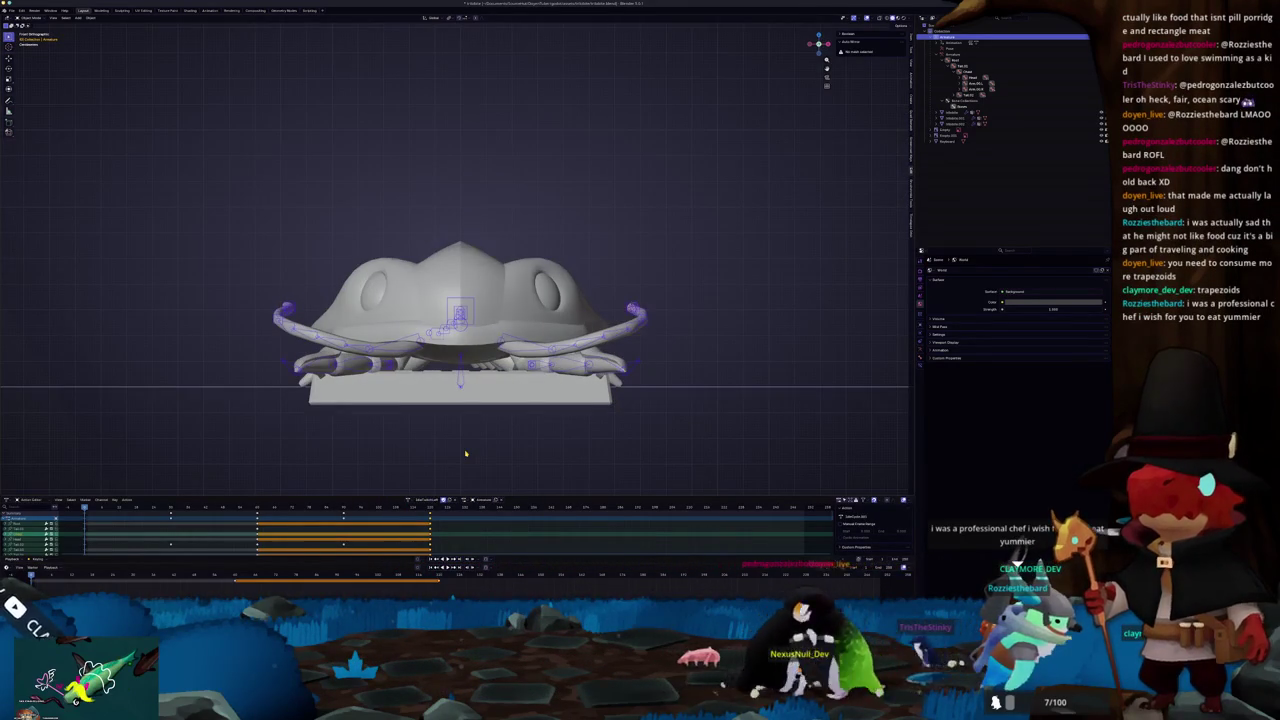
pyautogui.hotkey('ctrl', 'Tab')
pyautogui.hotkey('alt', 'h')
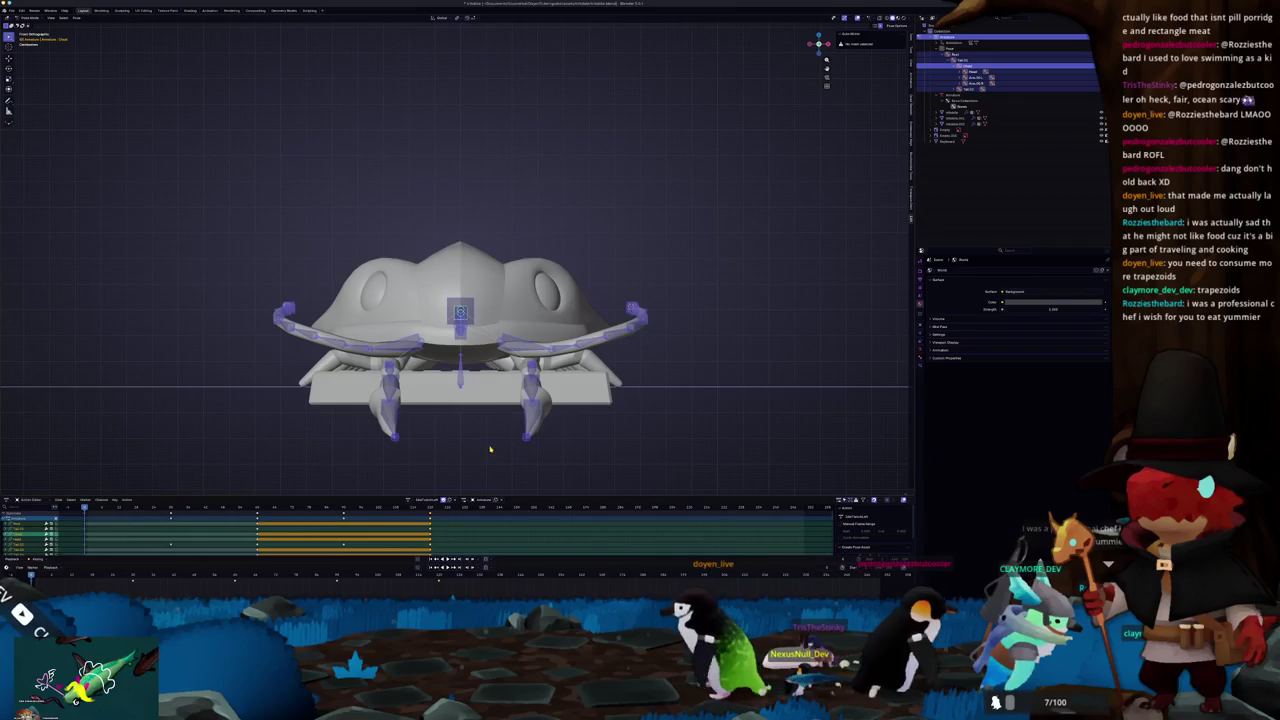
pyautogui.scroll(2, 508, 401)
pyautogui.click(481, 341)
pyautogui.press('r')
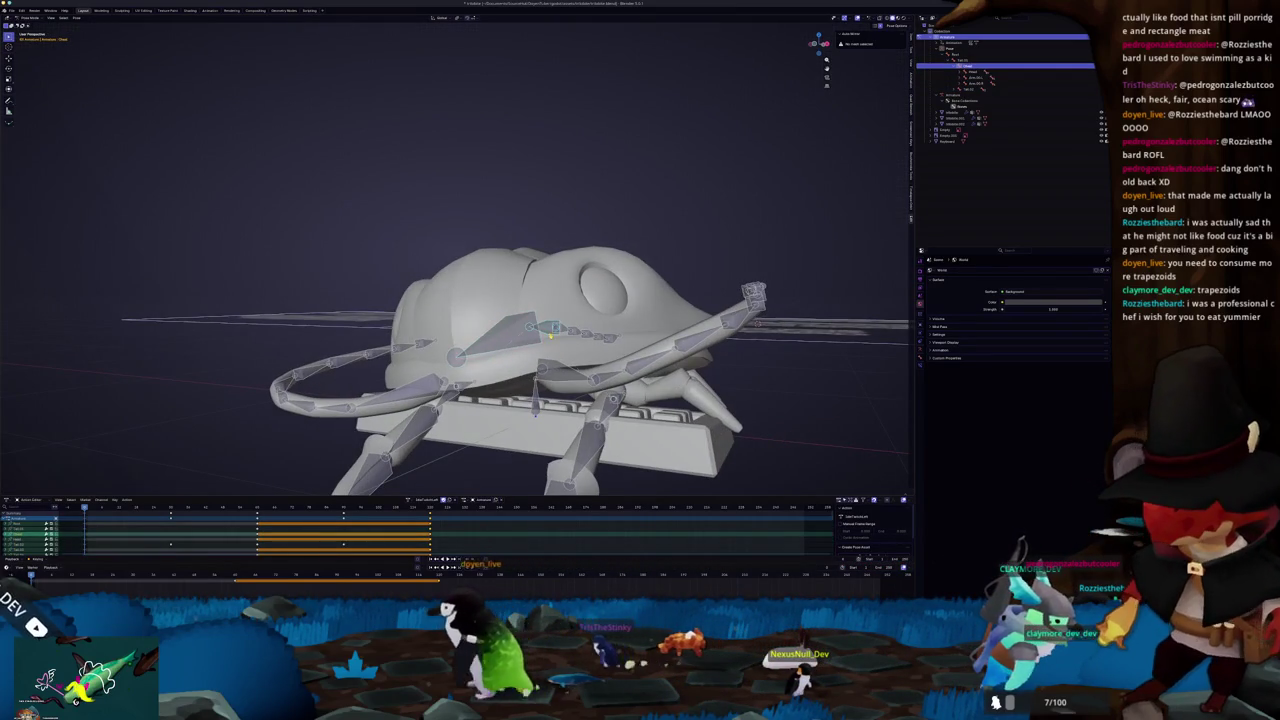
pyautogui.press('Escape')
pyautogui.press('r')
pyautogui.press('Escape')
# Step: Select all bones, insert a keyframe, then remove it and deselect everything
pyautogui.scroll(-3, 476, 337)
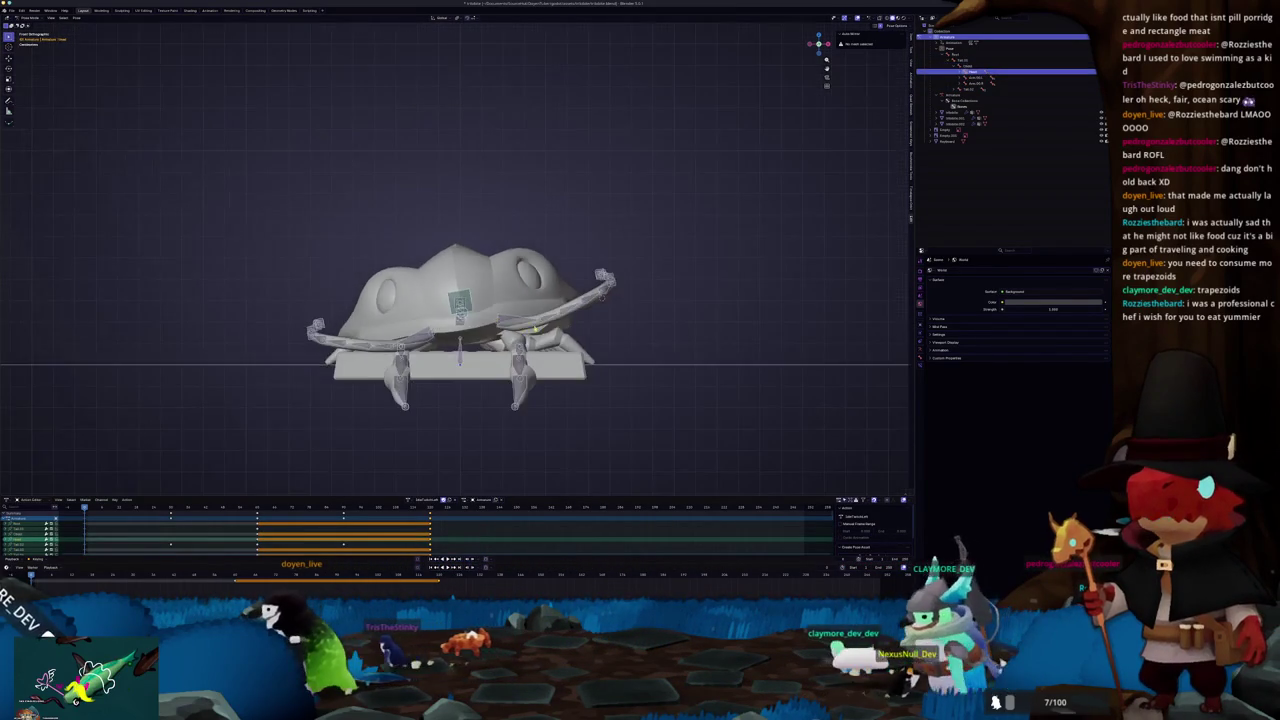
pyautogui.moveTo(476, 337); pyautogui.dragTo(667, 290)
pyautogui.press('a')
pyautogui.press('i')
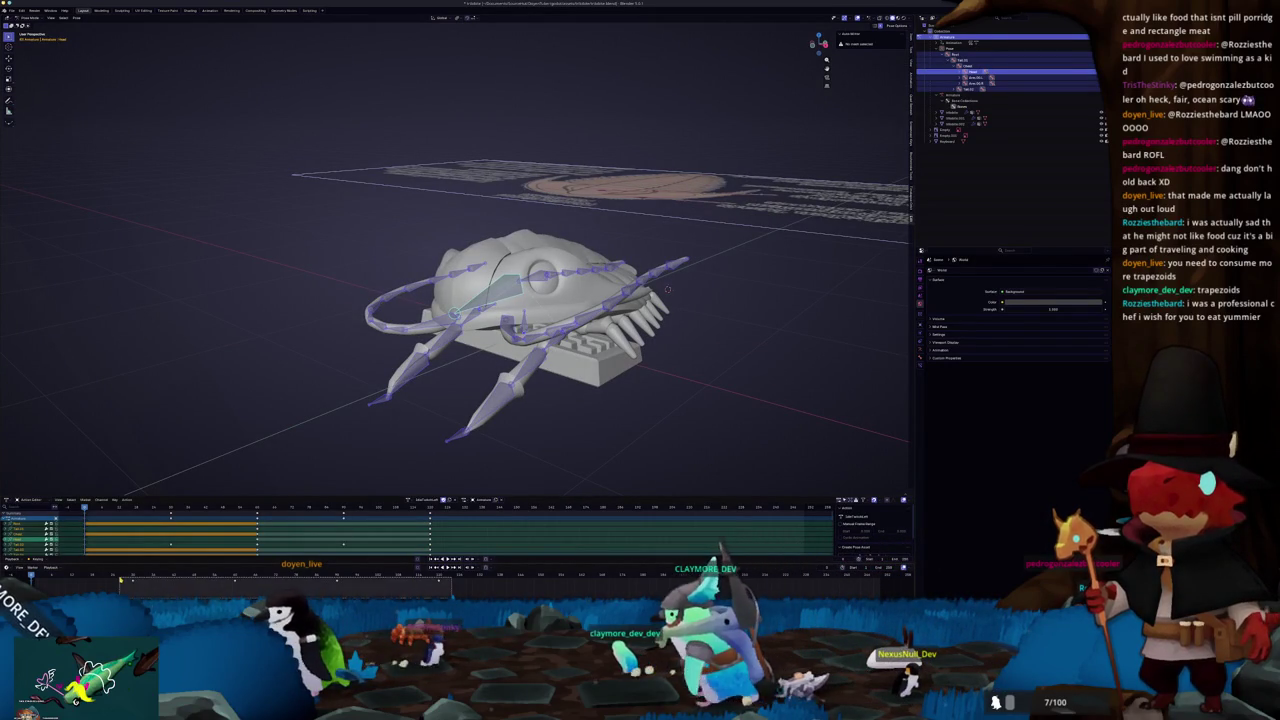
pyautogui.hotkey('alt', 'i')
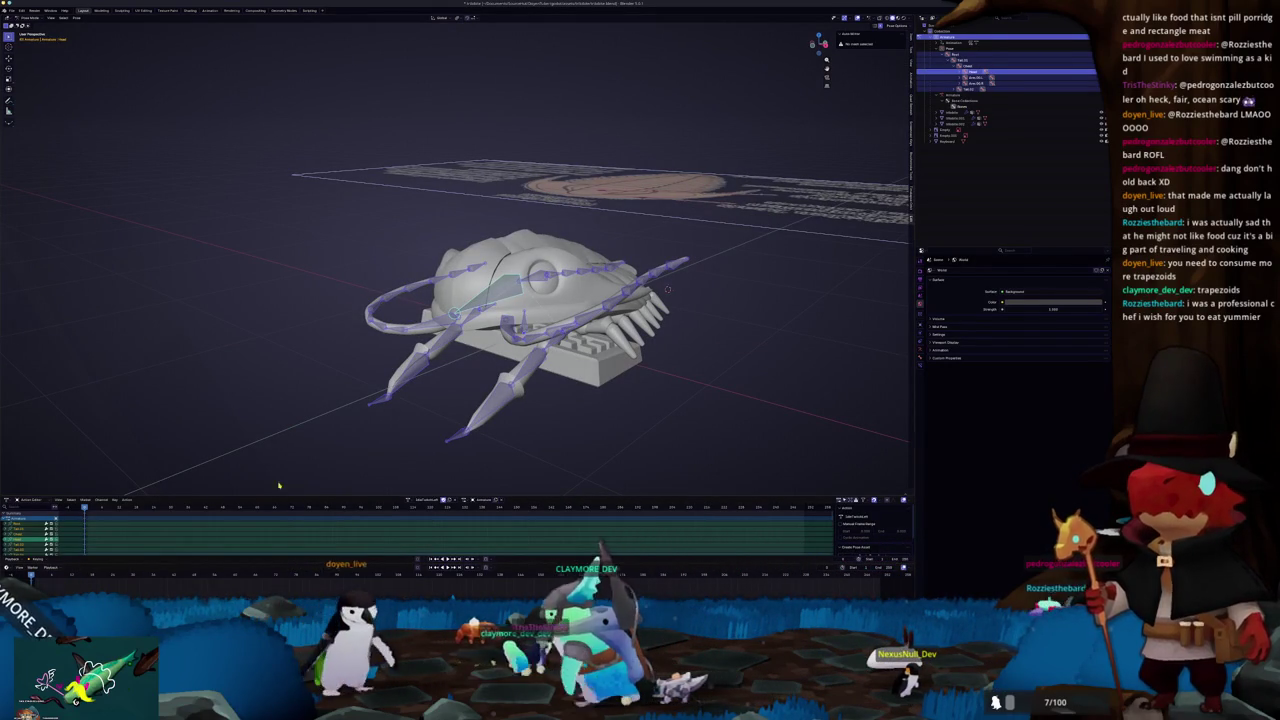
pyautogui.hotkey('alt', 'a')
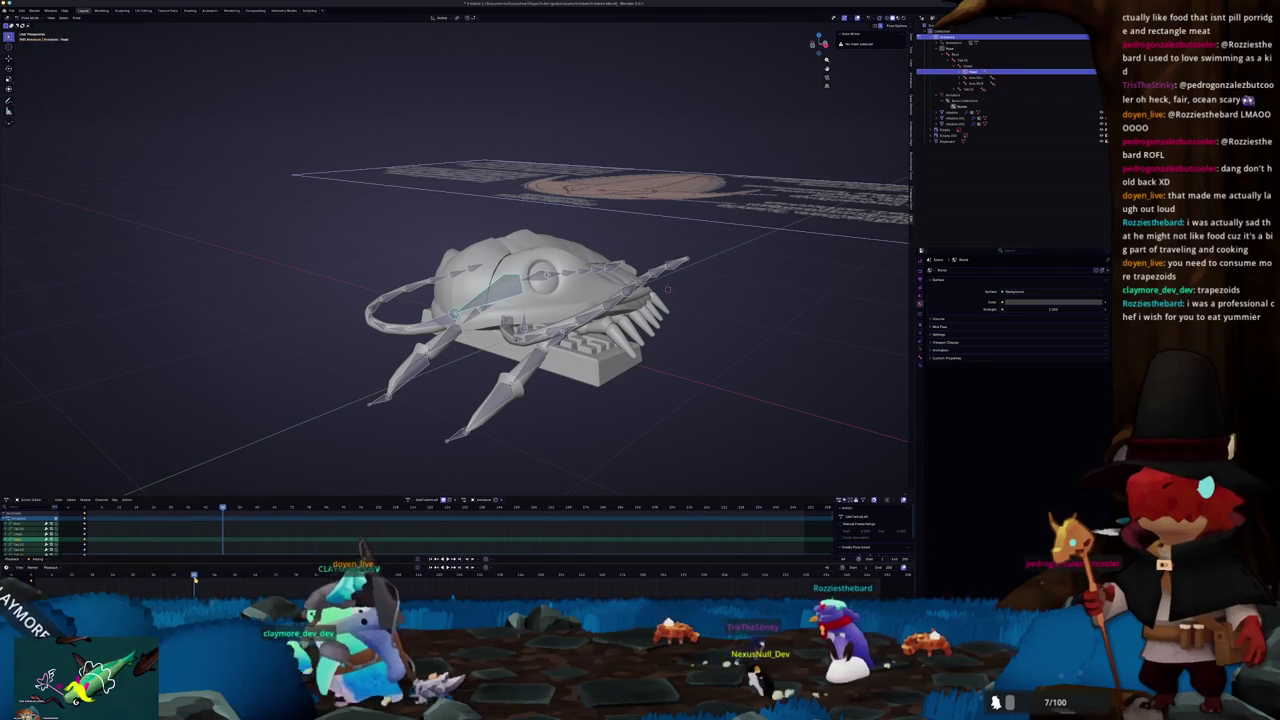
pyautogui.press('KP_1')
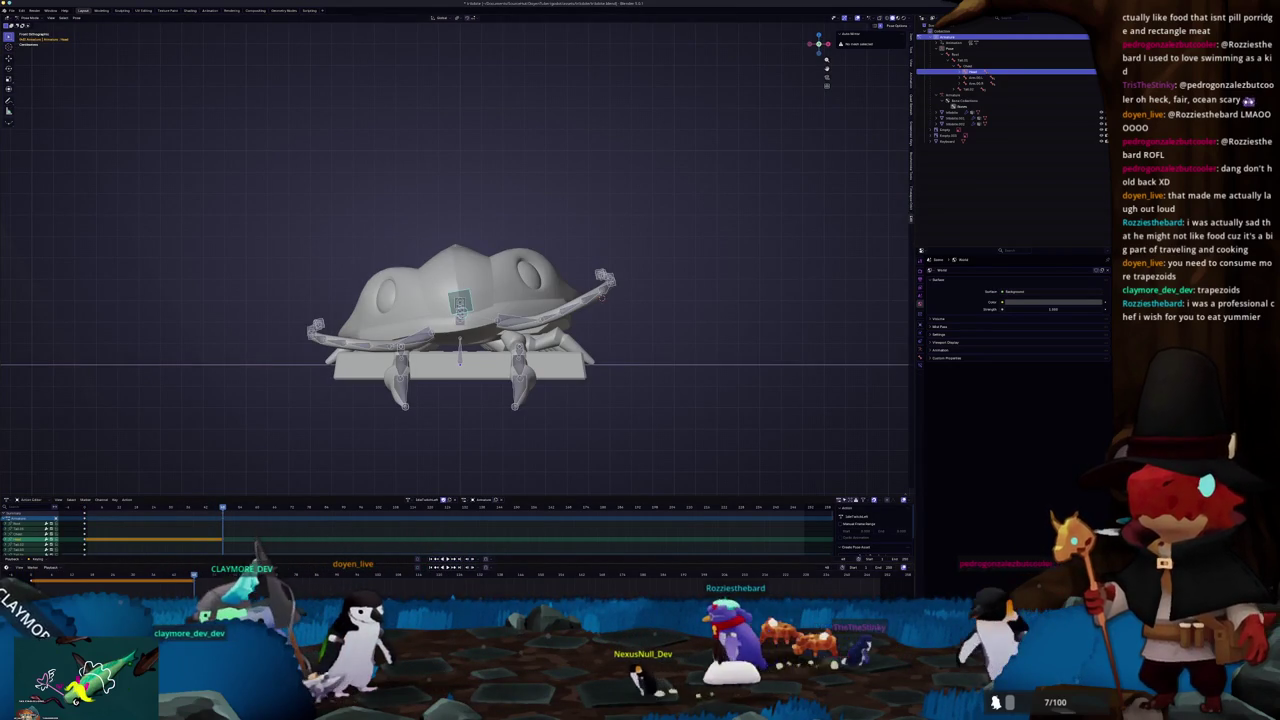
# Step: Shift the later keyframes a few frames right, reset the pose and play the animation
pyautogui.click(155, 540)
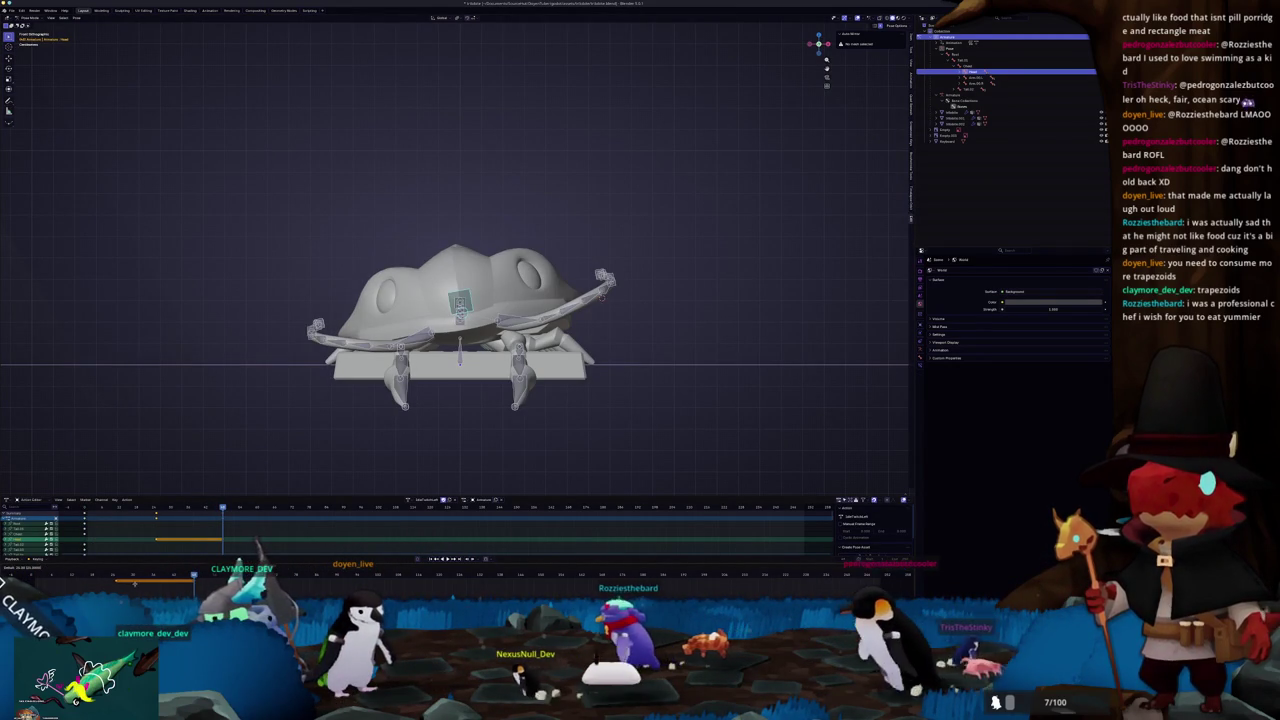
pyautogui.moveTo(155, 540); pyautogui.dragTo(170, 540)
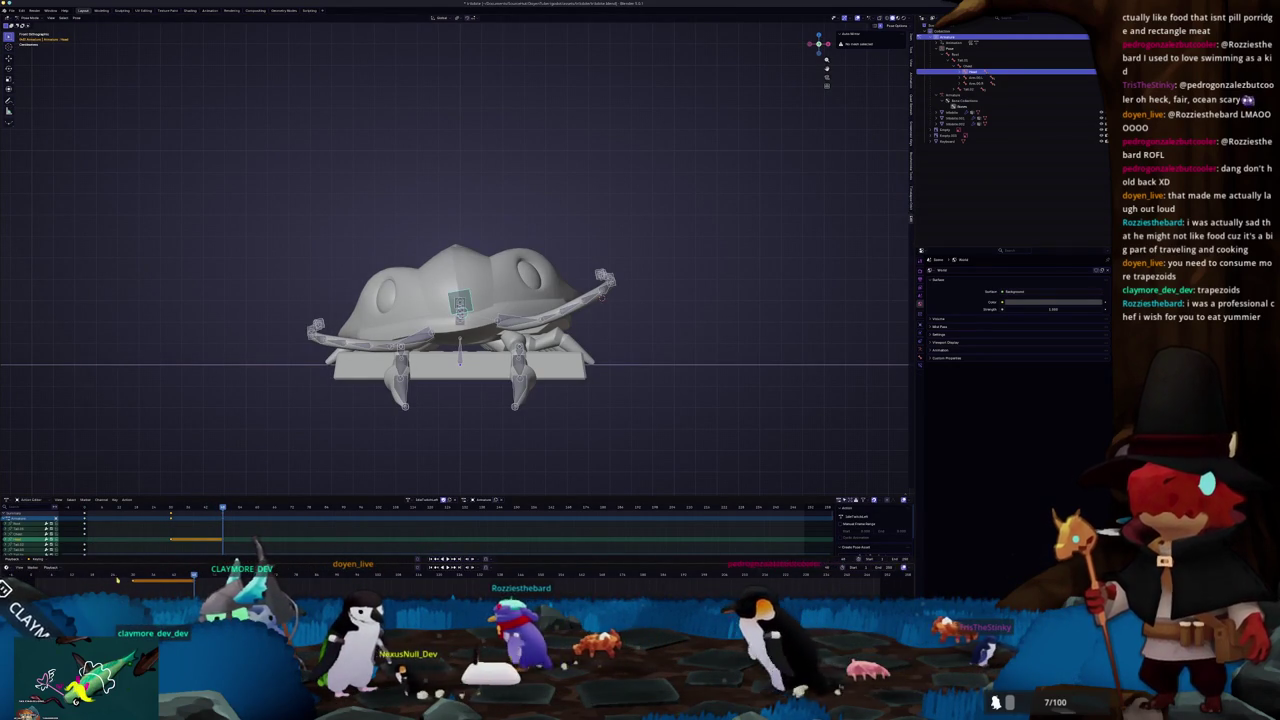
pyautogui.hotkey('alt', 'r')
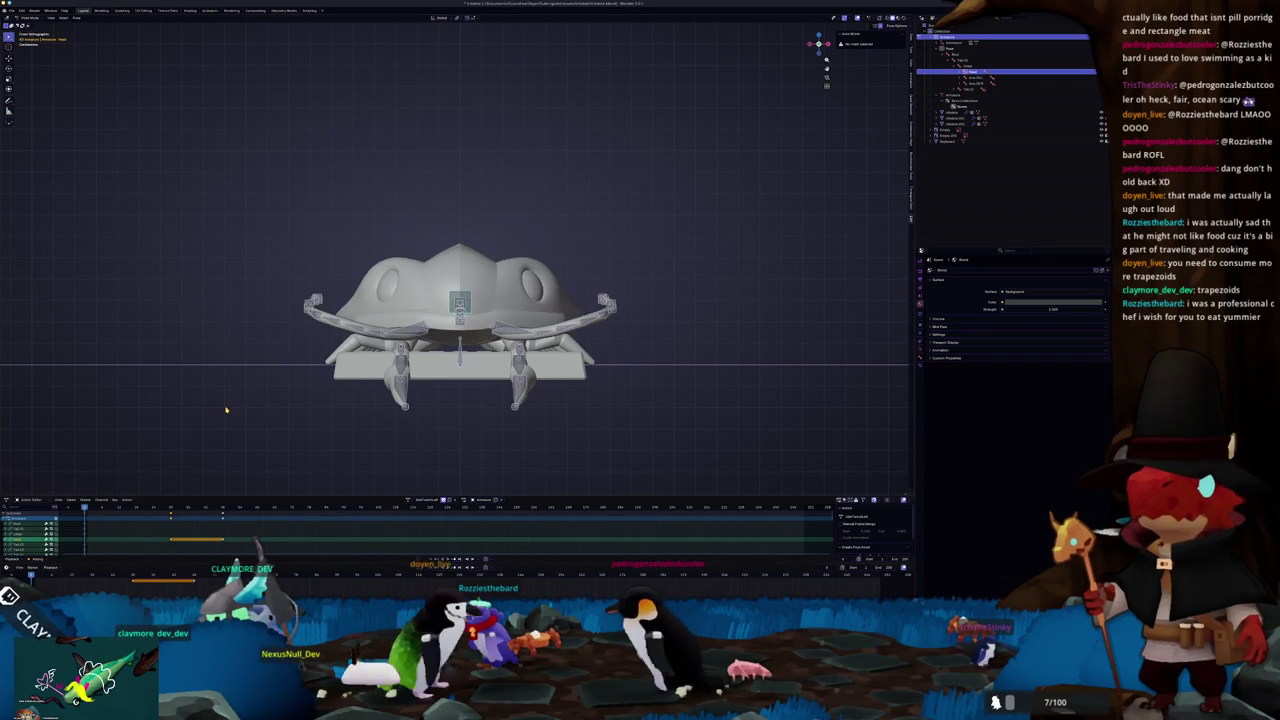
pyautogui.press('space')
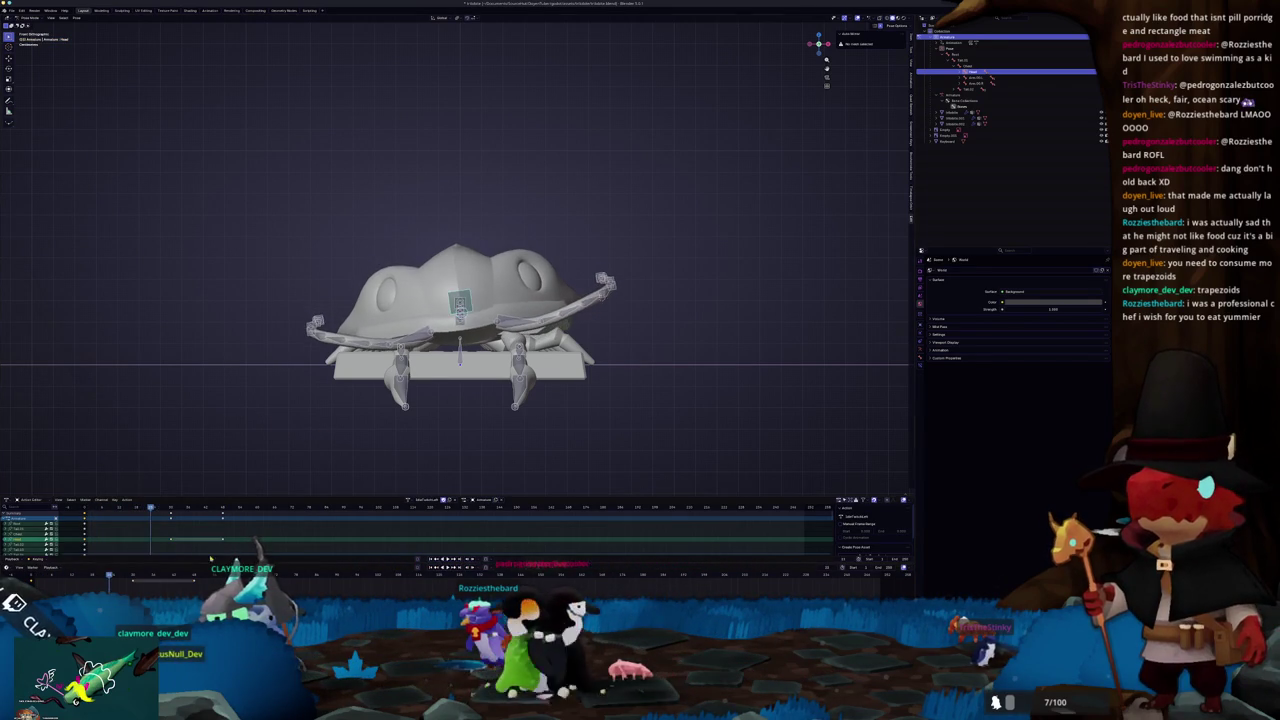
pyautogui.hotkey('ctrl', 'z')
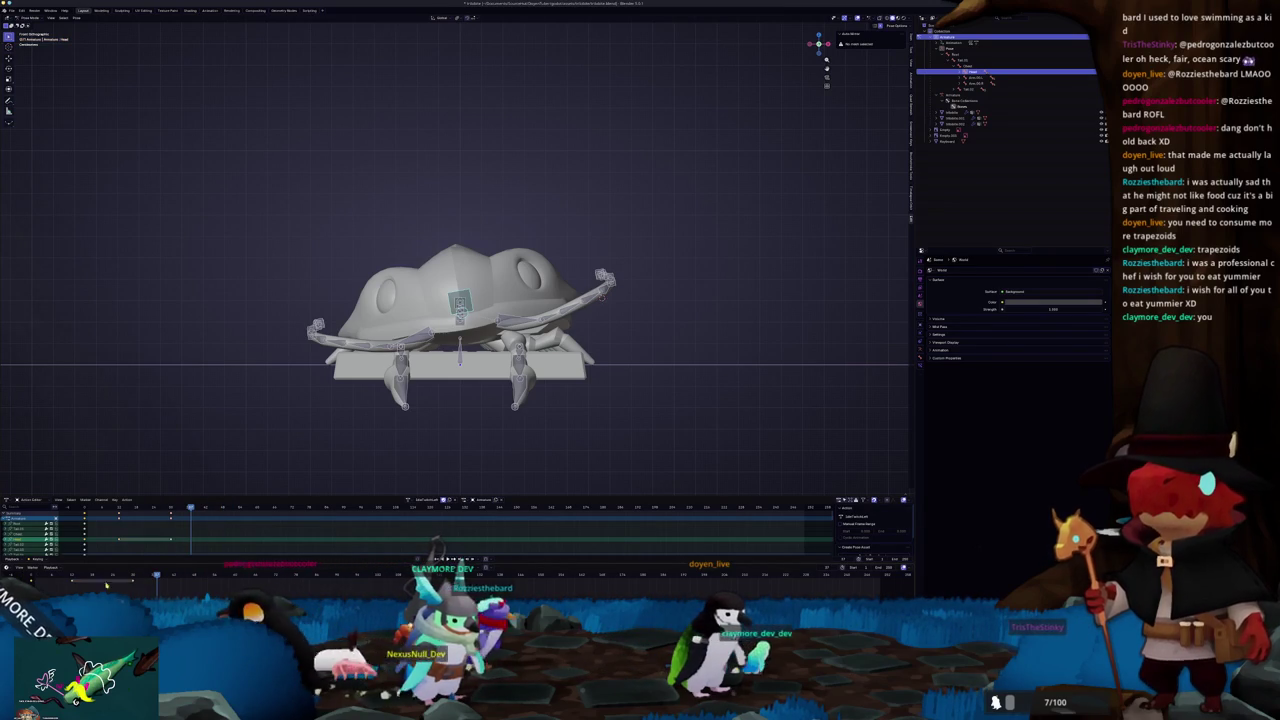
# Step: Loop the fish animation from the timeline and orbit to watch it from above in perspective
pyautogui.click(176, 578)
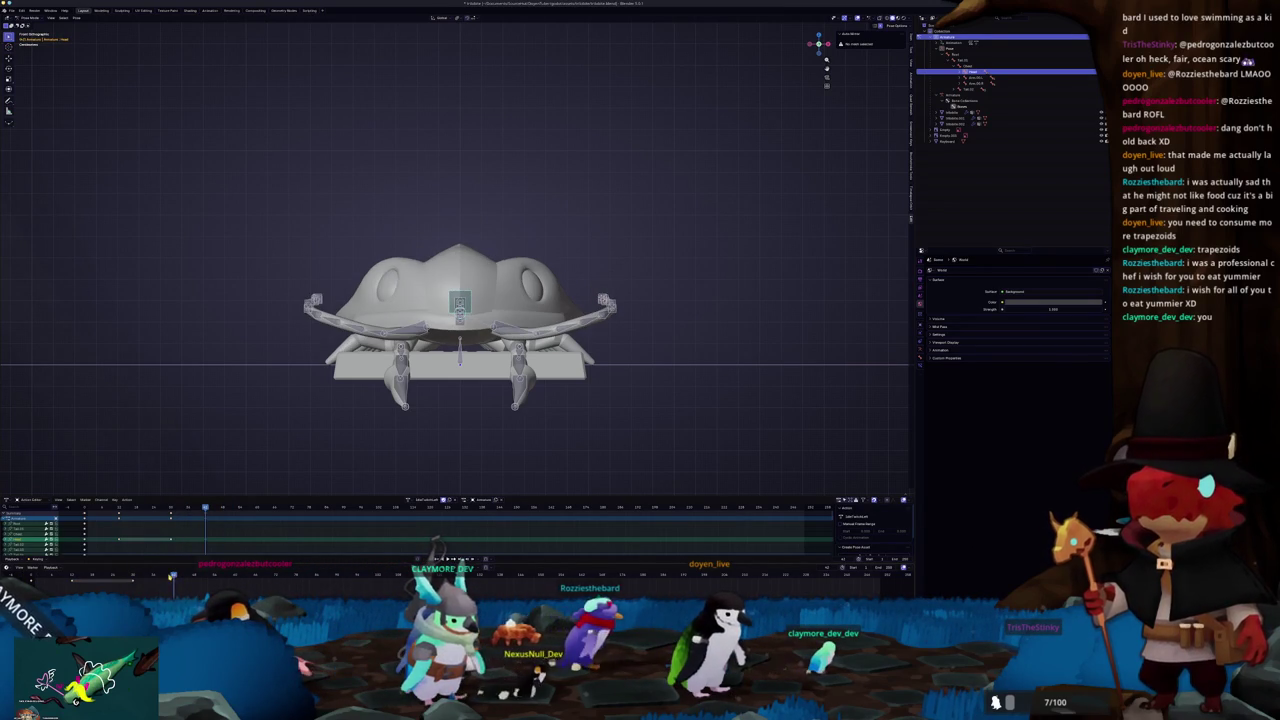
pyautogui.press('space')
pyautogui.moveTo(170, 470)
pyautogui.mouseDown()
pyautogui.moveTo(215, 445)
pyautogui.moveTo(278, 466)
pyautogui.mouseUp()
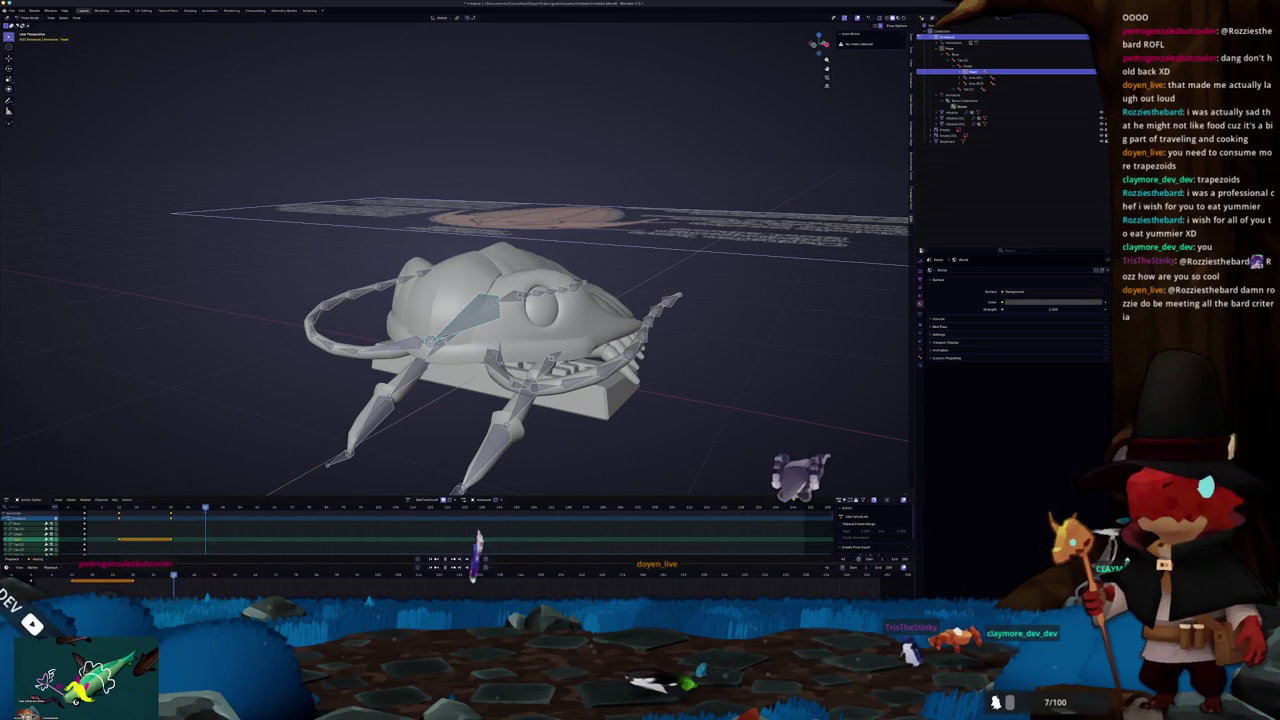
# Step: Paste the copied pose mirrored on an earlier frame, keyframe it, and return to the start
pyautogui.scroll(-2, 259, 343)
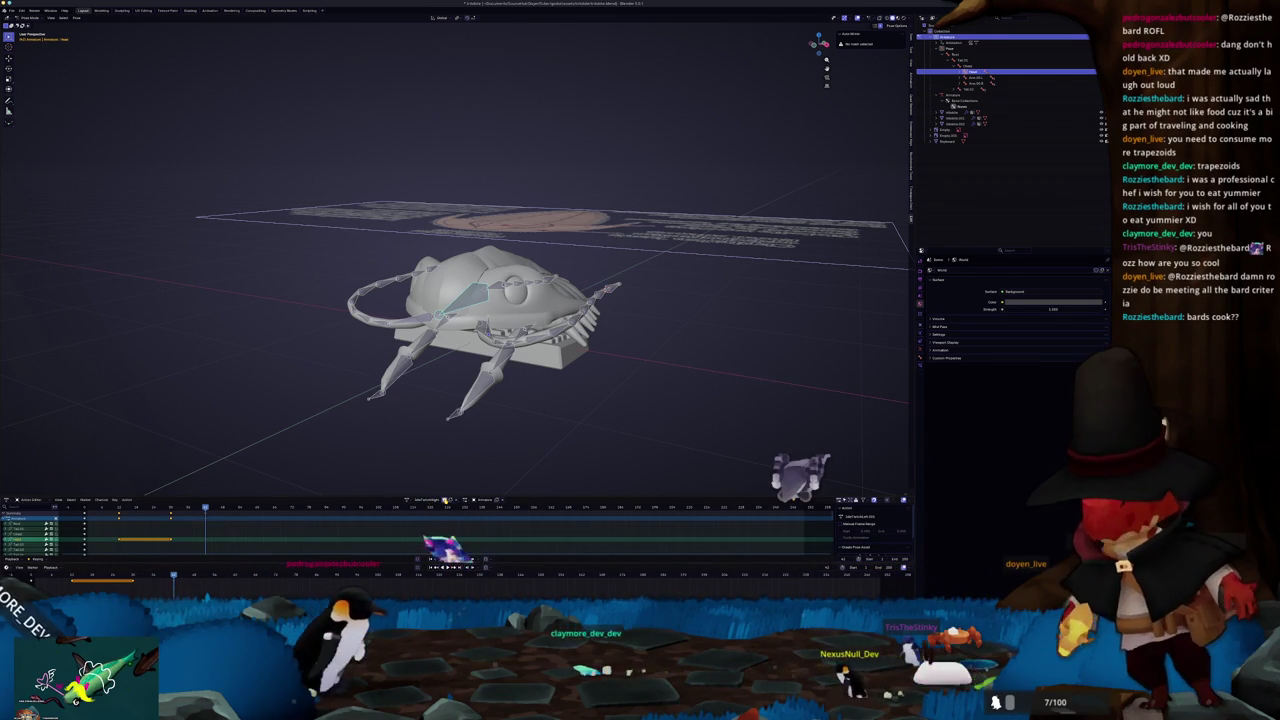
pyautogui.click(134, 577)
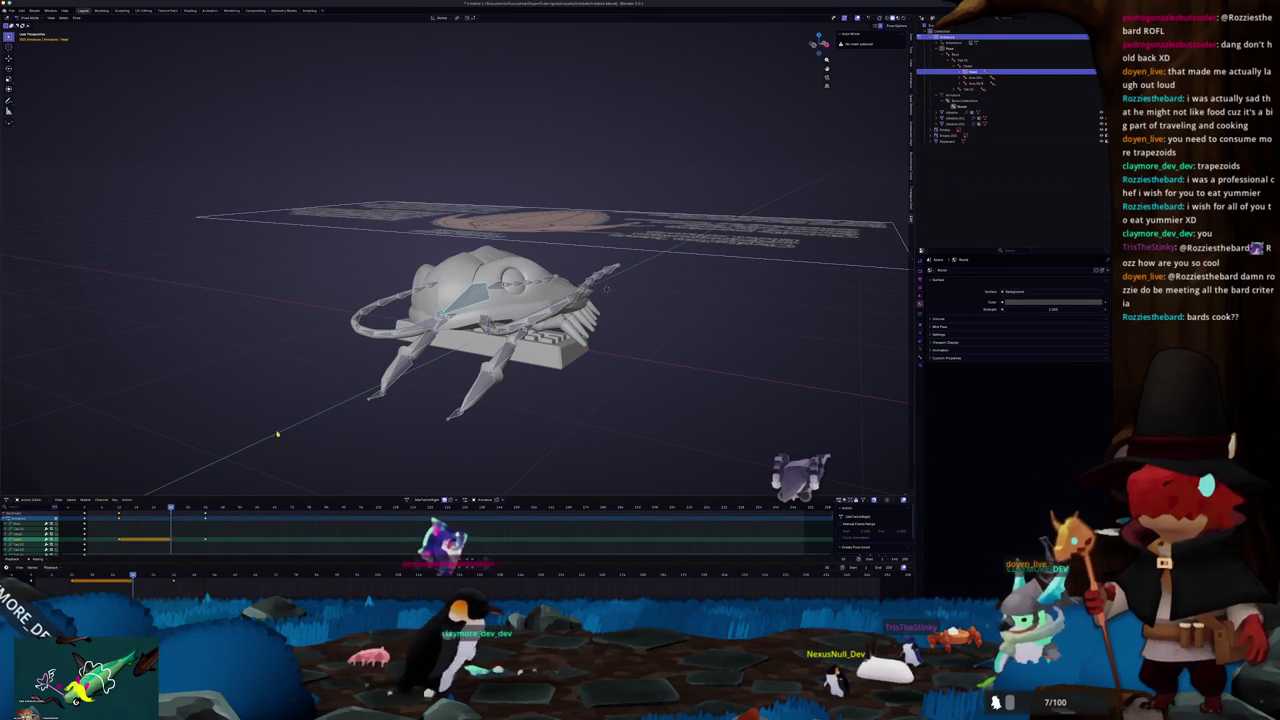
pyautogui.press('a')
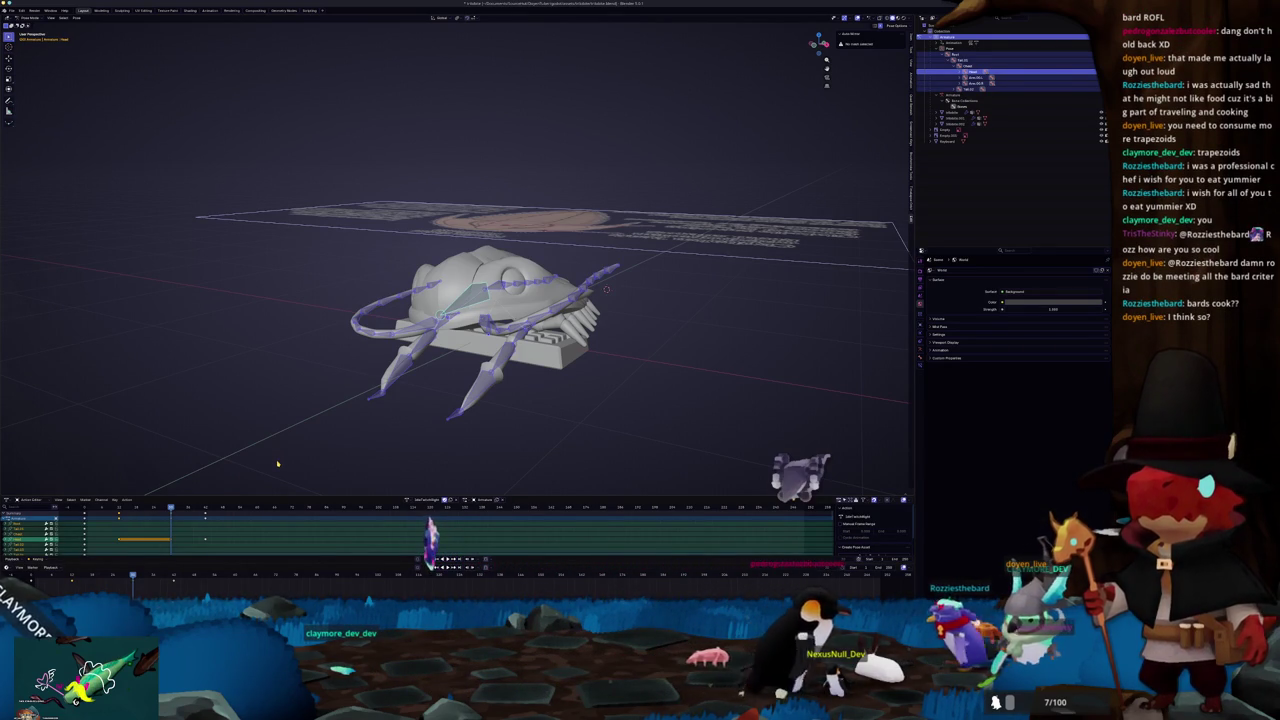
pyautogui.hotkey('ctrl', 'shift', 'v')
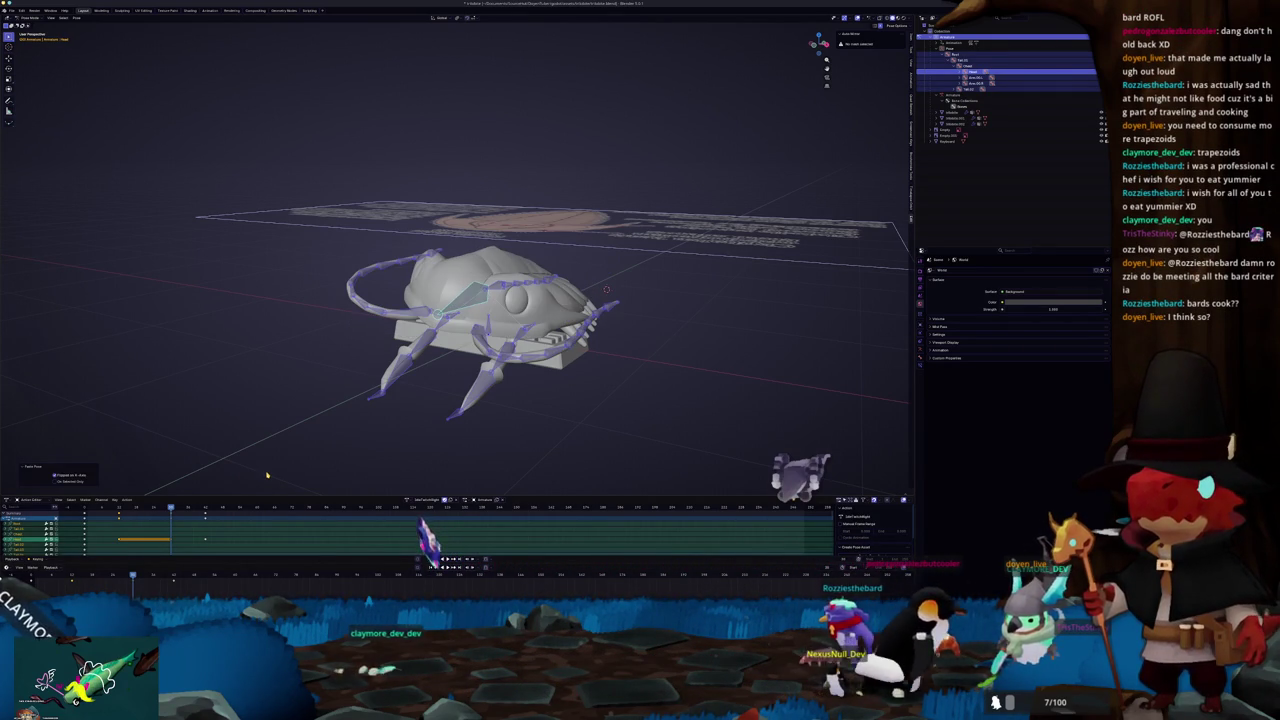
pyautogui.press('i')
pyautogui.press('Down')
pyautogui.hotkey('ctrl', 'shift', 'v')
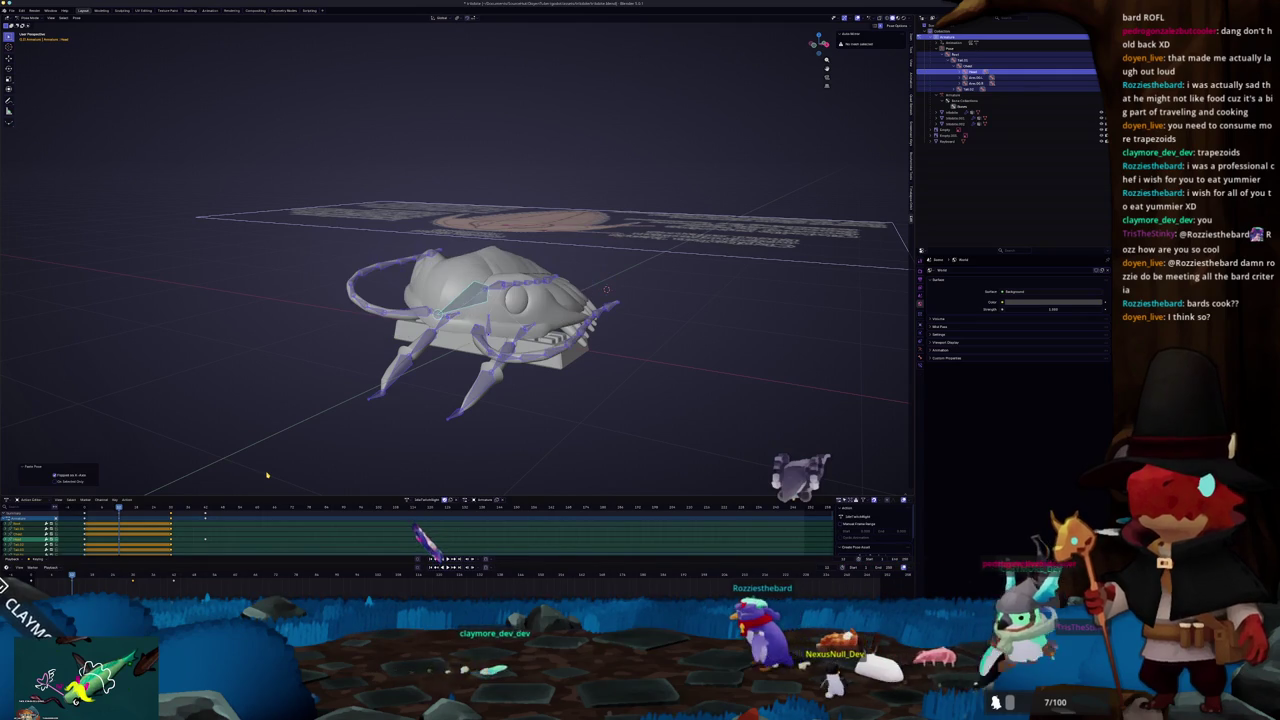
pyautogui.press('Up')
pyautogui.press('Up')
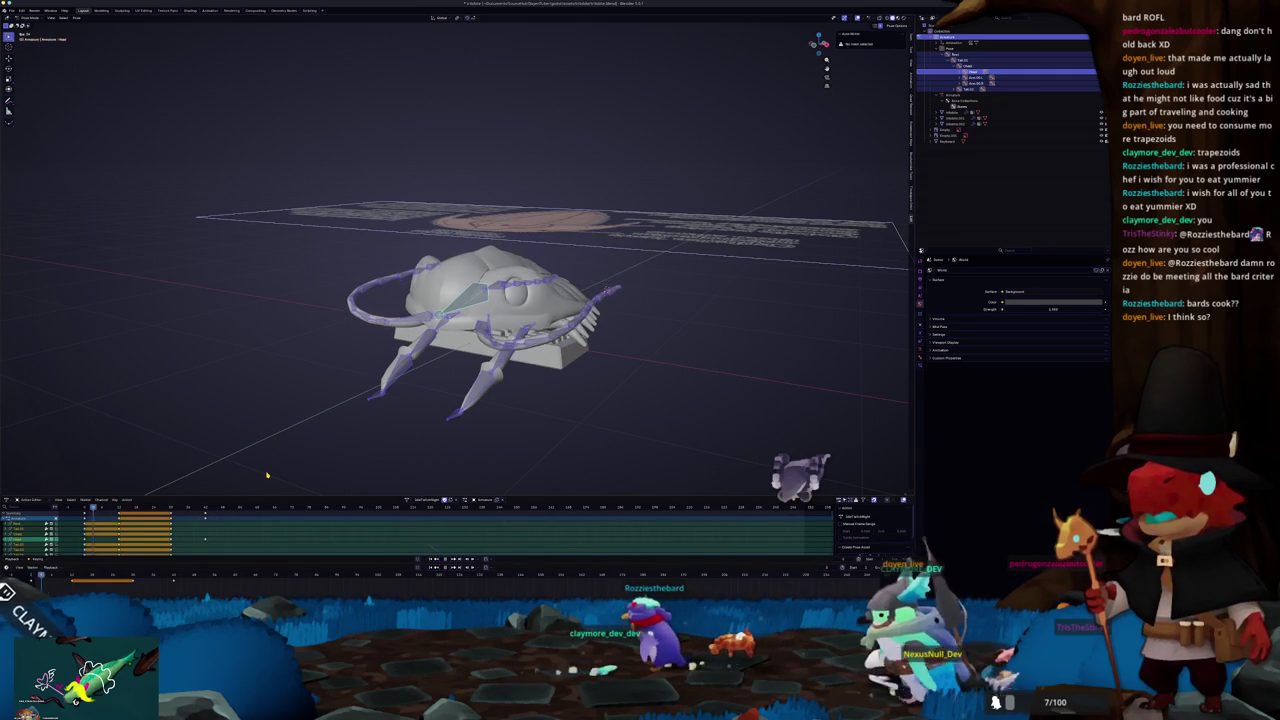
pyautogui.hotkey('shift', 'Left')
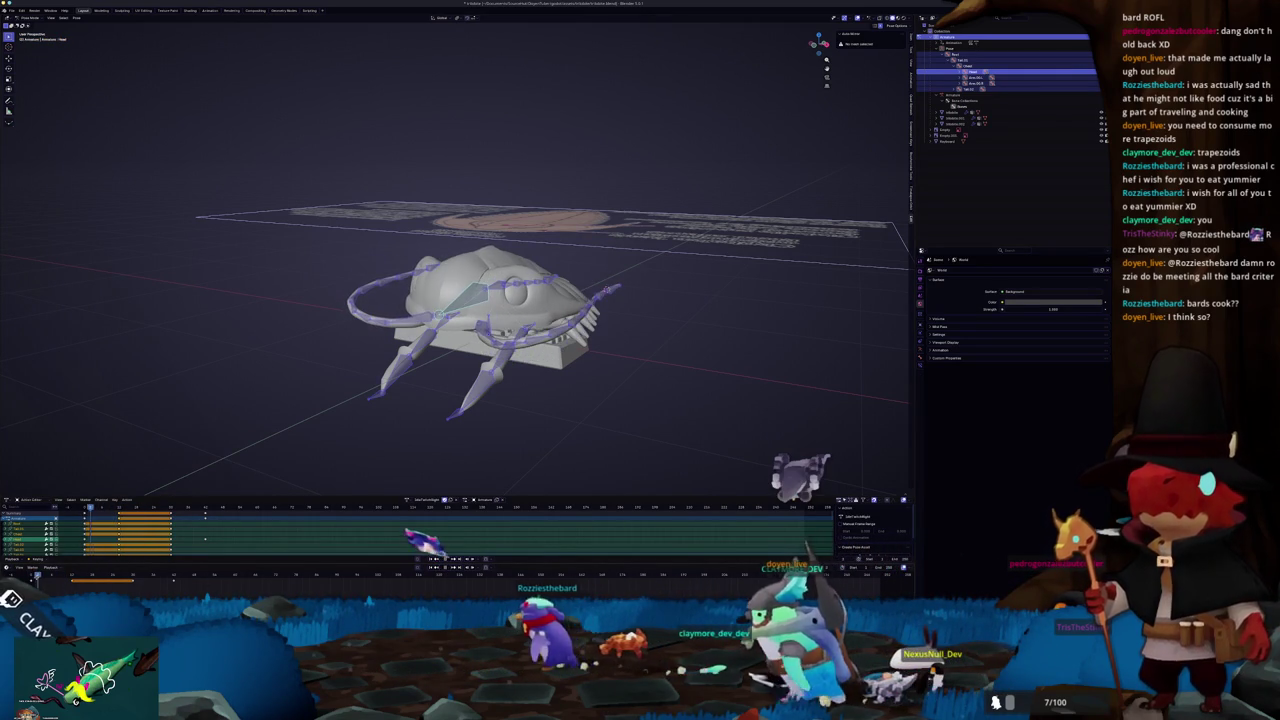
# Step: Select the armature and switch it to a different action
pyautogui.moveTo(281, 344)
pyautogui.mouseDown()
pyautogui.moveTo(420, 394)
pyautogui.moveTo(600, 350)
pyautogui.mouseUp()
pyautogui.click(527, 358)
pyautogui.moveTo(829, 490)
pyautogui.mouseDown()
pyautogui.moveTo(400, 223)
pyautogui.moveTo(353, 247)
pyautogui.moveTo(421, 382)
pyautogui.mouseUp()
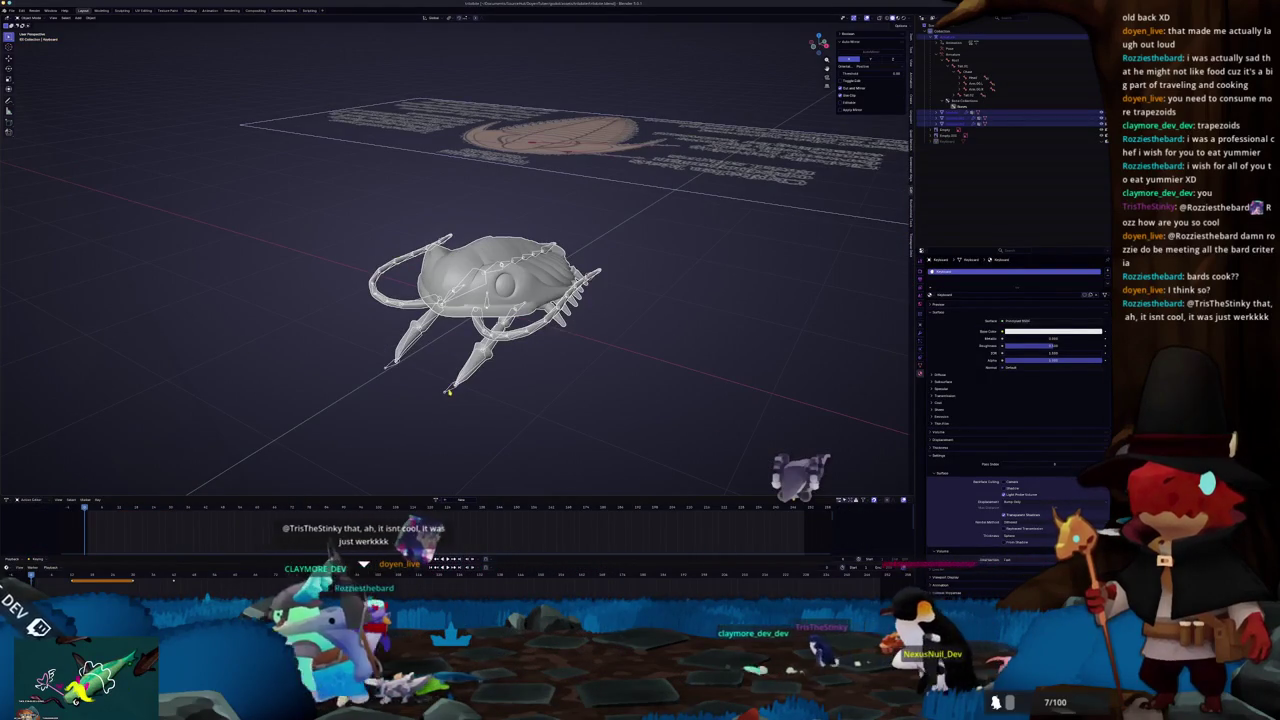
pyautogui.click(421, 382)
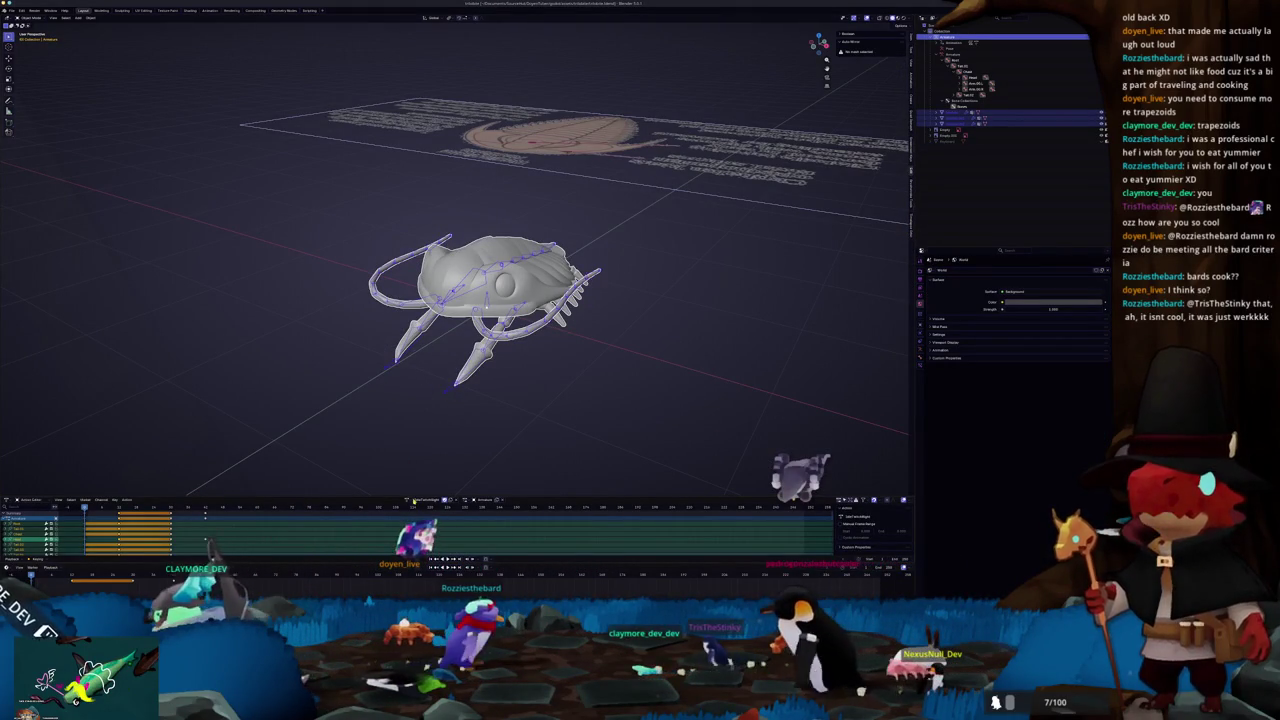
pyautogui.click(418, 511)
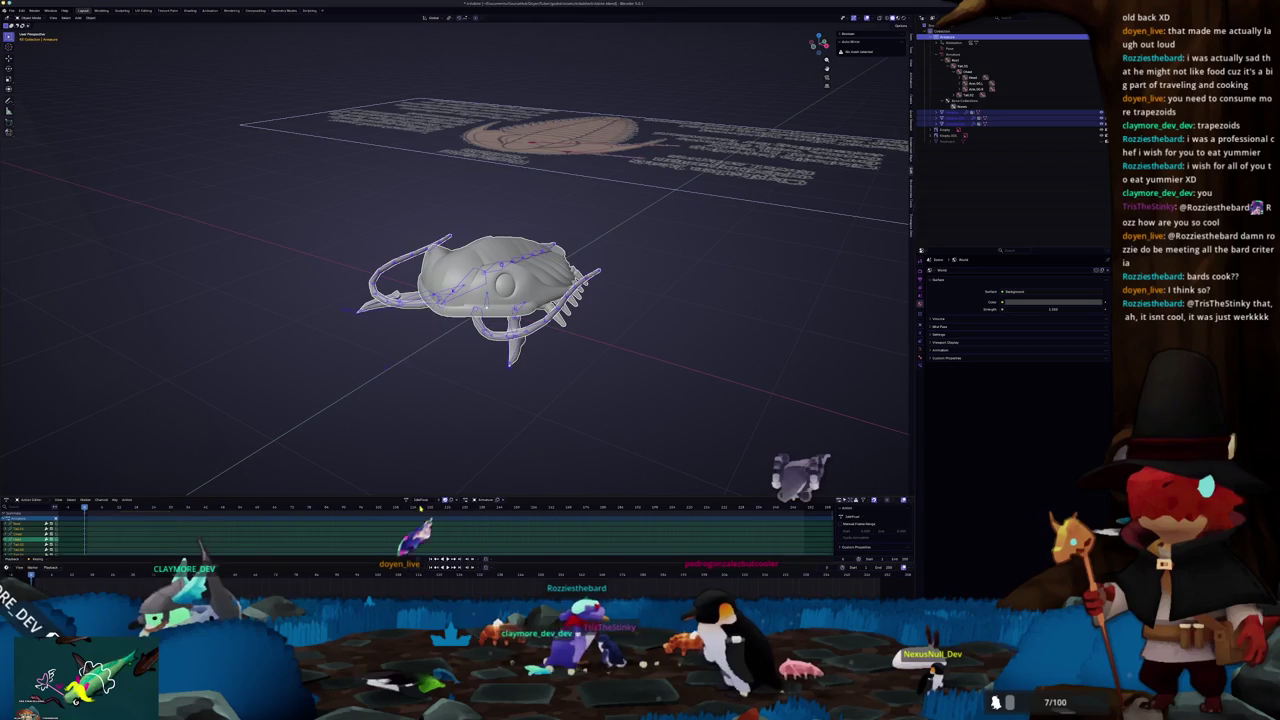
# Step: Export the rigged fish model as a glTF file via File > Export
pyautogui.click(11, 10)
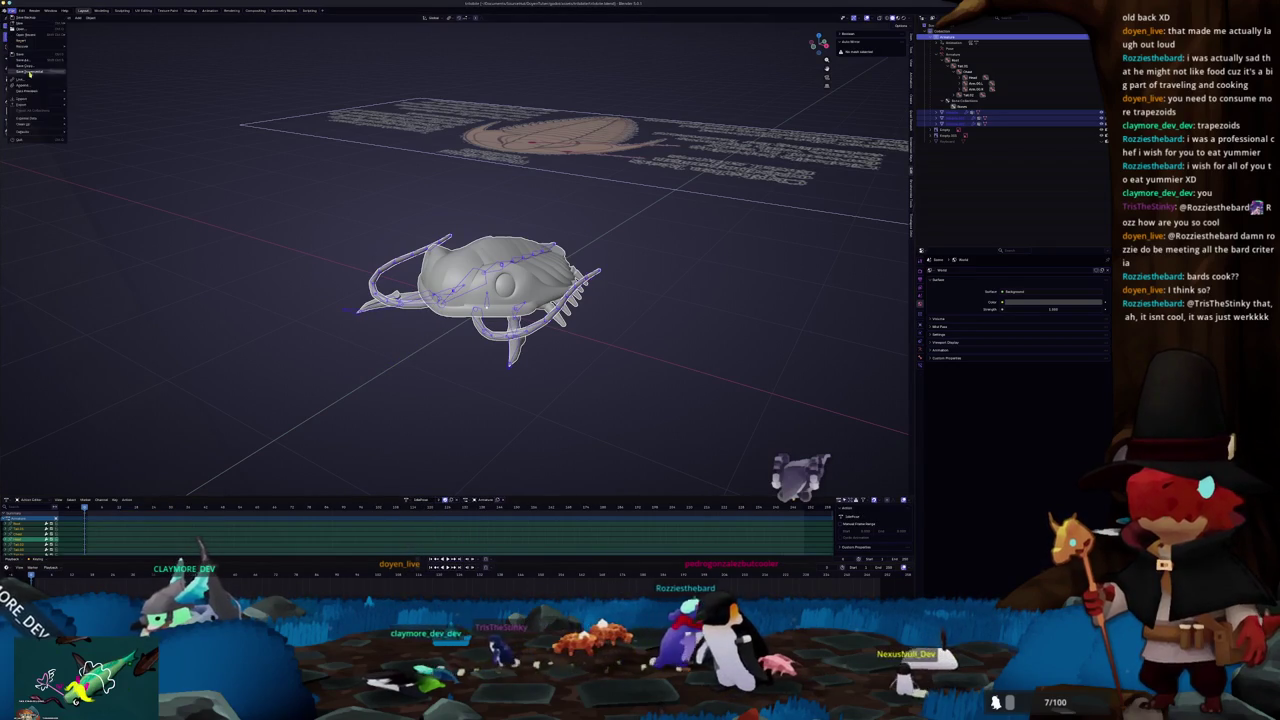
pyautogui.moveTo(40, 107)
pyautogui.click(92, 157)
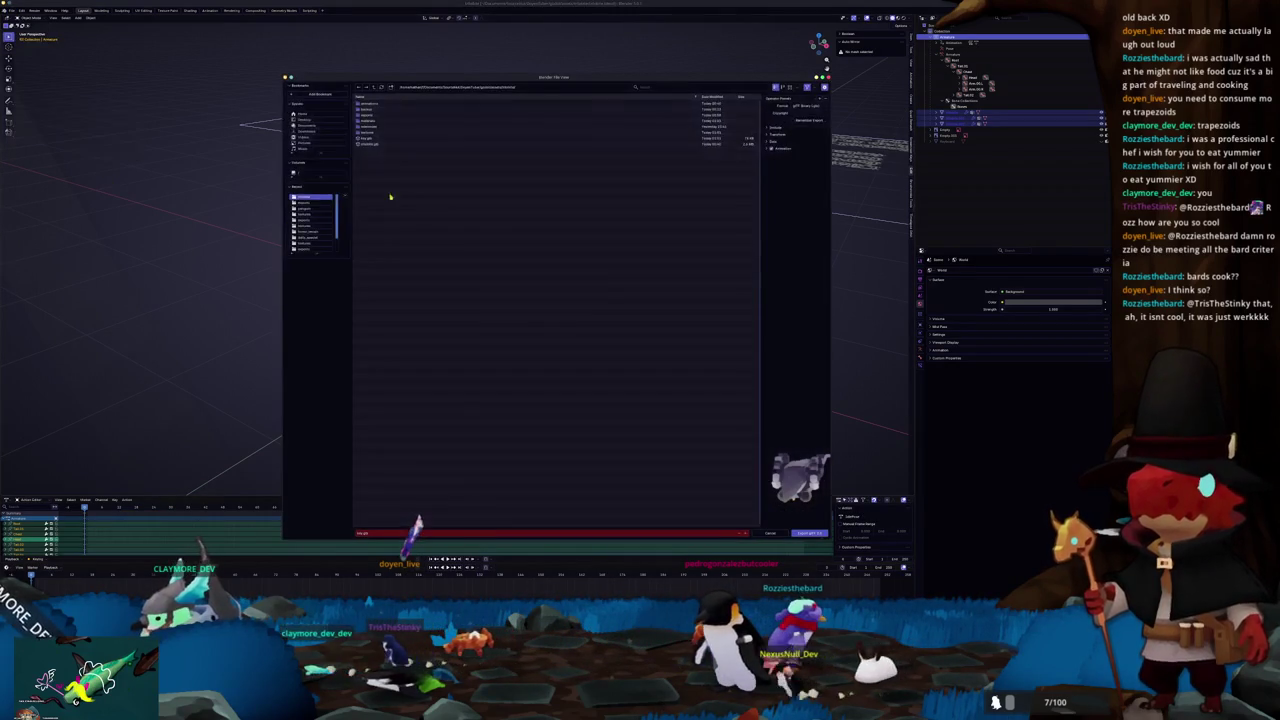
pyautogui.click(809, 533)
pyautogui.hotkey('alt', 'Tab')
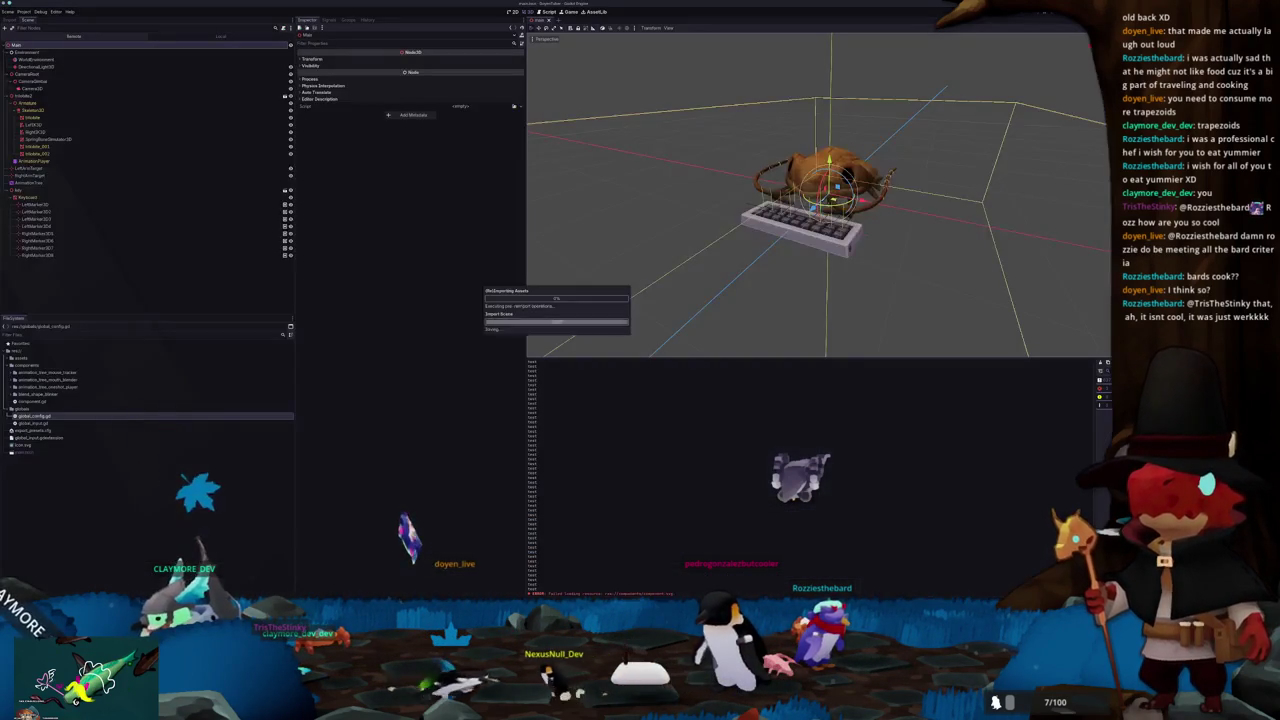
# Step: Zoom to the keyboard, select the creature node and drag it slightly downward
pyautogui.scroll(5, 701, 268)
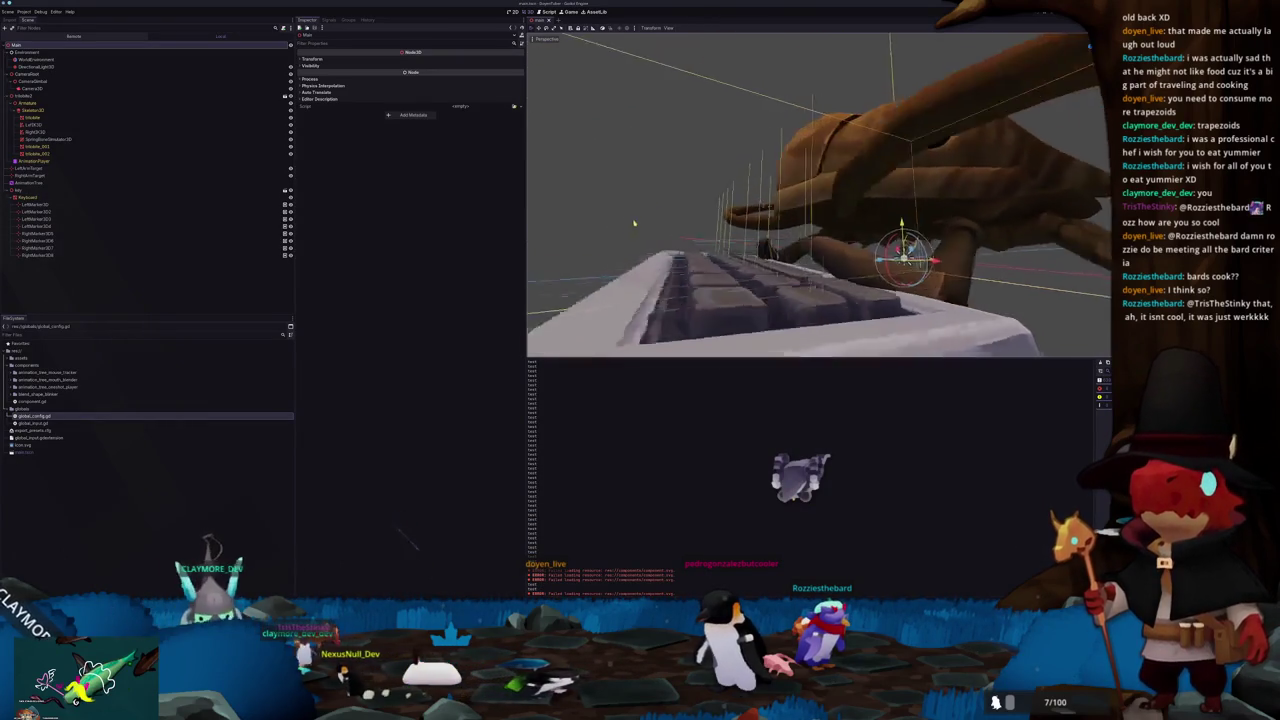
pyautogui.scroll(-5, 634, 223)
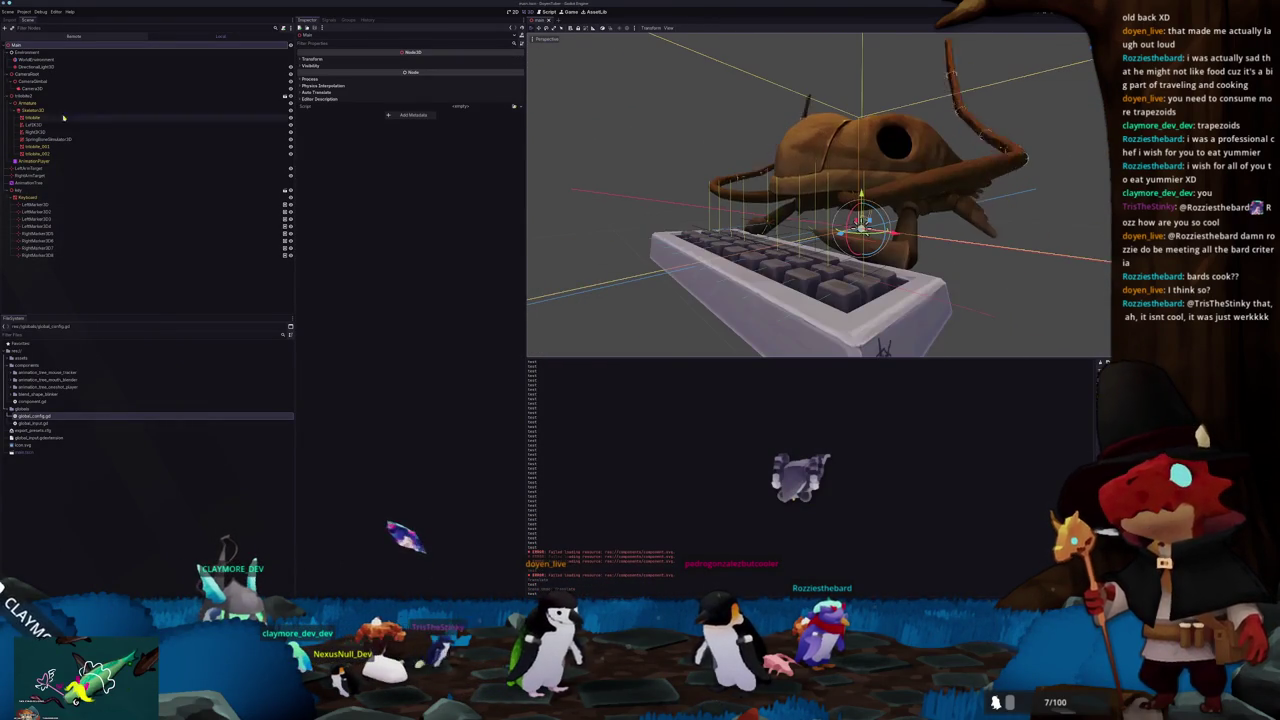
pyautogui.click(567, 154)
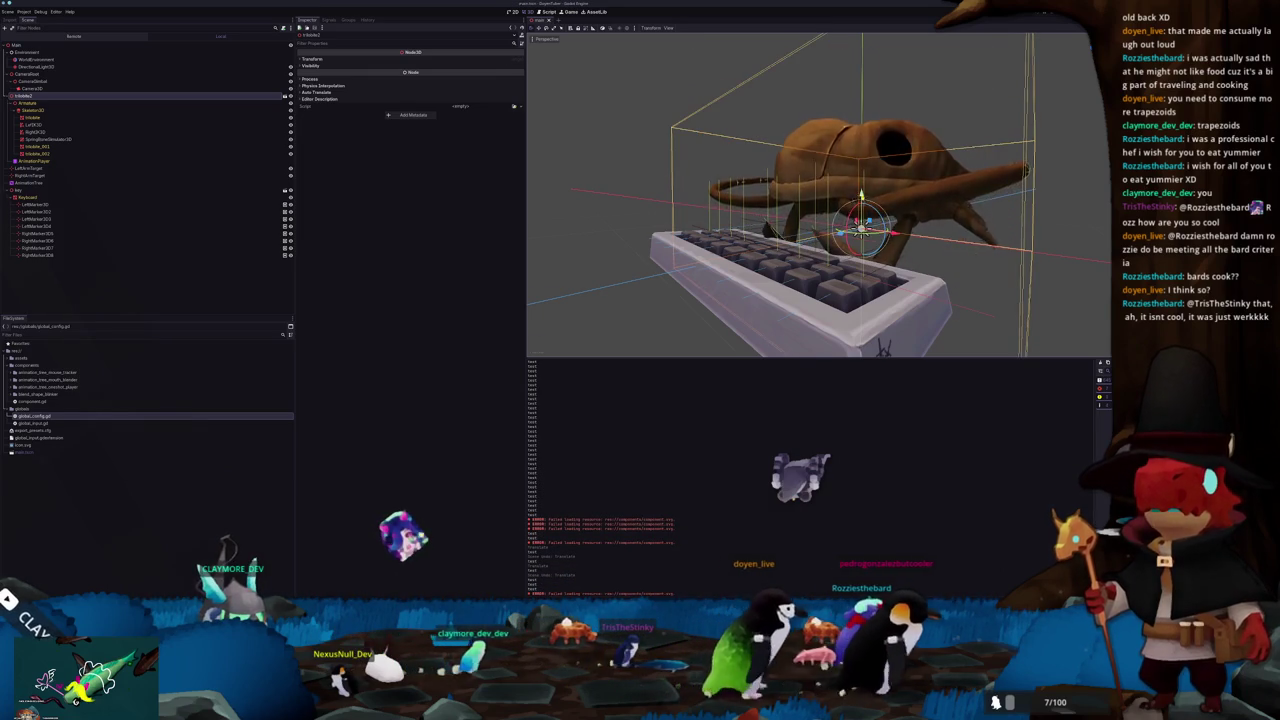
pyautogui.moveTo(861, 205)
pyautogui.mouseDown()
pyautogui.moveTo(861, 240)
pyautogui.moveTo(835, 229)
pyautogui.moveTo(835, 122)
pyautogui.moveTo(827, 216)
pyautogui.mouseUp()
pyautogui.moveTo(736, 243); pyautogui.dragTo(666, 251)
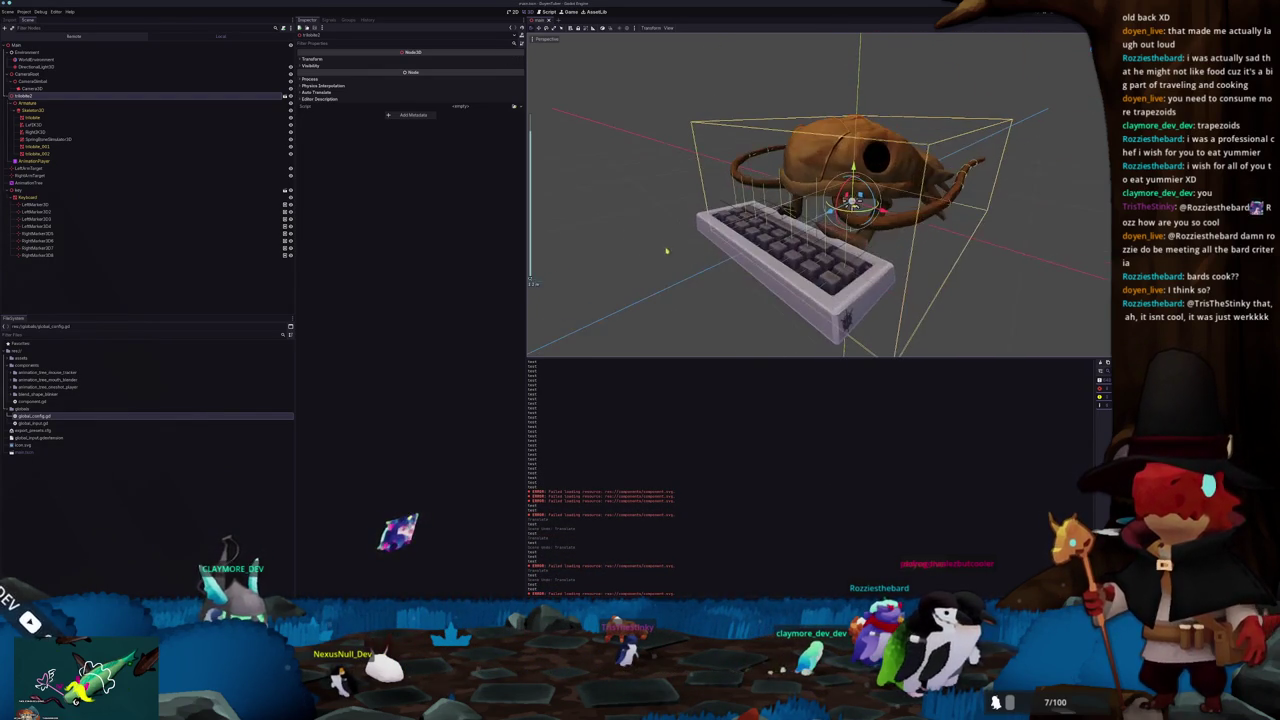
# Step: Change both LeftIK3D and RightIK3D to FABRIK3D nodes using Change Type
pyautogui.rightClick(40, 124)
pyautogui.click(62, 187)
pyautogui.write('fa')
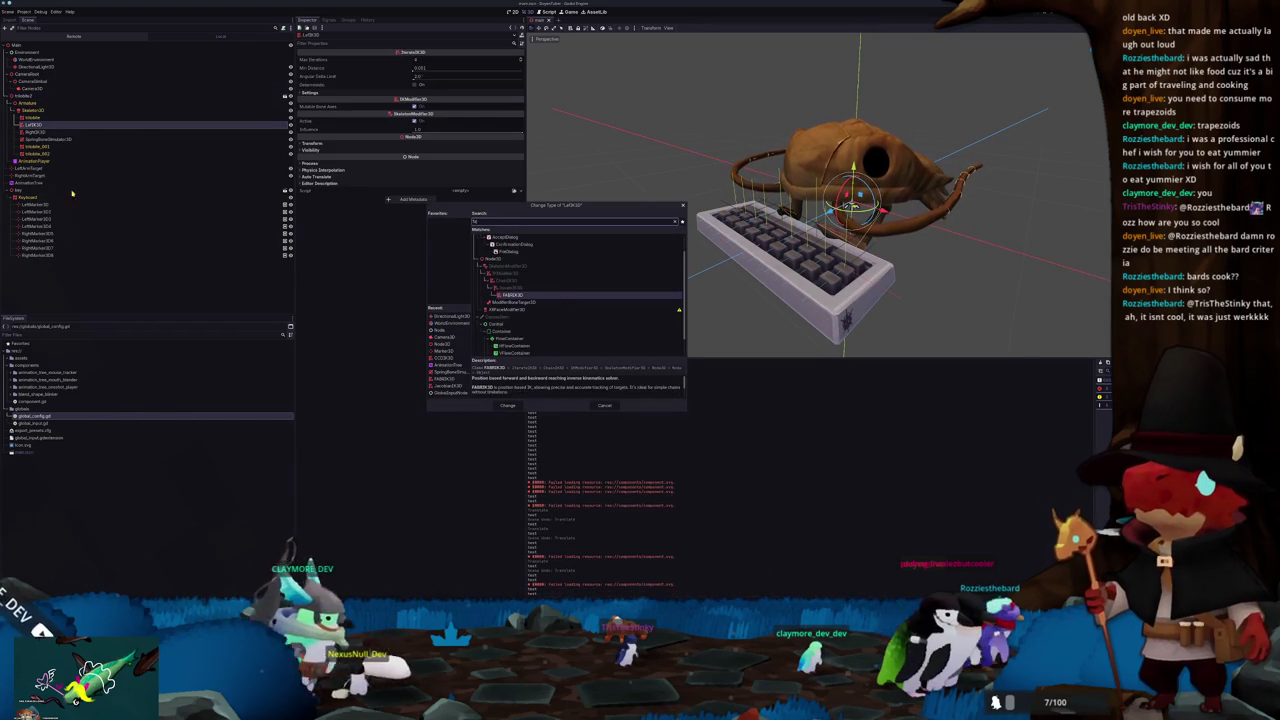
pyautogui.doubleClick(508, 297)
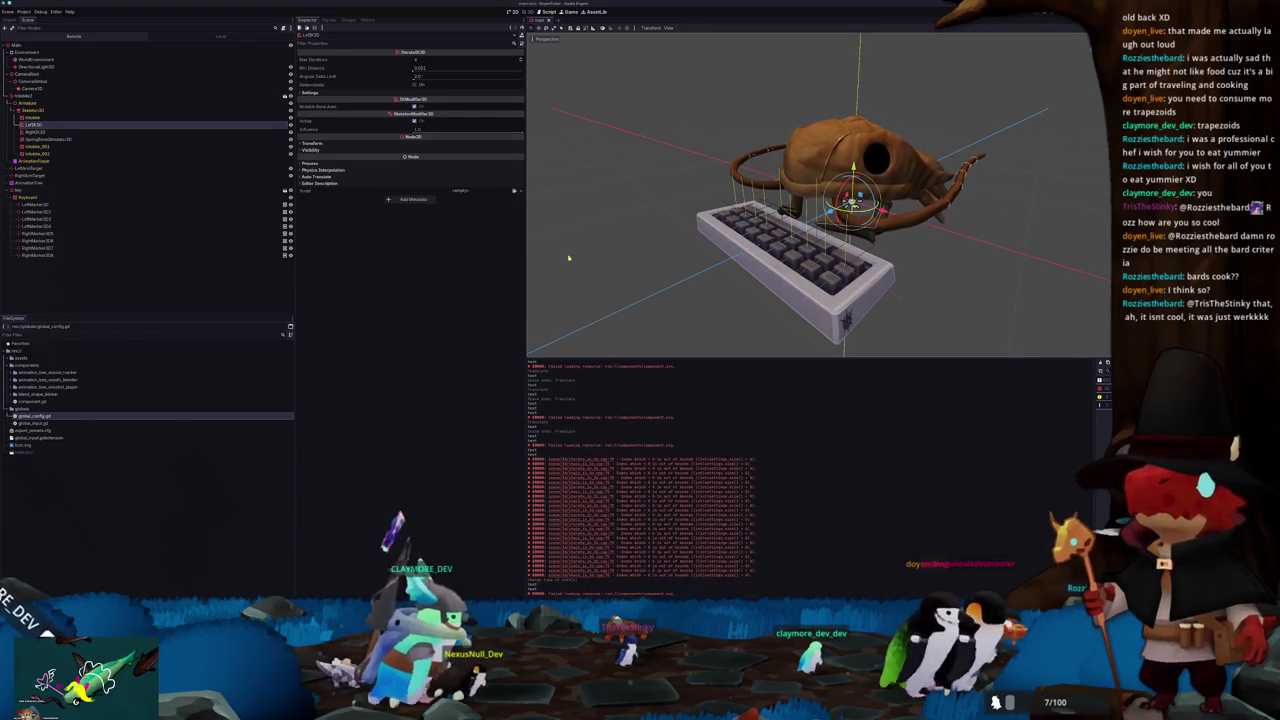
pyautogui.rightClick(45, 131)
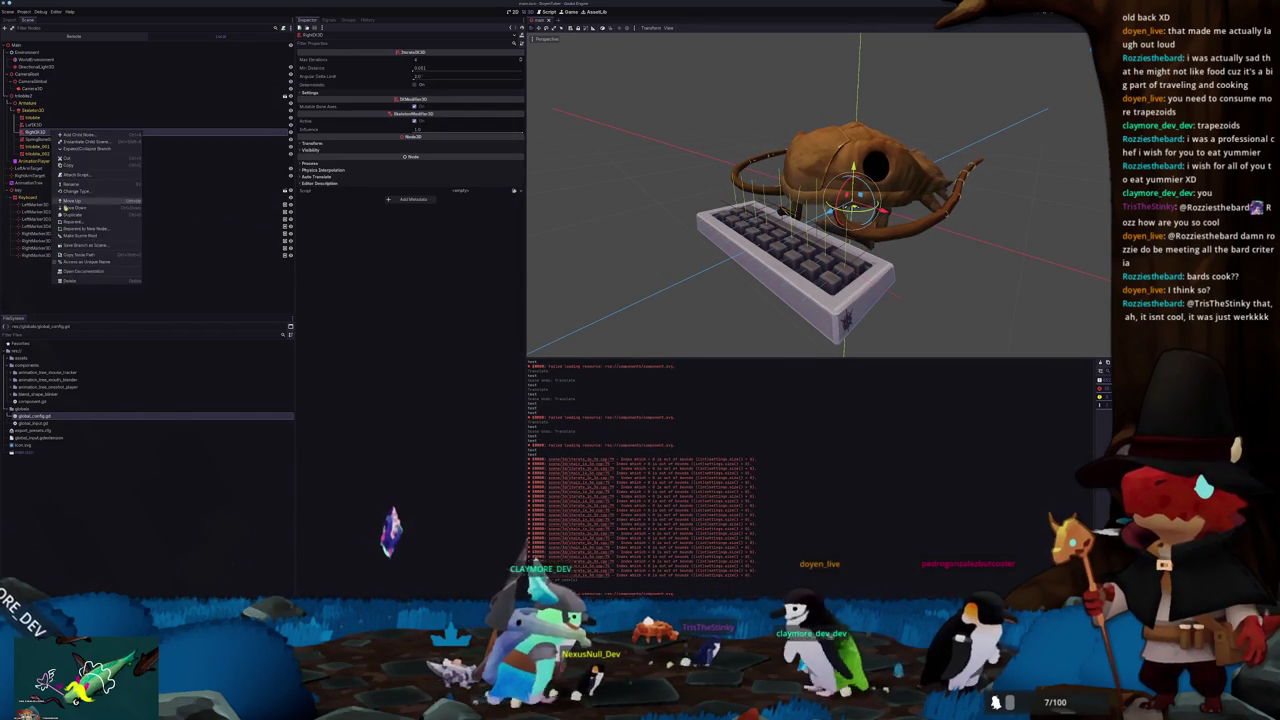
pyautogui.click(68, 190)
pyautogui.write('fab')
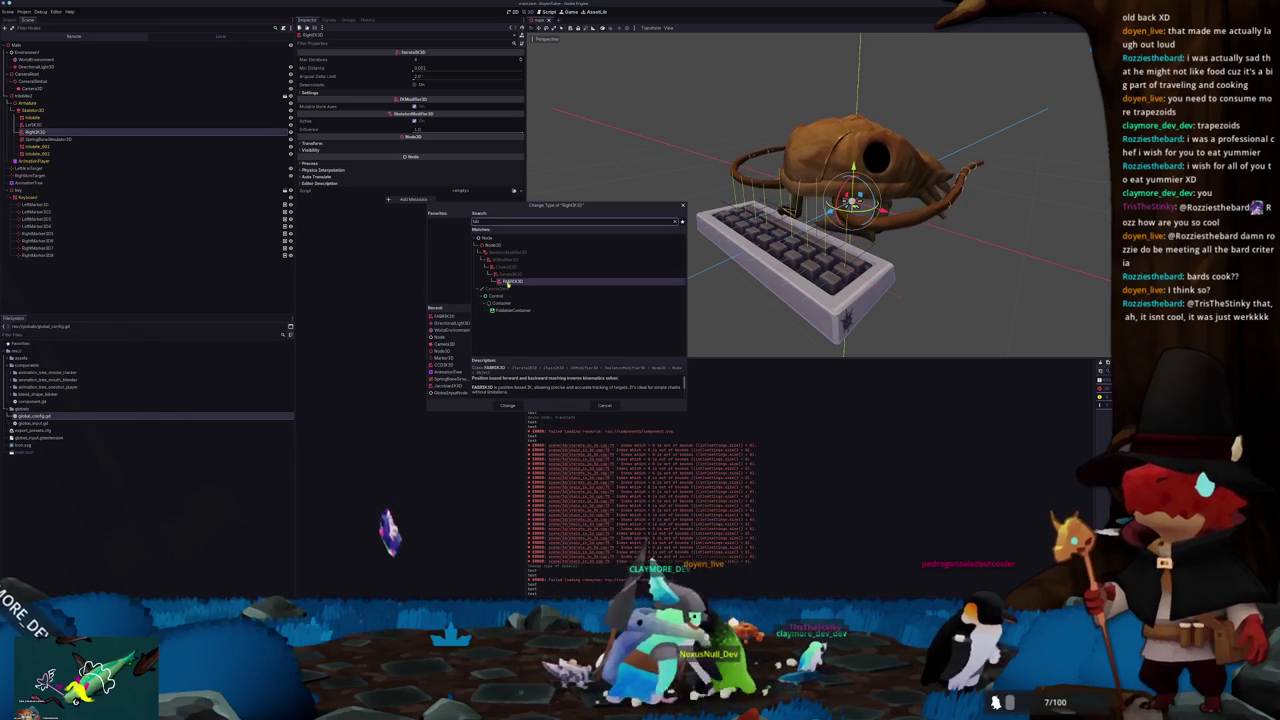
pyautogui.doubleClick(512, 283)
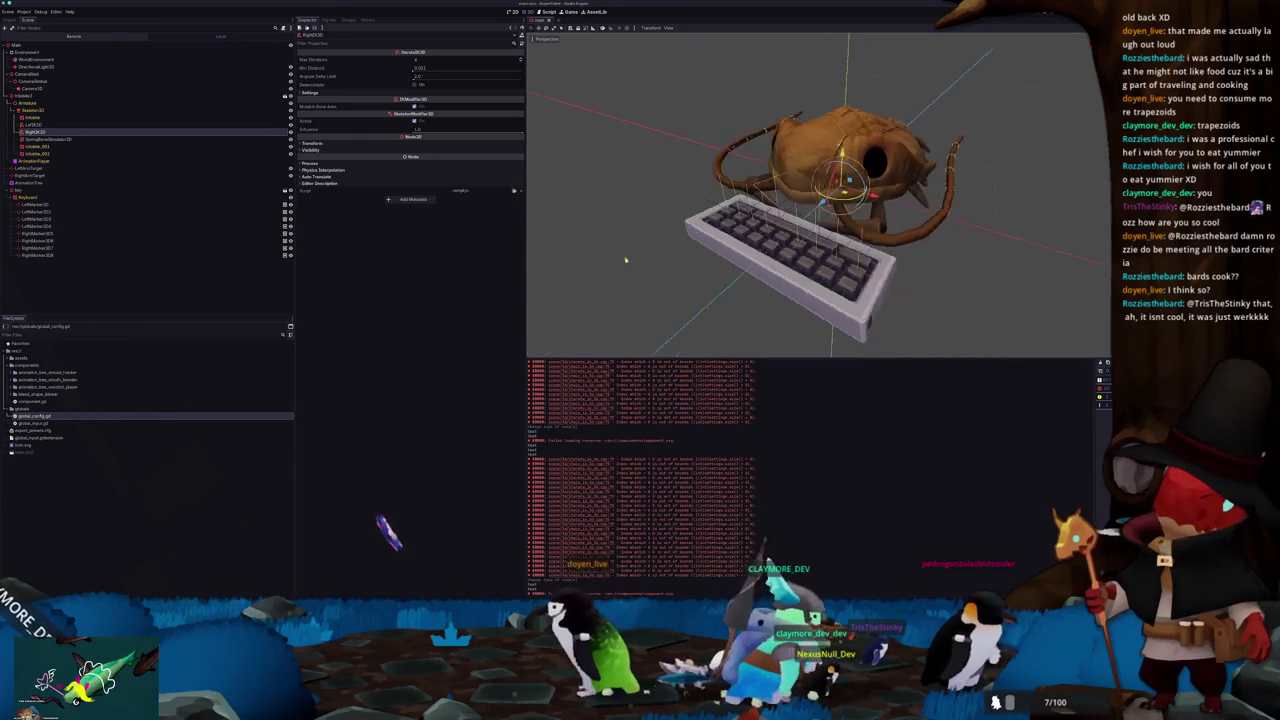
pyautogui.click(40, 175)
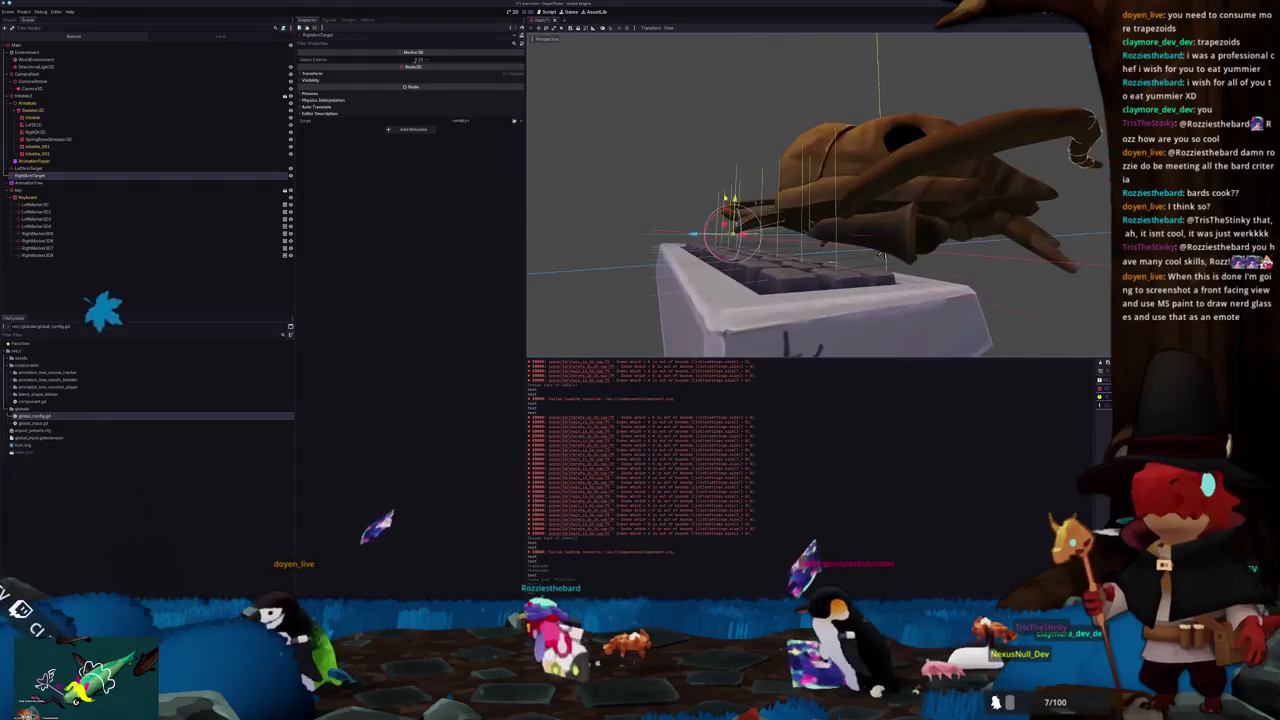
pyautogui.click(23, 197)
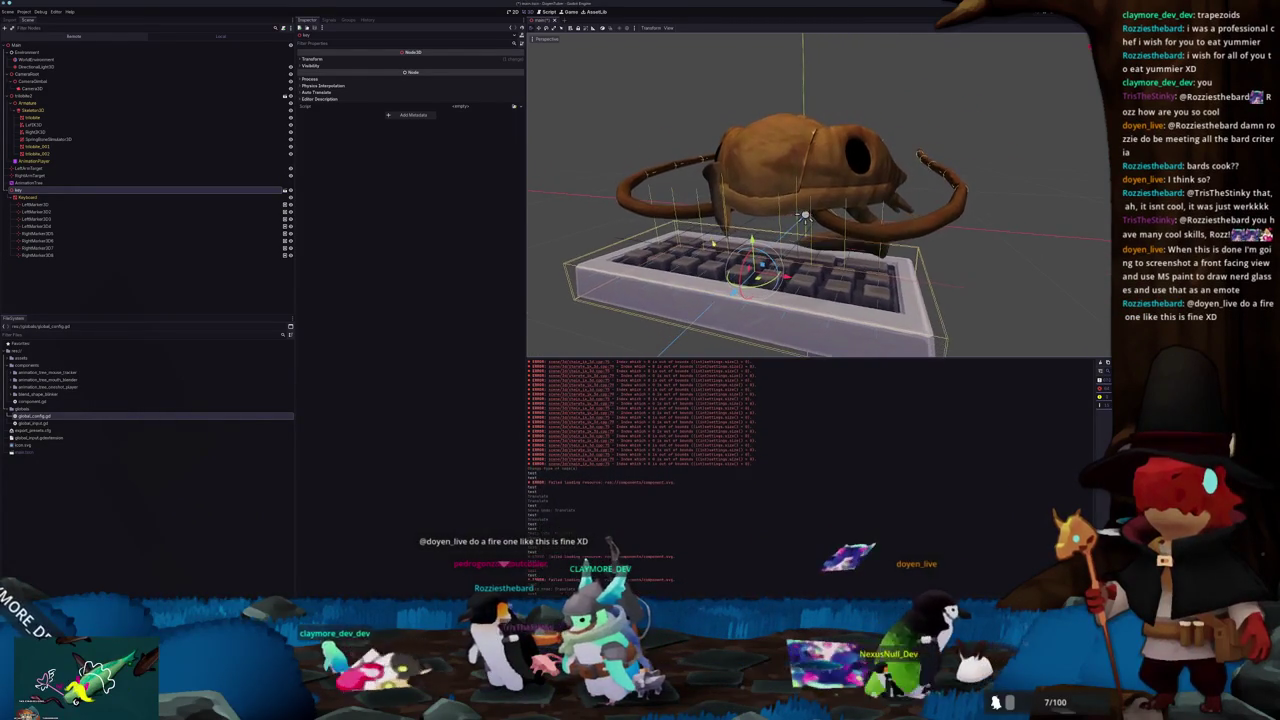
pyautogui.press('KP_1')
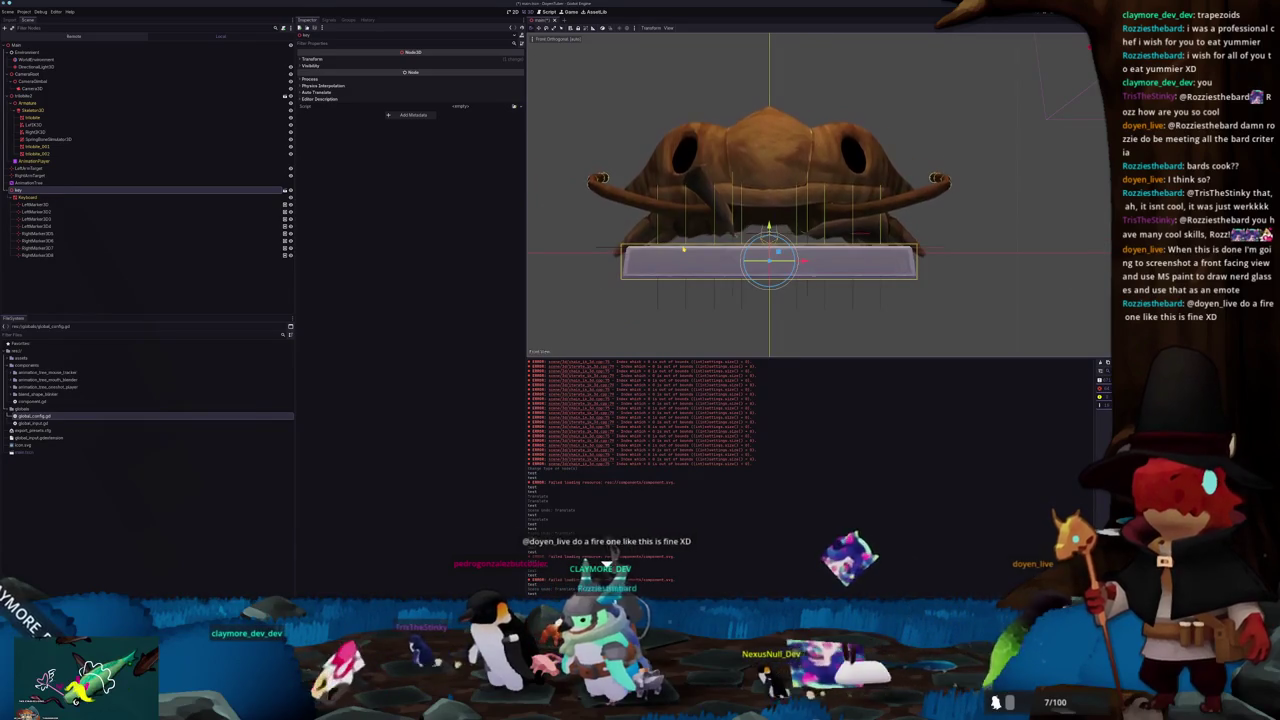
pyautogui.scroll(3, 710, 233)
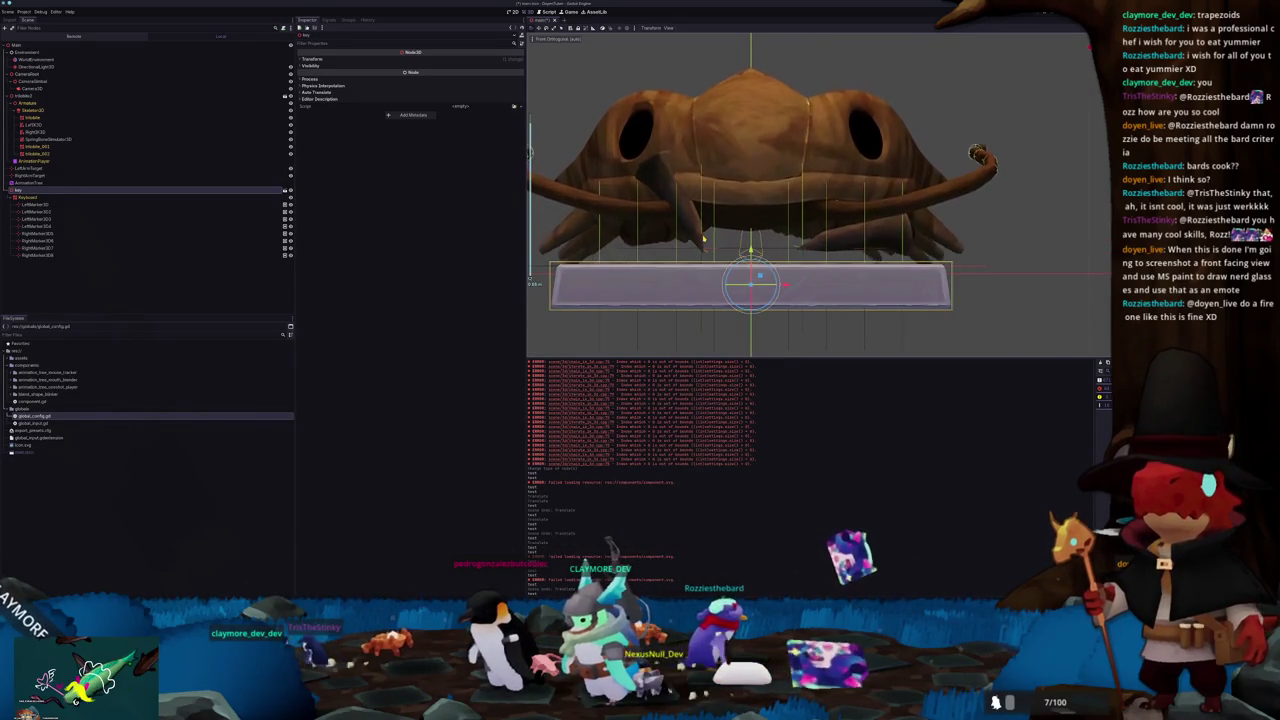
pyautogui.moveTo(703, 238); pyautogui.dragTo(698, 258)
pyautogui.click(696, 263)
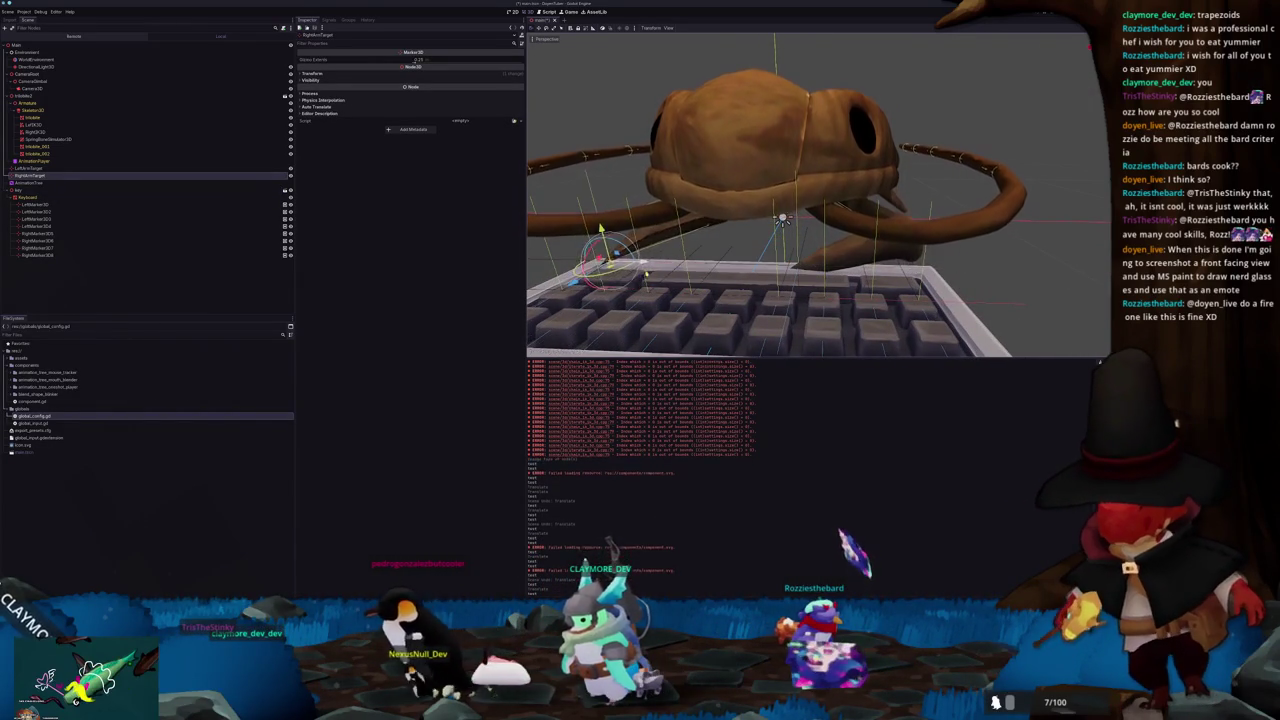
pyautogui.moveTo(800, 200); pyautogui.dragTo(780, 170)
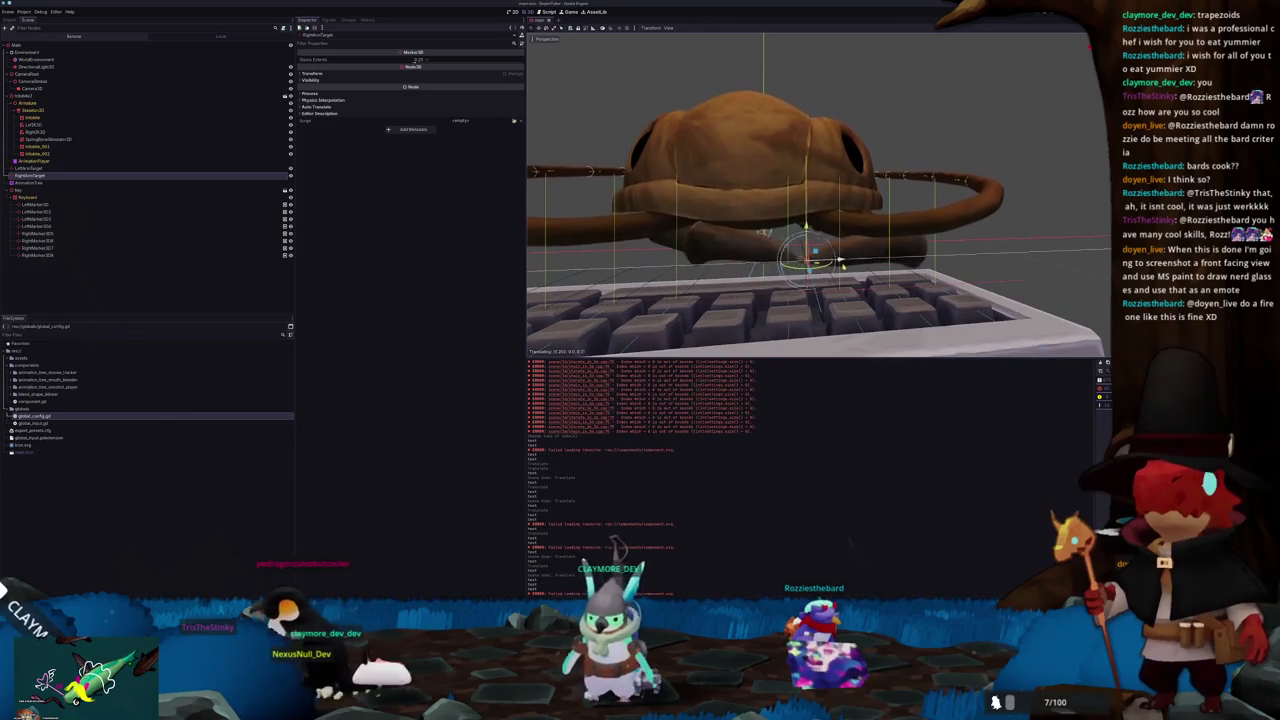
pyautogui.moveTo(700, 200); pyautogui.dragTo(656, 195)
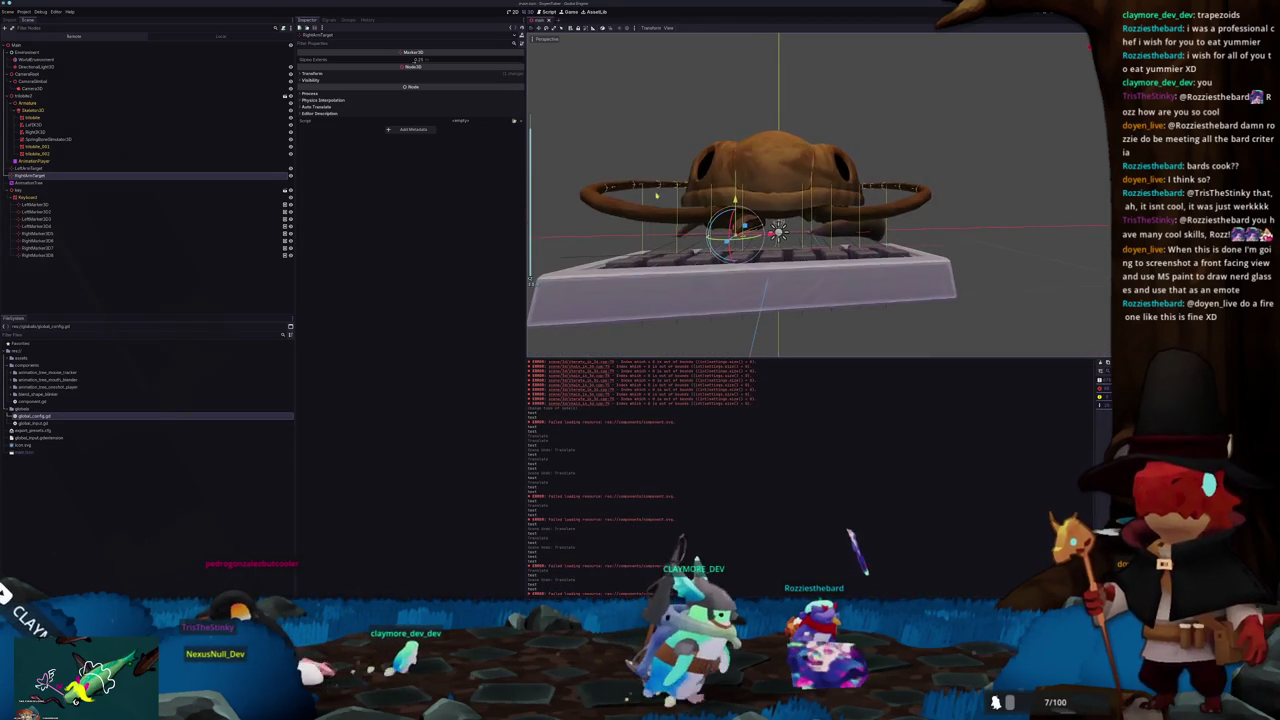
pyautogui.click(100, 45)
pyautogui.press('F5')
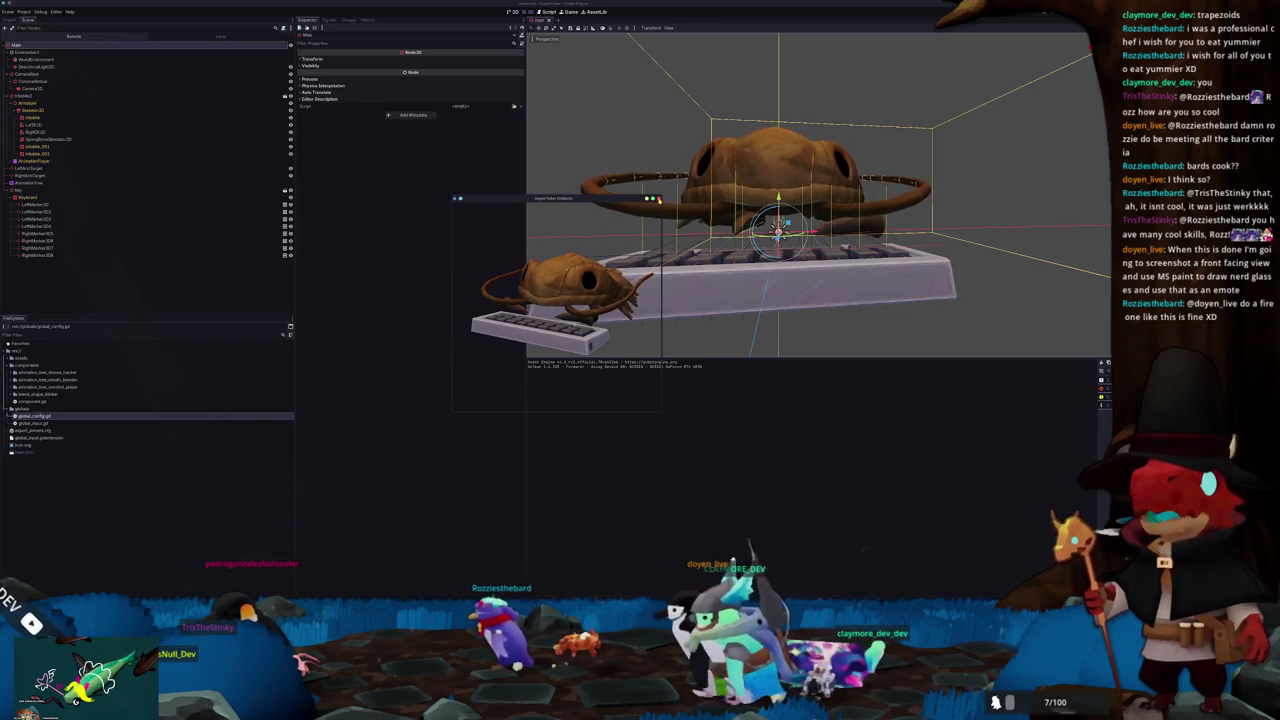
pyautogui.press('F8')
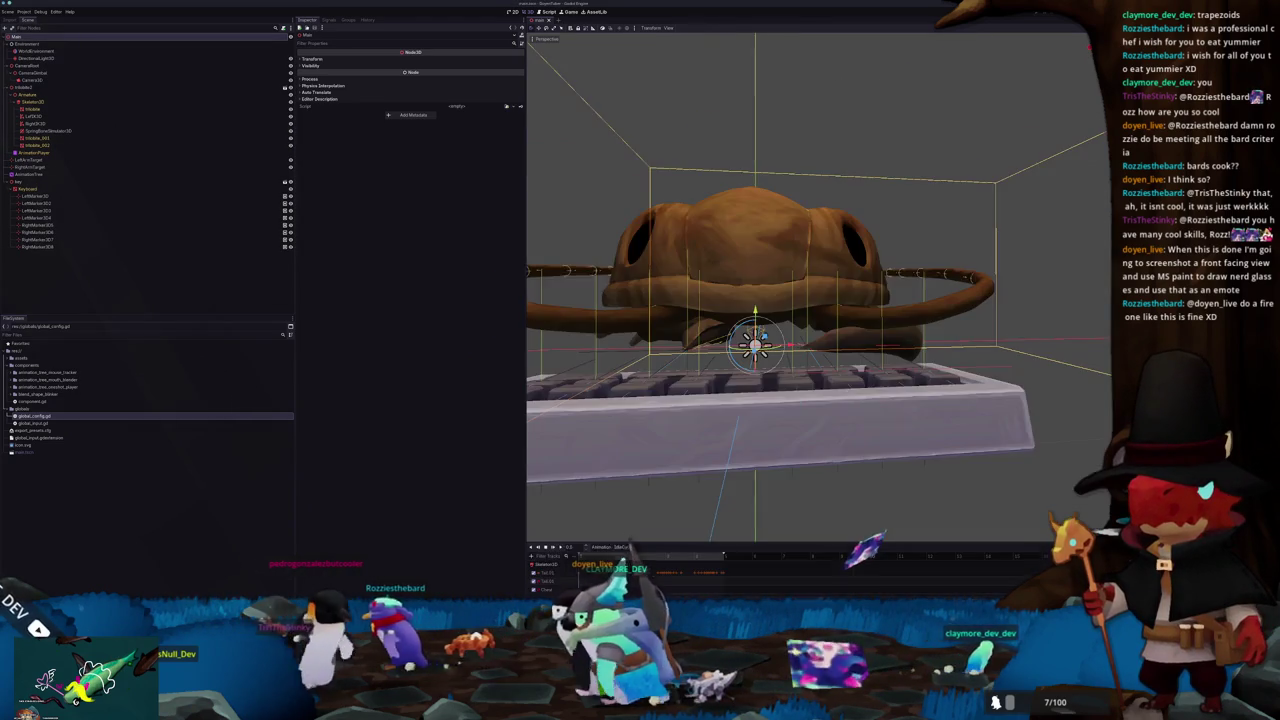
pyautogui.click(40, 122)
pyautogui.click(40, 116)
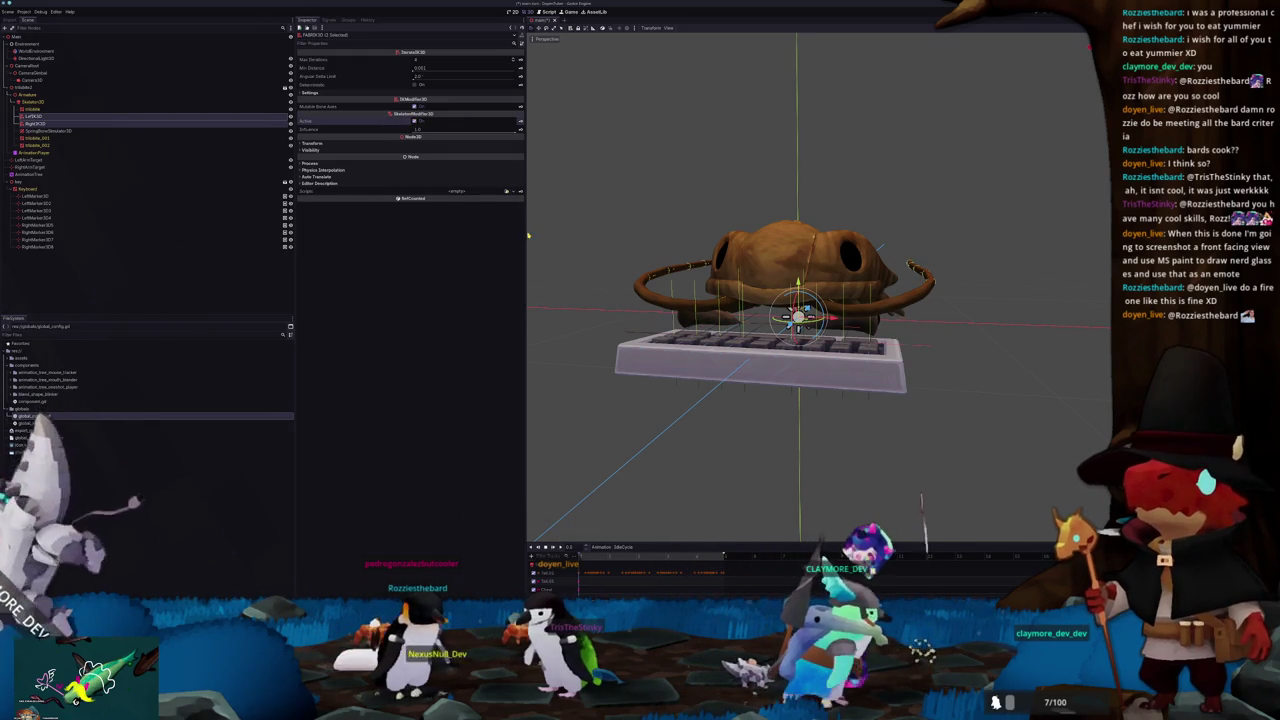
pyautogui.scroll(4, 683, 318)
pyautogui.scroll(-4, 683, 318)
pyautogui.moveTo(683, 318); pyautogui.dragTo(760, 322)
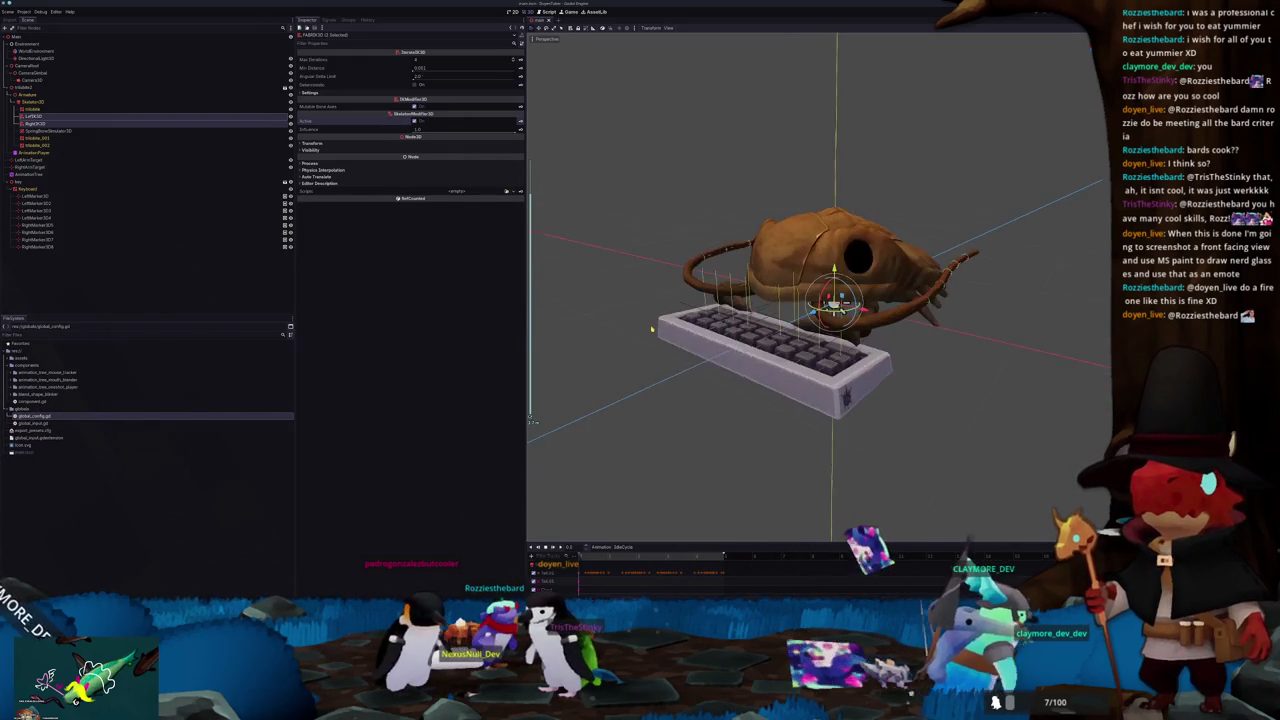
pyautogui.click(37, 167)
pyautogui.click(38, 160)
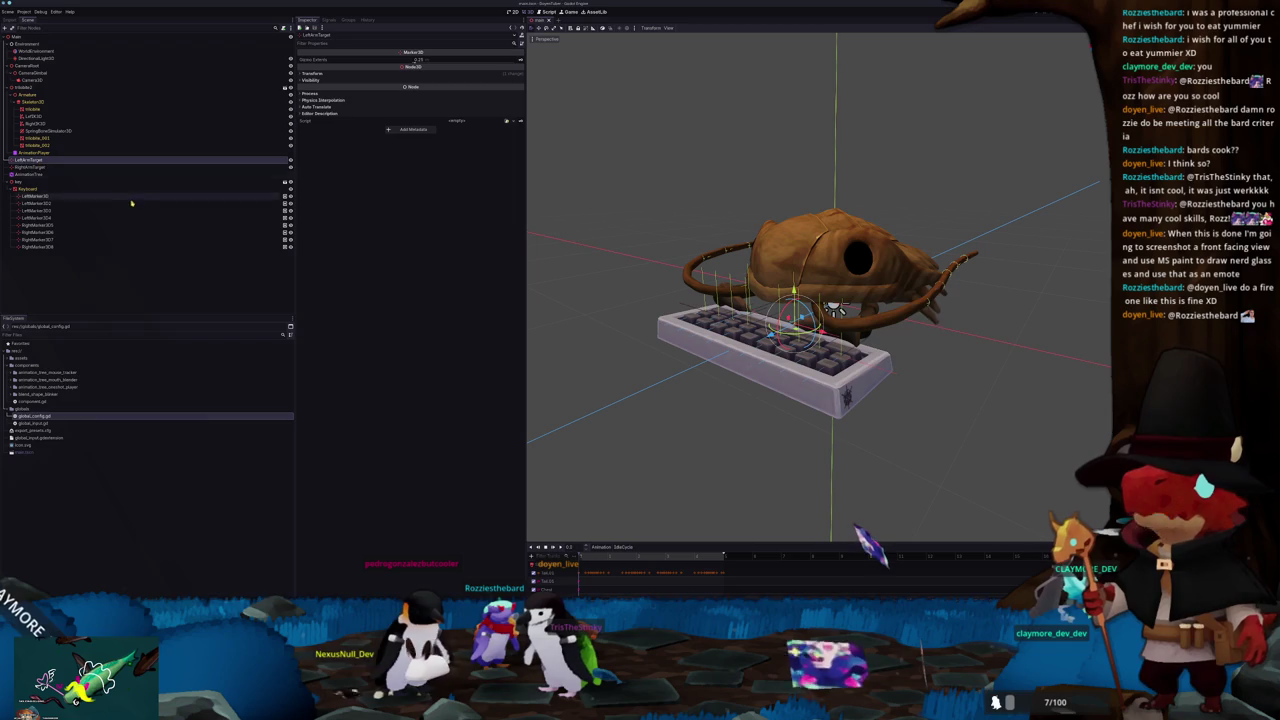
pyautogui.click(40, 197)
pyautogui.keyDown('shift'); pyautogui.click(40, 224); pyautogui.keyUp('shift')
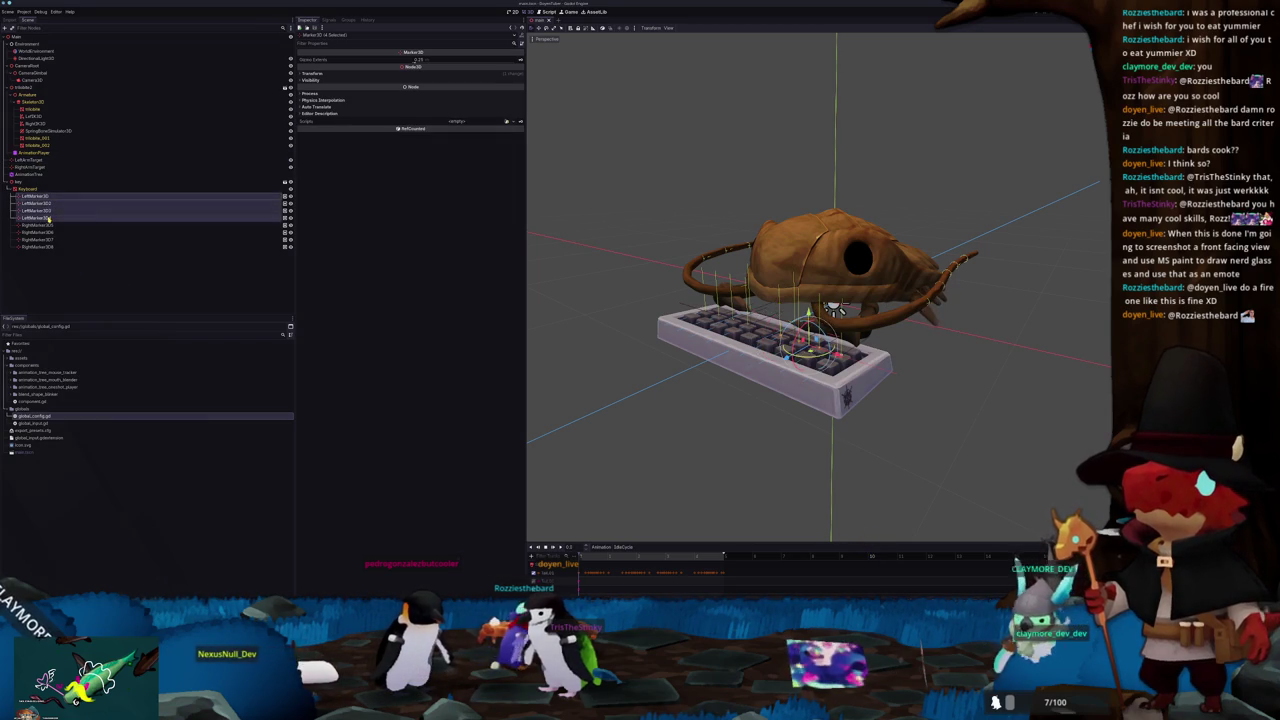
pyautogui.click(40, 225)
pyautogui.keyDown('shift'); pyautogui.click(48, 247); pyautogui.keyUp('shift')
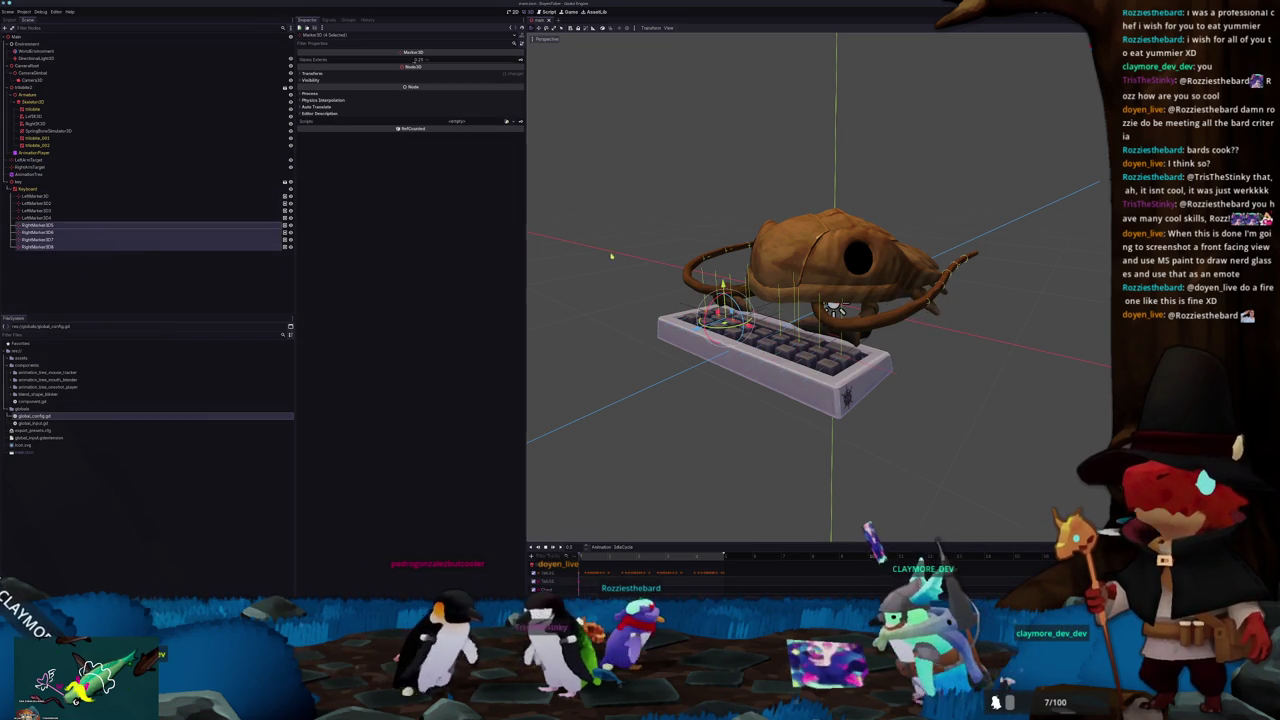
pyautogui.click(611, 256)
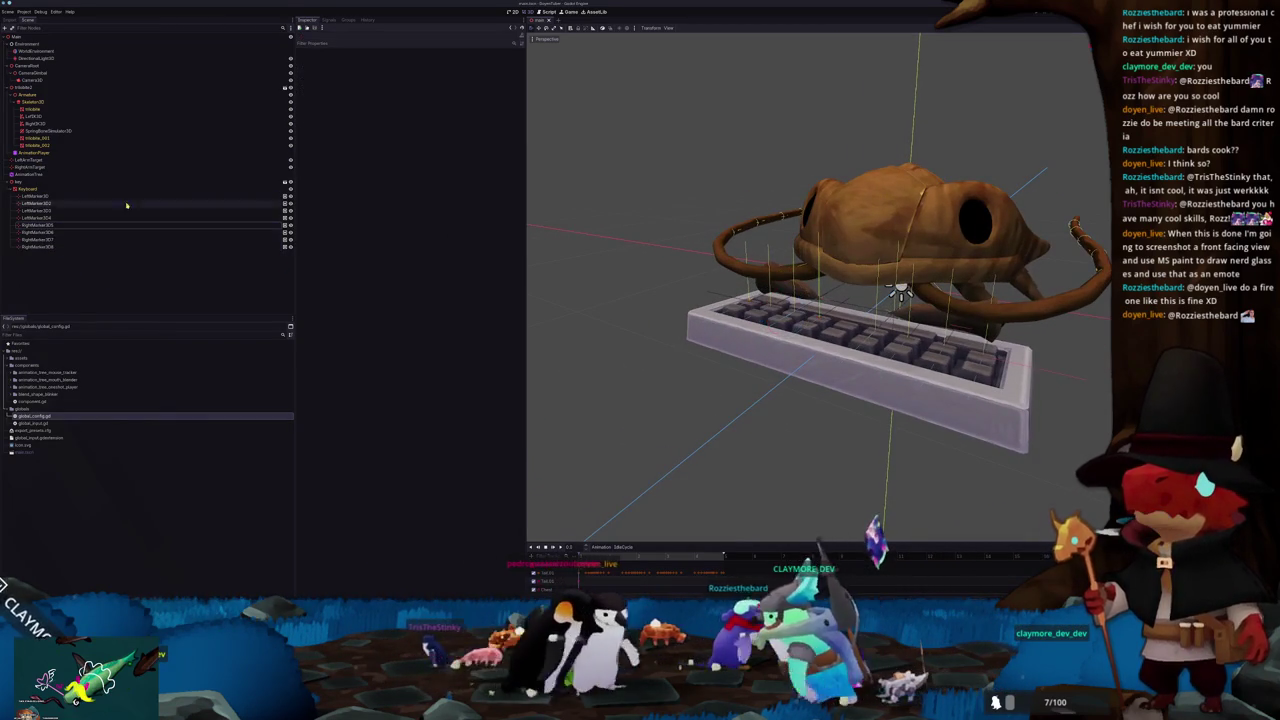
pyautogui.rightClick(18, 38)
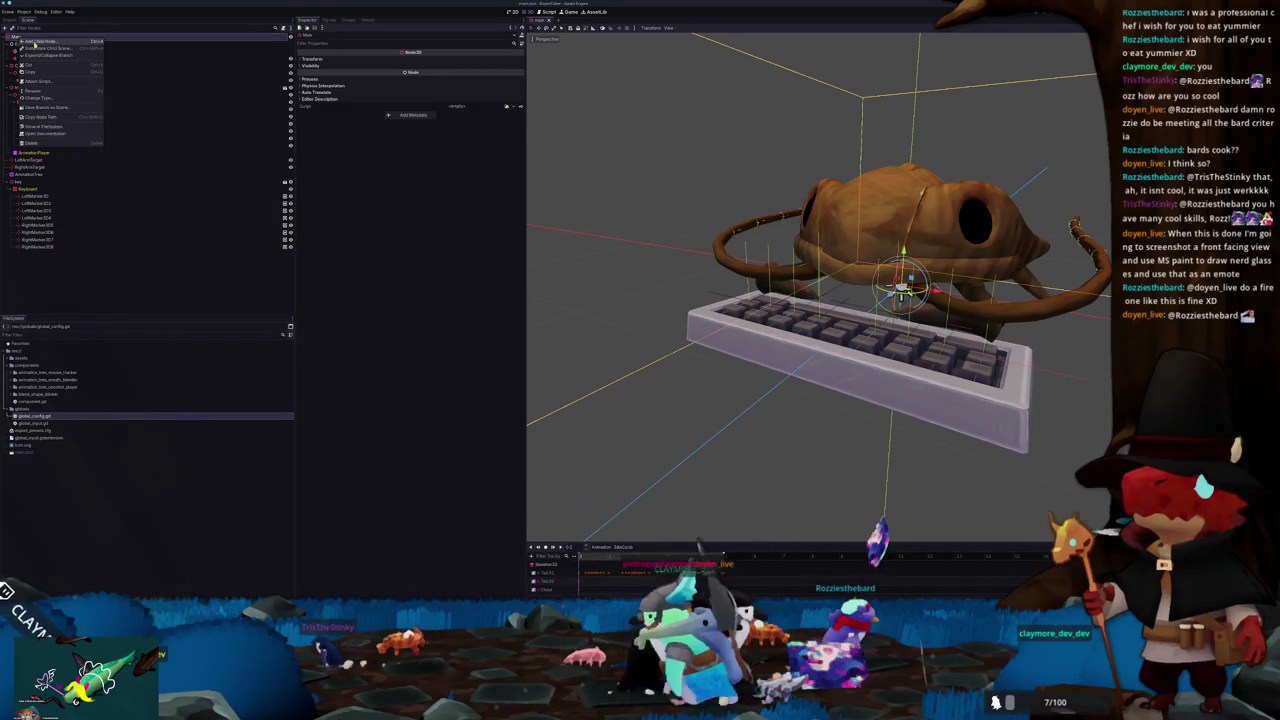
pyautogui.click(150, 372)
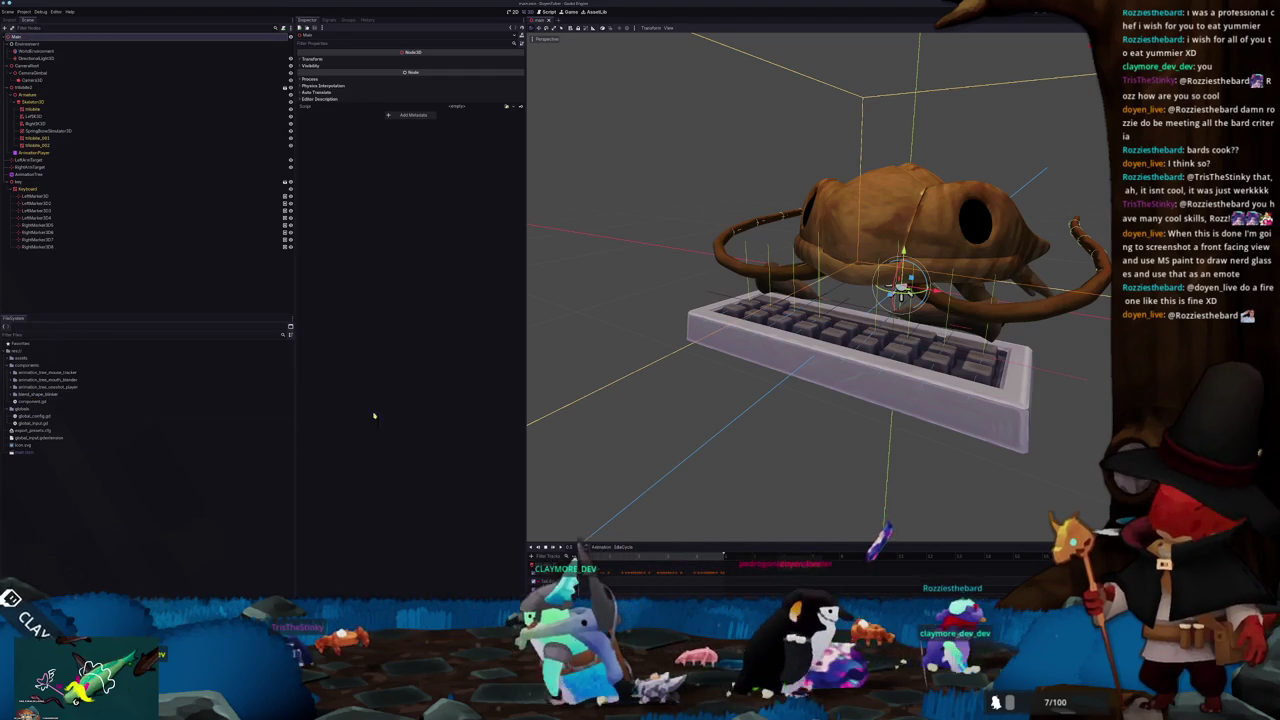
pyautogui.click(37, 175)
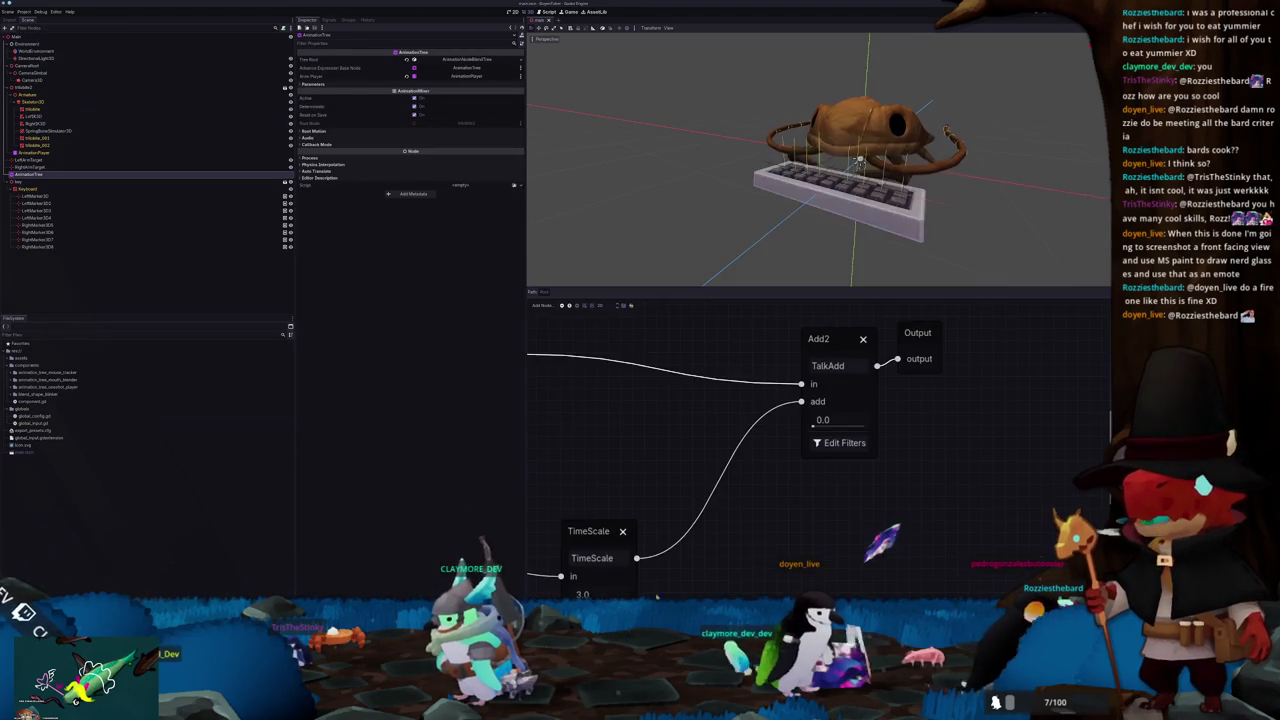
# Step: Pan the blend graph and add a OneShot node, removing an accidental Add2 node
pyautogui.click(839, 434)
pyautogui.moveTo(795, 392); pyautogui.dragTo(909, 399)
pyautogui.rightClick(721, 376)
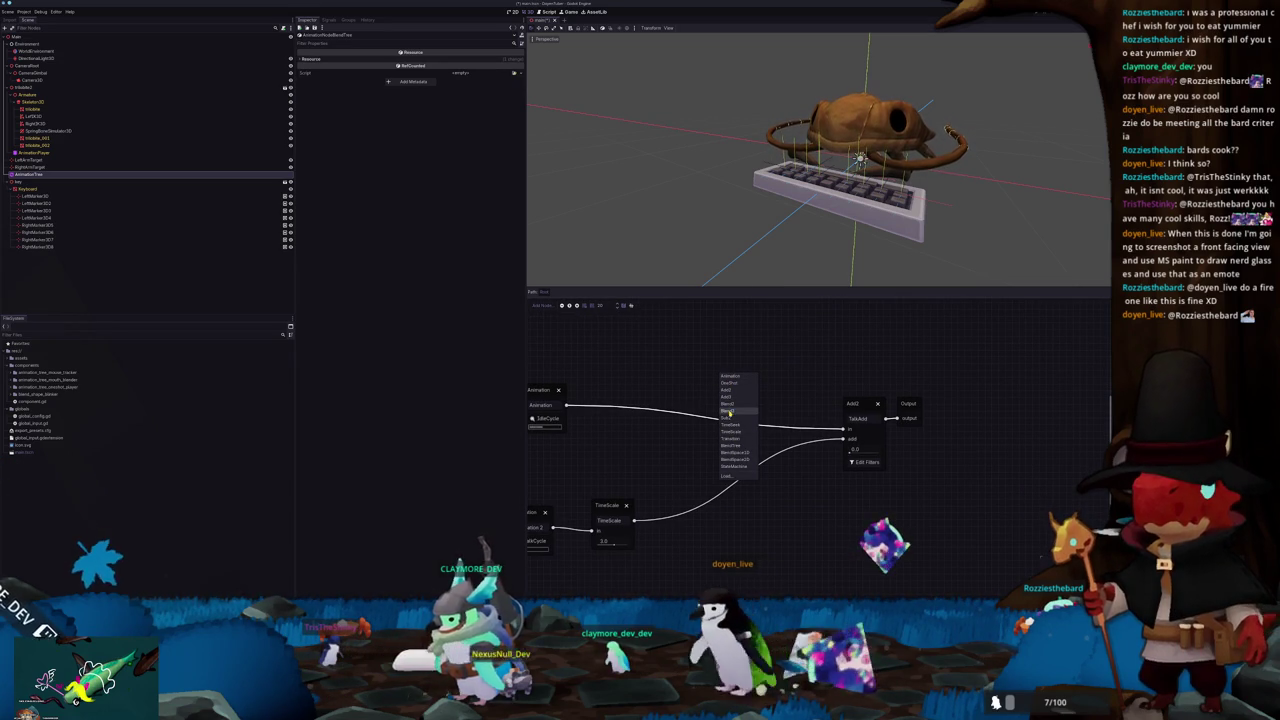
pyautogui.click(729, 390)
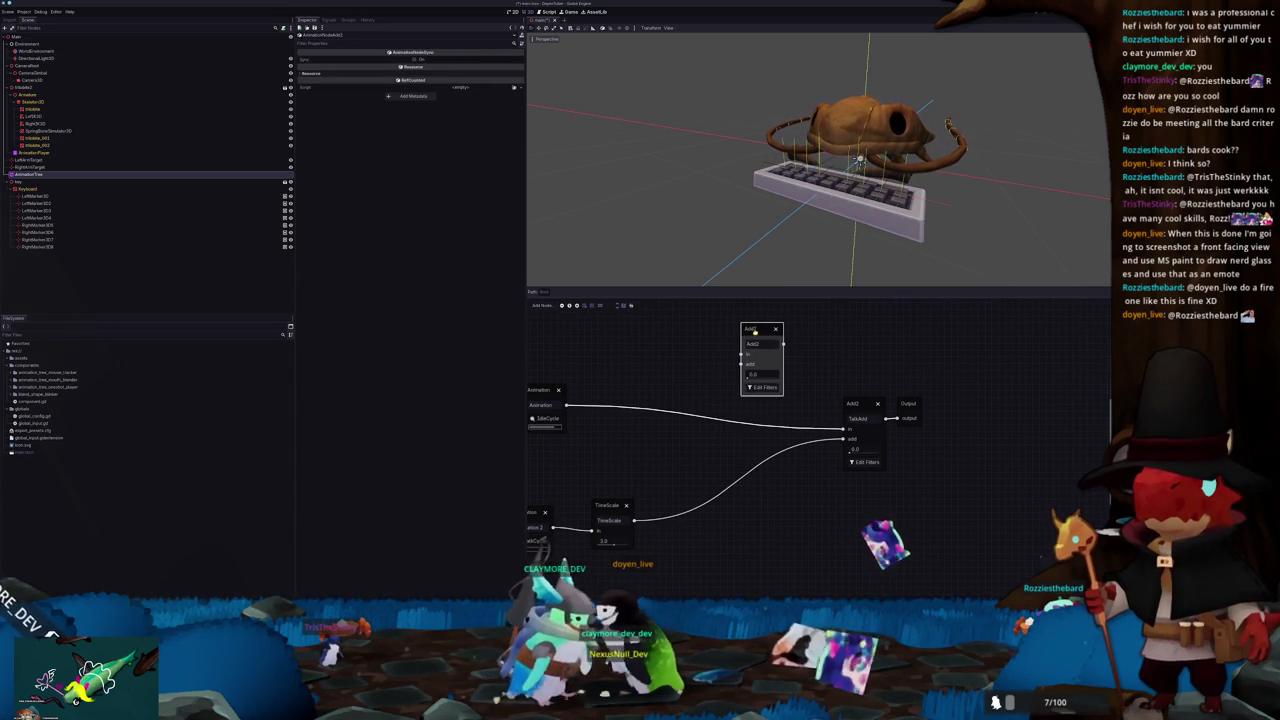
pyautogui.click(769, 337)
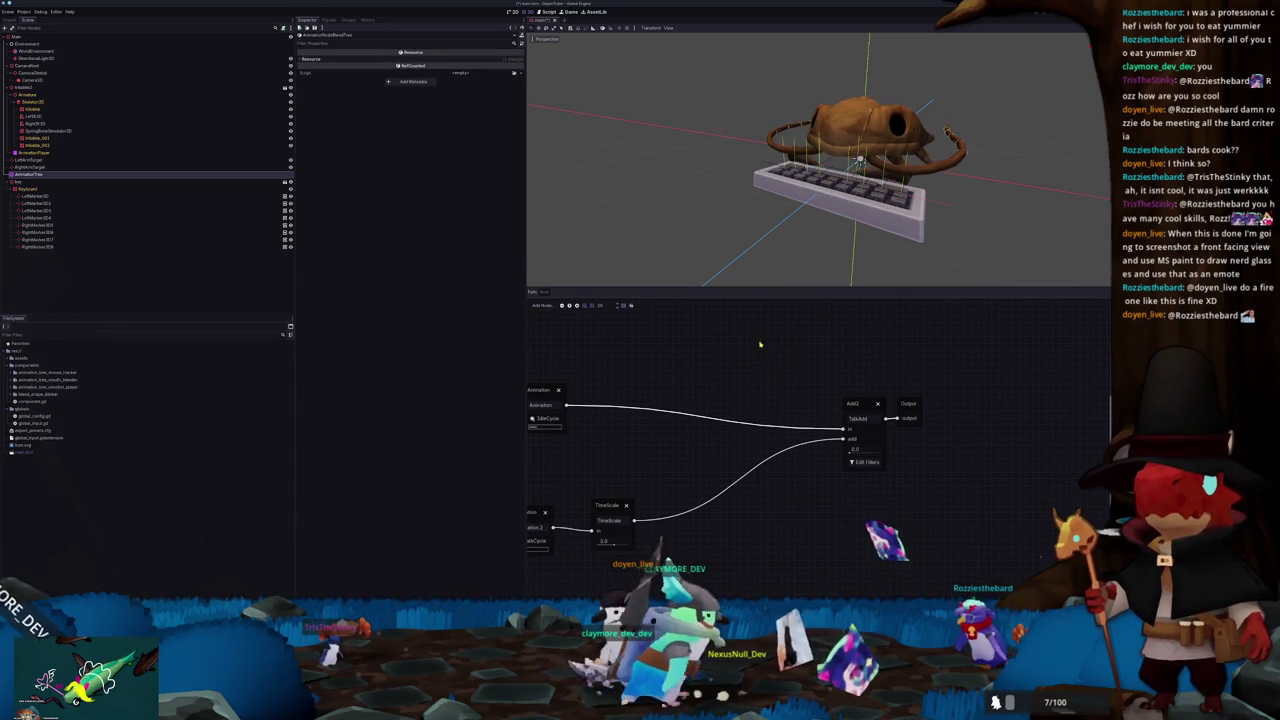
pyautogui.rightClick(748, 350)
pyautogui.click(757, 357)
pyautogui.moveTo(757, 357); pyautogui.dragTo(756, 343)
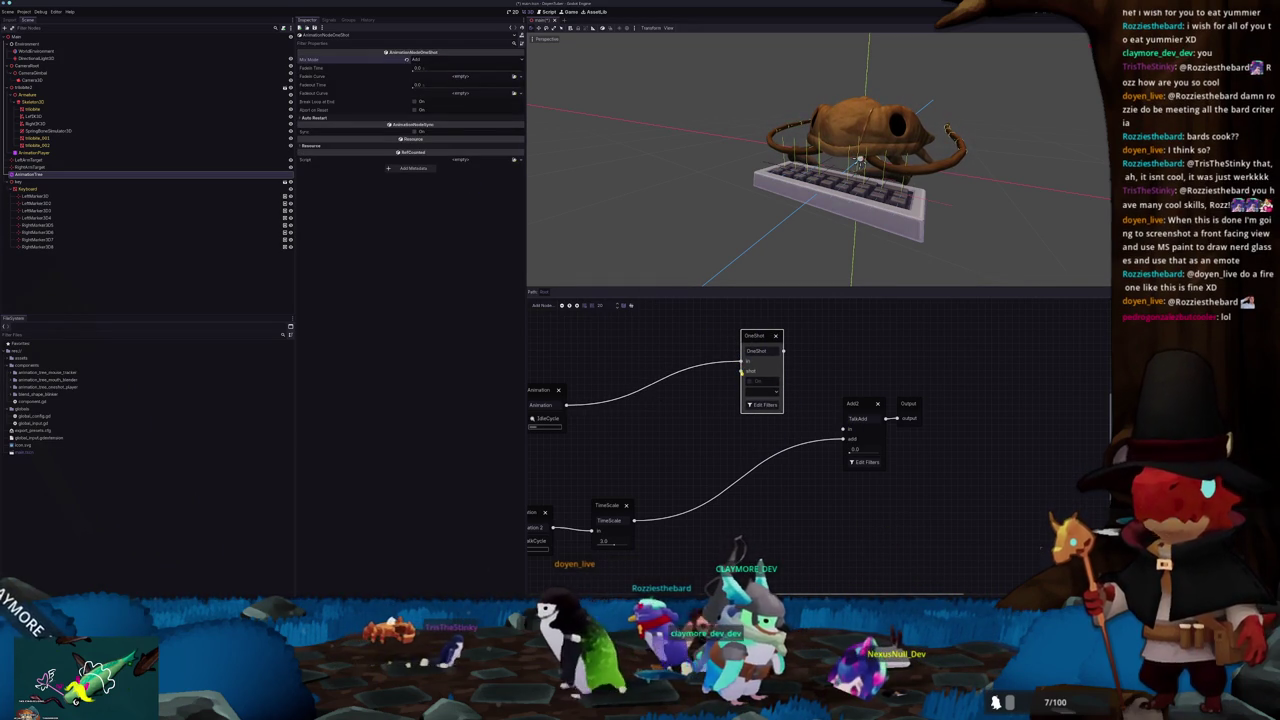
# Step: Wire a new Animation node playing IdleTwitchLeft into the OneShot's shot input
pyautogui.moveTo(741, 372); pyautogui.dragTo(679, 440)
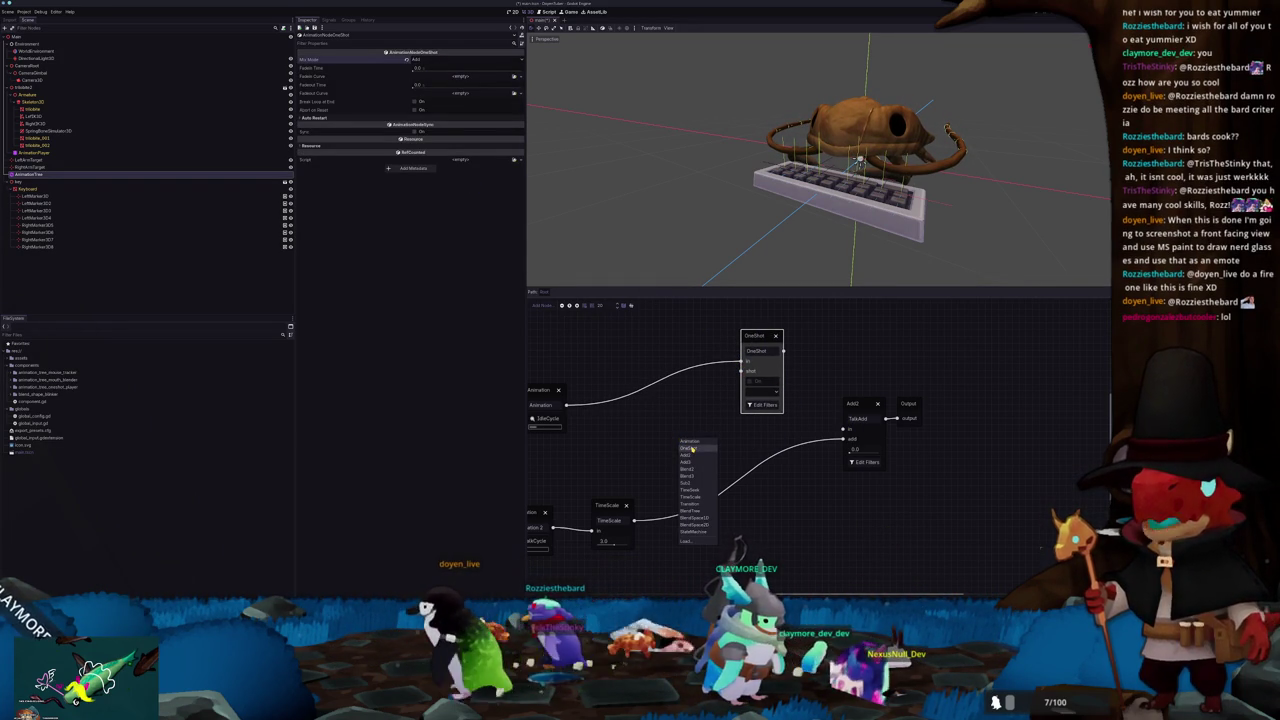
pyautogui.click(689, 412)
pyautogui.rightClick(689, 405)
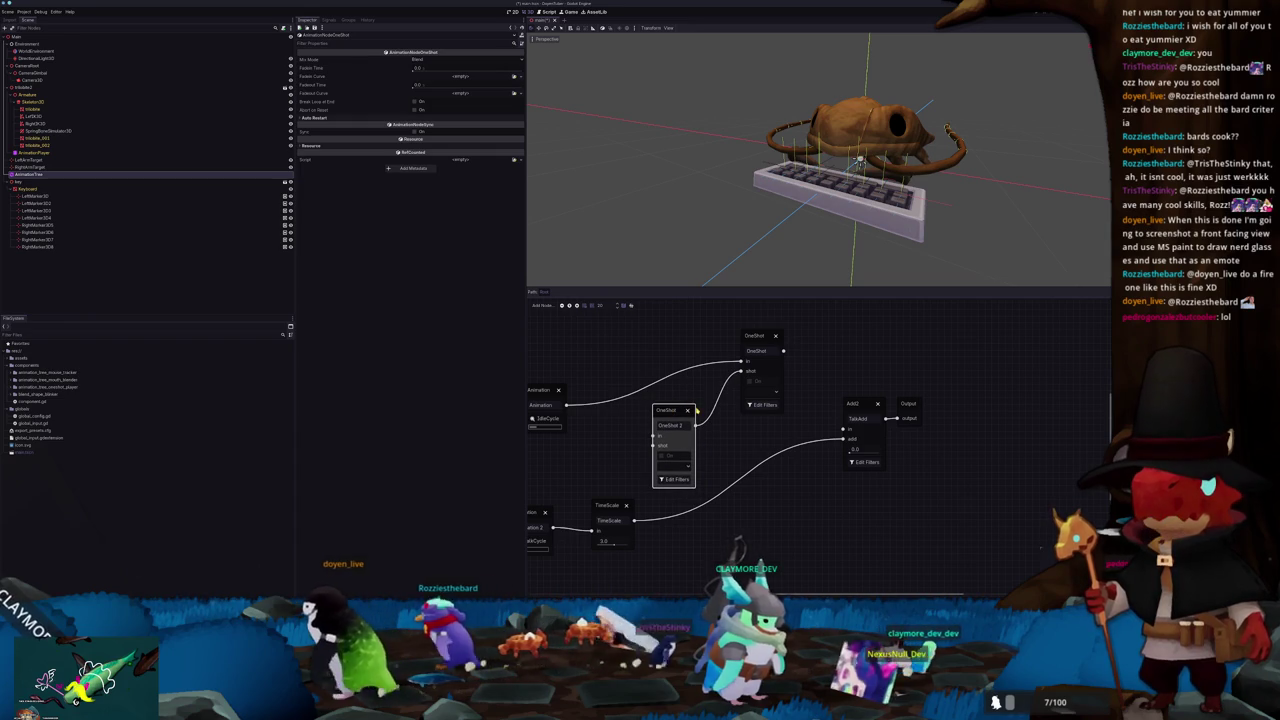
pyautogui.click(689, 412)
pyautogui.moveTo(741, 372); pyautogui.dragTo(681, 432)
pyautogui.click(698, 444)
pyautogui.click(698, 472)
pyautogui.click(702, 493)
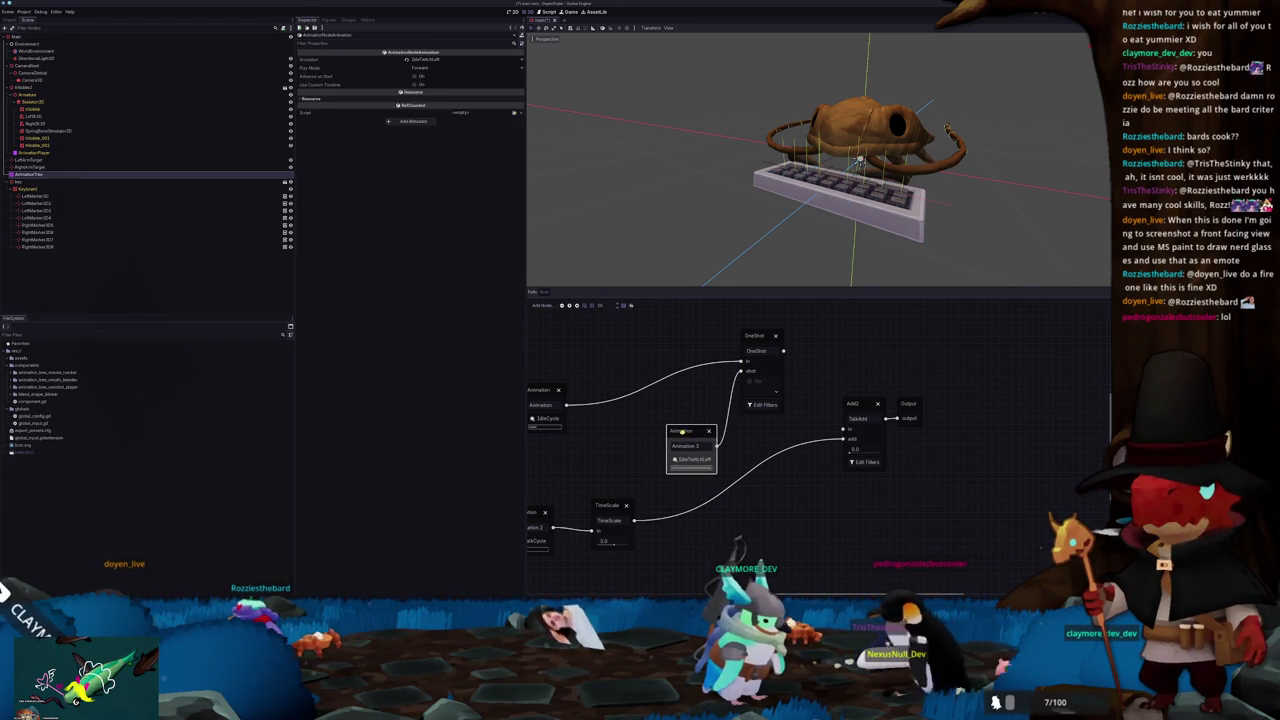
# Step: Review the OneShot's filtered tracks, then bring up its request options
pyautogui.click(760, 405)
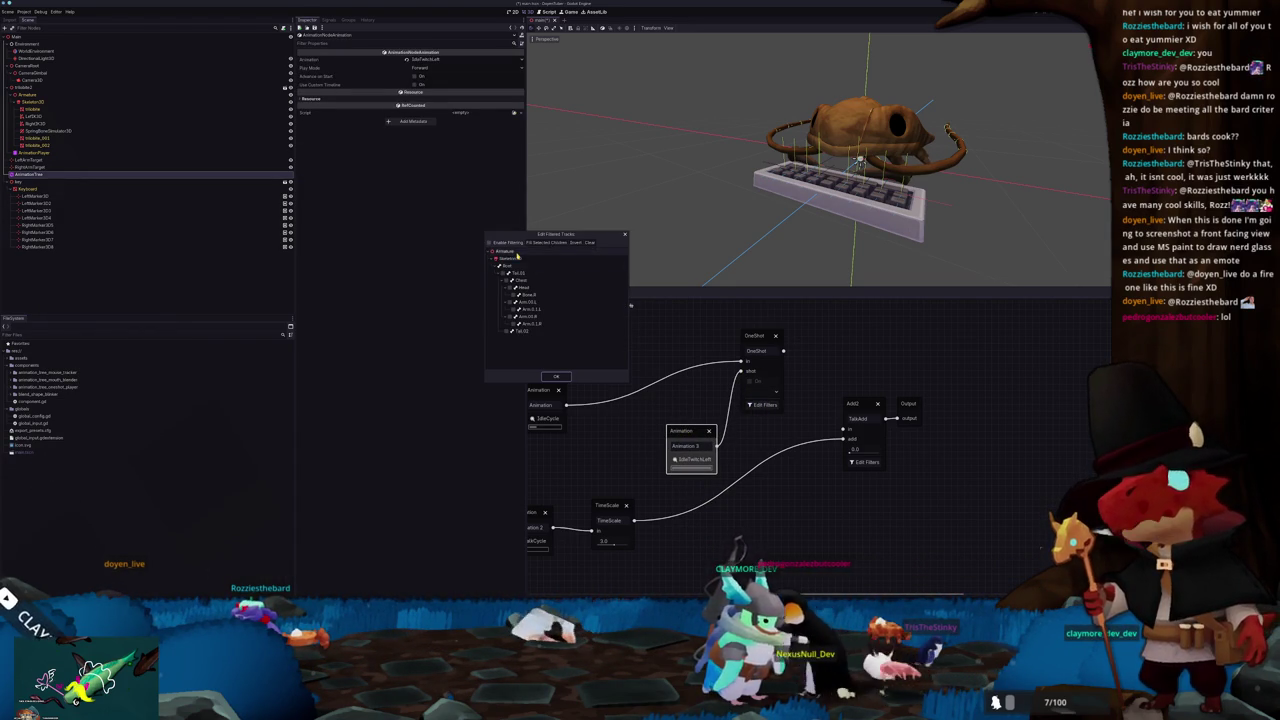
pyautogui.click(557, 378)
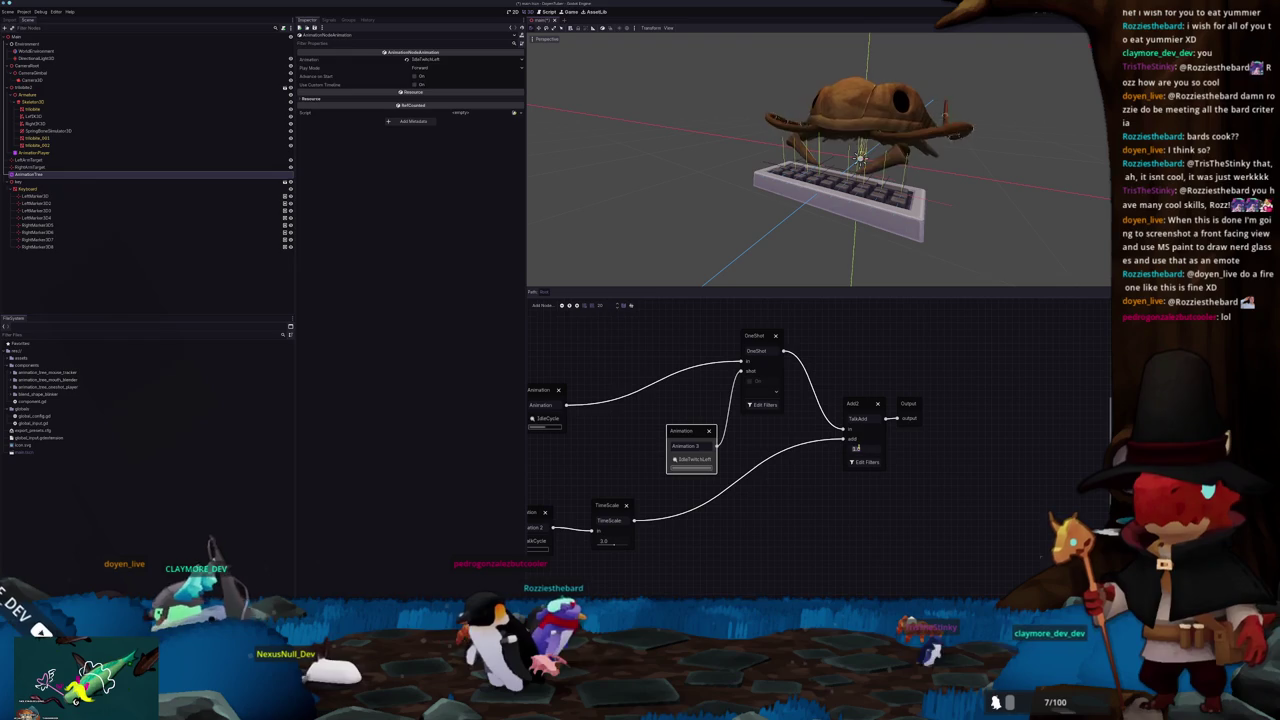
pyautogui.click(755, 383)
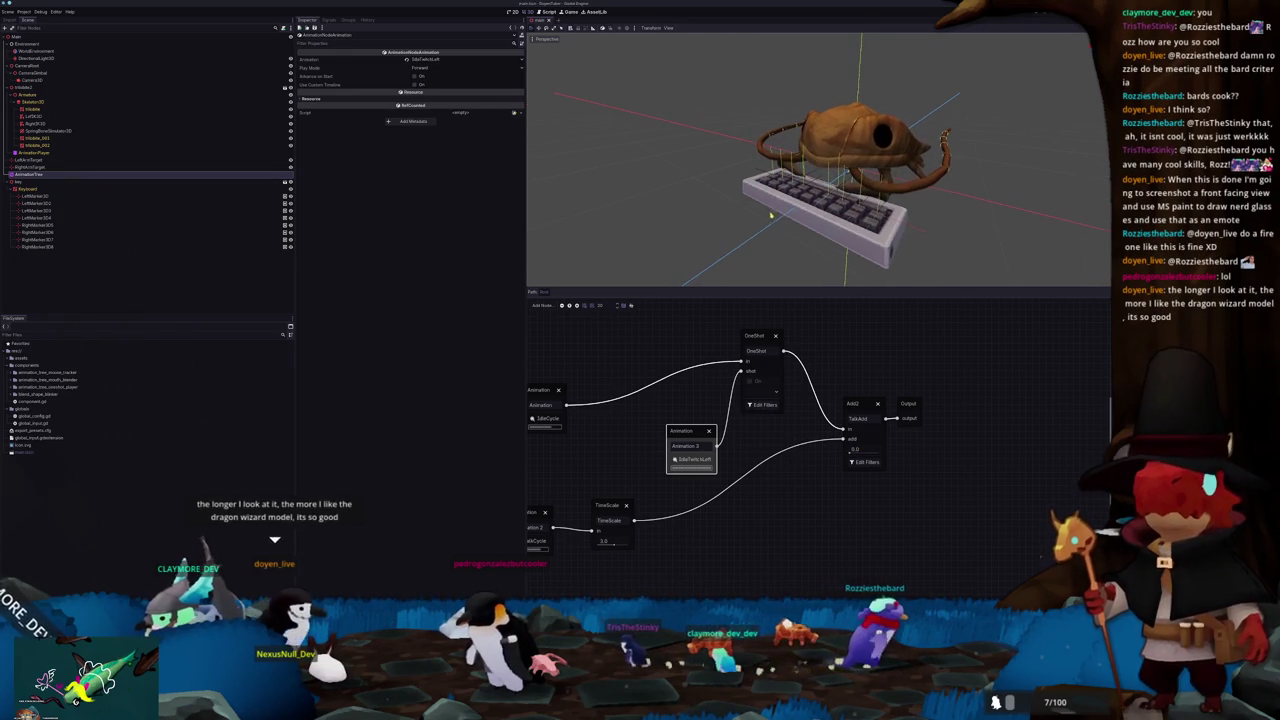
# Step: Zoom and orbit around the fish and keyboard, then select and frame RightArmTarget in the viewport
pyautogui.scroll(3, 802, 247)
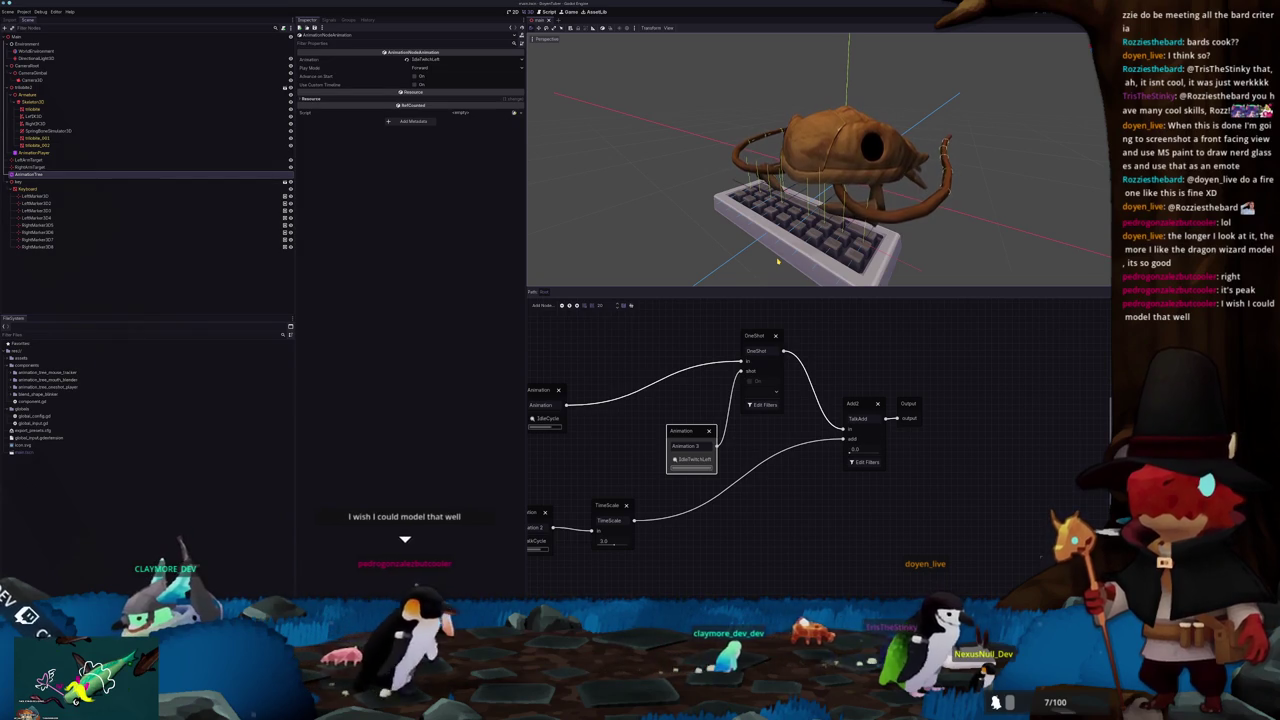
pyautogui.scroll(2, 735, 197)
pyautogui.moveTo(735, 197); pyautogui.dragTo(690, 212)
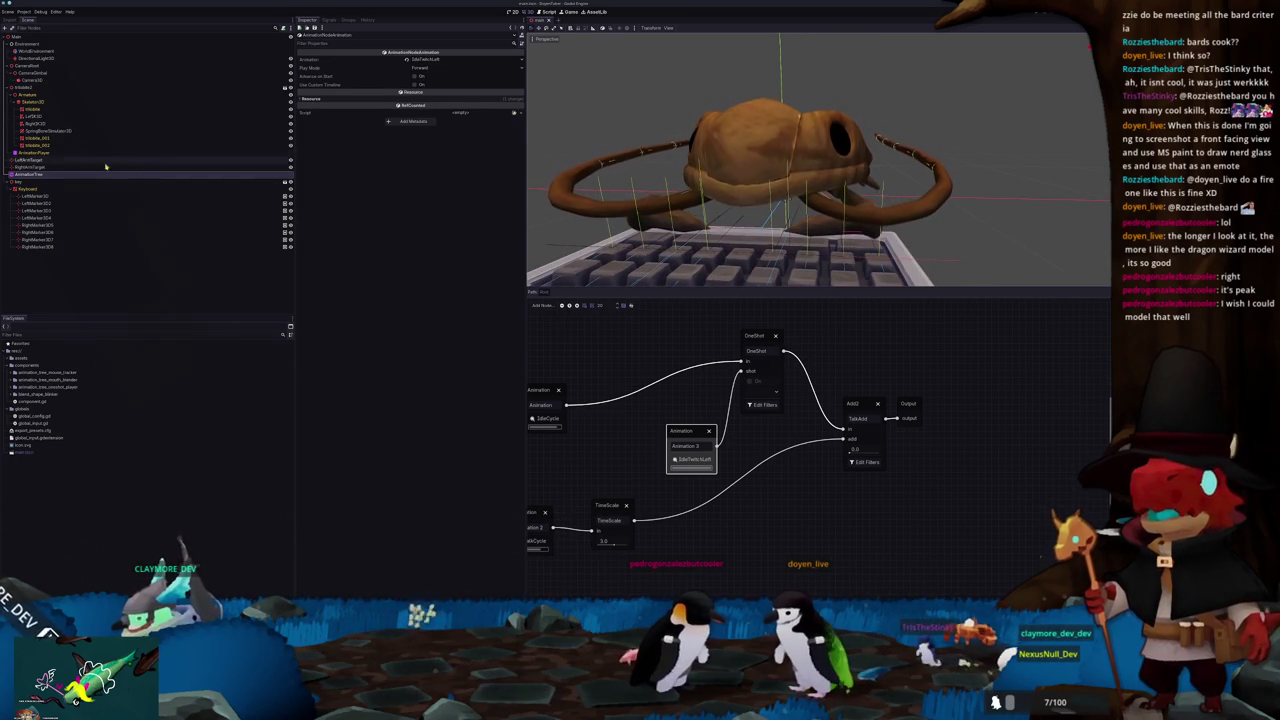
pyautogui.doubleClick(28, 166)
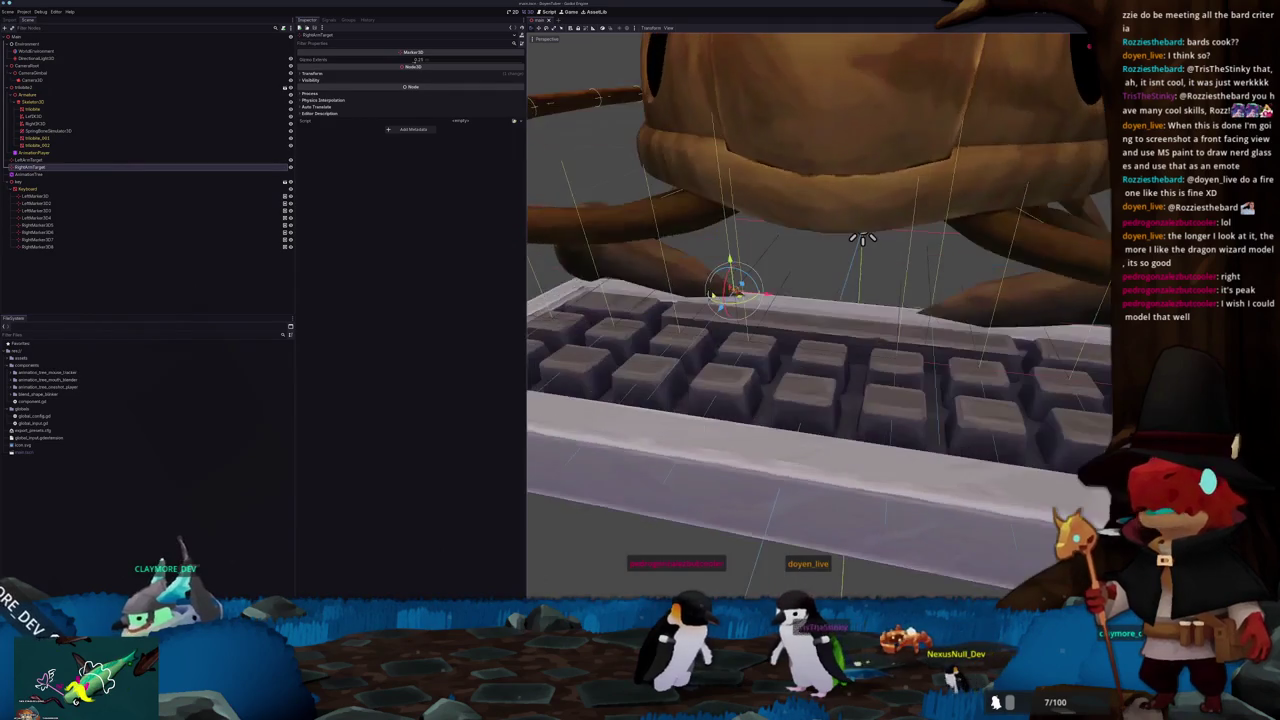